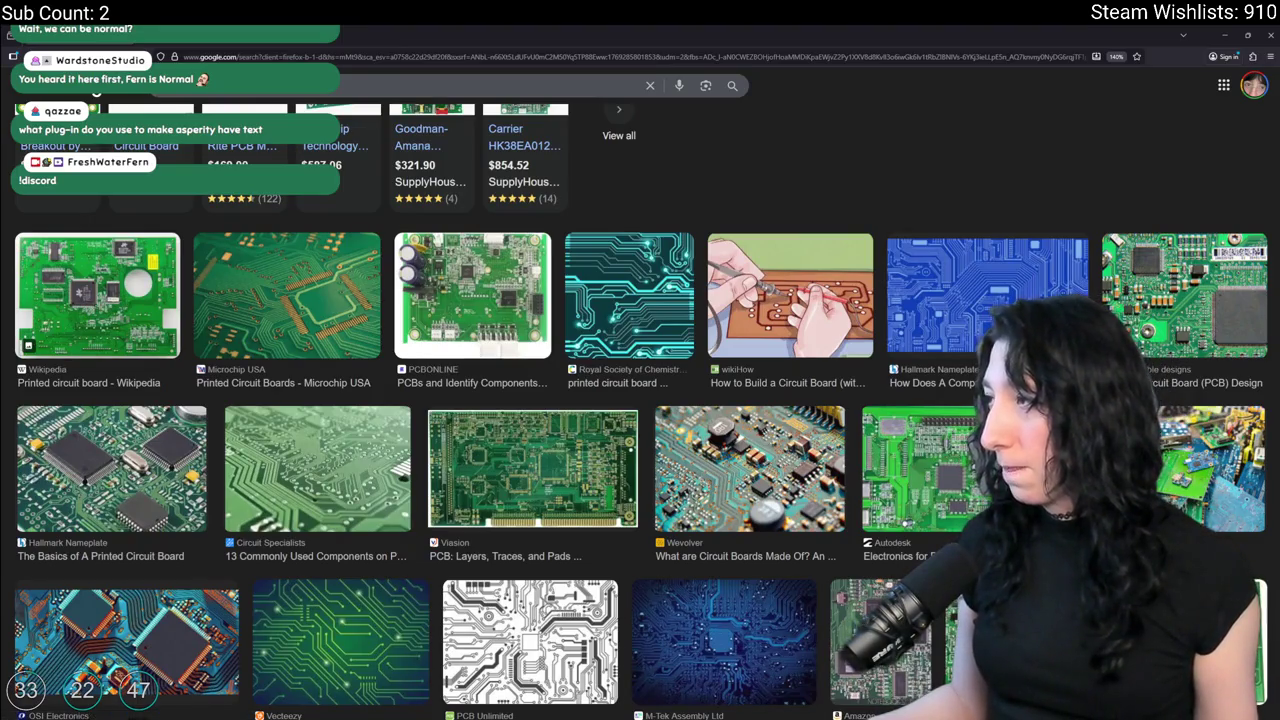
Switch from the Google Images circuit-board results to the Discord server window.
{"action": "key", "text": "alt+Tab"}
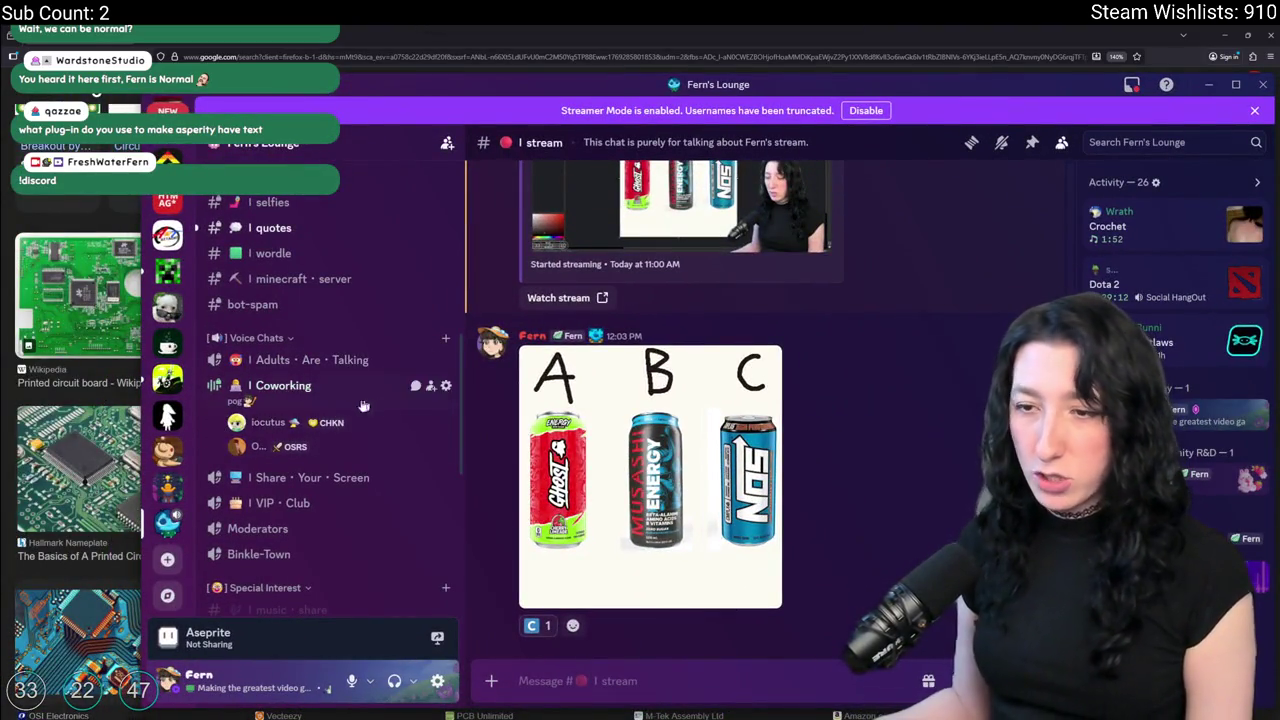
Open the minecraft · server channel and zoom in and out on the tower screenshot.
{"action": "scroll", "coordinate": [330, 415], "scroll_direction": "down", "scroll_amount": 1}
{"action": "scroll", "coordinate": [250, 460], "scroll_direction": "up", "scroll_amount": 2}
{"action": "scroll", "coordinate": [246, 465], "scroll_direction": "up", "scroll_amount": 1}
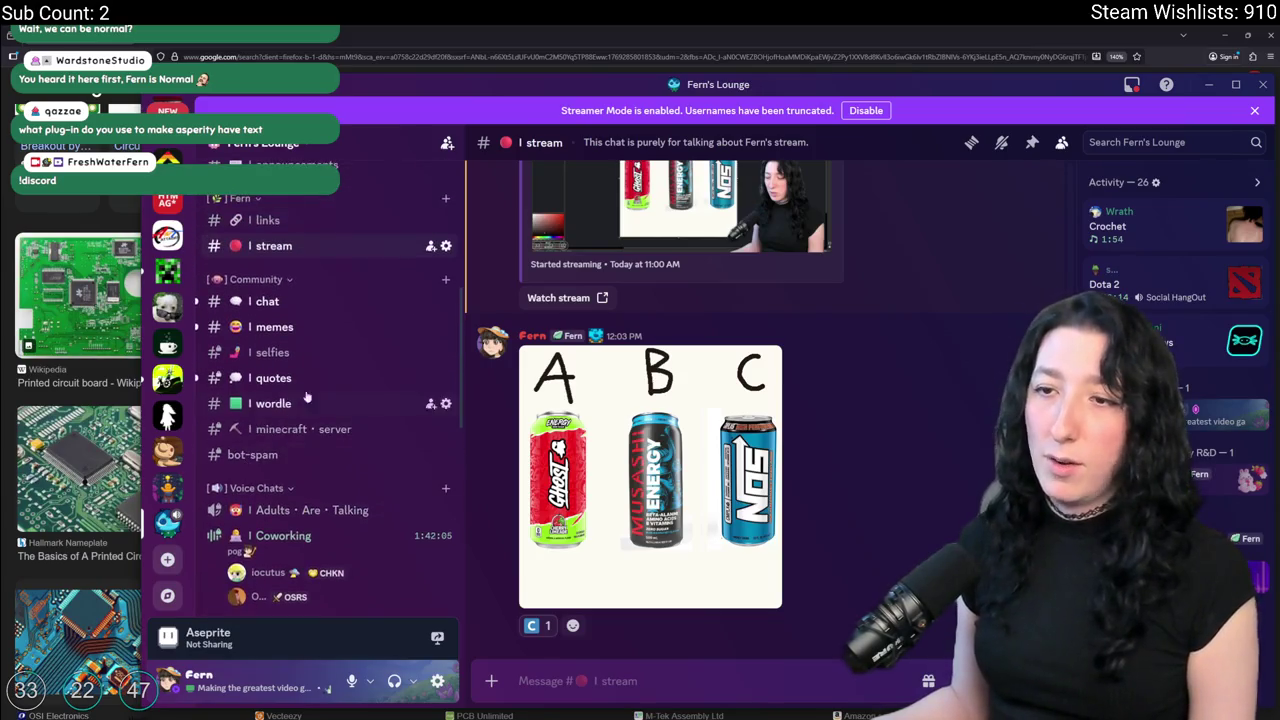
{"action": "left_click", "coordinate": [290, 429]}
{"action": "left_click", "coordinate": [728, 381]}
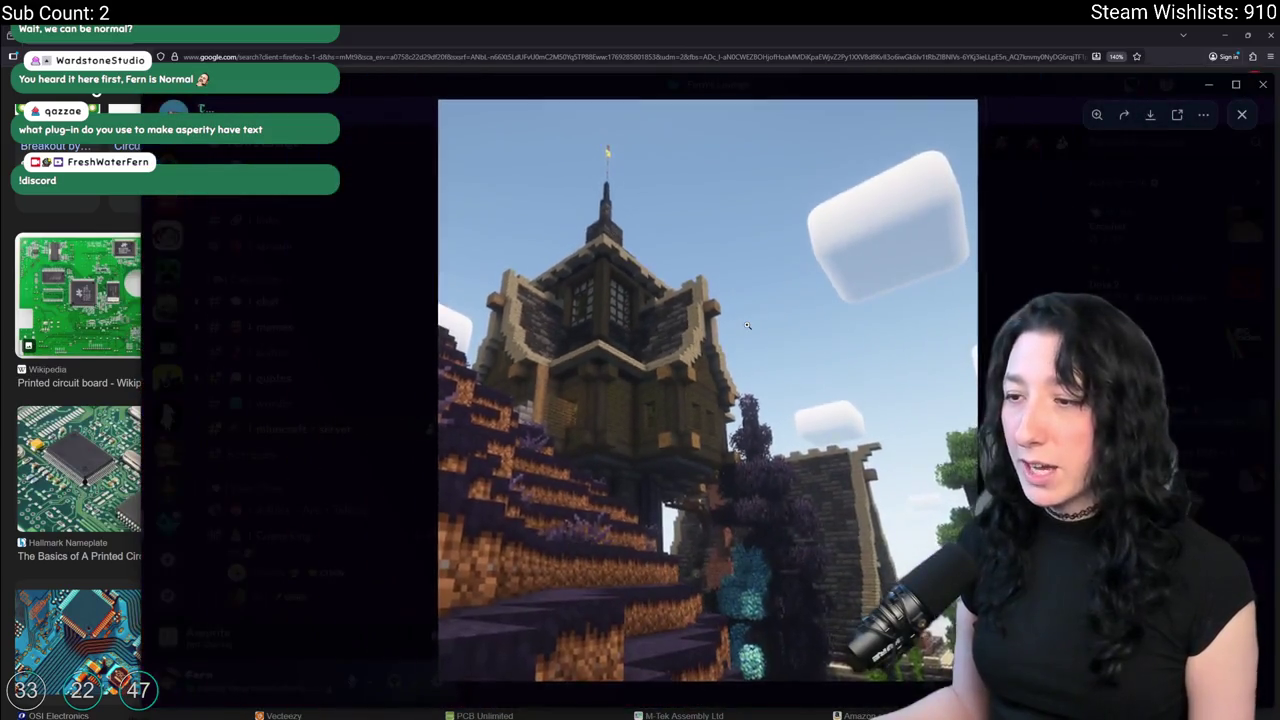
{"action": "left_click", "coordinate": [746, 325]}
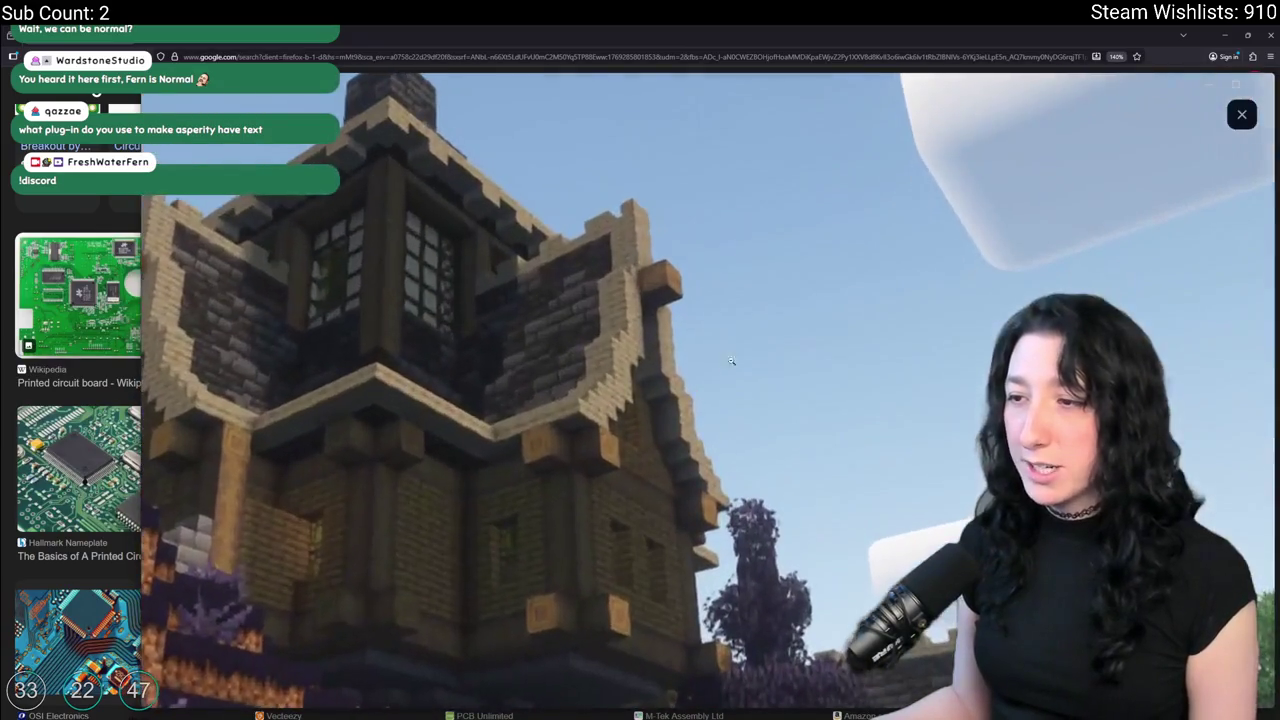
{"action": "left_click", "coordinate": [746, 325]}
{"action": "key", "text": "Escape"}
Reopen the tower screenshot for a close-up, then close it and return to the image results.
{"action": "scroll", "coordinate": [537, 447], "scroll_direction": "up", "scroll_amount": 3}
{"action": "scroll", "coordinate": [560, 450], "scroll_direction": "up", "scroll_amount": 2}
{"action": "scroll", "coordinate": [580, 455], "scroll_direction": "down", "scroll_amount": 2}
{"action": "left_click", "coordinate": [622, 468]}
{"action": "left_click", "coordinate": [622, 468]}
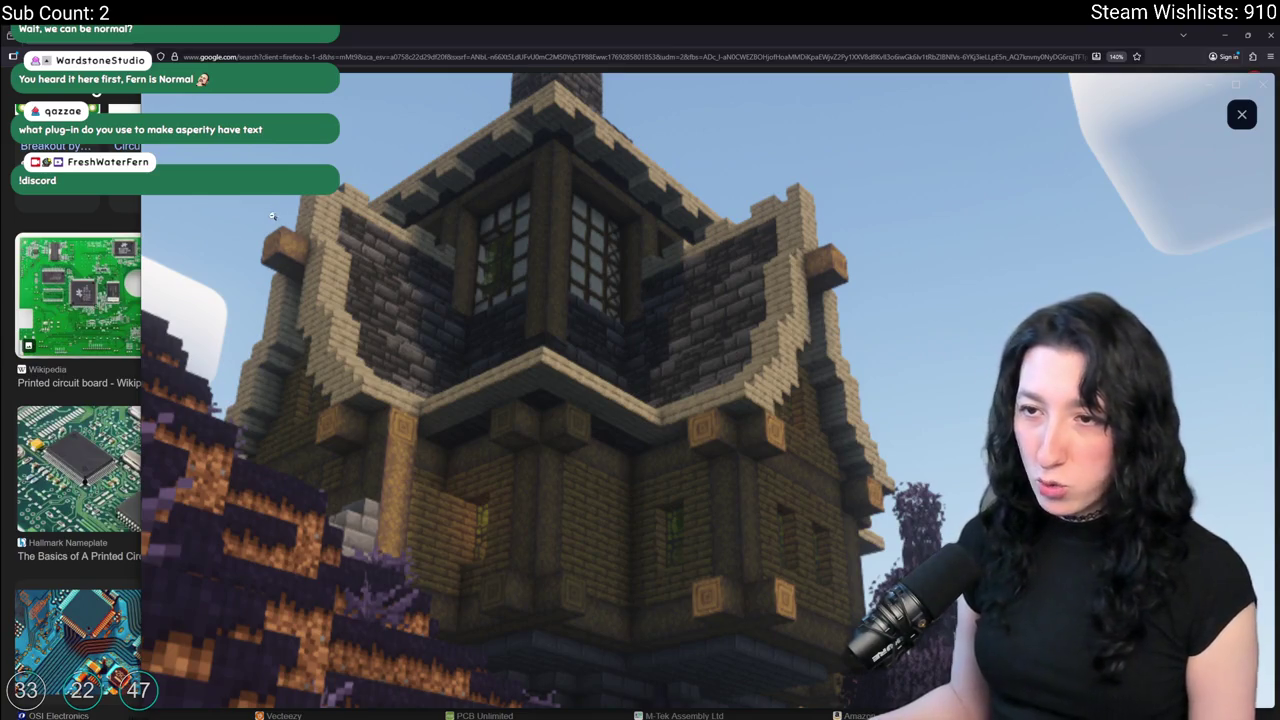
{"action": "left_click", "coordinate": [544, 283]}
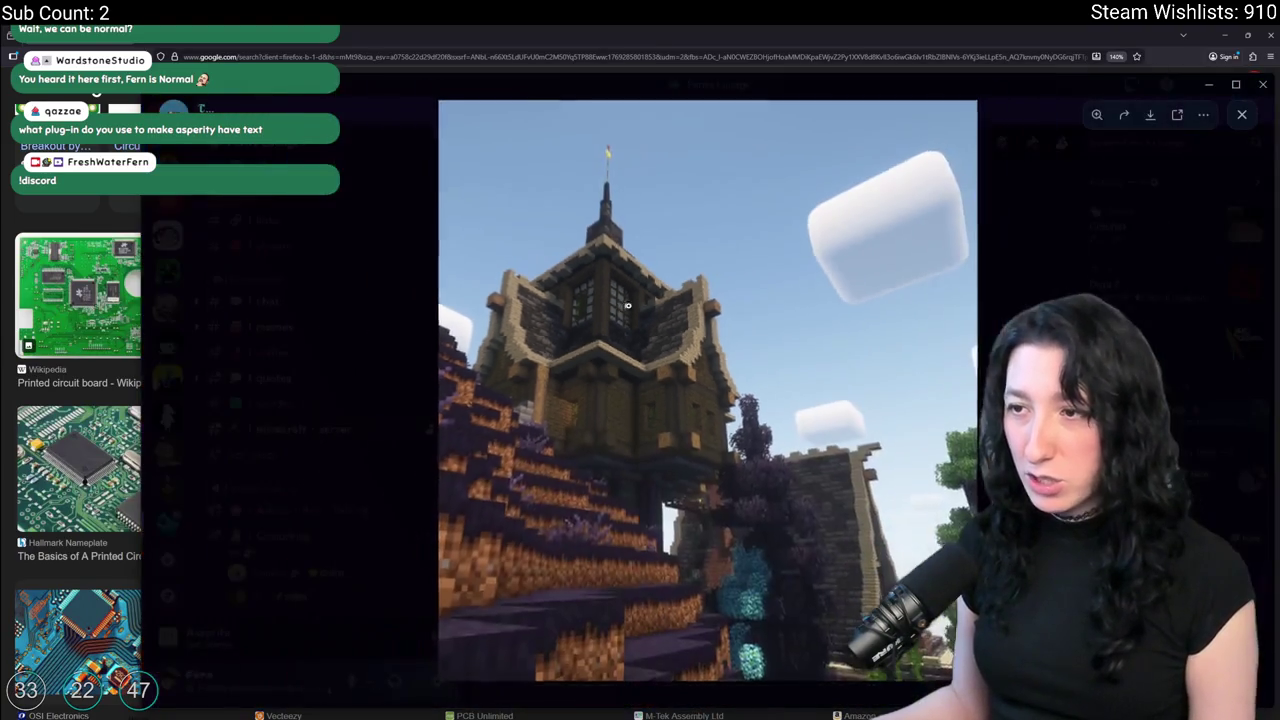
{"action": "key", "text": "Escape"}
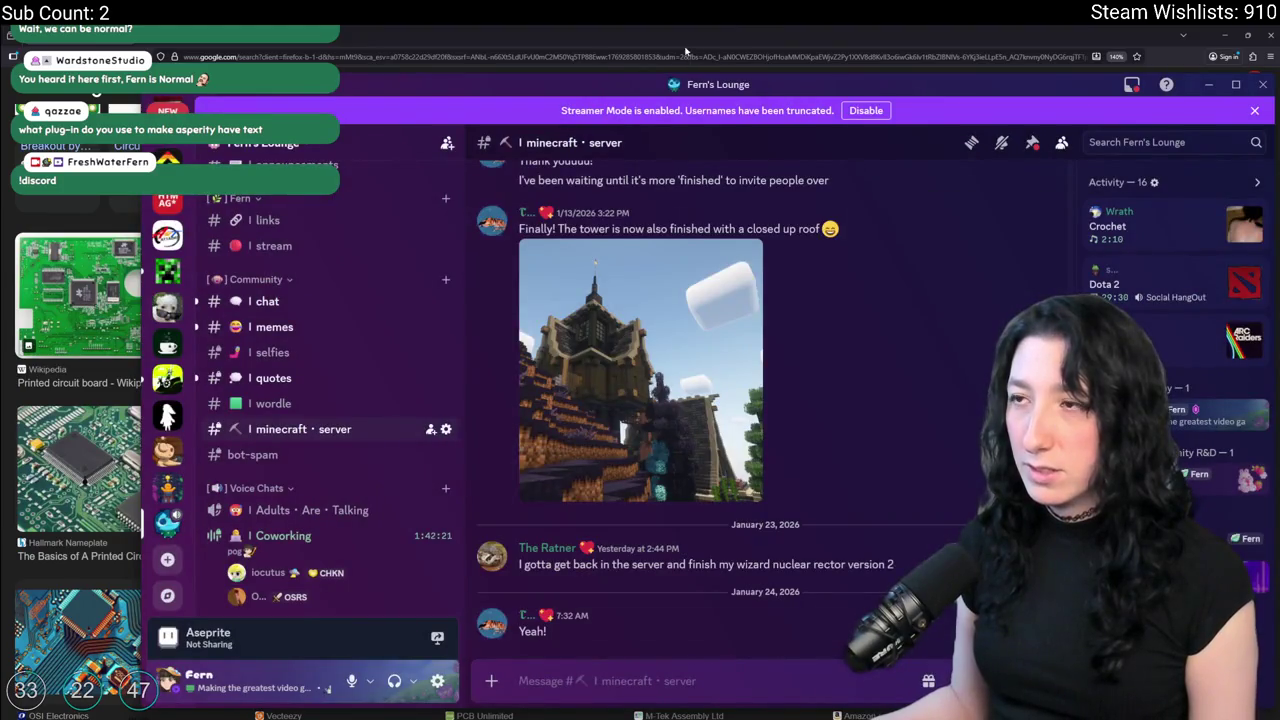
{"action": "key", "text": "alt+Tab"}
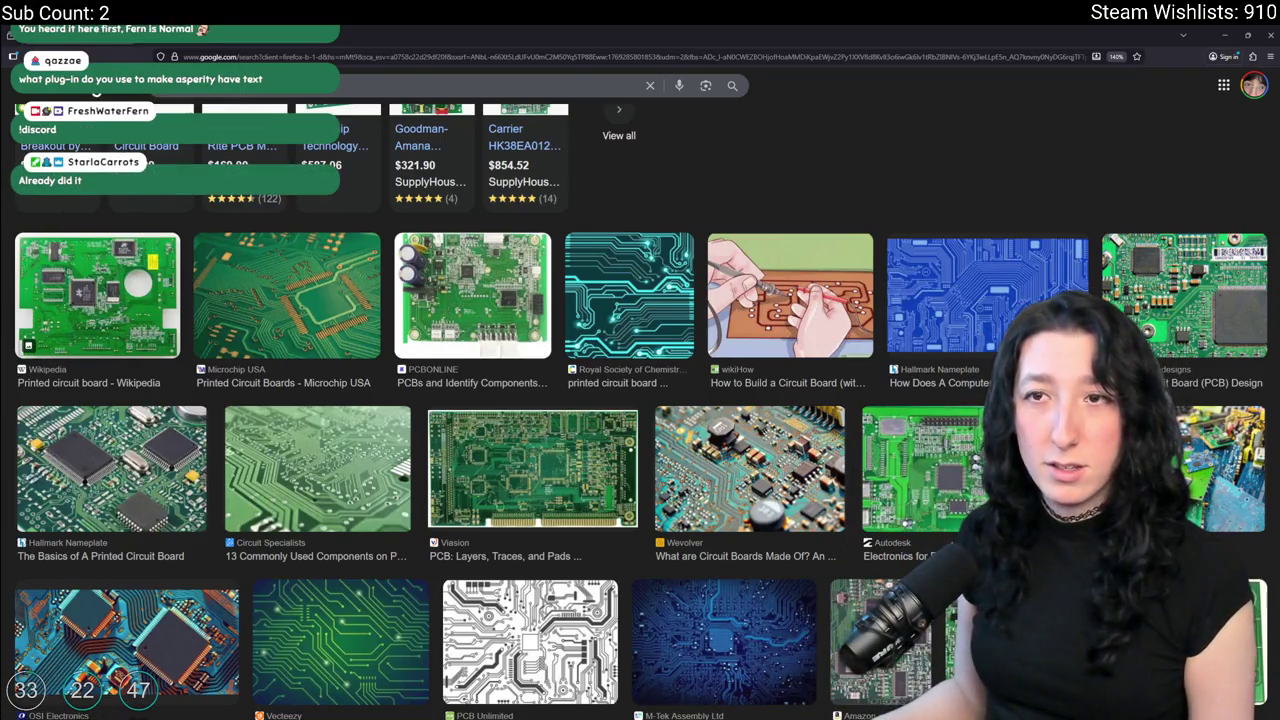
Leave the browser and bring Aseprite's green chip sprite back into view.
{"action": "key", "text": "alt+Tab"}
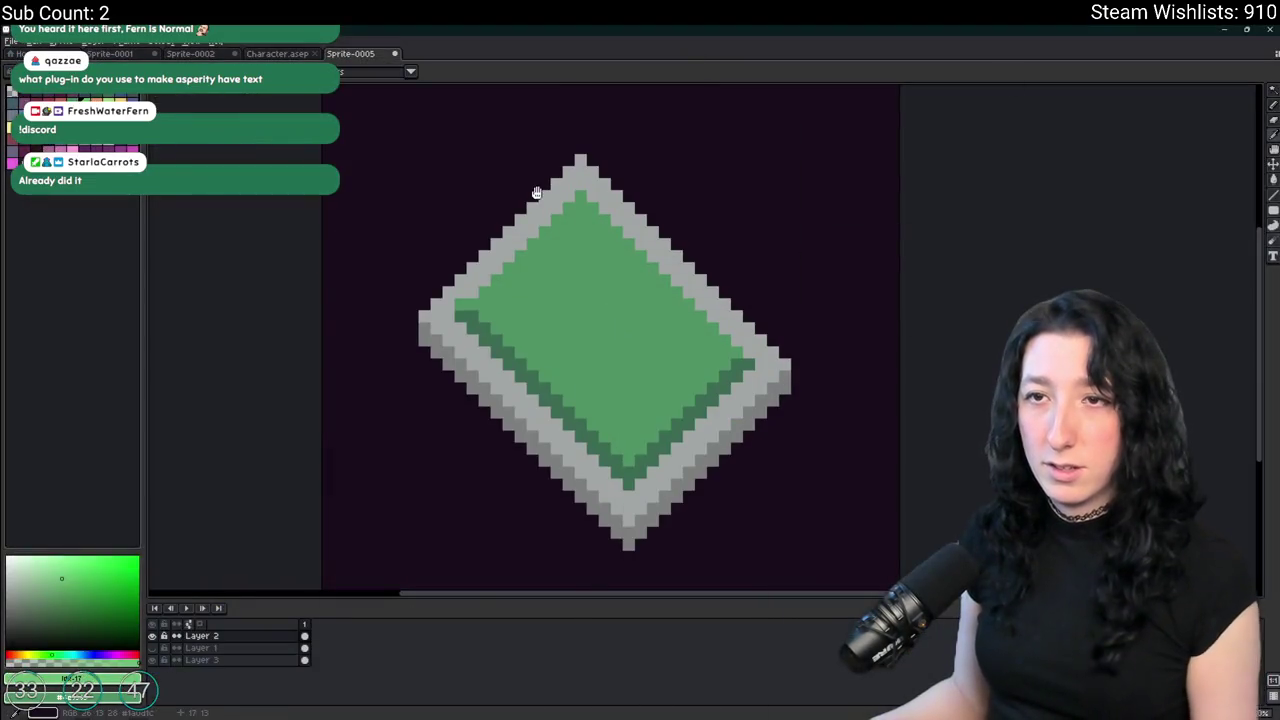
{"action": "key", "text": "ctrl+v"}
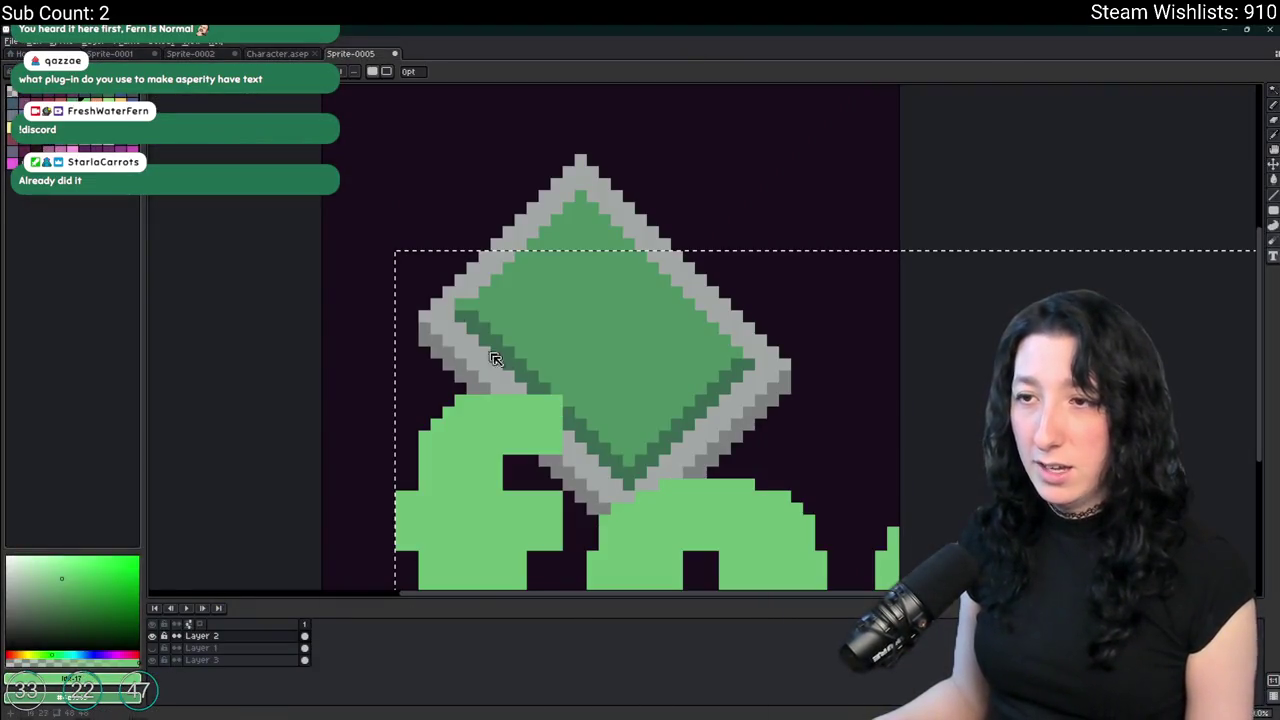
{"action": "scroll", "coordinate": [551, 214], "scroll_direction": "down", "scroll_amount": 2}
{"action": "key", "text": "Delete"}
{"action": "scroll", "coordinate": [520, 216], "scroll_direction": "up", "scroll_amount": 1}
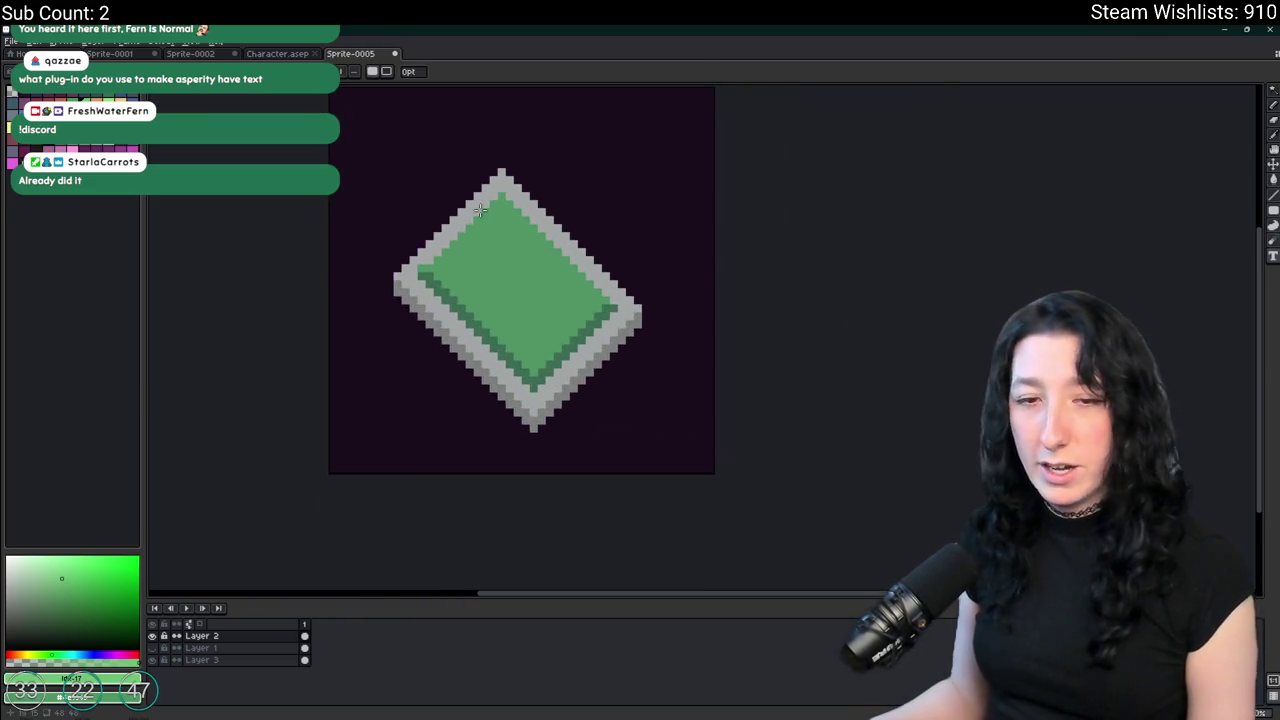
{"action": "scroll", "coordinate": [477, 218], "scroll_direction": "up", "scroll_amount": 2}
{"action": "scroll", "coordinate": [477, 218], "scroll_direction": "down", "scroll_amount": 1}
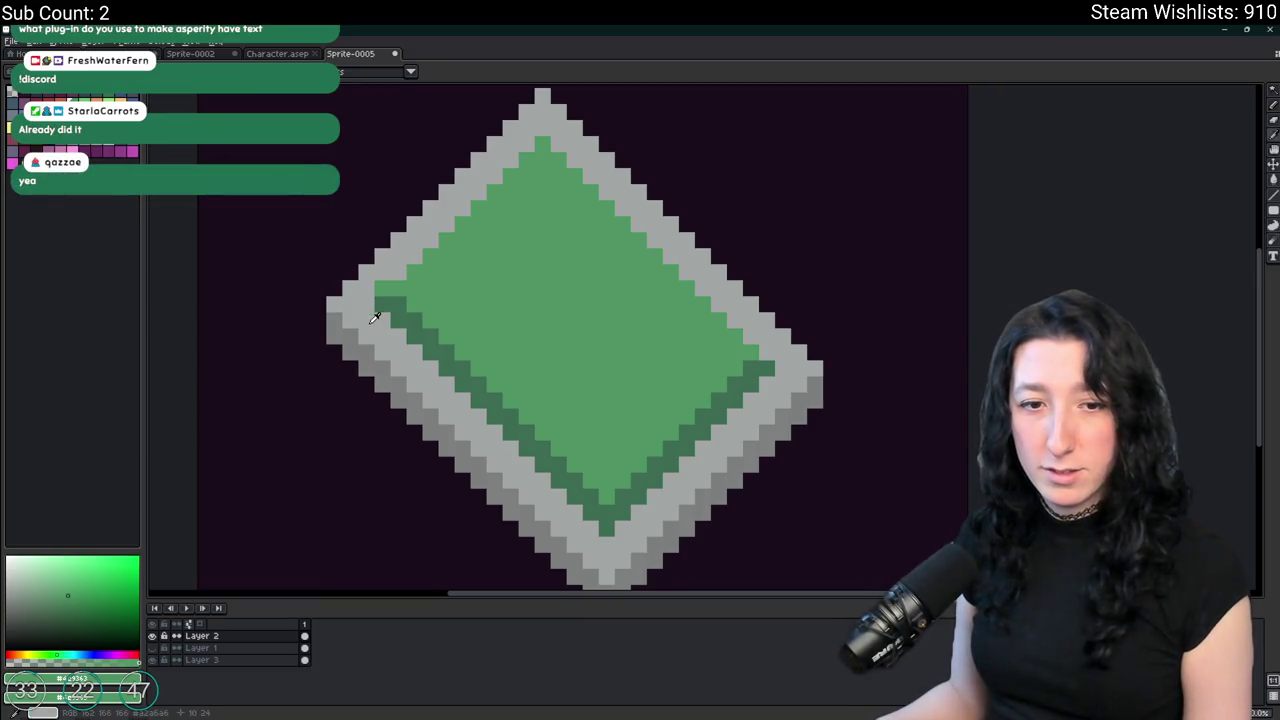
{"action": "key", "text": "g"}
{"action": "left_click", "coordinate": [257, 240]}
{"action": "key", "text": "ctrl+z"}
{"action": "key", "text": "m"}
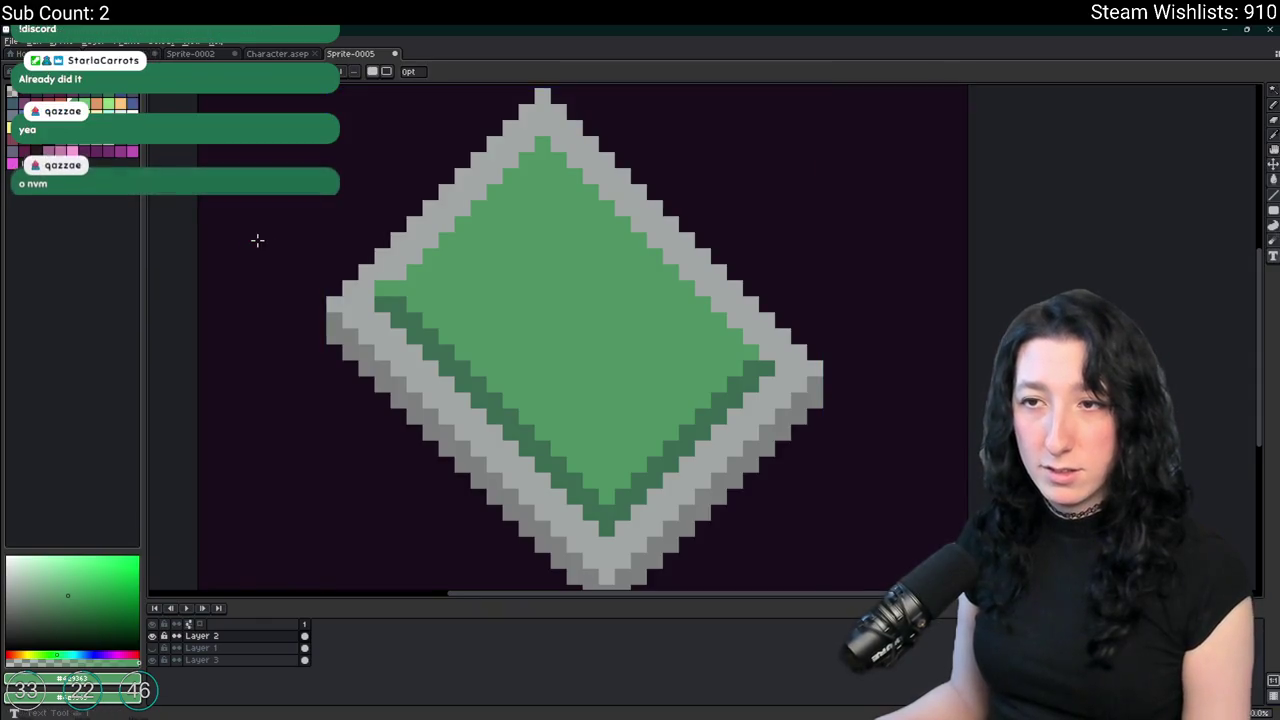
{"action": "left_click_drag", "start_coordinate": [247, 233], "coordinate": [1015, 620]}
{"action": "key", "text": "ctrl+d"}
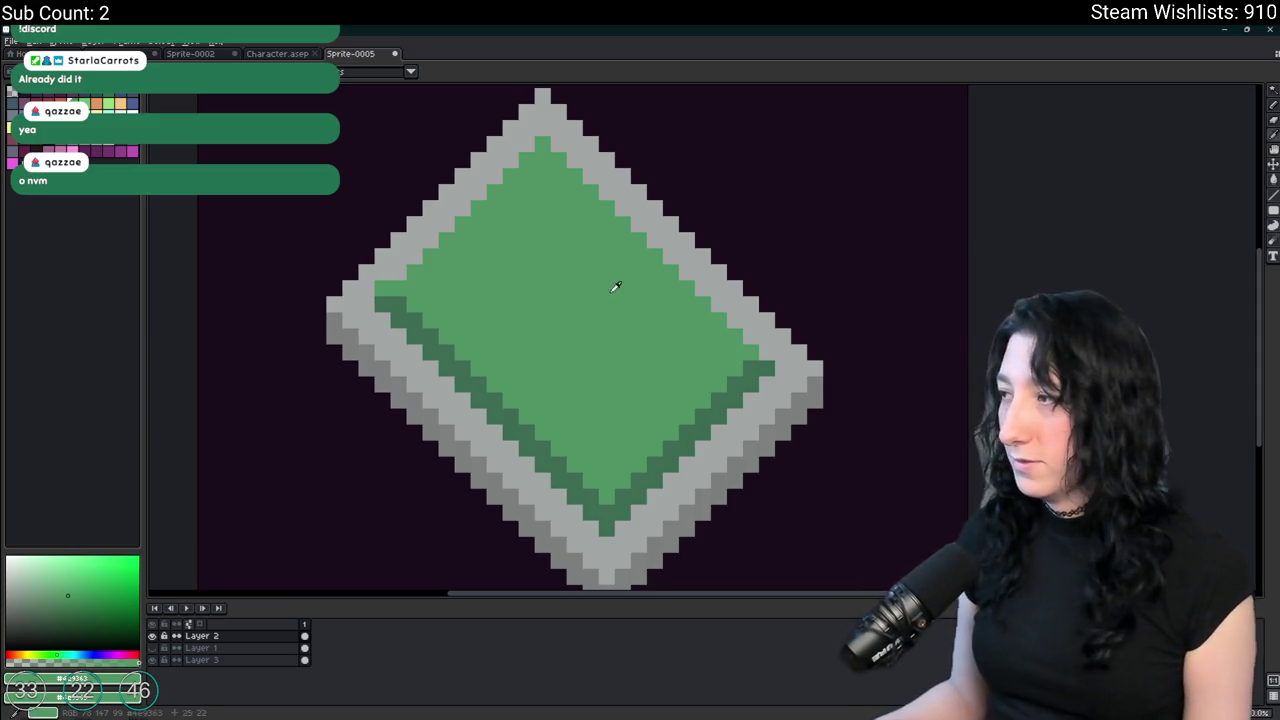
{"action": "key", "text": "alt+Tab"}
{"action": "key", "text": "alt+Tab"}
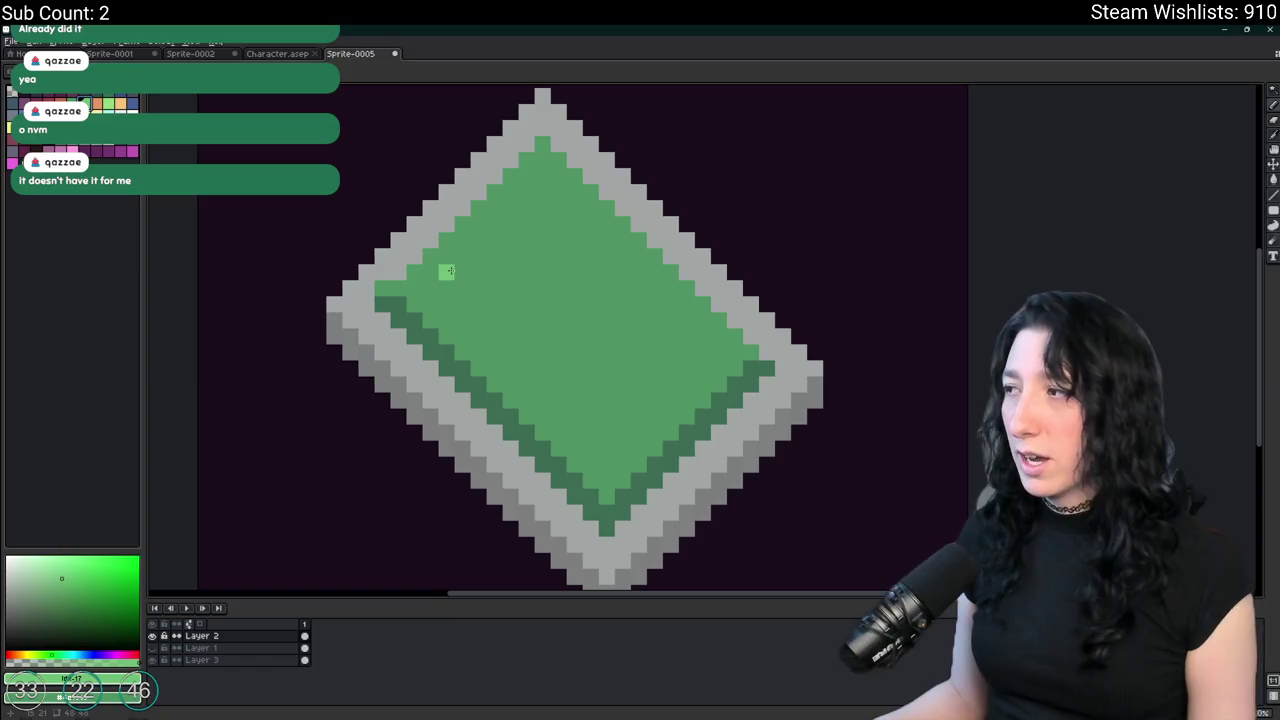
{"action": "left_click", "coordinate": [410, 320], "text": "alt"}
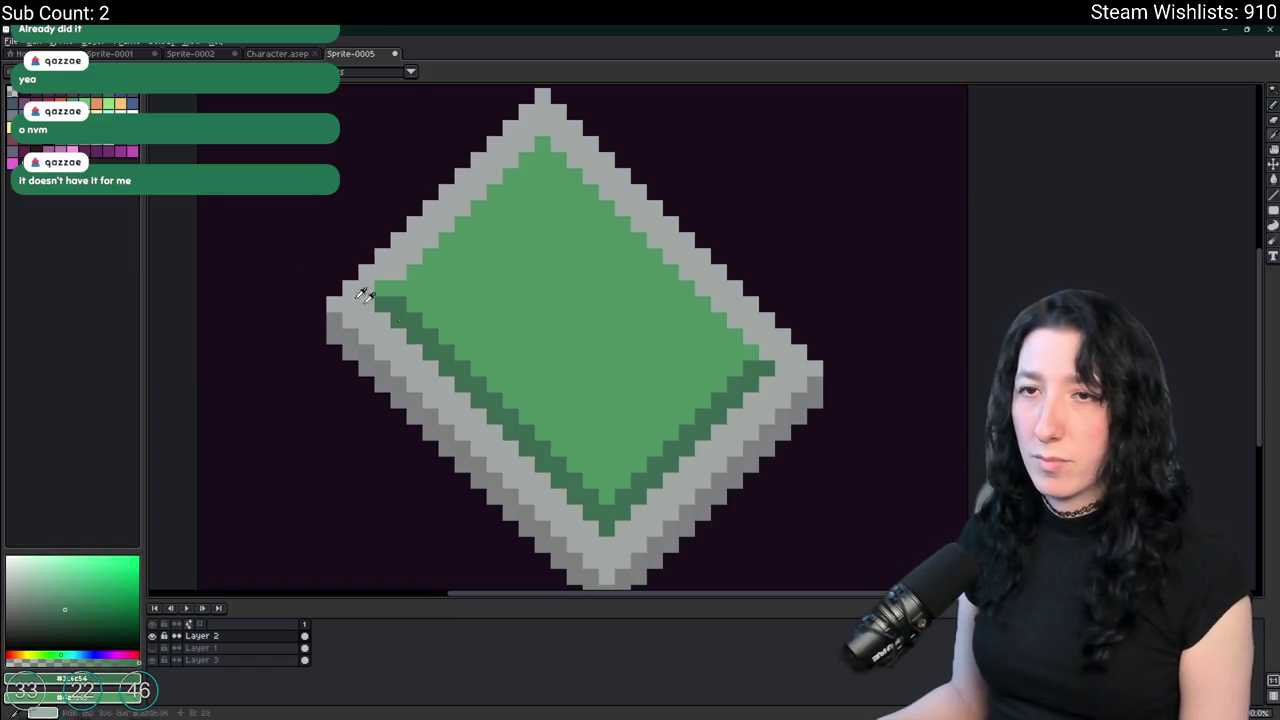
{"action": "key", "text": "shift+r"}
{"action": "key", "text": "Escape"}
{"action": "left_click", "coordinate": [100, 100]}
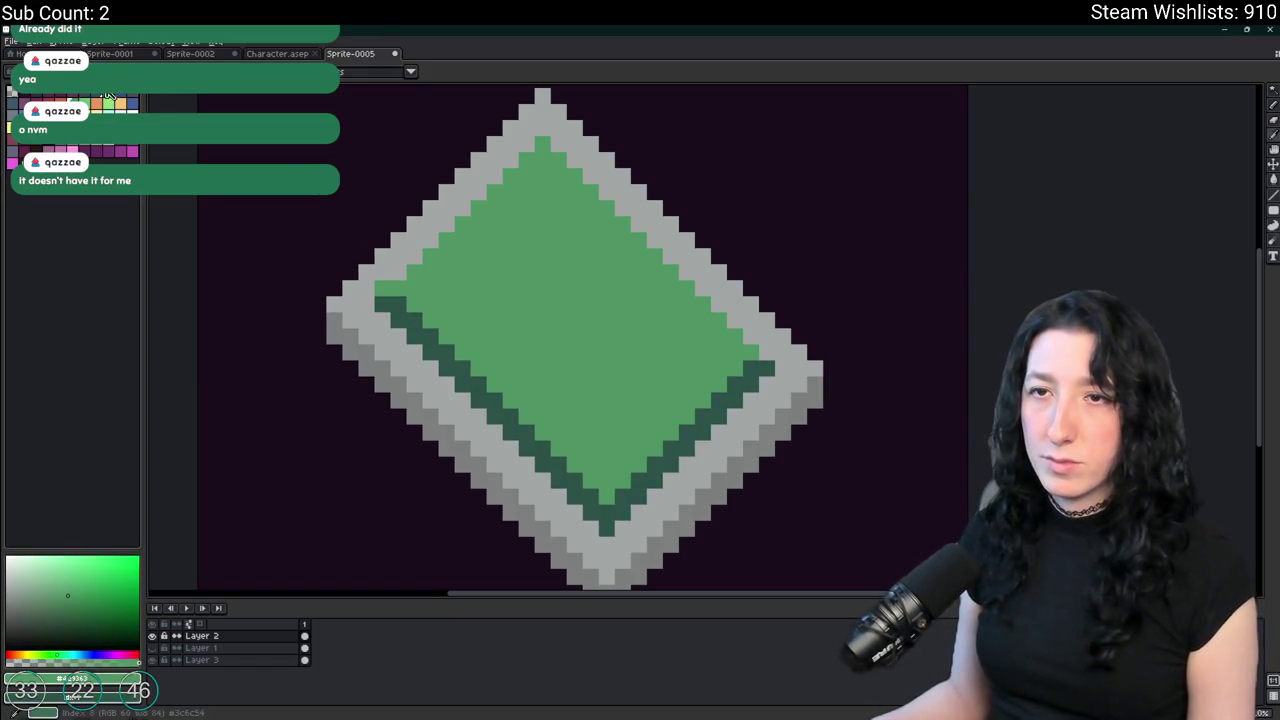
{"action": "key", "text": "shift+r"}
Darken the chip's green fill and draw light-green trace pixels across the board.
{"action": "key", "text": "Return"}
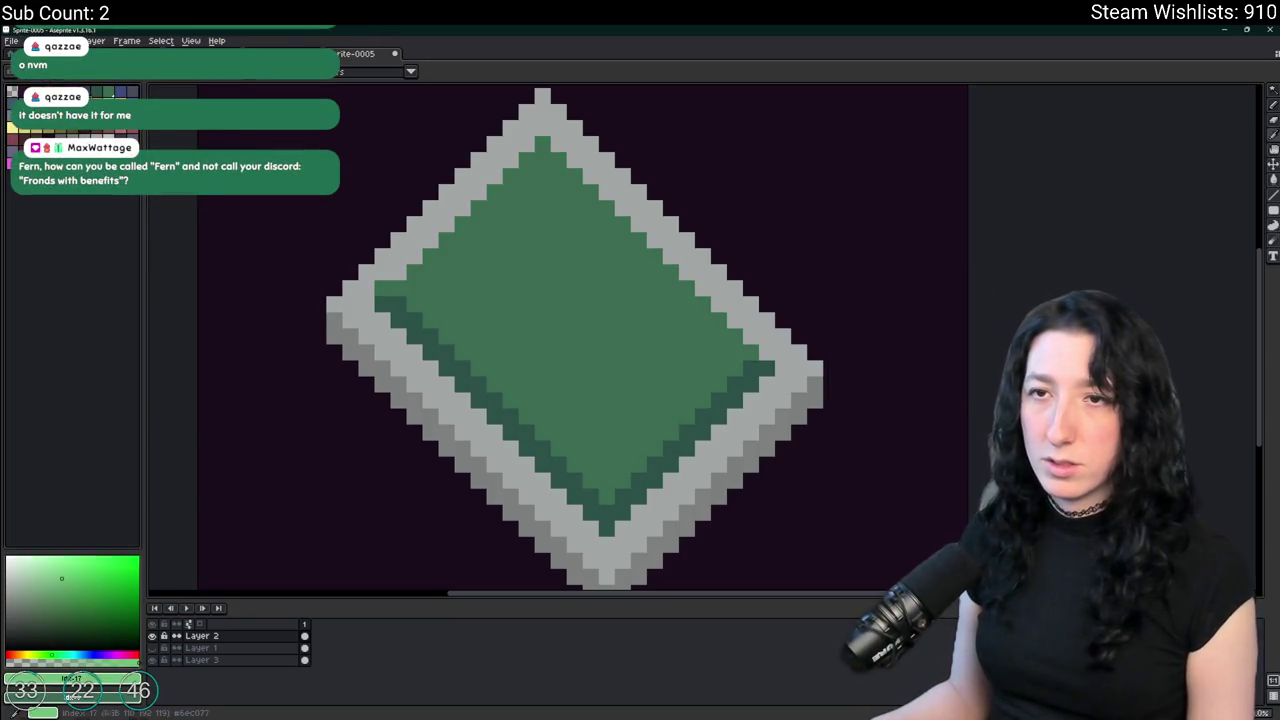
{"action": "scroll", "coordinate": [440, 290], "scroll_direction": "up", "scroll_amount": 1}
{"action": "left_click", "coordinate": [405, 264]}
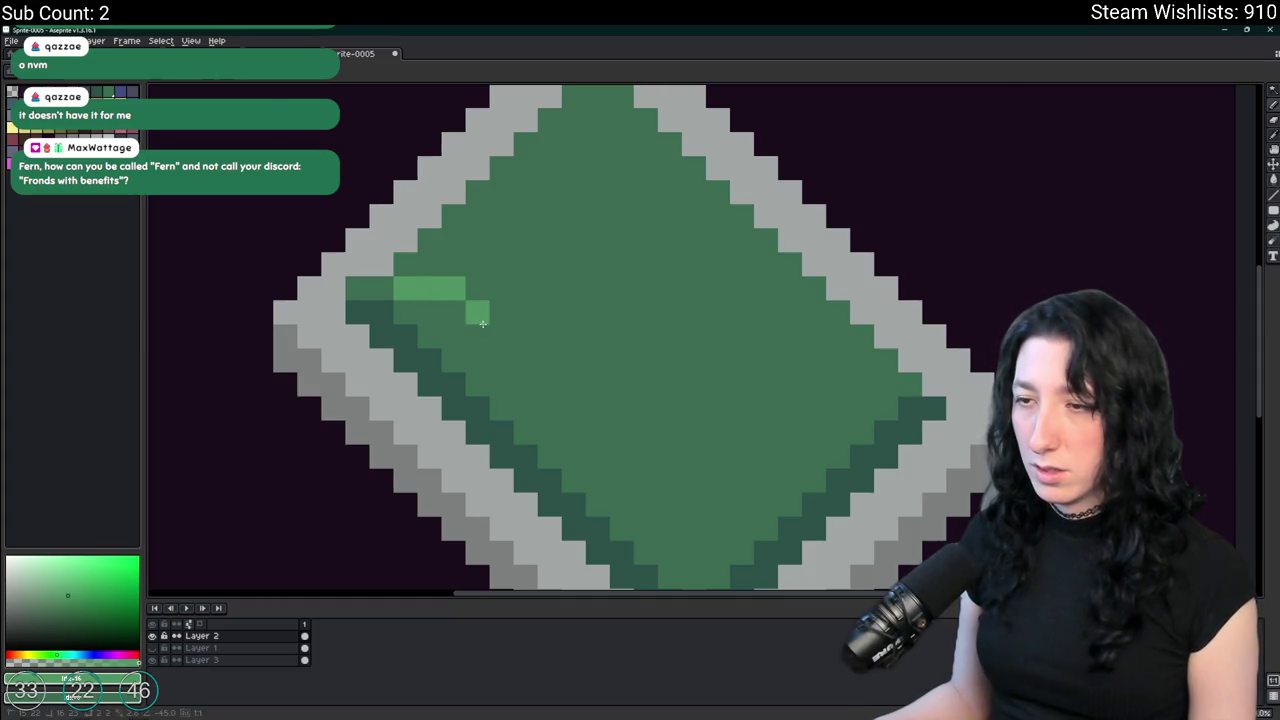
{"action": "left_click", "coordinate": [572, 338]}
{"action": "scroll", "coordinate": [612, 375], "scroll_direction": "down", "scroll_amount": 1}
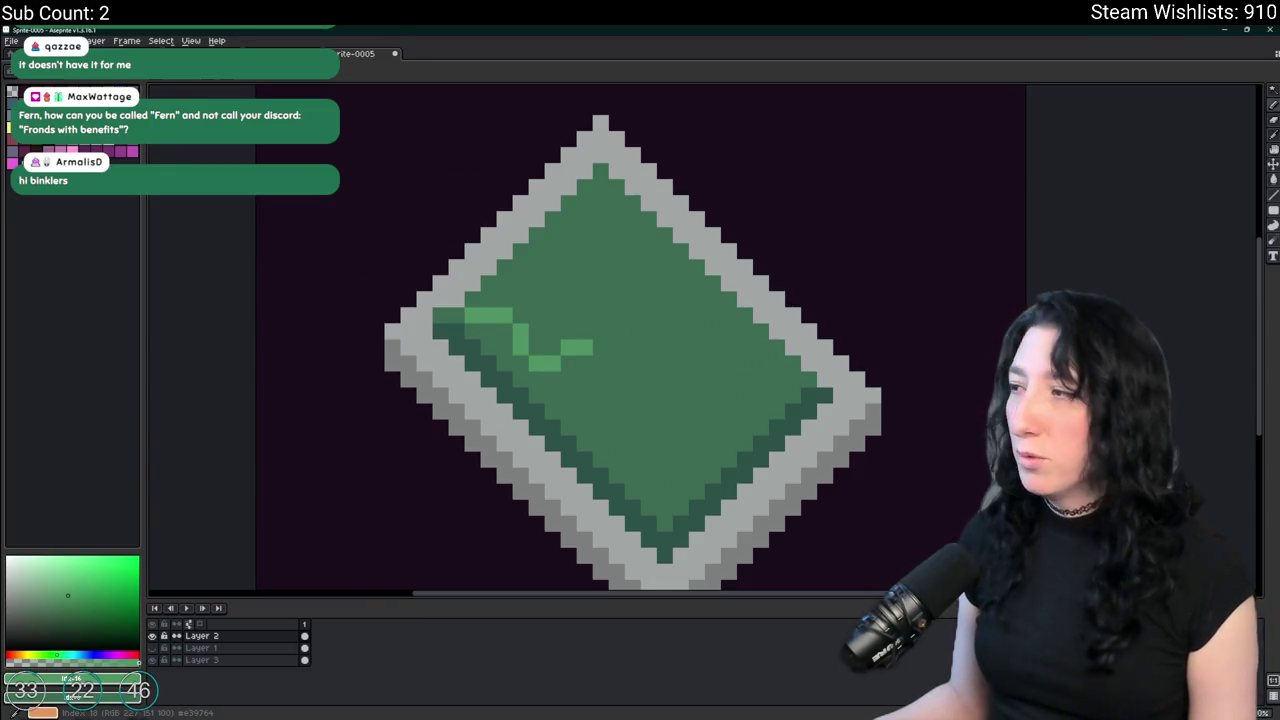
{"action": "scroll", "coordinate": [614, 320], "scroll_direction": "up", "scroll_amount": 1}
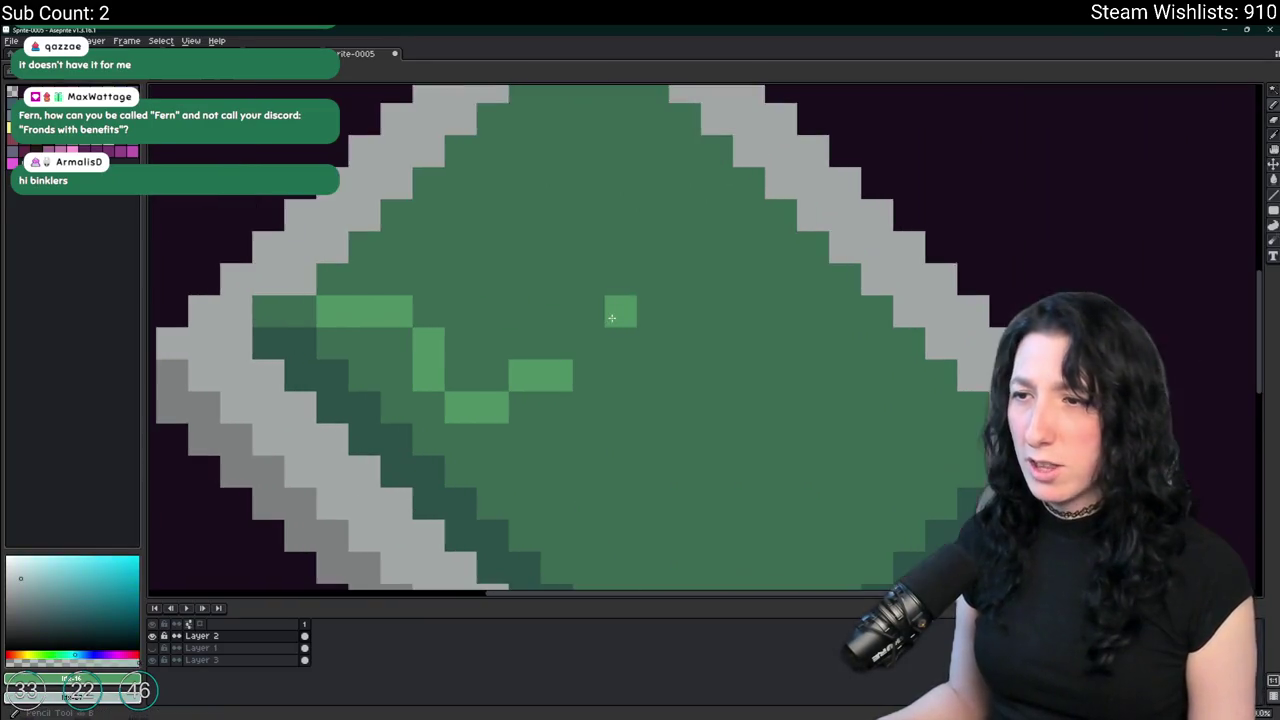
{"action": "left_click_drag", "start_coordinate": [588, 376], "coordinate": [556, 417]}
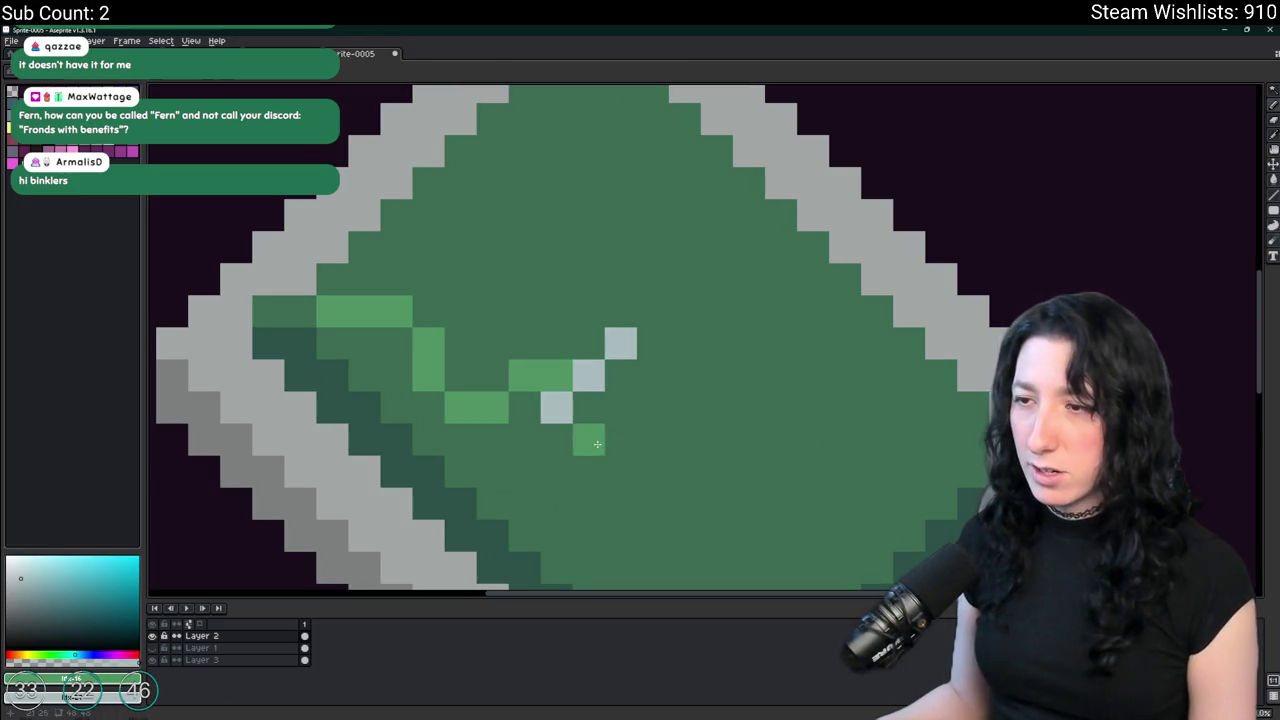
Outline and fill a pale white diamond in the chip's centre, then select the whole canvas.
{"action": "mouse_move", "coordinate": [664, 341]}
{"action": "left_mouse_down"}
{"action": "mouse_move", "coordinate": [590, 408]}
{"action": "mouse_move", "coordinate": [655, 468]}
{"action": "mouse_move", "coordinate": [747, 385]}
{"action": "left_mouse_up"}
{"action": "left_click", "coordinate": [717, 343]}
{"action": "left_click", "coordinate": [686, 375]}
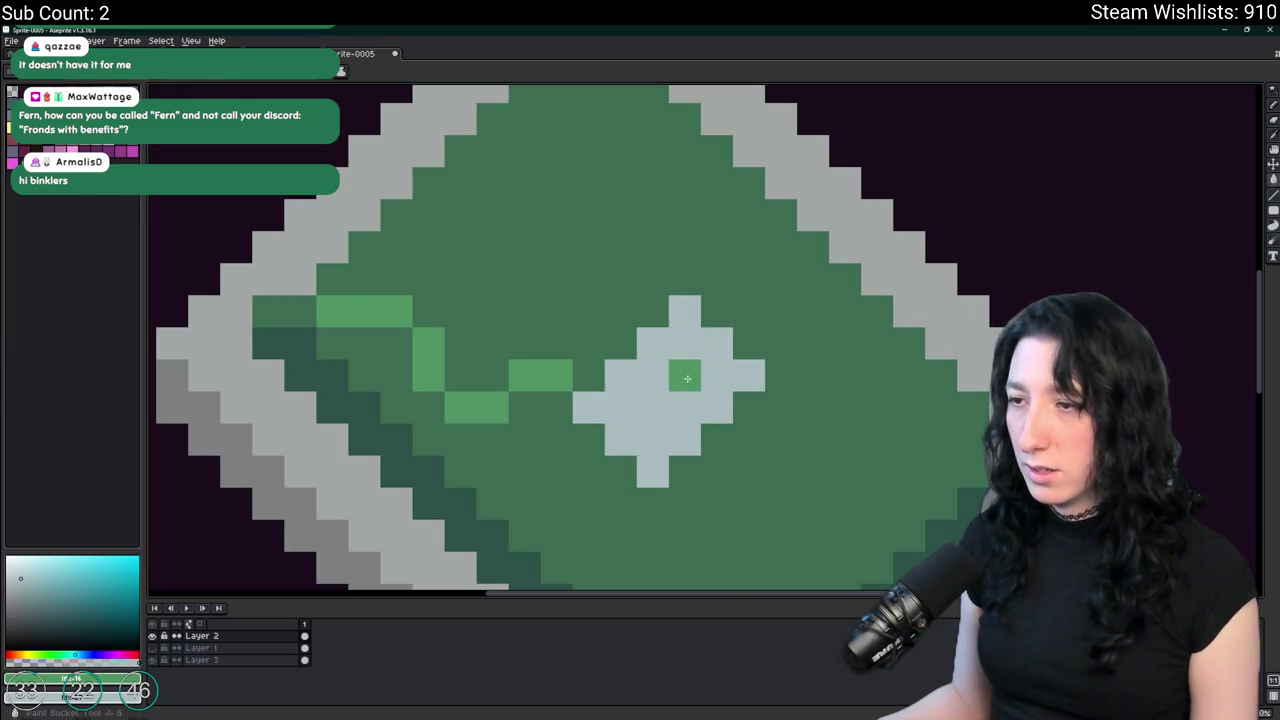
{"action": "scroll", "coordinate": [686, 375], "scroll_direction": "down", "scroll_amount": 4}
{"action": "scroll", "coordinate": [626, 405], "scroll_direction": "up", "scroll_amount": 1}
{"action": "scroll", "coordinate": [626, 405], "scroll_direction": "up", "scroll_amount": 4}
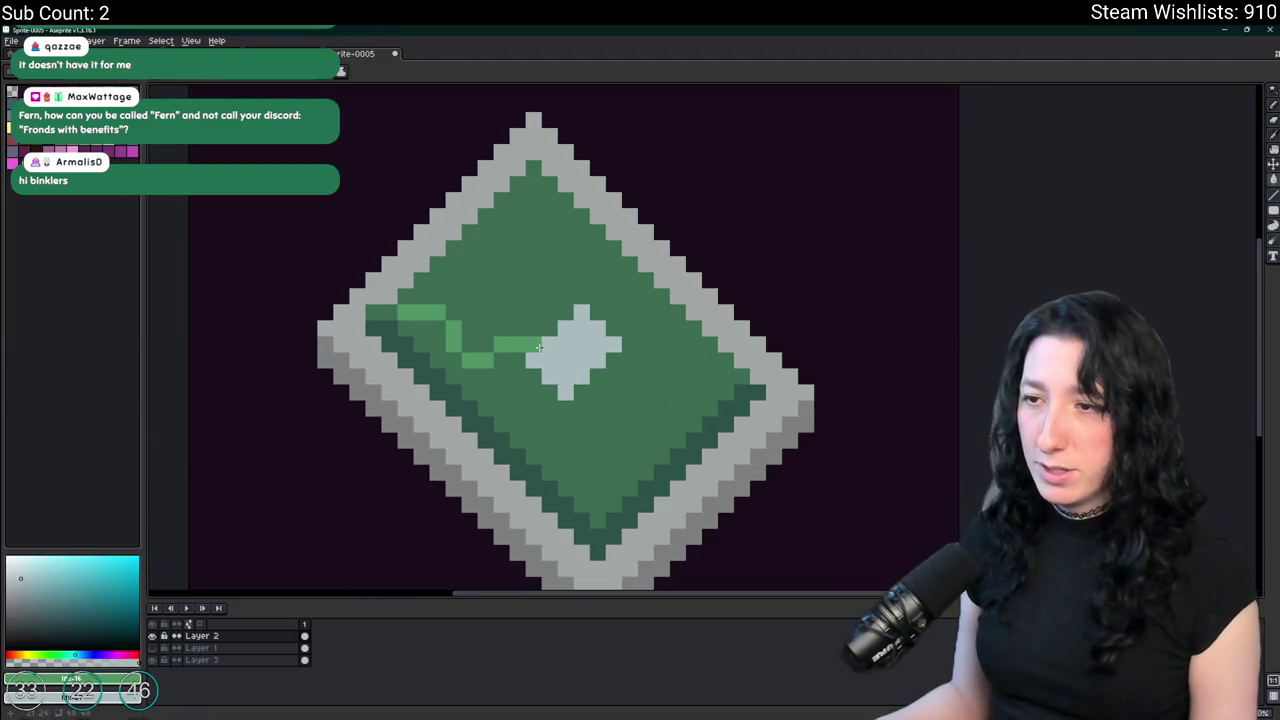
{"action": "scroll", "coordinate": [532, 343], "scroll_direction": "down", "scroll_amount": 3}
{"action": "scroll", "coordinate": [532, 343], "scroll_direction": "up", "scroll_amount": 2}
{"action": "key", "text": "ctrl+a"}
{"action": "scroll", "coordinate": [588, 378], "scroll_direction": "up", "scroll_amount": 3}
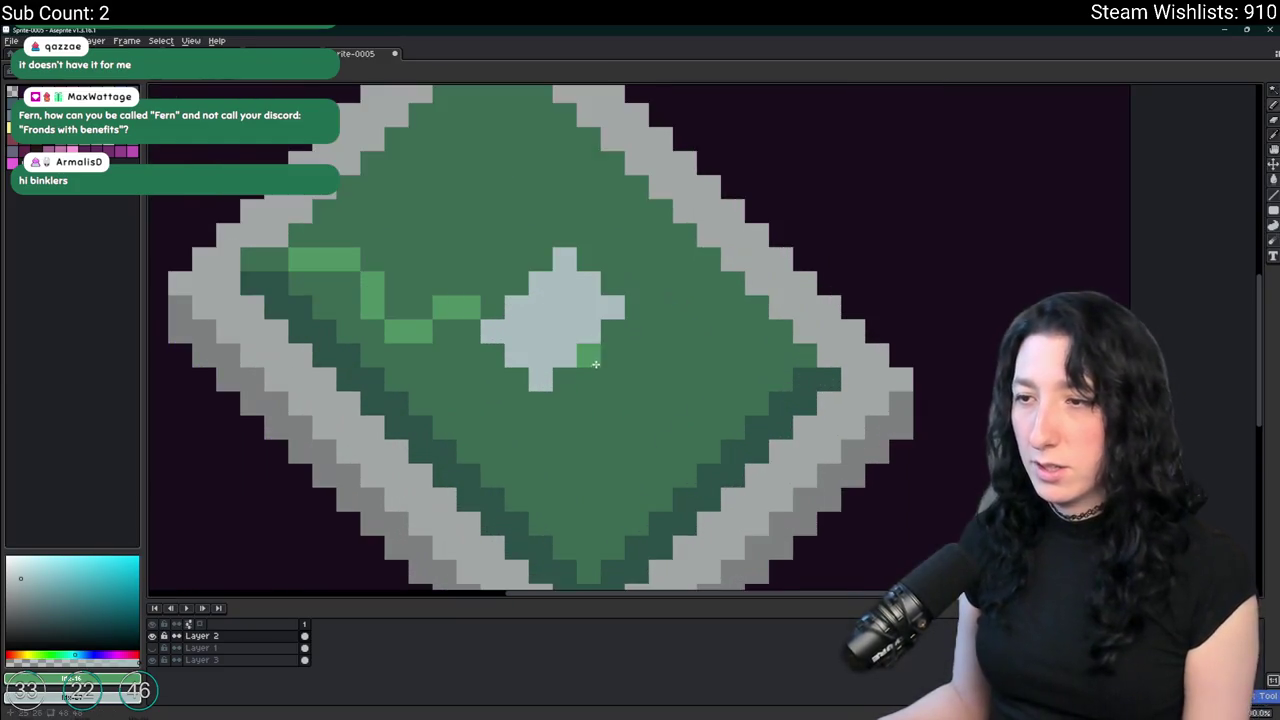
{"action": "scroll", "coordinate": [617, 381], "scroll_direction": "down", "scroll_amount": 3}
{"action": "scroll", "coordinate": [652, 378], "scroll_direction": "up", "scroll_amount": 3}
Draw a light-green trace running right from the centre diamond.
{"action": "mouse_move", "coordinate": [661, 380]}
{"action": "left_mouse_down"}
{"action": "mouse_move", "coordinate": [714, 381]}
{"action": "mouse_move", "coordinate": [765, 404]}
{"action": "mouse_move", "coordinate": [790, 317]}
{"action": "left_mouse_up"}
{"action": "scroll", "coordinate": [765, 404], "scroll_direction": "down", "scroll_amount": 3}
{"action": "scroll", "coordinate": [751, 377], "scroll_direction": "up", "scroll_amount": 3}
{"action": "left_click", "coordinate": [798, 376]}
{"action": "scroll", "coordinate": [800, 395], "scroll_direction": "down", "scroll_amount": 3}
{"action": "scroll", "coordinate": [786, 372], "scroll_direction": "up", "scroll_amount": 3}
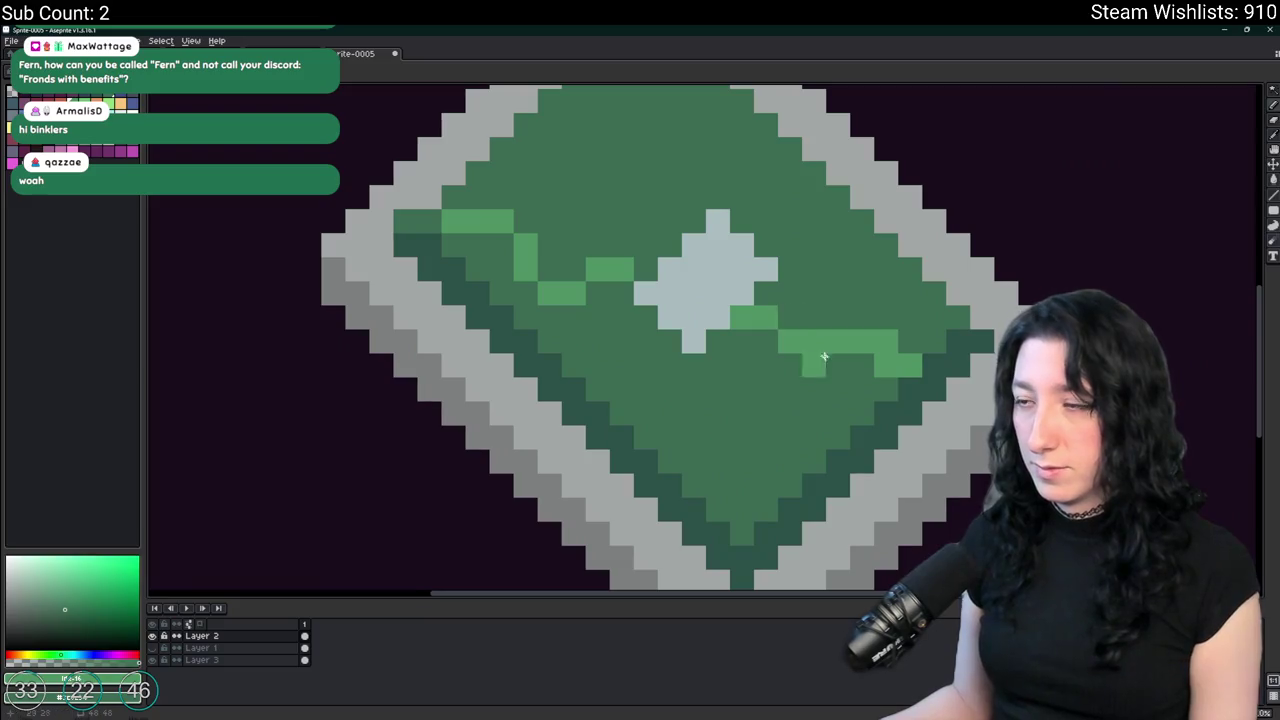
{"action": "scroll", "coordinate": [824, 357], "scroll_direction": "down", "scroll_amount": 3}
{"action": "scroll", "coordinate": [780, 376], "scroll_direction": "up", "scroll_amount": 3}
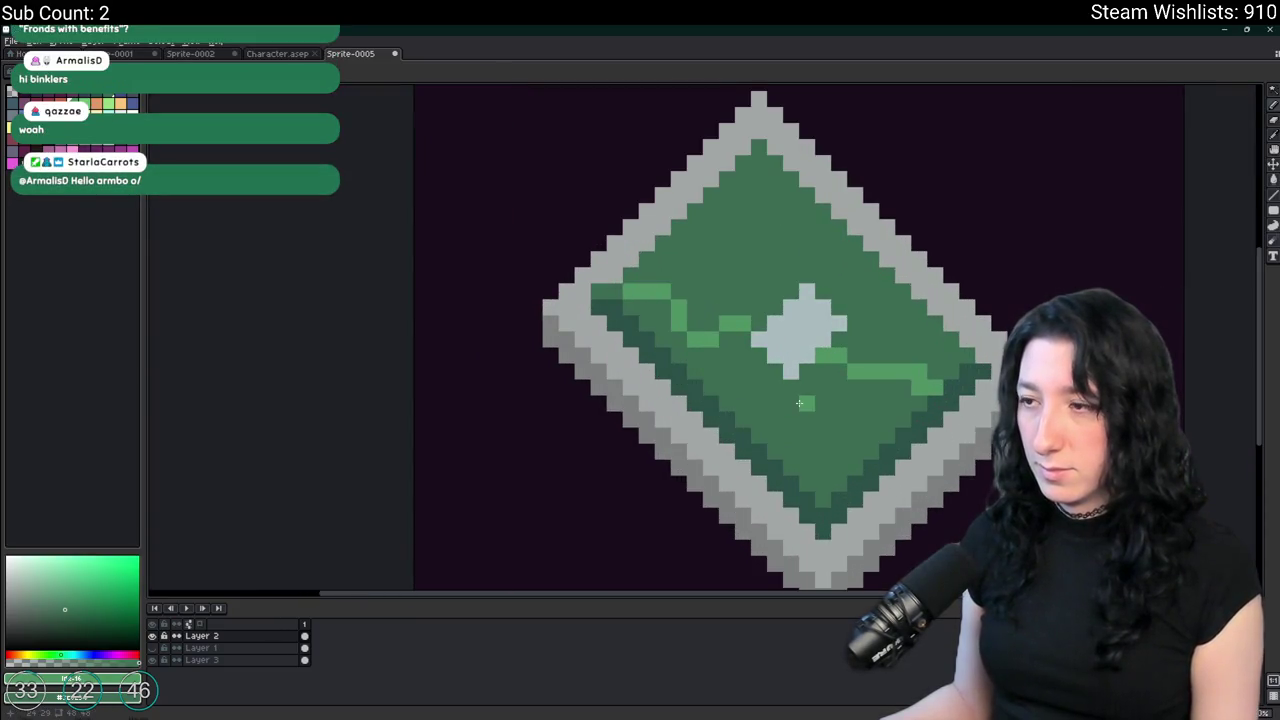
Extend the trace toward the right edge and compare it with a green circuit-board reference photo.
{"action": "left_click_drag", "start_coordinate": [790, 387], "coordinate": [867, 406]}
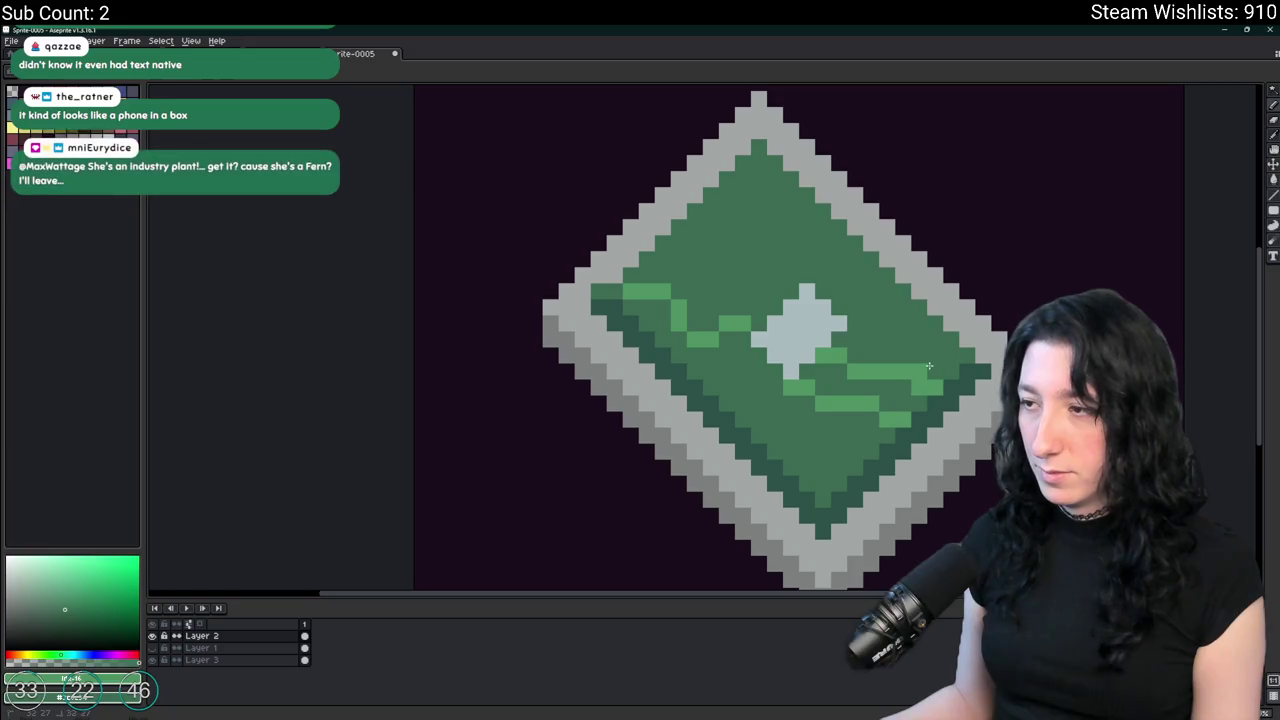
{"action": "scroll", "coordinate": [922, 365], "scroll_direction": "down", "scroll_amount": 4}
{"action": "scroll", "coordinate": [928, 395], "scroll_direction": "up", "scroll_amount": 2}
{"action": "scroll", "coordinate": [928, 395], "scroll_direction": "up", "scroll_amount": 2}
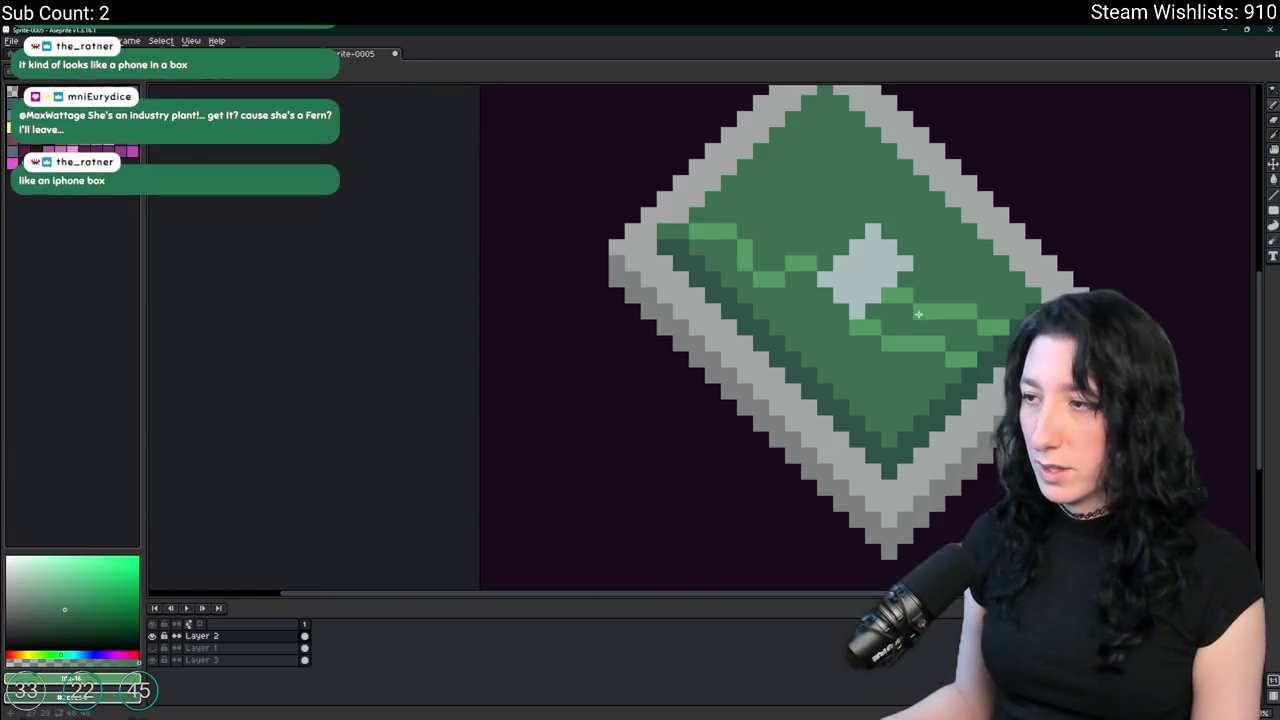
{"action": "scroll", "coordinate": [926, 259], "scroll_direction": "up", "scroll_amount": 1}
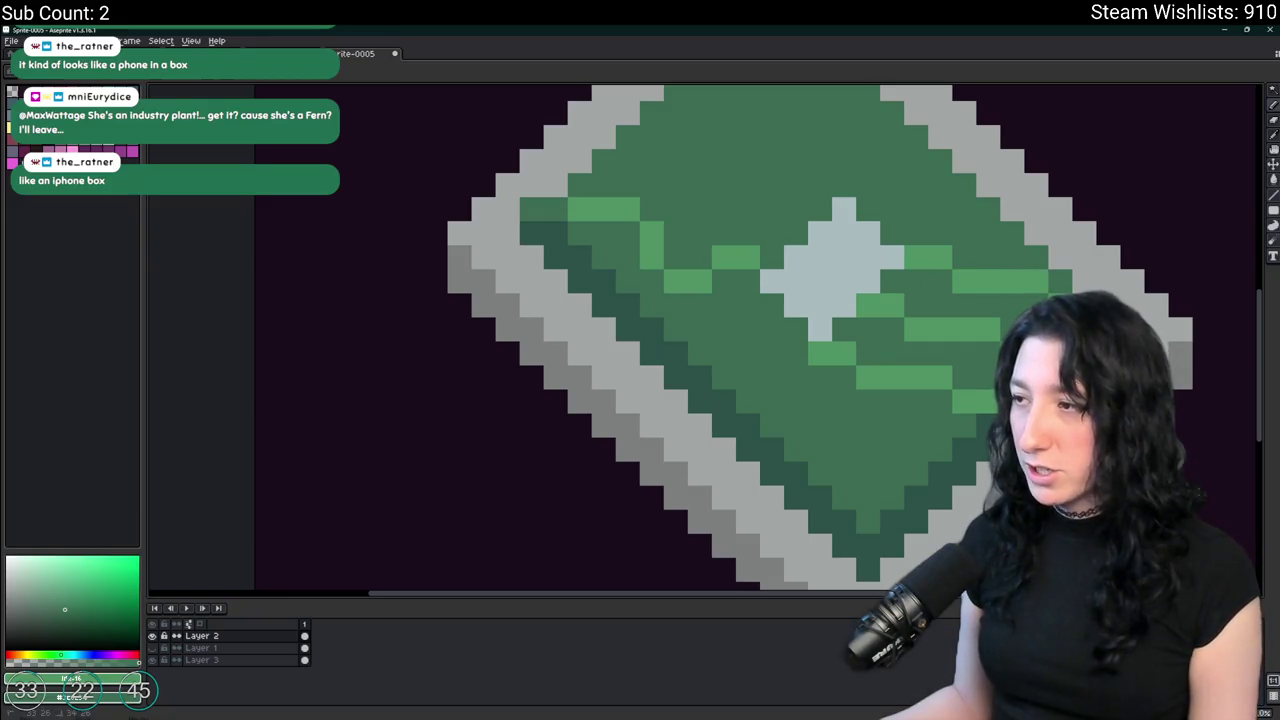
{"action": "scroll", "coordinate": [923, 349], "scroll_direction": "down", "scroll_amount": 3}
{"action": "scroll", "coordinate": [923, 349], "scroll_direction": "down", "scroll_amount": 1}
{"action": "scroll", "coordinate": [923, 349], "scroll_direction": "up", "scroll_amount": 4}
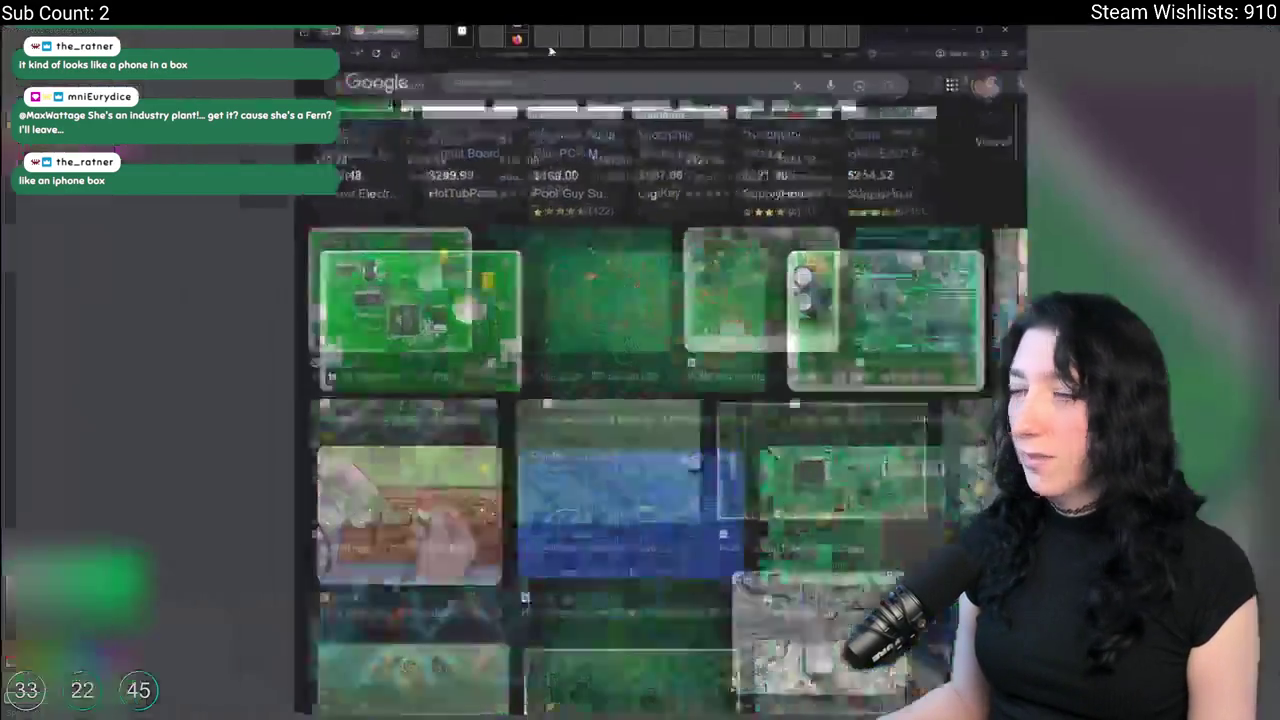
{"action": "left_click", "coordinate": [280, 295]}
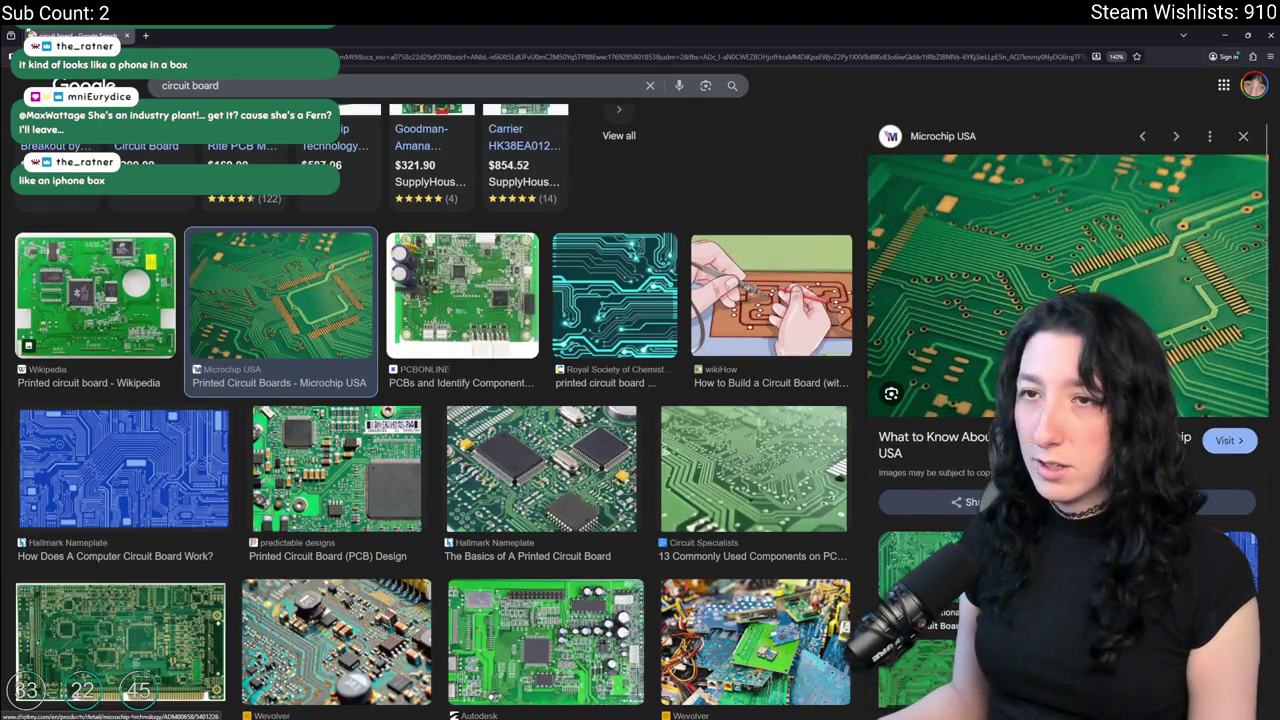
{"action": "key", "text": "alt+Tab"}
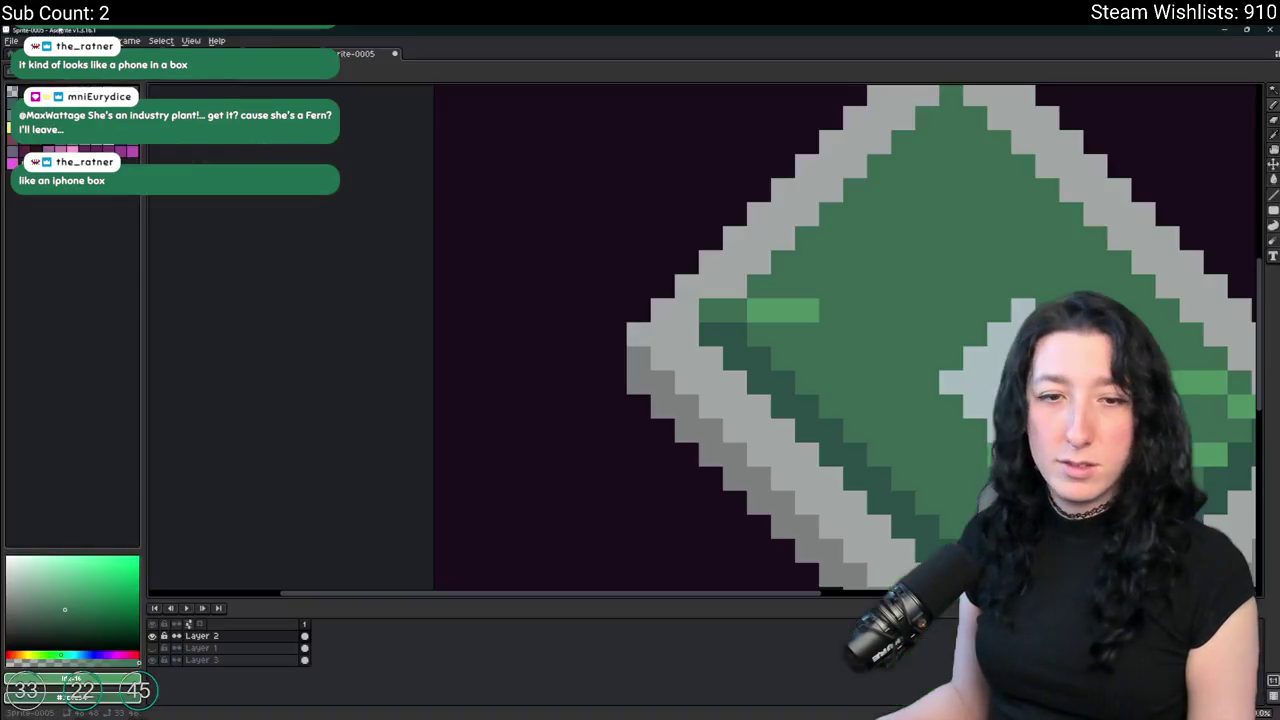
Undo the stray stroke and redraw a horizontal light-green trace near the centre pad.
{"action": "scroll", "coordinate": [666, 335], "scroll_direction": "down", "scroll_amount": 1}
{"action": "scroll", "coordinate": [666, 335], "scroll_direction": "down", "scroll_amount": 1}
{"action": "scroll", "coordinate": [666, 335], "scroll_direction": "down", "scroll_amount": 2}
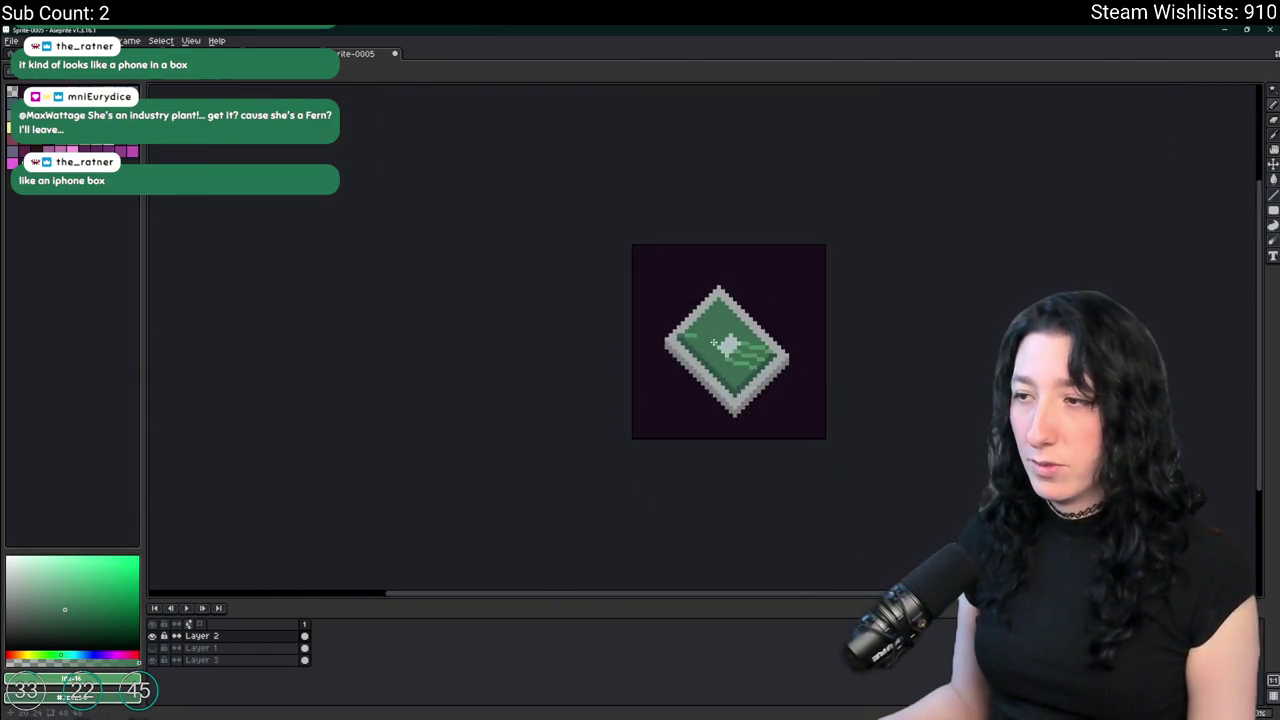
{"action": "scroll", "coordinate": [666, 335], "scroll_direction": "up", "scroll_amount": 4}
{"action": "key", "text": "ctrl+z"}
{"action": "key", "text": "ctrl+z"}
{"action": "scroll", "coordinate": [666, 335], "scroll_direction": "down", "scroll_amount": 1}
{"action": "scroll", "coordinate": [700, 370], "scroll_direction": "up", "scroll_amount": 2}
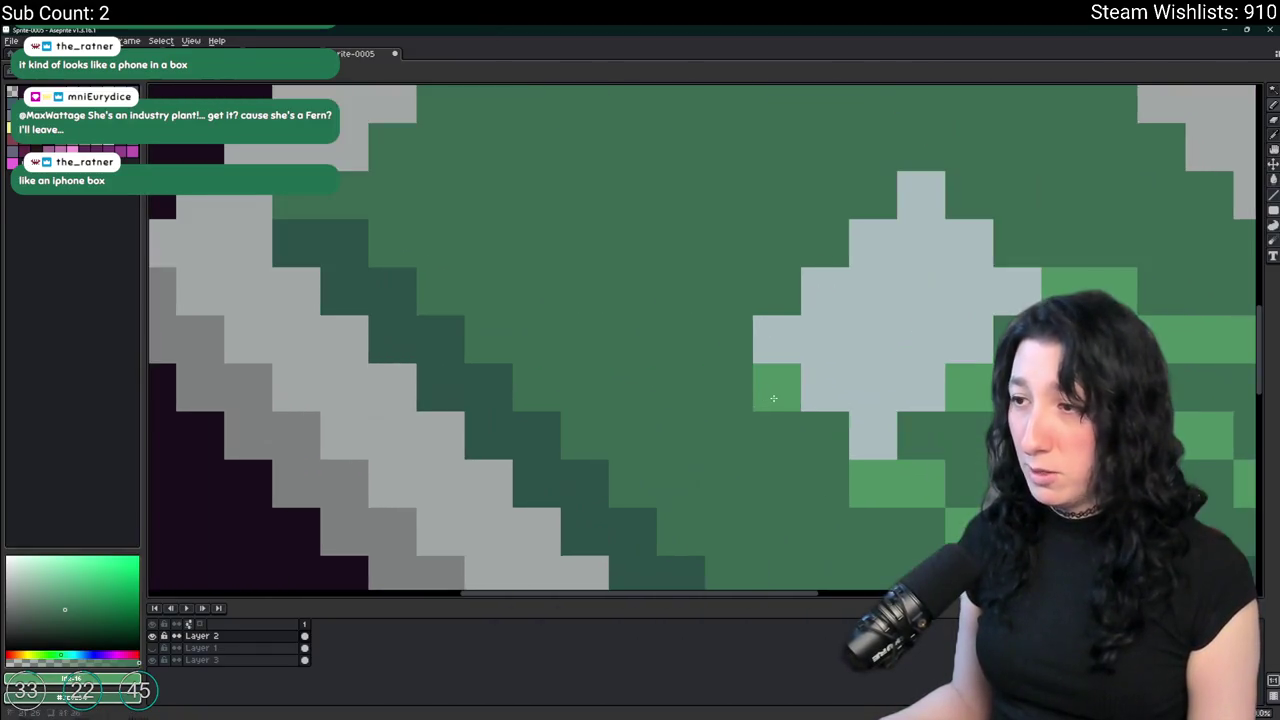
{"action": "scroll", "coordinate": [744, 400], "scroll_direction": "down", "scroll_amount": 3}
{"action": "mouse_move", "coordinate": [743, 400]}
{"action": "left_mouse_down"}
{"action": "mouse_move", "coordinate": [730, 424]}
{"action": "mouse_move", "coordinate": [689, 401]}
{"action": "left_mouse_up"}
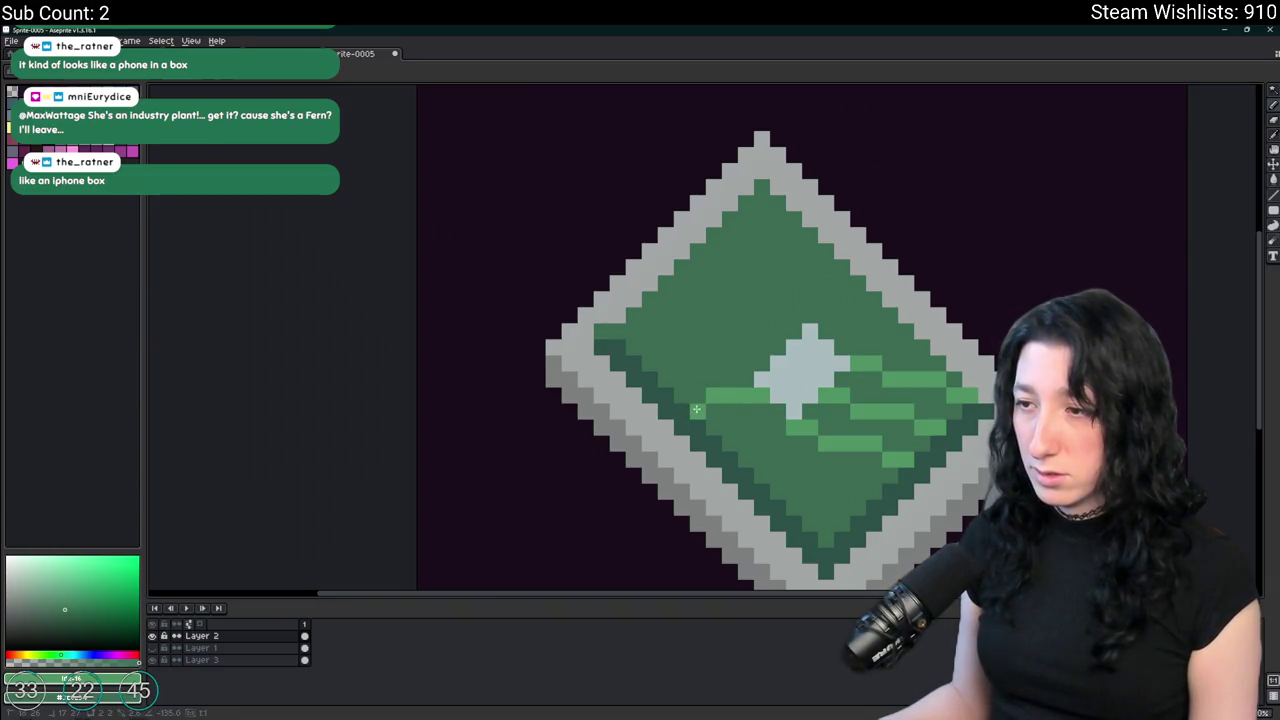
{"action": "scroll", "coordinate": [697, 409], "scroll_direction": "down", "scroll_amount": 2}
{"action": "scroll", "coordinate": [705, 440], "scroll_direction": "down", "scroll_amount": 1}
{"action": "scroll", "coordinate": [711, 469], "scroll_direction": "down", "scroll_amount": 1}
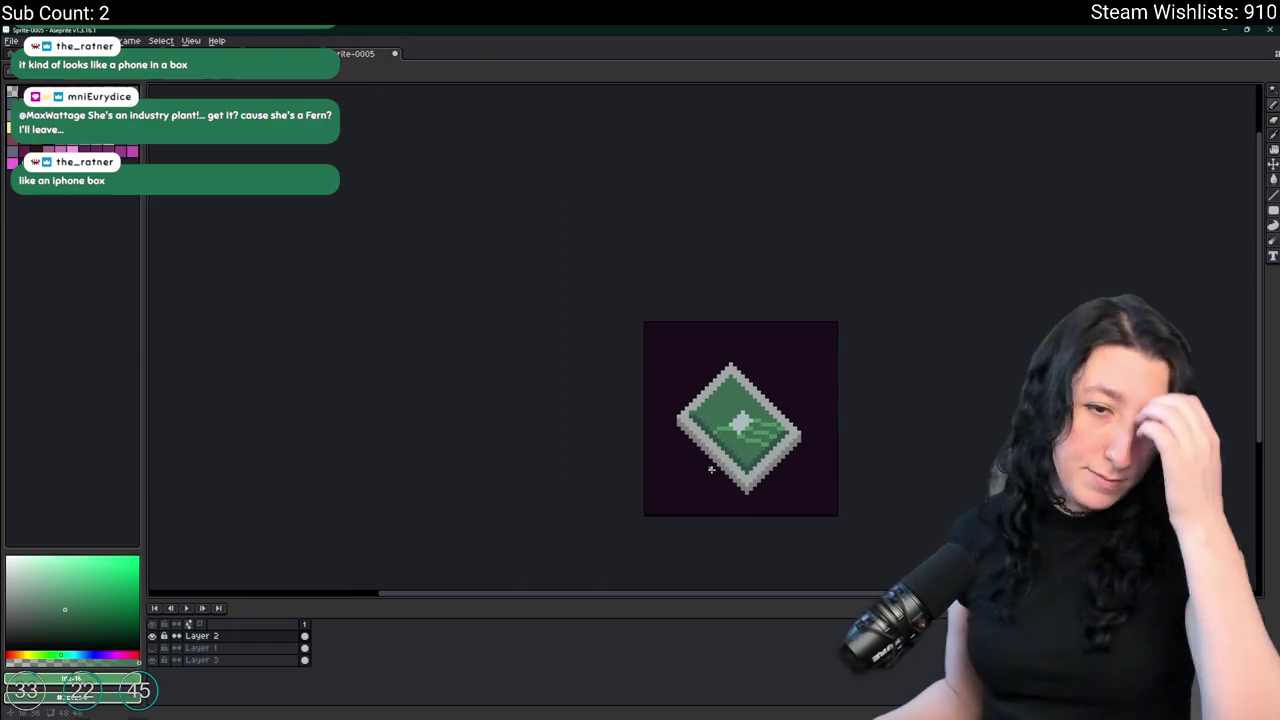
{"action": "scroll", "coordinate": [711, 469], "scroll_direction": "up", "scroll_amount": 1}
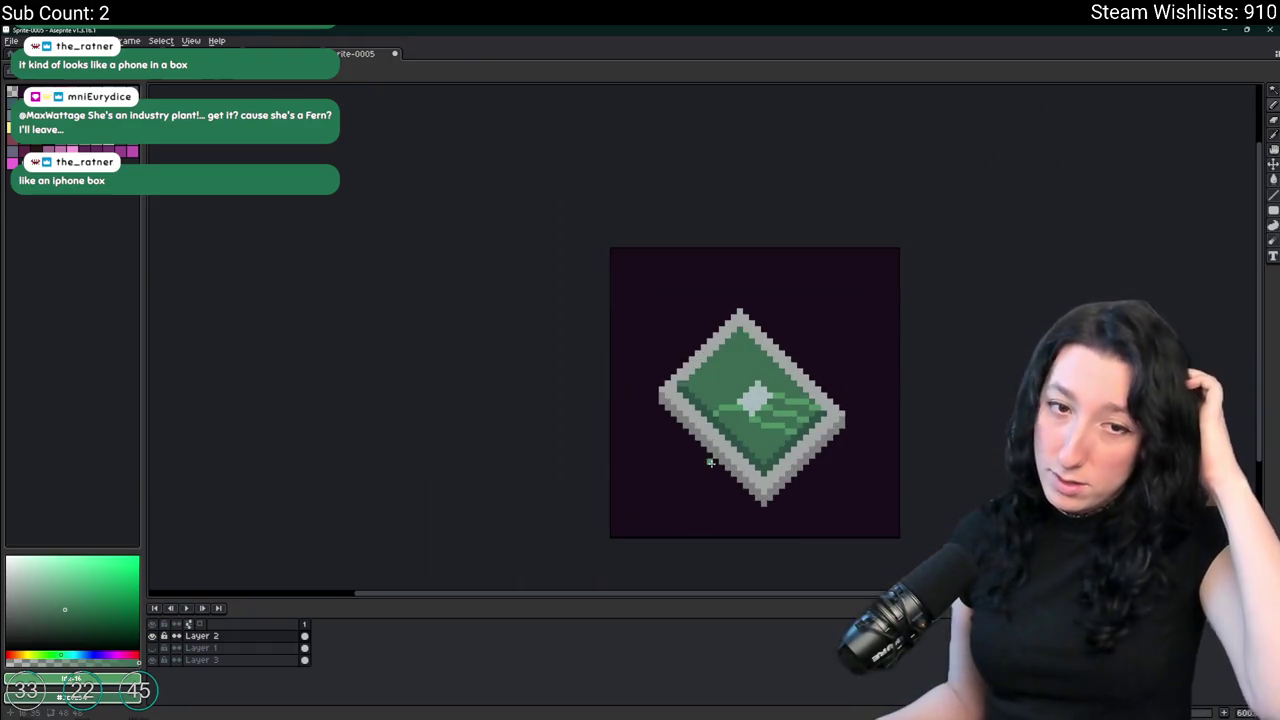
{"action": "scroll", "coordinate": [660, 460], "scroll_direction": "up", "scroll_amount": 1}
{"action": "scroll", "coordinate": [510, 415], "scroll_direction": "up", "scroll_amount": 2}
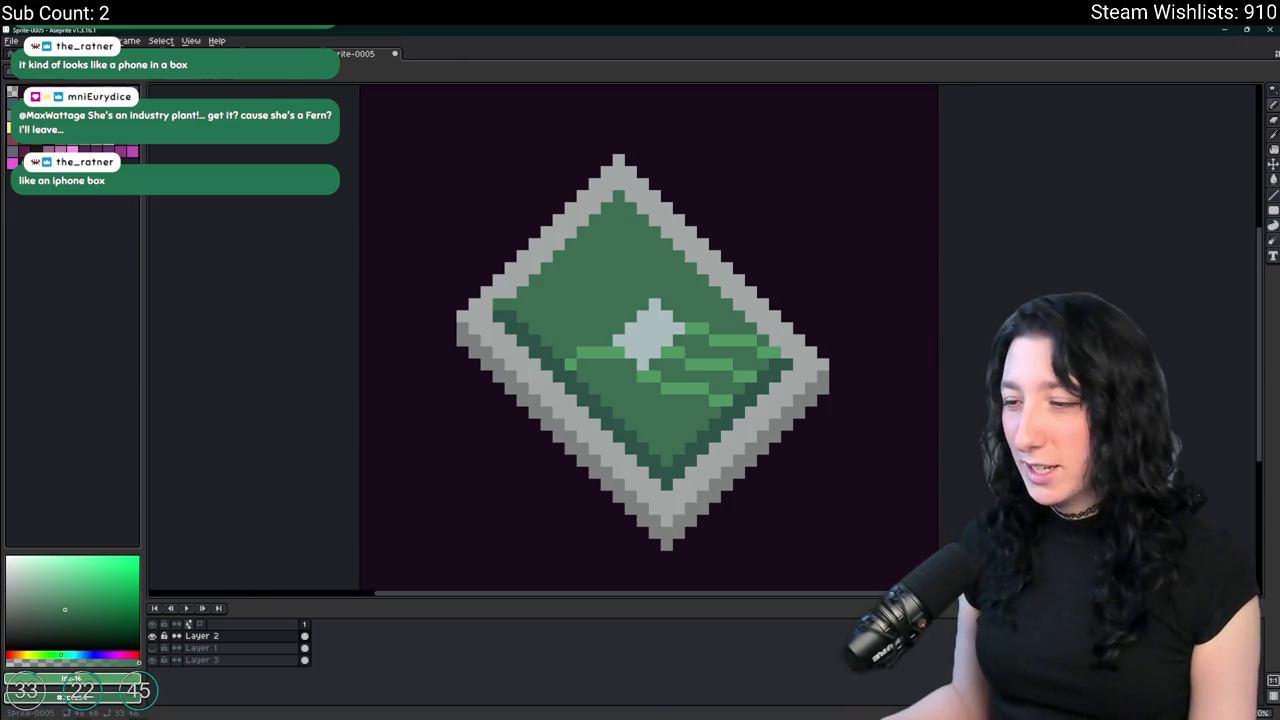
{"action": "scroll", "coordinate": [631, 460], "scroll_direction": "up", "scroll_amount": 3}
{"action": "scroll", "coordinate": [620, 452], "scroll_direction": "up", "scroll_amount": 2}
{"action": "scroll", "coordinate": [610, 446], "scroll_direction": "down", "scroll_amount": 3}
Draw light-green diagonal traces running toward the chip's top corner.
{"action": "mouse_move", "coordinate": [601, 441]}
{"action": "left_mouse_down"}
{"action": "mouse_move", "coordinate": [849, 433]}
{"action": "mouse_move", "coordinate": [682, 360]}
{"action": "left_mouse_up"}
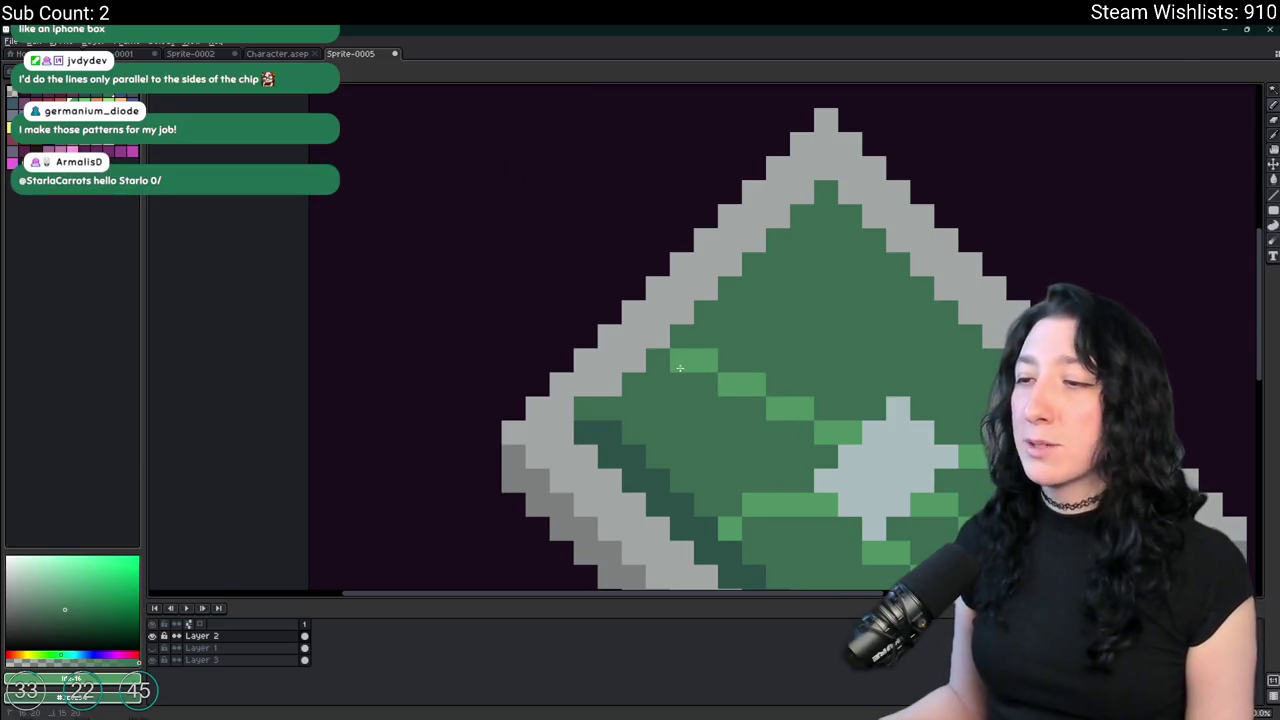
{"action": "scroll", "coordinate": [667, 350], "scroll_direction": "down", "scroll_amount": 6}
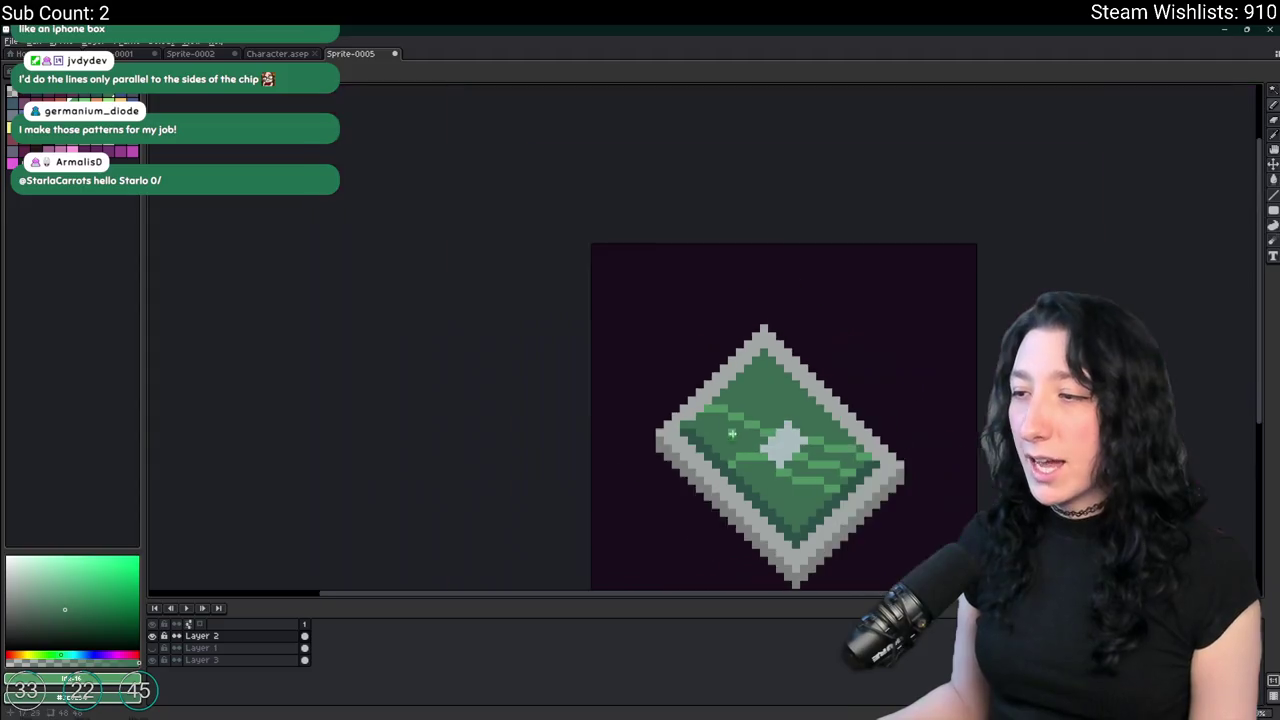
{"action": "scroll", "coordinate": [862, 399], "scroll_direction": "up", "scroll_amount": 7}
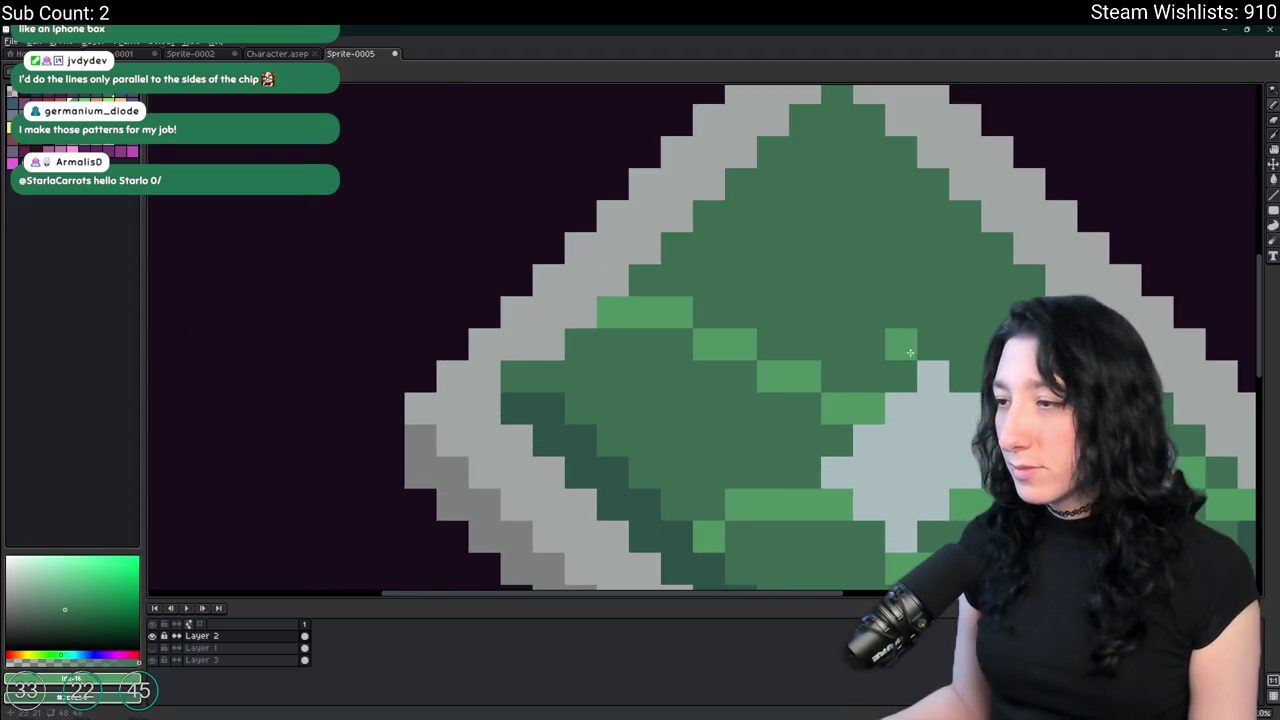
{"action": "left_click_drag", "start_coordinate": [933, 345], "coordinate": [908, 316]}
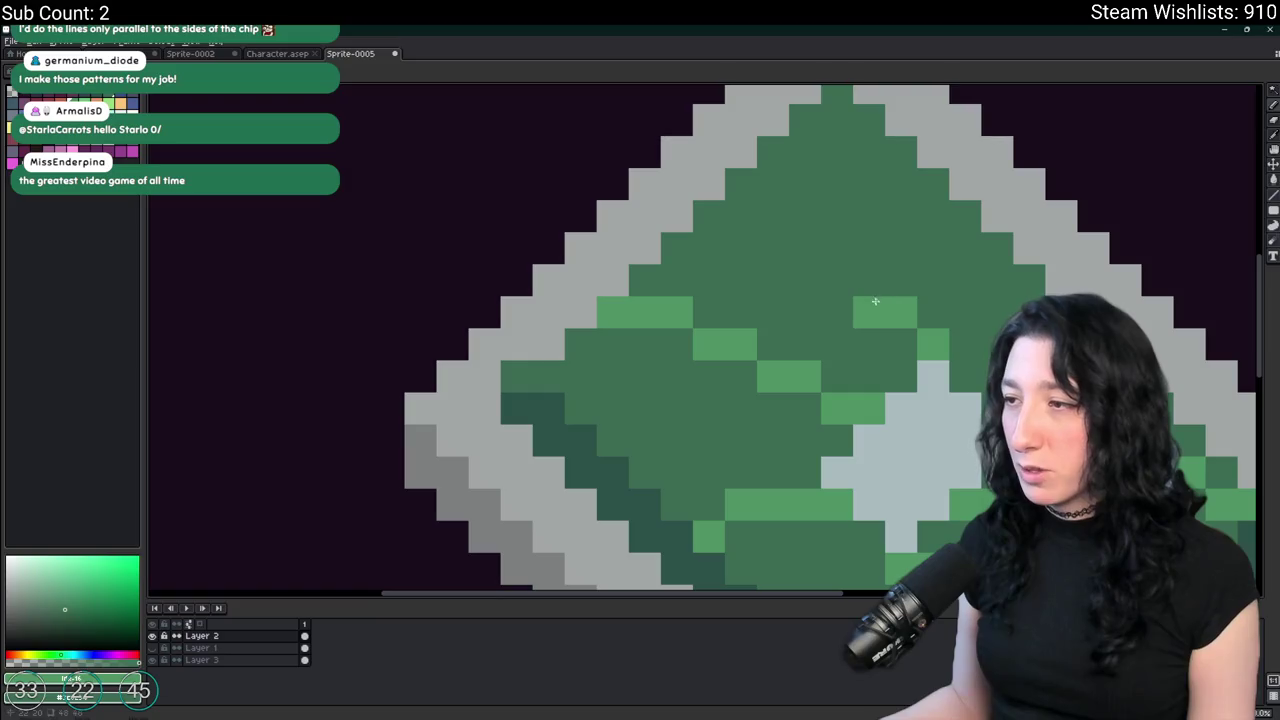
{"action": "left_click_drag", "start_coordinate": [822, 283], "coordinate": [771, 251]}
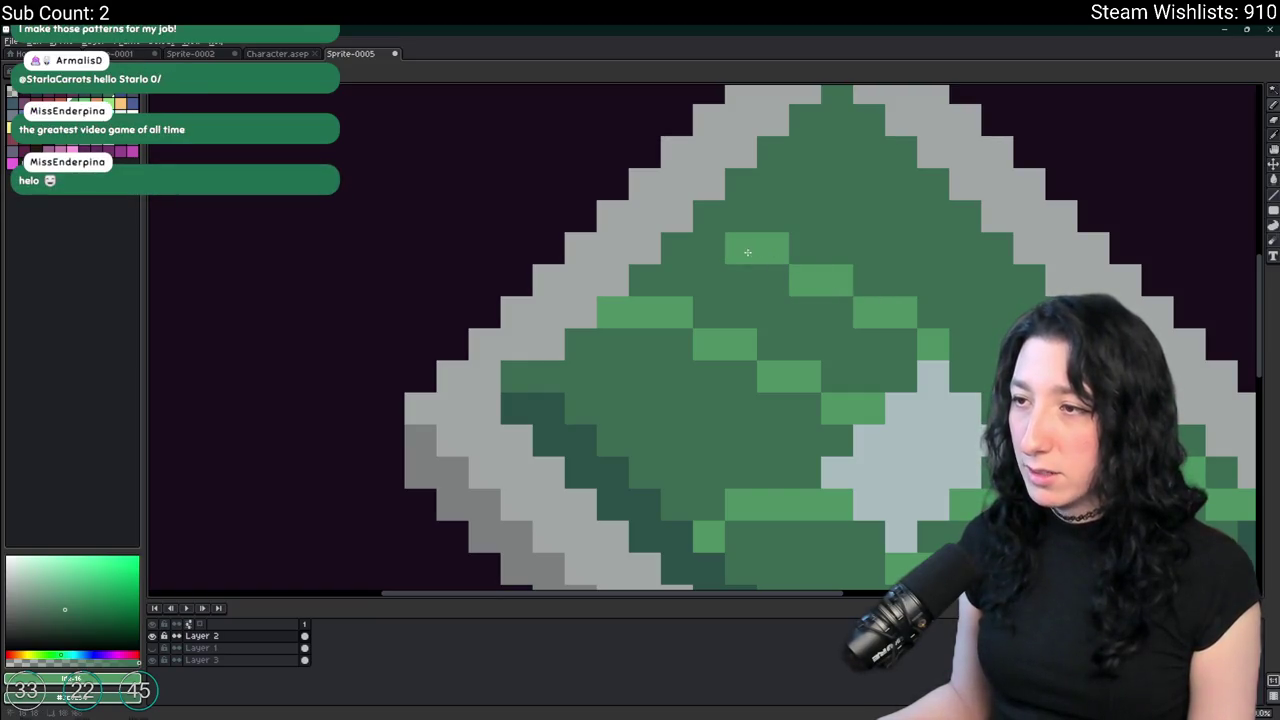
{"action": "scroll", "coordinate": [712, 221], "scroll_direction": "down", "scroll_amount": 4}
{"action": "scroll", "coordinate": [752, 229], "scroll_direction": "down", "scroll_amount": 2}
{"action": "scroll", "coordinate": [770, 290], "scroll_direction": "down", "scroll_amount": 2}
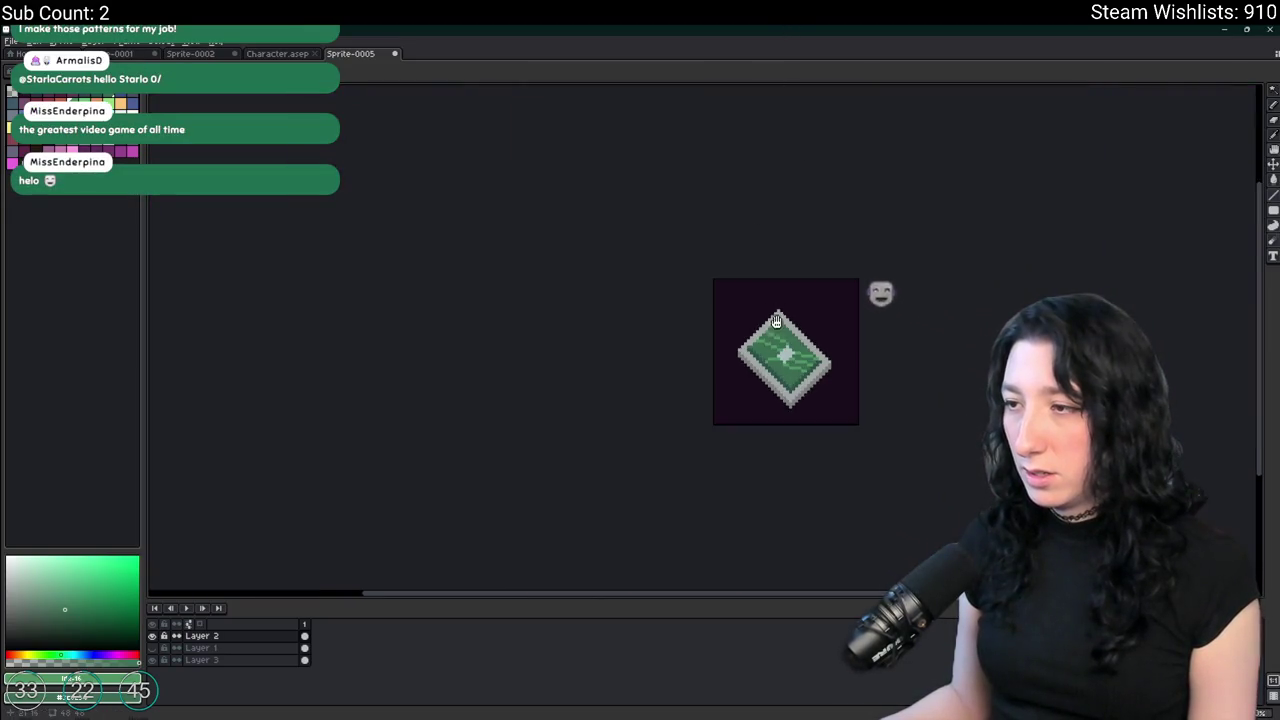
{"action": "scroll", "coordinate": [792, 331], "scroll_direction": "up", "scroll_amount": 3}
{"action": "scroll", "coordinate": [792, 331], "scroll_direction": "up", "scroll_amount": 3}
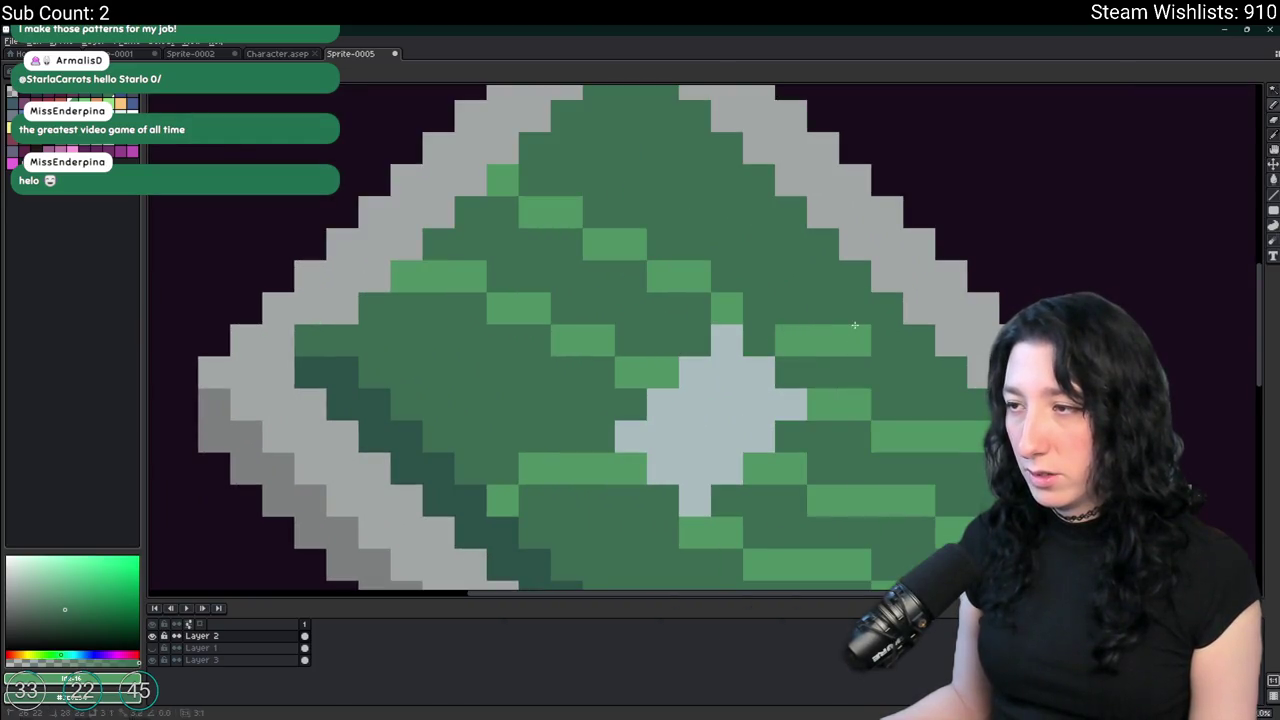
Try a short diagonal trace near the centre, undo it, and view the whole chip enlarged.
{"action": "mouse_move", "coordinate": [634, 508]}
{"action": "left_mouse_down"}
{"action": "mouse_move", "coordinate": [663, 371]}
{"action": "mouse_move", "coordinate": [641, 470]}
{"action": "left_mouse_up"}
{"action": "key", "text": "ctrl+z"}
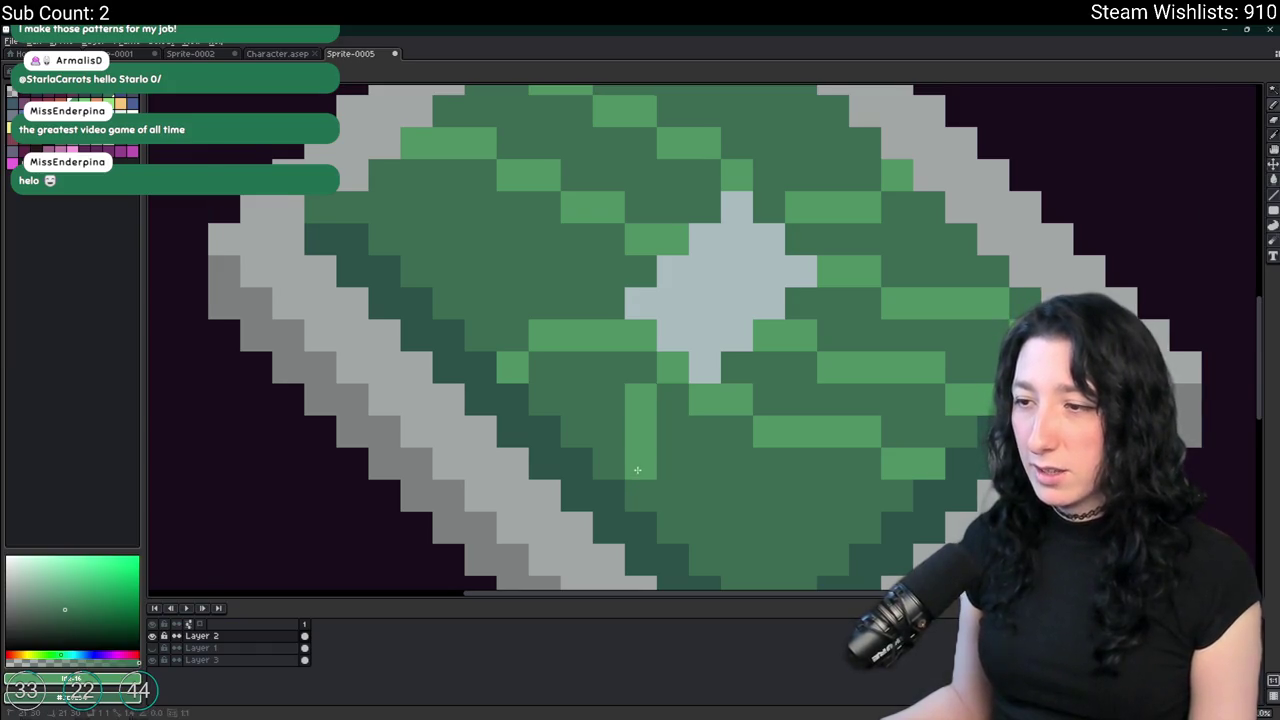
{"action": "scroll", "coordinate": [661, 435], "scroll_direction": "down", "scroll_amount": 2}
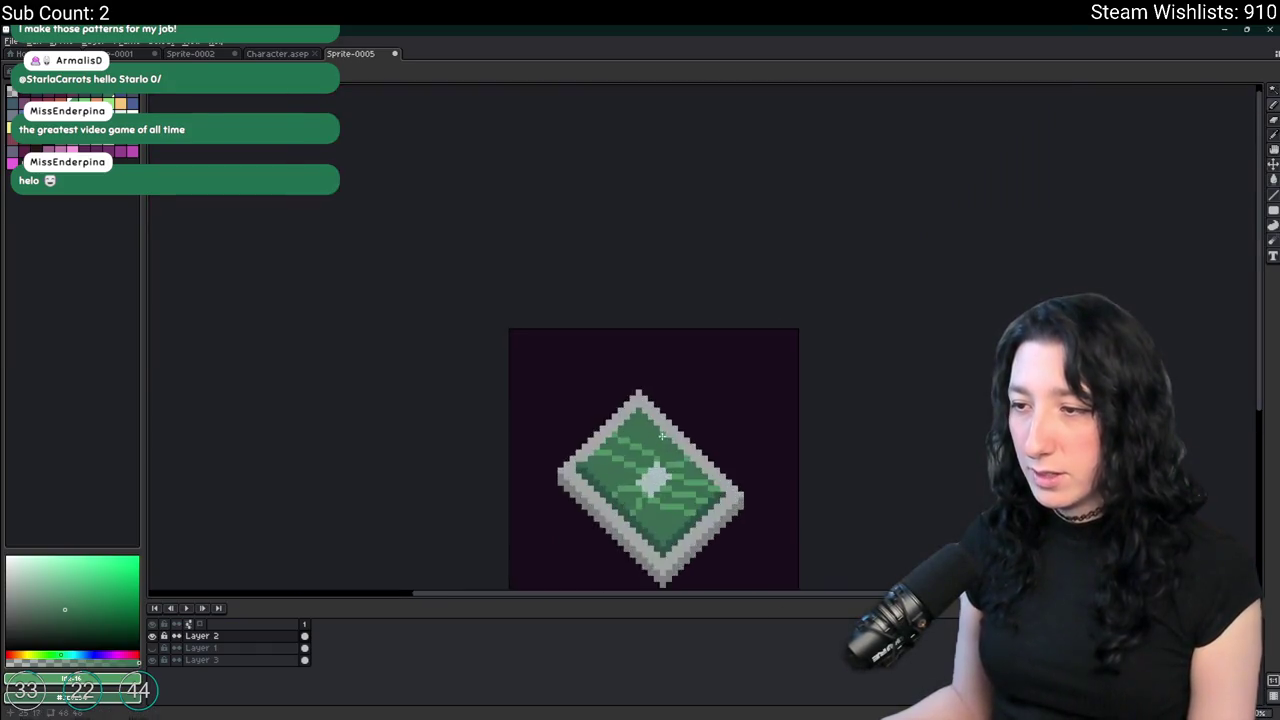
{"action": "scroll", "coordinate": [661, 435], "scroll_direction": "up", "scroll_amount": 3}
{"action": "scroll", "coordinate": [699, 417], "scroll_direction": "down", "scroll_amount": 2}
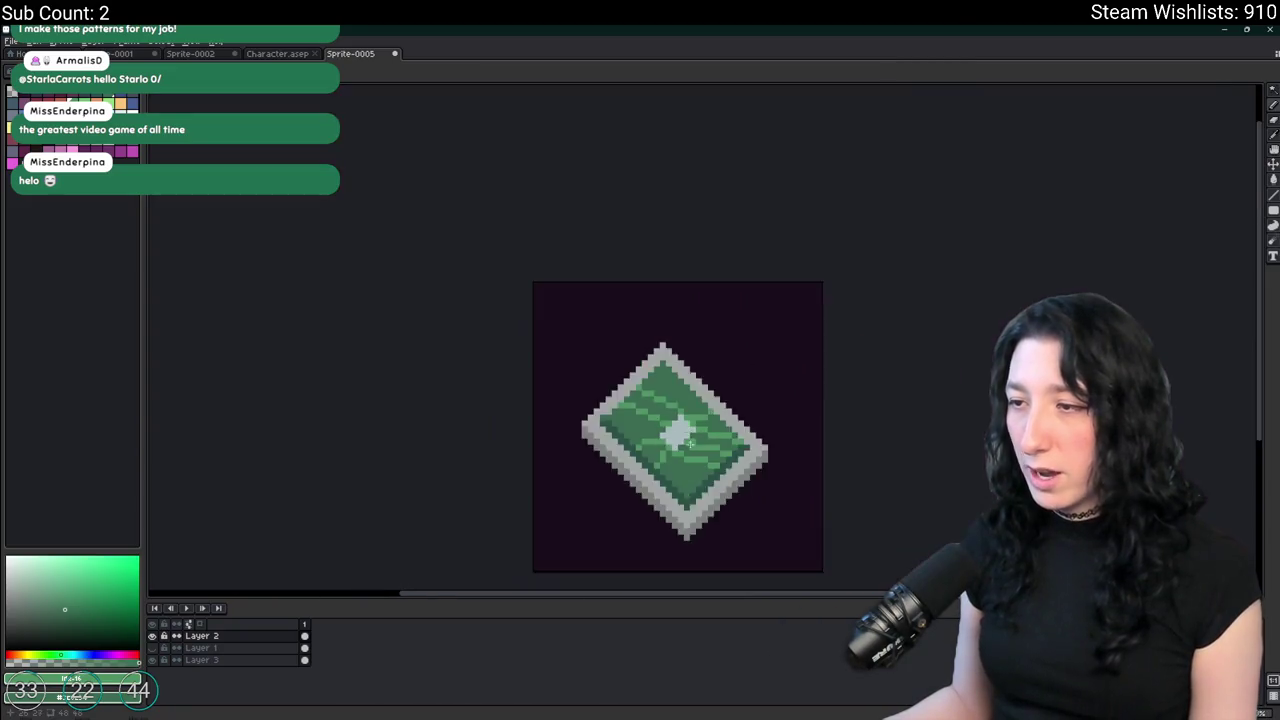
{"action": "scroll", "coordinate": [699, 417], "scroll_direction": "down", "scroll_amount": 1}
{"action": "left_click_drag", "start_coordinate": [677, 460], "coordinate": [702, 200]}
{"action": "scroll", "coordinate": [702, 200], "scroll_direction": "down", "scroll_amount": 1}
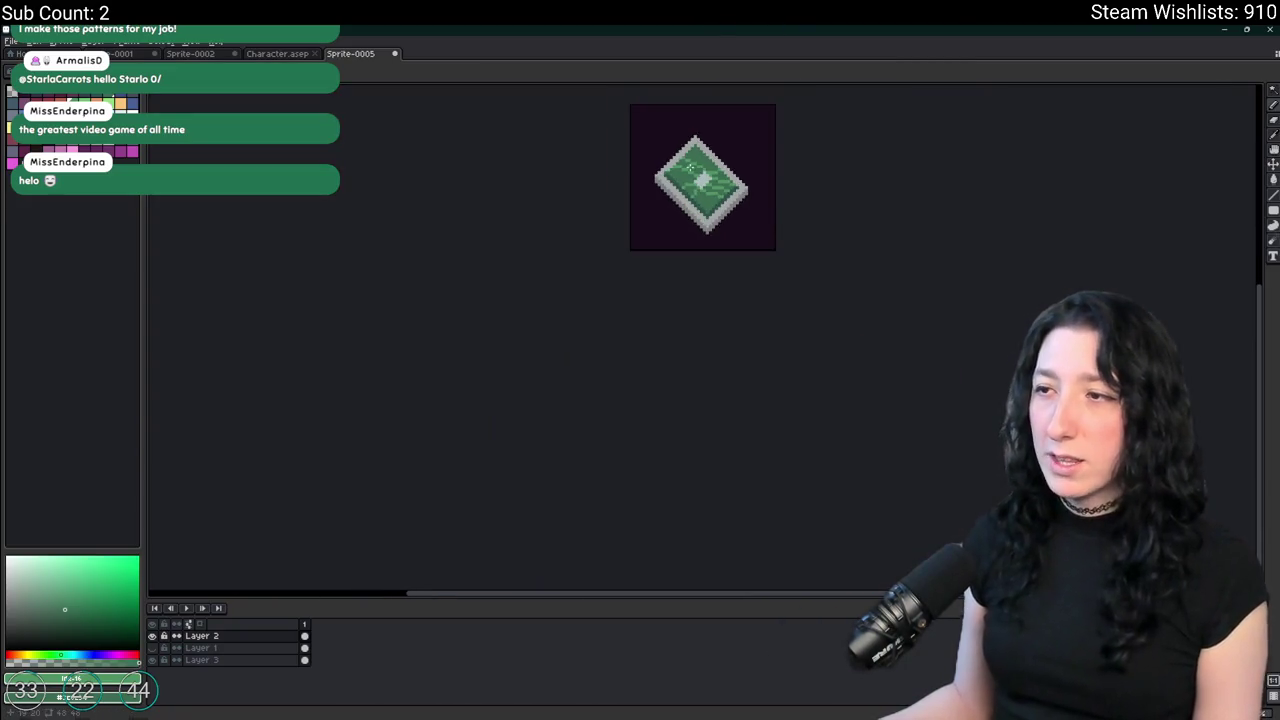
{"action": "scroll", "coordinate": [650, 260], "scroll_direction": "up", "scroll_amount": 2}
{"action": "scroll", "coordinate": [631, 313], "scroll_direction": "up", "scroll_amount": 3}
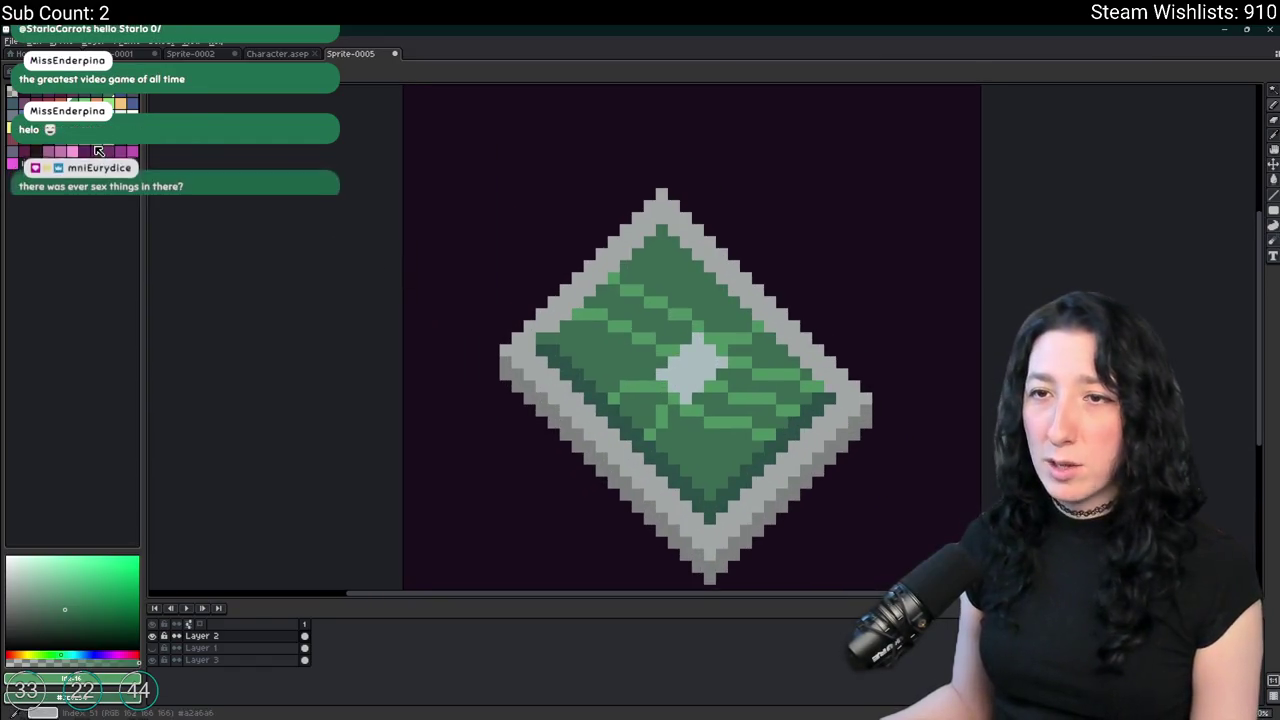
{"action": "scroll", "coordinate": [532, 350], "scroll_direction": "up", "scroll_amount": 4}
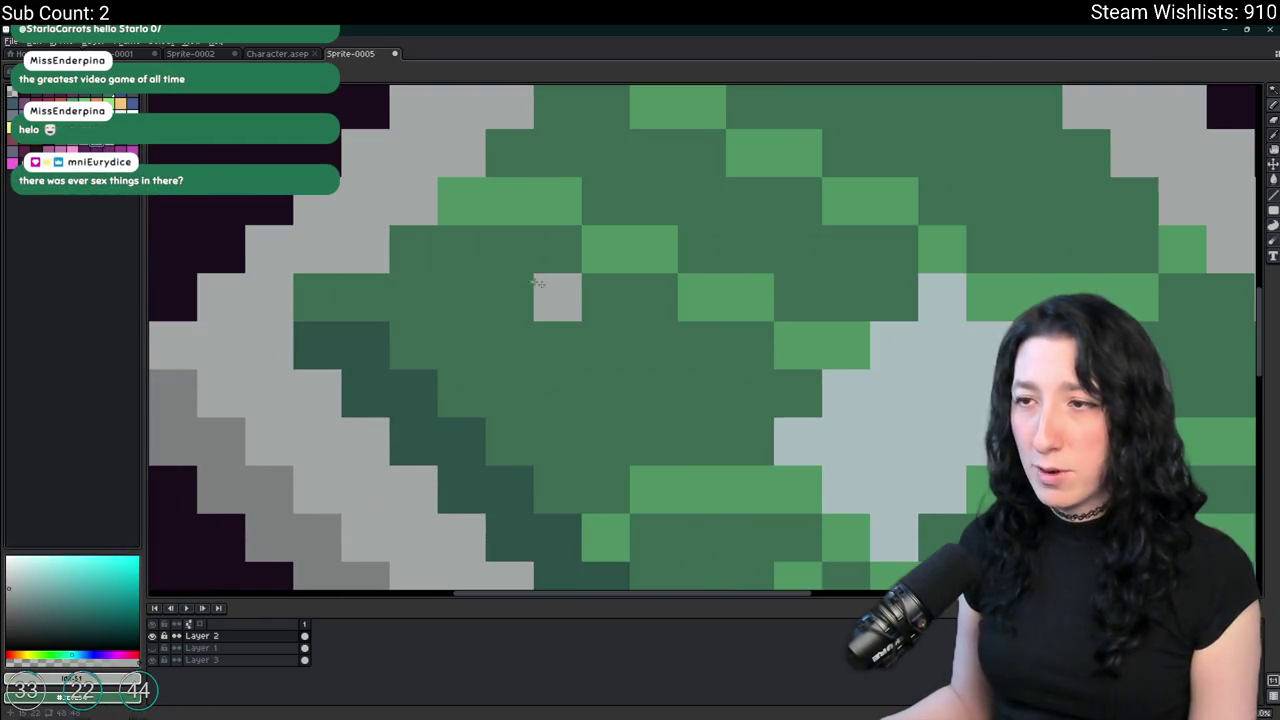
Place light-grey solder dots on the chip's green face near its edges.
{"action": "left_click", "coordinate": [511, 343]}
{"action": "scroll", "coordinate": [520, 340], "scroll_direction": "down", "scroll_amount": 2}
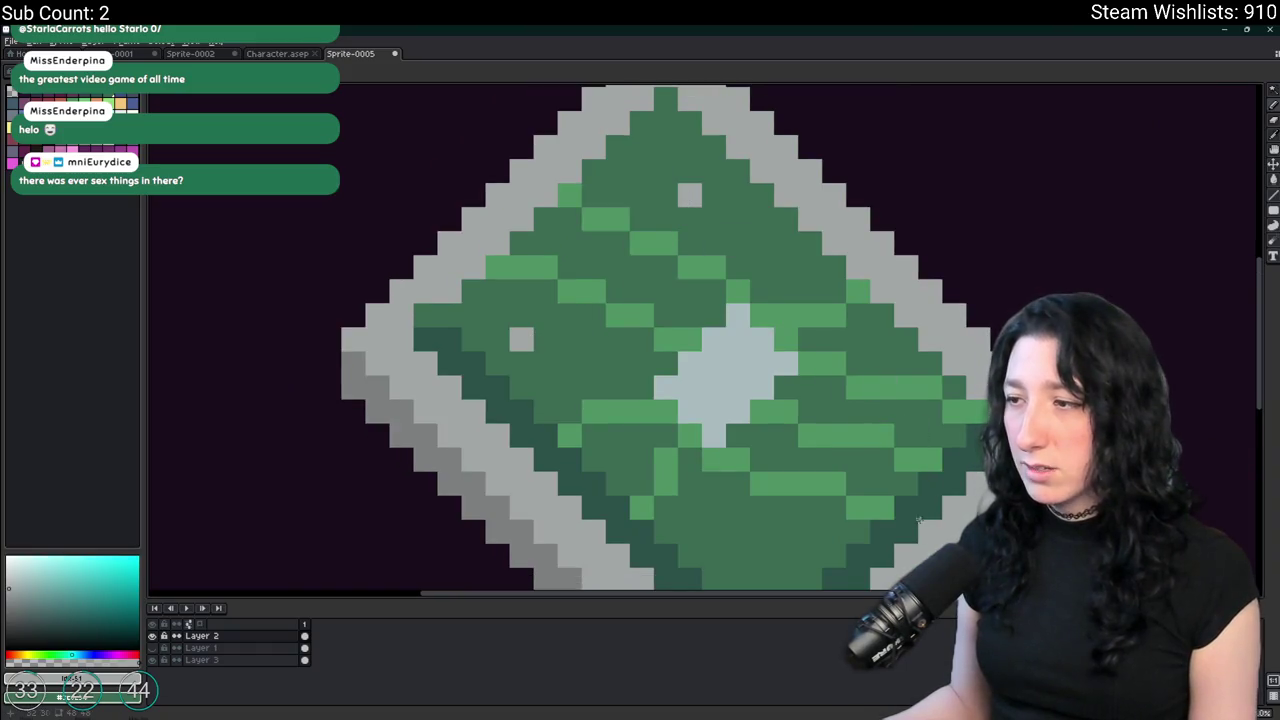
{"action": "left_click", "coordinate": [783, 501]}
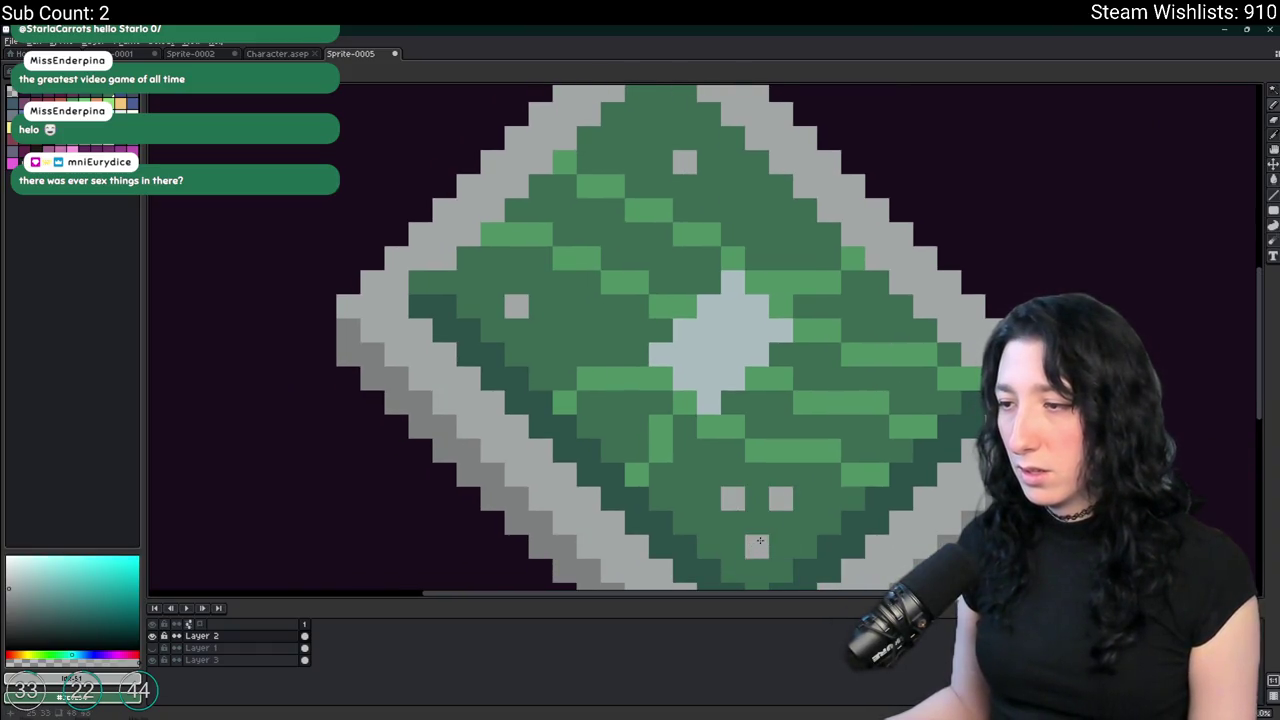
{"action": "scroll", "coordinate": [760, 540], "scroll_direction": "down", "scroll_amount": 4}
{"action": "scroll", "coordinate": [748, 437], "scroll_direction": "down", "scroll_amount": 2}
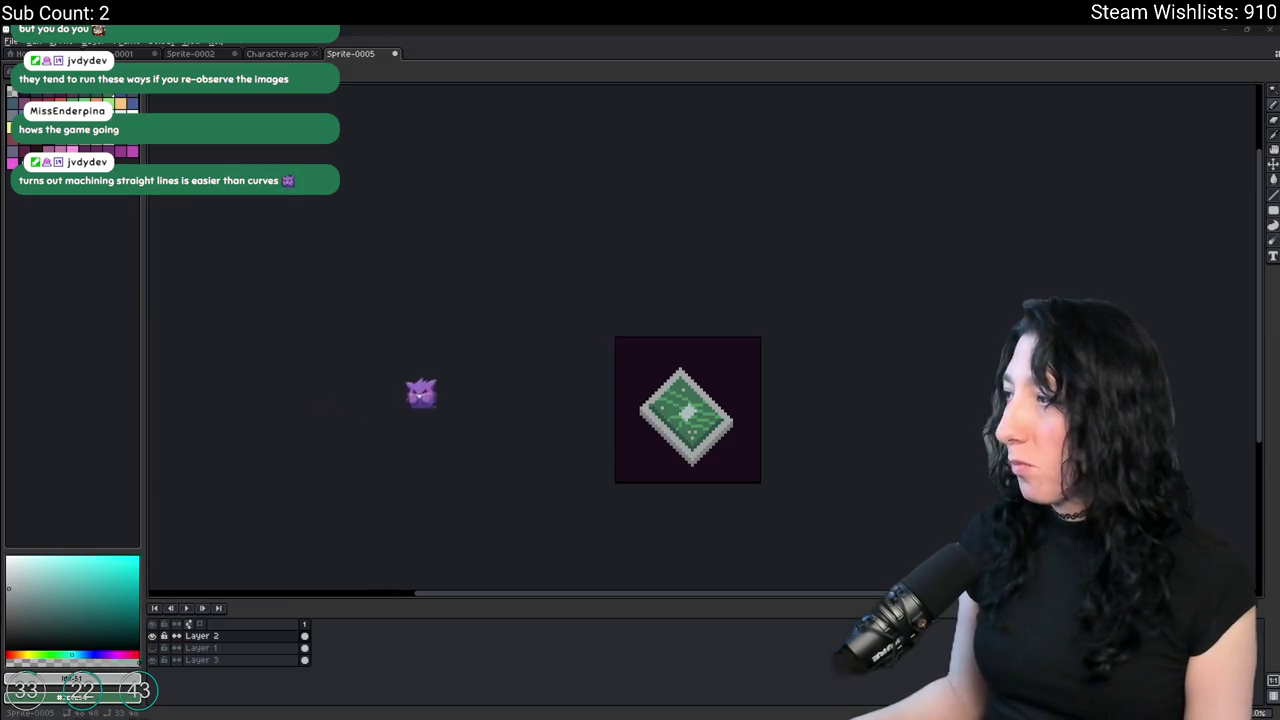
{"action": "scroll", "coordinate": [689, 366], "scroll_direction": "up", "scroll_amount": 1}
Paint a short whitish diagonal sparkle into the chip's pale centre pad.
{"action": "scroll", "coordinate": [522, 304], "scroll_direction": "up", "scroll_amount": 2}
{"action": "scroll", "coordinate": [522, 304], "scroll_direction": "up", "scroll_amount": 1}
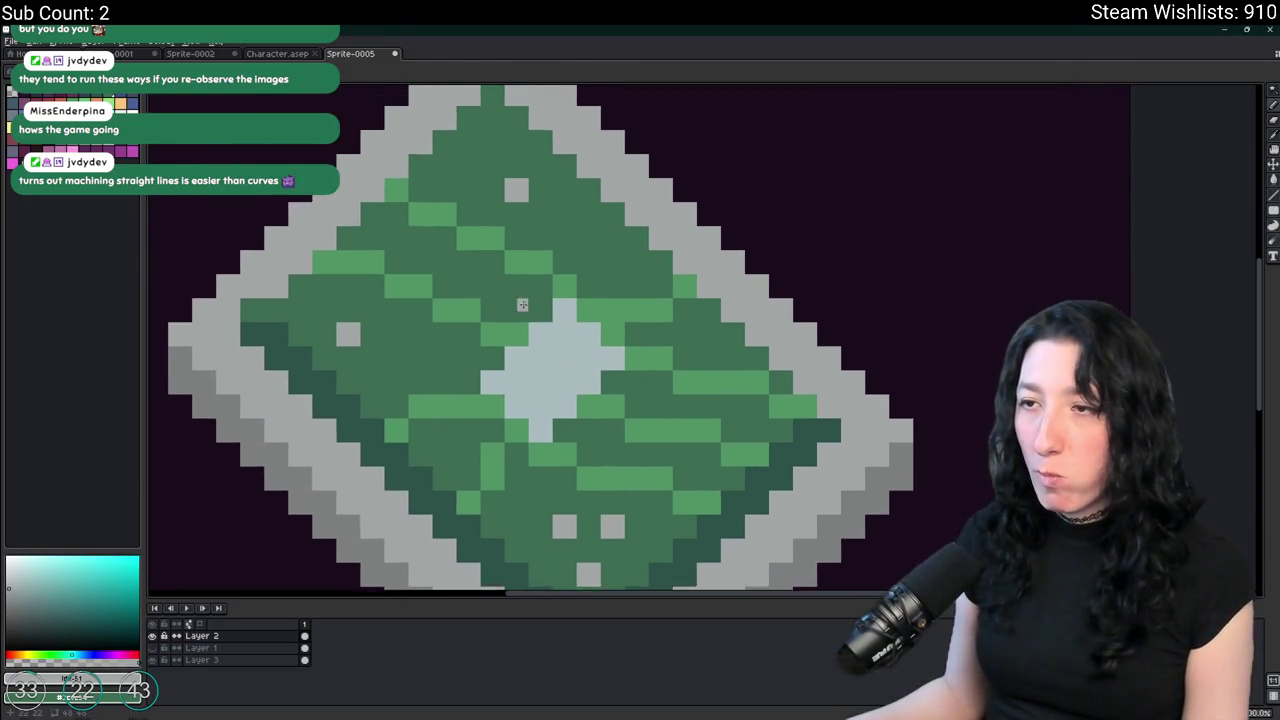
{"action": "scroll", "coordinate": [522, 304], "scroll_direction": "down", "scroll_amount": 3}
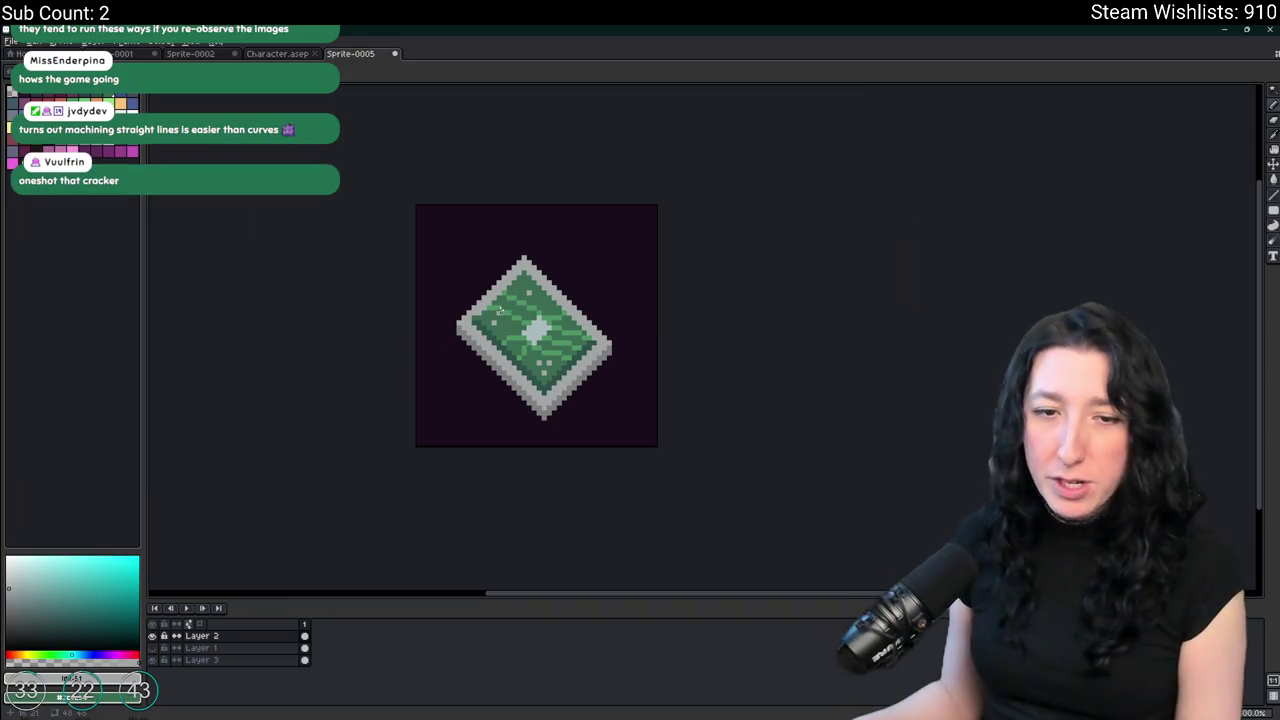
{"action": "scroll", "coordinate": [506, 316], "scroll_direction": "up", "scroll_amount": 2}
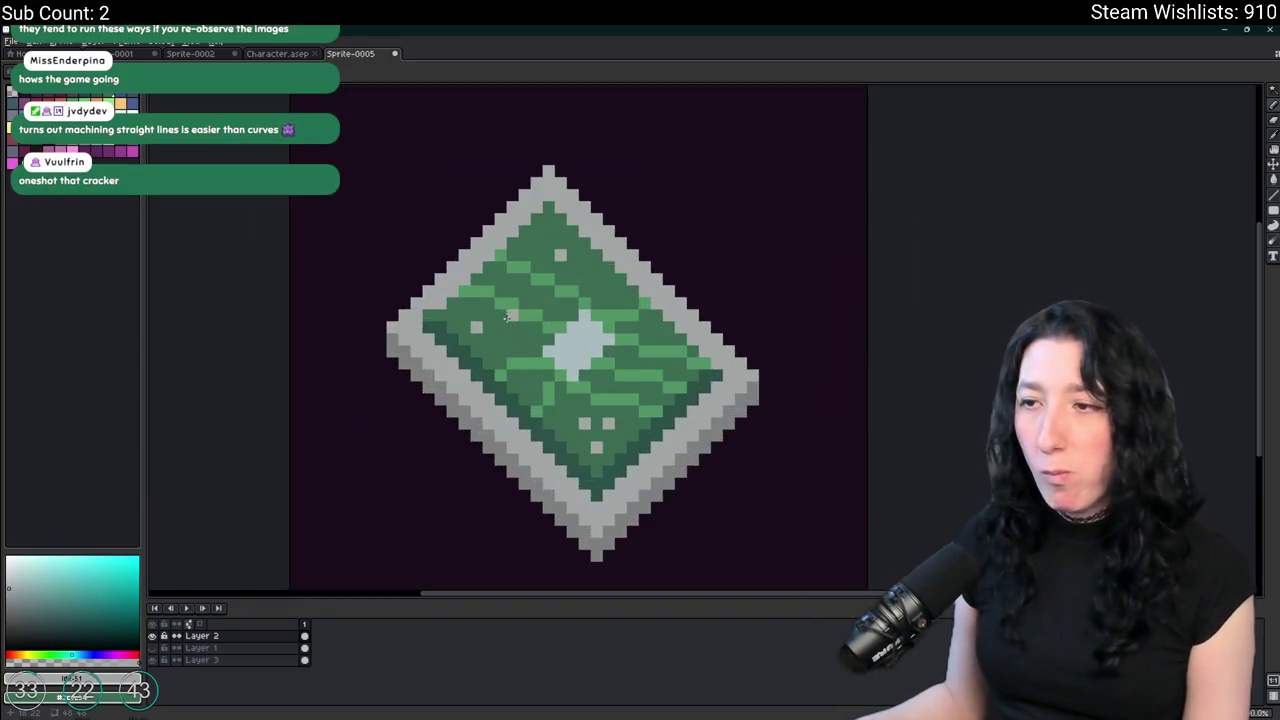
{"action": "scroll", "coordinate": [530, 330], "scroll_direction": "up", "scroll_amount": 2}
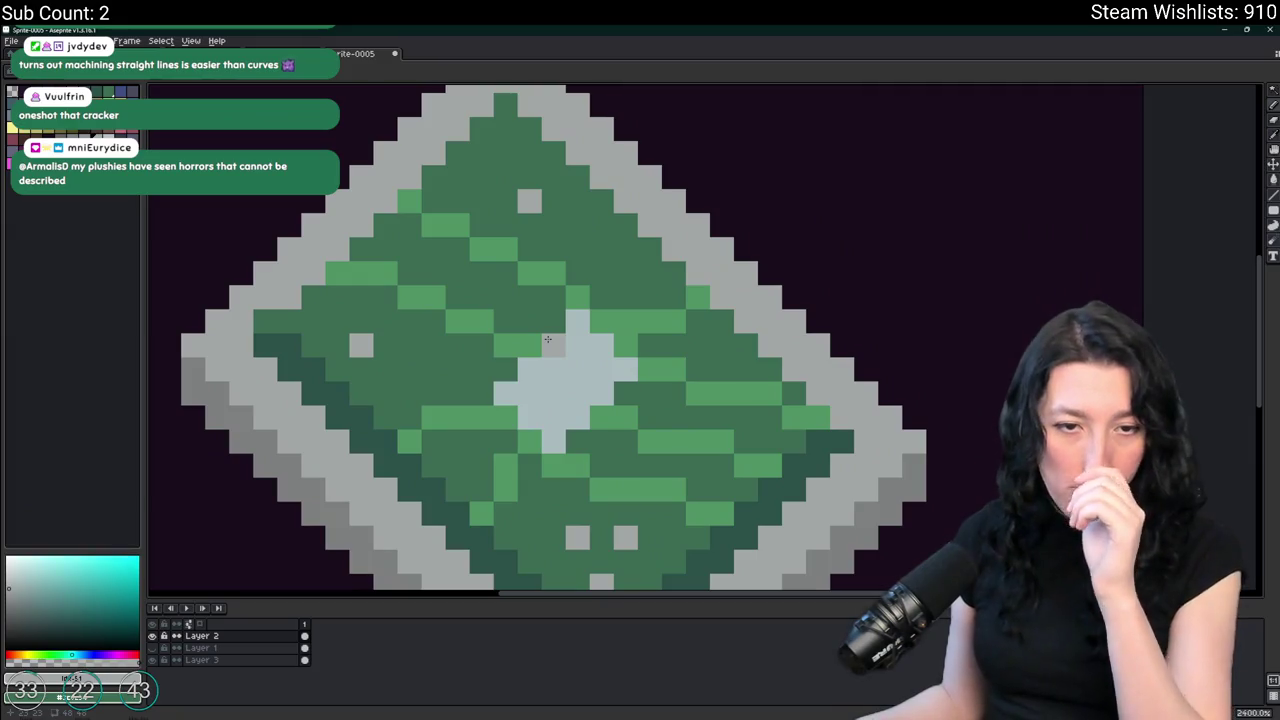
{"action": "scroll", "coordinate": [610, 399], "scroll_direction": "up", "scroll_amount": 1}
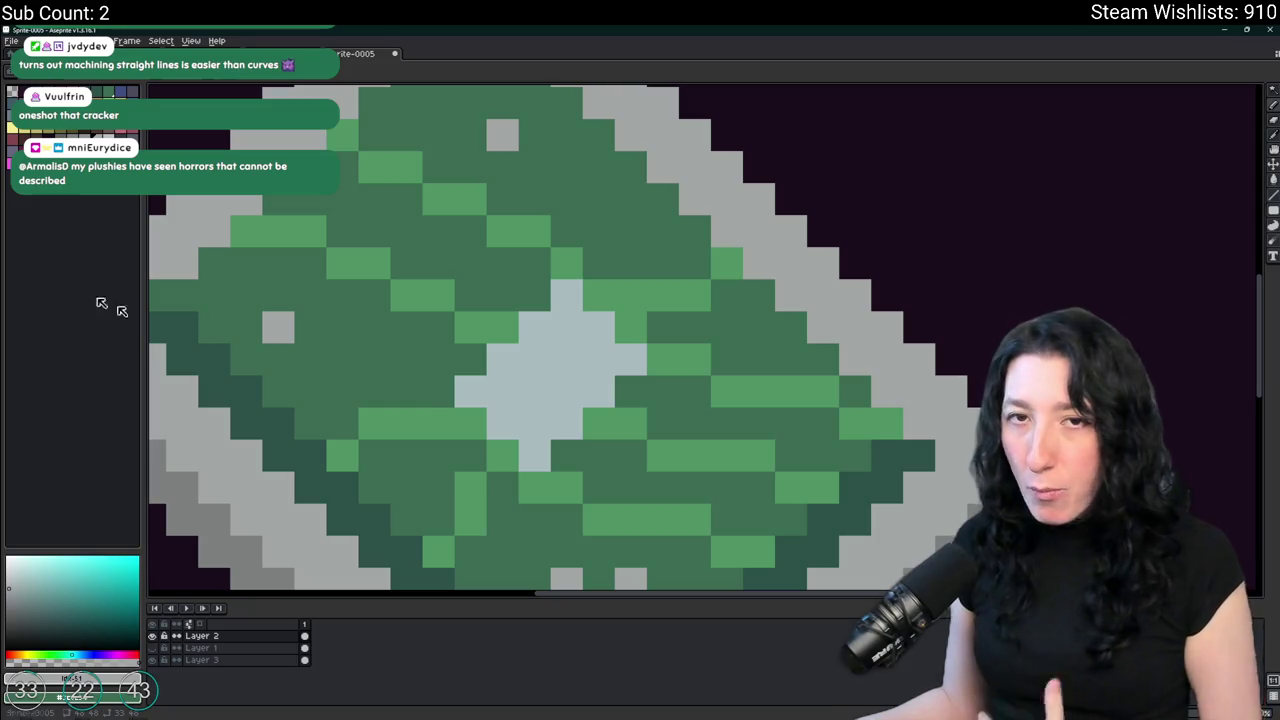
{"action": "scroll", "coordinate": [465, 327], "scroll_direction": "down", "scroll_amount": 3}
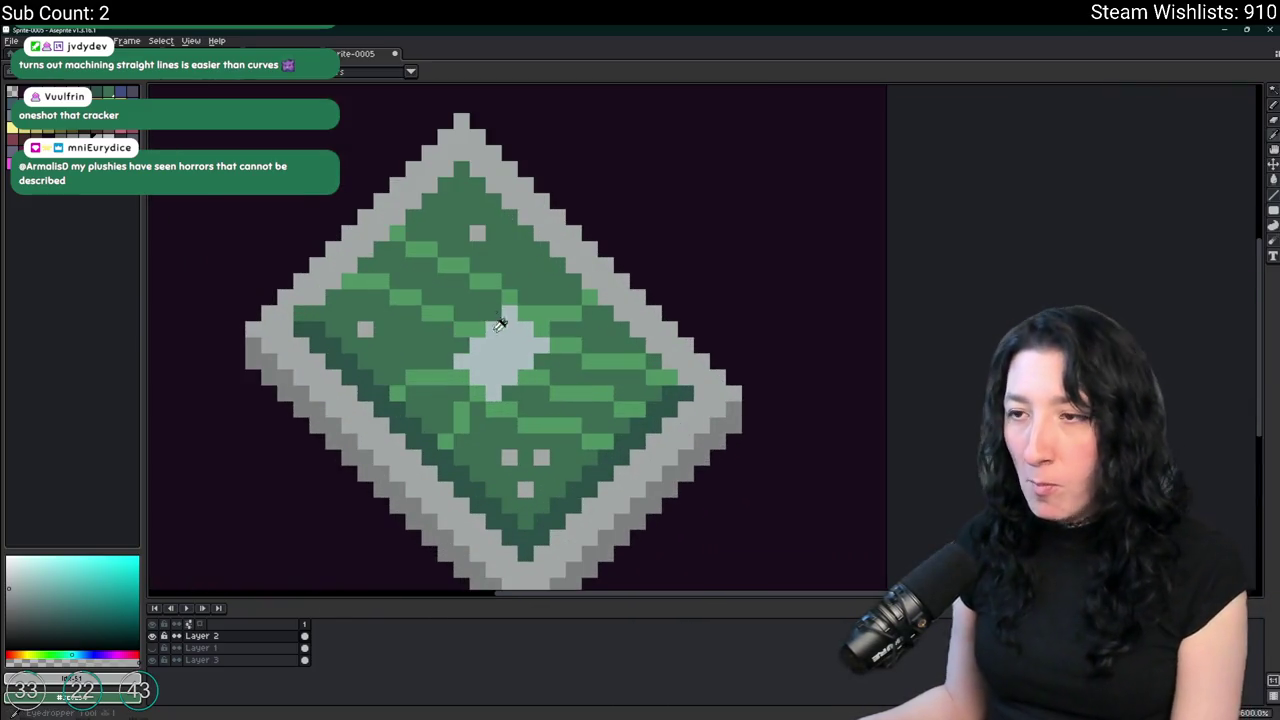
{"action": "scroll", "coordinate": [465, 327], "scroll_direction": "up", "scroll_amount": 3}
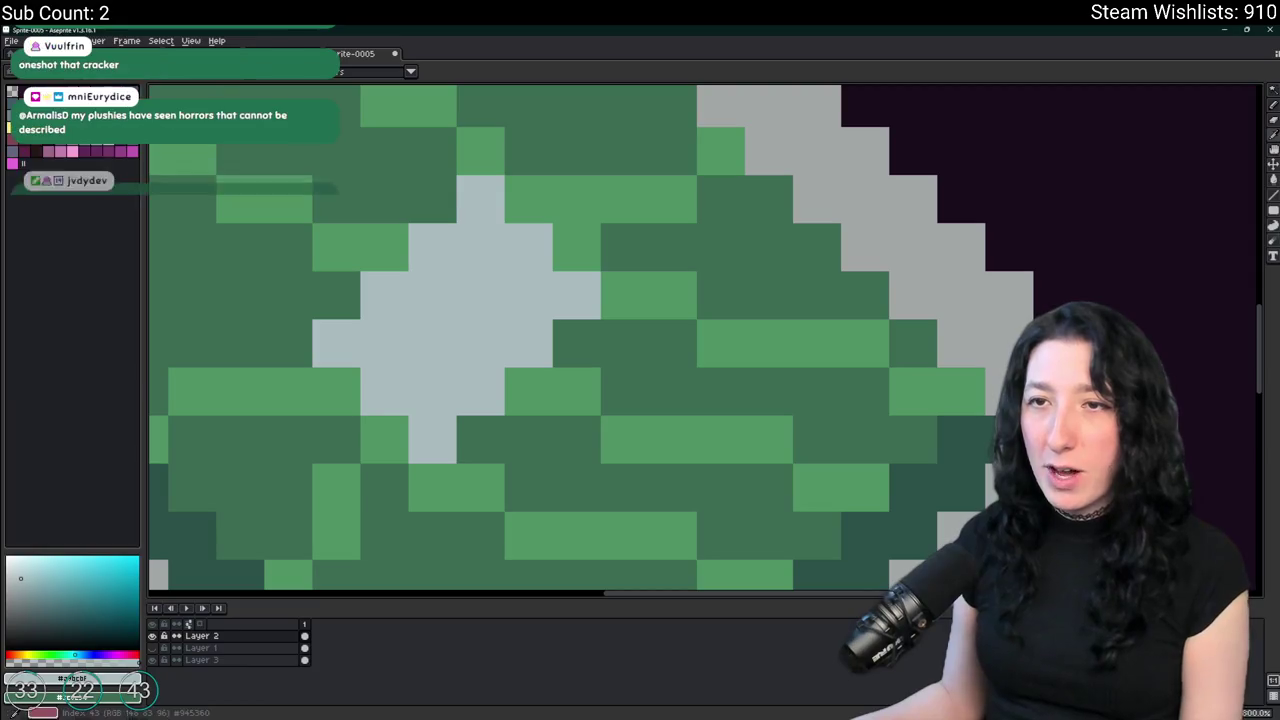
{"action": "left_click", "coordinate": [218, 147]}
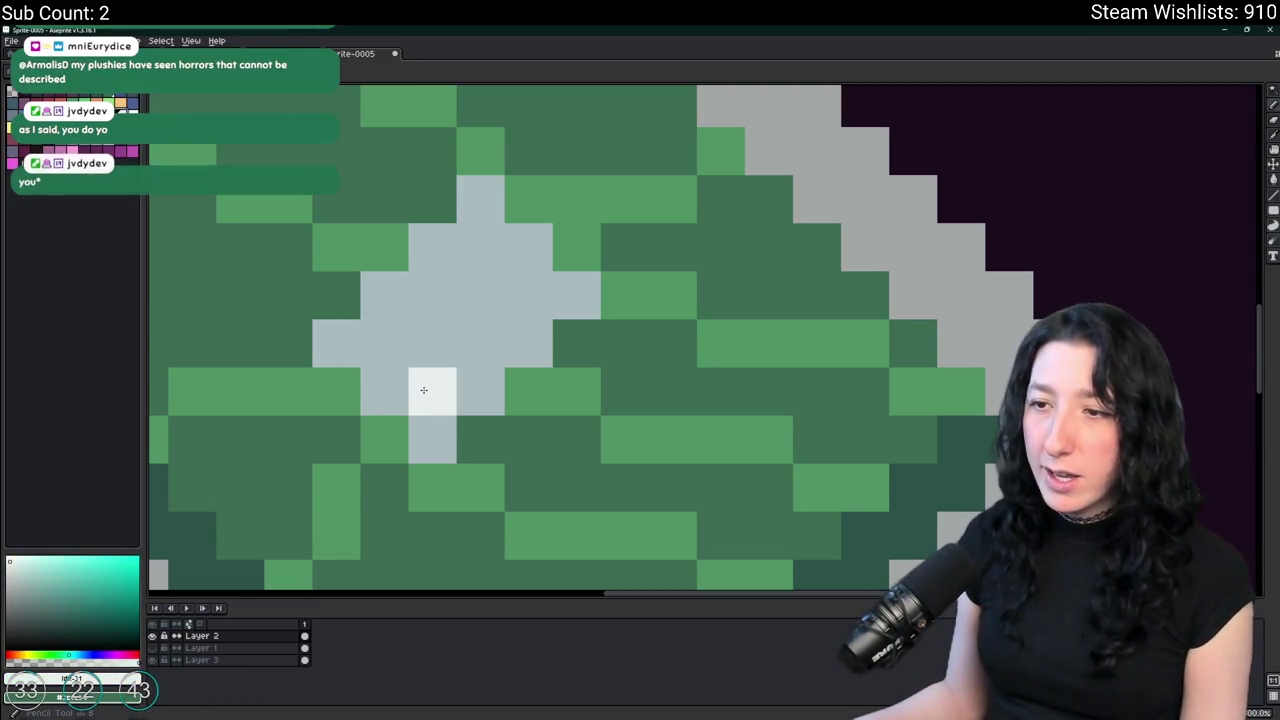
{"action": "left_click_drag", "start_coordinate": [423, 380], "coordinate": [531, 315]}
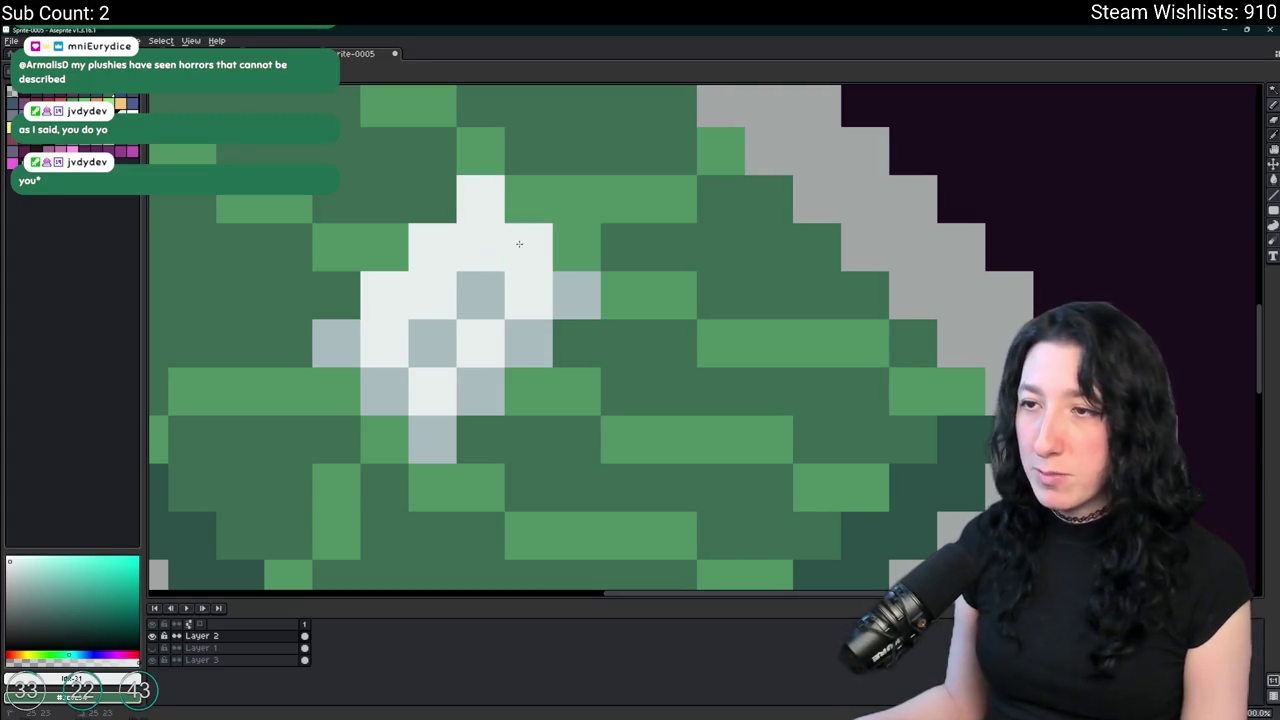
Pick blue-grey and cyan-grey shades for shading the centre pad's lower edges.
{"action": "scroll", "coordinate": [426, 340], "scroll_direction": "down", "scroll_amount": 3}
{"action": "scroll", "coordinate": [415, 348], "scroll_direction": "down", "scroll_amount": 1}
{"action": "scroll", "coordinate": [403, 354], "scroll_direction": "down", "scroll_amount": 1}
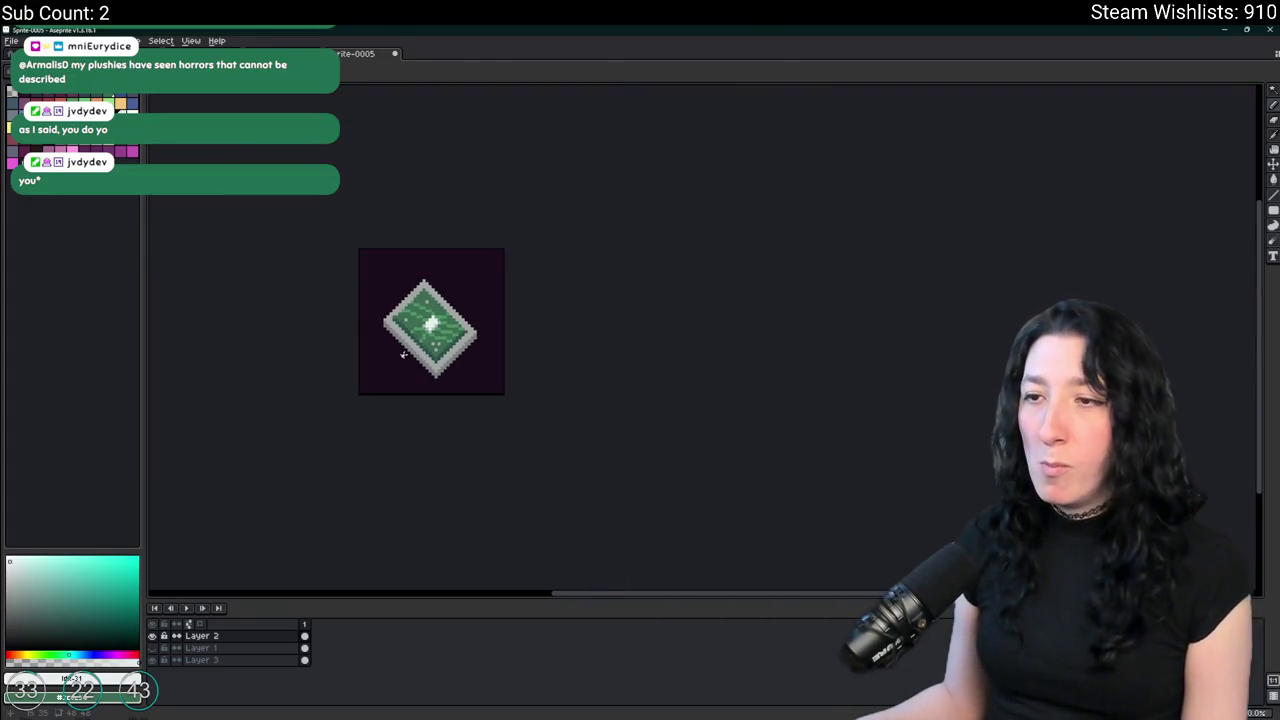
{"action": "scroll", "coordinate": [403, 354], "scroll_direction": "up", "scroll_amount": 1}
{"action": "scroll", "coordinate": [420, 375], "scroll_direction": "up", "scroll_amount": 2}
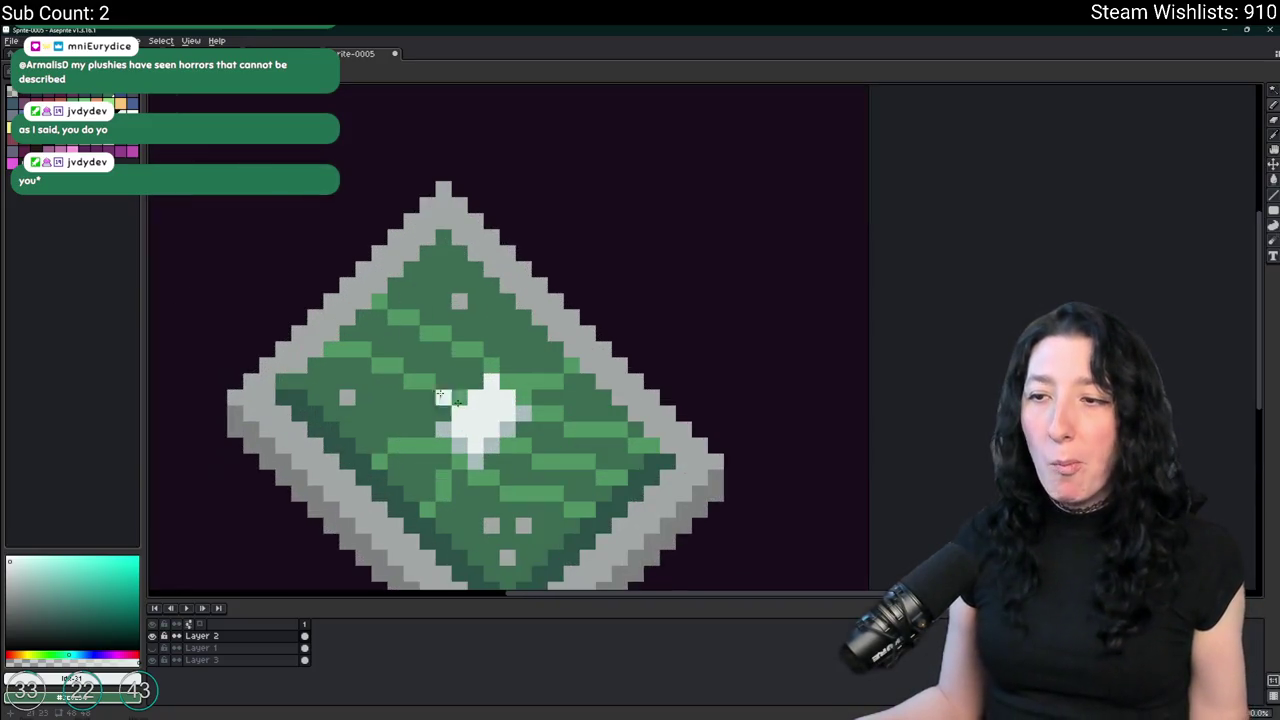
{"action": "scroll", "coordinate": [571, 477], "scroll_direction": "up", "scroll_amount": 2}
{"action": "scroll", "coordinate": [460, 486], "scroll_direction": "up", "scroll_amount": 1}
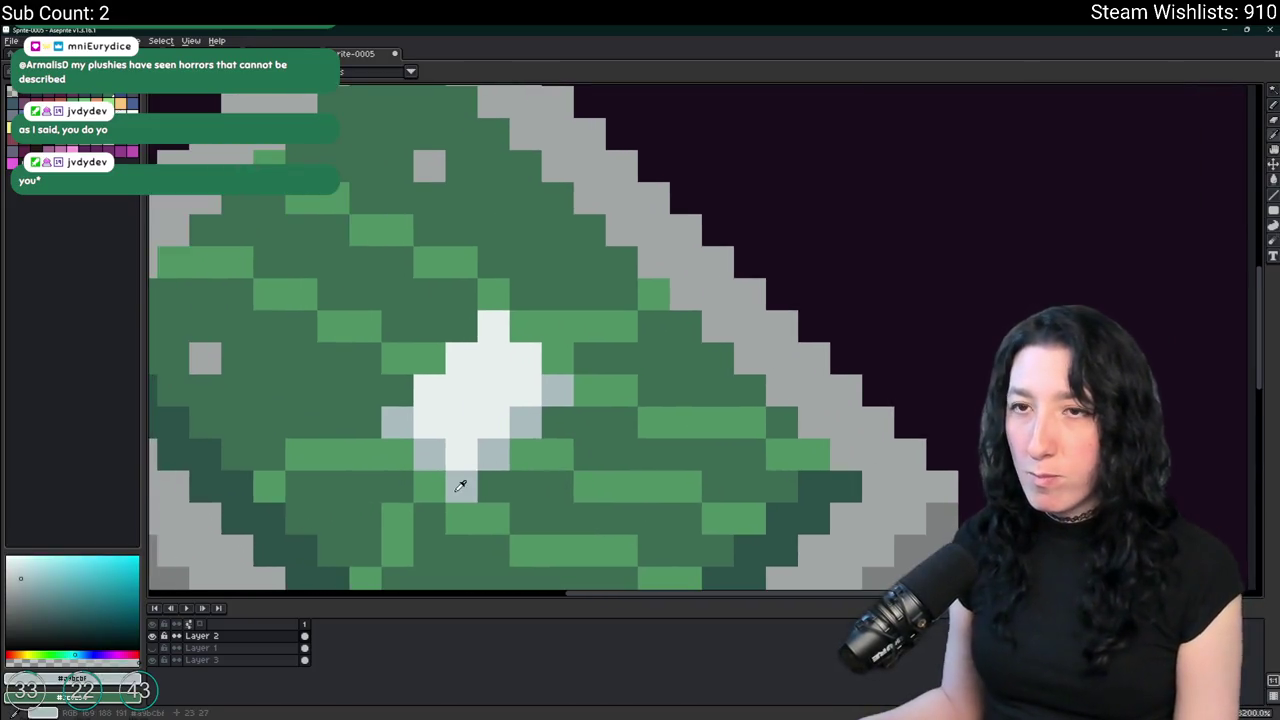
{"action": "left_click", "coordinate": [9, 124]}
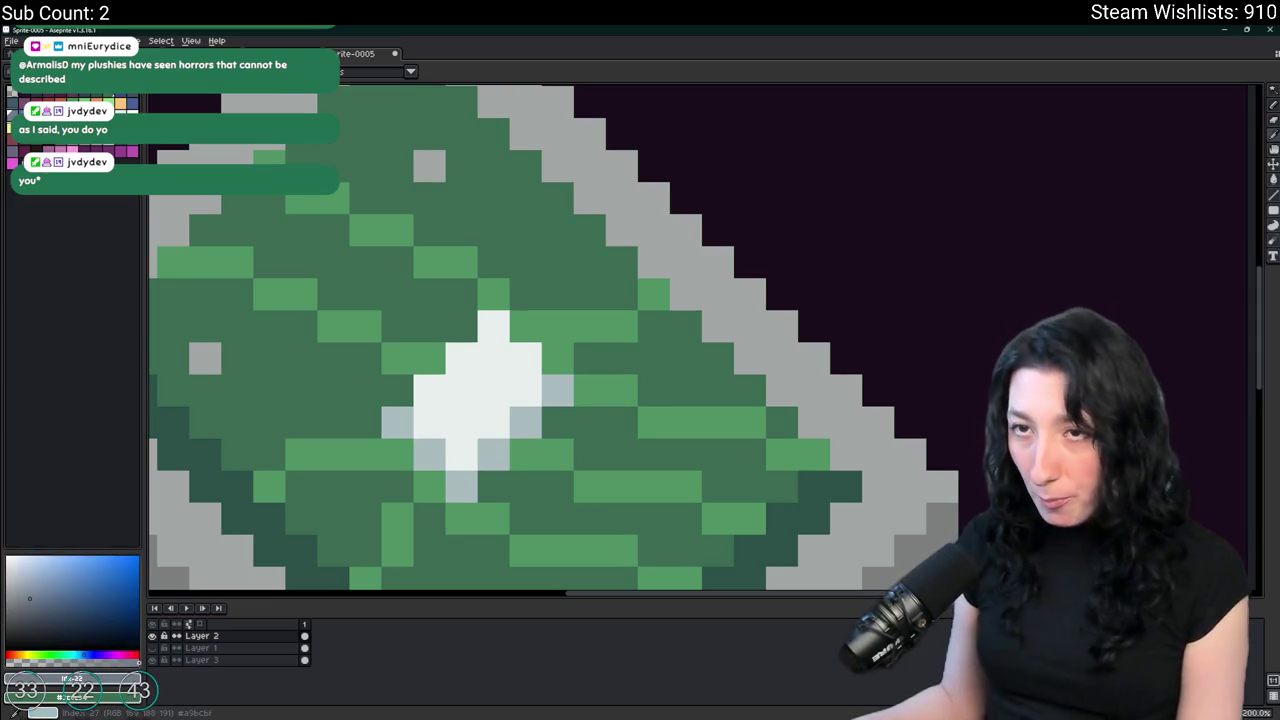
{"action": "left_click", "coordinate": [49, 124]}
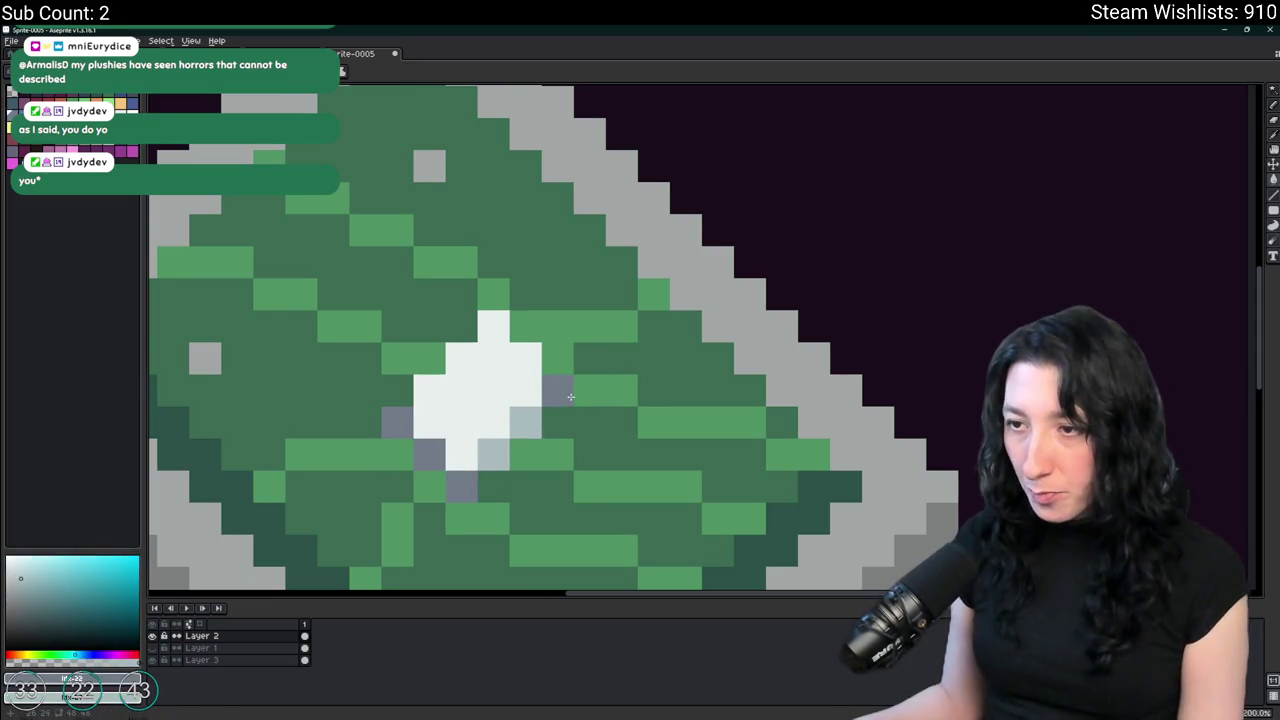
{"action": "scroll", "coordinate": [500, 440], "scroll_direction": "down", "scroll_amount": 3}
Zoom in and out on the chip and pan to show its left side.
{"action": "scroll", "coordinate": [594, 200], "scroll_direction": "down", "scroll_amount": 1}
{"action": "scroll", "coordinate": [560, 340], "scroll_direction": "up", "scroll_amount": 1}
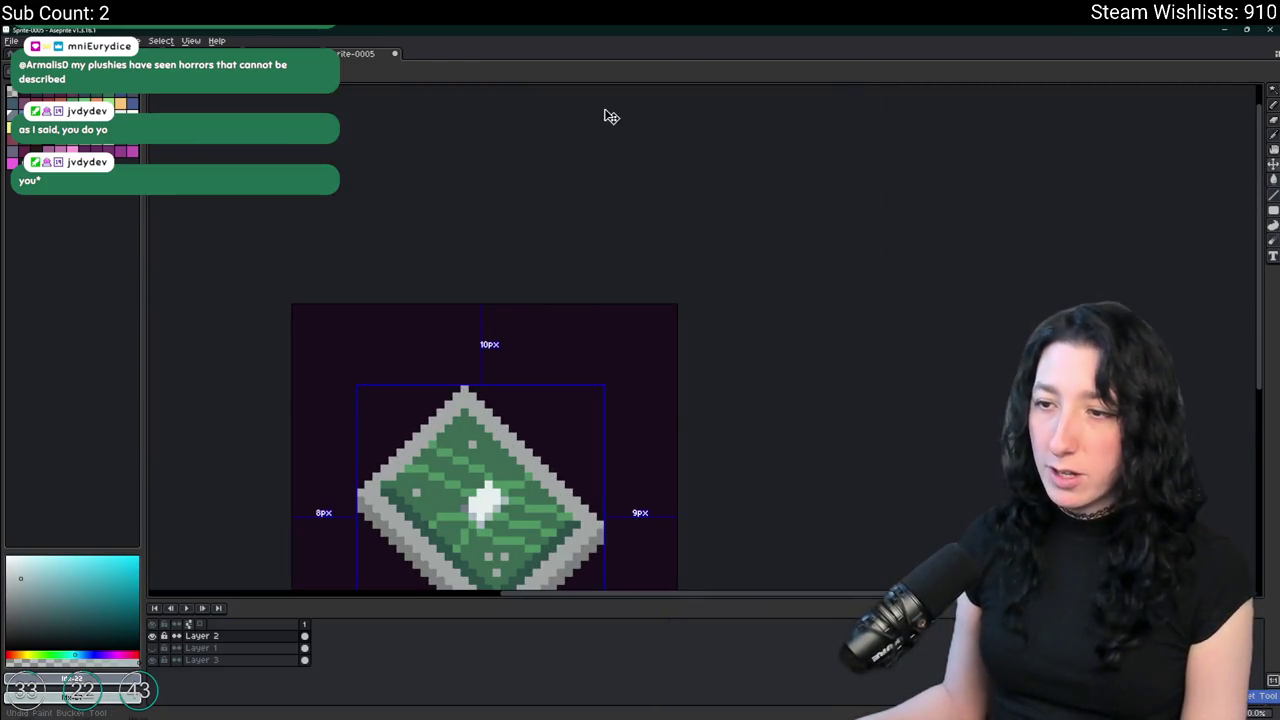
{"action": "scroll", "coordinate": [580, 540], "scroll_direction": "down", "scroll_amount": 1}
{"action": "scroll", "coordinate": [580, 420], "scroll_direction": "down", "scroll_amount": 1}
{"action": "scroll", "coordinate": [570, 415], "scroll_direction": "up", "scroll_amount": 1}
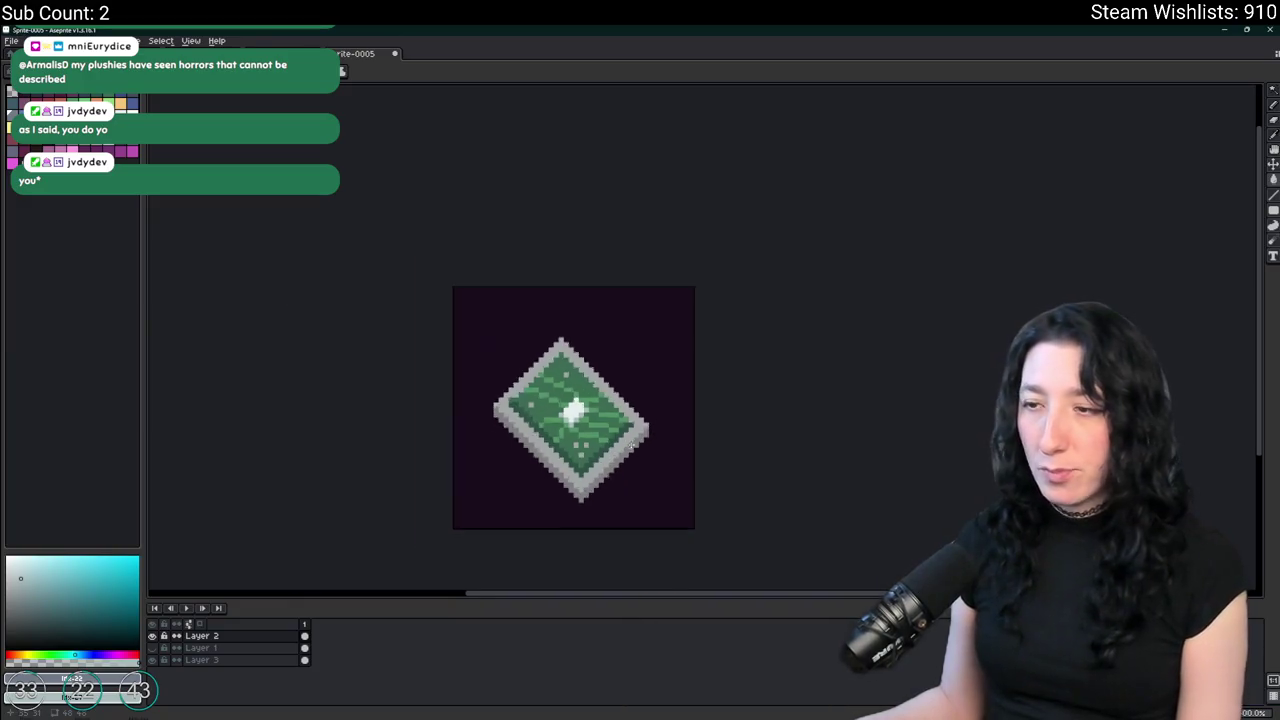
{"action": "scroll", "coordinate": [564, 414], "scroll_direction": "up", "scroll_amount": 2}
{"action": "left_click_drag", "start_coordinate": [459, 190], "coordinate": [610, 110]}
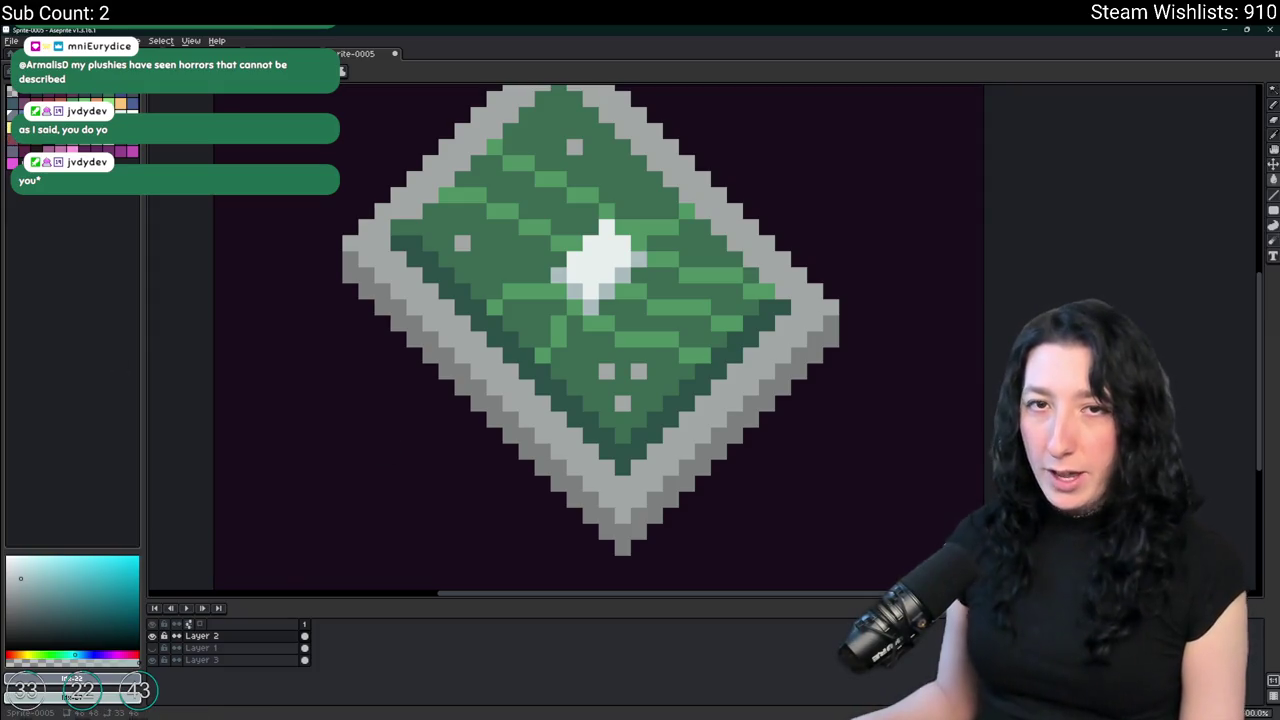
Judge the sprite at different zooms and eyedrop the pale blue-grey centre colour.
{"action": "scroll", "coordinate": [529, 316], "scroll_direction": "down", "scroll_amount": 4}
{"action": "scroll", "coordinate": [529, 316], "scroll_direction": "up", "scroll_amount": 2}
{"action": "scroll", "coordinate": [529, 316], "scroll_direction": "down", "scroll_amount": 1}
{"action": "scroll", "coordinate": [529, 316], "scroll_direction": "down", "scroll_amount": 1}
{"action": "scroll", "coordinate": [602, 301], "scroll_direction": "up", "scroll_amount": 5}
{"action": "scroll", "coordinate": [602, 301], "scroll_direction": "down", "scroll_amount": 1}
{"action": "scroll", "coordinate": [620, 300], "scroll_direction": "down", "scroll_amount": 2}
{"action": "scroll", "coordinate": [689, 439], "scroll_direction": "down", "scroll_amount": 1}
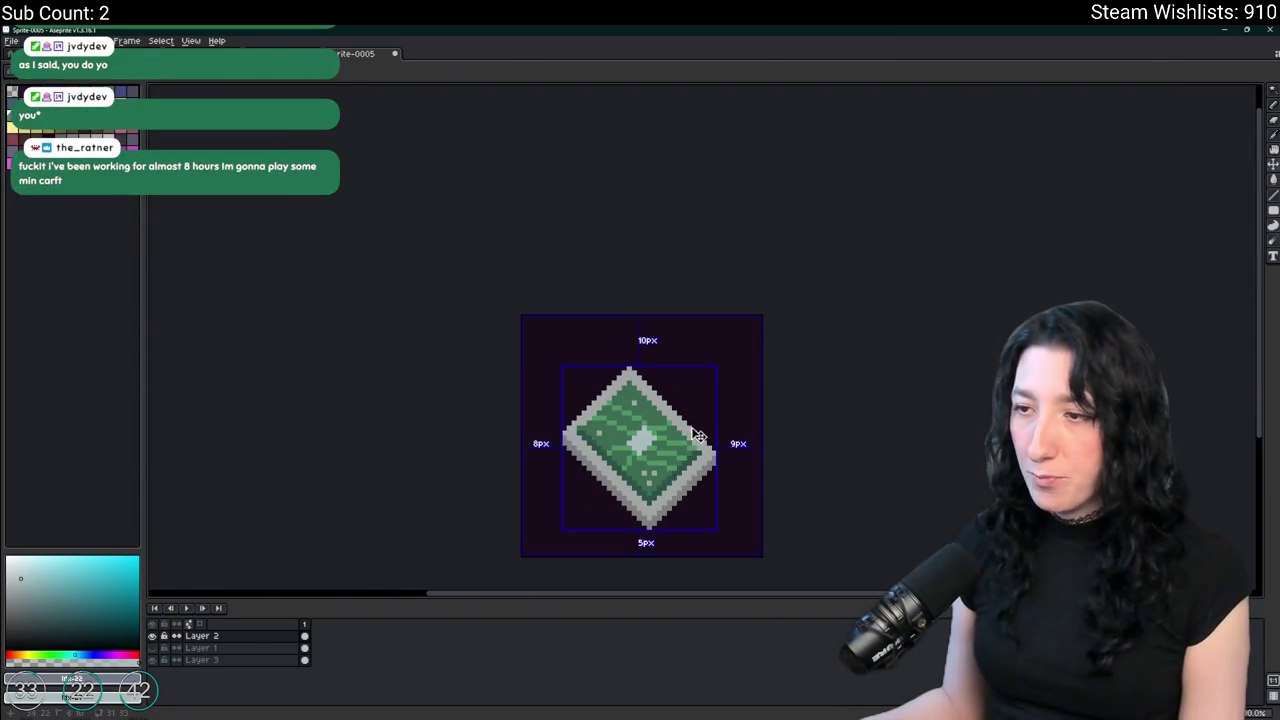
{"action": "scroll", "coordinate": [698, 436], "scroll_direction": "down", "scroll_amount": 1}
{"action": "scroll", "coordinate": [692, 430], "scroll_direction": "down", "scroll_amount": 1}
{"action": "scroll", "coordinate": [661, 435], "scroll_direction": "up", "scroll_amount": 4}
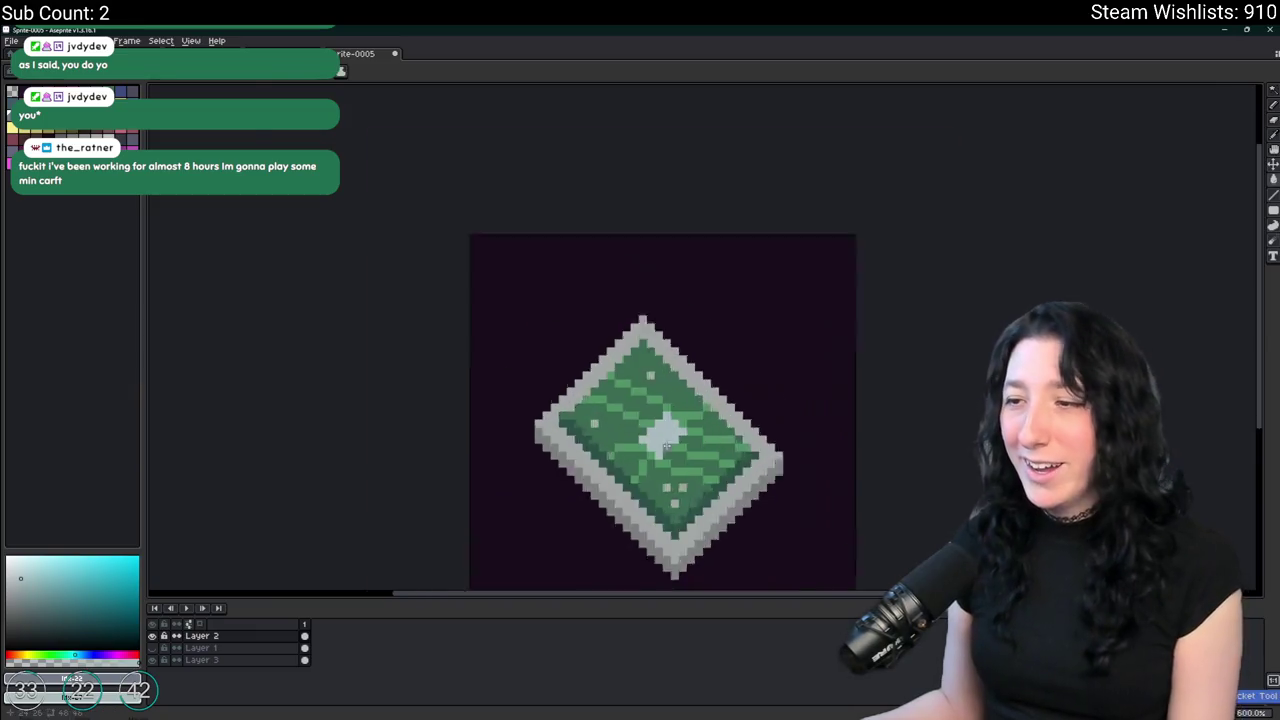
{"action": "scroll", "coordinate": [661, 435], "scroll_direction": "up", "scroll_amount": 5}
{"action": "left_click", "coordinate": [661, 435], "text": "alt"}
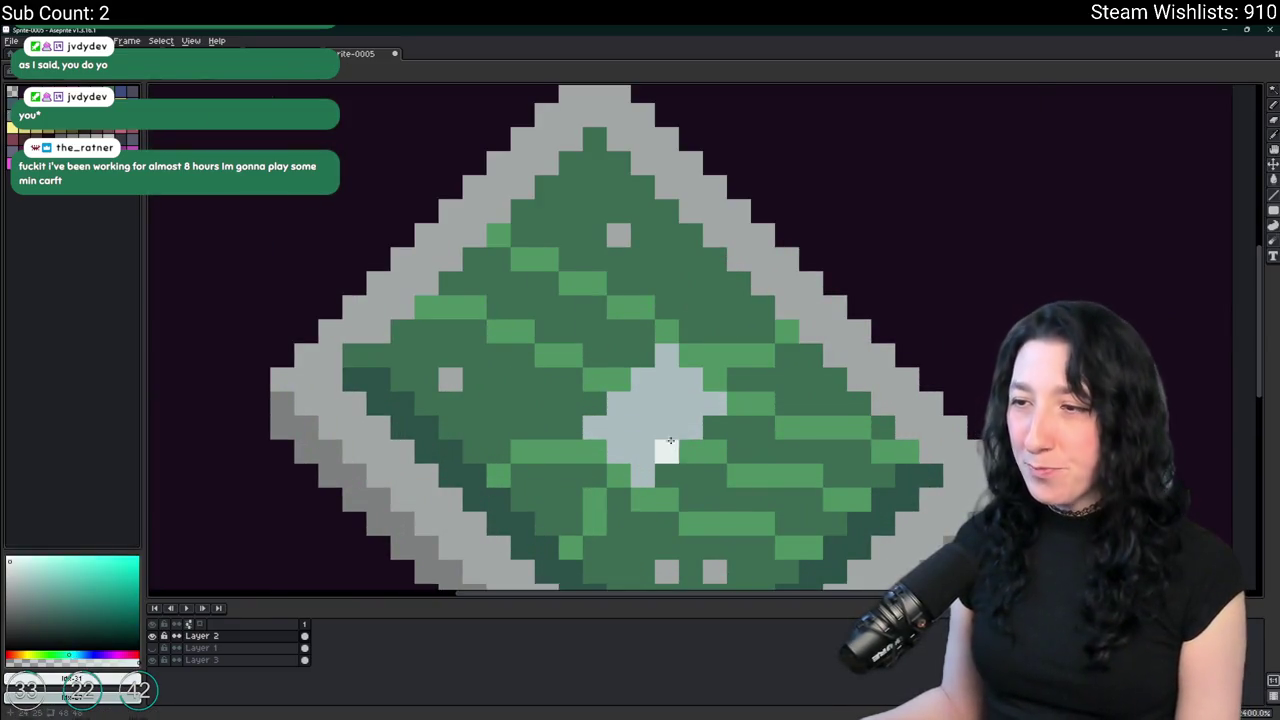
{"action": "scroll", "coordinate": [670, 440], "scroll_direction": "up", "scroll_amount": 3}
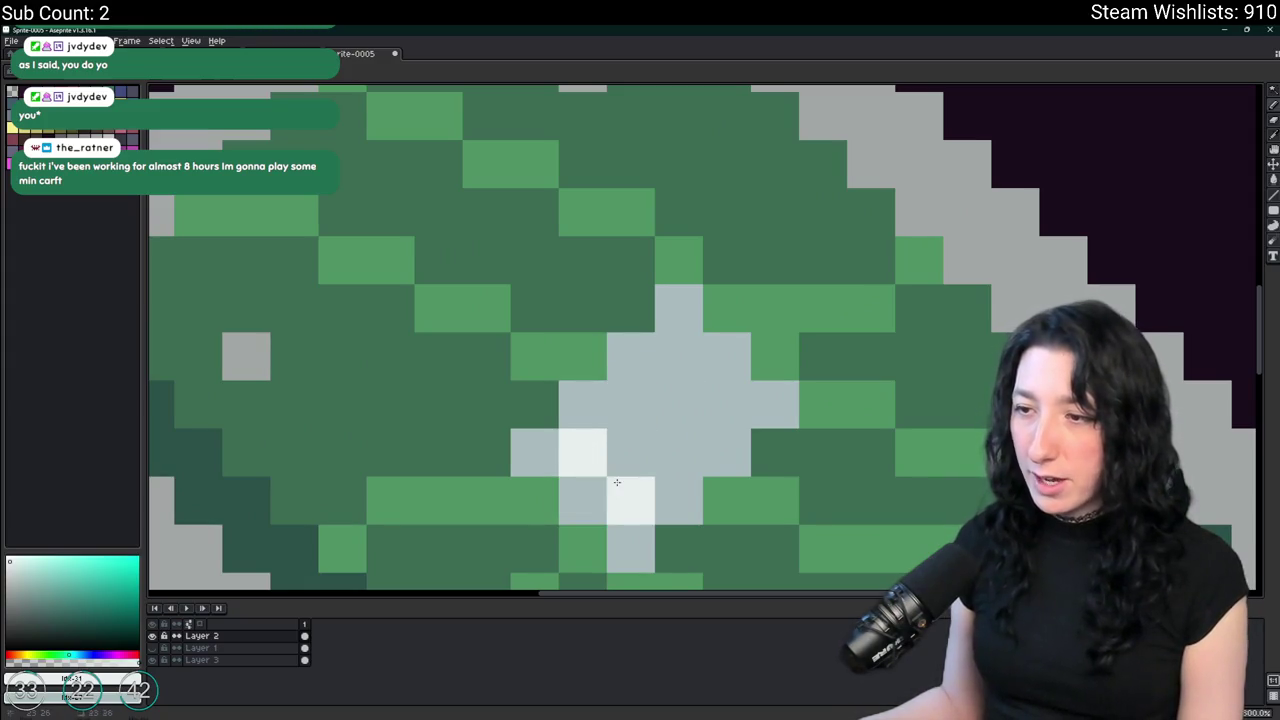
Zoom in and out on the chip's centre patch, then frame the whole chip.
{"action": "scroll", "coordinate": [649, 403], "scroll_direction": "down", "scroll_amount": 5}
{"action": "scroll", "coordinate": [680, 415], "scroll_direction": "up", "scroll_amount": 1}
{"action": "scroll", "coordinate": [700, 420], "scroll_direction": "up", "scroll_amount": 2}
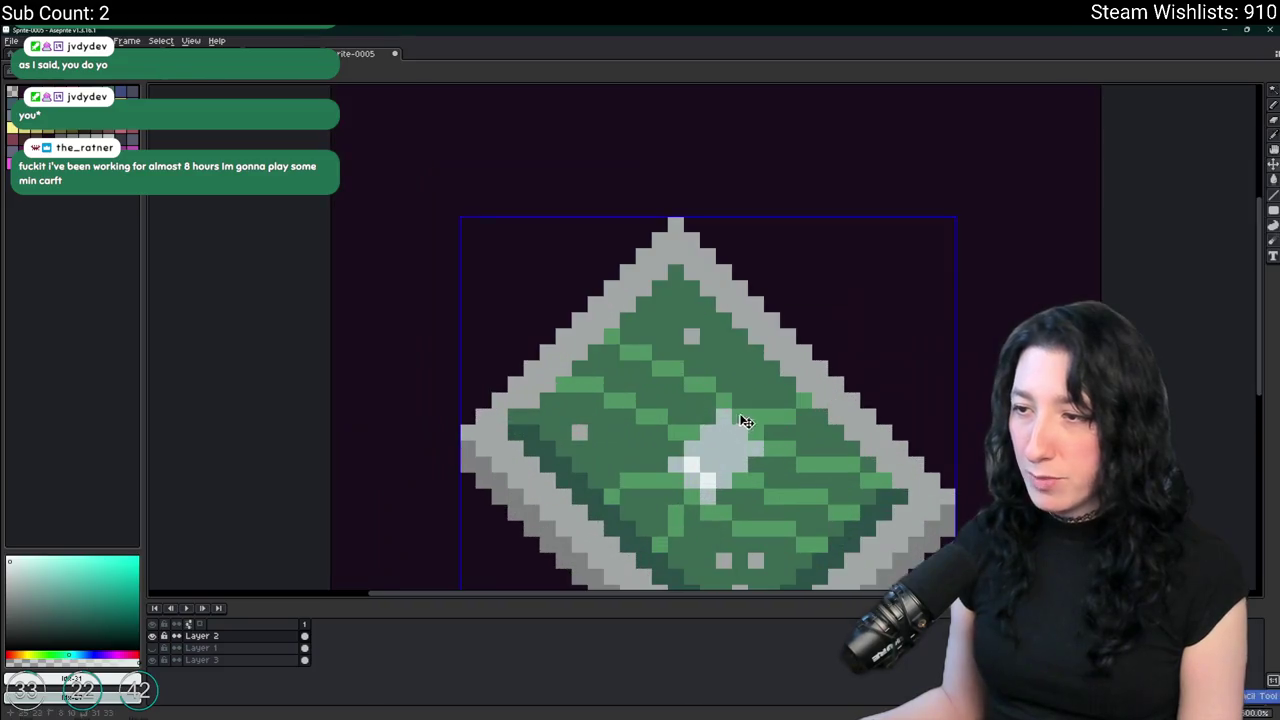
{"action": "scroll", "coordinate": [712, 425], "scroll_direction": "up", "scroll_amount": 1}
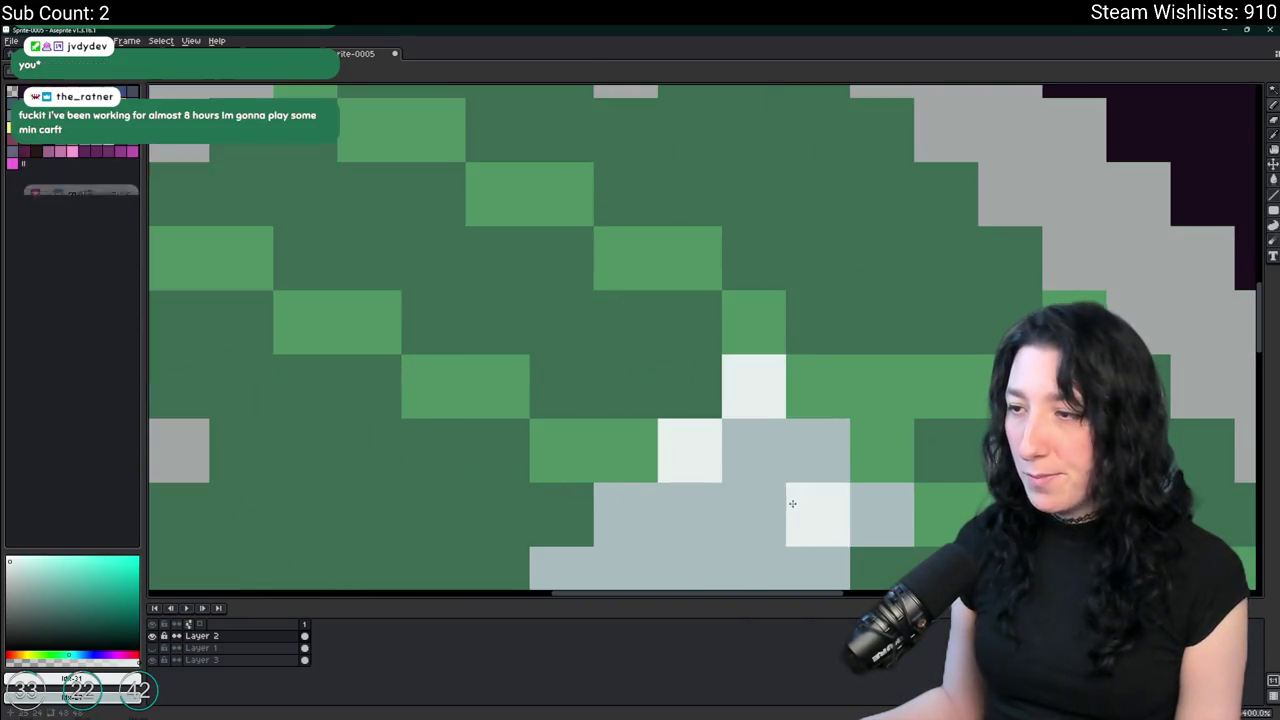
{"action": "scroll", "coordinate": [791, 503], "scroll_direction": "down", "scroll_amount": 5}
{"action": "scroll", "coordinate": [791, 505], "scroll_direction": "up", "scroll_amount": 4}
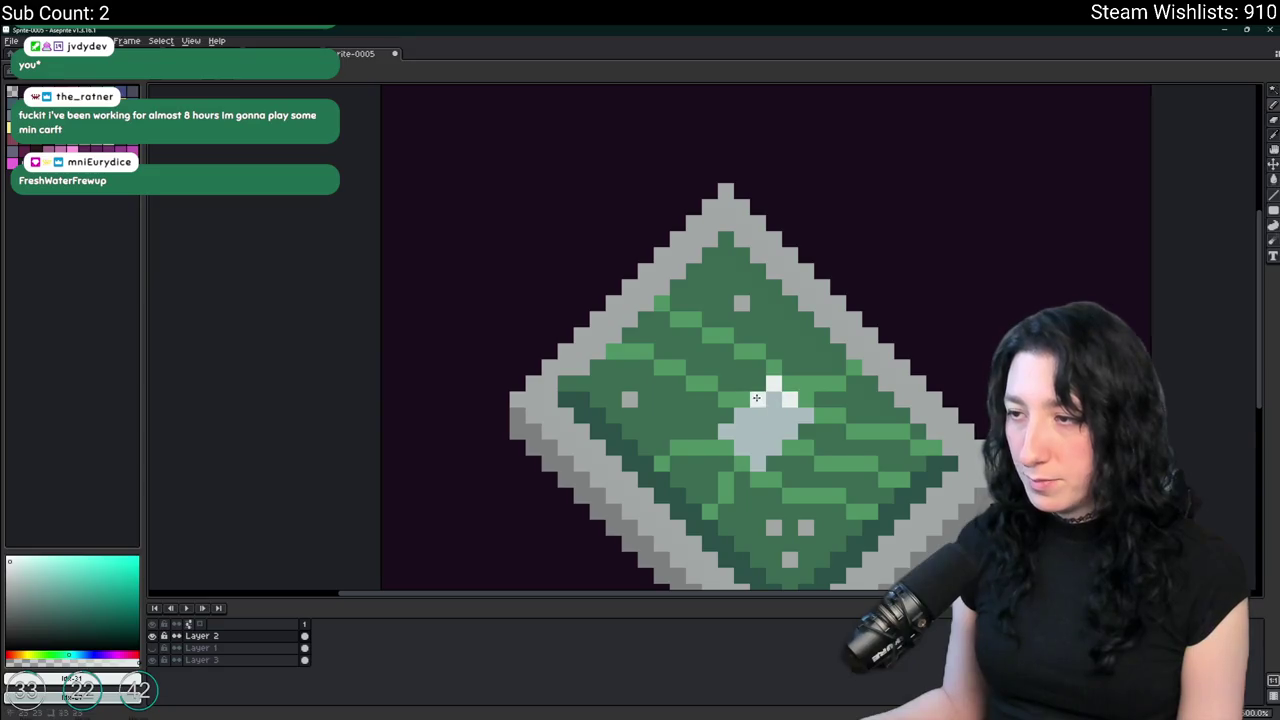
{"action": "scroll", "coordinate": [756, 398], "scroll_direction": "down", "scroll_amount": 4}
{"action": "scroll", "coordinate": [760, 398], "scroll_direction": "down", "scroll_amount": 1}
{"action": "scroll", "coordinate": [768, 396], "scroll_direction": "up", "scroll_amount": 3}
{"action": "scroll", "coordinate": [771, 395], "scroll_direction": "up", "scroll_amount": 1}
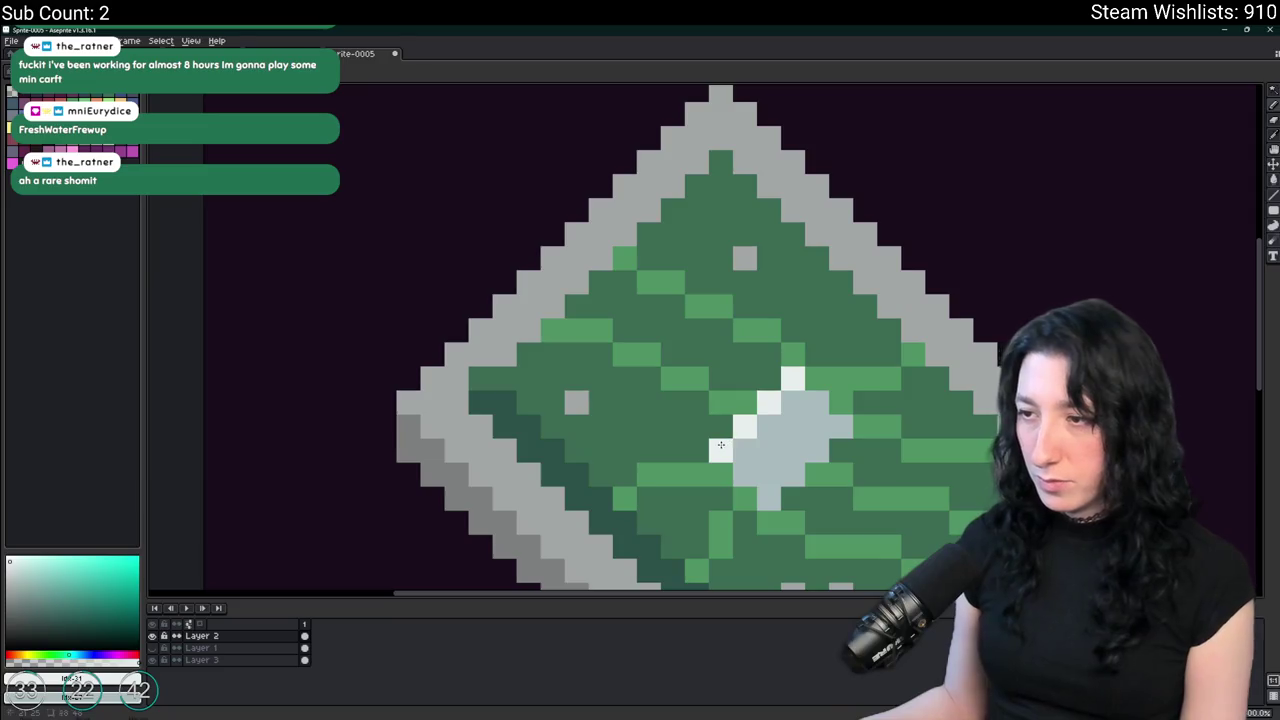
{"action": "scroll", "coordinate": [740, 455], "scroll_direction": "down", "scroll_amount": 4}
{"action": "scroll", "coordinate": [768, 475], "scroll_direction": "down", "scroll_amount": 1}
{"action": "scroll", "coordinate": [768, 472], "scroll_direction": "up", "scroll_amount": 3}
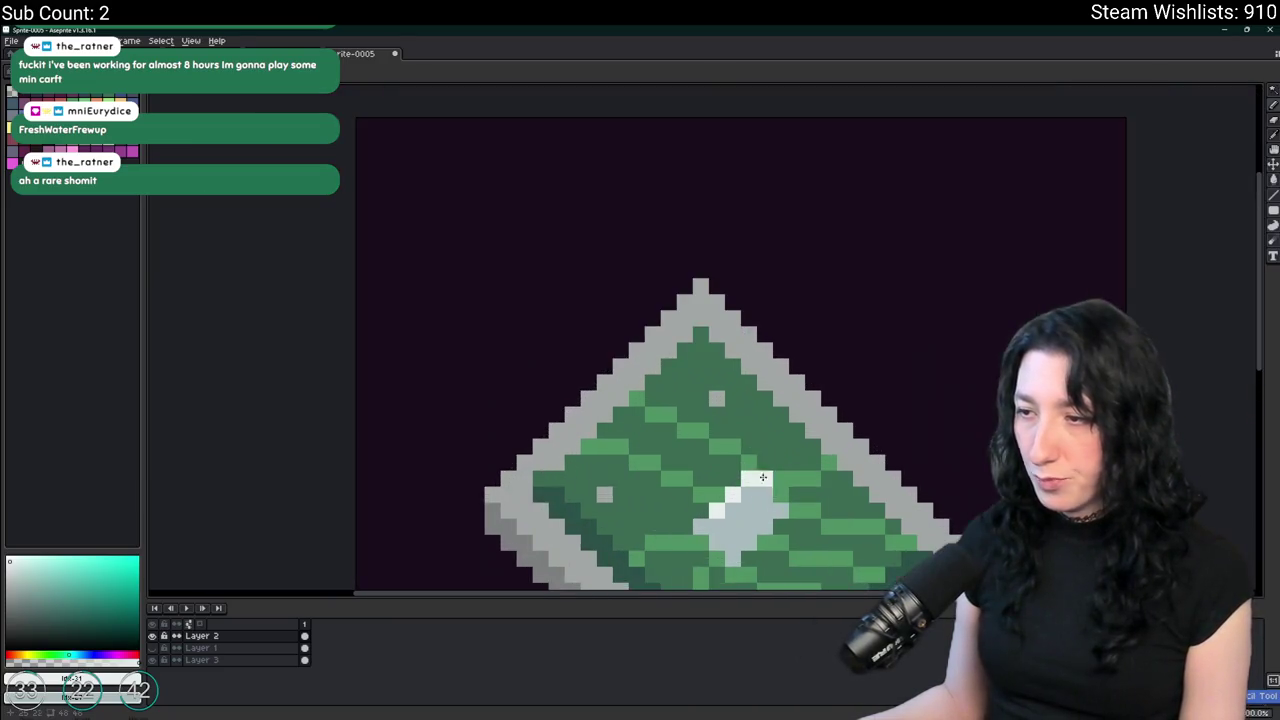
{"action": "mouse_move", "coordinate": [790, 505]}
{"action": "left_mouse_down"}
{"action": "mouse_move", "coordinate": [704, 331]}
{"action": "mouse_move", "coordinate": [655, 352]}
{"action": "left_mouse_up"}
Open the small-size Preview window (F7) and bring the chip's top into view.
{"action": "key", "text": "F7"}
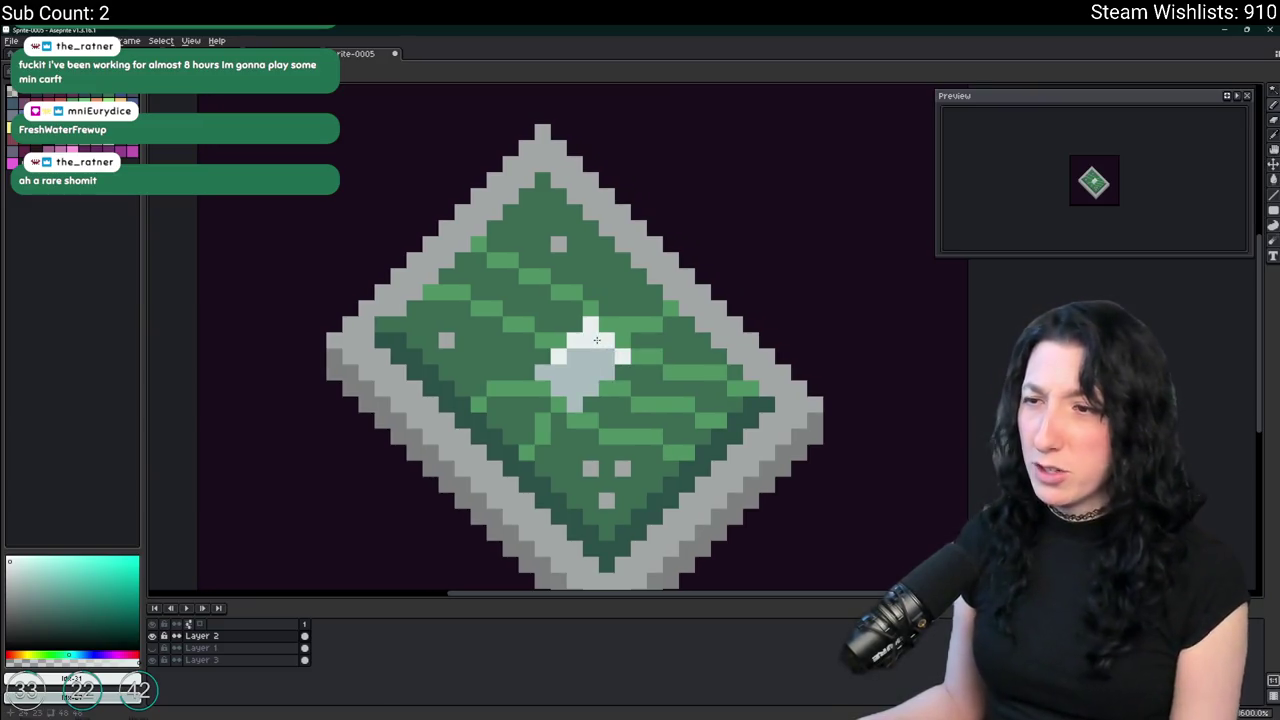
{"action": "scroll", "coordinate": [1087, 197], "scroll_direction": "up", "scroll_amount": 2}
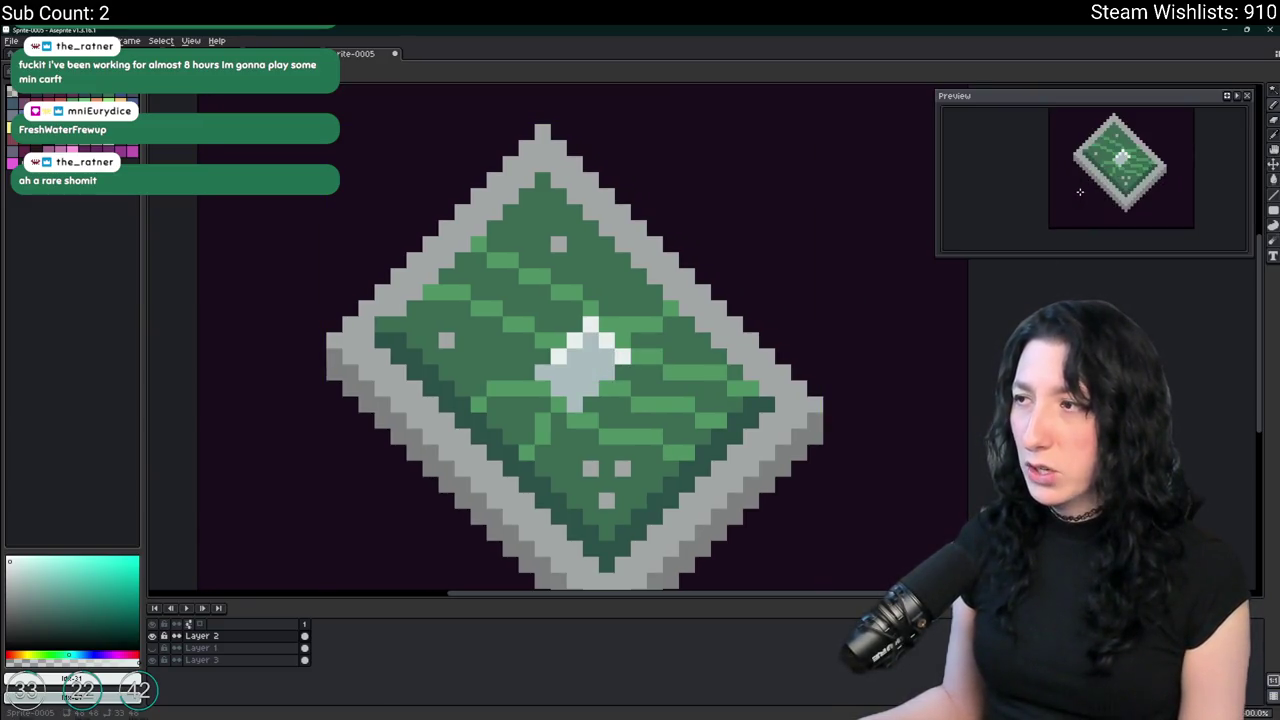
{"action": "scroll", "coordinate": [1060, 247], "scroll_direction": "down", "scroll_amount": 1}
{"action": "left_click_drag", "start_coordinate": [640, 372], "coordinate": [669, 296]}
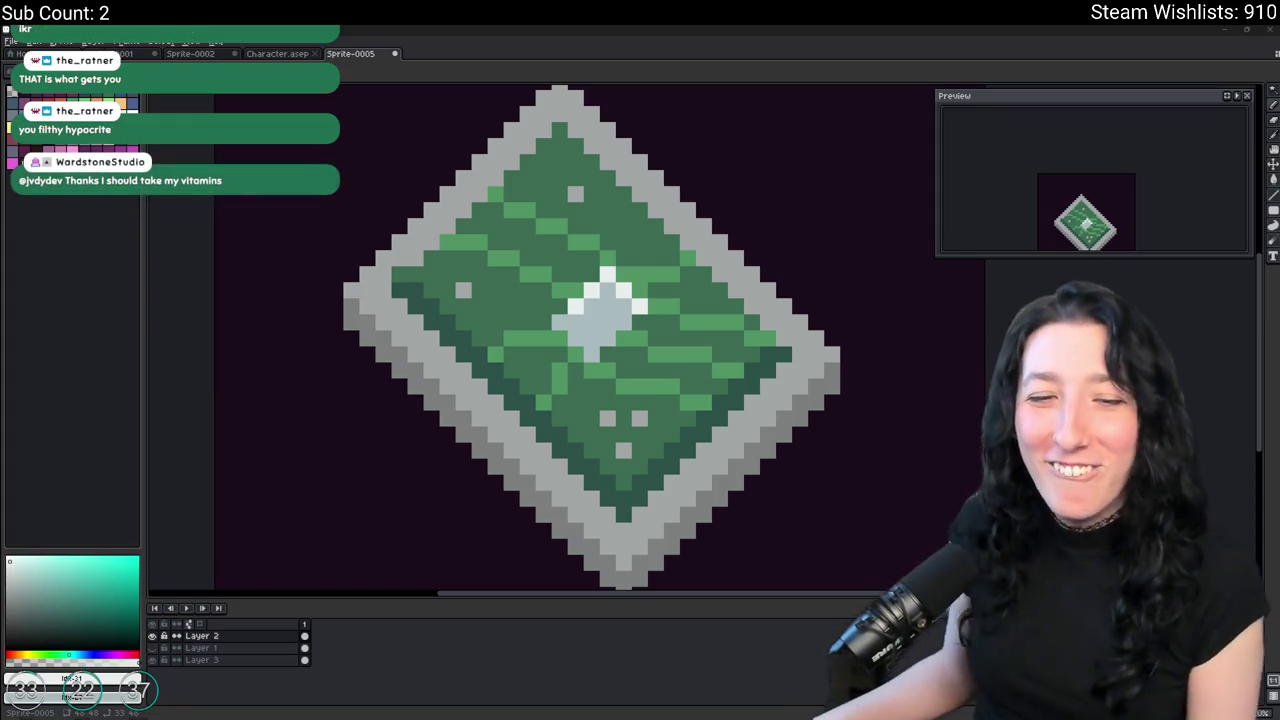
{"action": "scroll", "coordinate": [667, 212], "scroll_direction": "down", "scroll_amount": 1}
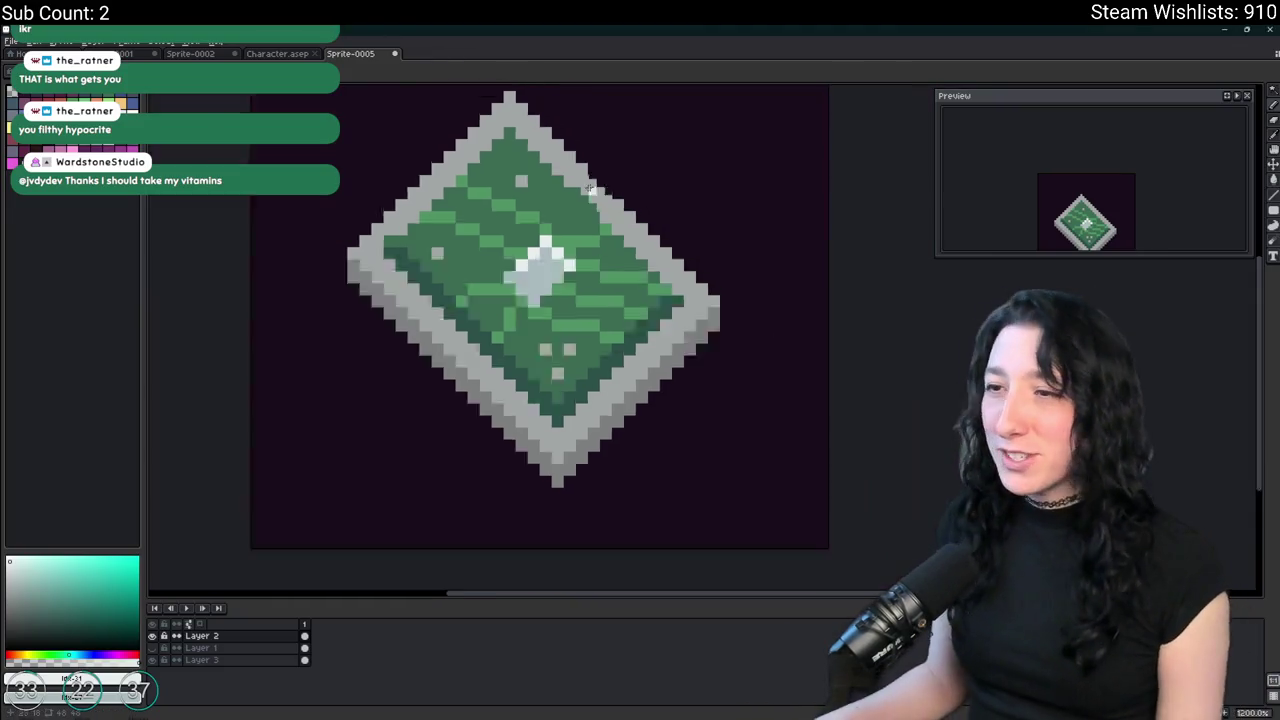
{"action": "scroll", "coordinate": [590, 188], "scroll_direction": "up", "scroll_amount": 3}
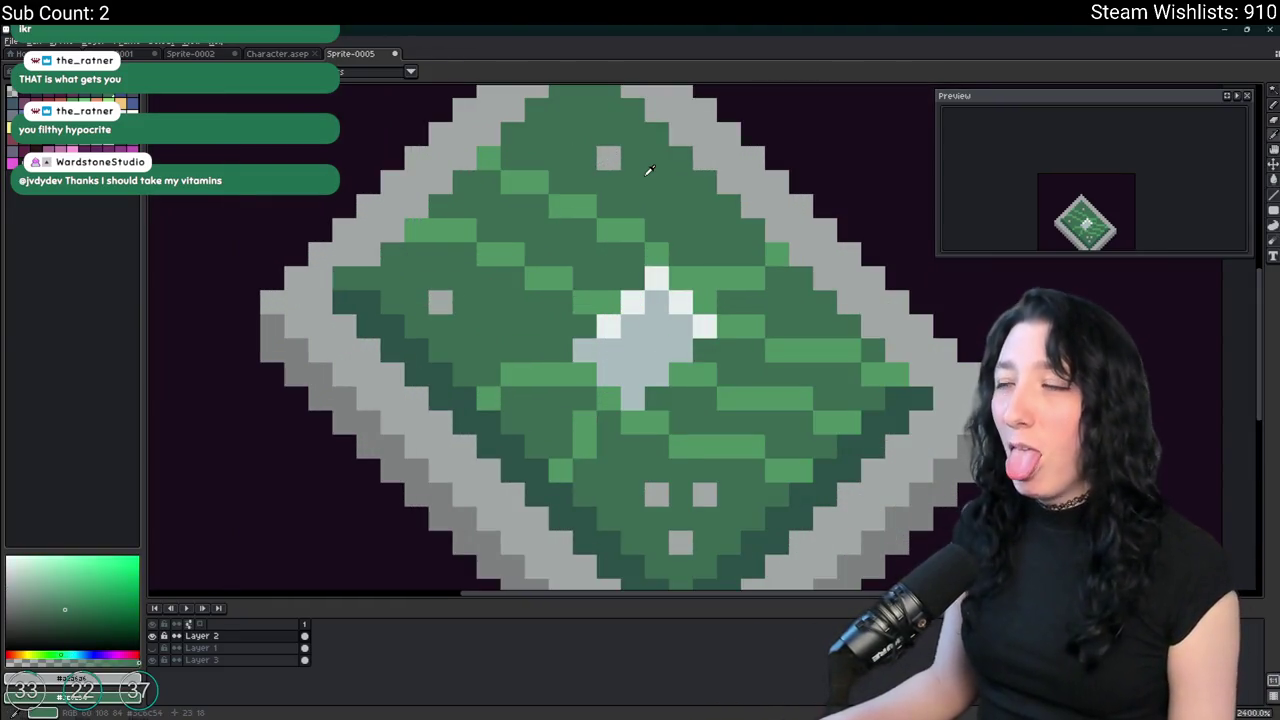
{"action": "left_click", "coordinate": [655, 160]}
{"action": "left_click_drag", "start_coordinate": [649, 171], "coordinate": [640, 224]}
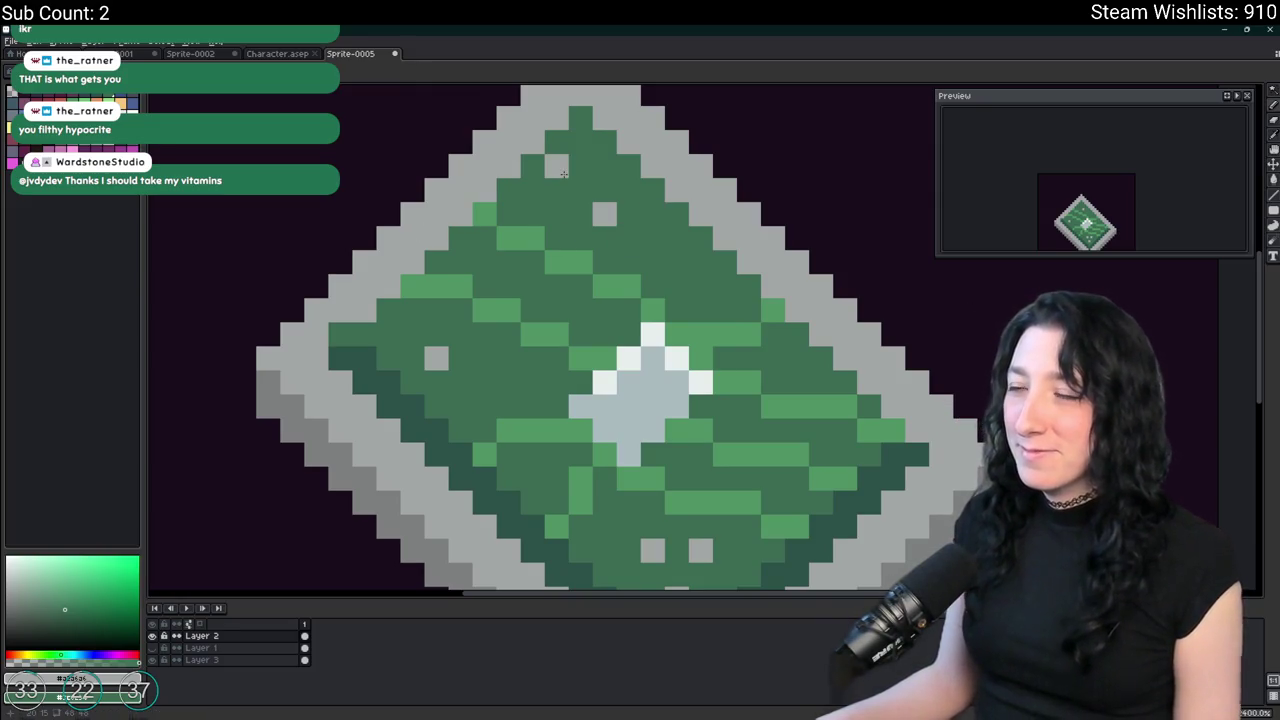
{"action": "scroll", "coordinate": [708, 284], "scroll_direction": "down", "scroll_amount": 5}
{"action": "scroll", "coordinate": [688, 292], "scroll_direction": "up", "scroll_amount": 3}
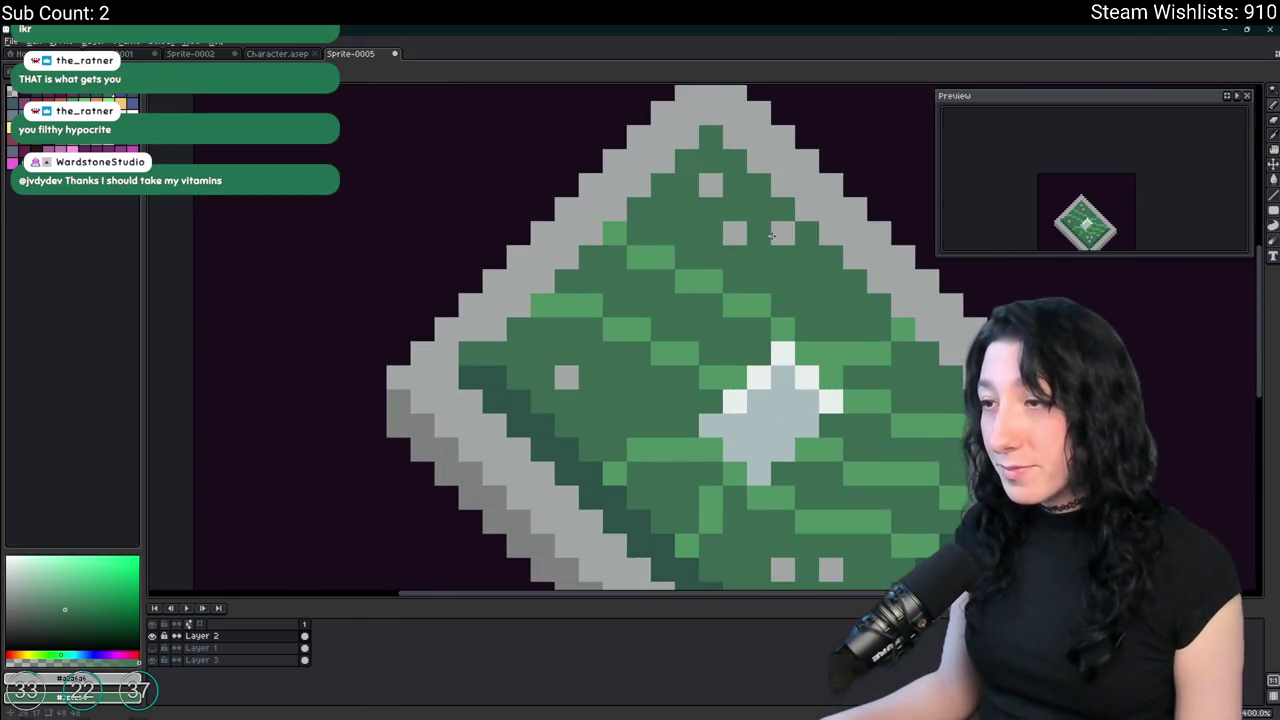
{"action": "scroll", "coordinate": [775, 240], "scroll_direction": "down", "scroll_amount": 2}
{"action": "scroll", "coordinate": [800, 265], "scroll_direction": "down", "scroll_amount": 2}
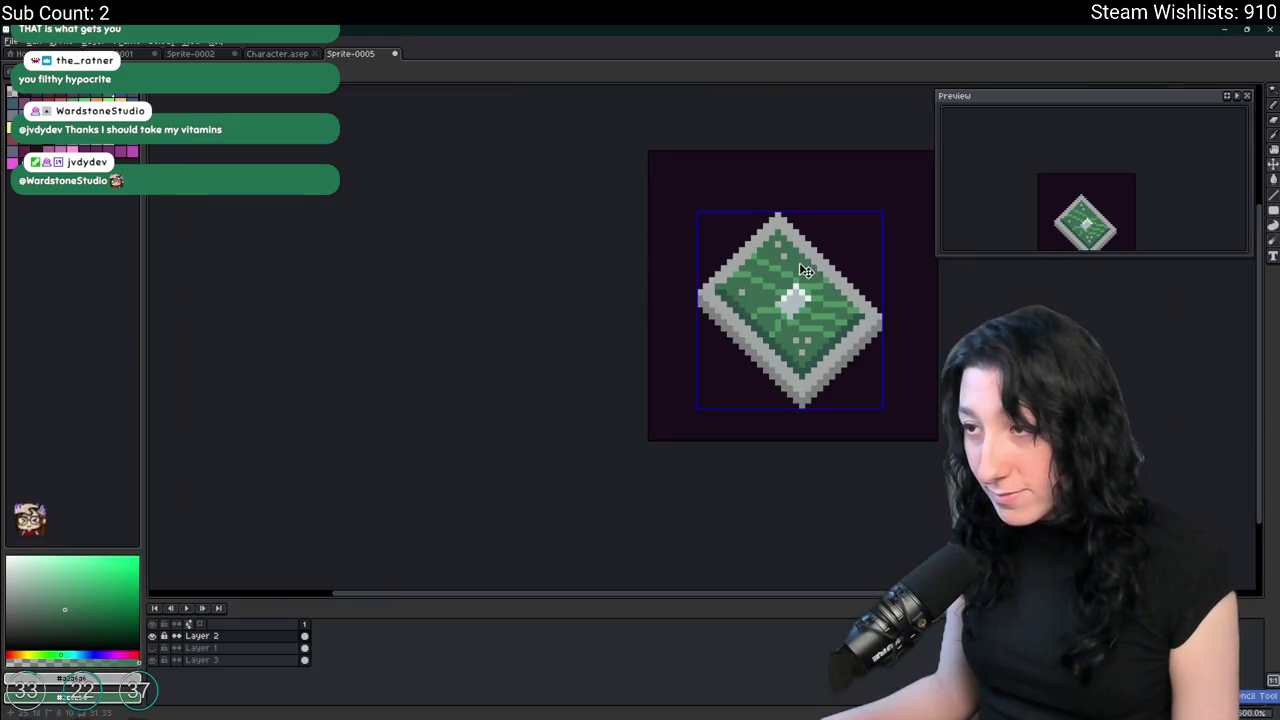
{"action": "scroll", "coordinate": [808, 278], "scroll_direction": "down", "scroll_amount": 2}
{"action": "scroll", "coordinate": [810, 282], "scroll_direction": "down", "scroll_amount": 1}
{"action": "scroll", "coordinate": [813, 288], "scroll_direction": "up", "scroll_amount": 3}
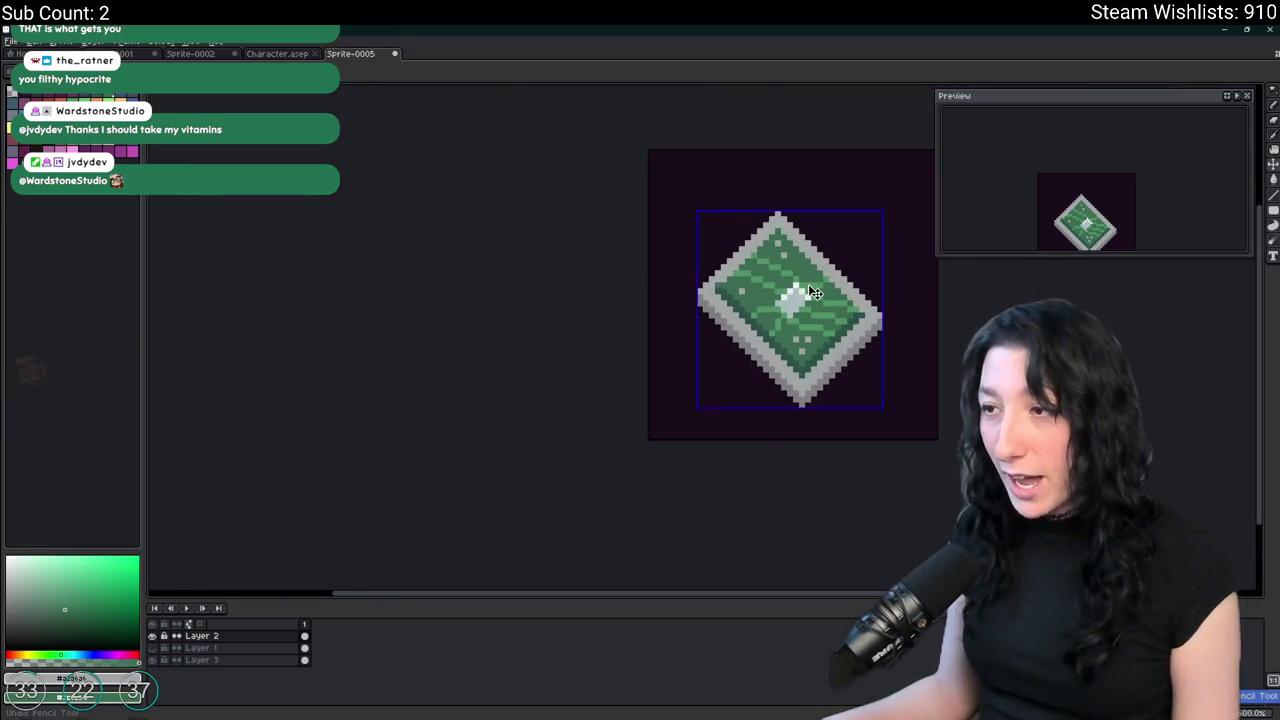
{"action": "scroll", "coordinate": [809, 285], "scroll_direction": "up", "scroll_amount": 1}
{"action": "scroll", "coordinate": [830, 310], "scroll_direction": "down", "scroll_amount": 2}
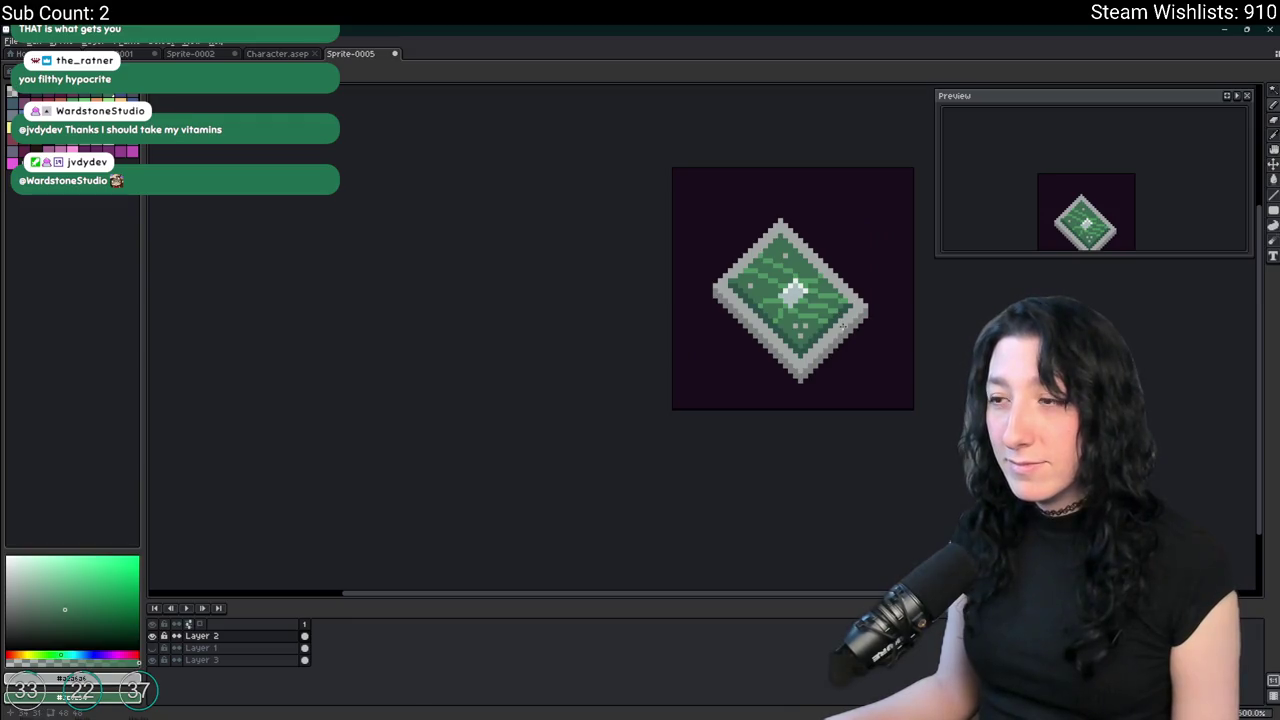
{"action": "scroll", "coordinate": [840, 320], "scroll_direction": "up", "scroll_amount": 1}
{"action": "scroll", "coordinate": [840, 320], "scroll_direction": "up", "scroll_amount": 1}
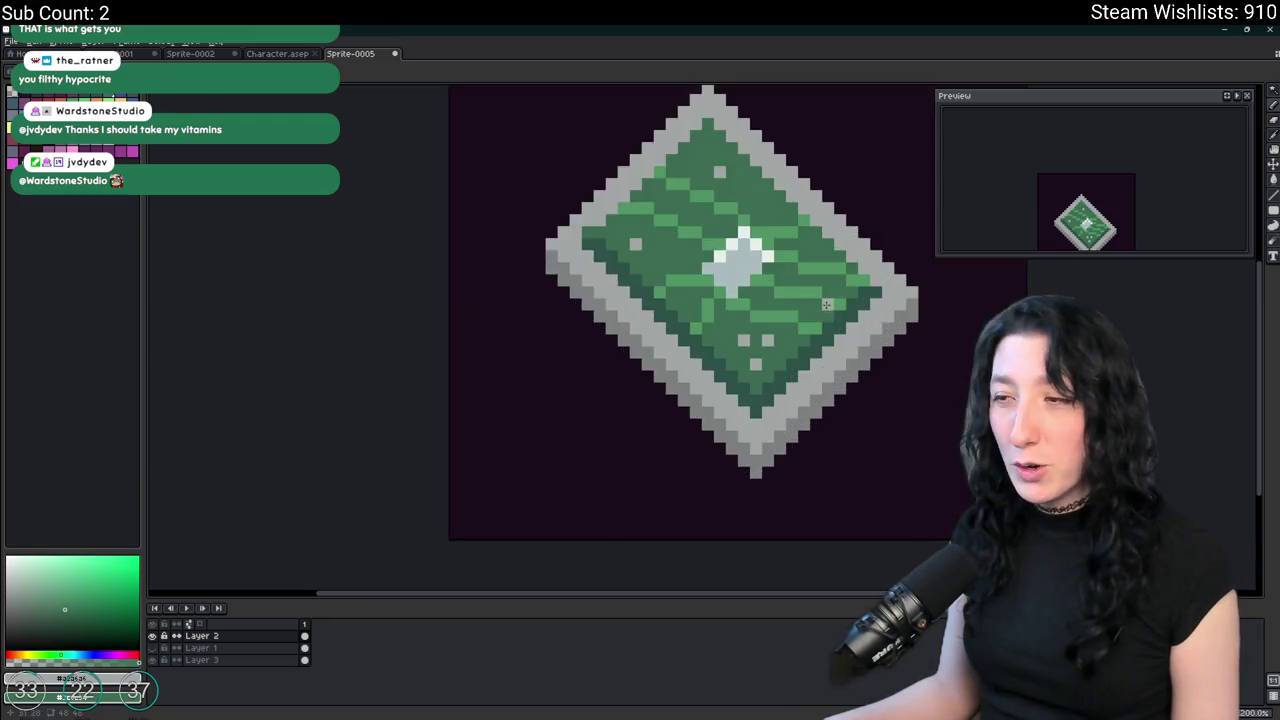
{"action": "scroll", "coordinate": [840, 320], "scroll_direction": "up", "scroll_amount": 1}
{"action": "left_click_drag", "start_coordinate": [614, 71], "coordinate": [611, 131]}
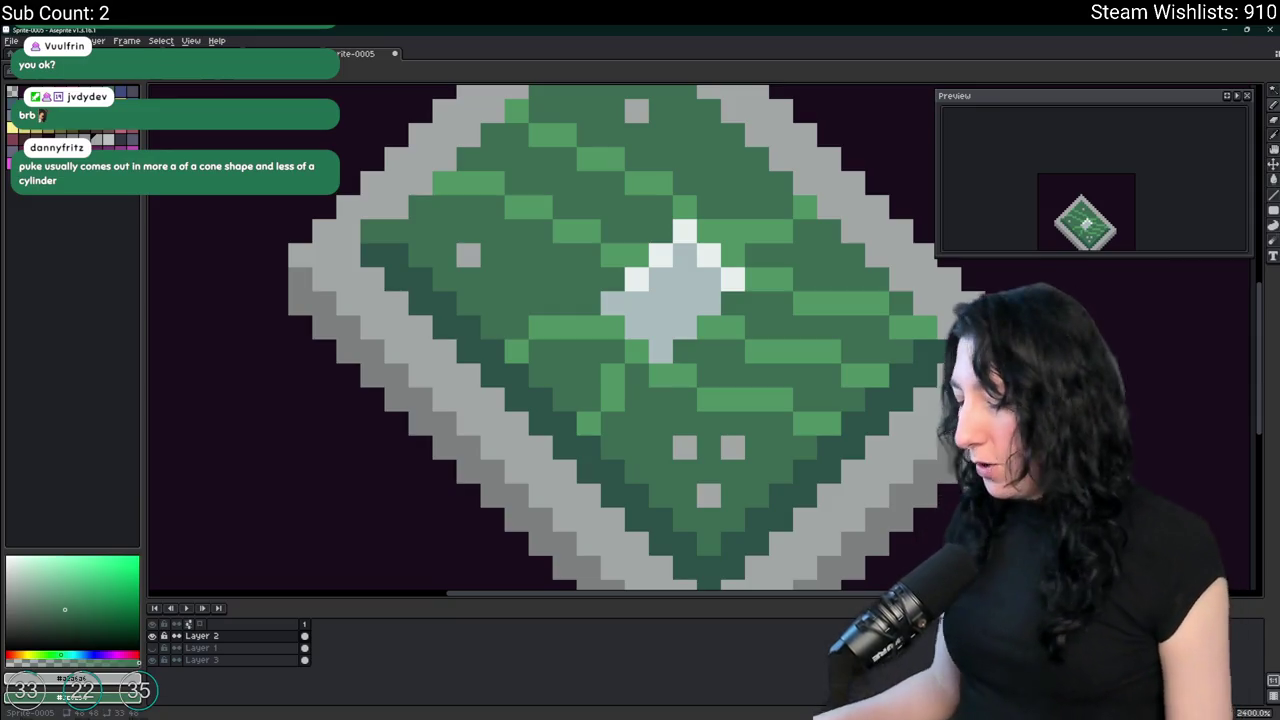
{"action": "scroll", "coordinate": [591, 237], "scroll_direction": "down", "scroll_amount": 1}
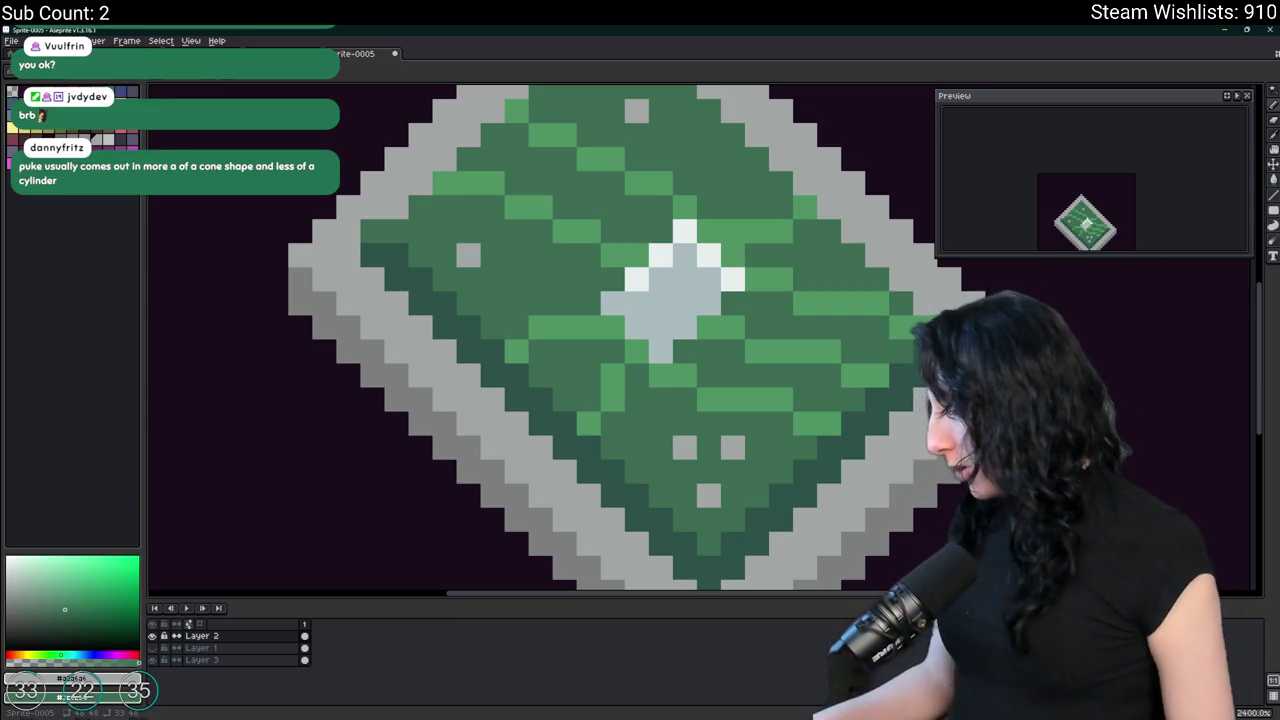
Switch to the Eyedropper and sample a green shade from the chip.
{"action": "scroll", "coordinate": [591, 237], "scroll_direction": "down", "scroll_amount": 2}
{"action": "scroll", "coordinate": [591, 237], "scroll_direction": "down", "scroll_amount": 2}
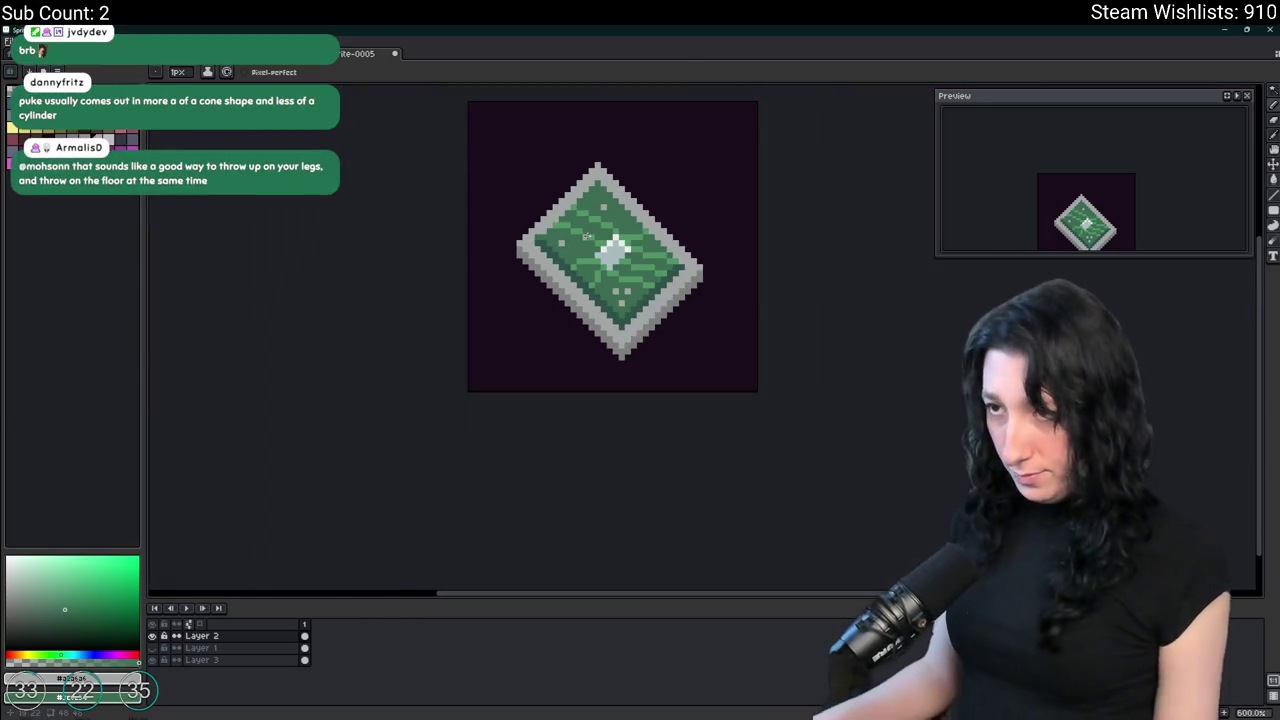
{"action": "scroll", "coordinate": [591, 237], "scroll_direction": "up", "scroll_amount": 4}
{"action": "scroll", "coordinate": [645, 268], "scroll_direction": "down", "scroll_amount": 1}
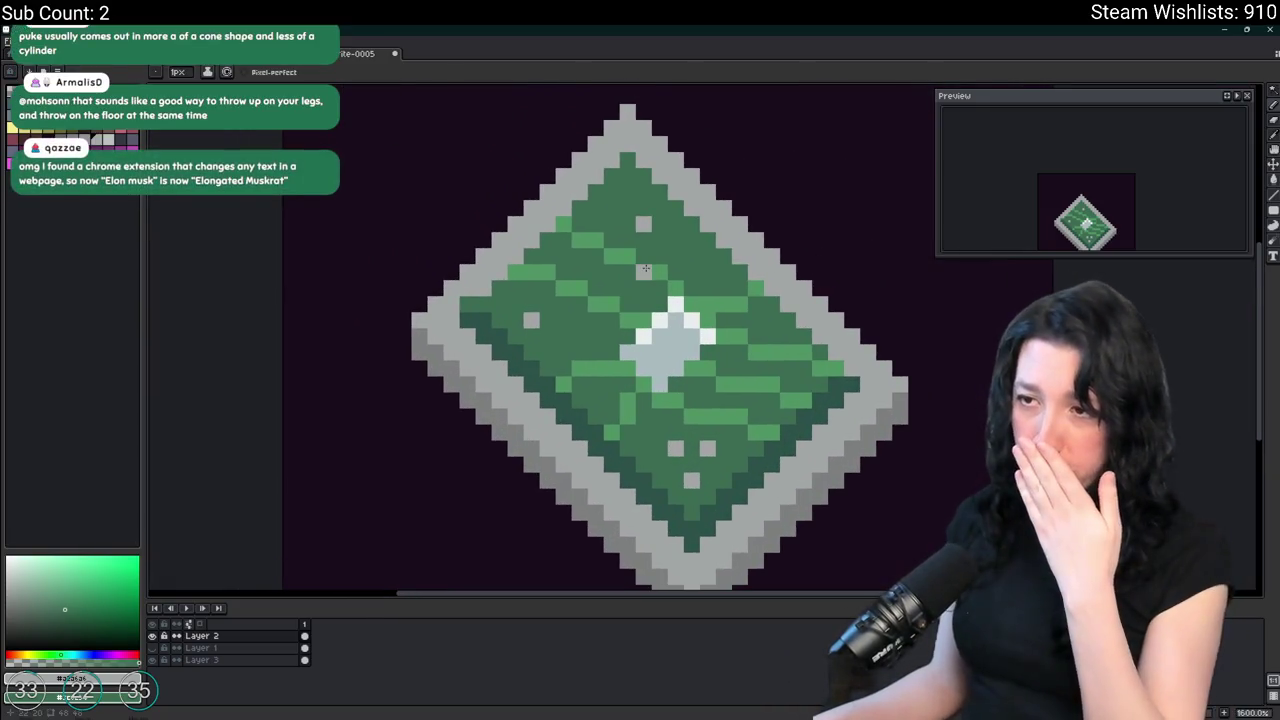
{"action": "key", "text": "i"}
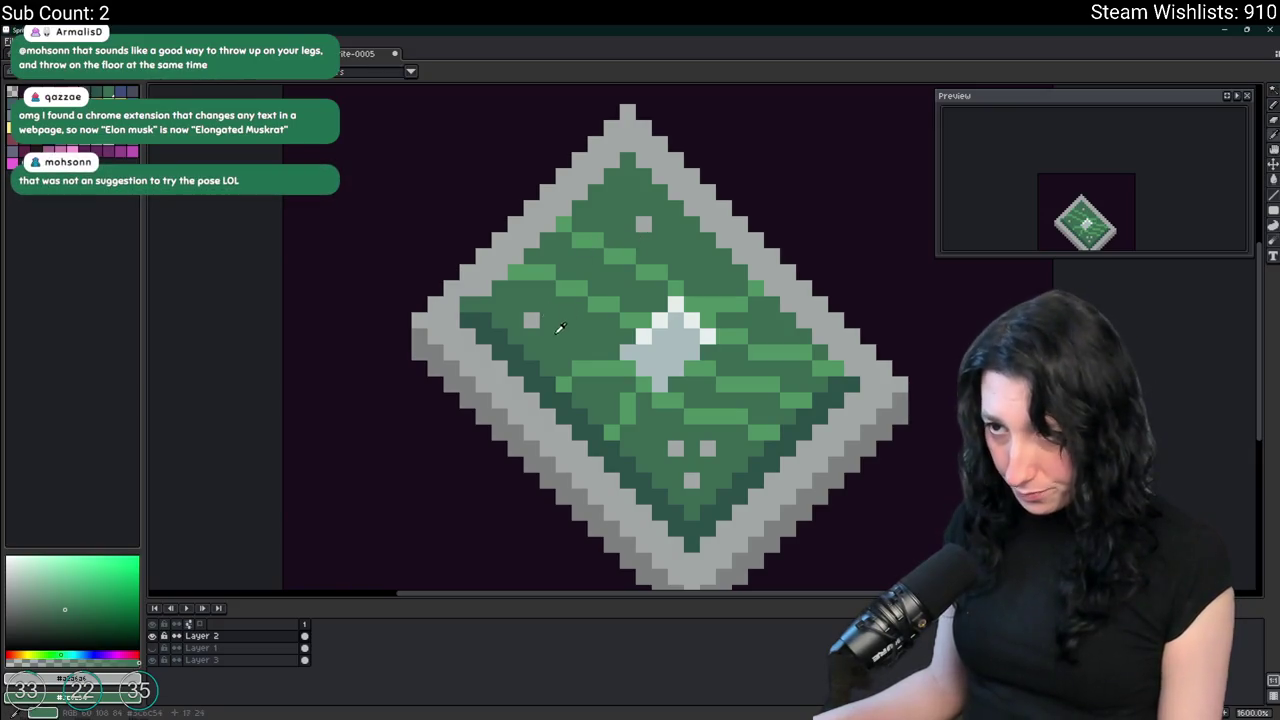
{"action": "left_click", "coordinate": [499, 305]}
{"action": "left_click_drag", "start_coordinate": [460, 288], "coordinate": [567, 374]}
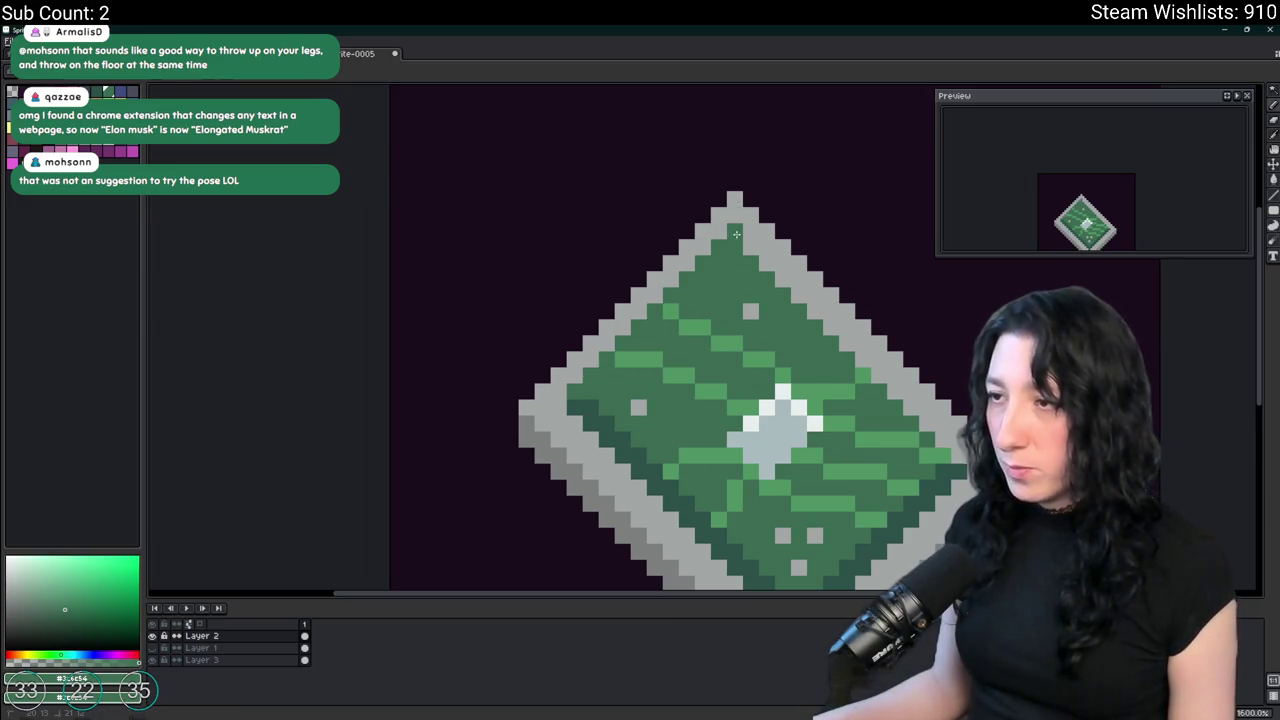
Zoom in and out repeatedly to inspect the chip sprite.
{"action": "scroll", "coordinate": [860, 440], "scroll_direction": "down", "scroll_amount": 4}
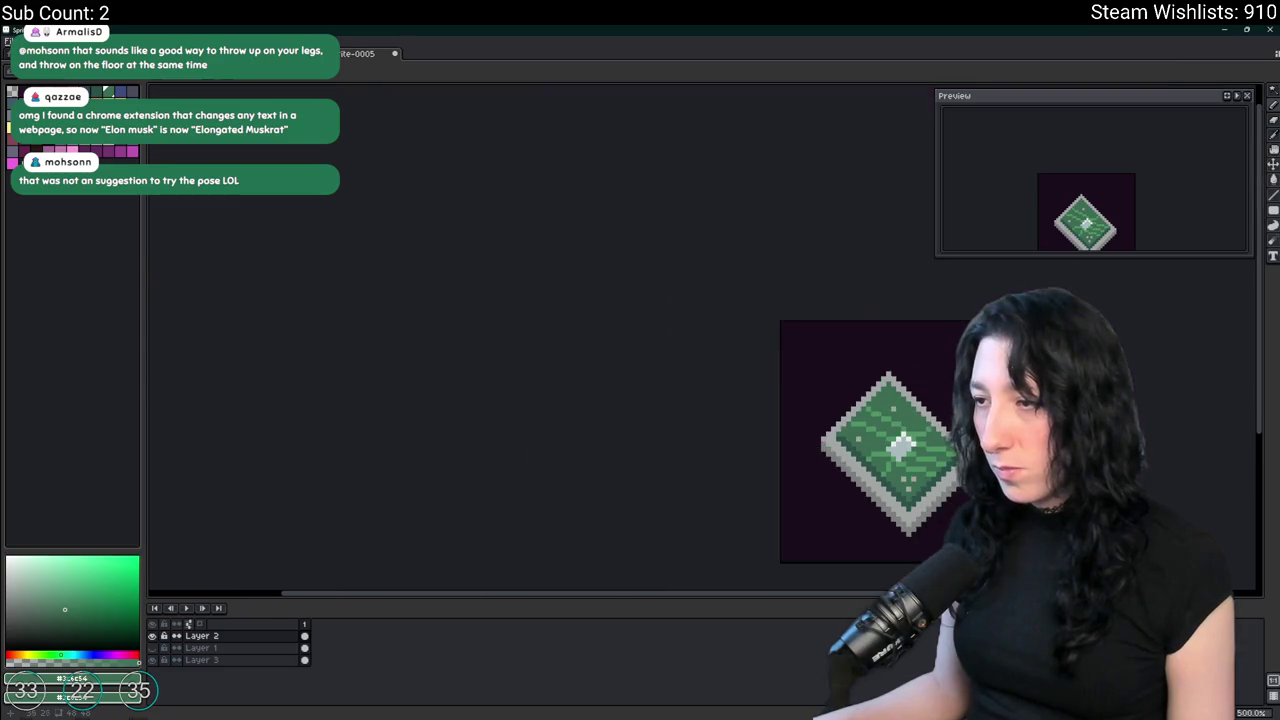
{"action": "scroll", "coordinate": [711, 380], "scroll_direction": "up", "scroll_amount": 1}
{"action": "scroll", "coordinate": [700, 380], "scroll_direction": "up", "scroll_amount": 1}
{"action": "scroll", "coordinate": [693, 378], "scroll_direction": "down", "scroll_amount": 2}
{"action": "scroll", "coordinate": [690, 378], "scroll_direction": "up", "scroll_amount": 1}
{"action": "scroll", "coordinate": [690, 378], "scroll_direction": "down", "scroll_amount": 1}
{"action": "scroll", "coordinate": [690, 378], "scroll_direction": "up", "scroll_amount": 3}
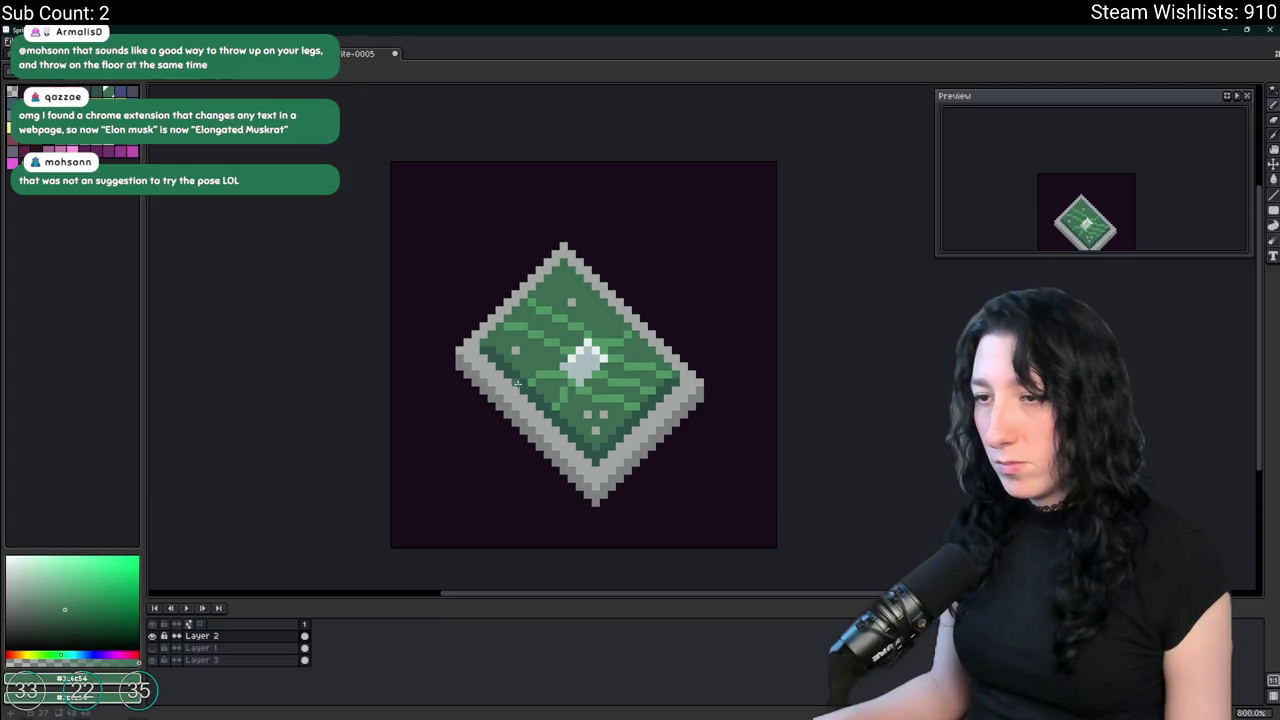
{"action": "scroll", "coordinate": [517, 383], "scroll_direction": "up", "scroll_amount": 3}
{"action": "scroll", "coordinate": [528, 341], "scroll_direction": "down", "scroll_amount": 3}
{"action": "scroll", "coordinate": [528, 341], "scroll_direction": "down", "scroll_amount": 3}
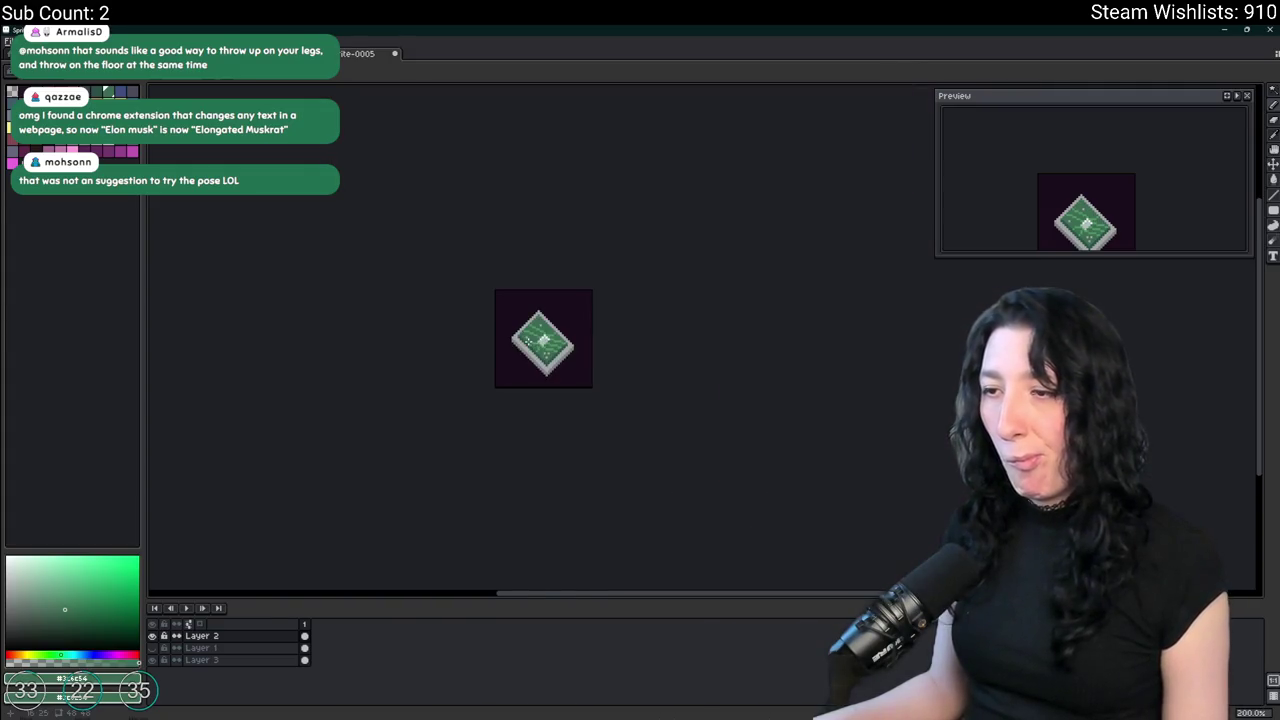
{"action": "scroll", "coordinate": [527, 375], "scroll_direction": "up", "scroll_amount": 2}
{"action": "scroll", "coordinate": [526, 371], "scroll_direction": "up", "scroll_amount": 2}
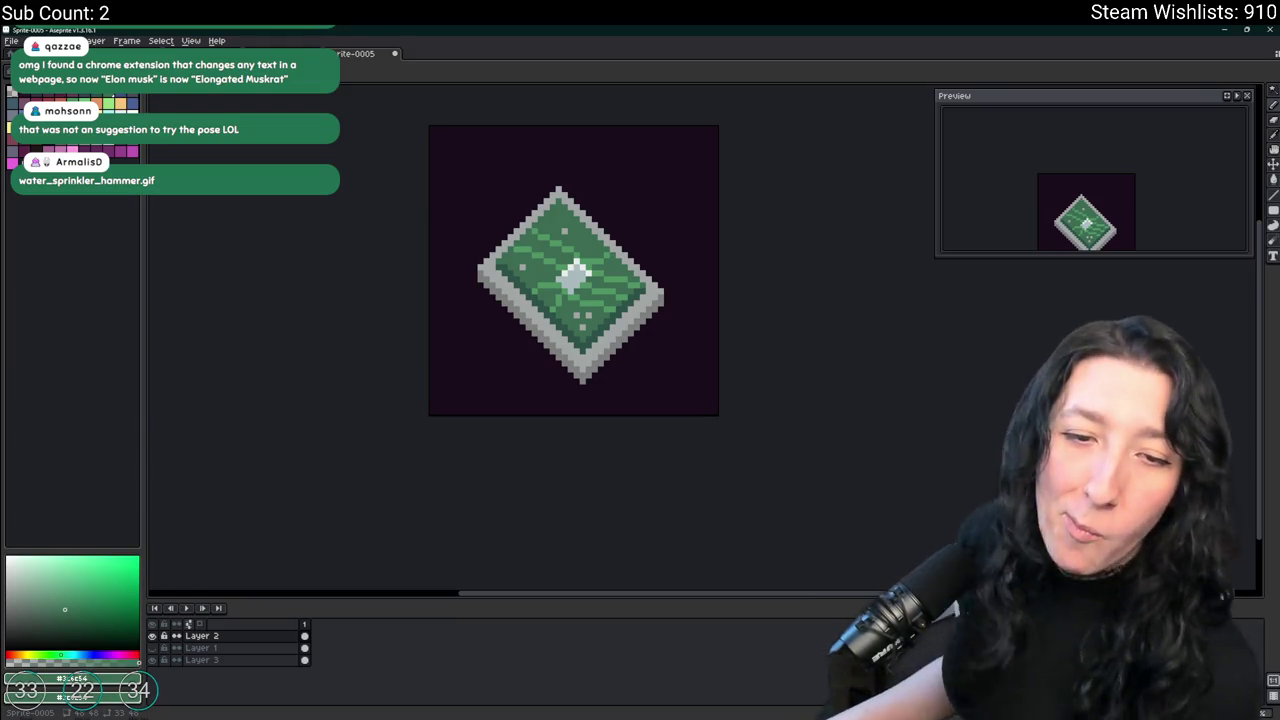
{"action": "scroll", "coordinate": [600, 260], "scroll_direction": "up", "scroll_amount": 1}
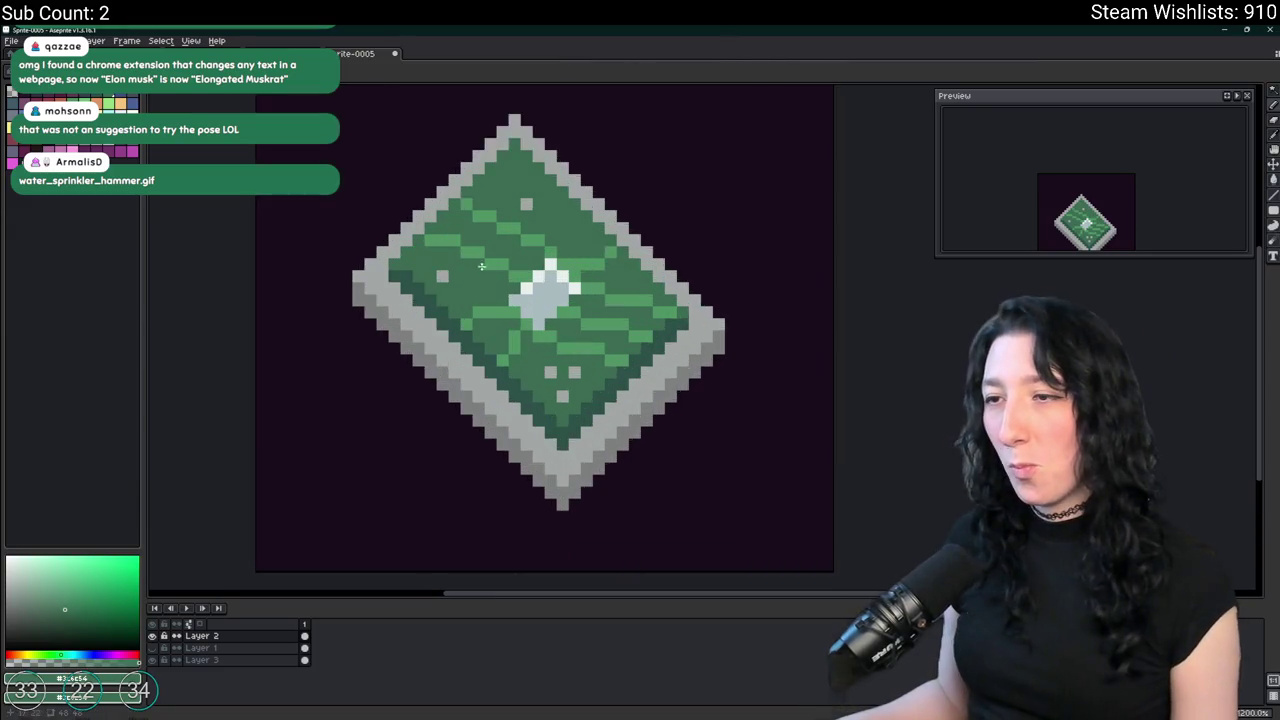
{"action": "scroll", "coordinate": [346, 336], "scroll_direction": "down", "scroll_amount": 5}
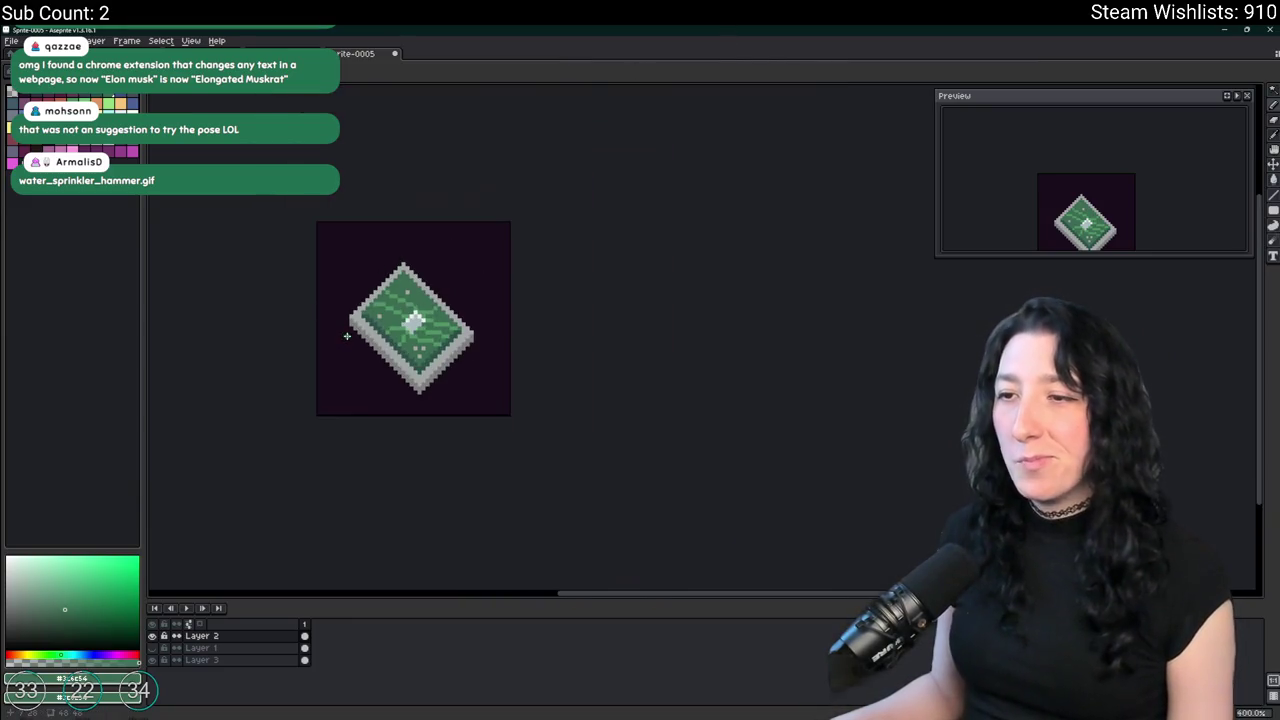
{"action": "scroll", "coordinate": [374, 346], "scroll_direction": "down", "scroll_amount": 2}
{"action": "scroll", "coordinate": [376, 348], "scroll_direction": "up", "scroll_amount": 3}
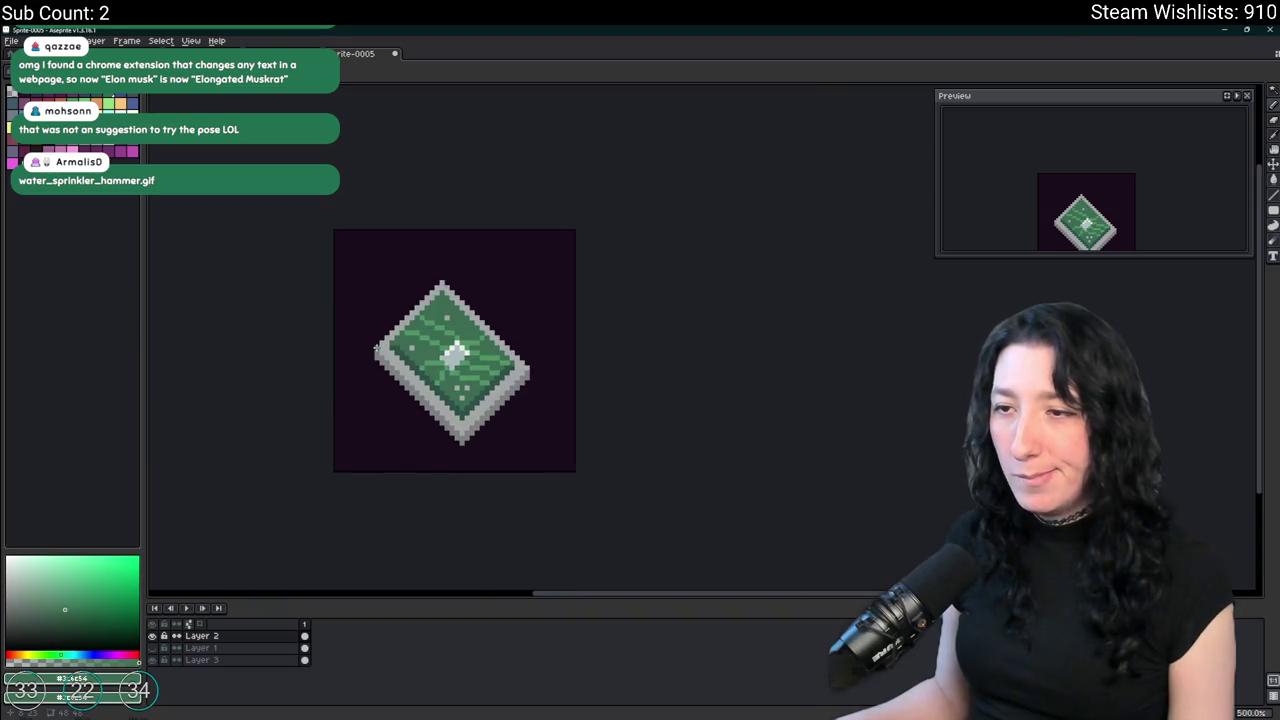
{"action": "scroll", "coordinate": [461, 248], "scroll_direction": "down", "scroll_amount": 2}
{"action": "scroll", "coordinate": [485, 200], "scroll_direction": "down", "scroll_amount": 2}
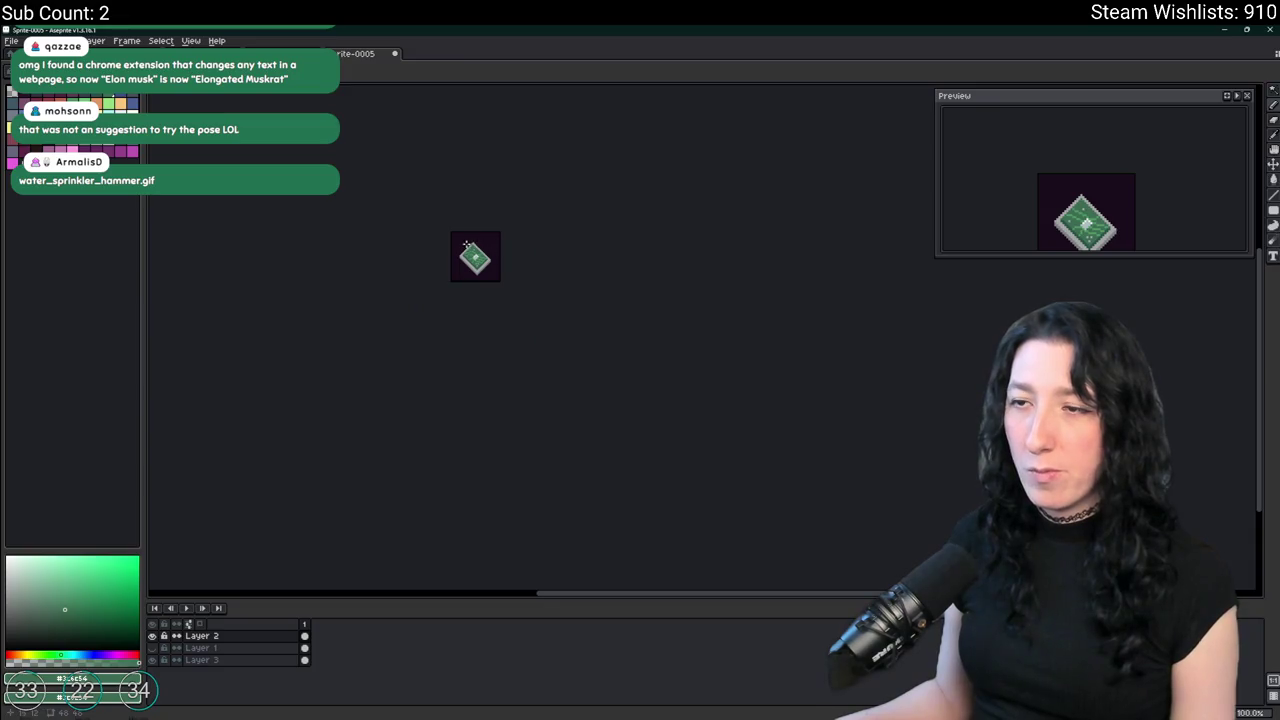
{"action": "scroll", "coordinate": [467, 246], "scroll_direction": "up", "scroll_amount": 4}
{"action": "scroll", "coordinate": [462, 268], "scroll_direction": "up", "scroll_amount": 2}
{"action": "scroll", "coordinate": [466, 300], "scroll_direction": "up", "scroll_amount": 1}
{"action": "scroll", "coordinate": [440, 276], "scroll_direction": "up", "scroll_amount": 1}
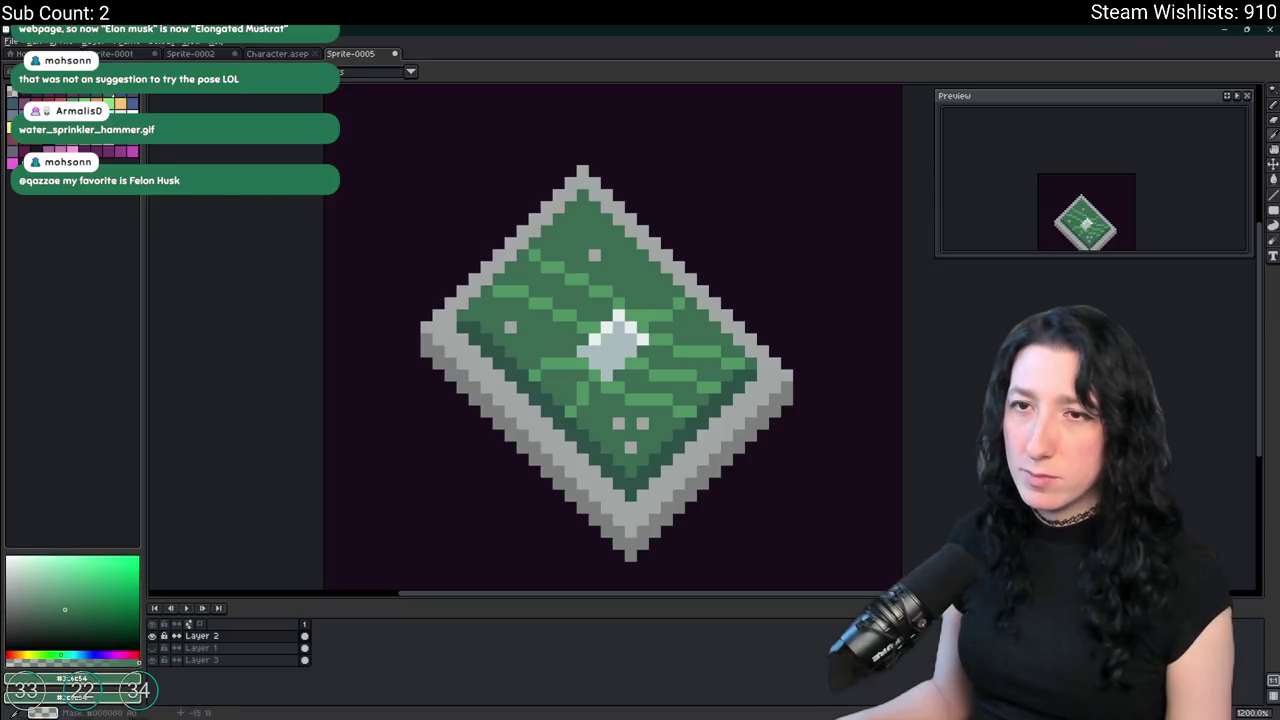
Pan the chip upward and pick the dark purple background colour.
{"action": "left_click_drag", "start_coordinate": [523, 540], "coordinate": [414, 417]}
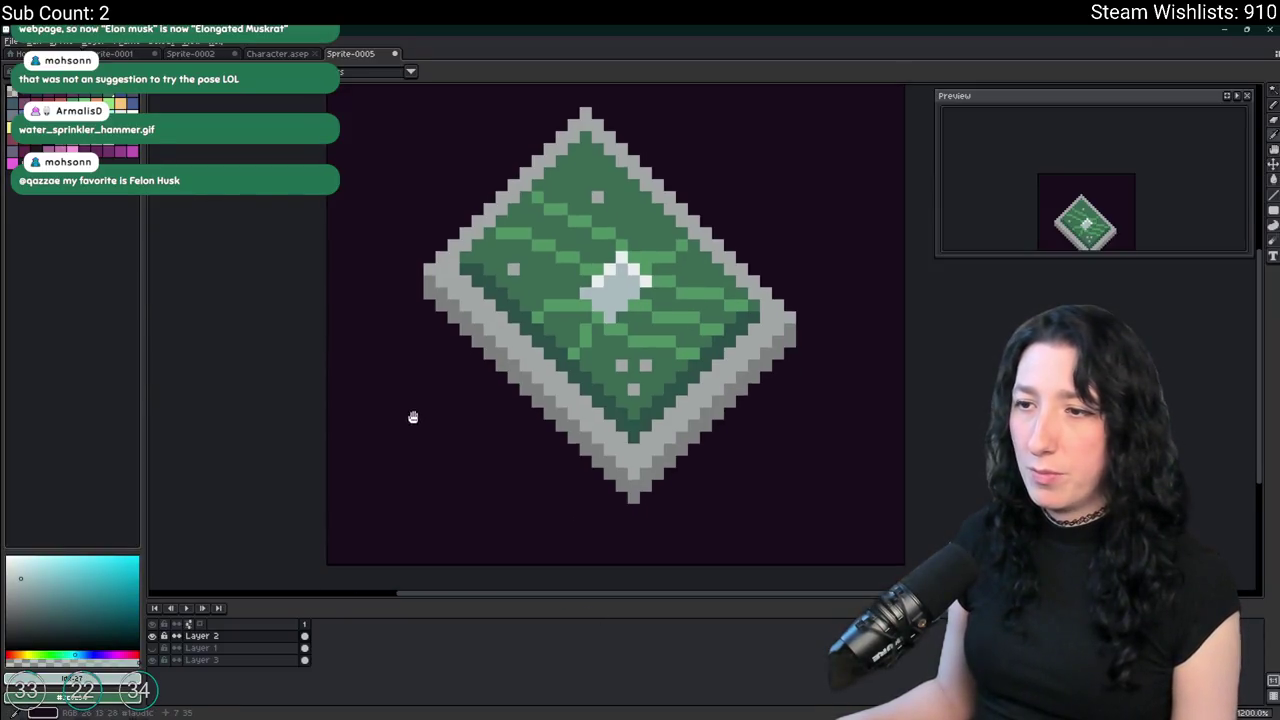
{"action": "scroll", "coordinate": [467, 219], "scroll_direction": "down", "scroll_amount": 4}
{"action": "scroll", "coordinate": [485, 170], "scroll_direction": "down", "scroll_amount": 3}
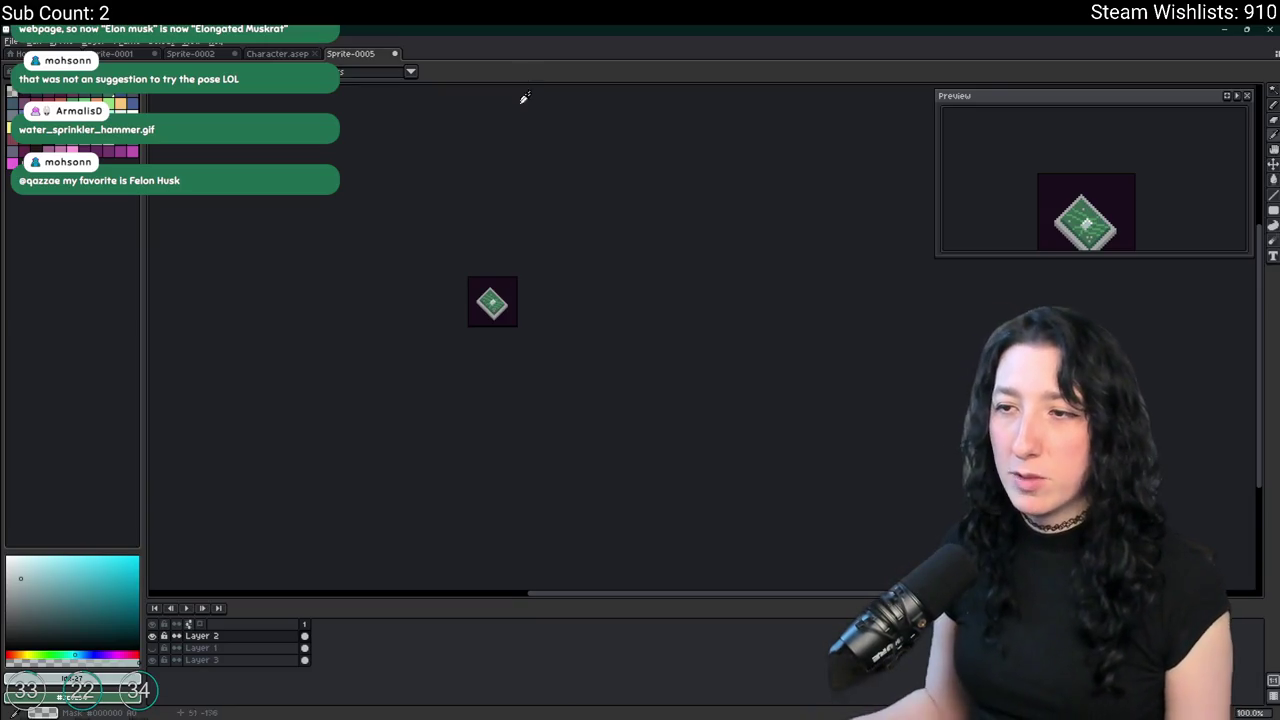
{"action": "scroll", "coordinate": [497, 229], "scroll_direction": "up", "scroll_amount": 3}
{"action": "scroll", "coordinate": [420, 220], "scroll_direction": "up", "scroll_amount": 3}
{"action": "scroll", "coordinate": [417, 218], "scroll_direction": "up", "scroll_amount": 2}
{"action": "left_click", "coordinate": [330, 250]}
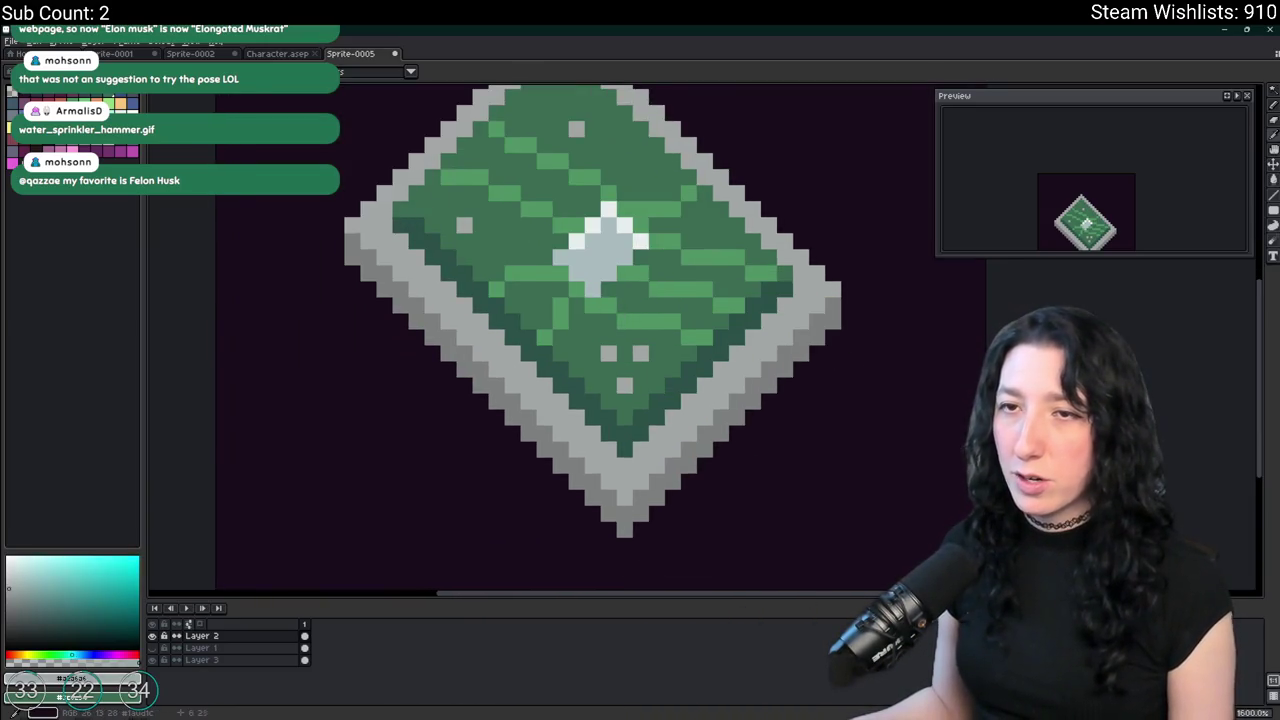
Pick lime green and draw lines along the chip's lower-left and lower-right inner borders.
{"action": "left_click", "coordinate": [87, 101]}
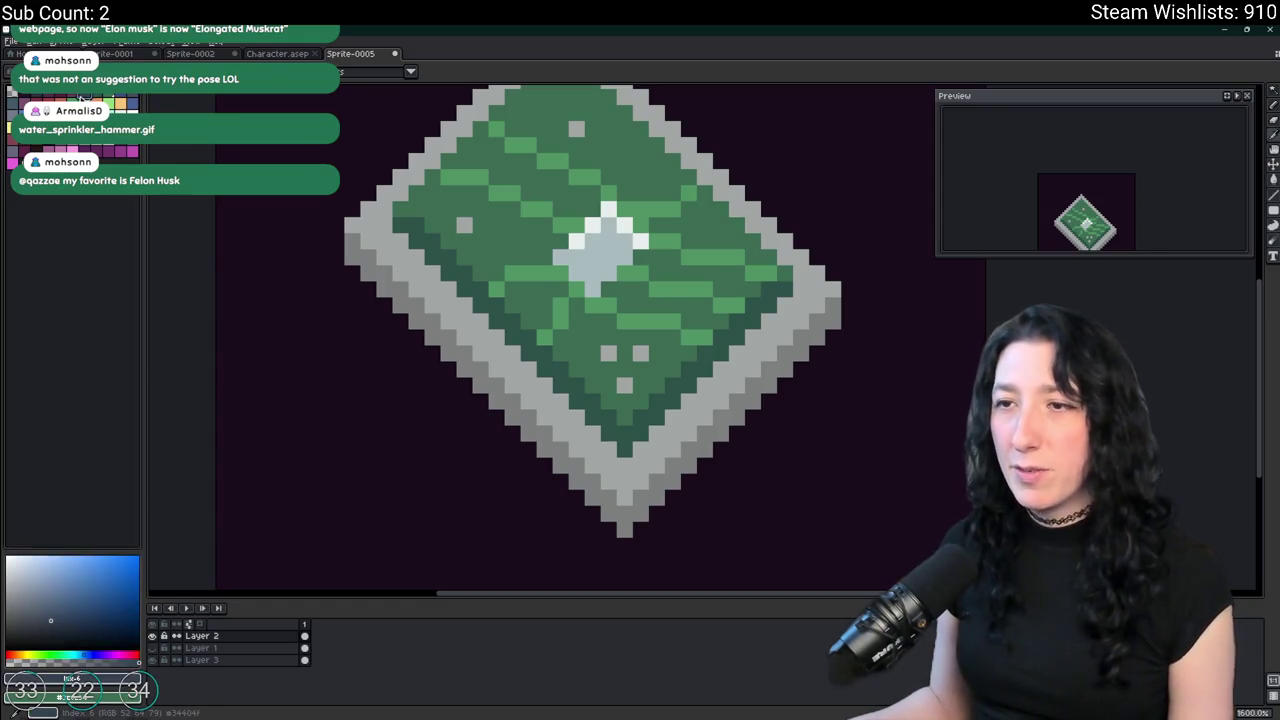
{"action": "left_click", "coordinate": [113, 125]}
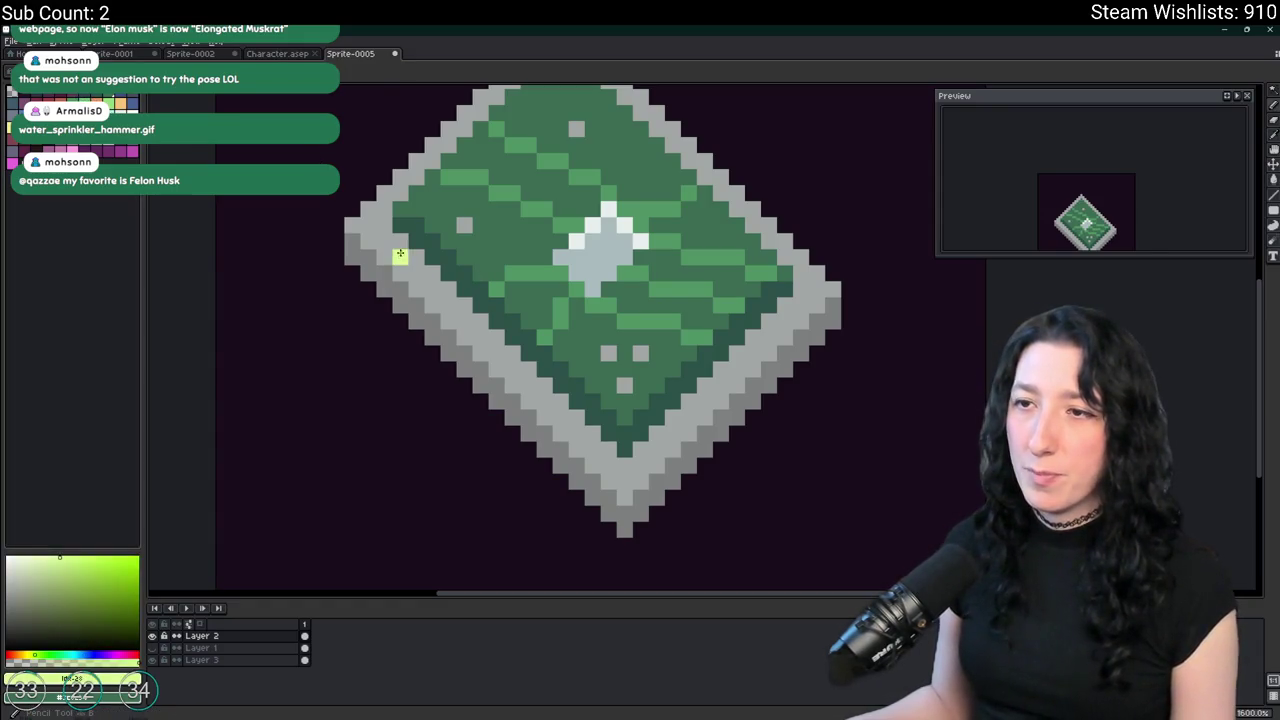
{"action": "left_click", "coordinate": [608, 446], "text": "shift"}
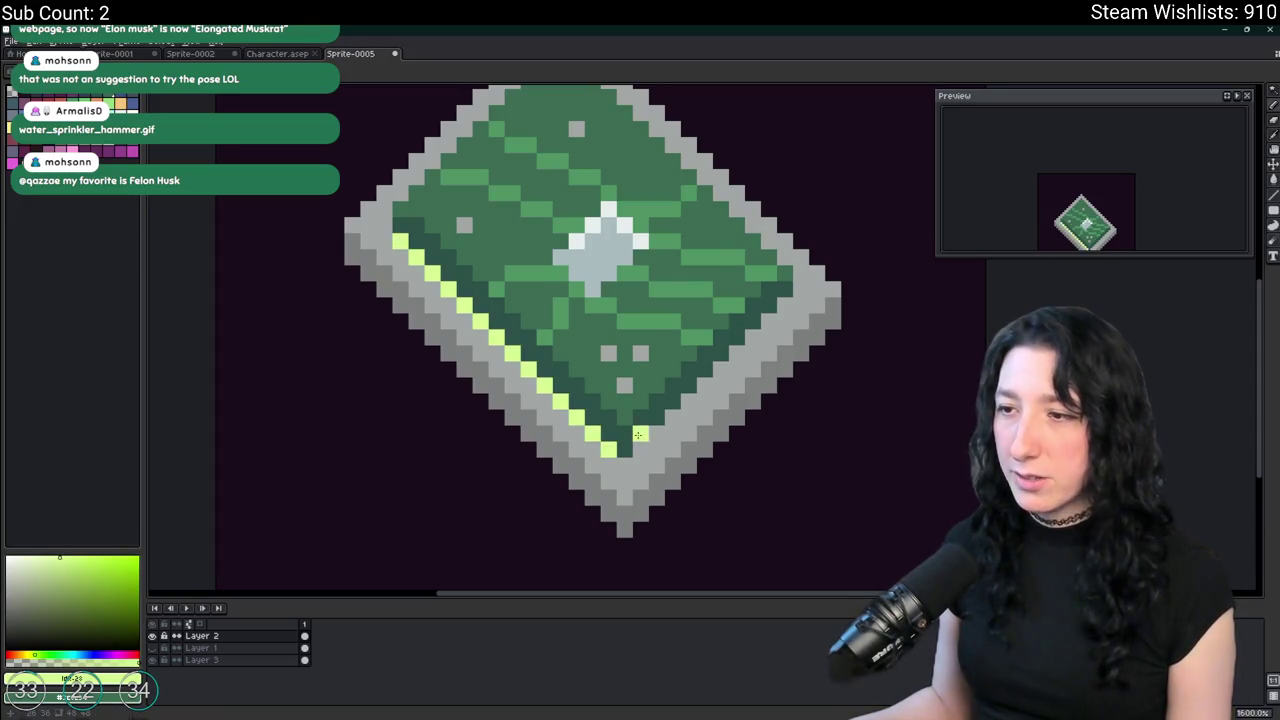
{"action": "left_click", "coordinate": [787, 302], "text": "shift"}
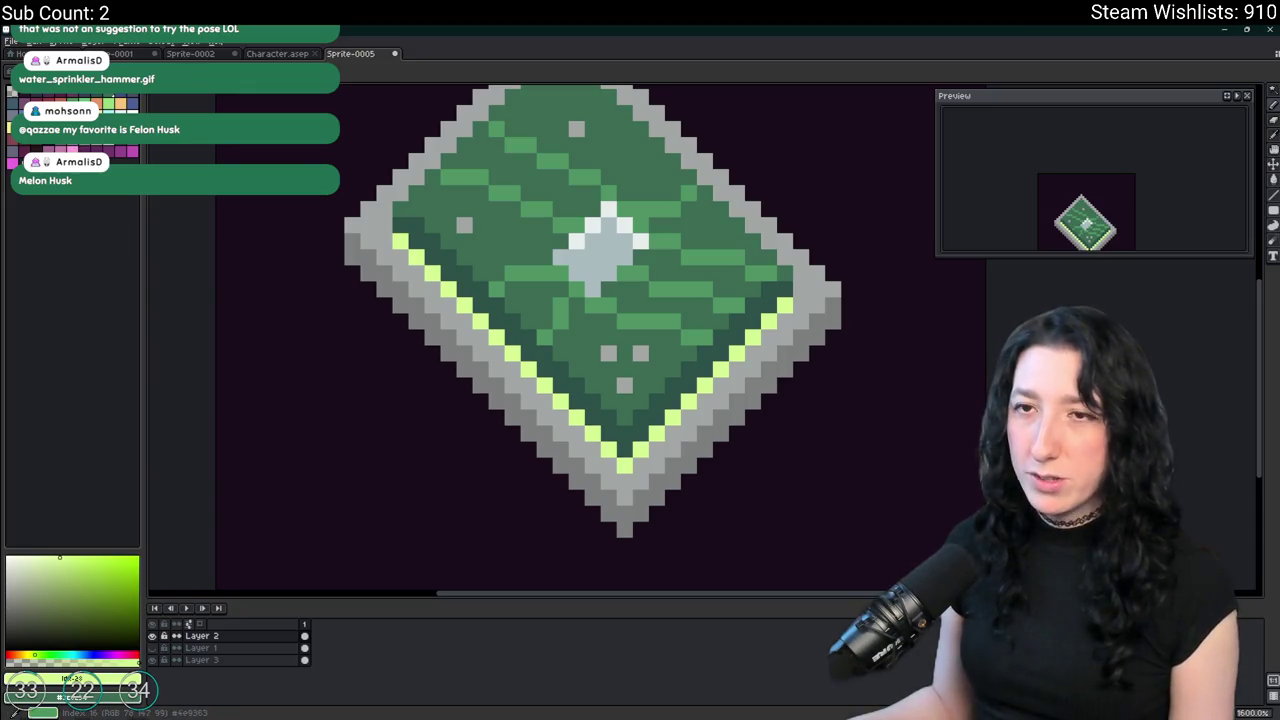
Sample the rim grey, recentre the chip, and eyedrop the yellow-green lower-edge colour.
{"action": "left_click", "coordinate": [381, 246], "text": "alt"}
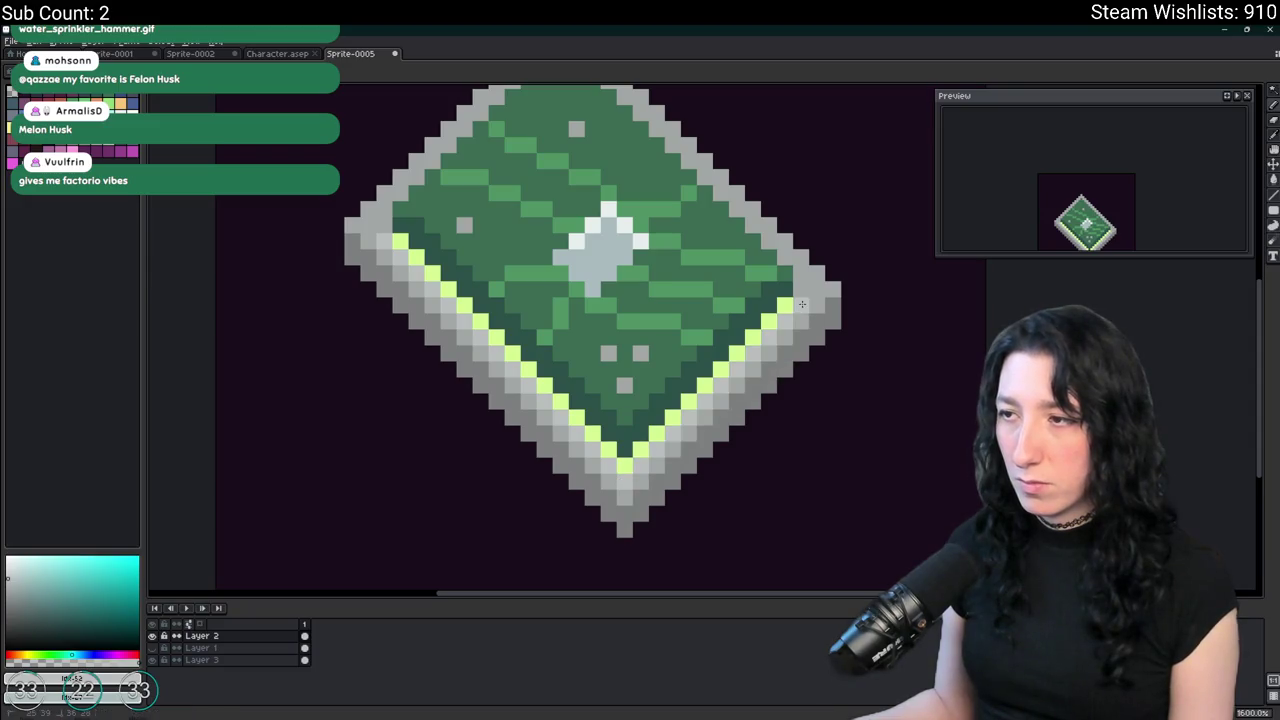
{"action": "scroll", "coordinate": [803, 305], "scroll_direction": "down", "scroll_amount": 3}
{"action": "scroll", "coordinate": [803, 305], "scroll_direction": "down", "scroll_amount": 1}
{"action": "left_click_drag", "start_coordinate": [808, 334], "coordinate": [677, 353]}
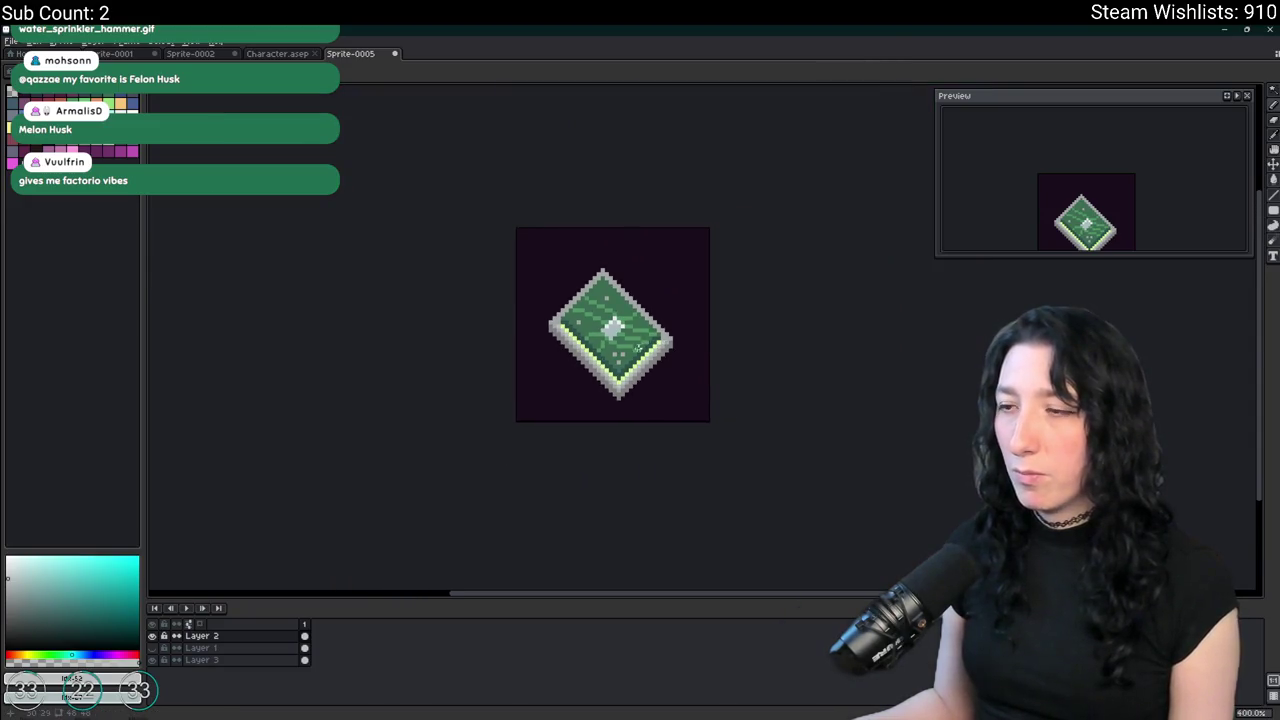
{"action": "scroll", "coordinate": [640, 378], "scroll_direction": "down", "scroll_amount": 1}
{"action": "scroll", "coordinate": [598, 296], "scroll_direction": "up", "scroll_amount": 5}
{"action": "scroll", "coordinate": [598, 296], "scroll_direction": "up", "scroll_amount": 2}
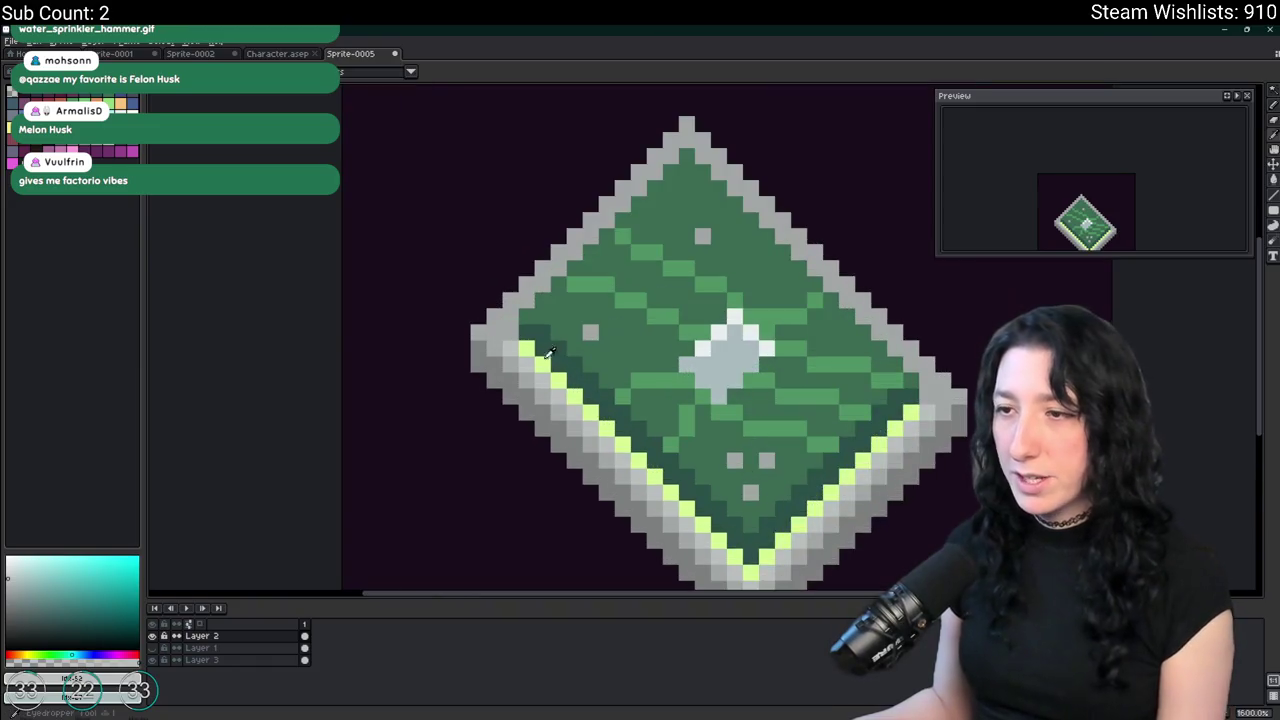
{"action": "left_click", "coordinate": [538, 402], "text": "alt"}
Zoom across the chip and choose pink as the replacement colour.
{"action": "mouse_move", "coordinate": [538, 402]}
{"action": "left_mouse_down"}
{"action": "mouse_move", "coordinate": [456, 401]}
{"action": "mouse_move", "coordinate": [612, 194]}
{"action": "left_mouse_up"}
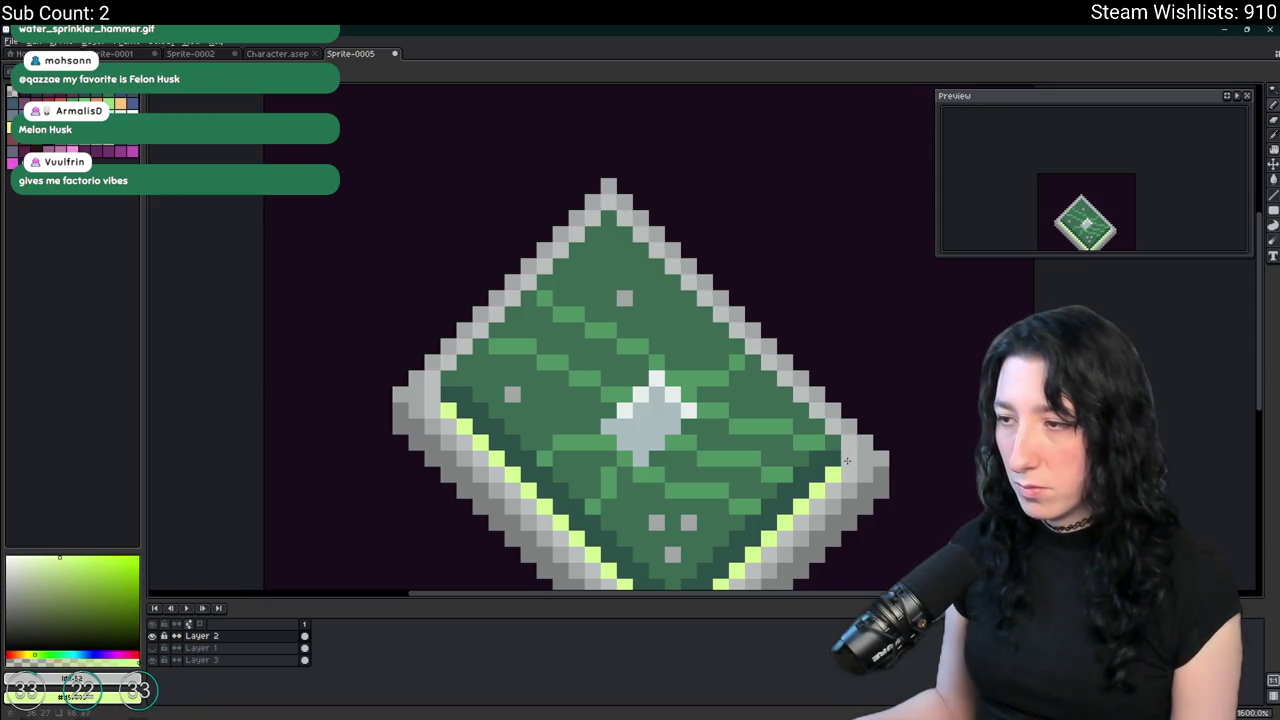
{"action": "scroll", "coordinate": [856, 459], "scroll_direction": "down", "scroll_amount": 2}
{"action": "scroll", "coordinate": [831, 466], "scroll_direction": "down", "scroll_amount": 1}
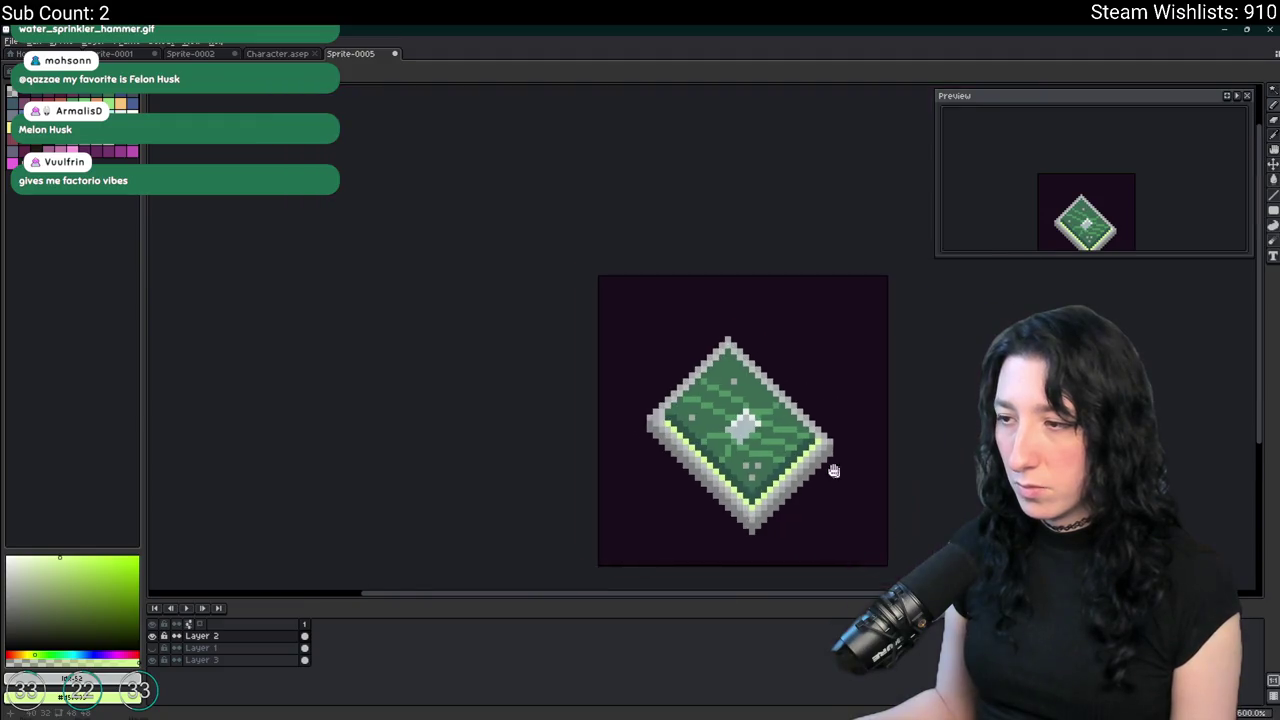
{"action": "scroll", "coordinate": [491, 265], "scroll_direction": "down", "scroll_amount": 2}
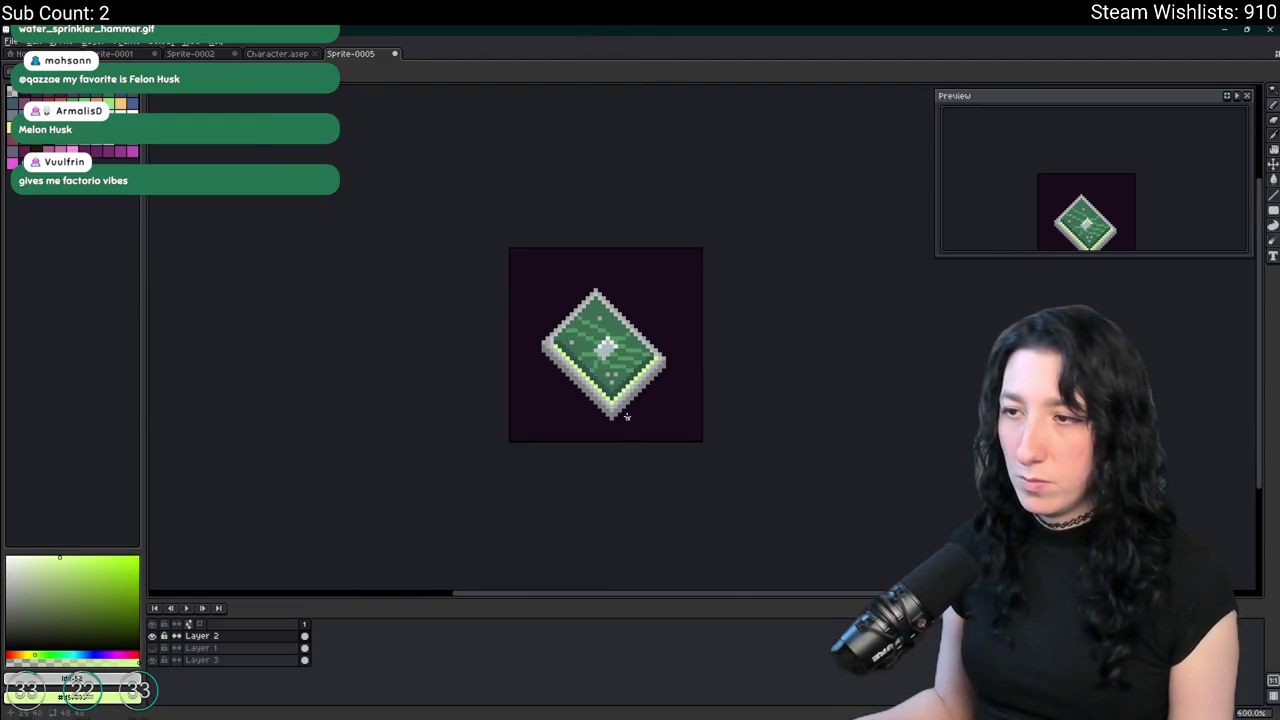
{"action": "scroll", "coordinate": [645, 427], "scroll_direction": "down", "scroll_amount": 1}
{"action": "scroll", "coordinate": [664, 437], "scroll_direction": "down", "scroll_amount": 2}
{"action": "scroll", "coordinate": [664, 437], "scroll_direction": "up", "scroll_amount": 3}
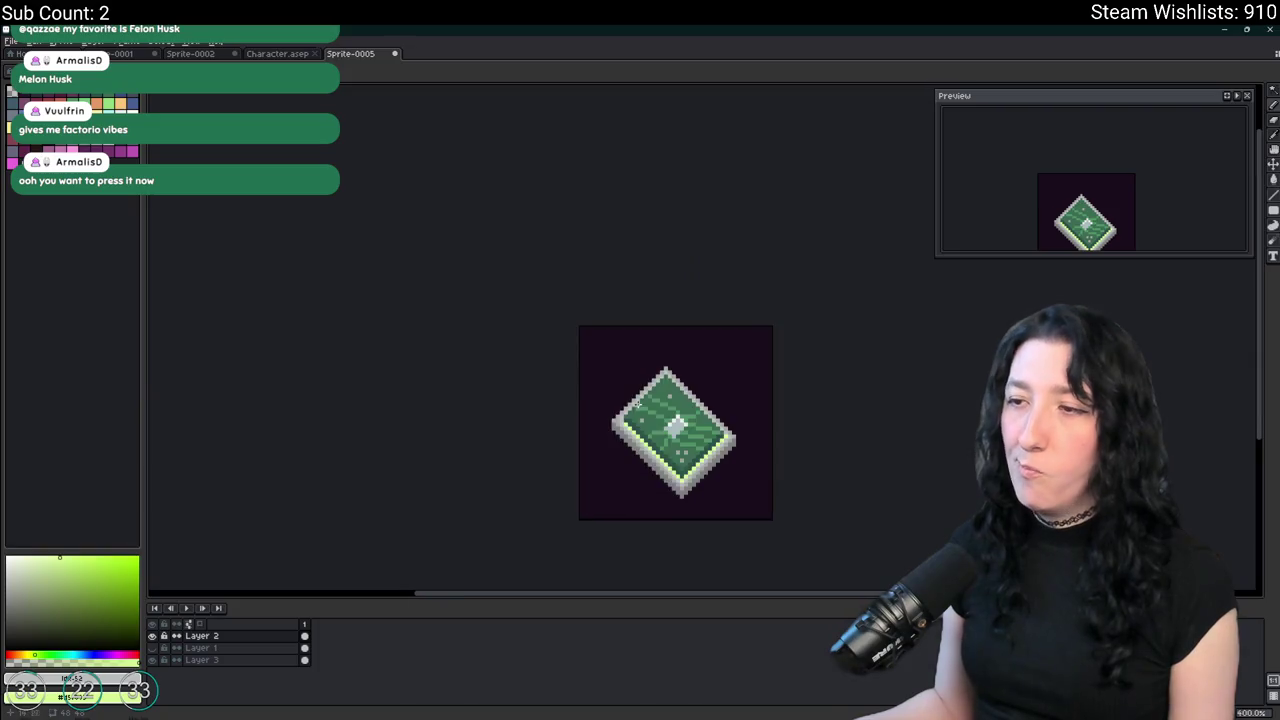
{"action": "scroll", "coordinate": [664, 437], "scroll_direction": "up", "scroll_amount": 2}
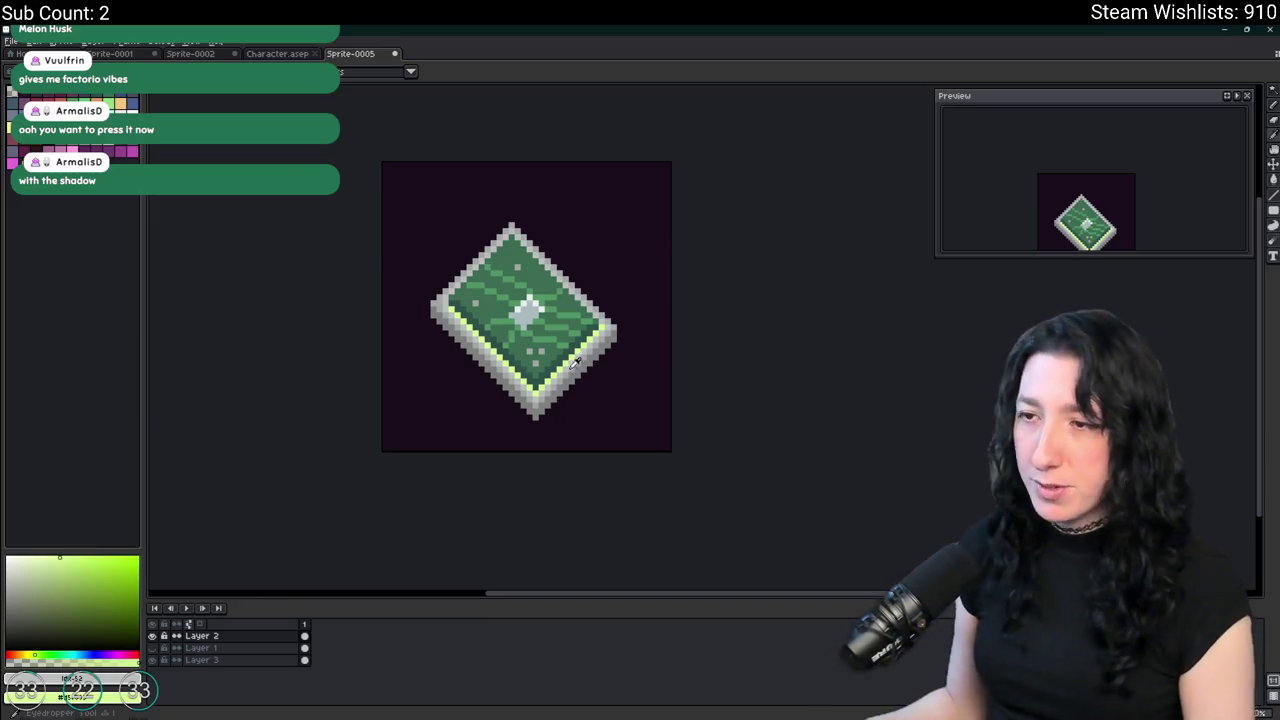
{"action": "scroll", "coordinate": [571, 355], "scroll_direction": "up", "scroll_amount": 4}
{"action": "left_click_drag", "start_coordinate": [571, 355], "coordinate": [783, 470]}
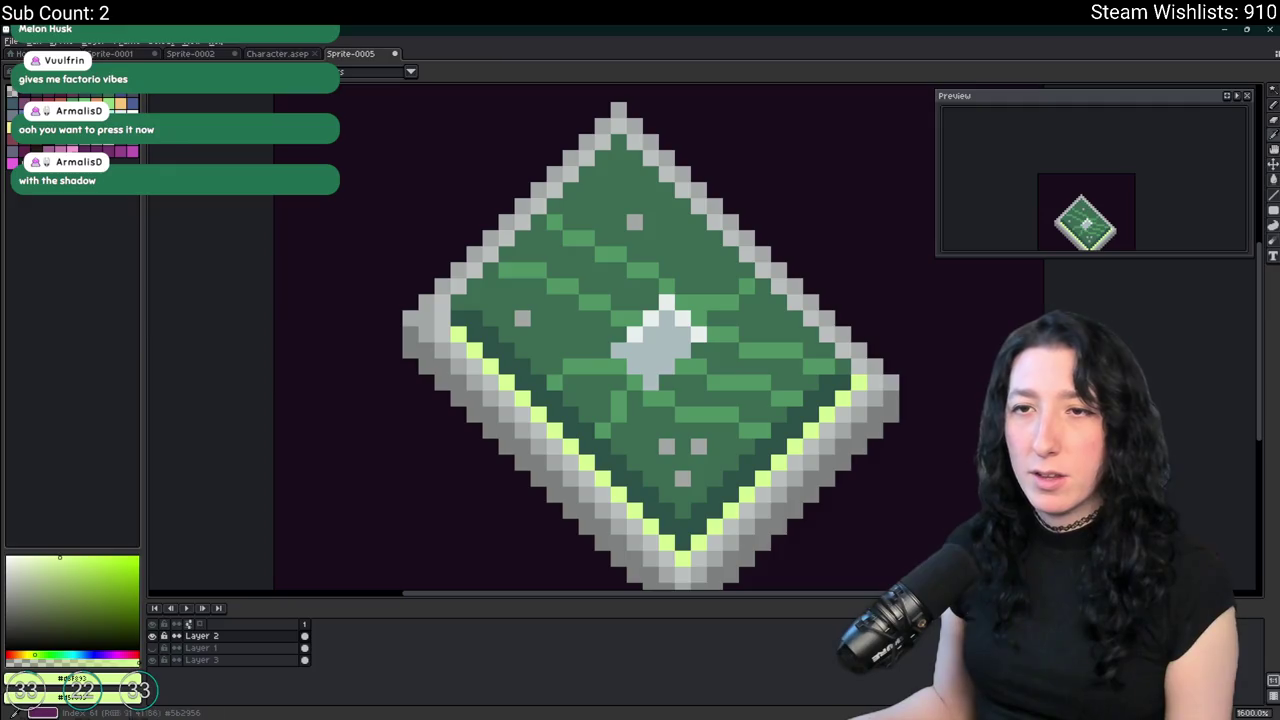
{"action": "left_click", "coordinate": [84, 152]}
{"action": "key", "text": "shift+o"}
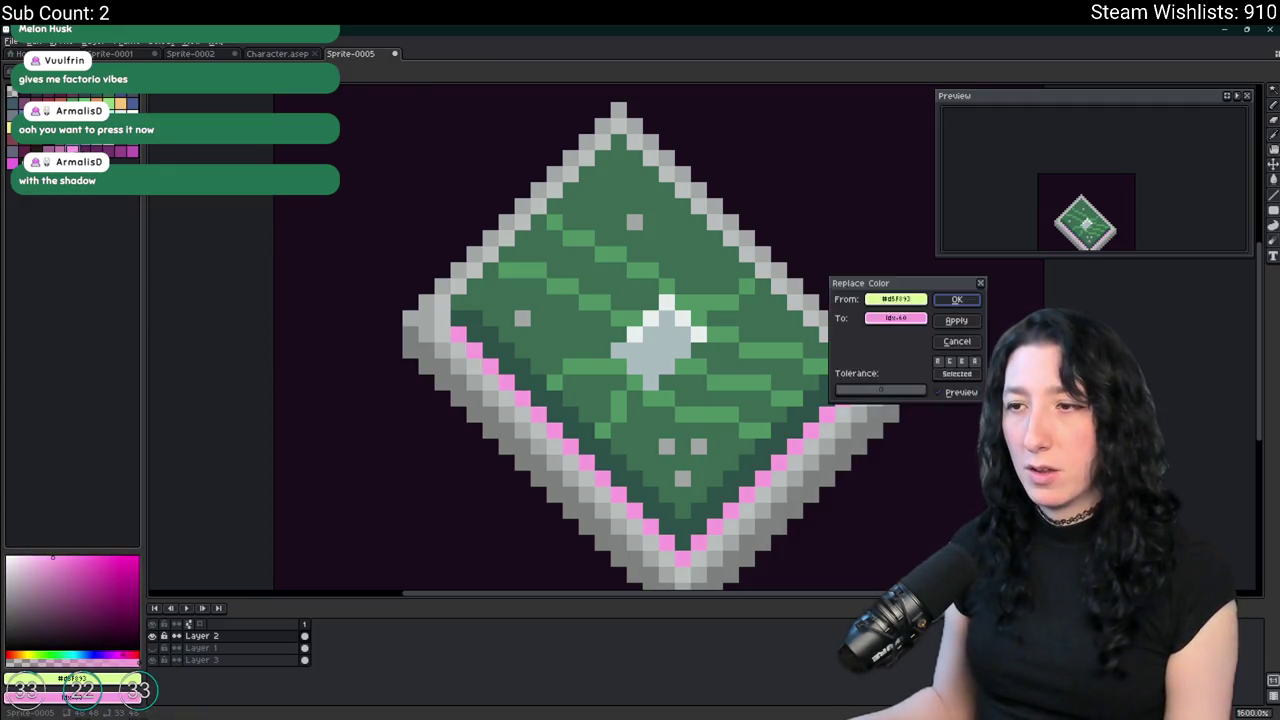
{"action": "key", "text": "Return"}
{"action": "scroll", "coordinate": [350, 190], "scroll_direction": "down", "scroll_amount": 7}
{"action": "left_click_drag", "start_coordinate": [366, 166], "coordinate": [379, 210]}
{"action": "scroll", "coordinate": [379, 210], "scroll_direction": "up", "scroll_amount": 1}
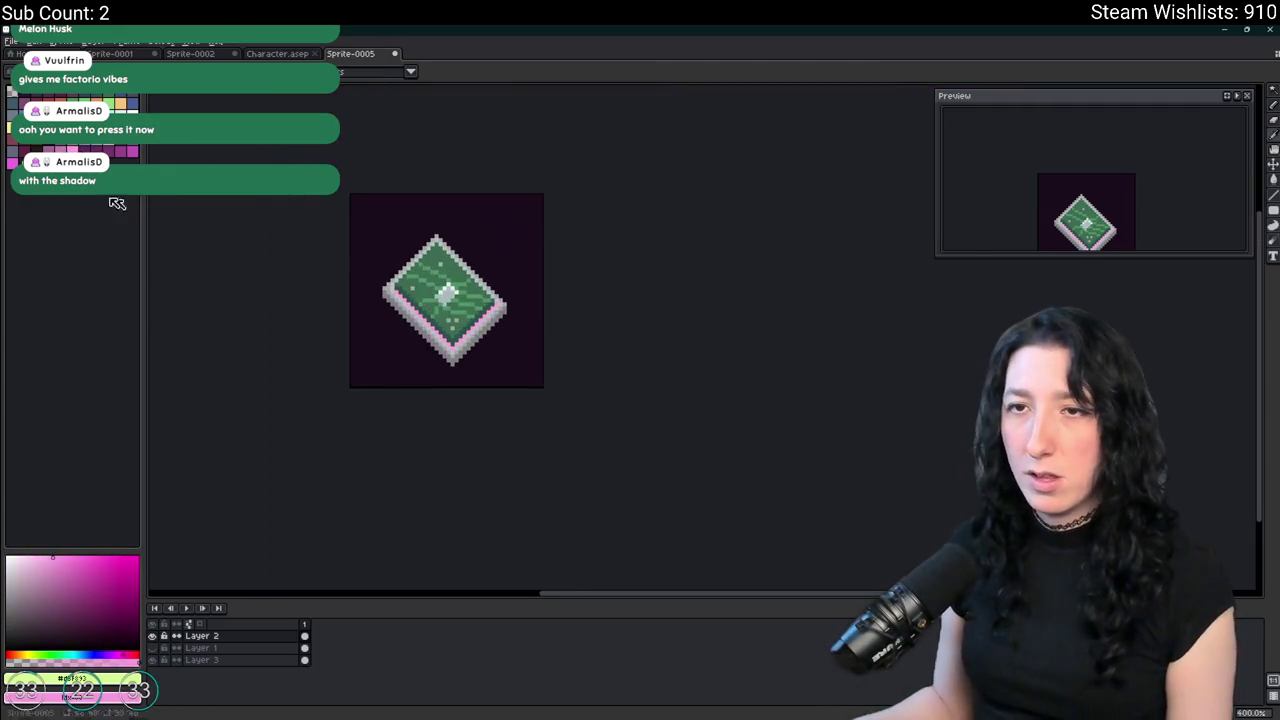
{"action": "key", "text": "shift+o"}
{"action": "key", "text": "Escape"}
{"action": "scroll", "coordinate": [244, 257], "scroll_direction": "down", "scroll_amount": 2}
{"action": "key", "text": "ctrl+z"}
{"action": "scroll", "coordinate": [471, 323], "scroll_direction": "up", "scroll_amount": 1}
{"action": "scroll", "coordinate": [534, 329], "scroll_direction": "up", "scroll_amount": 3}
{"action": "scroll", "coordinate": [534, 329], "scroll_direction": "up", "scroll_amount": 2}
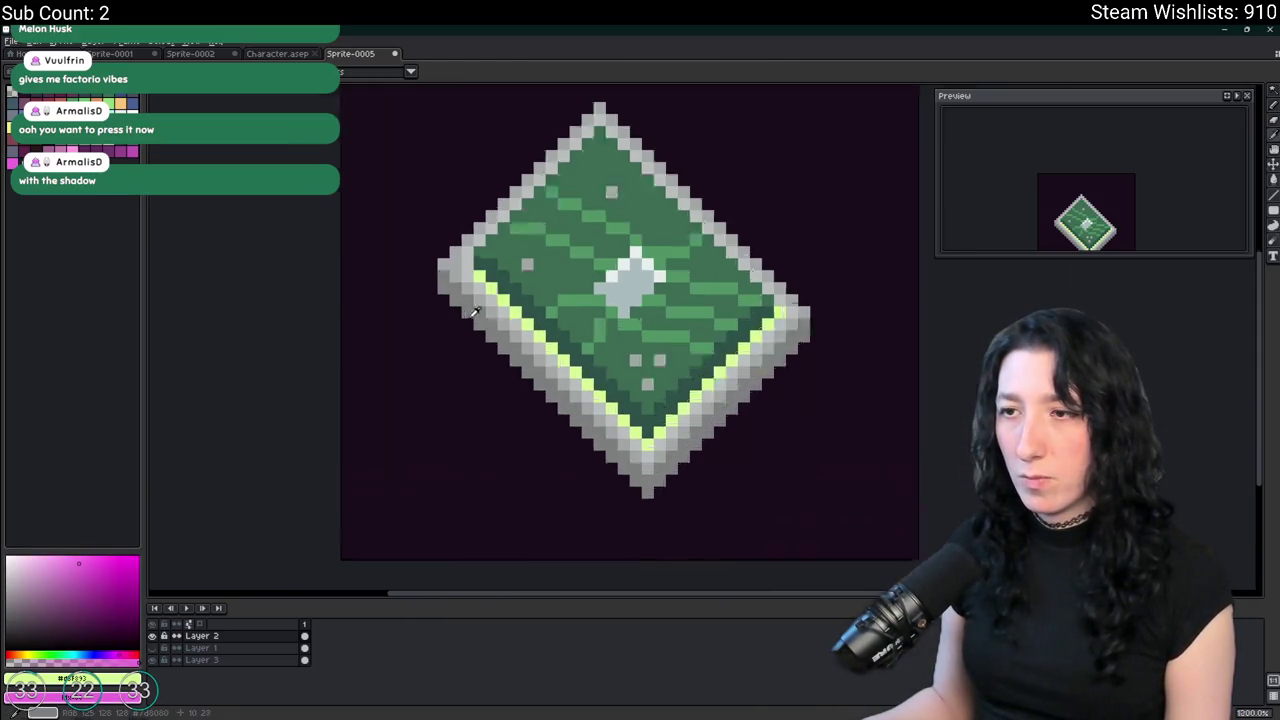
{"action": "scroll", "coordinate": [534, 329], "scroll_direction": "up", "scroll_amount": 1}
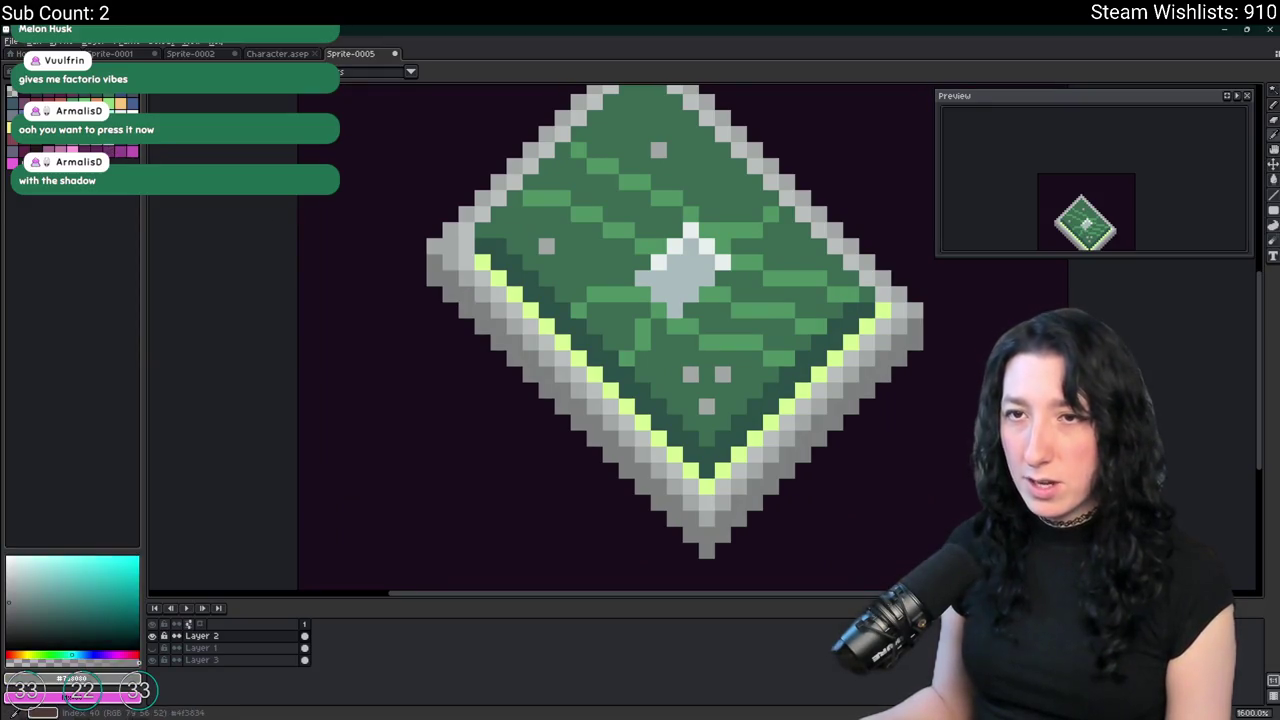
Pick a brighter green and paint light-green pixels along both lower rim edges.
{"action": "left_click", "coordinate": [120, 104]}
{"action": "left_click", "coordinate": [113, 108]}
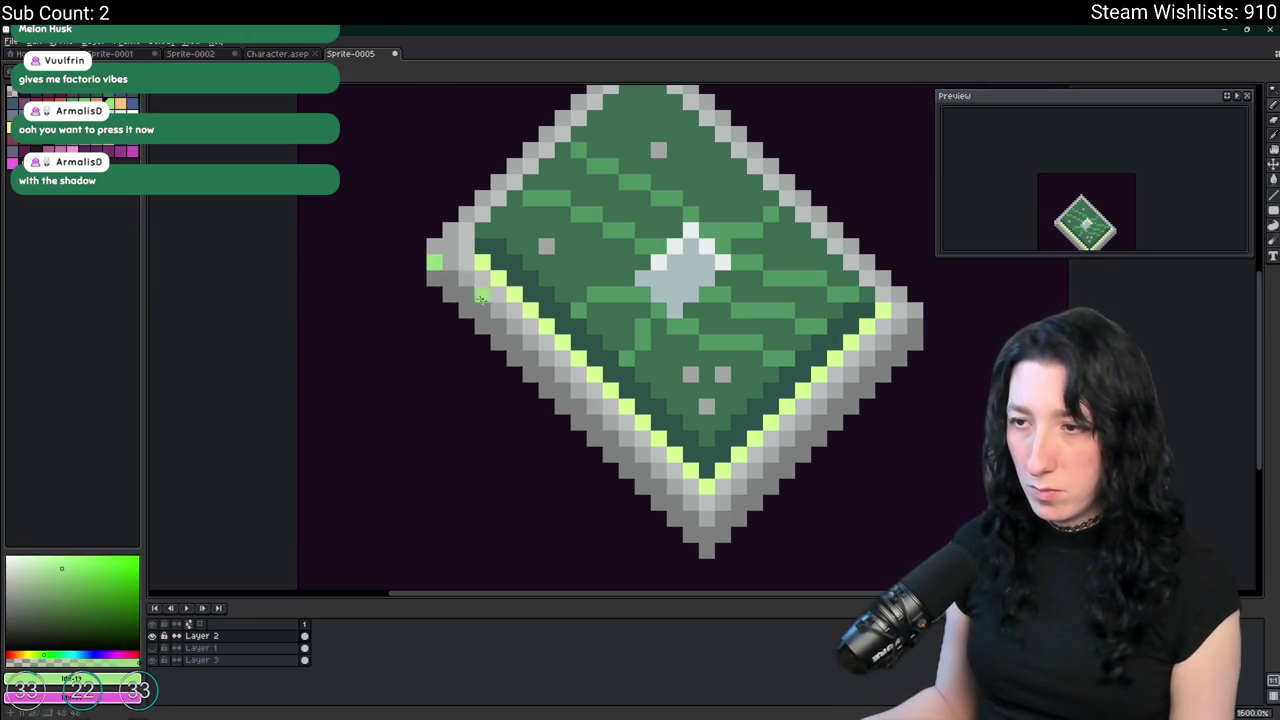
{"action": "left_click", "coordinate": [687, 519], "text": "shift"}
{"action": "left_click", "coordinate": [915, 315], "text": "shift"}
{"action": "scroll", "coordinate": [915, 320], "scroll_direction": "down", "scroll_amount": 3}
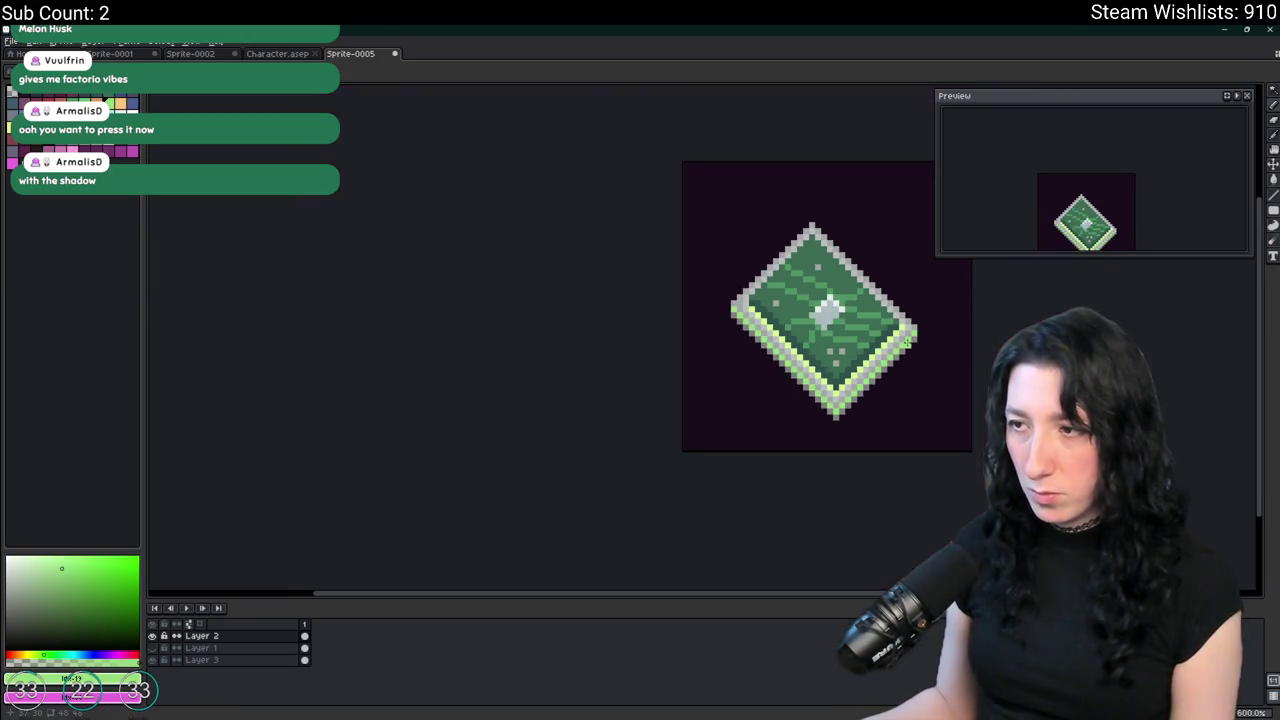
{"action": "left_click_drag", "start_coordinate": [904, 337], "coordinate": [658, 302]}
Review the chip at several zooms and preview replacing the light-green rim pixels with dark grey.
{"action": "scroll", "coordinate": [621, 318], "scroll_direction": "down", "scroll_amount": 2}
{"action": "scroll", "coordinate": [613, 233], "scroll_direction": "up", "scroll_amount": 5}
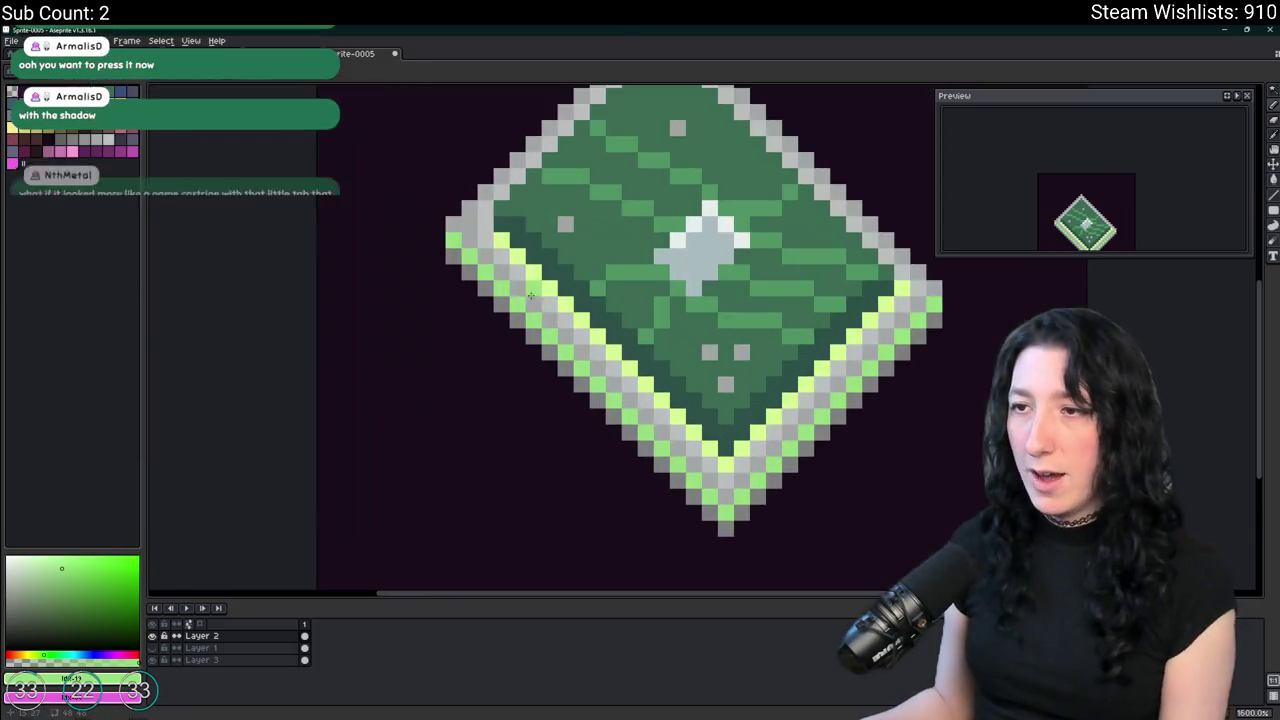
{"action": "scroll", "coordinate": [434, 240], "scroll_direction": "up", "scroll_amount": 2}
{"action": "scroll", "coordinate": [434, 240], "scroll_direction": "down", "scroll_amount": 2}
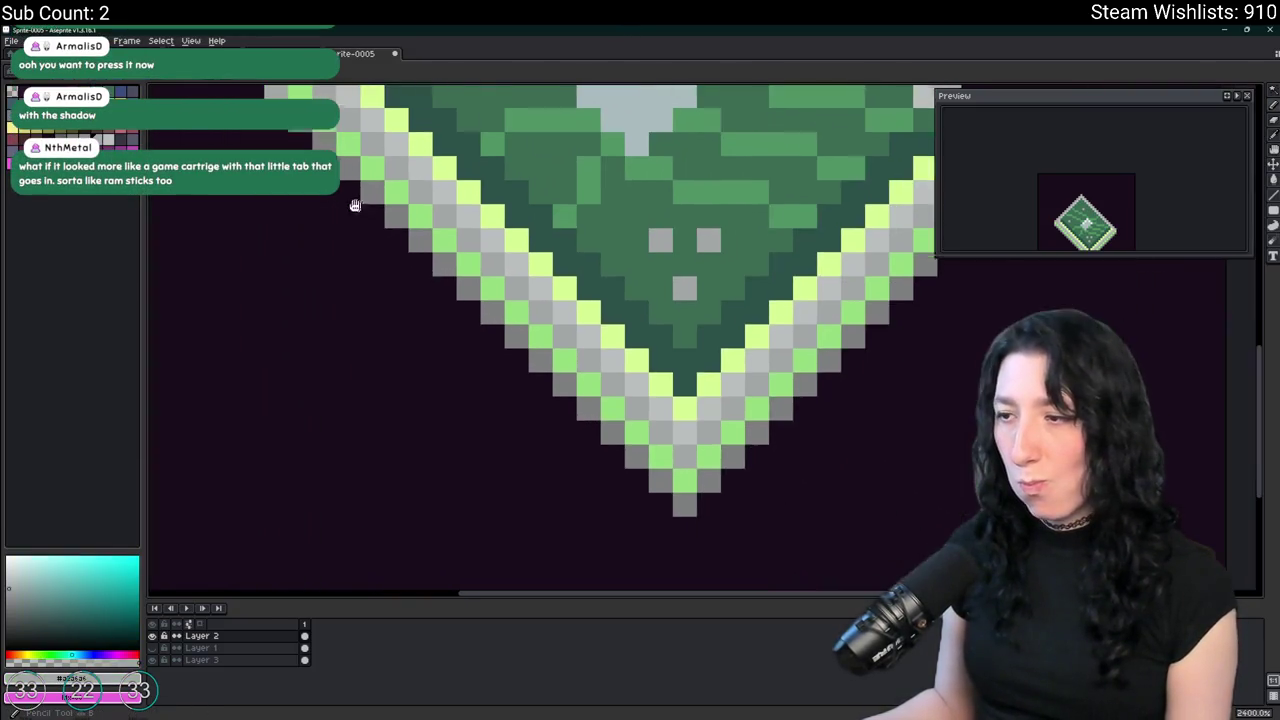
{"action": "scroll", "coordinate": [723, 464], "scroll_direction": "down", "scroll_amount": 2}
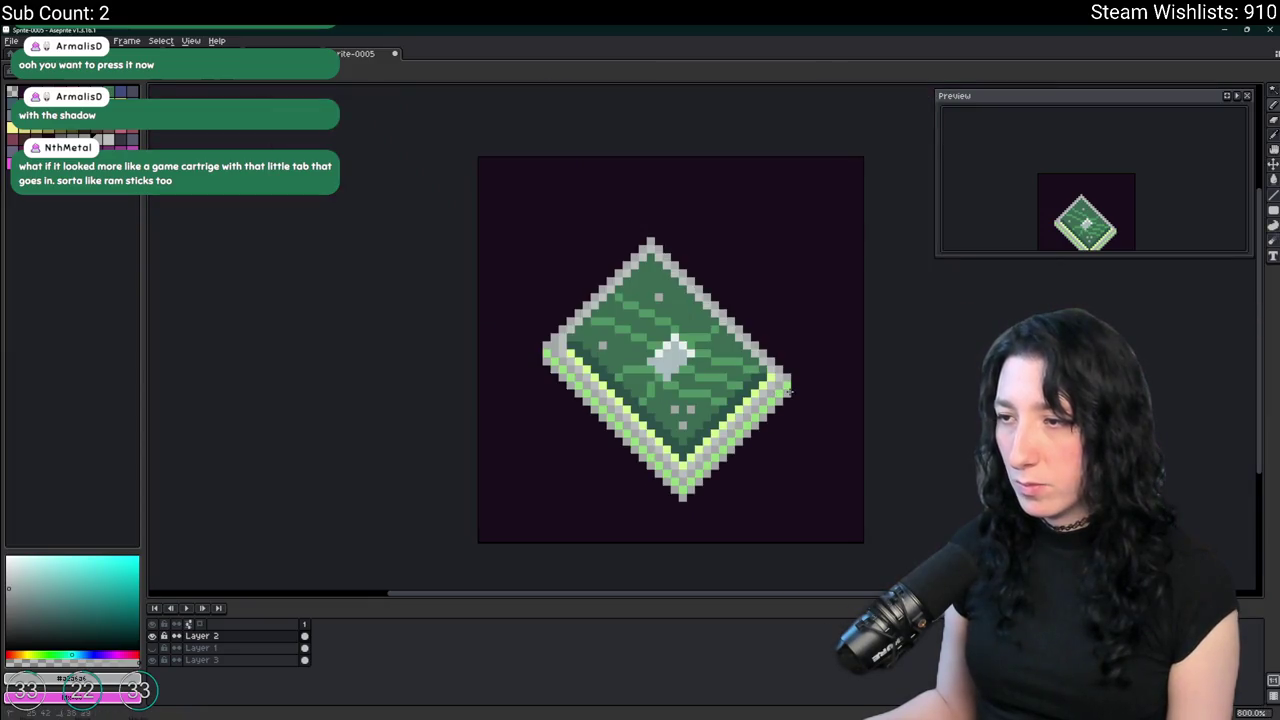
{"action": "scroll", "coordinate": [789, 392], "scroll_direction": "down", "scroll_amount": 1}
{"action": "scroll", "coordinate": [826, 417], "scroll_direction": "down", "scroll_amount": 1}
{"action": "scroll", "coordinate": [814, 411], "scroll_direction": "down", "scroll_amount": 1}
{"action": "scroll", "coordinate": [749, 406], "scroll_direction": "down", "scroll_amount": 1}
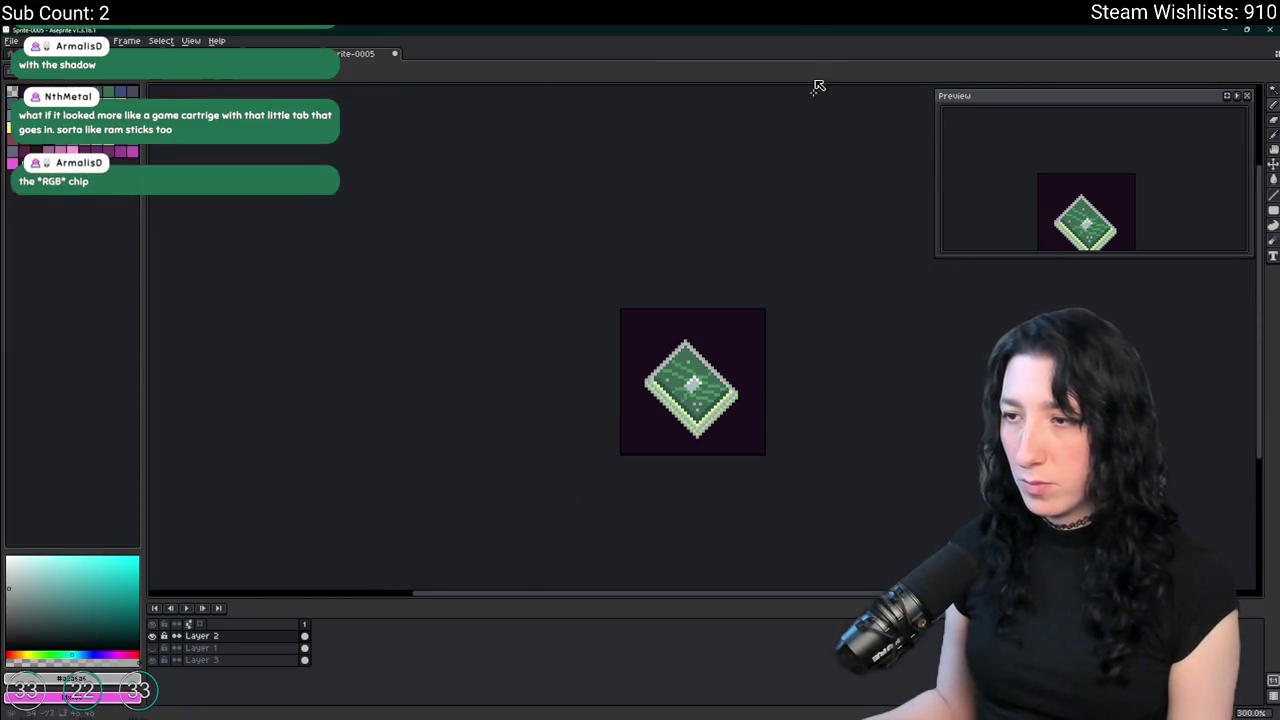
{"action": "scroll", "coordinate": [745, 398], "scroll_direction": "down", "scroll_amount": 1}
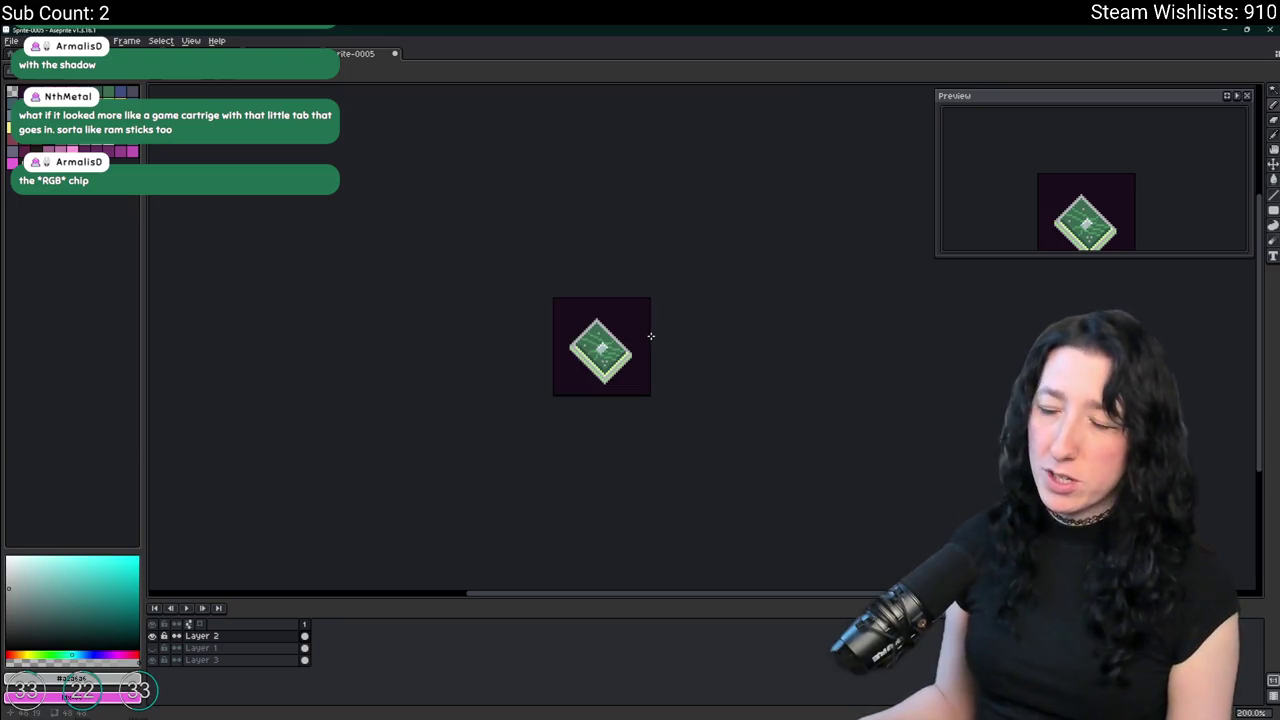
{"action": "scroll", "coordinate": [625, 345], "scroll_direction": "up", "scroll_amount": 3}
{"action": "scroll", "coordinate": [520, 394], "scroll_direction": "up", "scroll_amount": 7}
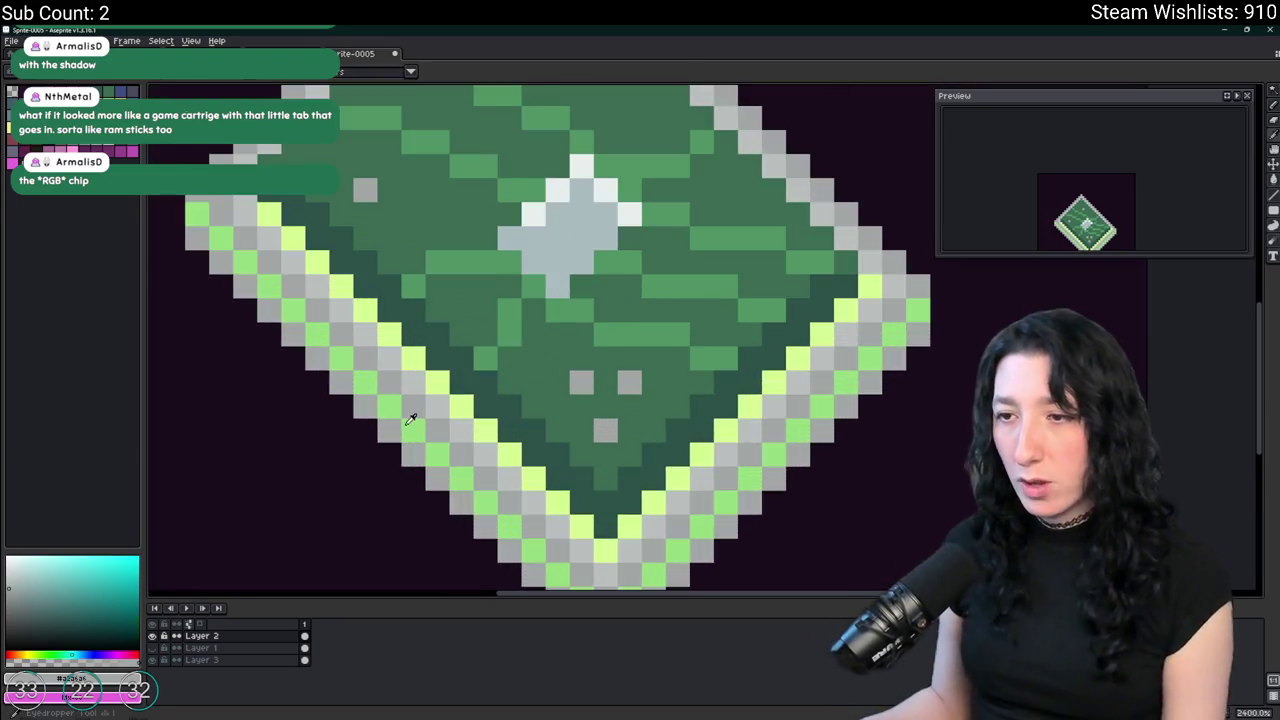
{"action": "scroll", "coordinate": [420, 421], "scroll_direction": "down", "scroll_amount": 2}
{"action": "key", "text": "shift+r"}
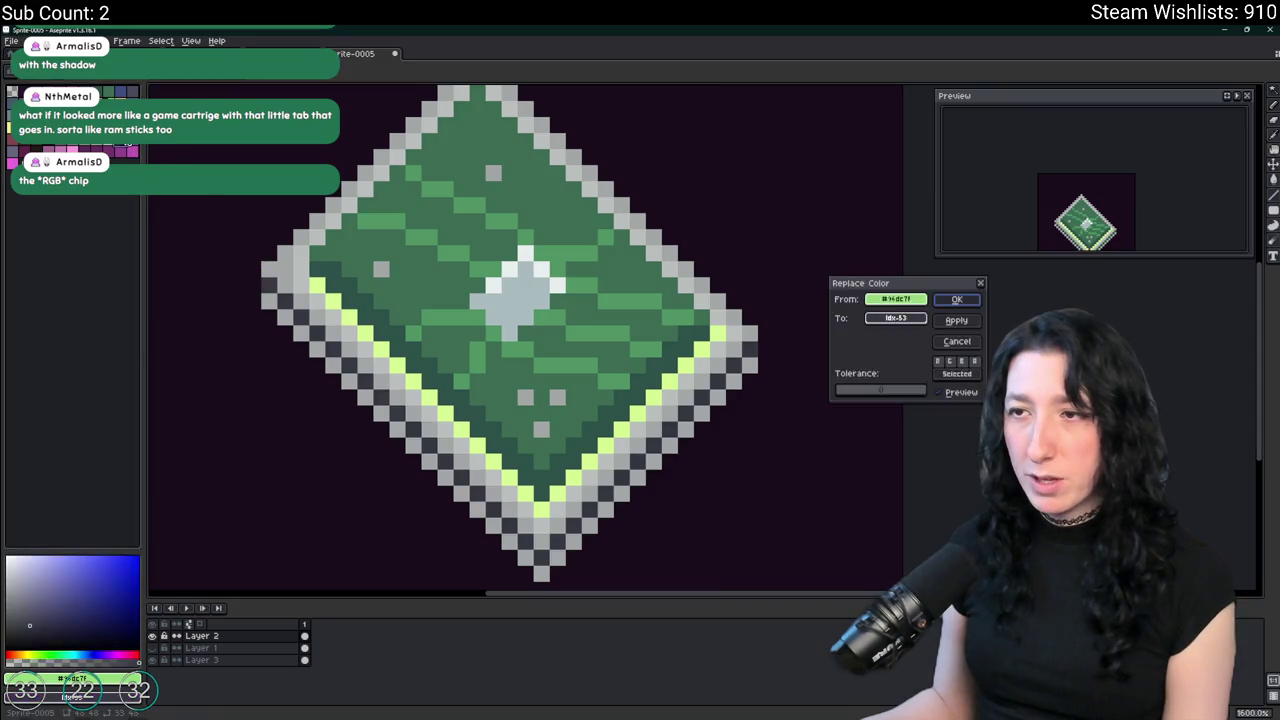
{"action": "key", "text": "Escape"}
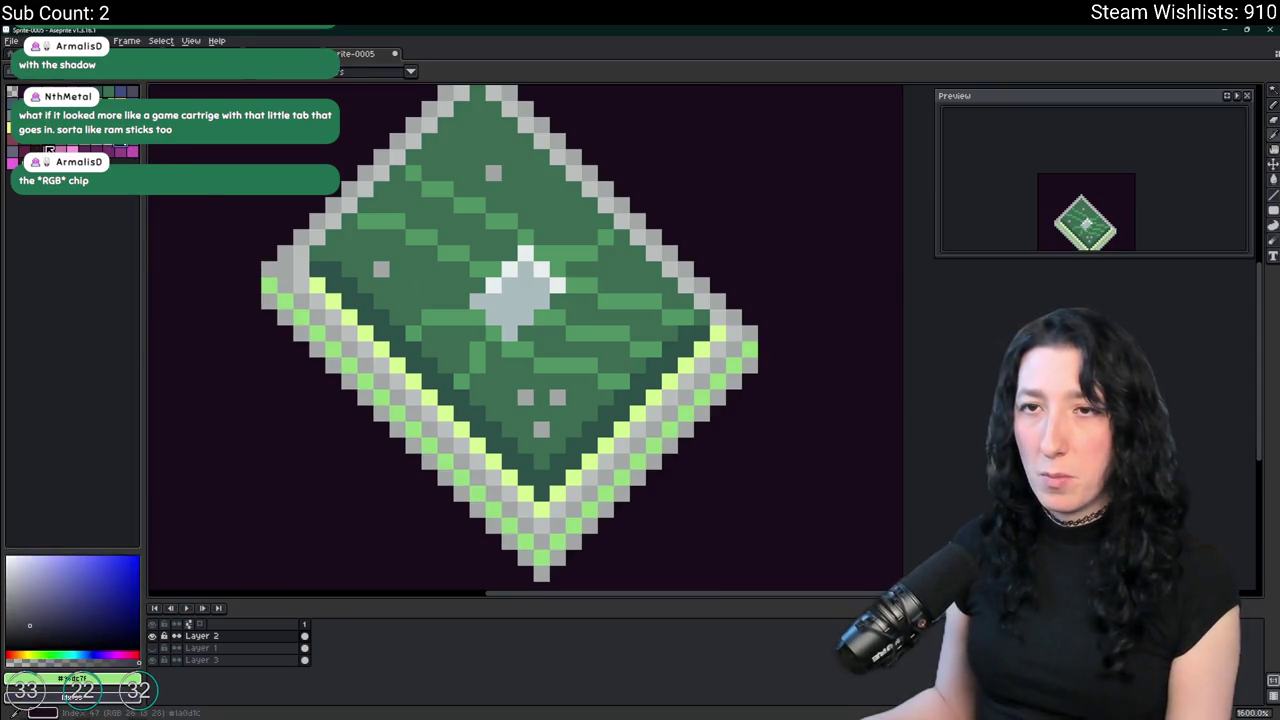
{"action": "key", "text": "shift+r"}
{"action": "key", "text": "Escape"}
{"action": "key", "text": "shift+r"}
{"action": "key", "text": "Return"}
{"action": "scroll", "coordinate": [368, 202], "scroll_direction": "down", "scroll_amount": 3}
{"action": "scroll", "coordinate": [368, 202], "scroll_direction": "down", "scroll_amount": 3}
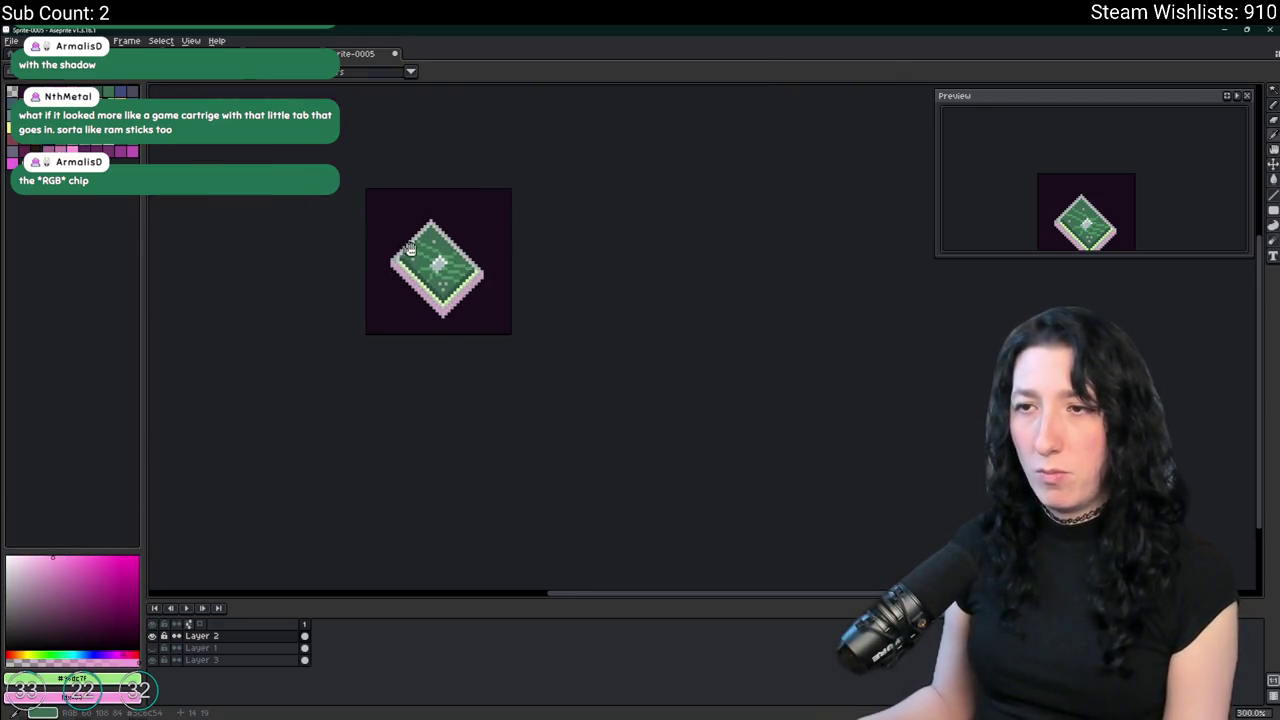
{"action": "scroll", "coordinate": [500, 189], "scroll_direction": "down", "scroll_amount": 1}
{"action": "scroll", "coordinate": [429, 259], "scroll_direction": "up", "scroll_amount": 2}
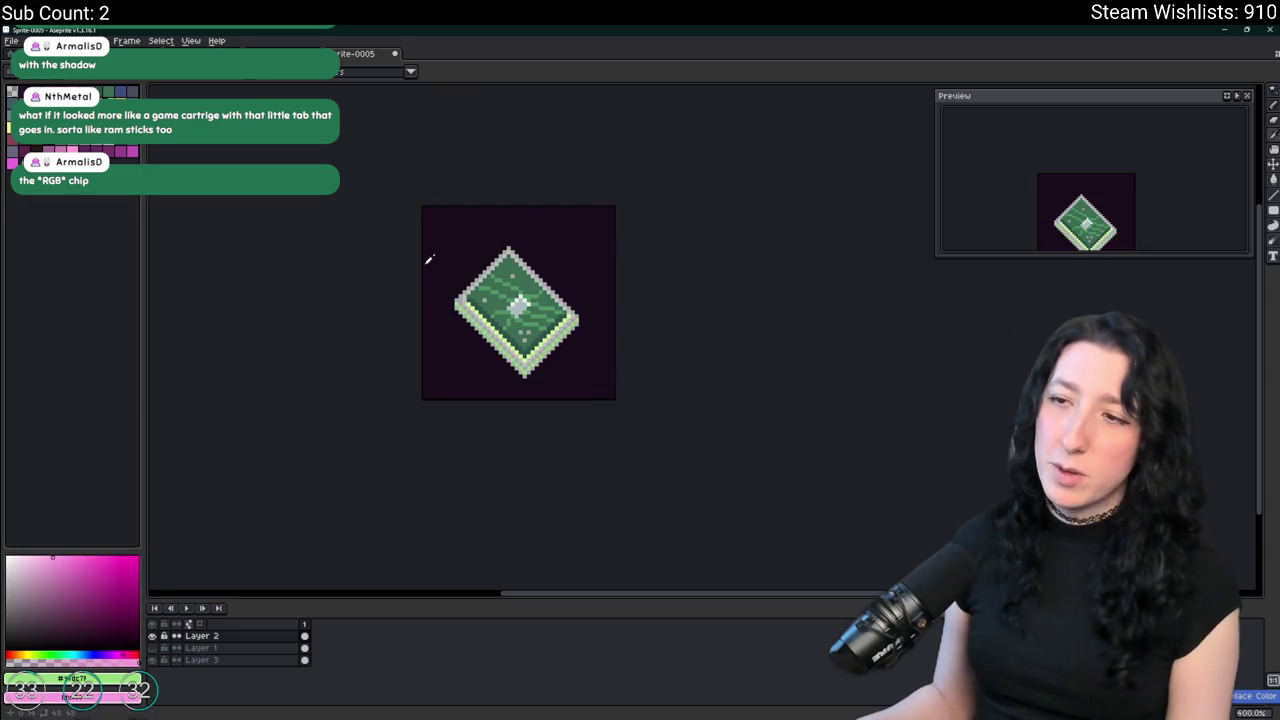
{"action": "scroll", "coordinate": [429, 259], "scroll_direction": "down", "scroll_amount": 2}
{"action": "scroll", "coordinate": [429, 259], "scroll_direction": "up", "scroll_amount": 2}
{"action": "scroll", "coordinate": [429, 259], "scroll_direction": "up", "scroll_amount": 2}
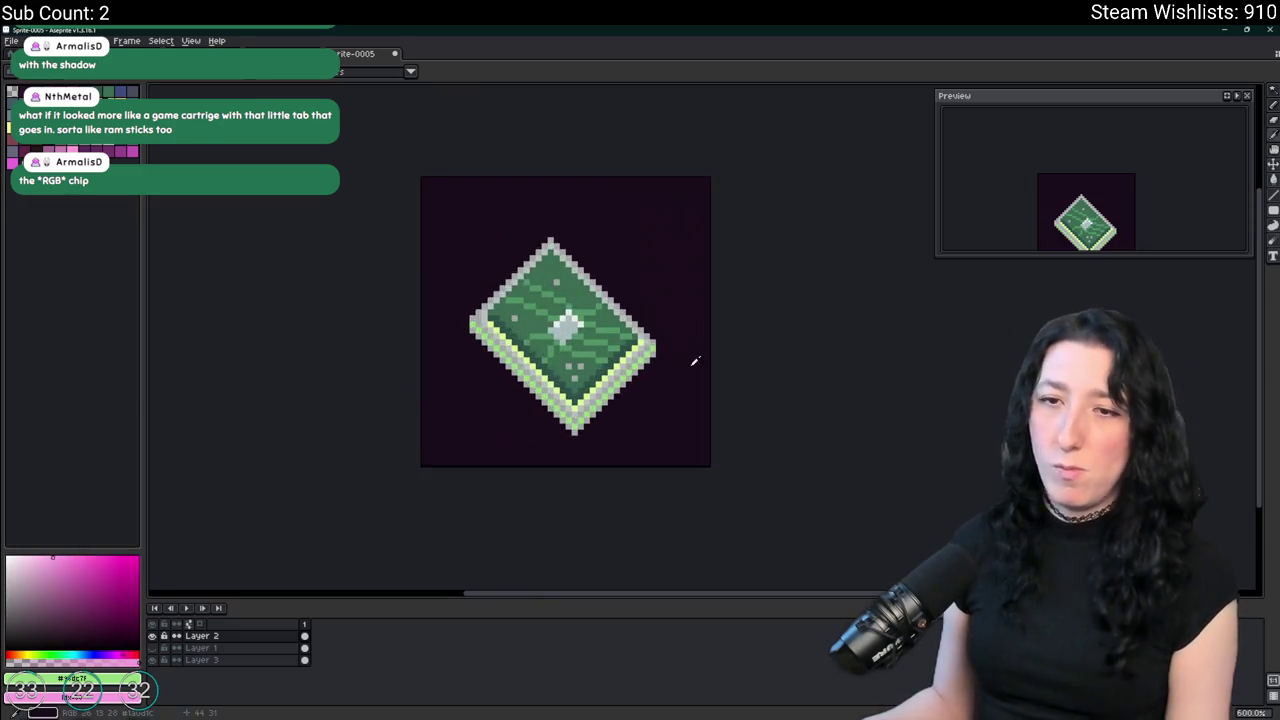
{"action": "left_click_drag", "start_coordinate": [694, 363], "coordinate": [580, 317]}
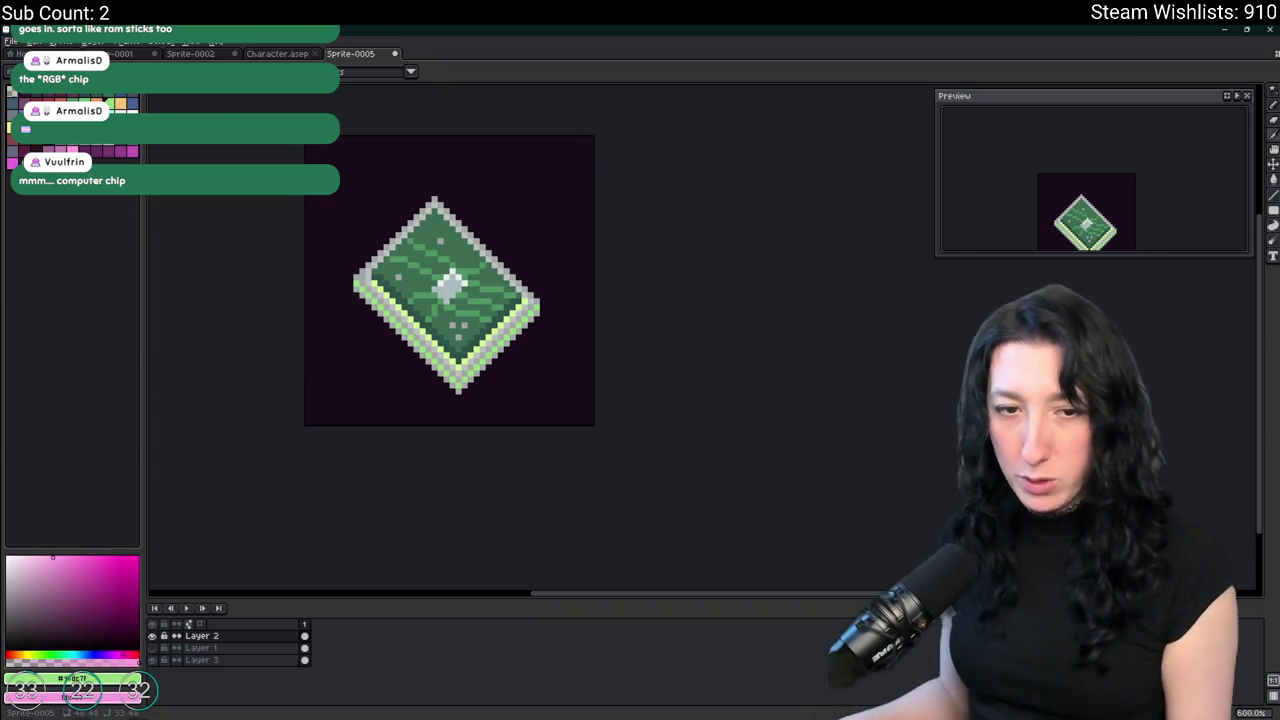
{"action": "left_click_drag", "start_coordinate": [360, 285], "coordinate": [430, 293]}
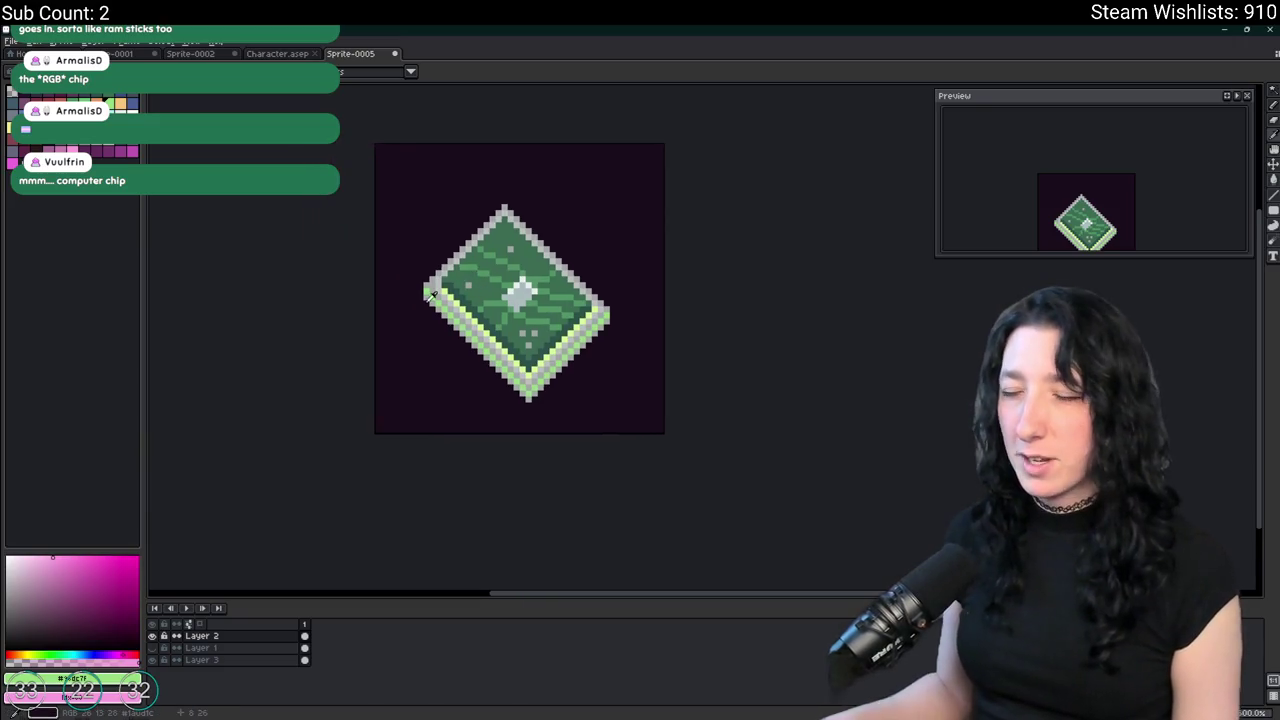
Replace the light-grey rim colour with pale yellow, then undo it.
{"action": "scroll", "coordinate": [540, 308], "scroll_direction": "up", "scroll_amount": 7}
{"action": "left_click", "coordinate": [252, 258]}
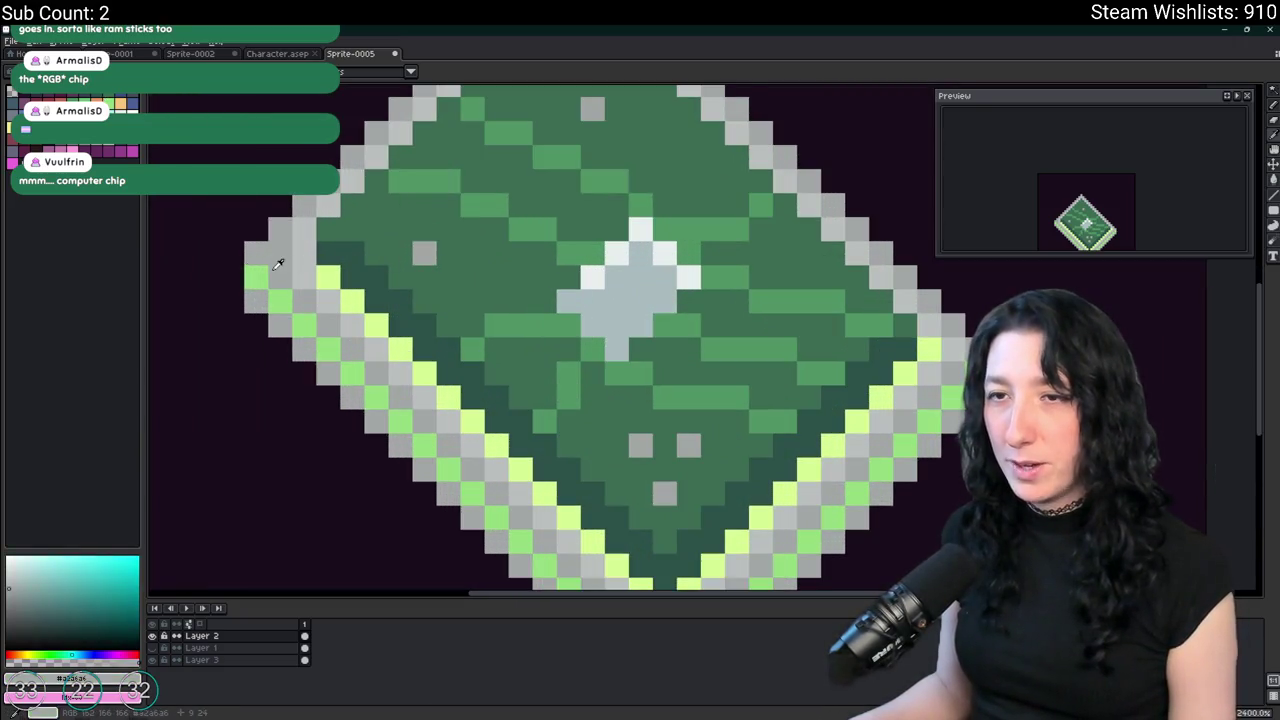
{"action": "key", "text": "shift+r"}
{"action": "key", "text": "Return"}
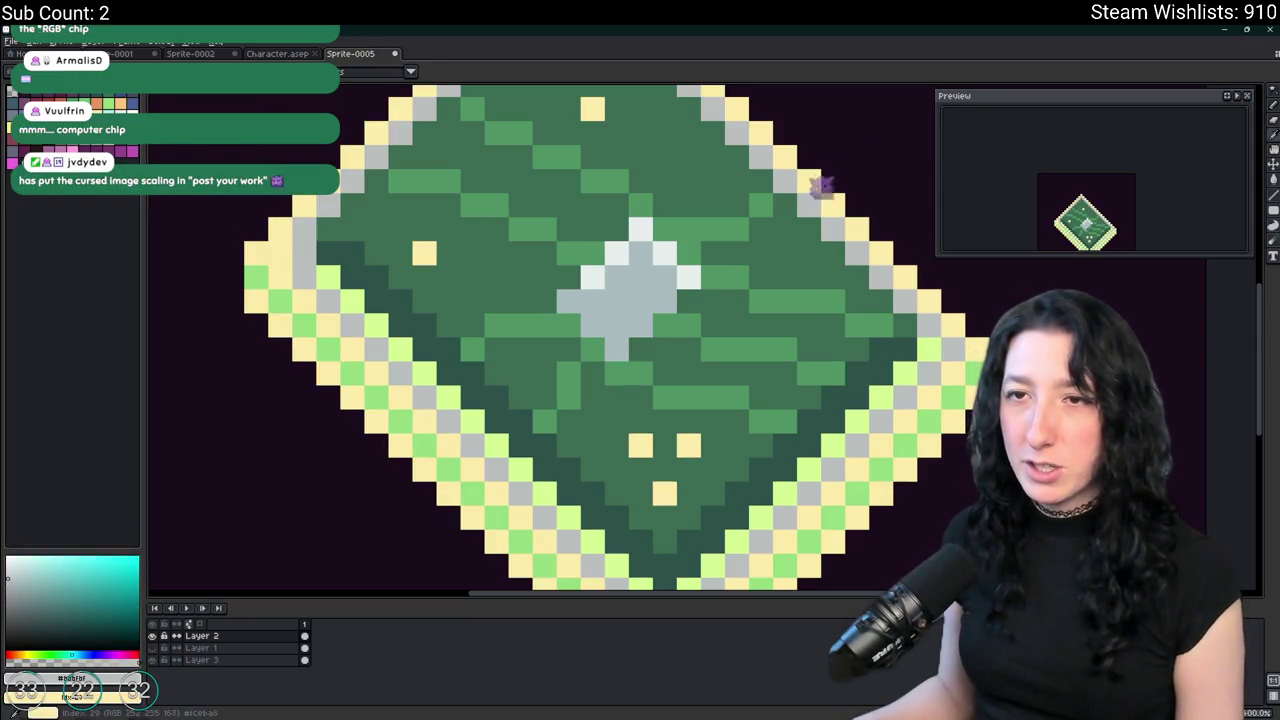
{"action": "key", "text": "ctrl+z"}
Recolour the light-grey border pixels to pale yellow.
{"action": "left_click", "coordinate": [180, 200]}
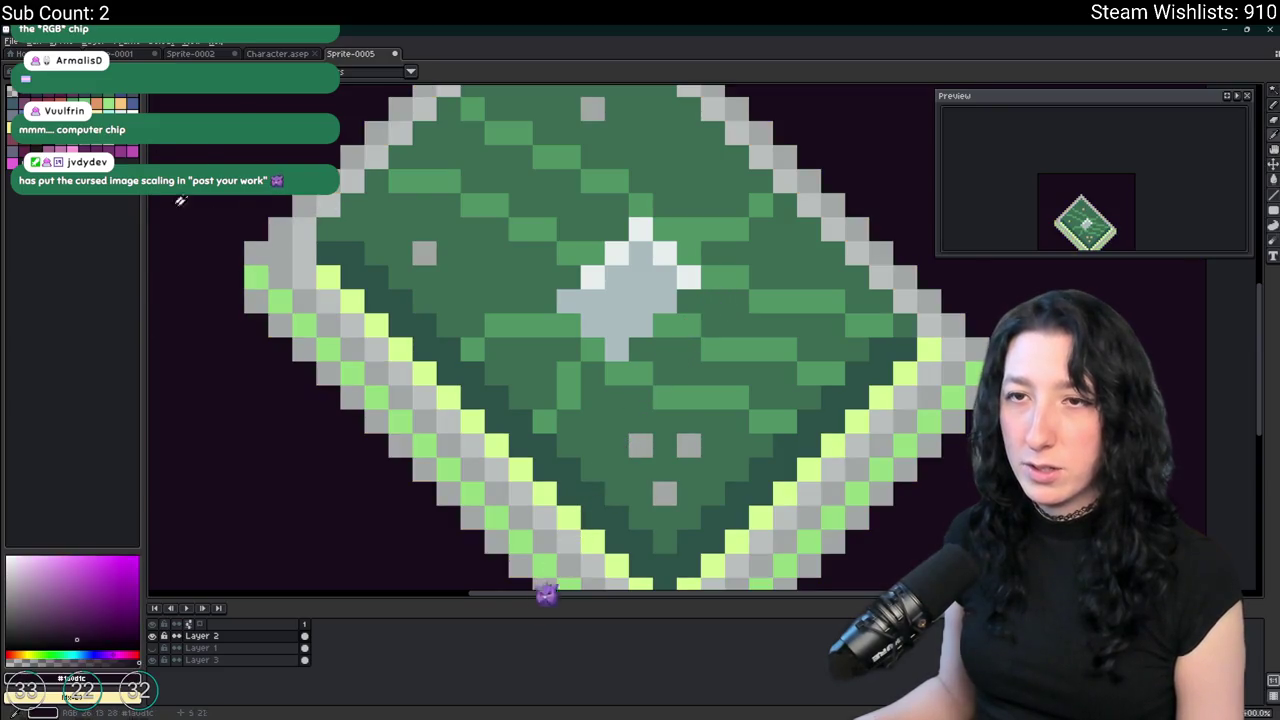
{"action": "left_click", "coordinate": [276, 247]}
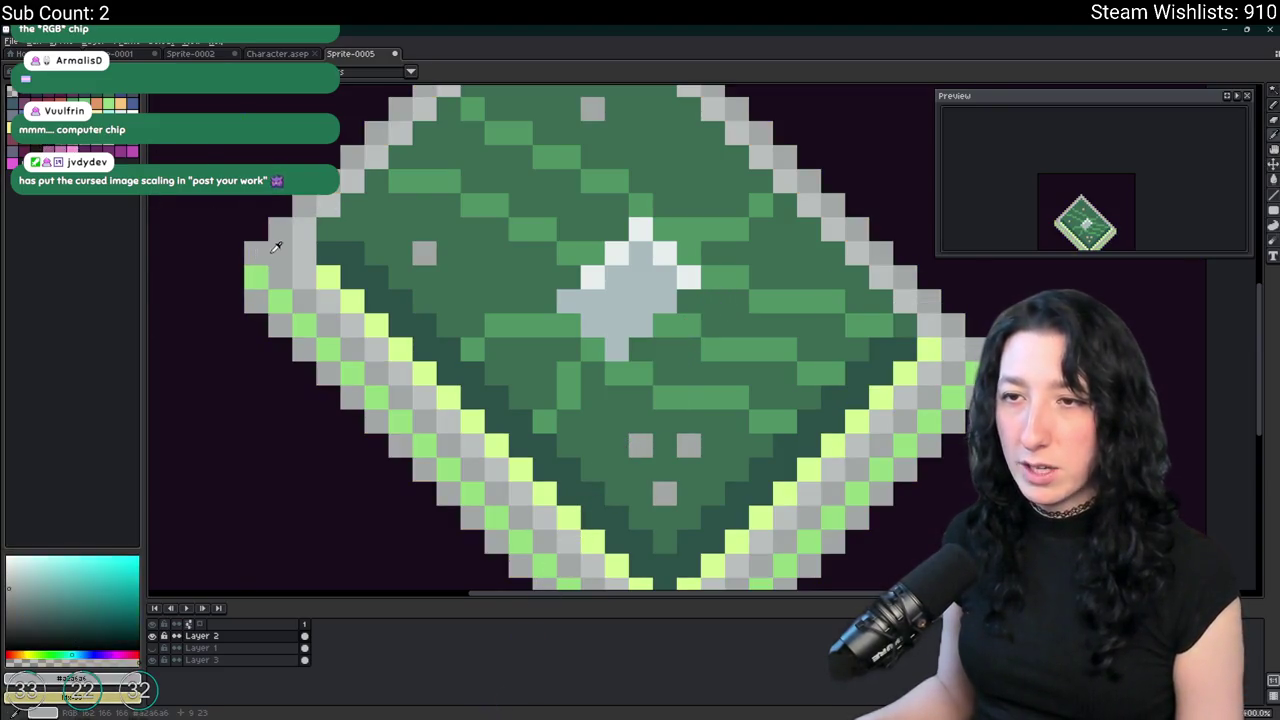
{"action": "key", "text": "shift+r"}
{"action": "key", "text": "Return"}
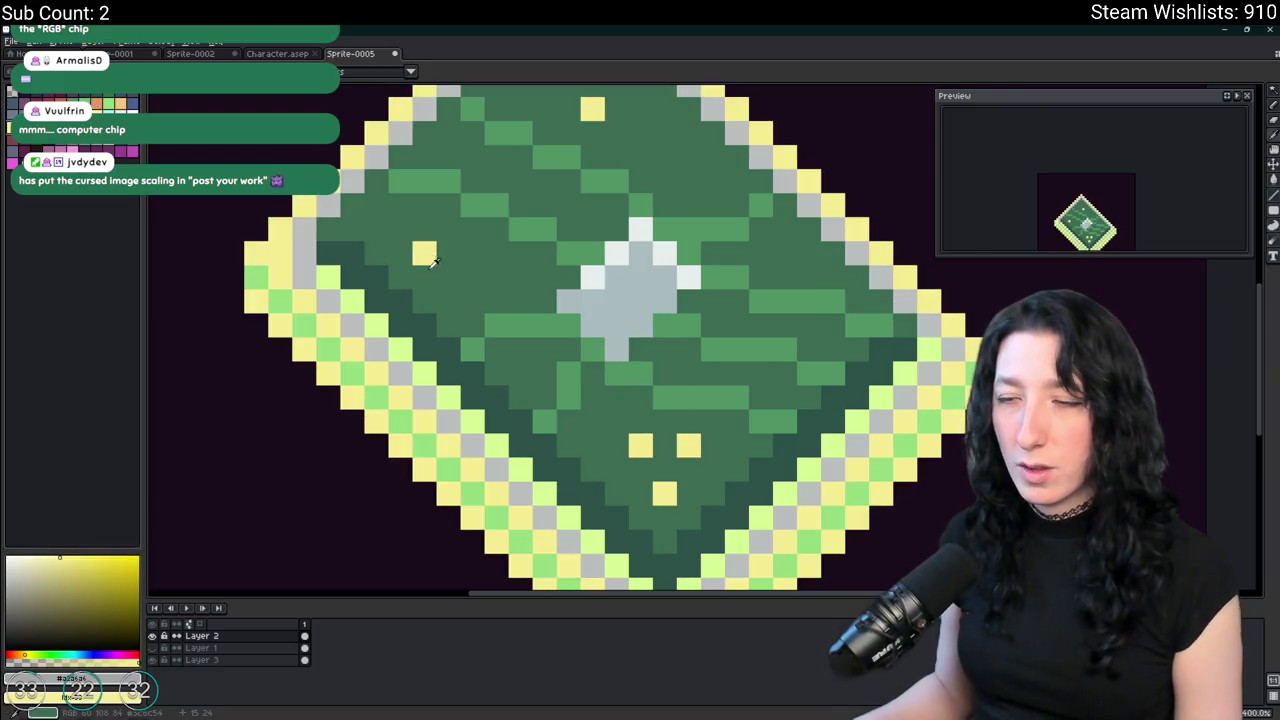
Recolour the second border grey to pale yellow as well.
{"action": "left_click", "coordinate": [308, 244]}
{"action": "key", "text": "shift+r"}
{"action": "key", "text": "Return"}
{"action": "scroll", "coordinate": [495, 220], "scroll_direction": "down", "scroll_amount": 3}
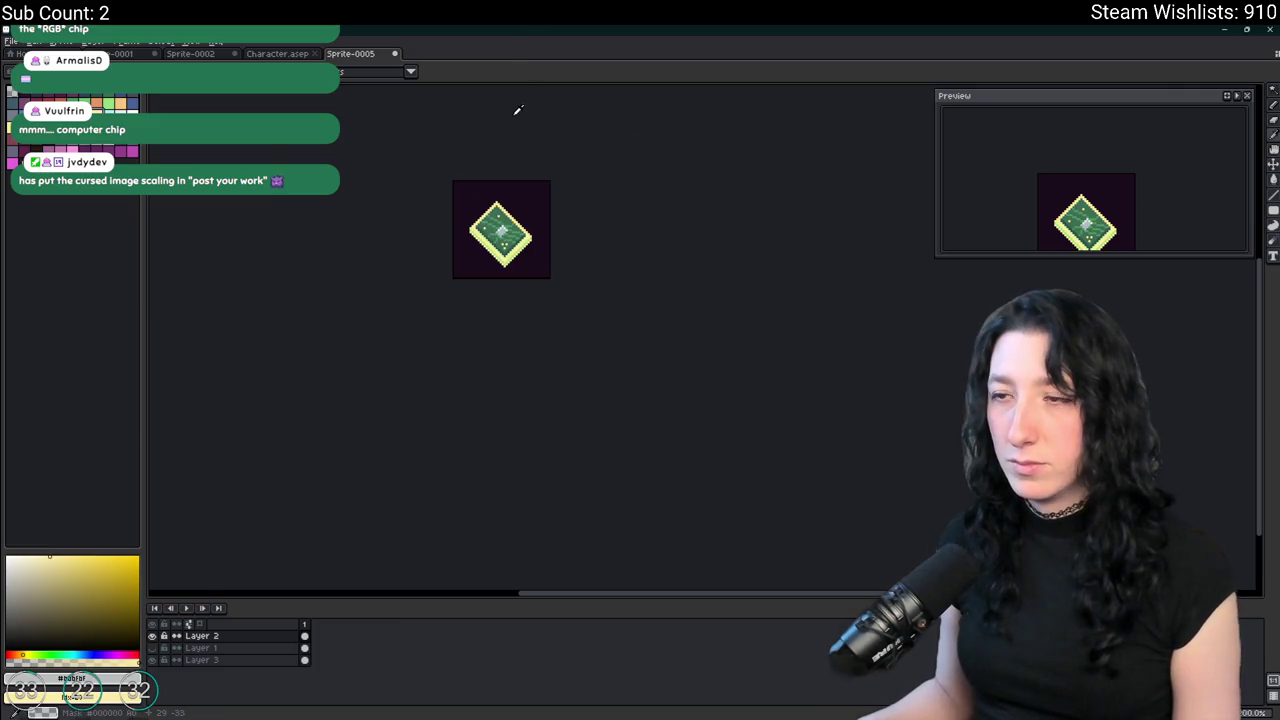
{"action": "scroll", "coordinate": [502, 180], "scroll_direction": "up", "scroll_amount": 3}
Replace the chip's grey centre pixels with orange using Replace Color.
{"action": "scroll", "coordinate": [450, 210], "scroll_direction": "up", "scroll_amount": 2}
{"action": "scroll", "coordinate": [420, 230], "scroll_direction": "down", "scroll_amount": 2}
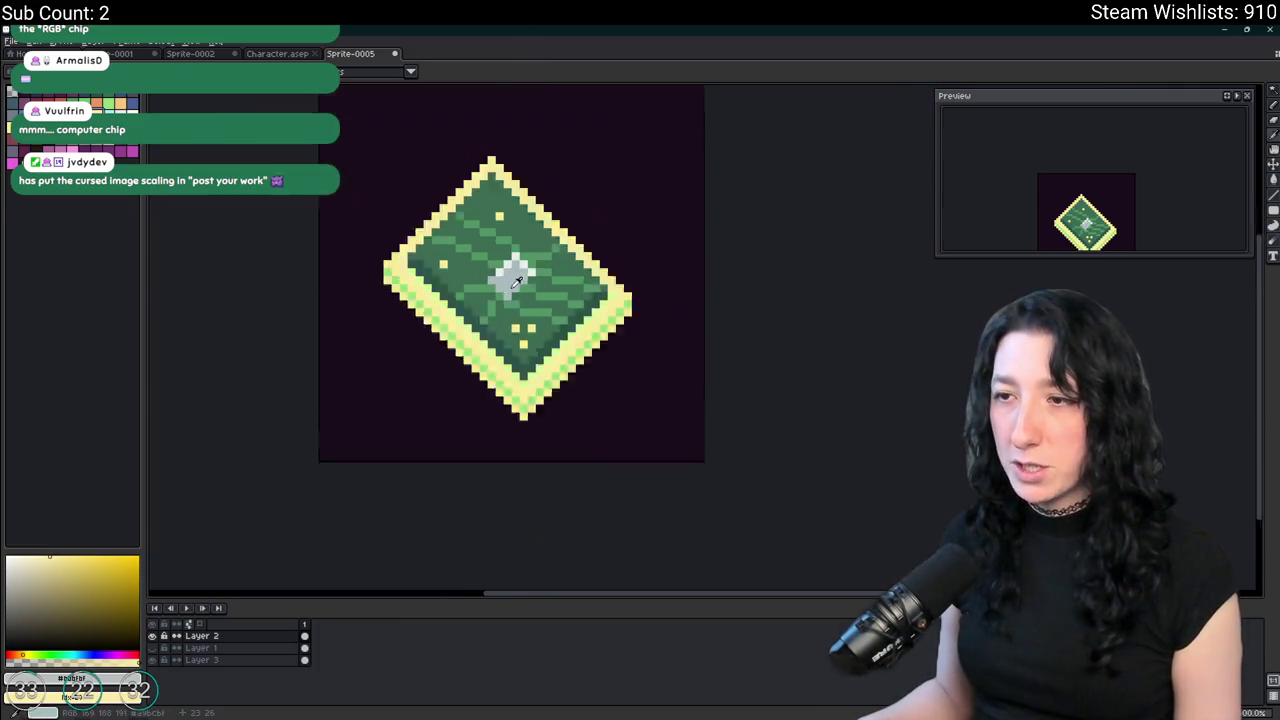
{"action": "scroll", "coordinate": [400, 241], "scroll_direction": "up", "scroll_amount": 2}
{"action": "left_click", "coordinate": [119, 106]}
{"action": "key", "text": "shift+r"}
{"action": "key", "text": "Return"}
Replace the sampled pale highlight colour with yellow.
{"action": "left_click", "coordinate": [503, 238], "text": "alt"}
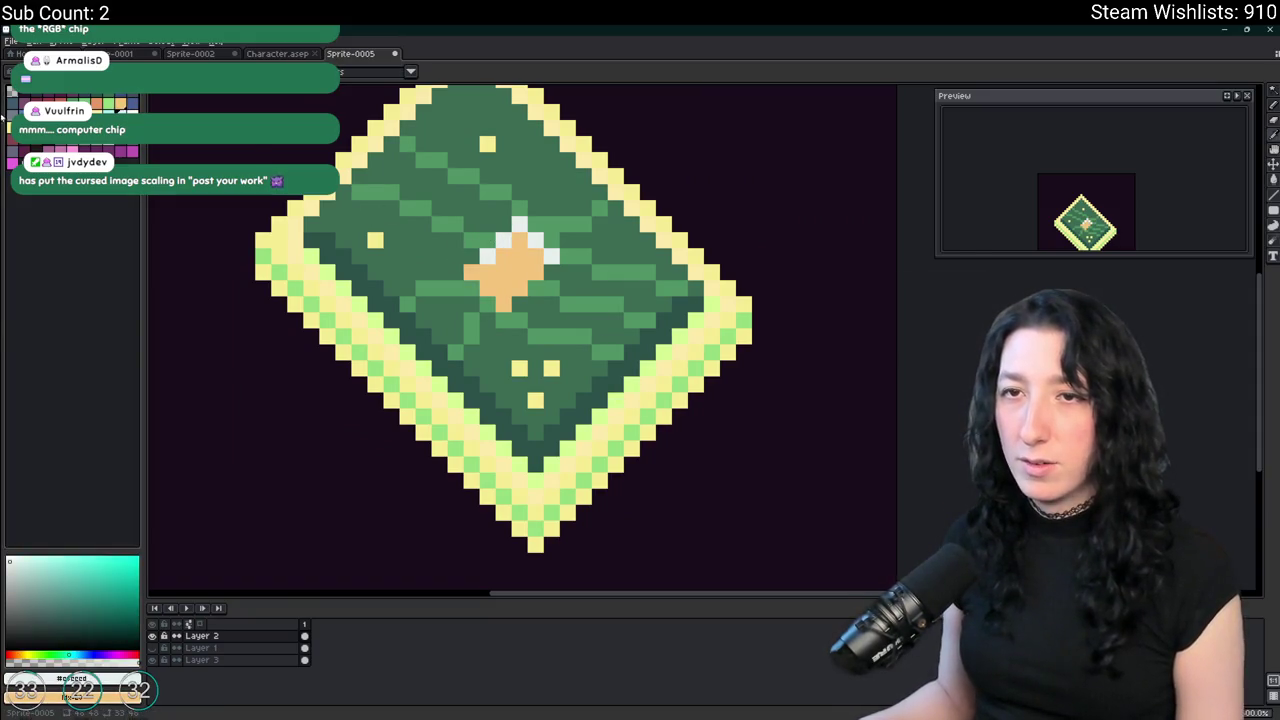
{"action": "key", "text": "shift+r"}
{"action": "key", "text": "Return"}
{"action": "scroll", "coordinate": [368, 190], "scroll_direction": "down", "scroll_amount": 4}
{"action": "mouse_move", "coordinate": [368, 190]}
{"action": "left_mouse_down"}
{"action": "mouse_move", "coordinate": [442, 219]}
{"action": "mouse_move", "coordinate": [497, 203]}
{"action": "left_mouse_up"}
Hide the background layer so the chip sits on transparency.
{"action": "scroll", "coordinate": [504, 208], "scroll_direction": "down", "scroll_amount": 1}
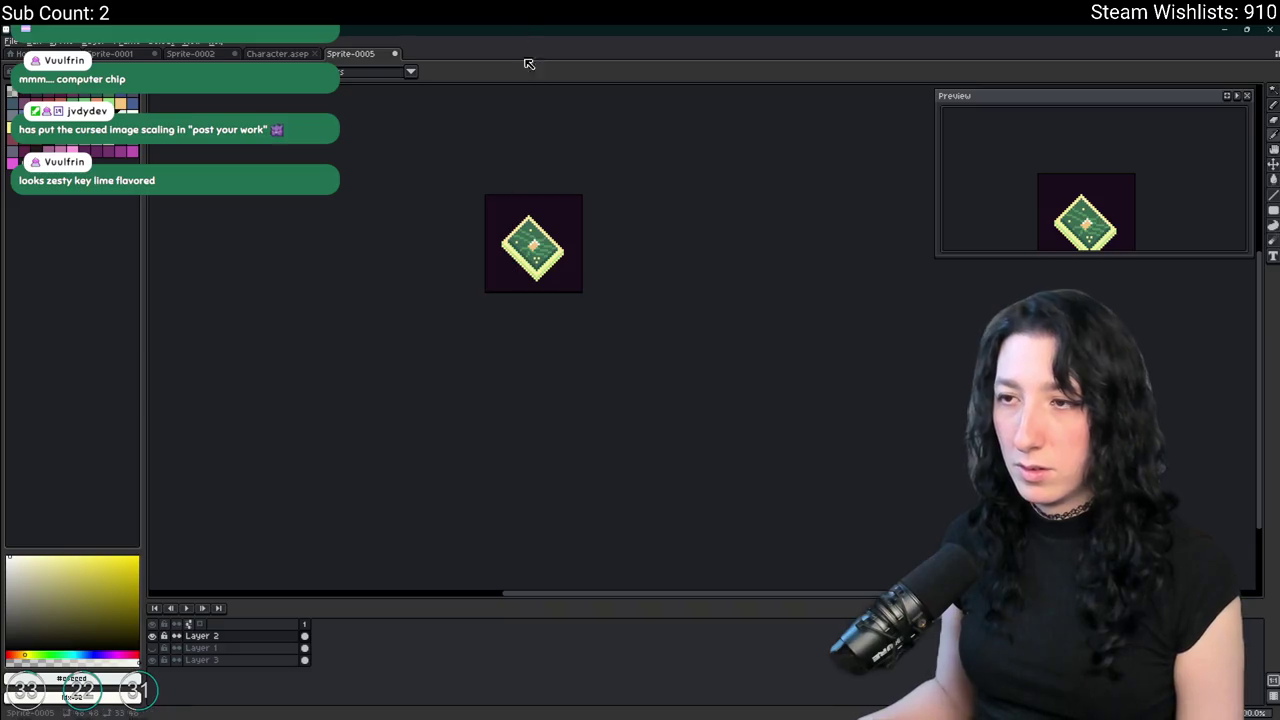
{"action": "scroll", "coordinate": [533, 245], "scroll_direction": "up", "scroll_amount": 1}
{"action": "left_click_drag", "start_coordinate": [533, 245], "coordinate": [533, 264]}
{"action": "left_click", "coordinate": [155, 660]}
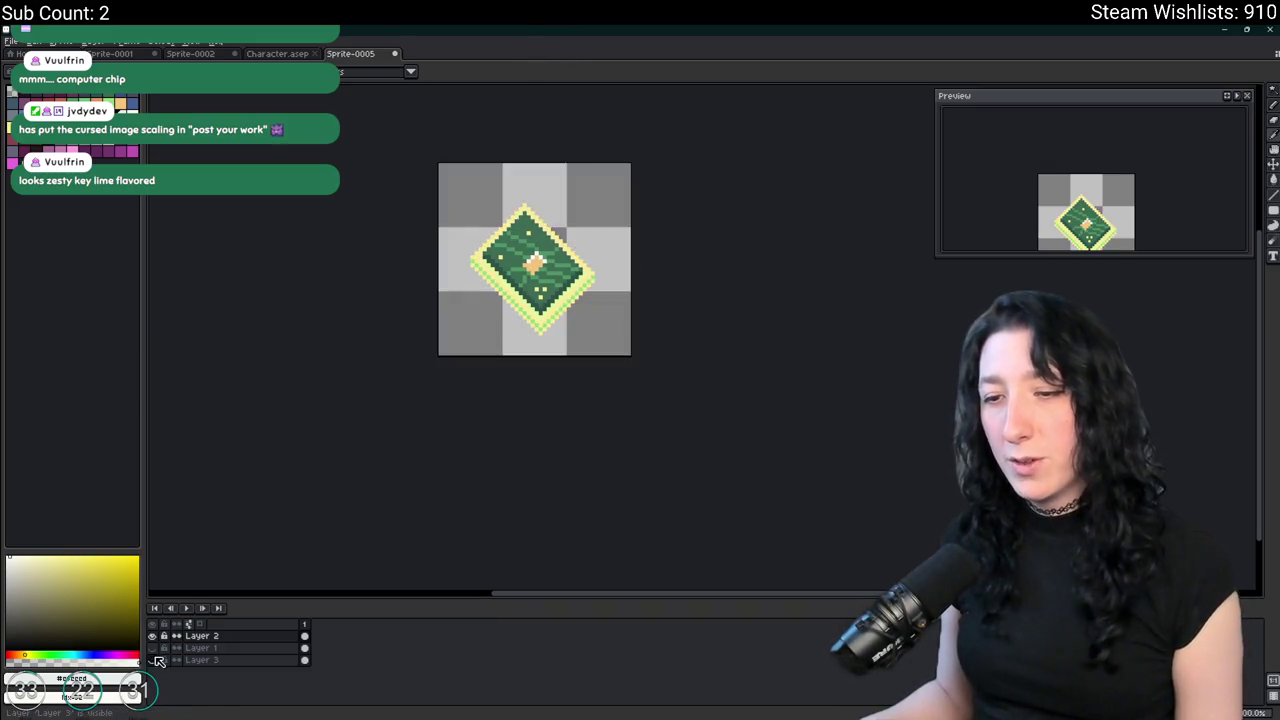
Undo both colour replacements to restore the grey rim and pale centre.
{"action": "key", "text": "ctrl+z"}
{"action": "key", "text": "ctrl+z"}
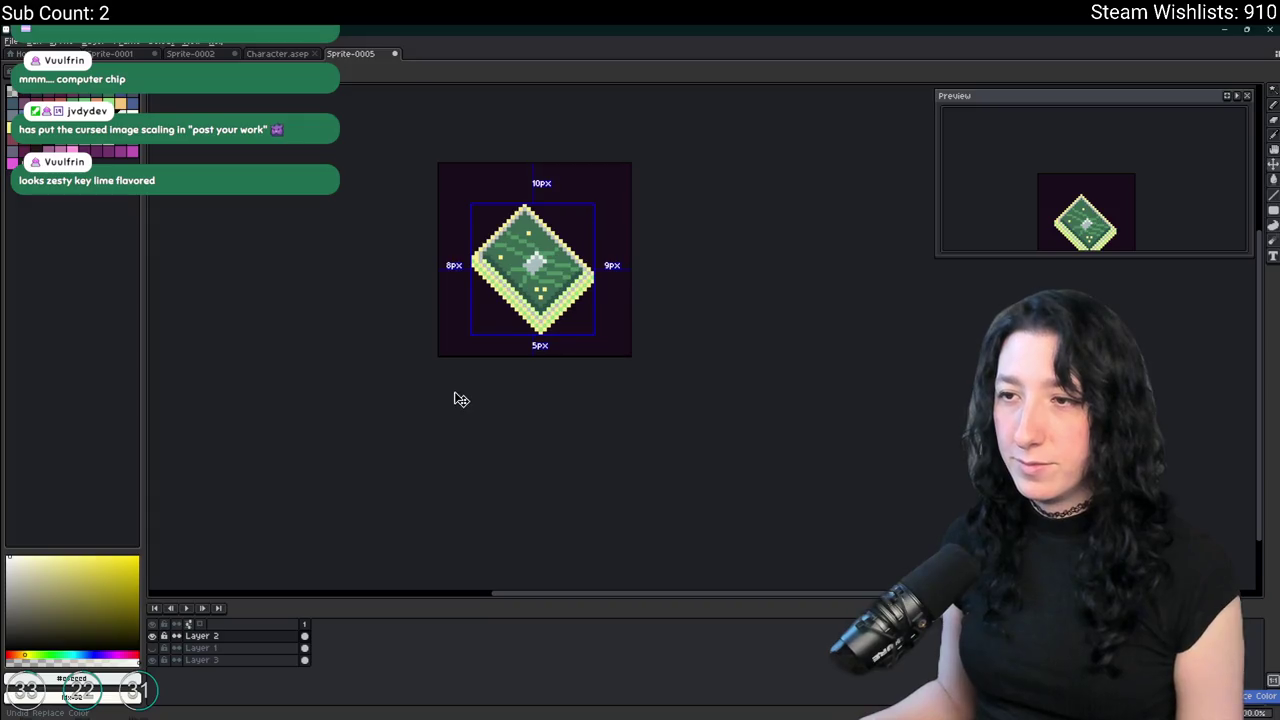
{"action": "scroll", "coordinate": [459, 392], "scroll_direction": "down", "scroll_amount": 2}
{"action": "scroll", "coordinate": [458, 388], "scroll_direction": "up", "scroll_amount": 1}
{"action": "scroll", "coordinate": [458, 386], "scroll_direction": "up", "scroll_amount": 1}
{"action": "key", "text": "ctrl+z"}
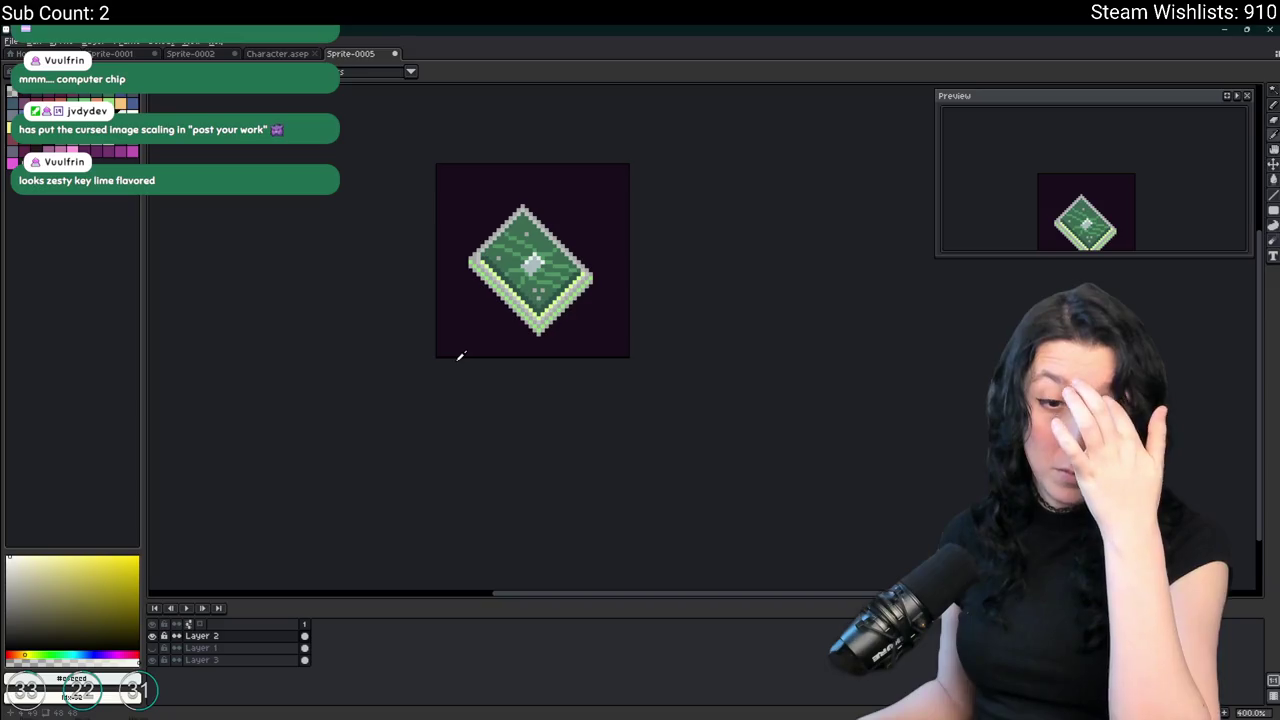
Hide the background layer again, leaving the chip on transparency.
{"action": "scroll", "coordinate": [471, 291], "scroll_direction": "up", "scroll_amount": 1}
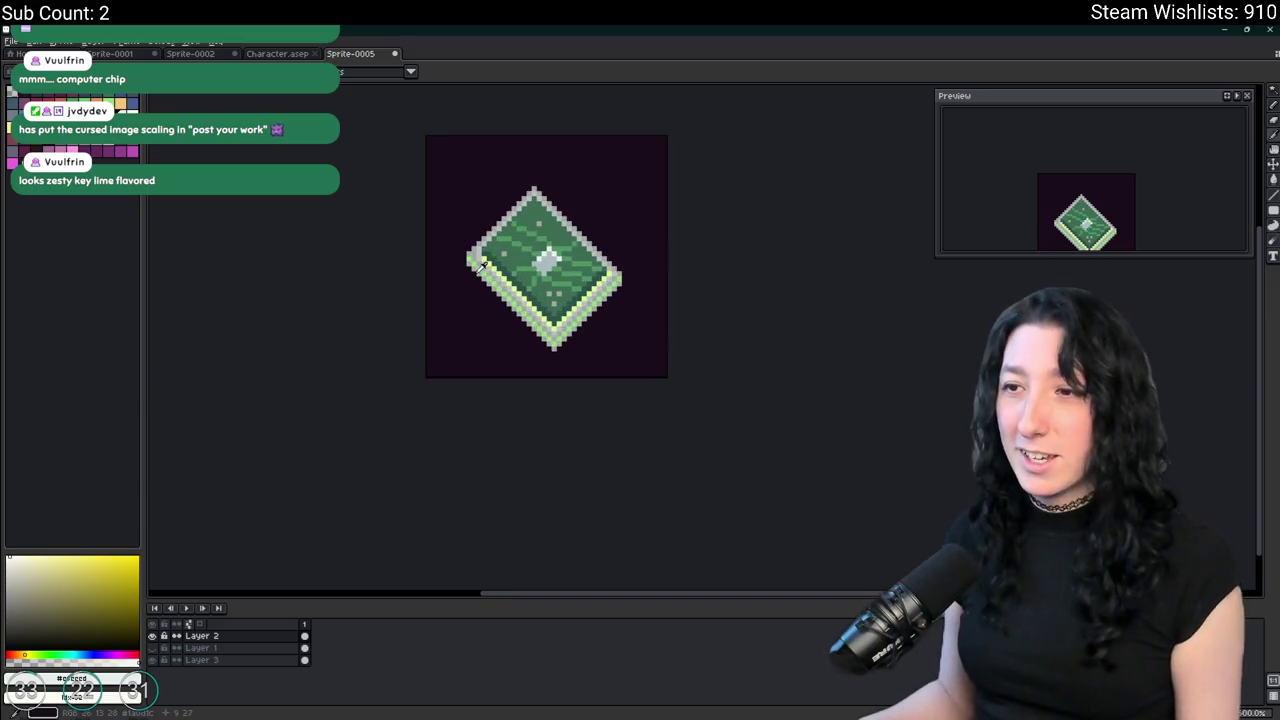
{"action": "scroll", "coordinate": [490, 300], "scroll_direction": "up", "scroll_amount": 2}
{"action": "left_click_drag", "start_coordinate": [492, 301], "coordinate": [424, 394]}
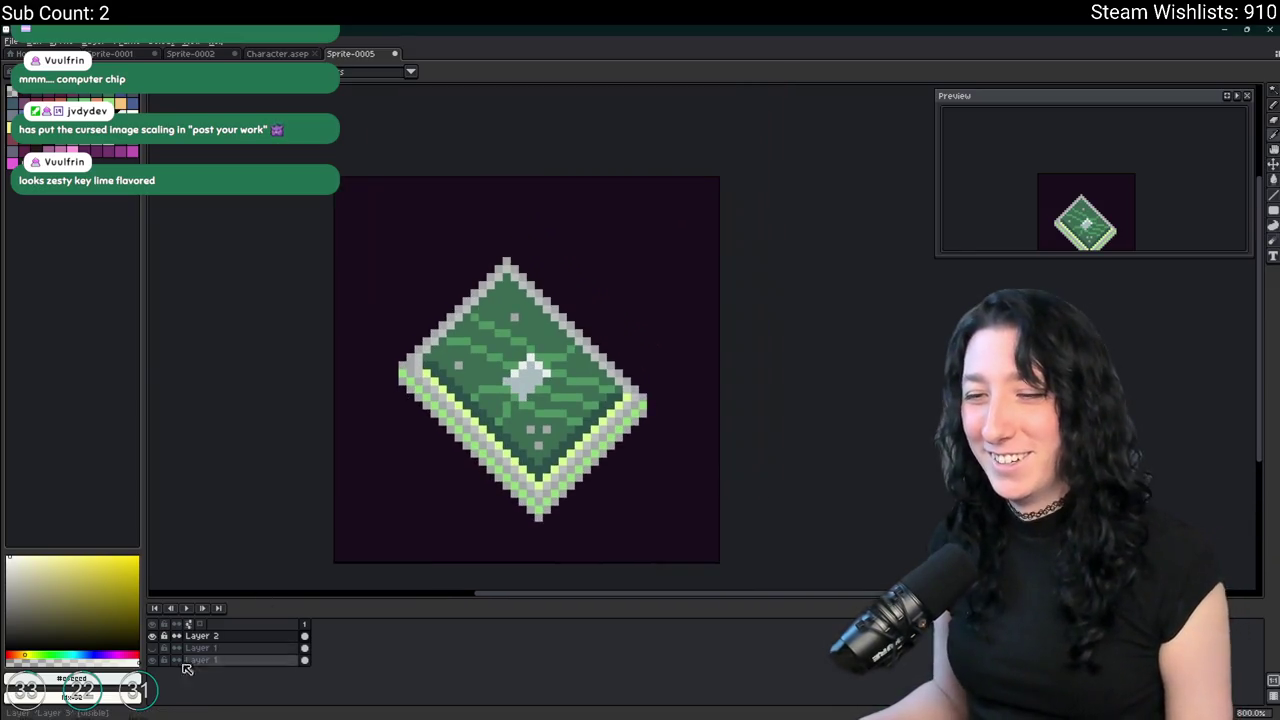
{"action": "scroll", "coordinate": [462, 327], "scroll_direction": "down", "scroll_amount": 3}
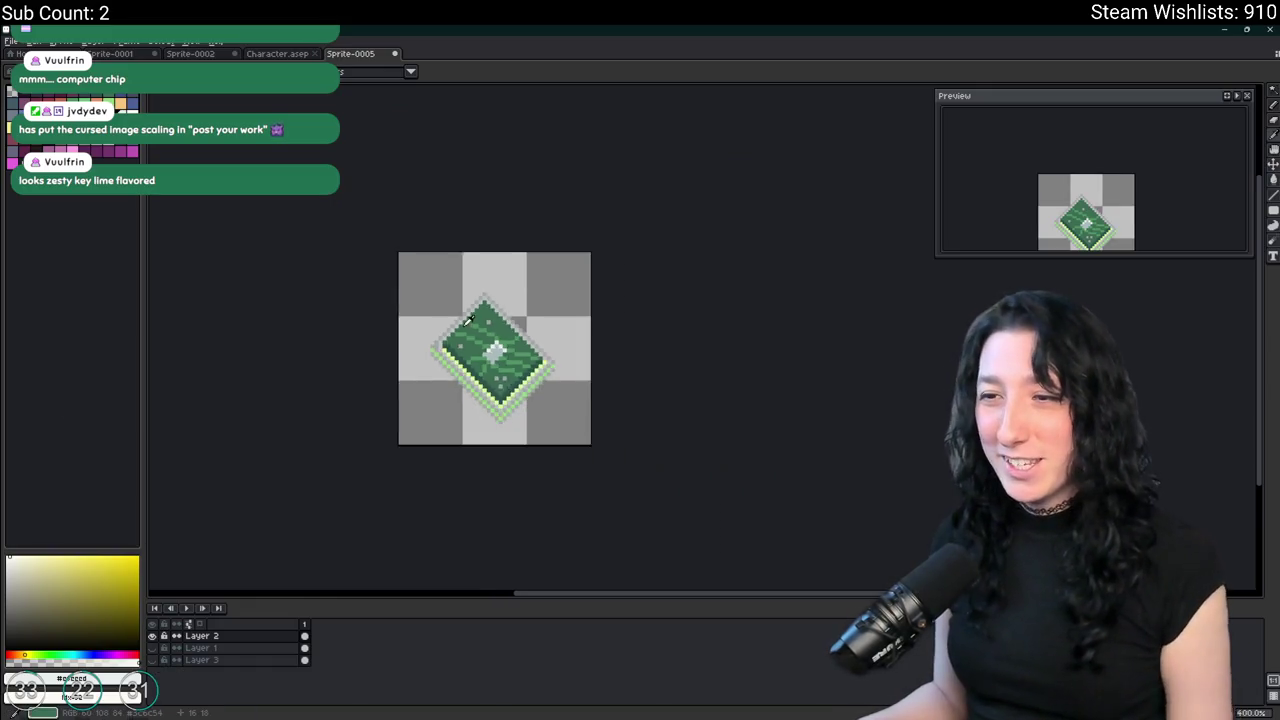
{"action": "scroll", "coordinate": [462, 327], "scroll_direction": "down", "scroll_amount": 1}
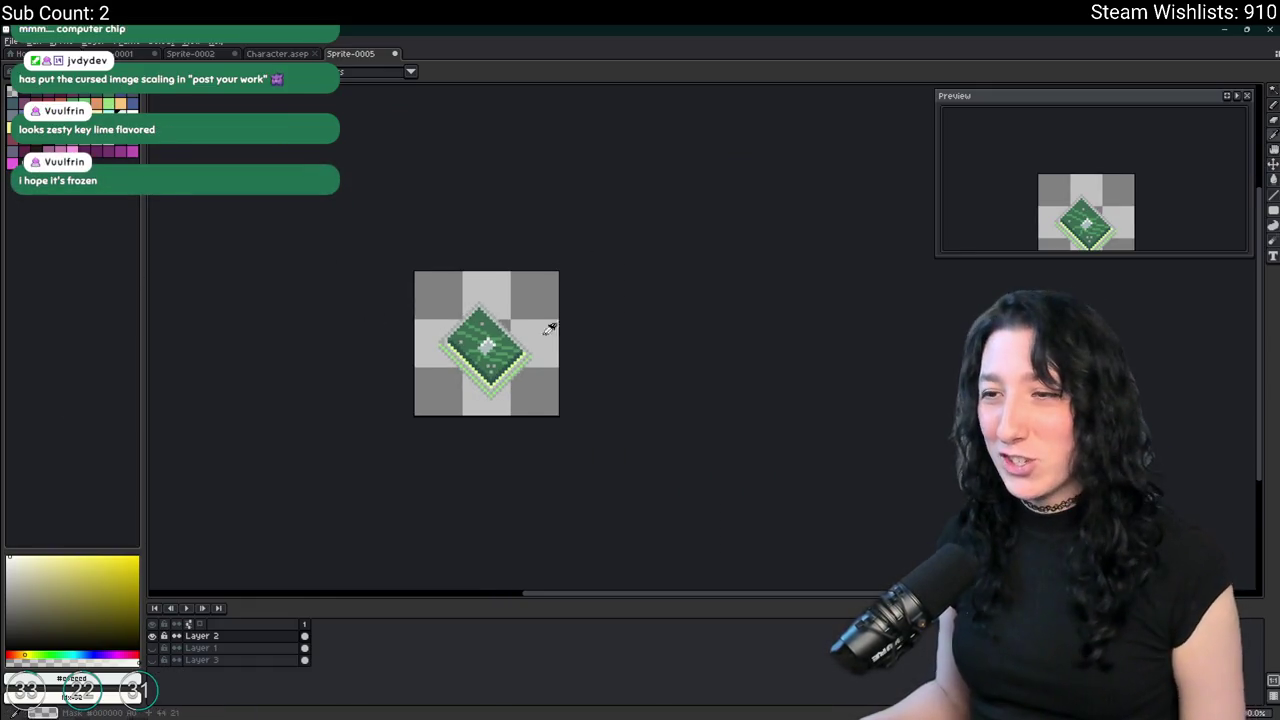
{"action": "scroll", "coordinate": [473, 313], "scroll_direction": "up", "scroll_amount": 2}
Add a light-green pixel and a grey pixel to the chip's left edge.
{"action": "key", "text": "m"}
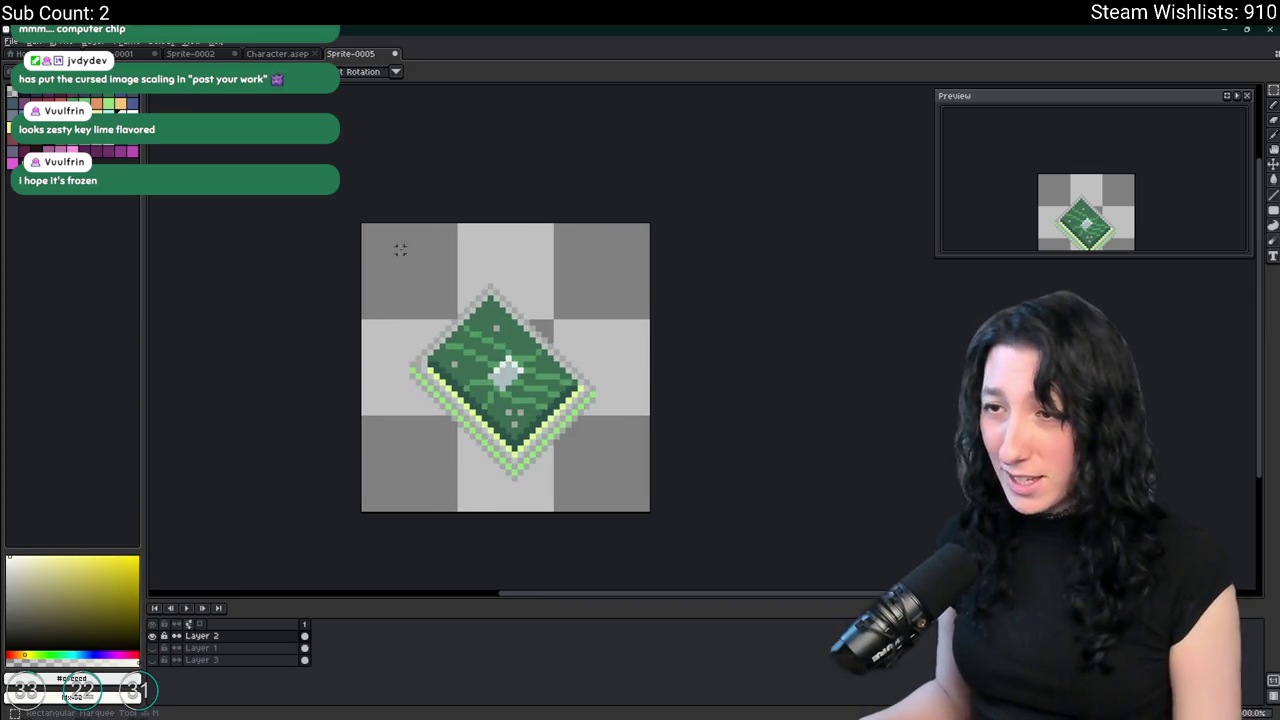
{"action": "left_click_drag", "start_coordinate": [384, 240], "coordinate": [680, 503]}
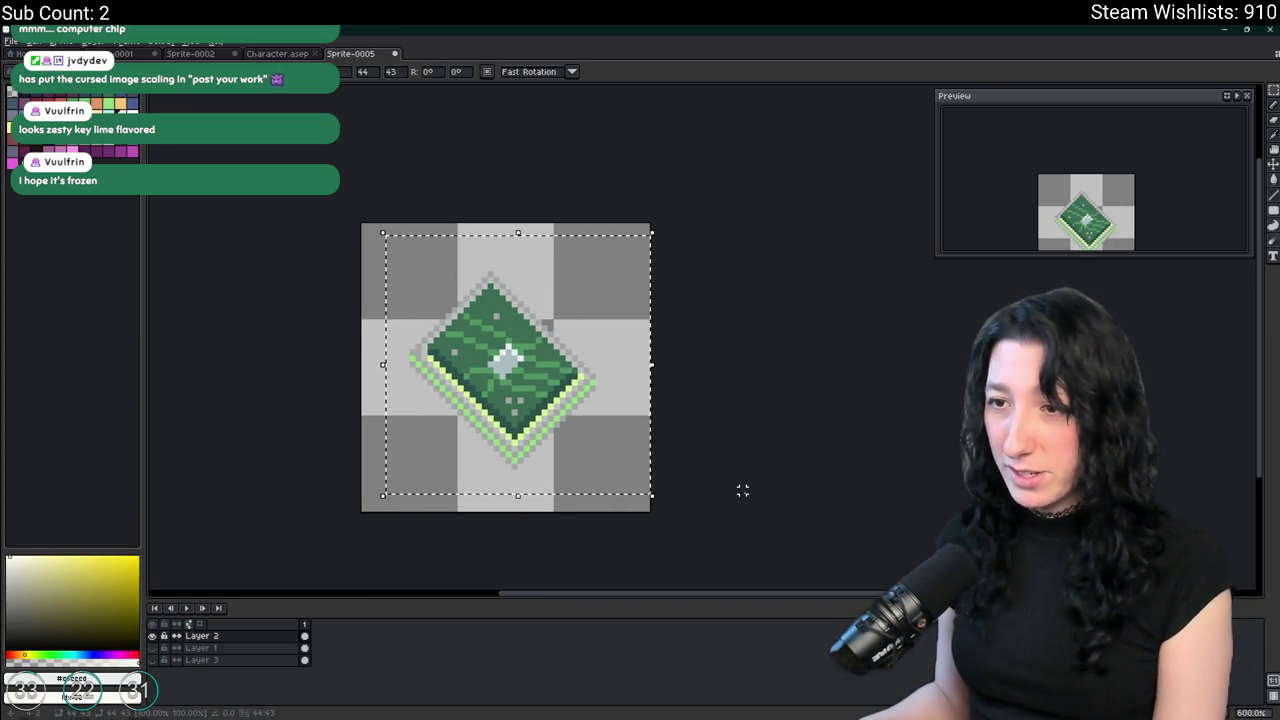
{"action": "key", "text": "ctrl+d"}
{"action": "scroll", "coordinate": [430, 367], "scroll_direction": "up", "scroll_amount": 4}
{"action": "left_click", "coordinate": [427, 363]}
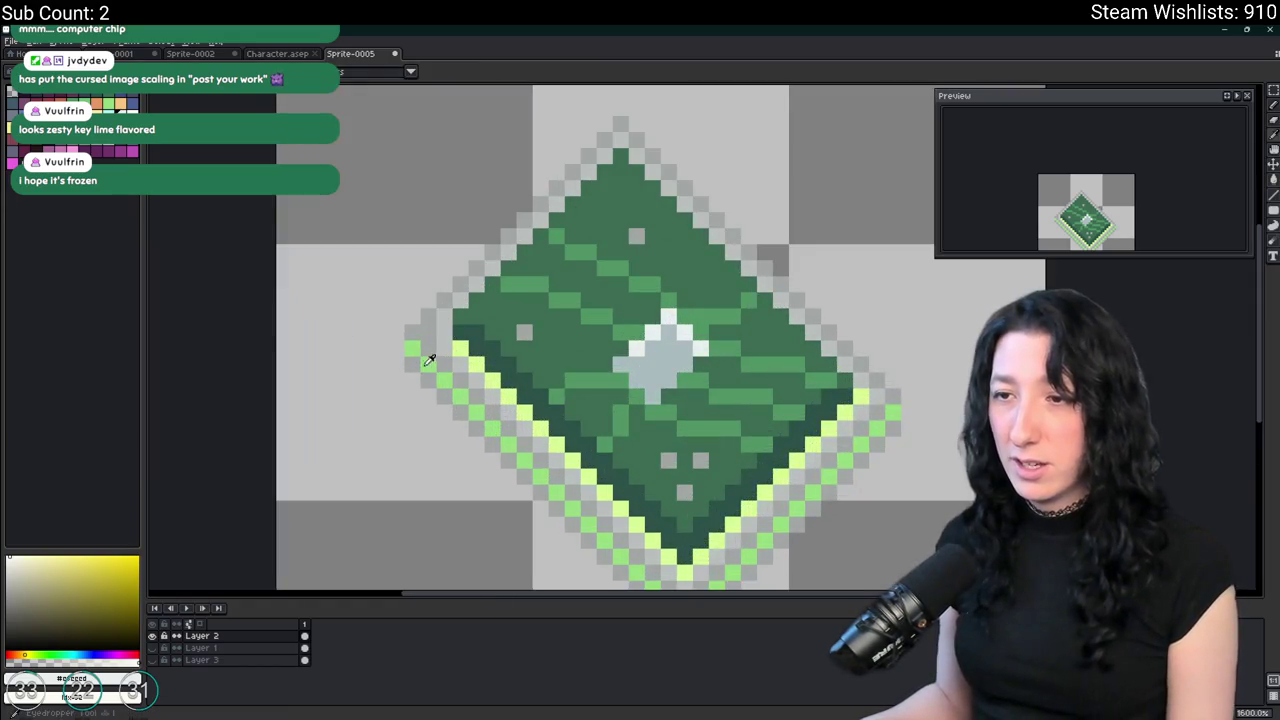
{"action": "left_click", "coordinate": [413, 333], "text": "alt"}
{"action": "left_click", "coordinate": [396, 347]}
{"action": "scroll", "coordinate": [906, 407], "scroll_direction": "down", "scroll_amount": 3}
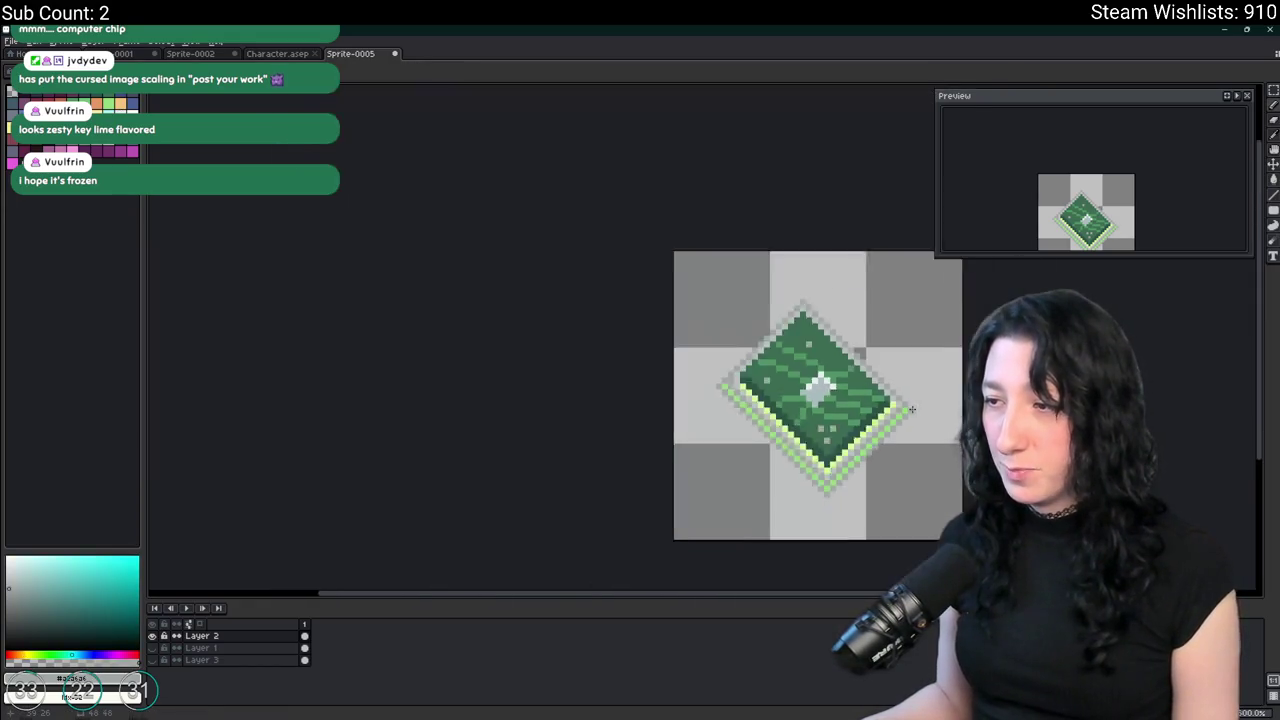
{"action": "scroll", "coordinate": [906, 407], "scroll_direction": "down", "scroll_amount": 2}
Select the chip and nudge it one pixel to the right.
{"action": "mouse_move", "coordinate": [537, 290]}
{"action": "left_mouse_down"}
{"action": "mouse_move", "coordinate": [729, 494]}
{"action": "mouse_move", "coordinate": [827, 459]}
{"action": "left_mouse_up"}
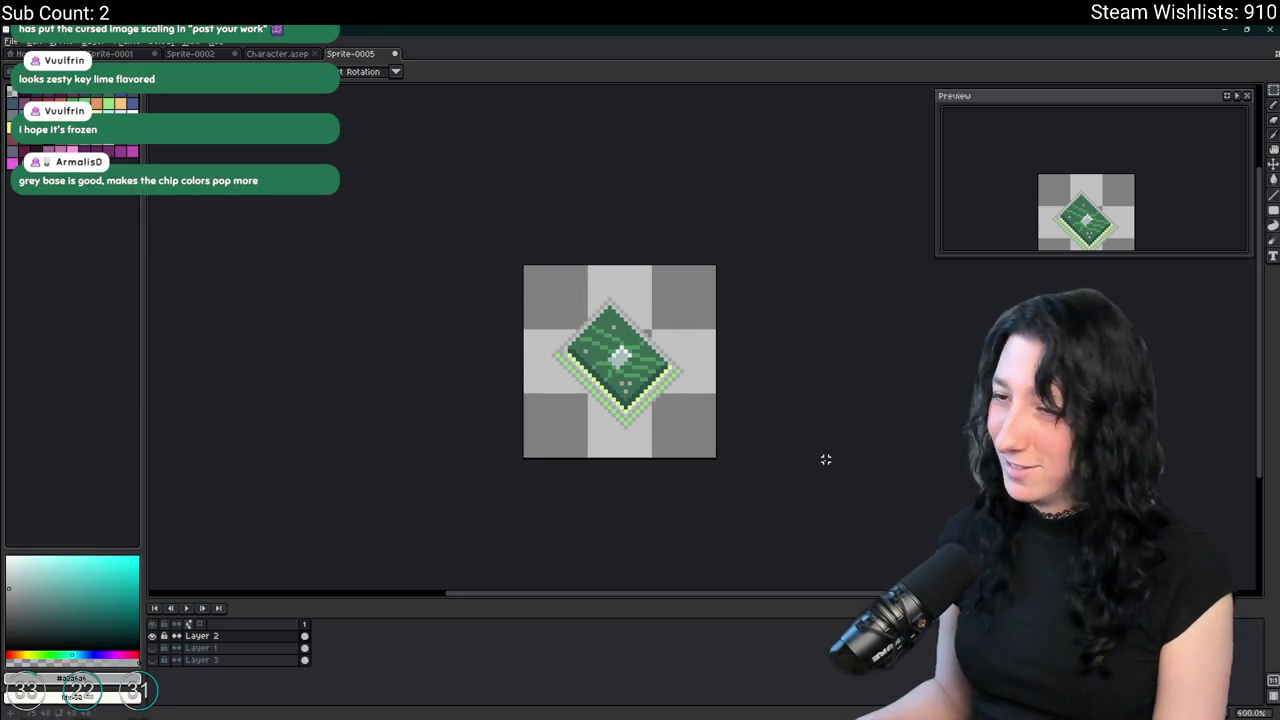
{"action": "key", "text": "Right"}
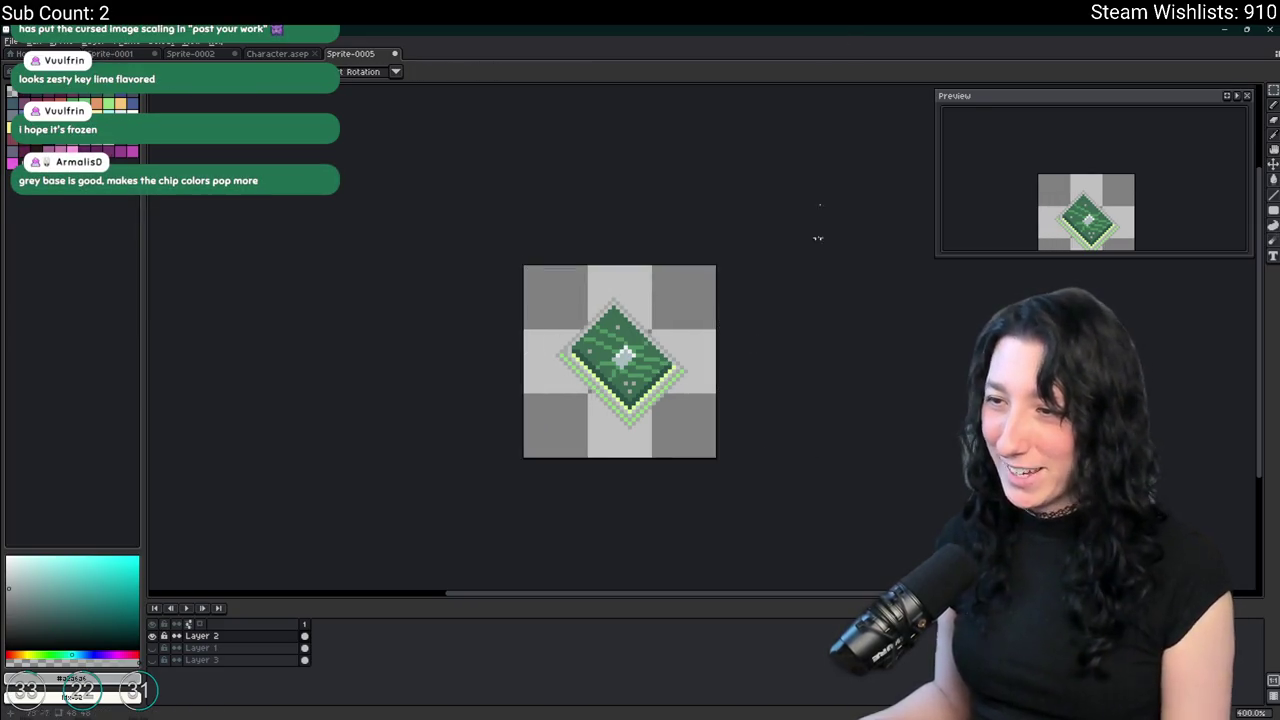
{"action": "scroll", "coordinate": [612, 382], "scroll_direction": "up", "scroll_amount": 1}
Clear the selection and bring up the export settings for Sprite-0005.png.
{"action": "key", "text": "ctrl+alt+shift+s"}
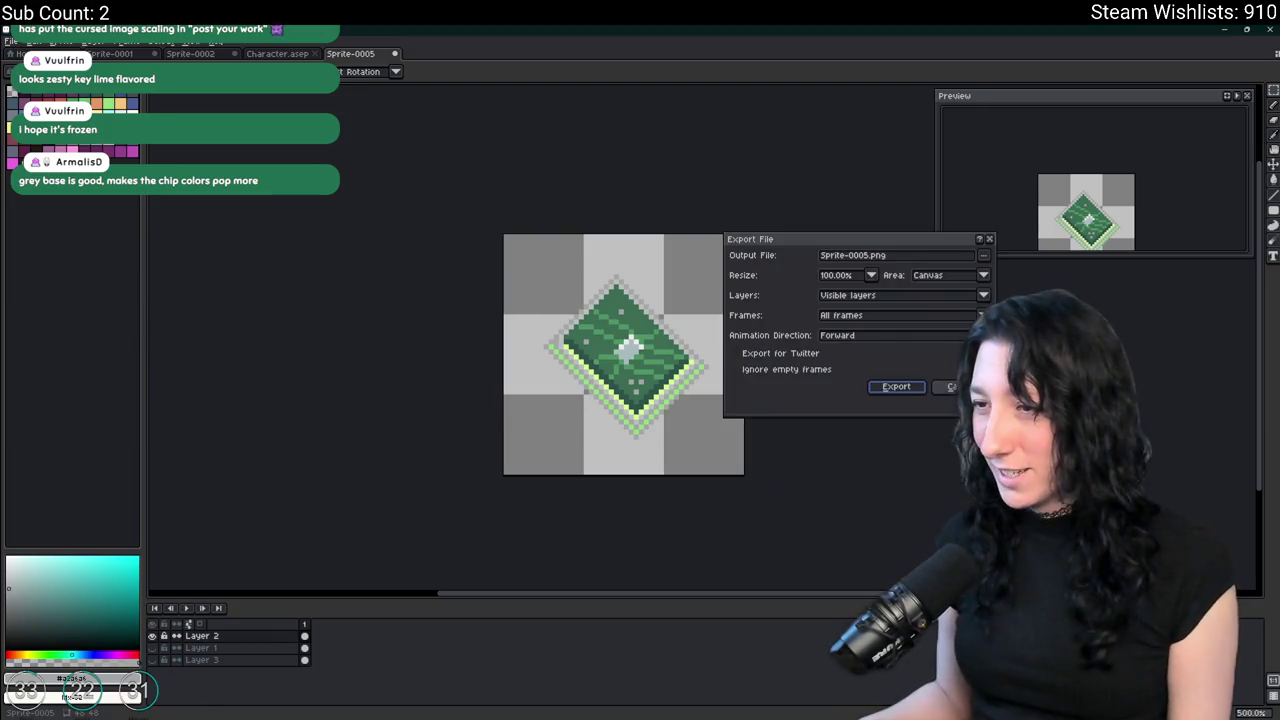
{"action": "key", "text": "Return"}
{"action": "scroll", "coordinate": [546, 356], "scroll_direction": "up", "scroll_amount": 1}
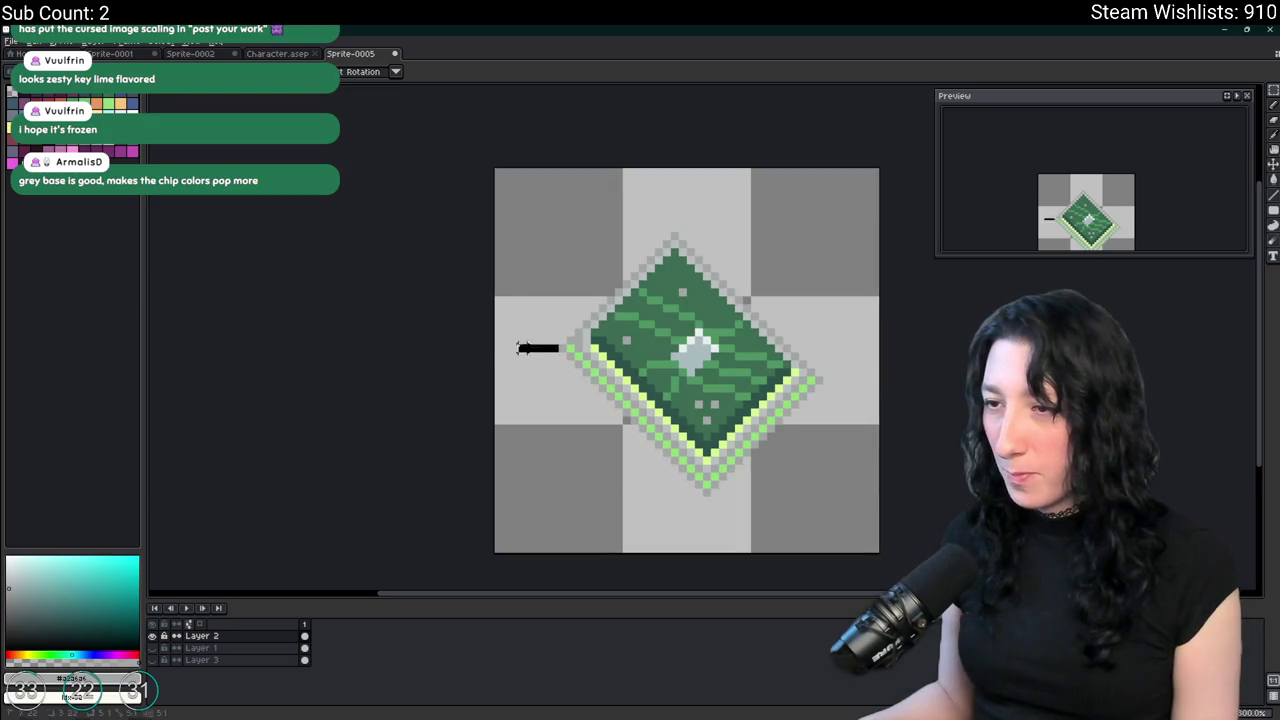
{"action": "left_click_drag", "start_coordinate": [872, 380], "coordinate": [851, 380]}
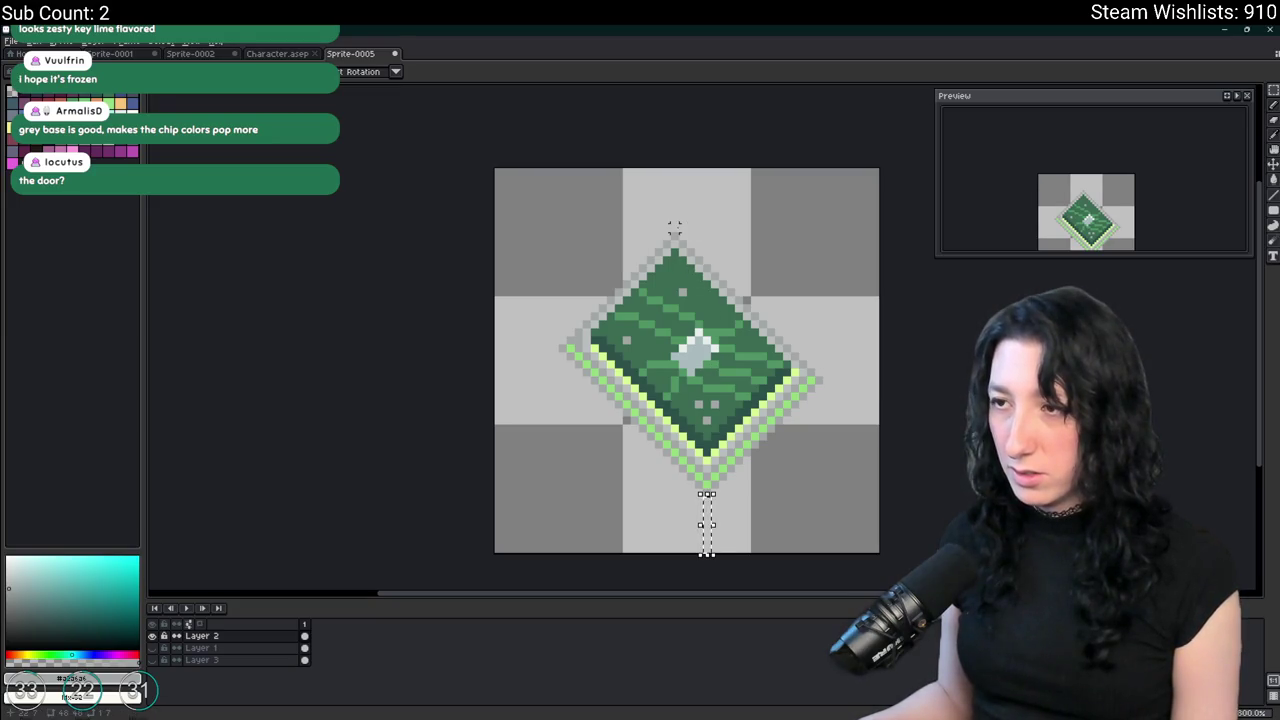
{"action": "key", "text": "ctrl+d"}
{"action": "scroll", "coordinate": [834, 332], "scroll_direction": "down", "scroll_amount": 2}
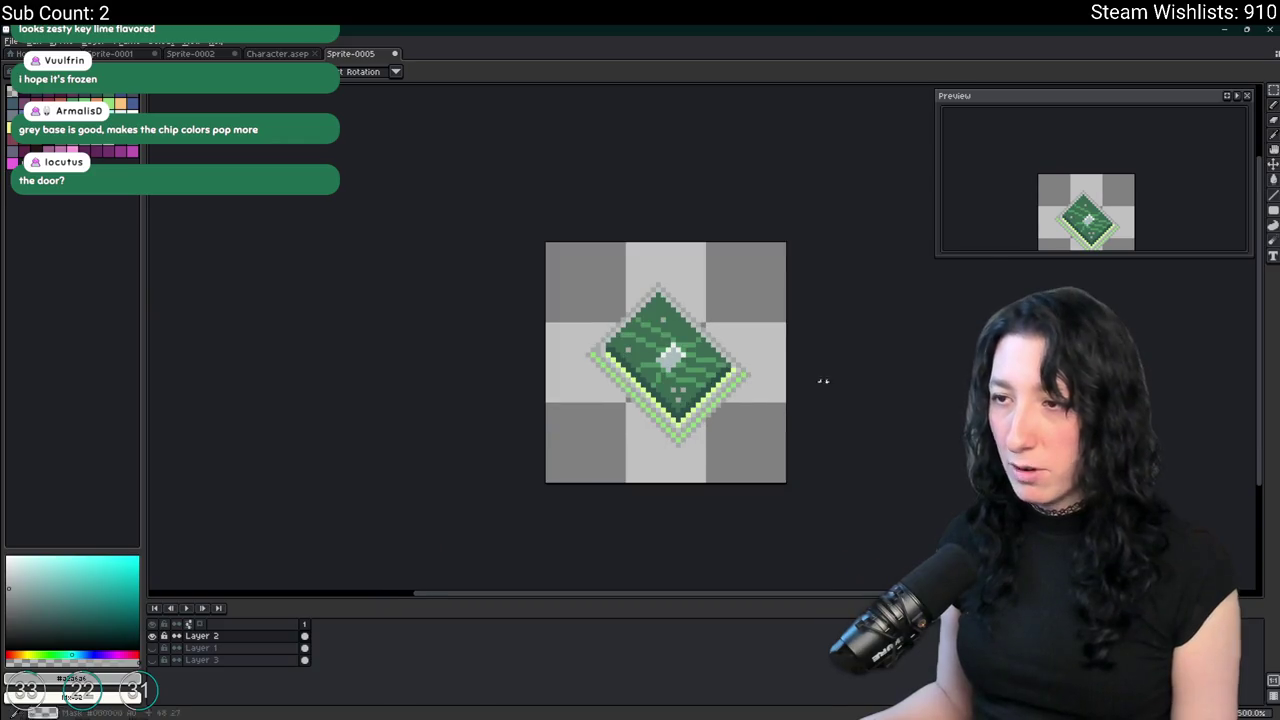
{"action": "key", "text": "ctrl+alt+shift+s"}
Browse the export location to the Desktop's UnknownSpaces folder, then search Windows for Discord.
{"action": "left_click", "coordinate": [982, 262]}
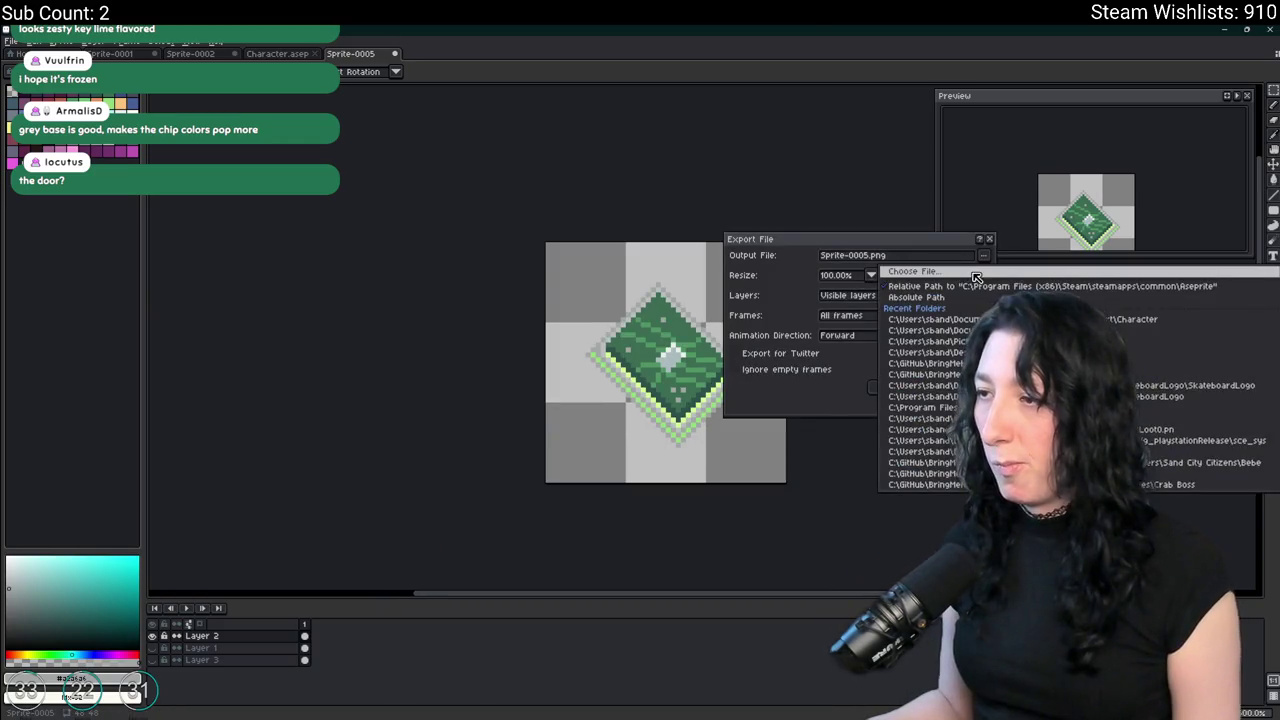
{"action": "left_click", "coordinate": [980, 278]}
{"action": "left_click", "coordinate": [387, 192]}
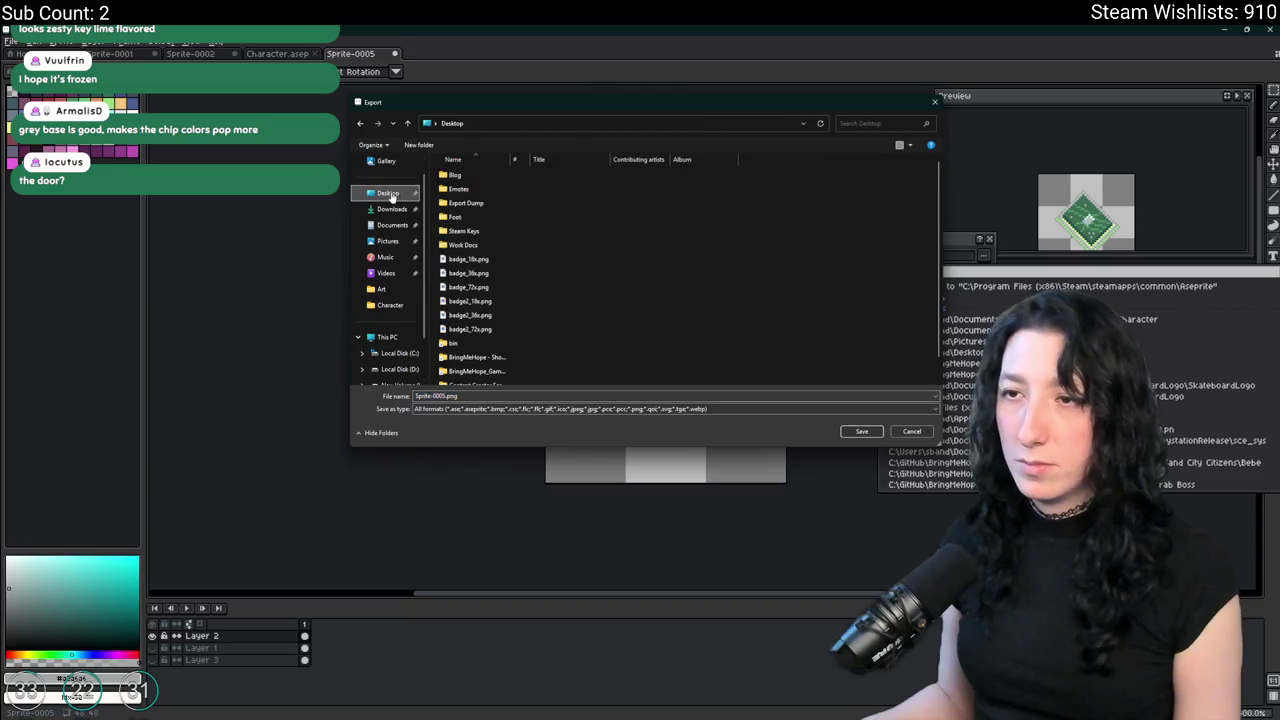
{"action": "double_click", "coordinate": [468, 380]}
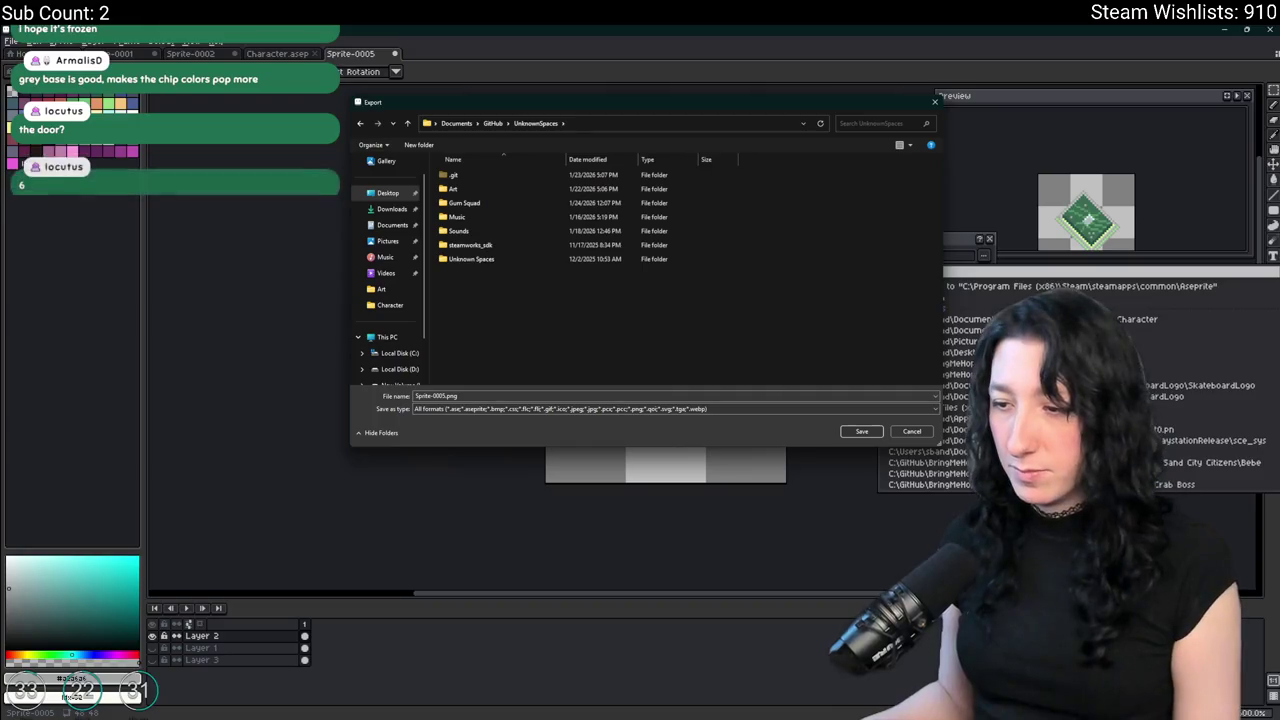
{"action": "key", "text": "super"}
{"action": "type", "text": "discord"}
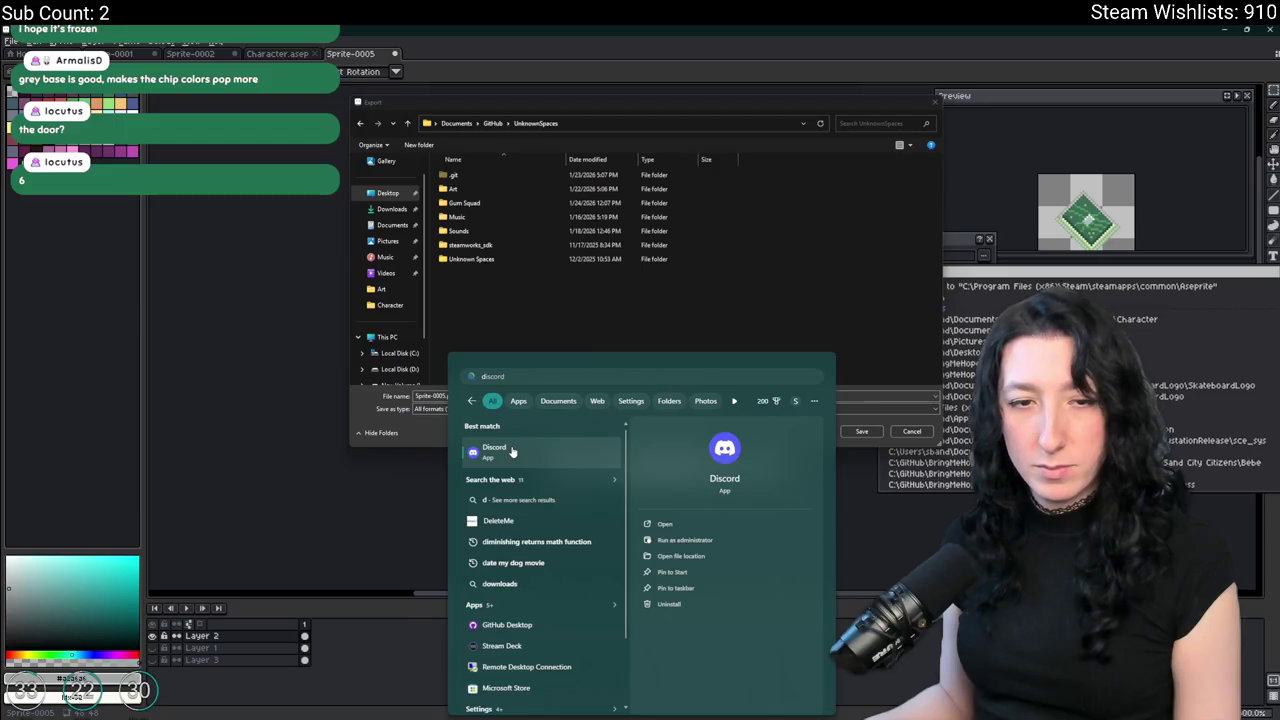
Launch Discord from the Start search results and bring its chat window forward.
{"action": "left_click", "coordinate": [512, 452]}
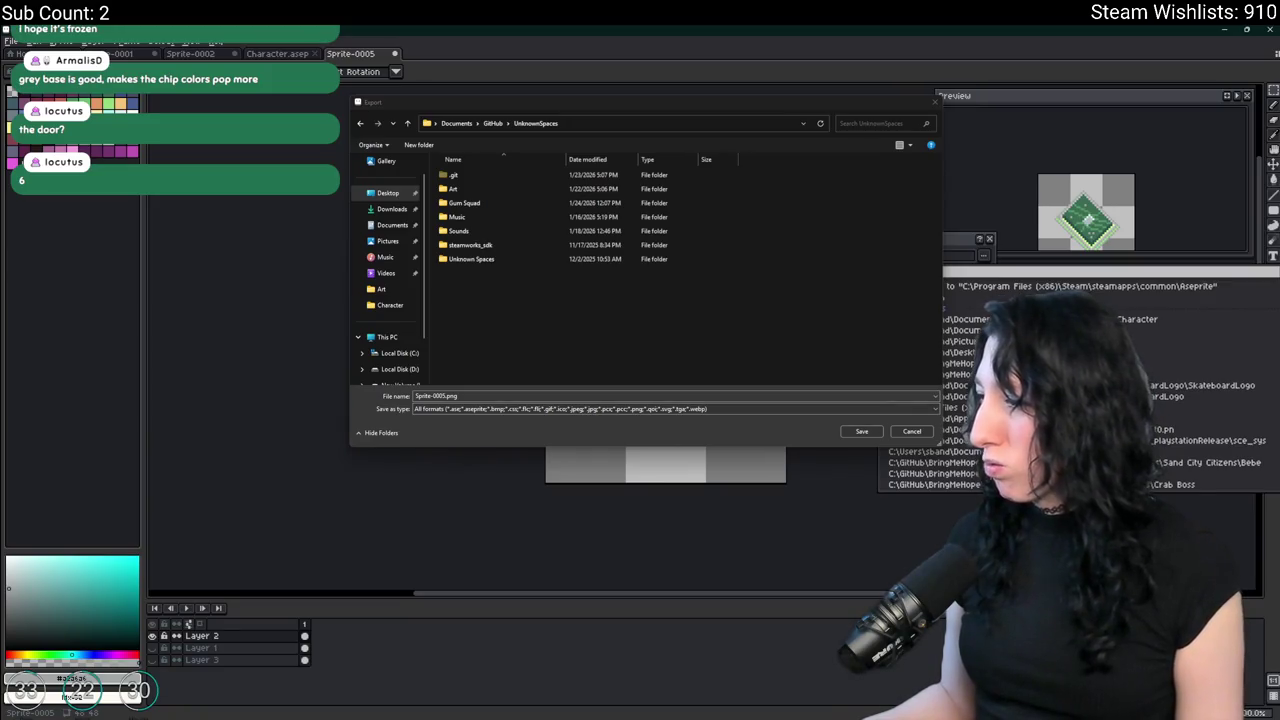
{"action": "key", "text": "alt+Tab"}
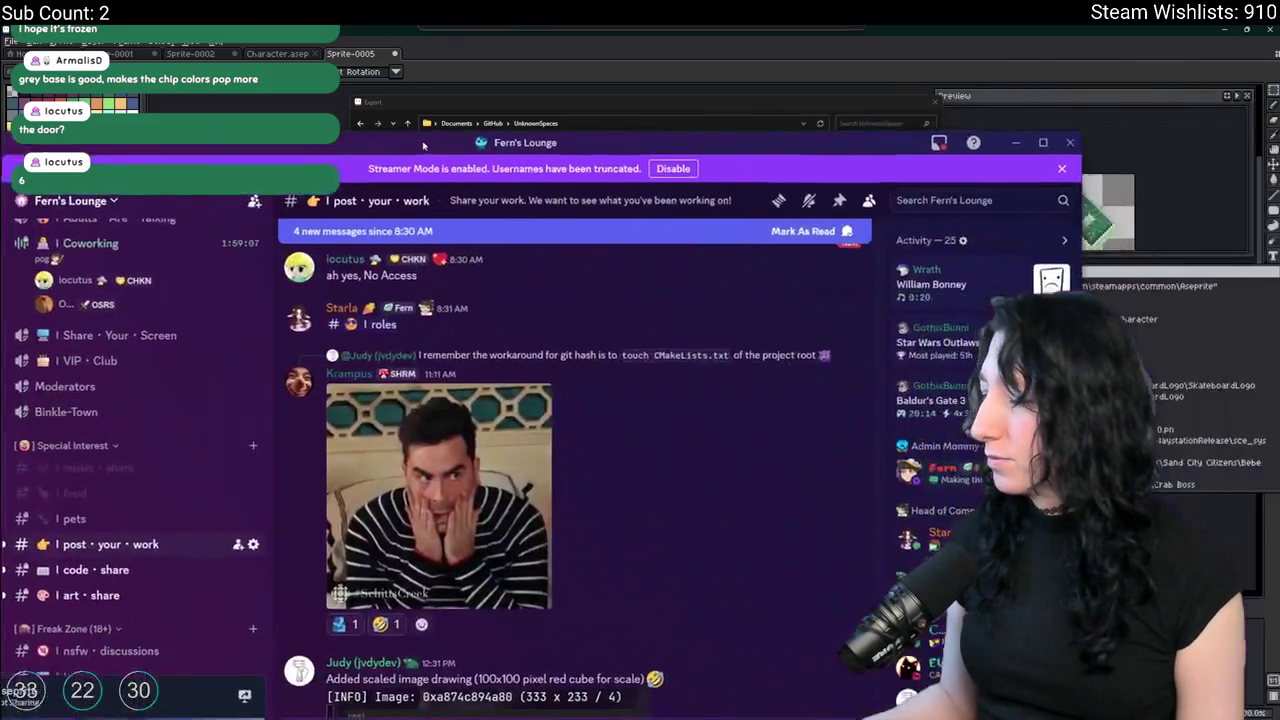
View a posted image full size, zooming in and back out, then close it.
{"action": "left_click", "coordinate": [575, 503]}
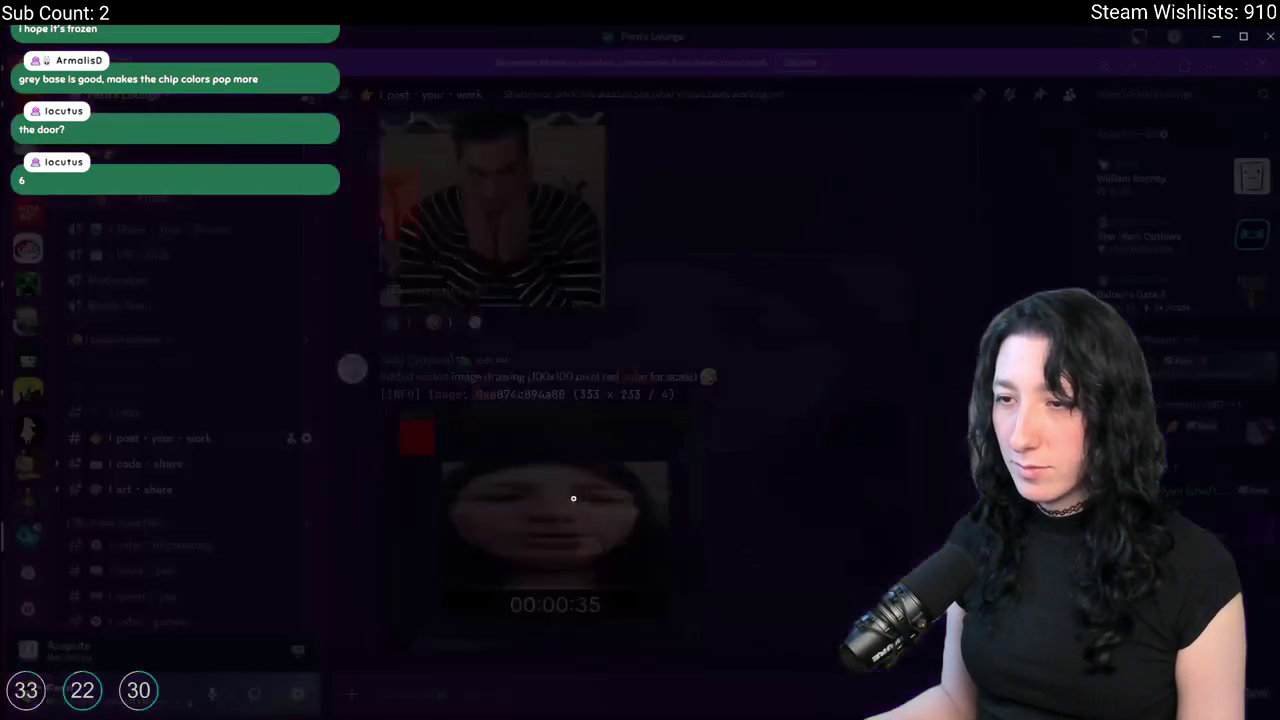
{"action": "left_click", "coordinate": [574, 500]}
{"action": "left_click", "coordinate": [711, 321]}
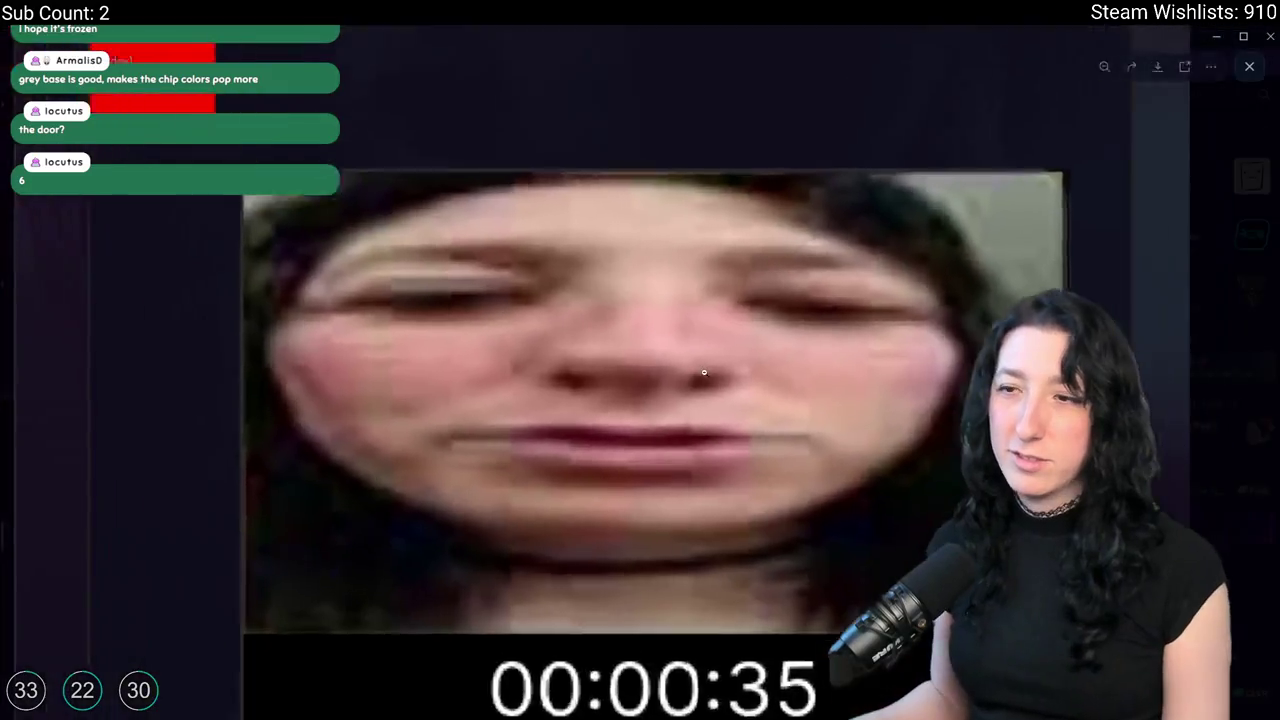
{"action": "left_click", "coordinate": [763, 62]}
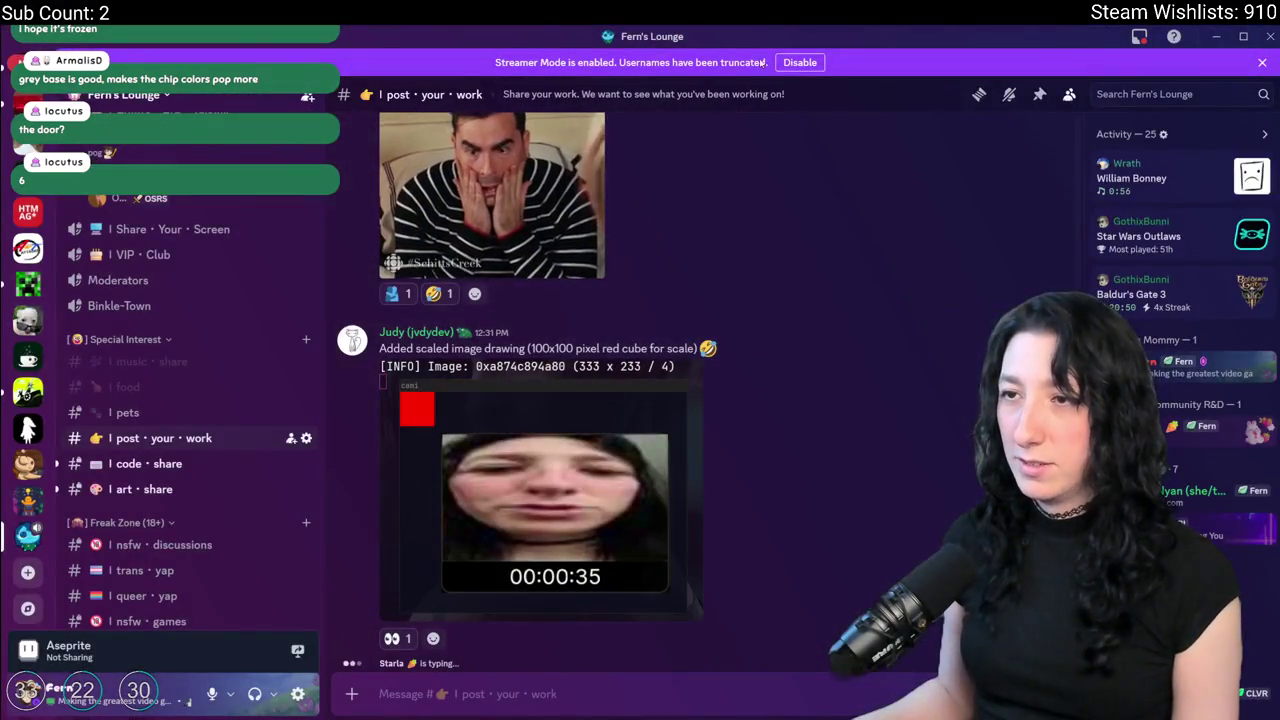
React to the platformer game GIF with a heart and enlarge it.
{"action": "scroll", "coordinate": [707, 459], "scroll_direction": "up", "scroll_amount": 5}
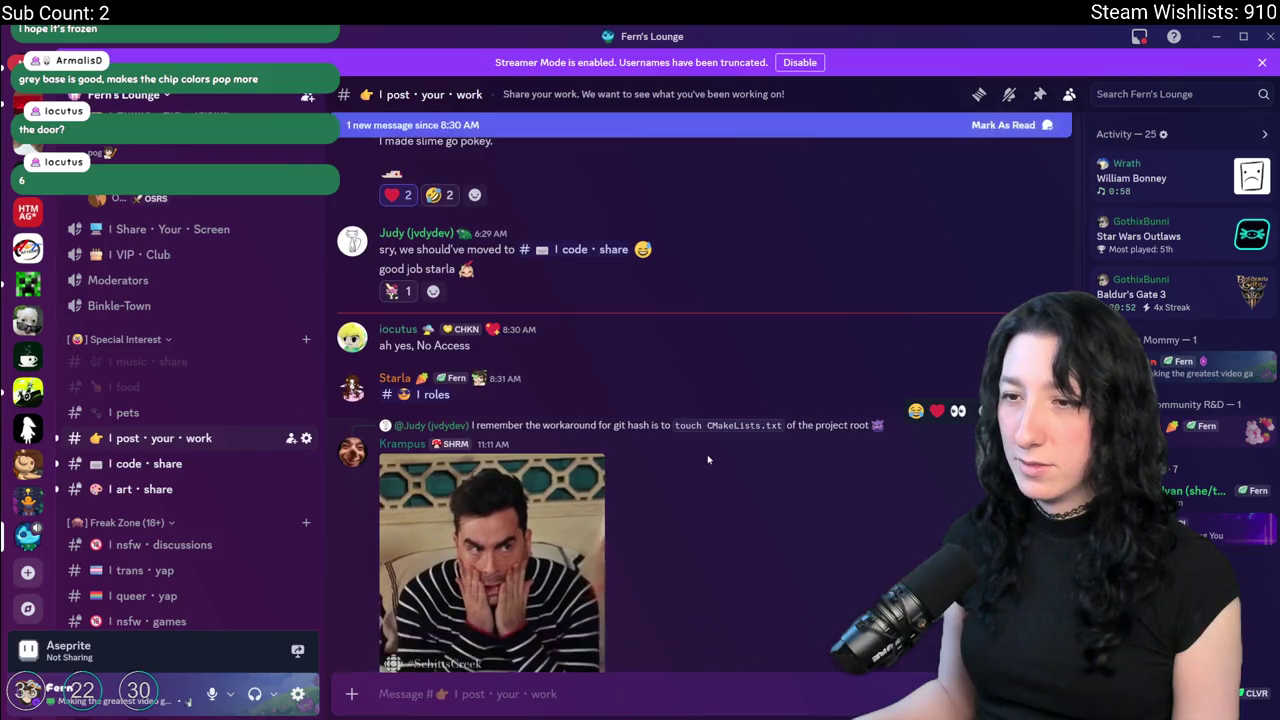
{"action": "scroll", "coordinate": [708, 458], "scroll_direction": "down", "scroll_amount": 5}
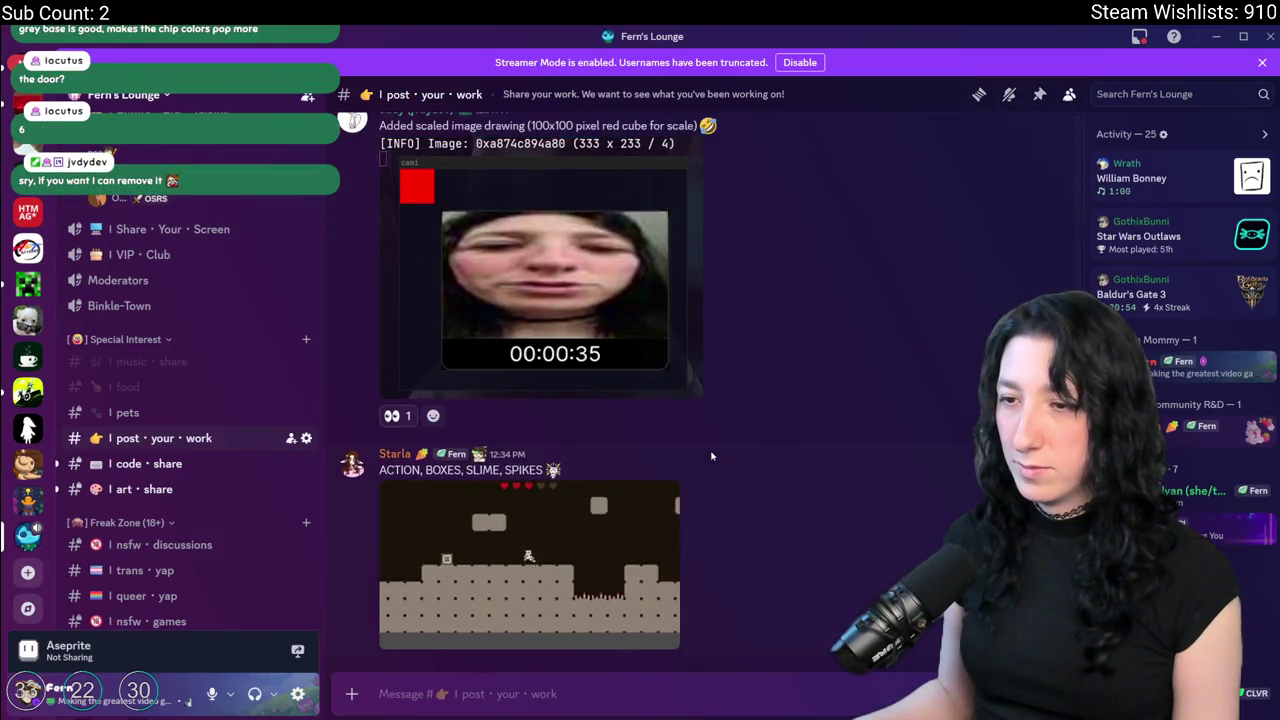
{"action": "right_click", "coordinate": [806, 458]}
{"action": "left_click", "coordinate": [862, 275]}
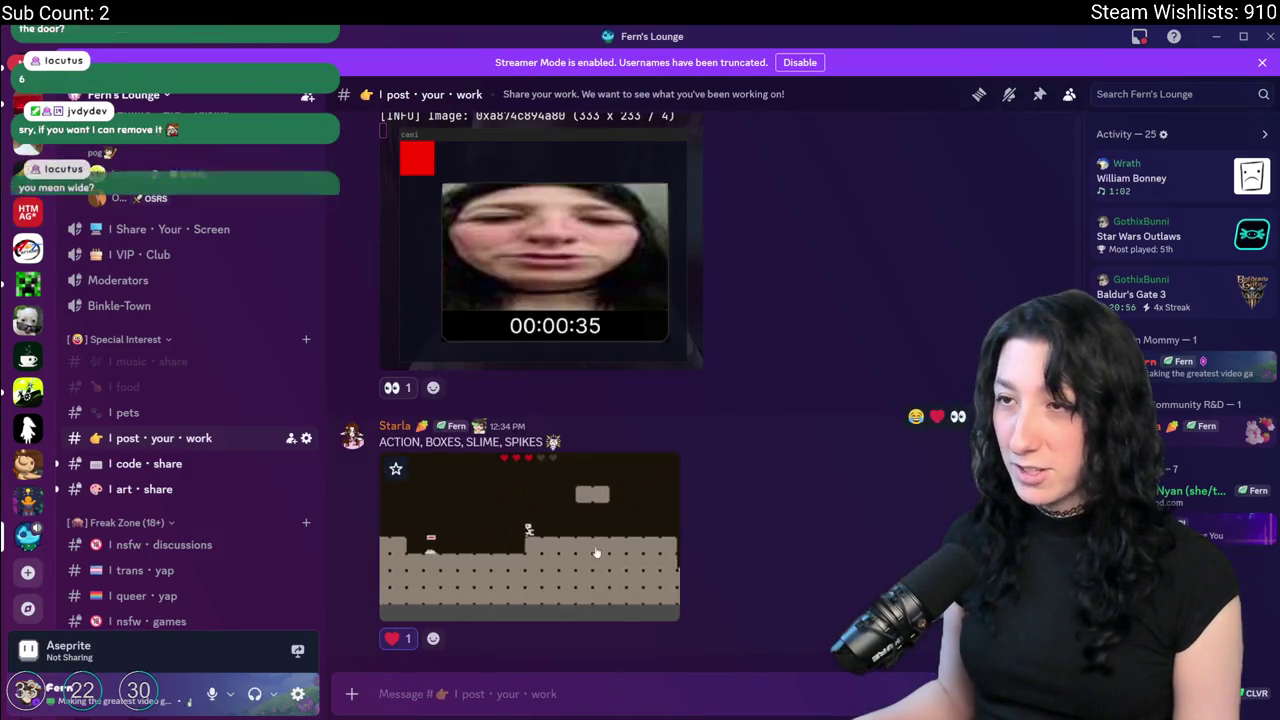
{"action": "left_click", "coordinate": [569, 520]}
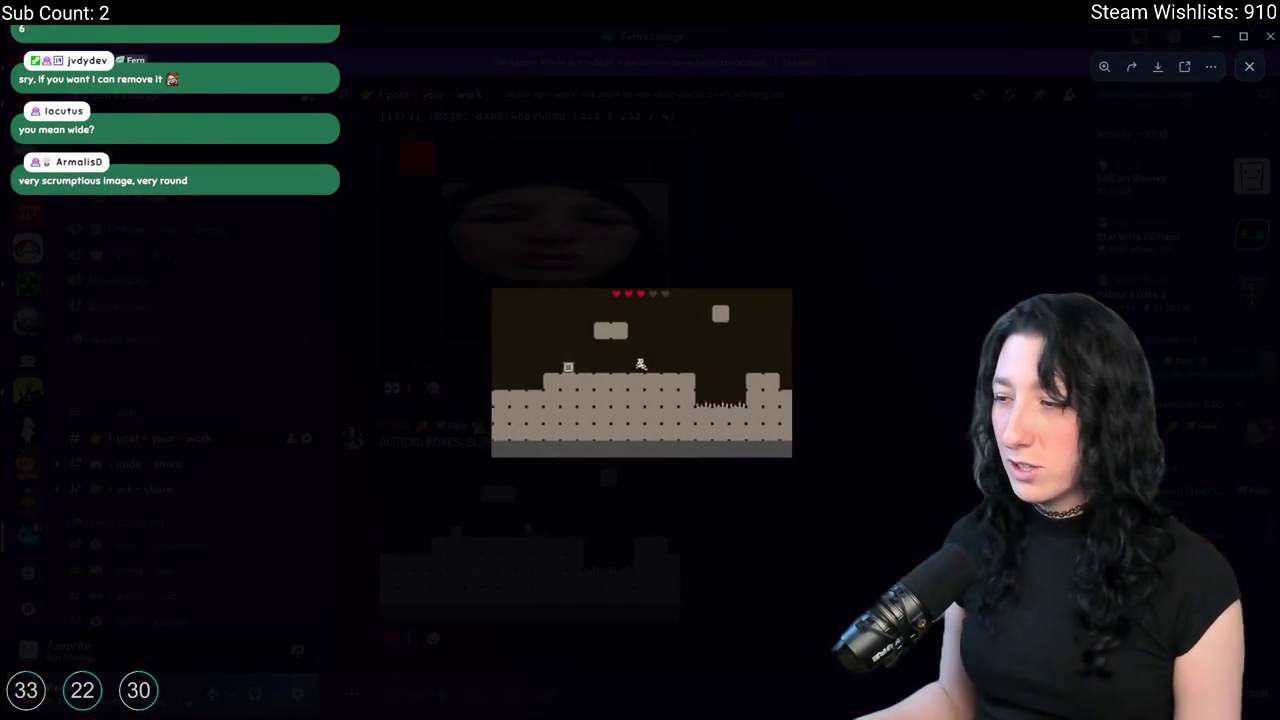
Close the enlarged GIF and move Discord aside to reveal Aseprite's export browser.
{"action": "left_click", "coordinate": [640, 370]}
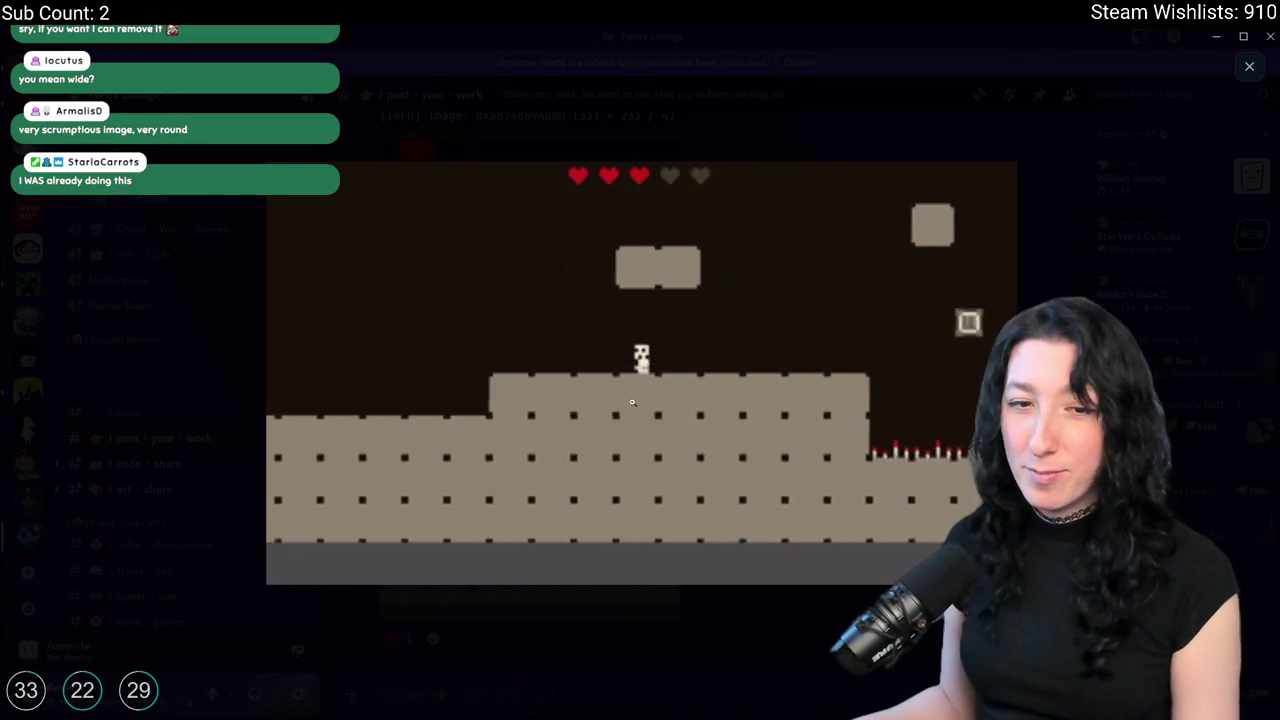
{"action": "key", "text": "Escape"}
{"action": "mouse_move", "coordinate": [650, 43]}
{"action": "left_mouse_down"}
{"action": "mouse_move", "coordinate": [857, 87]}
{"action": "mouse_move", "coordinate": [1279, 95]}
{"action": "left_mouse_up"}
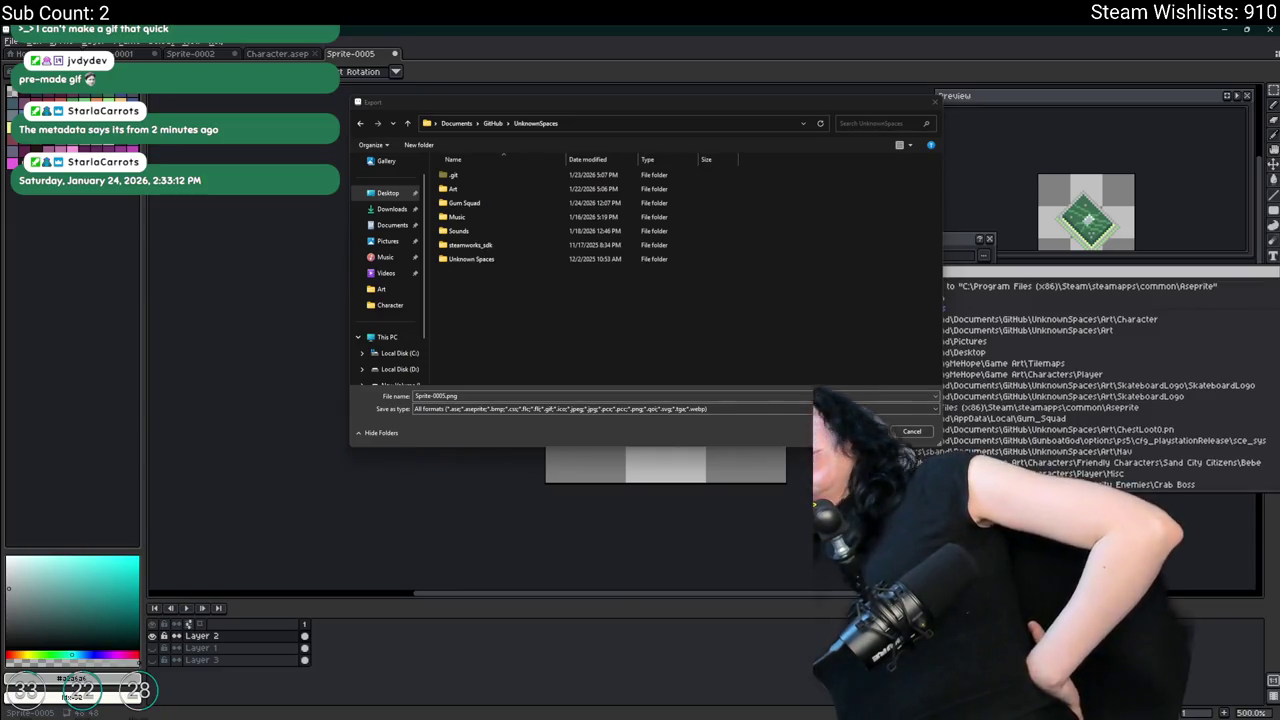
Export the chip as GumEnhancer.png in the Art folder, then trim the sprite's empty border.
{"action": "double_click", "coordinate": [480, 189]}
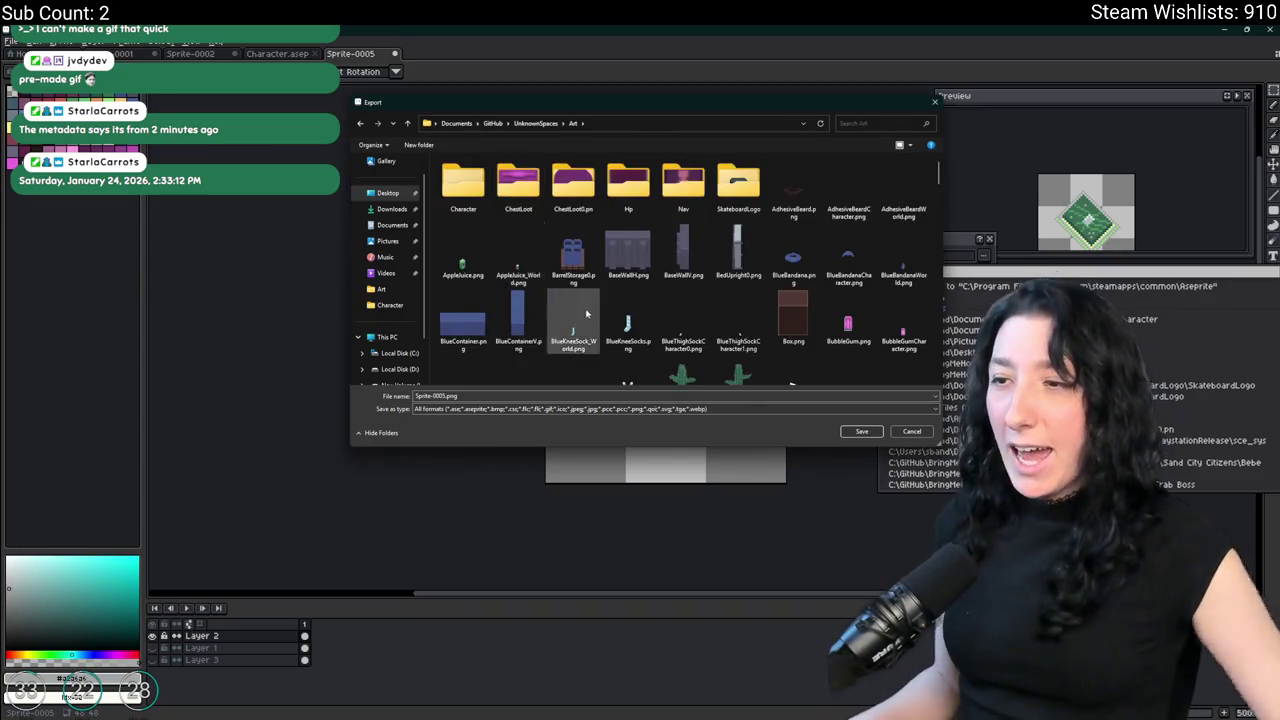
{"action": "scroll", "coordinate": [520, 204], "scroll_direction": "down", "scroll_amount": 10}
{"action": "left_click", "coordinate": [440, 396]}
{"action": "type", "text": "Gui"}
{"action": "type", "text": "n"}
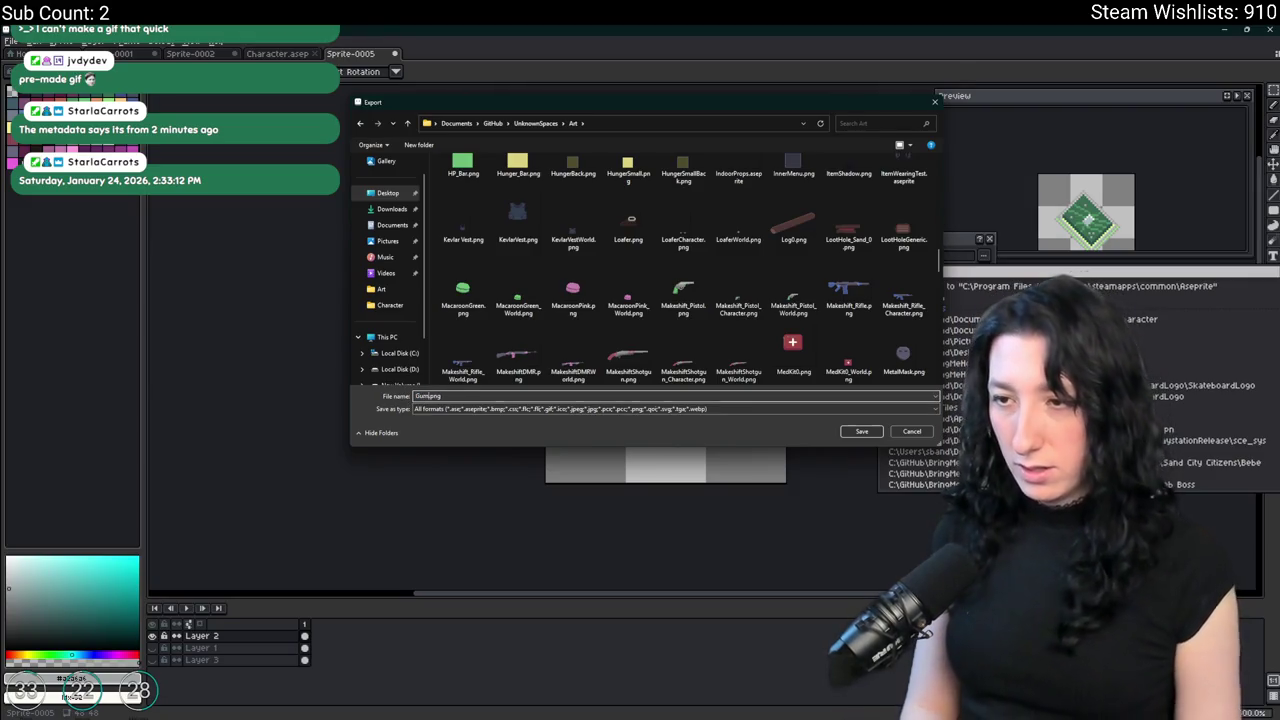
{"action": "type", "text": "my"}
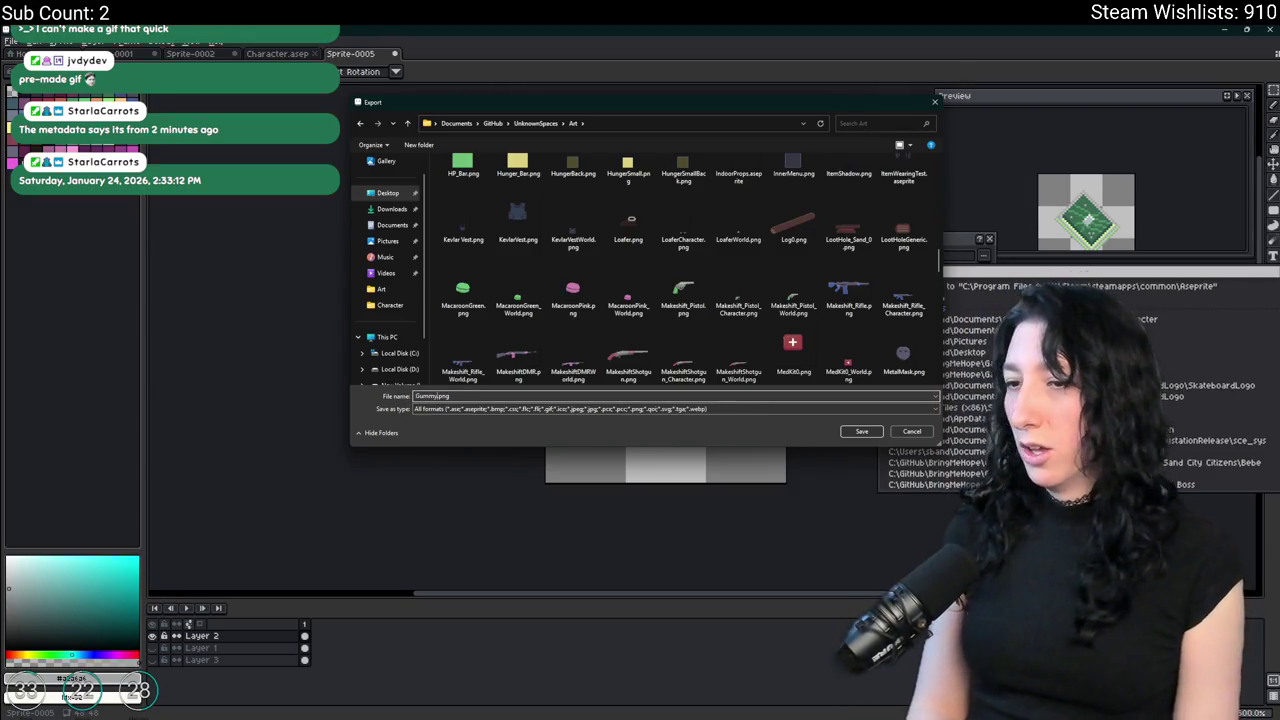
{"action": "key", "text": "BackSpace"}
{"action": "key", "text": "BackSpace"}
{"action": "key", "text": "BackSpace"}
{"action": "type", "text": "Enhance"}
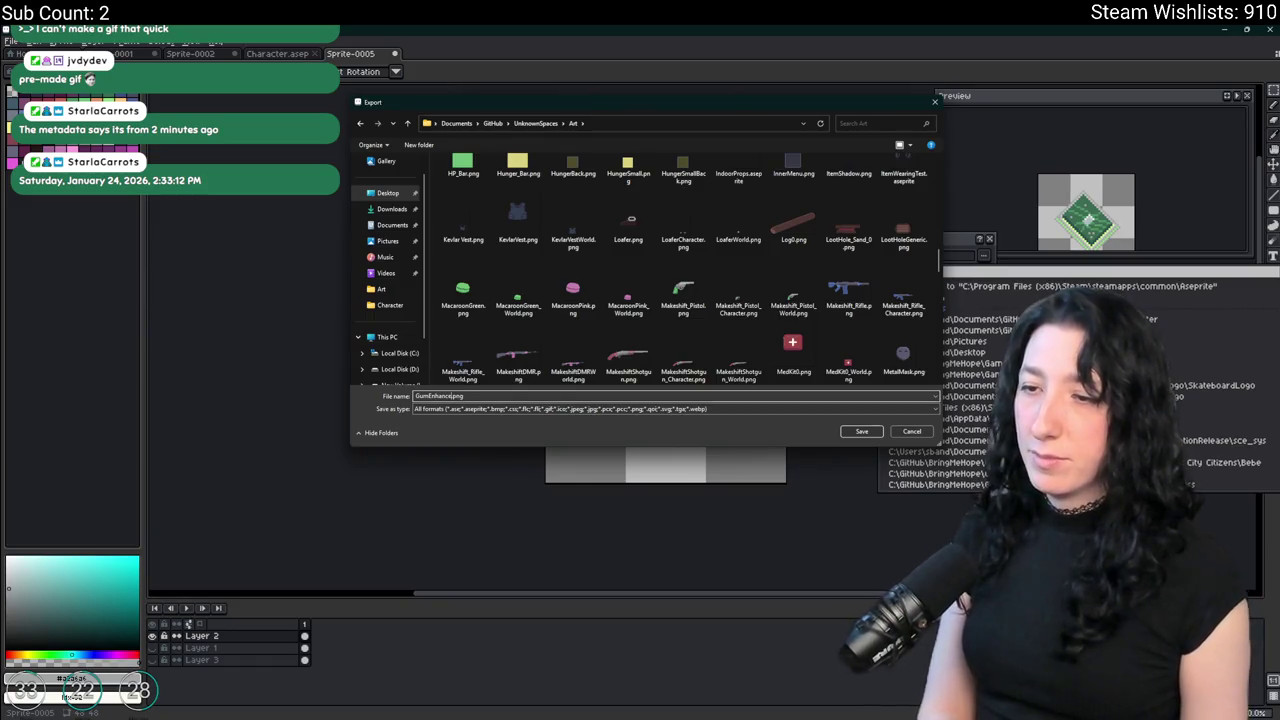
{"action": "type", "text": "r"}
{"action": "key", "text": "Return"}
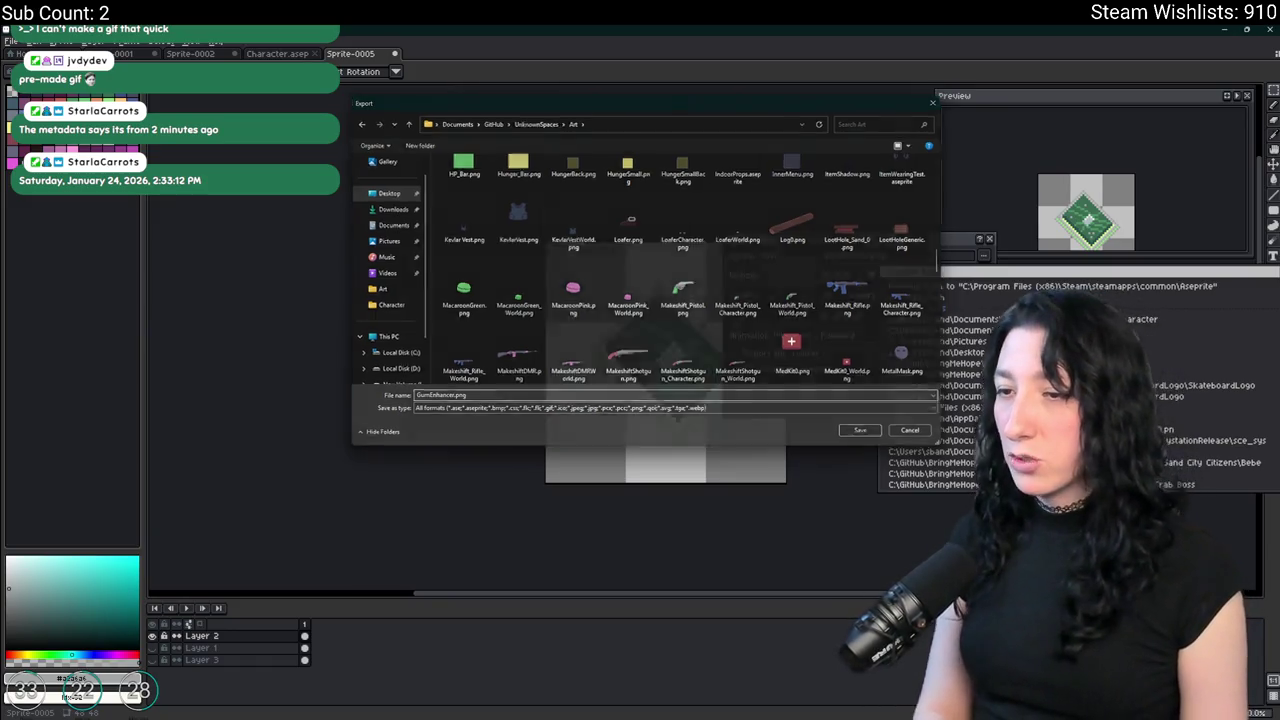
{"action": "left_click", "coordinate": [894, 385]}
{"action": "left_click", "coordinate": [68, 42]}
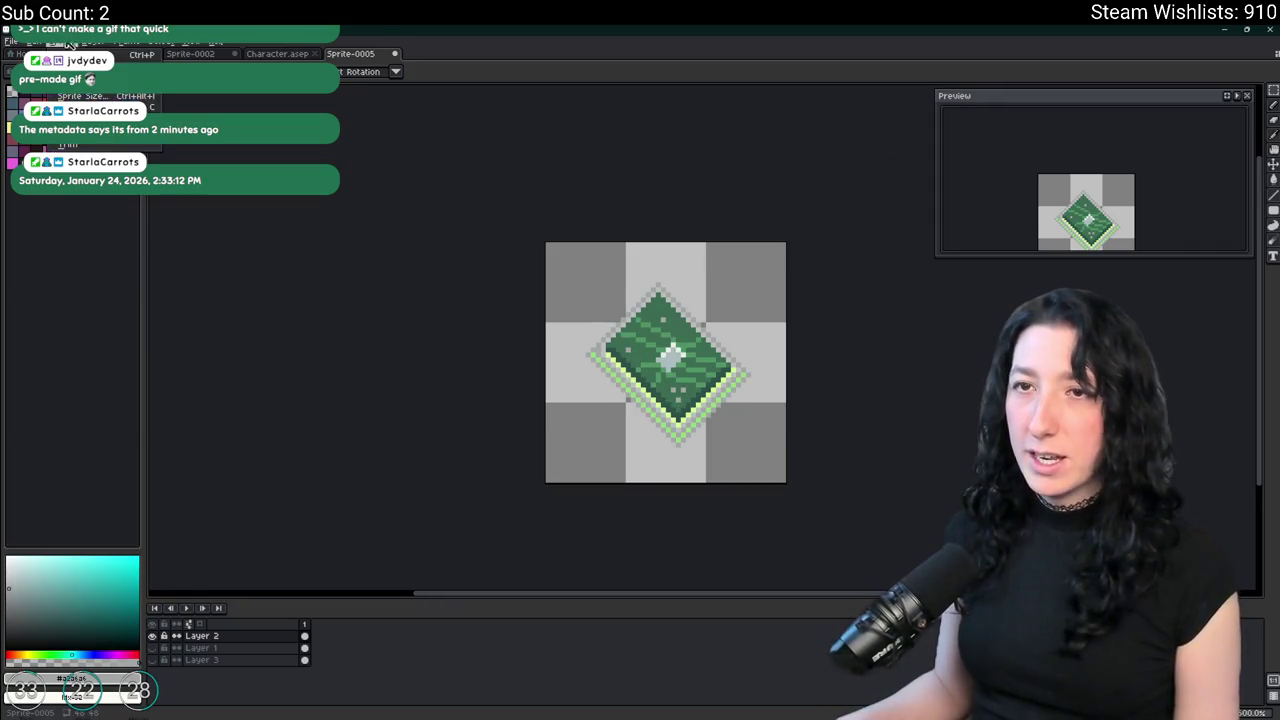
{"action": "left_click", "coordinate": [76, 146]}
Resize the sprite via Sprite Size, entering 500 for the width percentage.
{"action": "left_click", "coordinate": [68, 42]}
{"action": "left_click", "coordinate": [90, 95]}
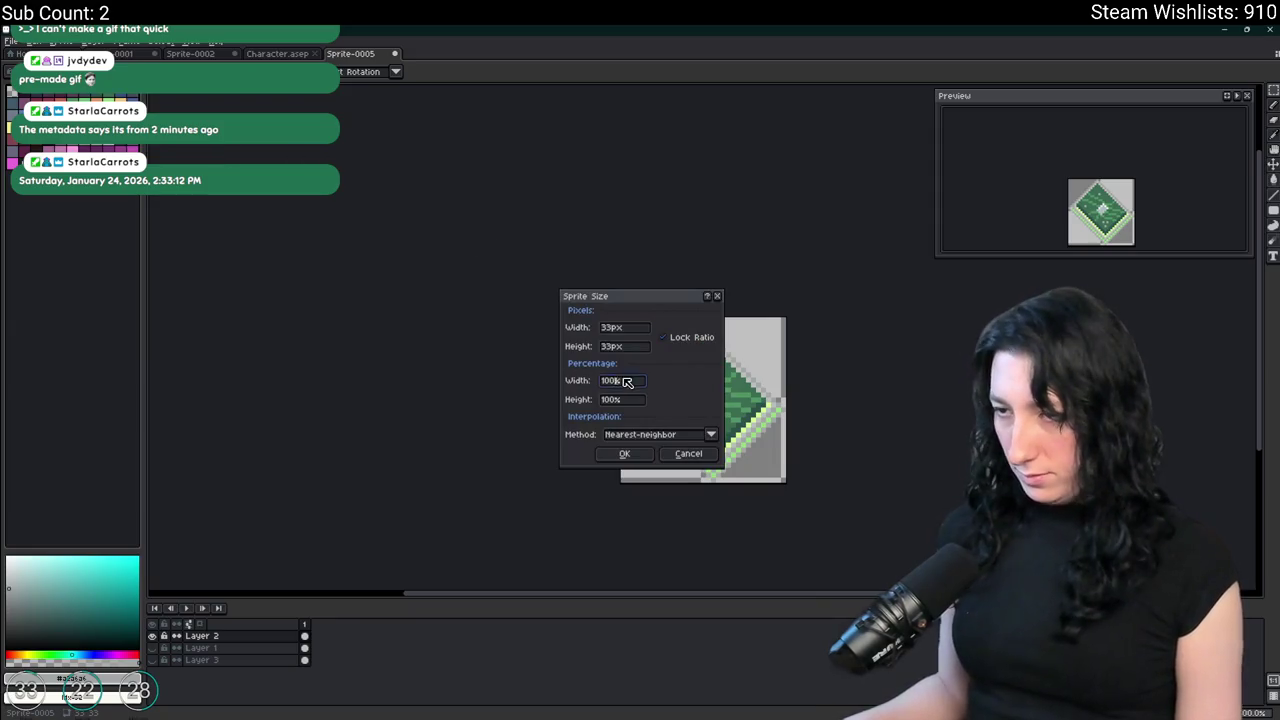
{"action": "left_click_drag", "start_coordinate": [622, 380], "coordinate": [556, 378]}
{"action": "type", "text": "500"}
{"action": "key", "text": "Return"}
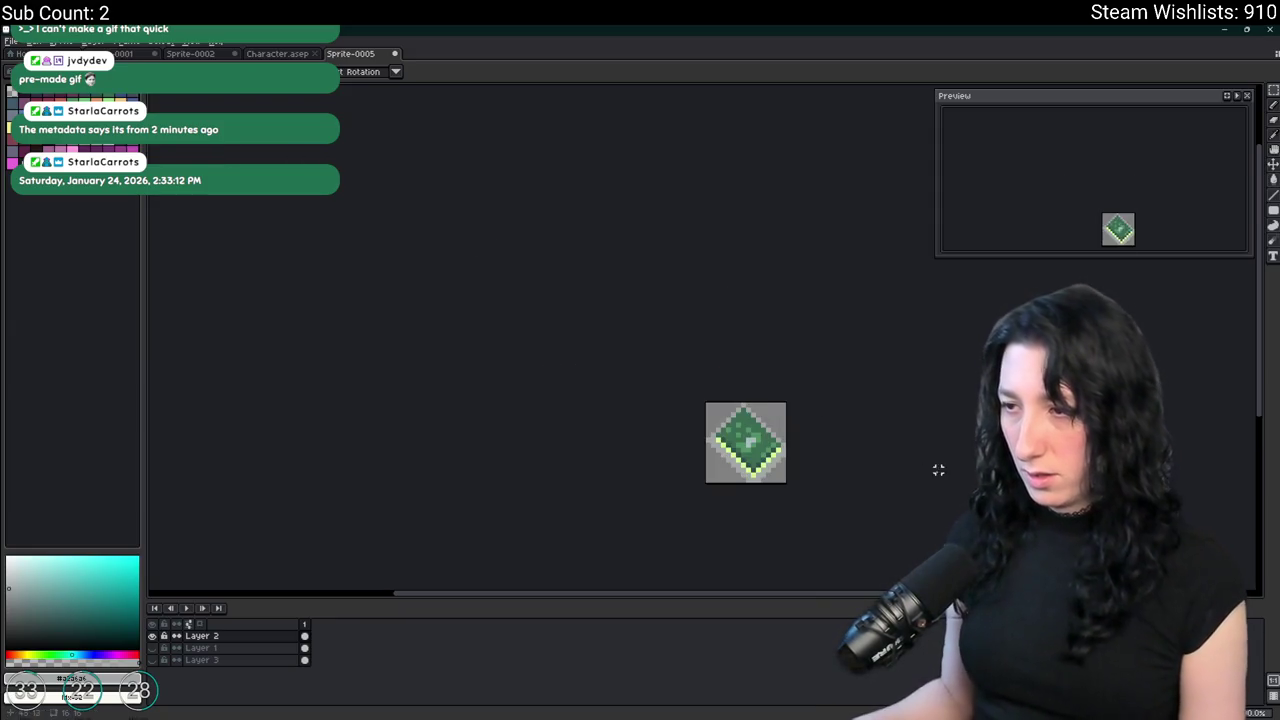
{"action": "scroll", "coordinate": [660, 400], "scroll_direction": "up", "scroll_amount": 2}
{"action": "scroll", "coordinate": [660, 400], "scroll_direction": "up", "scroll_amount": 1}
{"action": "scroll", "coordinate": [640, 400], "scroll_direction": "down", "scroll_amount": 2}
{"action": "scroll", "coordinate": [627, 397], "scroll_direction": "down", "scroll_amount": 2}
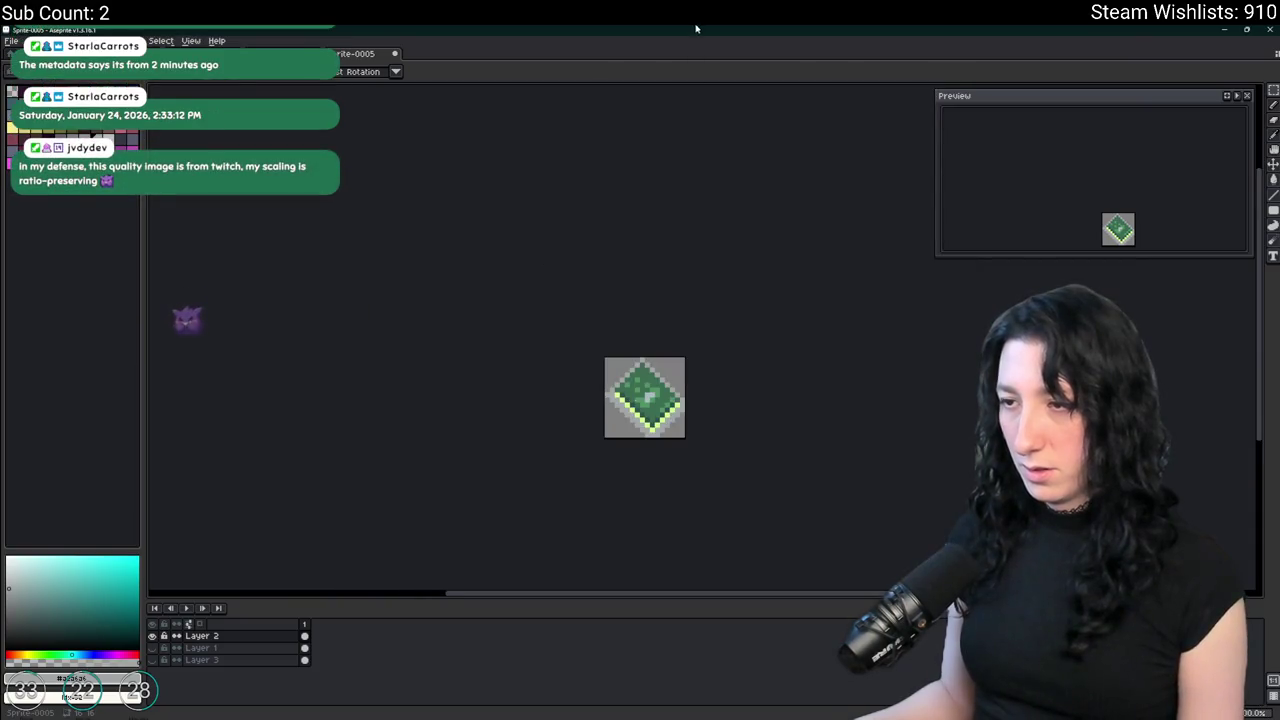
{"action": "scroll", "coordinate": [627, 397], "scroll_direction": "down", "scroll_amount": 1}
{"action": "scroll", "coordinate": [600, 380], "scroll_direction": "up", "scroll_amount": 4}
Erase stray outline pixels along the chip's lower-left edge.
{"action": "key", "text": "e"}
{"action": "mouse_move", "coordinate": [536, 343]}
{"action": "left_mouse_down"}
{"action": "mouse_move", "coordinate": [728, 535]}
{"action": "mouse_move", "coordinate": [896, 415]}
{"action": "left_mouse_up"}
{"action": "scroll", "coordinate": [896, 462], "scroll_direction": "down", "scroll_amount": 3}
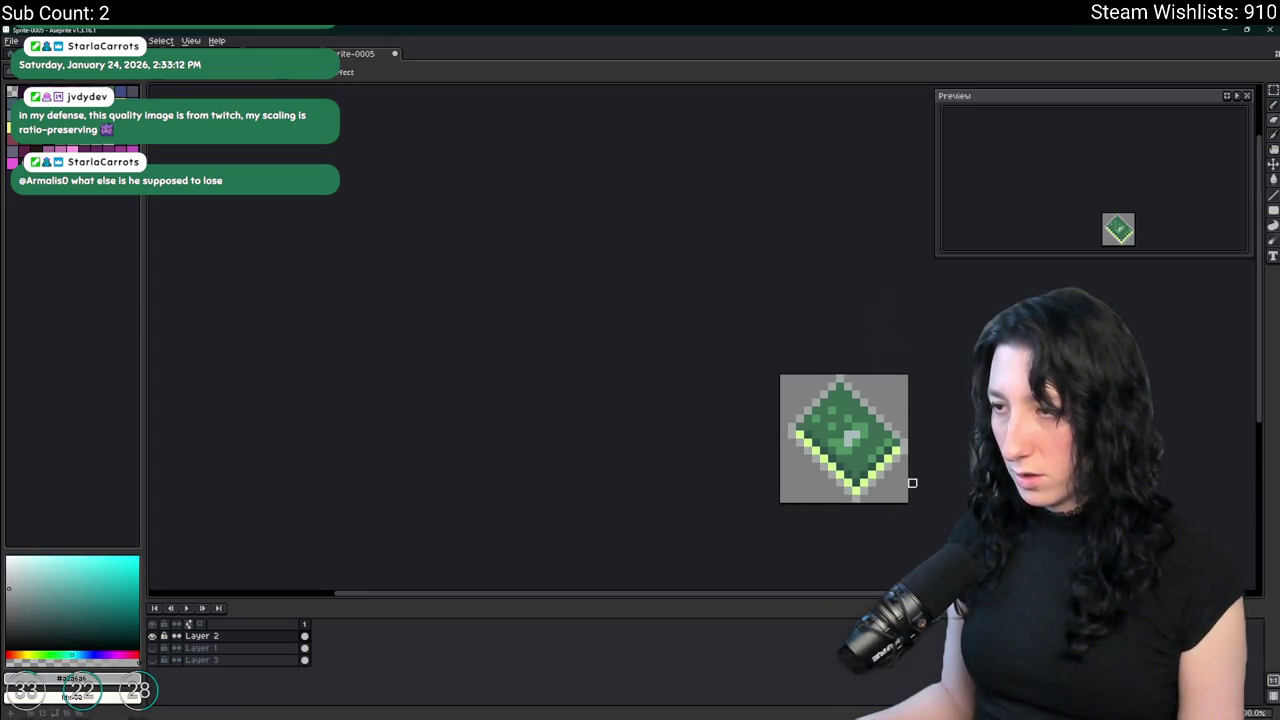
{"action": "left_click_drag", "start_coordinate": [906, 481], "coordinate": [713, 439]}
Export the small chip as a PNG, then undo the resize to restore full size.
{"action": "left_click", "coordinate": [60, 40]}
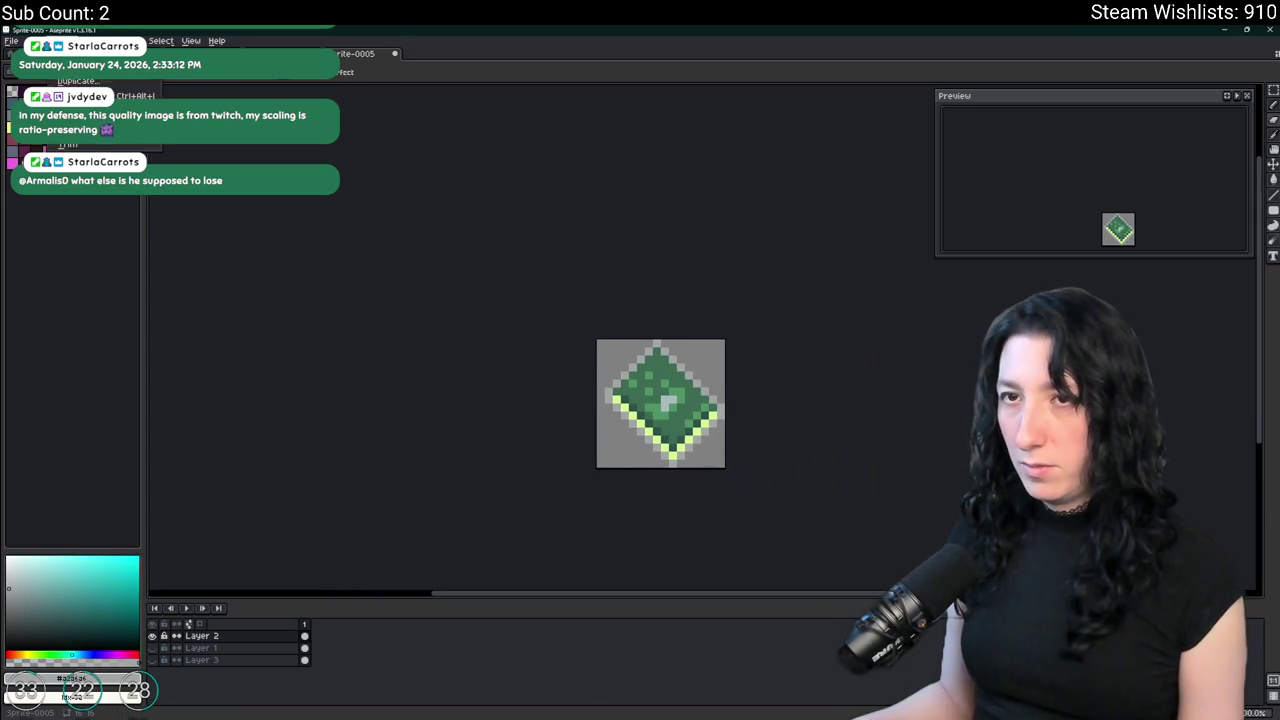
{"action": "left_click", "coordinate": [62, 146]}
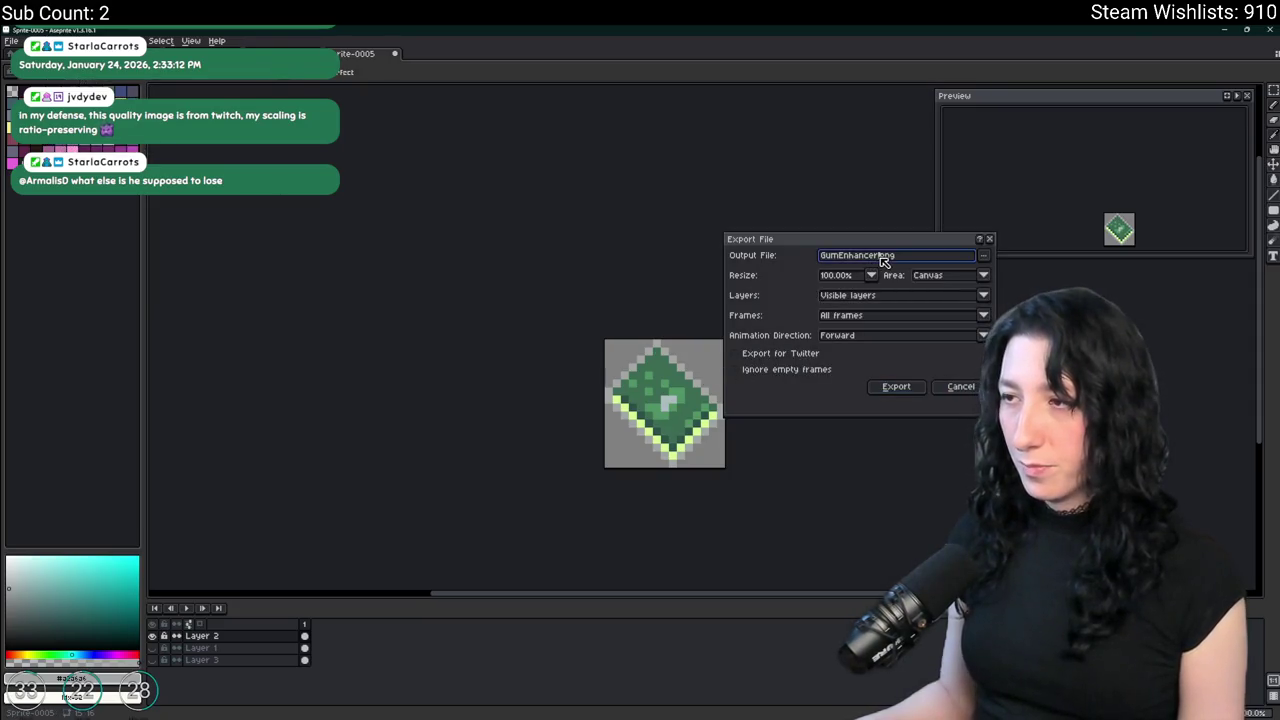
{"action": "key", "text": "Return"}
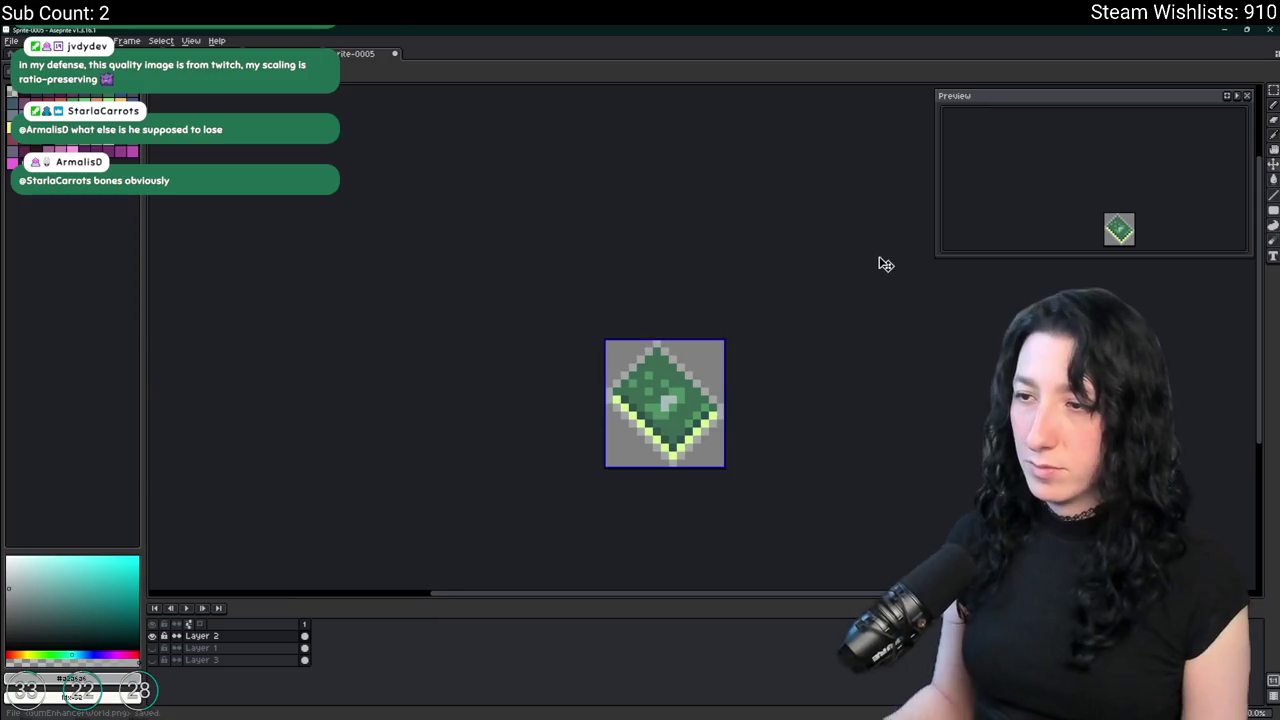
{"action": "key", "text": "ctrl+z"}
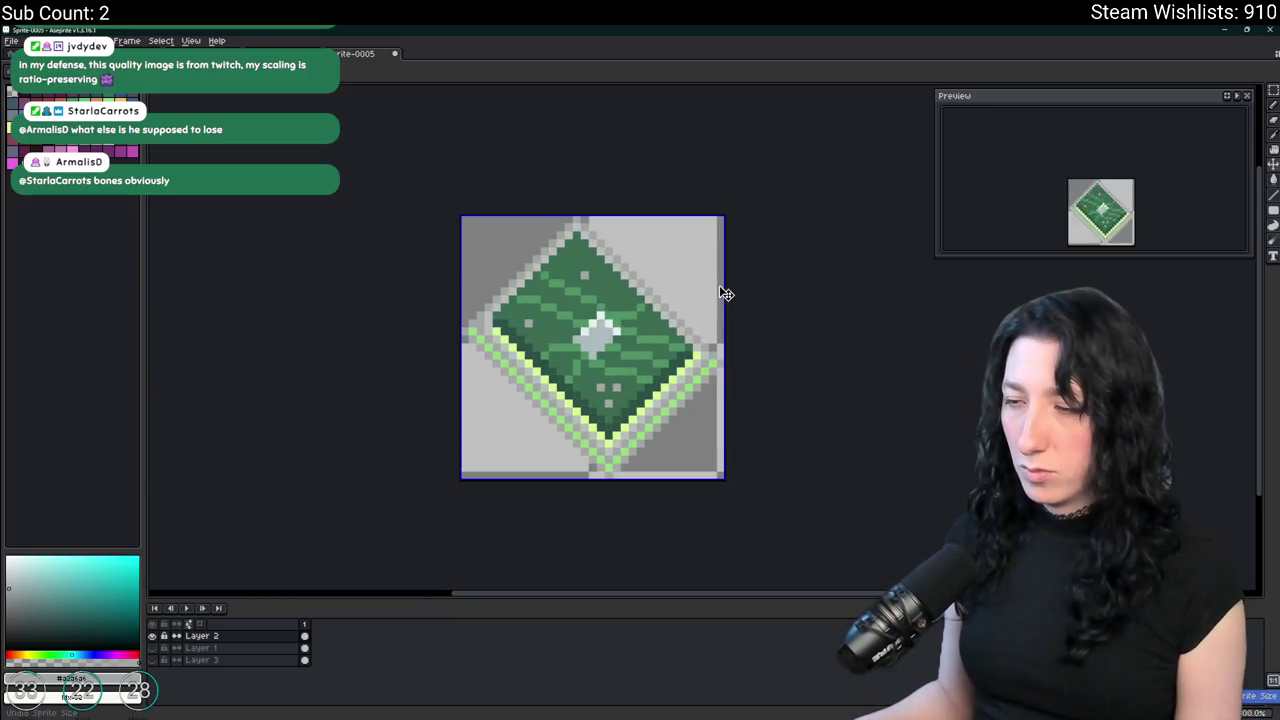
{"action": "key", "text": "alt+Tab"}
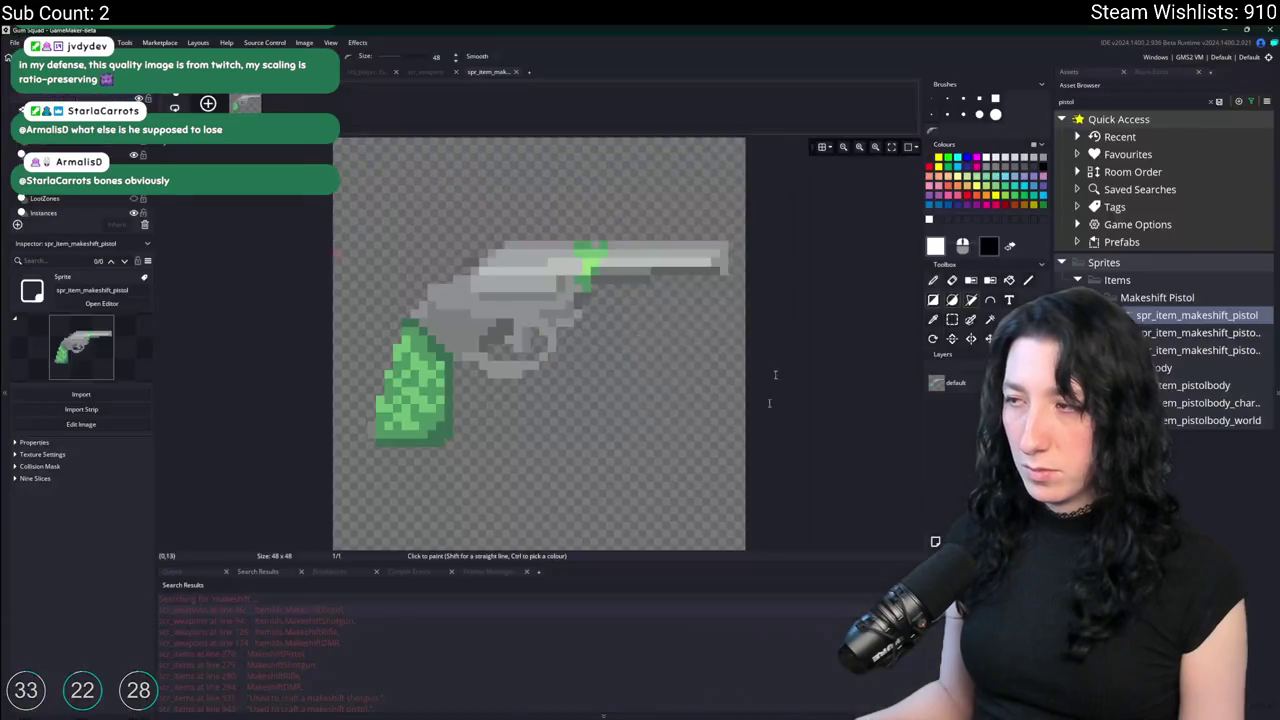
Clear the Asset Browser search and close spr_item_makeshift_pistol's image editor.
{"action": "left_click", "coordinate": [1212, 102]}
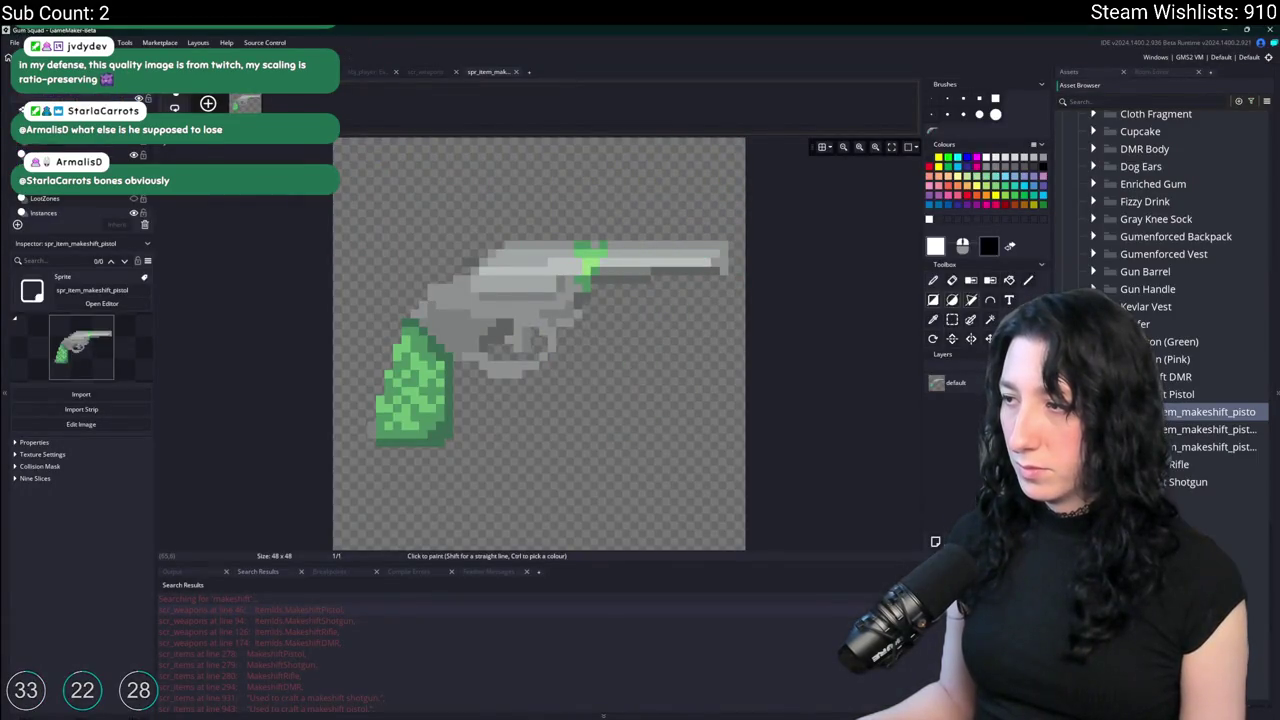
{"action": "scroll", "coordinate": [1160, 300], "scroll_direction": "up", "scroll_amount": 5}
{"action": "scroll", "coordinate": [1160, 300], "scroll_direction": "up", "scroll_amount": 5}
{"action": "left_click", "coordinate": [516, 71]}
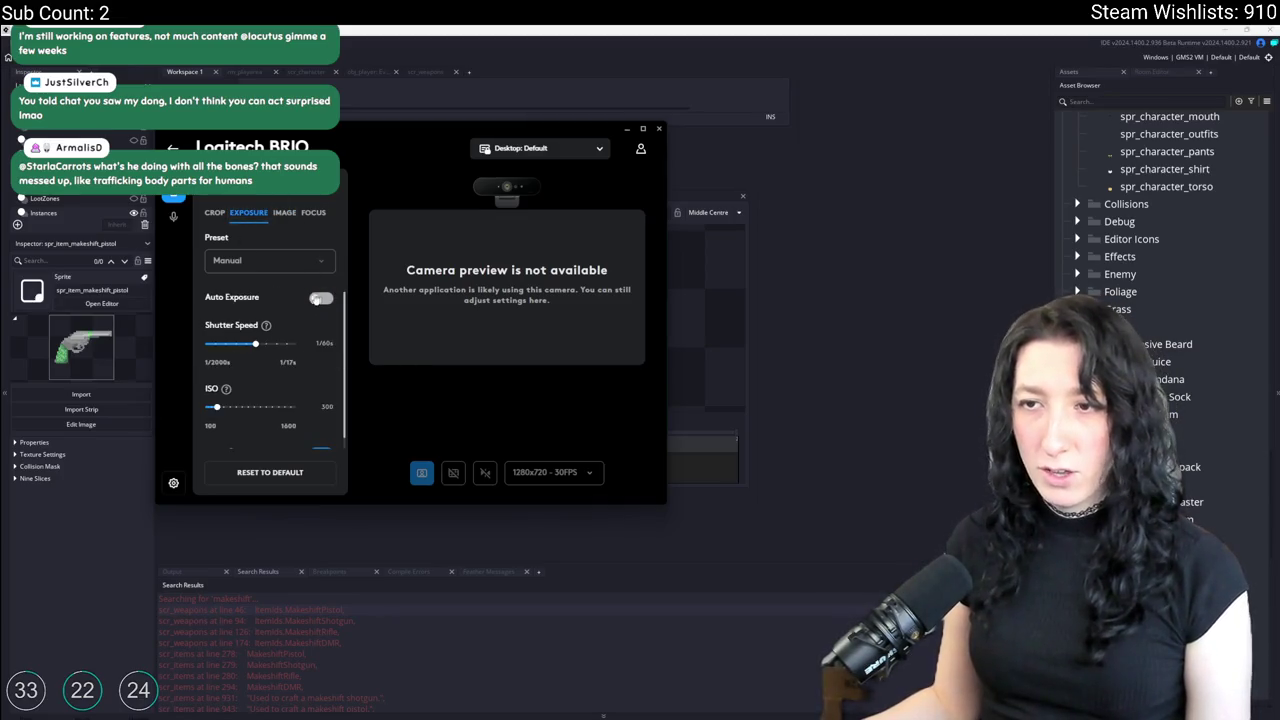
Toggle the camera's automatic exposure on and off, then minimize the Logitech BRIO settings window.
{"action": "left_click", "coordinate": [318, 299]}
{"action": "left_click", "coordinate": [317, 299]}
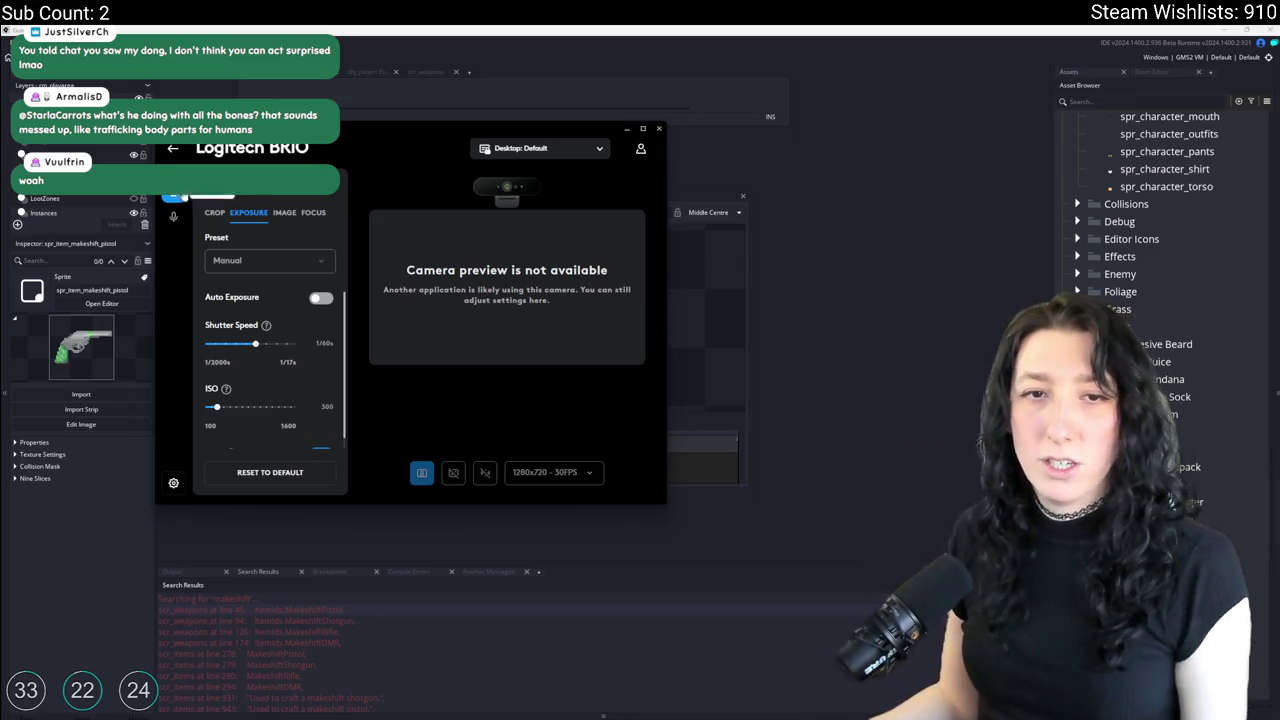
{"action": "left_click", "coordinate": [628, 130]}
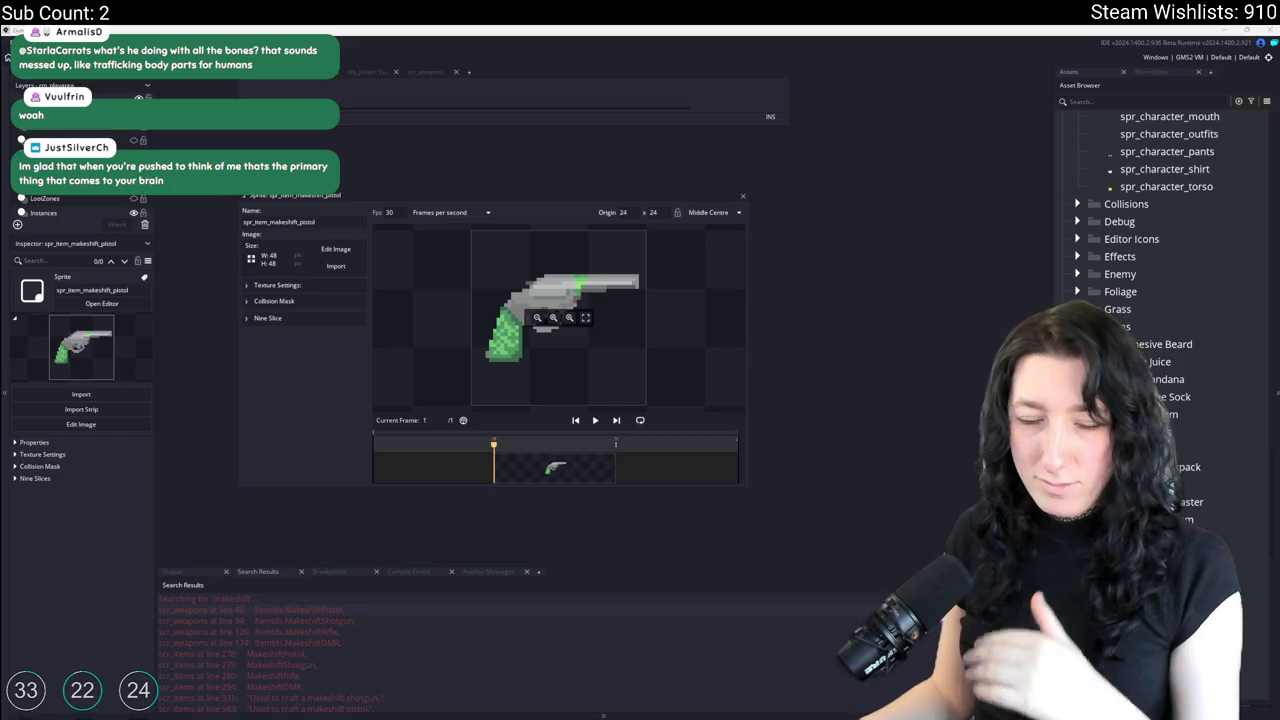
Expand the Gray Knee Sock folder and select the spr_item_graykneesock sprite.
{"action": "scroll", "coordinate": [1218, 533], "scroll_direction": "up", "scroll_amount": 3}
{"action": "scroll", "coordinate": [1218, 533], "scroll_direction": "up", "scroll_amount": 2}
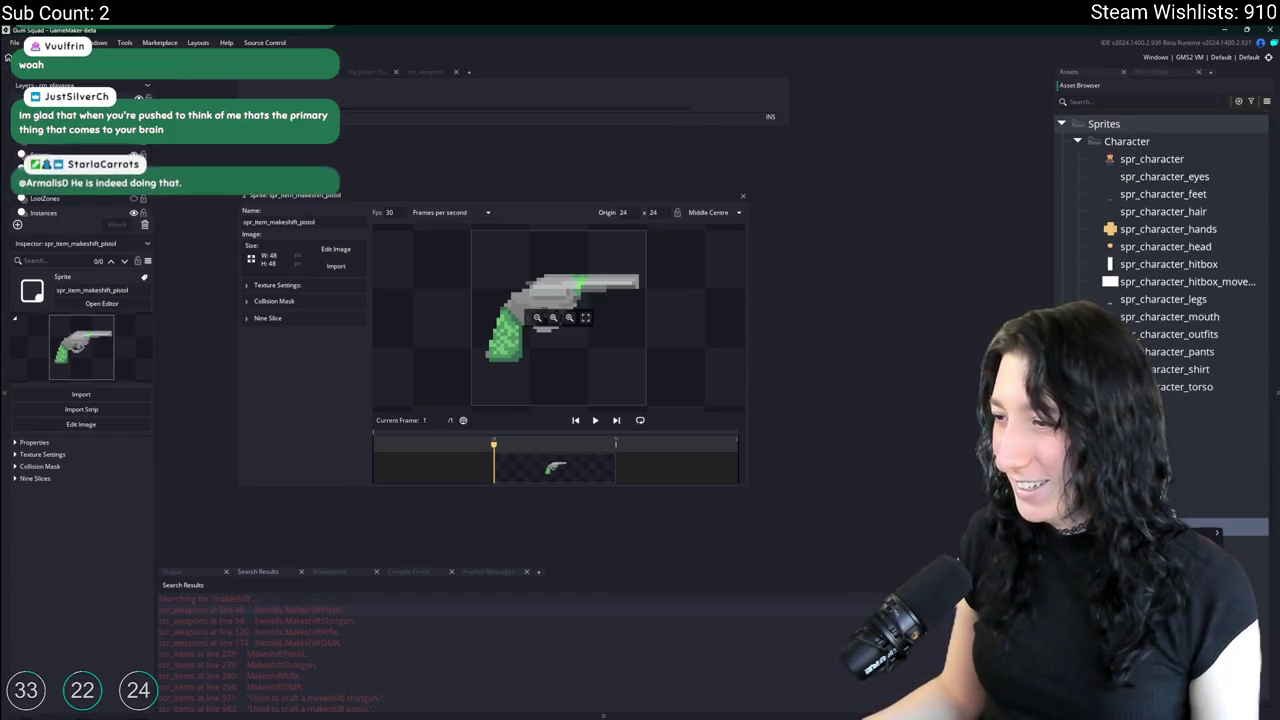
{"action": "scroll", "coordinate": [1218, 533], "scroll_direction": "down", "scroll_amount": 5}
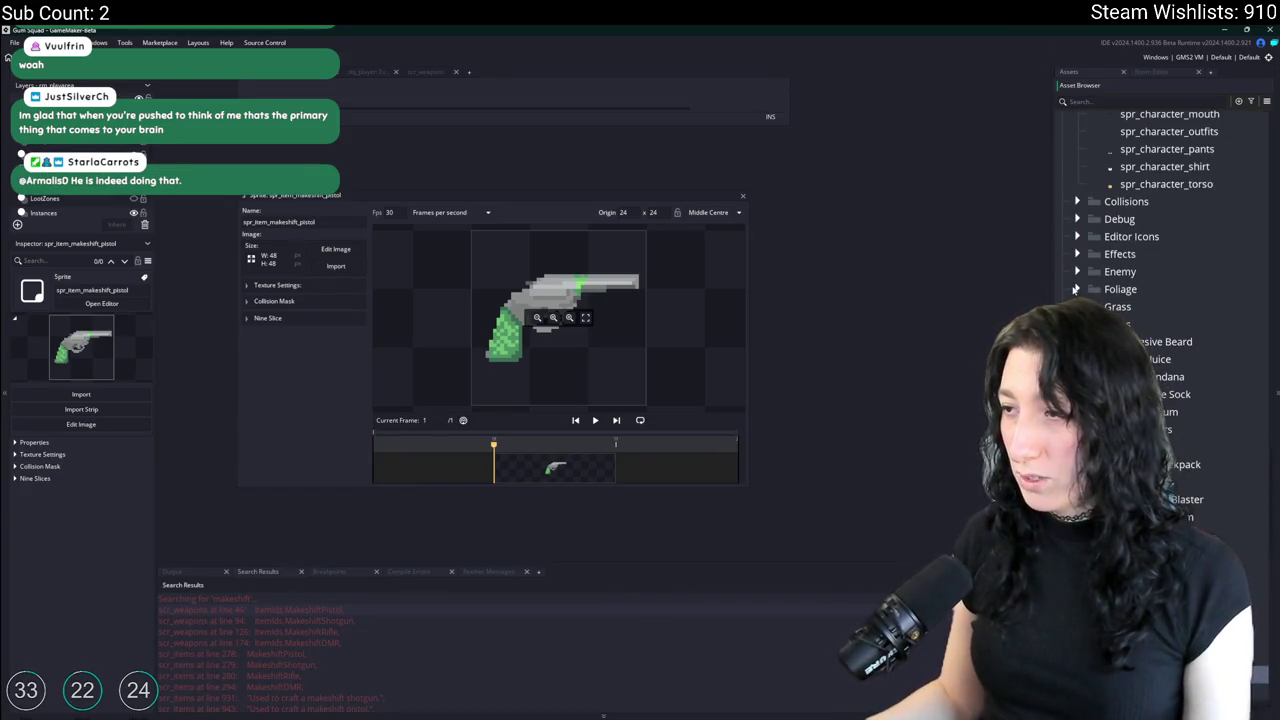
{"action": "left_click_drag", "start_coordinate": [1051, 267], "coordinate": [898, 267]}
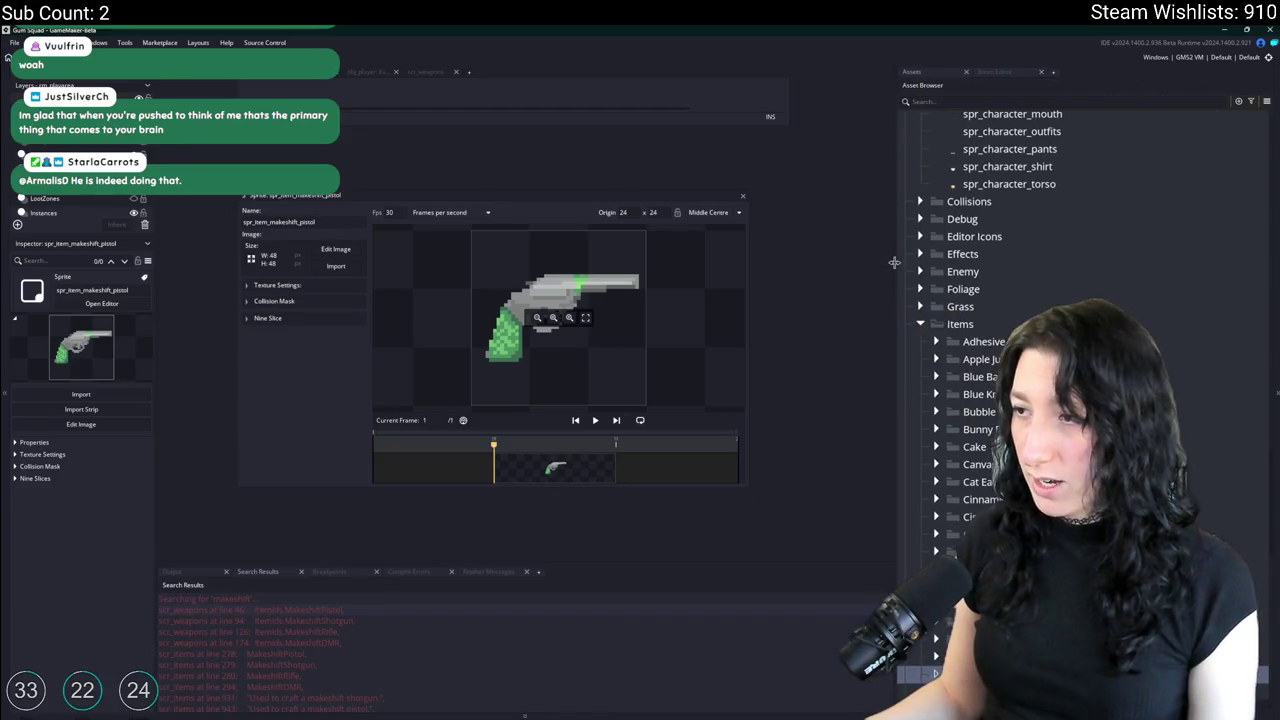
{"action": "scroll", "coordinate": [960, 400], "scroll_direction": "down", "scroll_amount": 3}
{"action": "scroll", "coordinate": [963, 462], "scroll_direction": "down", "scroll_amount": 3}
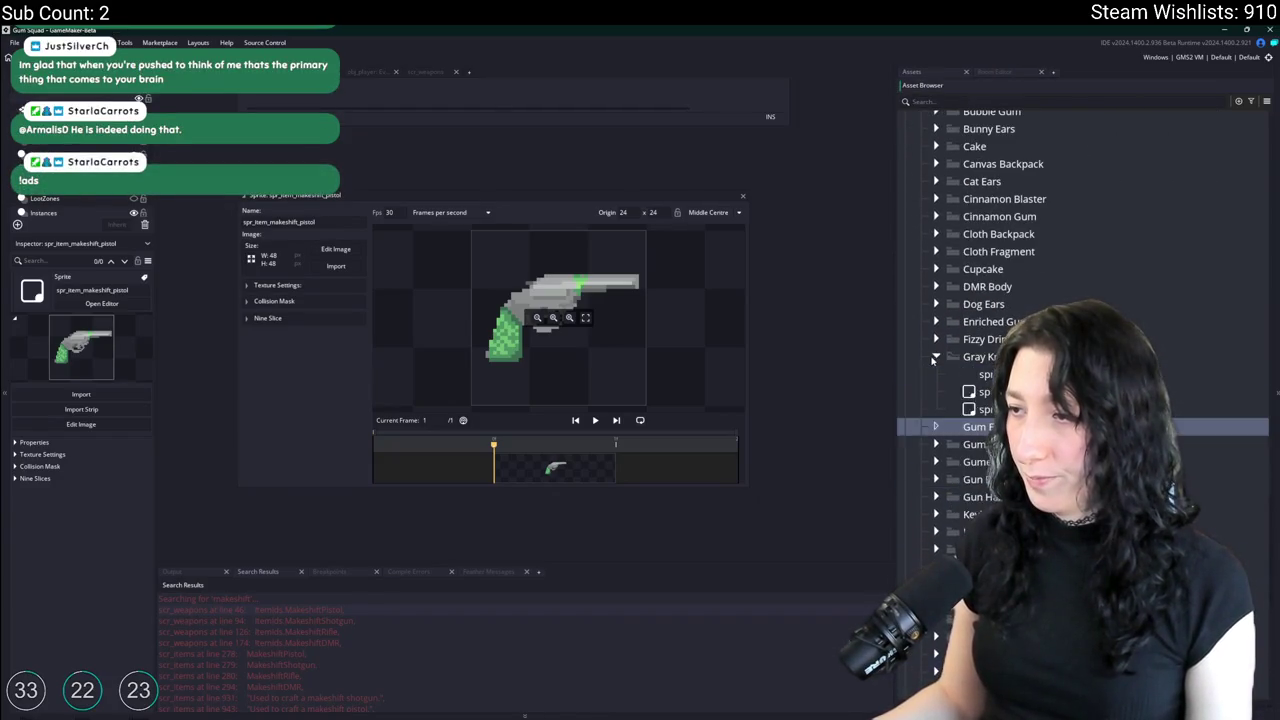
{"action": "left_click", "coordinate": [936, 356]}
{"action": "scroll", "coordinate": [936, 340], "scroll_direction": "down", "scroll_amount": 1}
{"action": "left_click", "coordinate": [1010, 314]}
Duplicate it into the Gum Enhancer folder as spr_item_gumenhancer and open it.
{"action": "key", "text": "ctrl+d"}
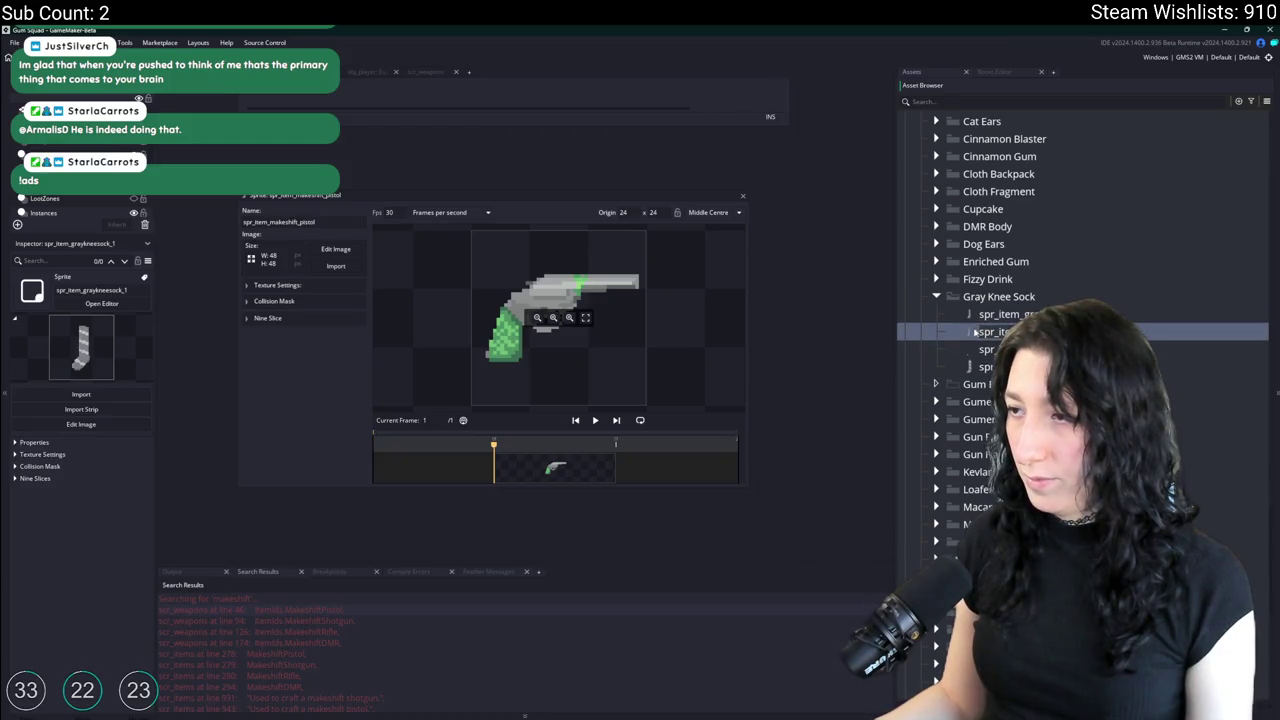
{"action": "left_click_drag", "start_coordinate": [975, 374], "coordinate": [975, 384]}
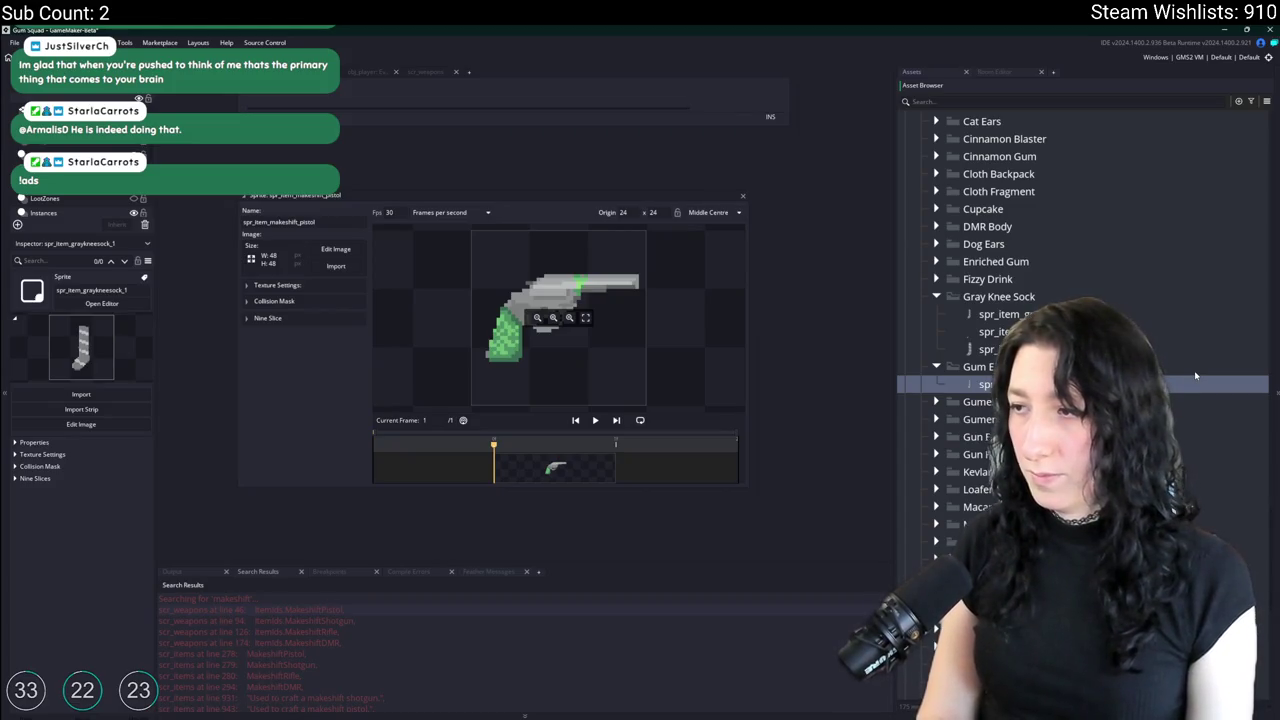
{"action": "key", "text": "Return"}
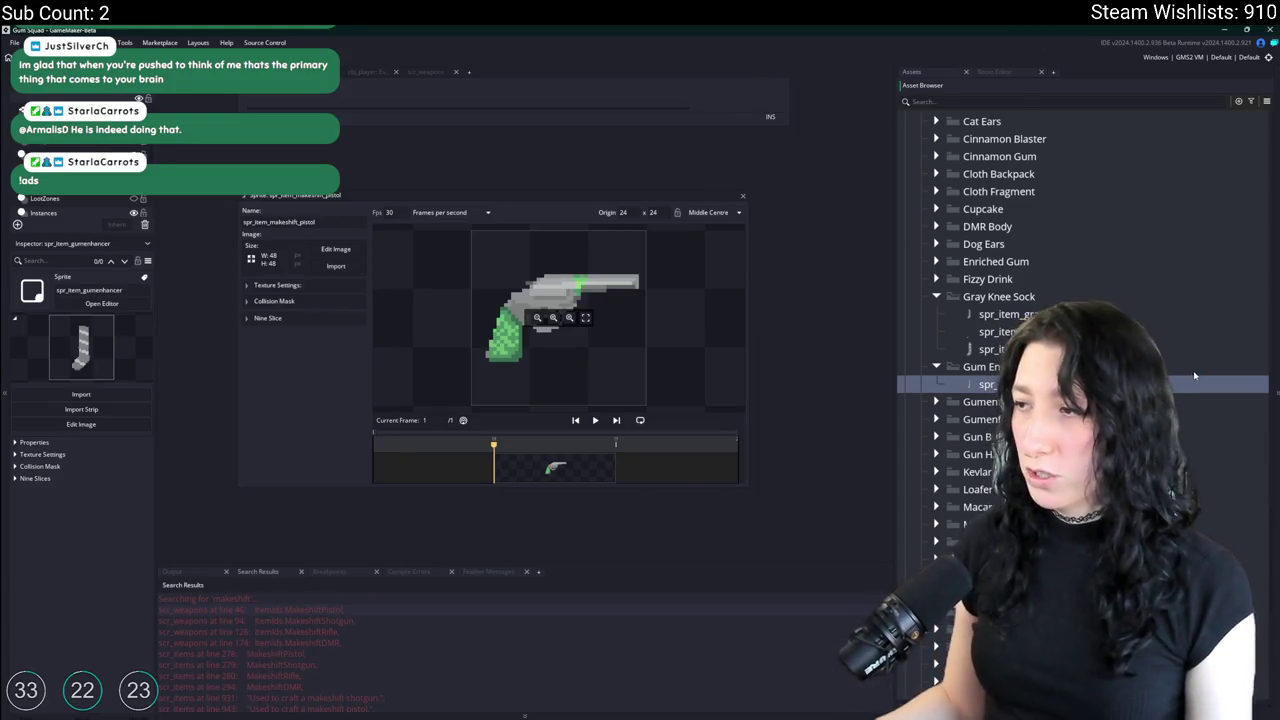
{"action": "double_click", "coordinate": [1177, 381]}
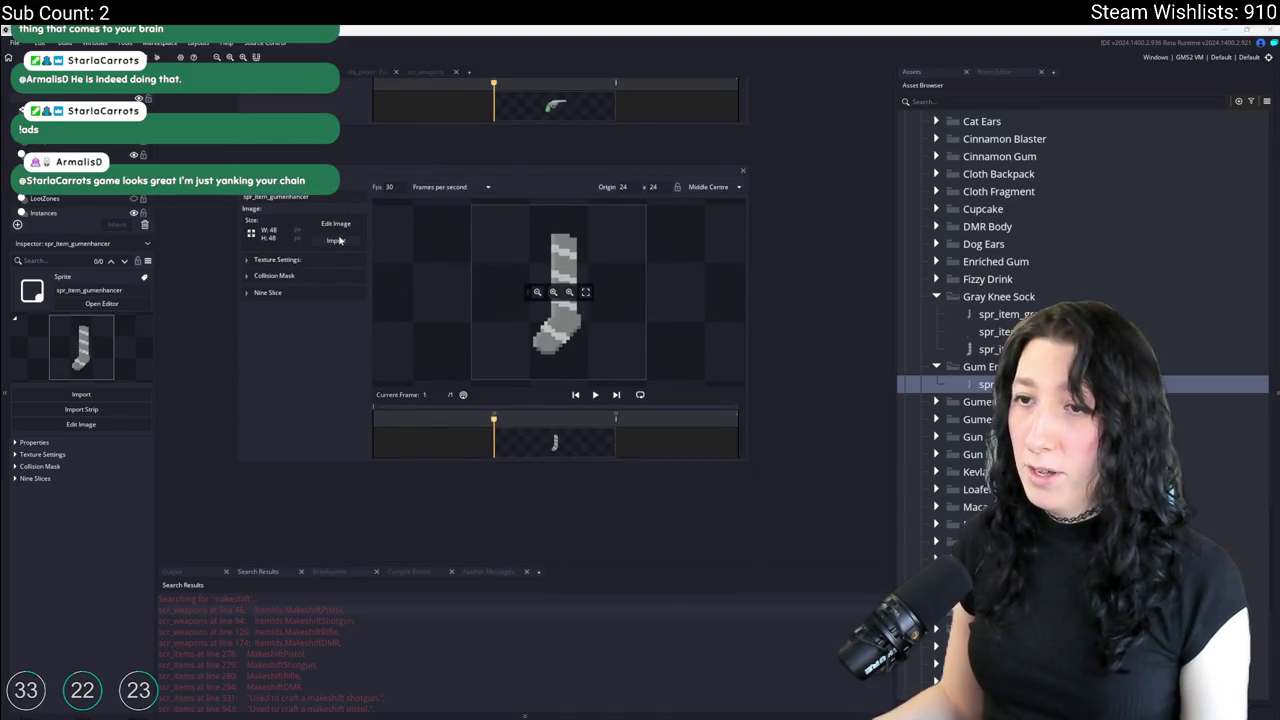
Import Art/GumEnhancer.png into spr_item_gumenhancer, replacing the sock placeholder image.
{"action": "left_click", "coordinate": [336, 240]}
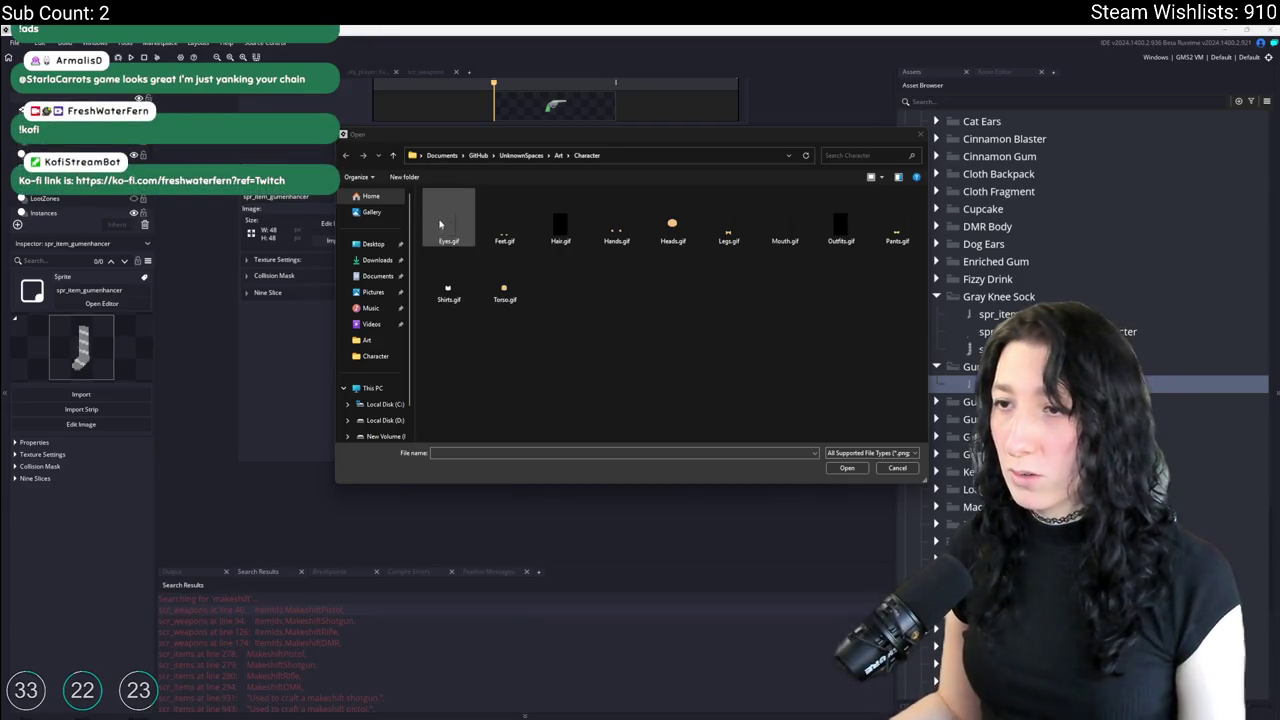
{"action": "left_click", "coordinate": [558, 155]}
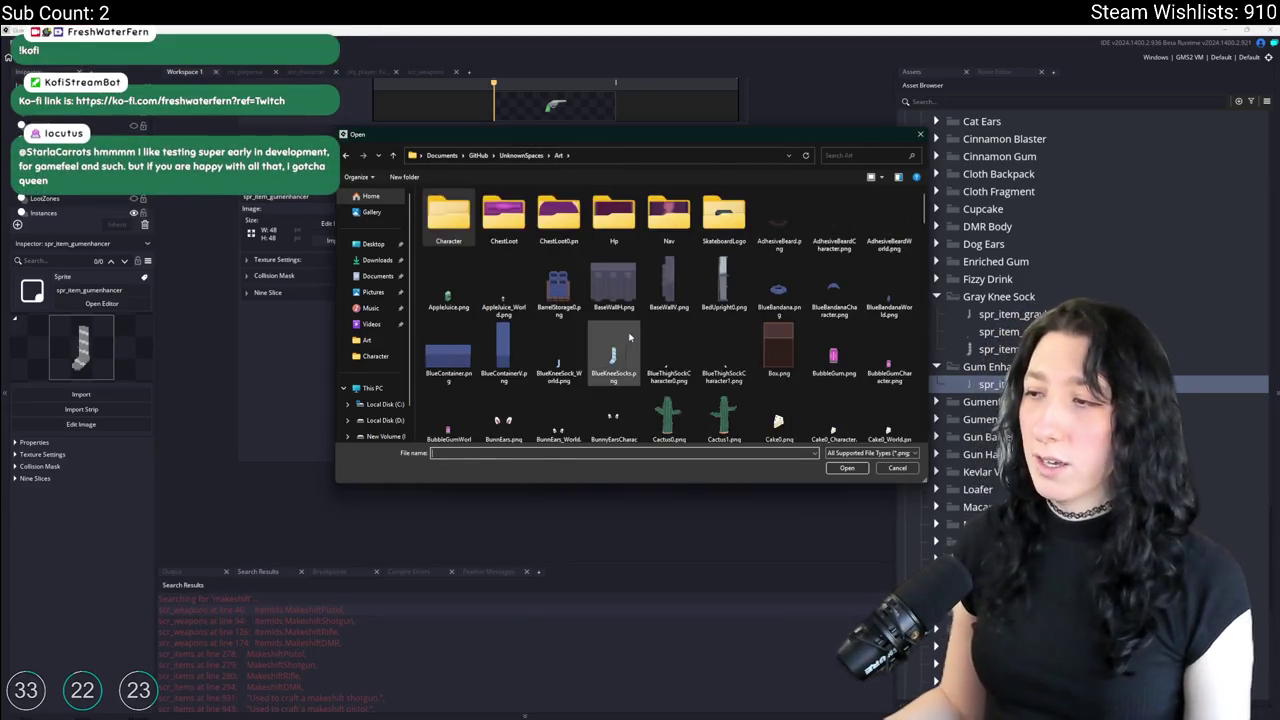
{"action": "left_click", "coordinate": [613, 282]}
{"action": "scroll", "coordinate": [629, 337], "scroll_direction": "down", "scroll_amount": 5}
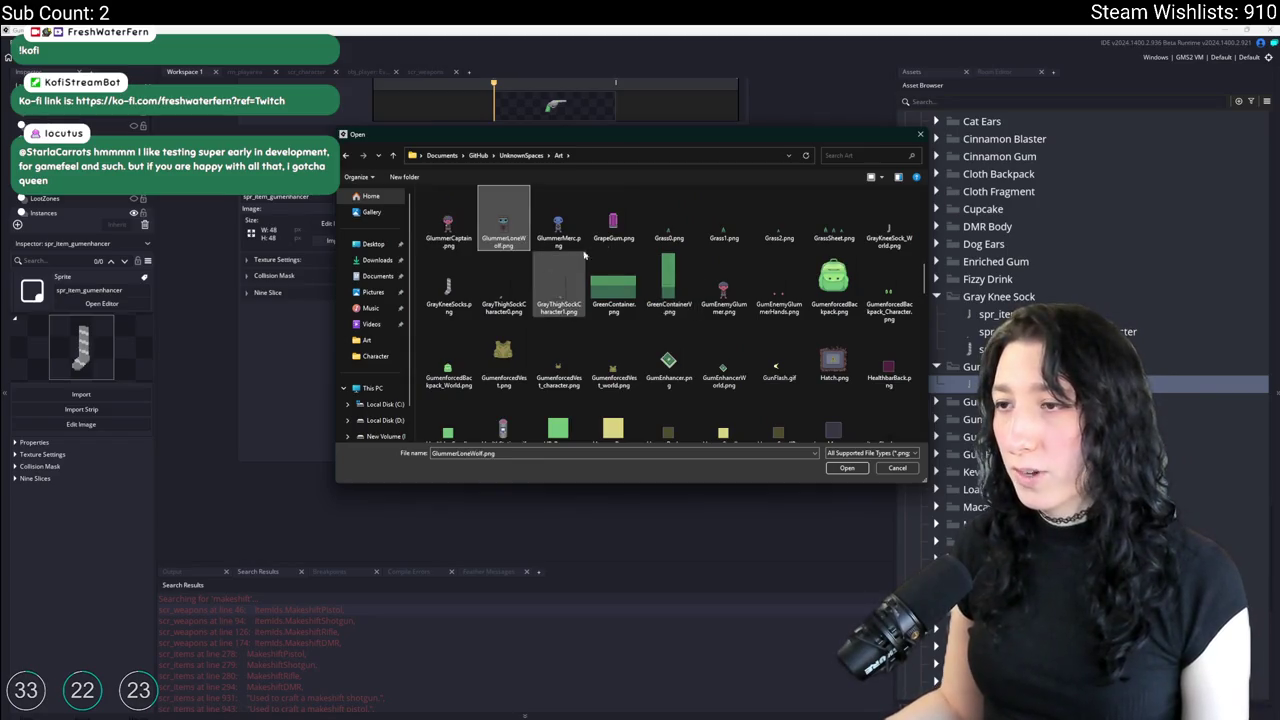
{"action": "left_click", "coordinate": [613, 220]}
{"action": "double_click", "coordinate": [680, 370]}
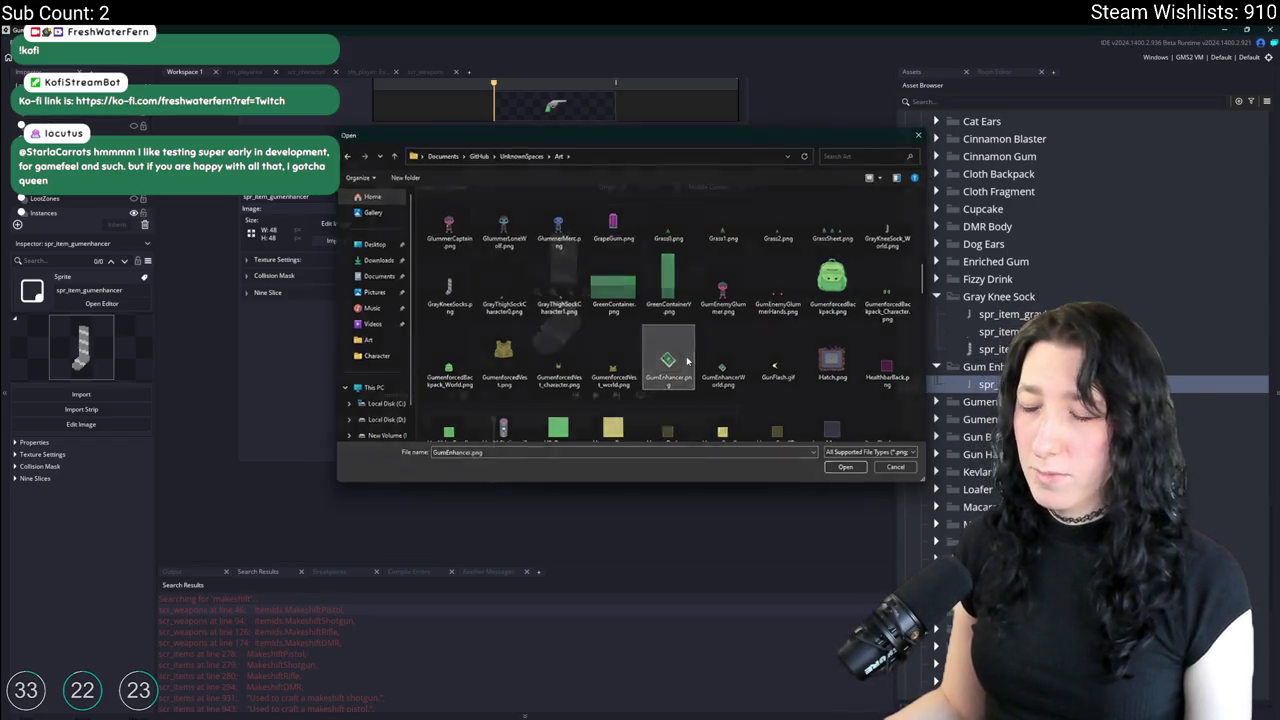
{"action": "left_click", "coordinate": [681, 395]}
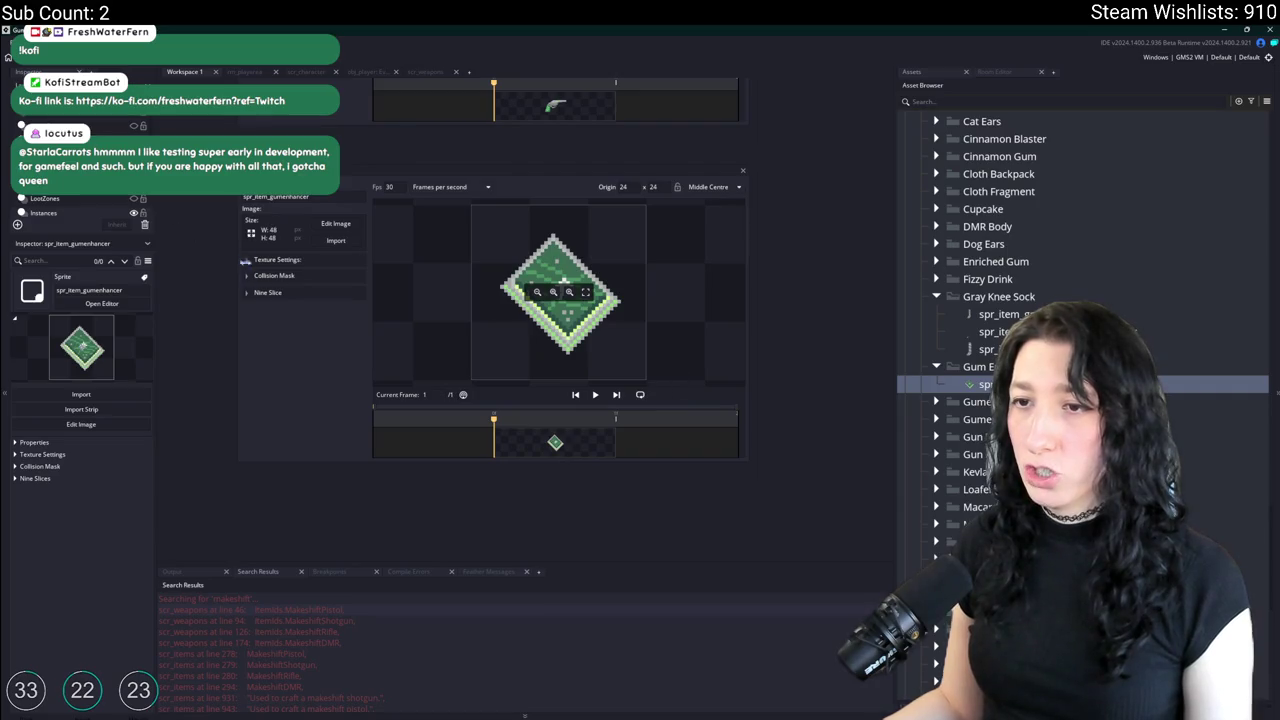
Check the texture settings, close the editor, and begin importing into spr_item_gumenhancer_world.
{"action": "left_click", "coordinate": [278, 259]}
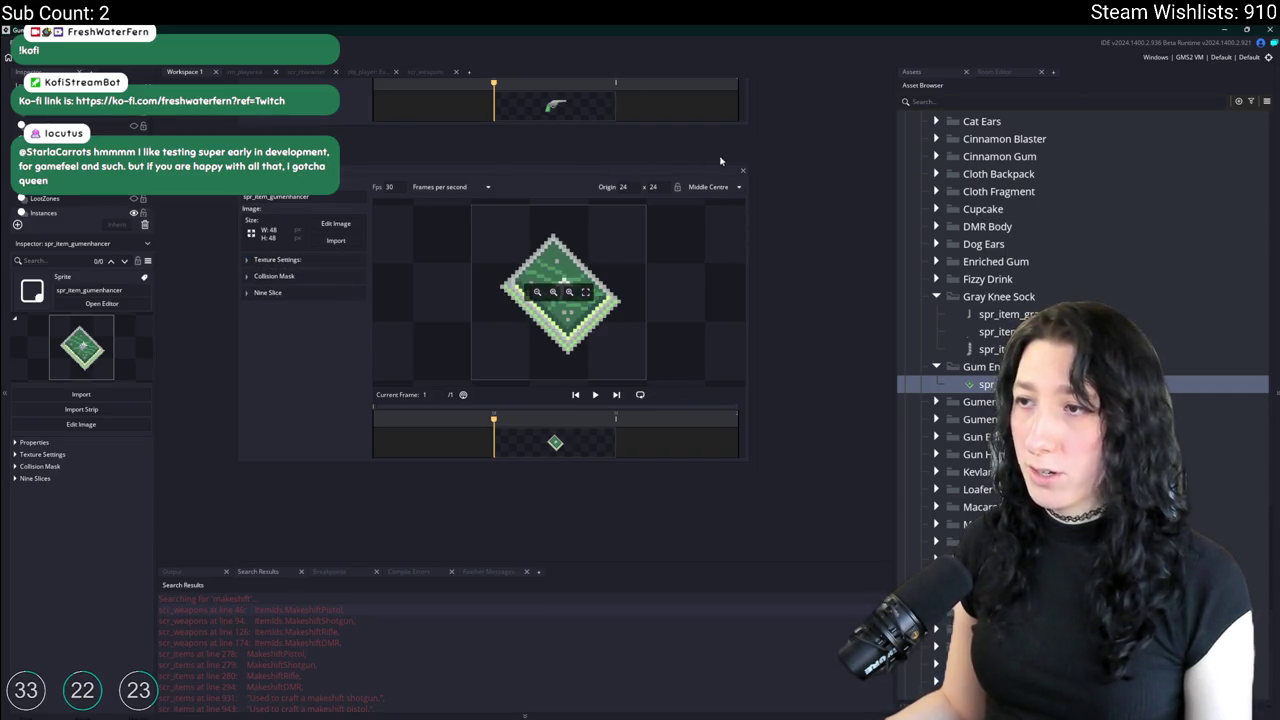
{"action": "left_click", "coordinate": [741, 172]}
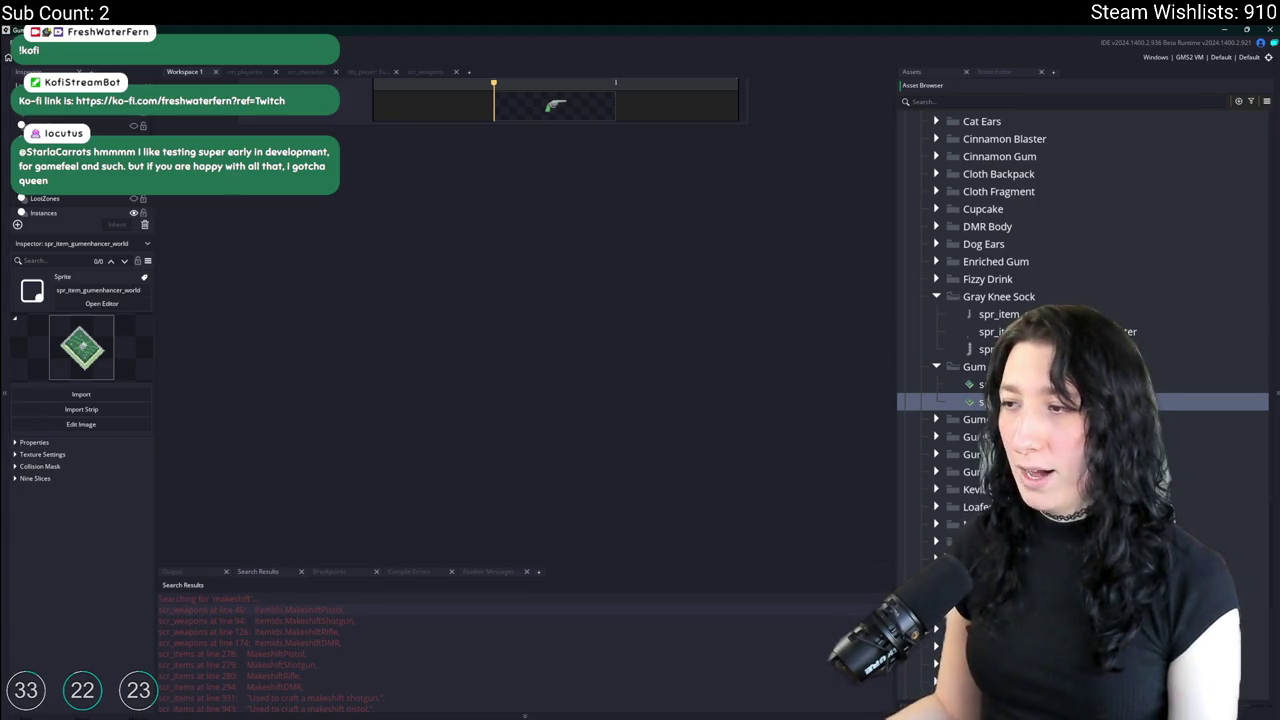
{"action": "left_click", "coordinate": [332, 240]}
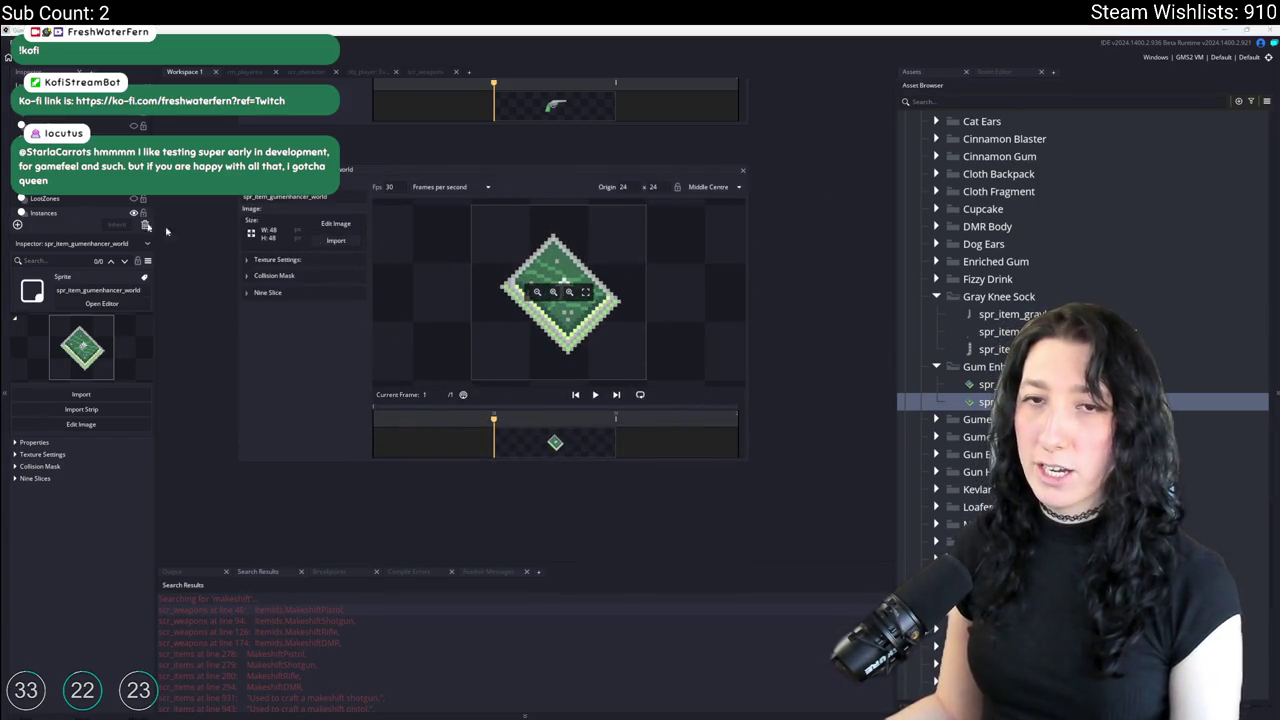
Import the 15×16 GumEnhancerWorld.png into spr_item_gumenhancer_world and close its editor.
{"action": "left_click", "coordinate": [503, 345]}
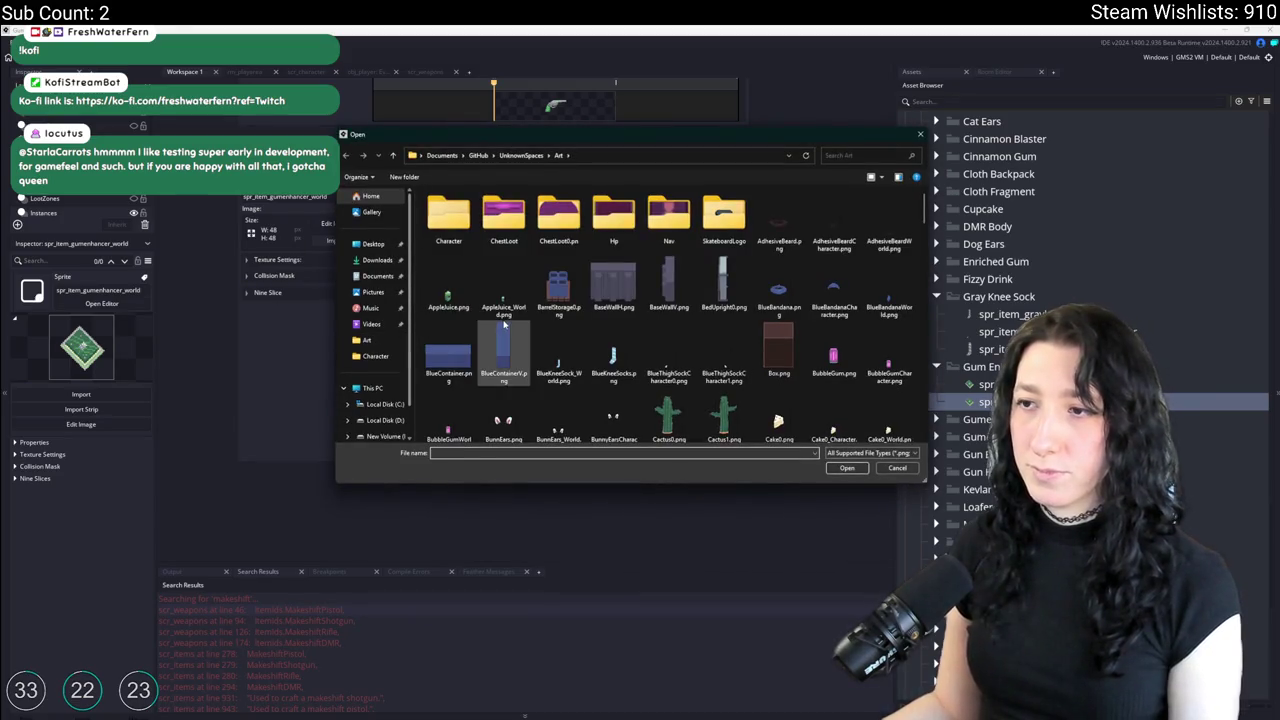
{"action": "scroll", "coordinate": [507, 333], "scroll_direction": "down", "scroll_amount": 4}
{"action": "scroll", "coordinate": [511, 328], "scroll_direction": "down", "scroll_amount": 3}
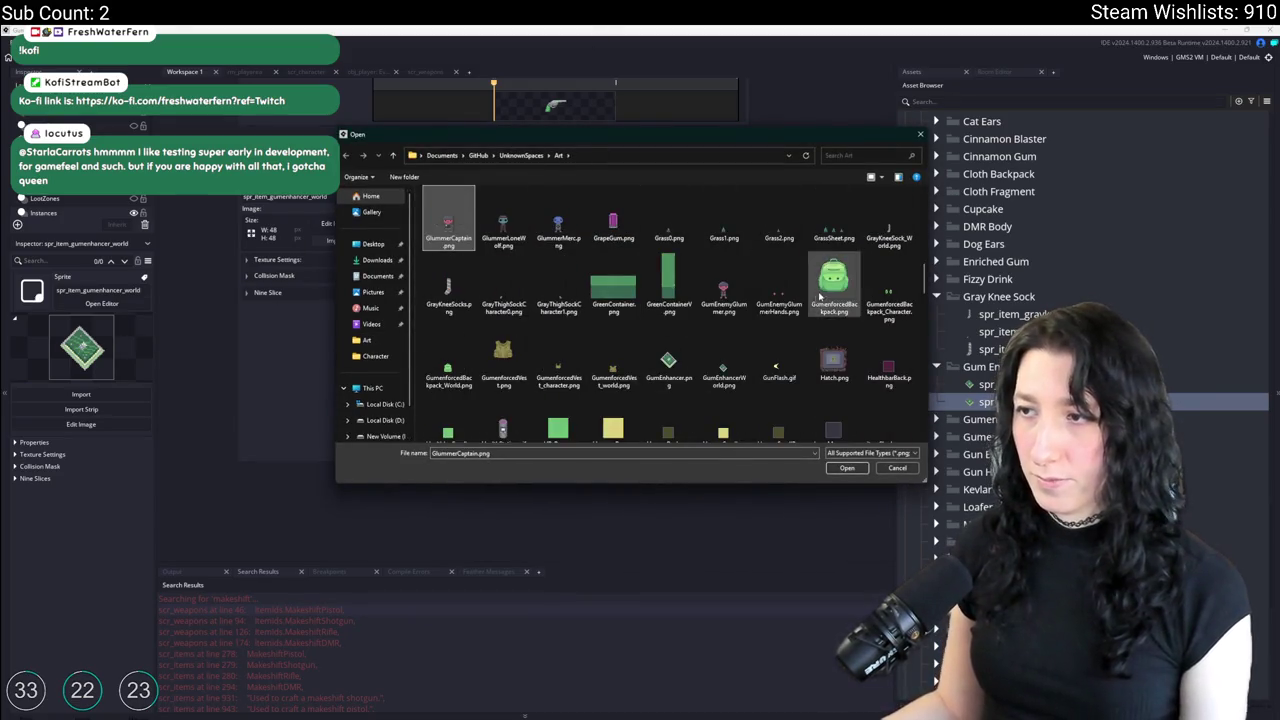
{"action": "left_click", "coordinate": [706, 367]}
{"action": "double_click", "coordinate": [706, 367]}
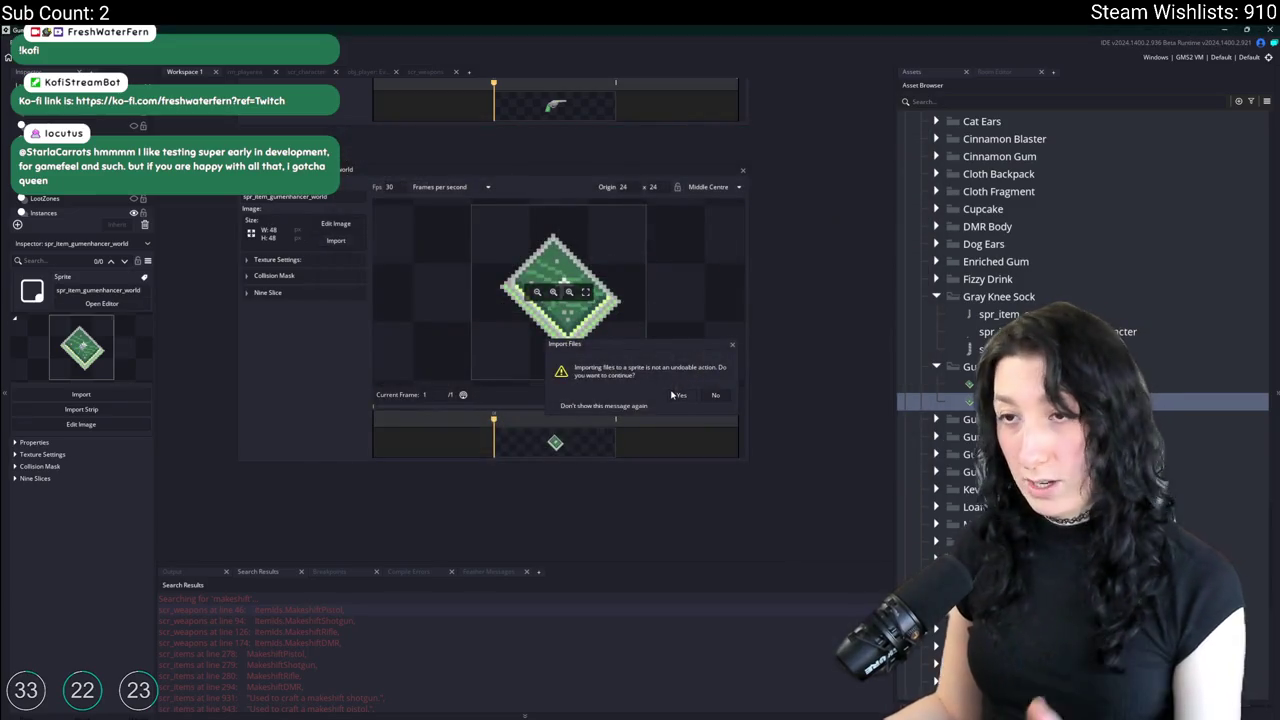
{"action": "left_click", "coordinate": [741, 172]}
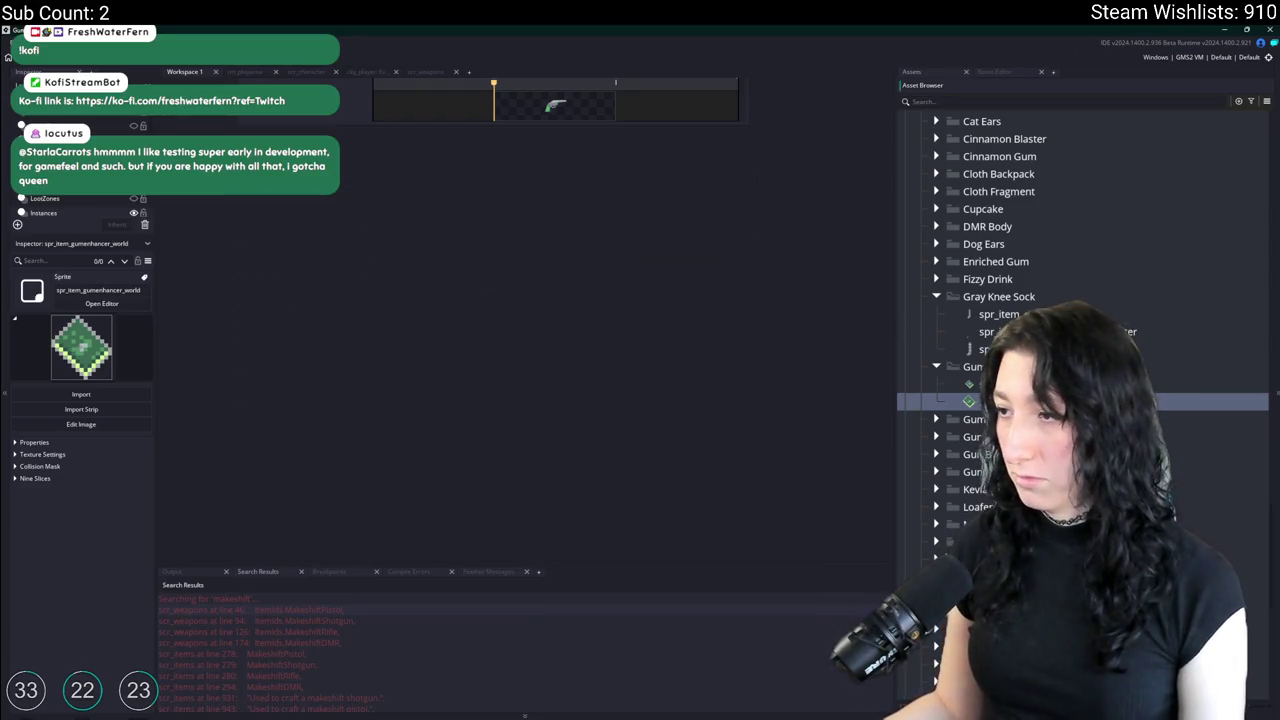
Duplicate it as spr_item_gumenhancer_character and open an empty Workspace 2.
{"action": "key", "text": "ctrl+d"}
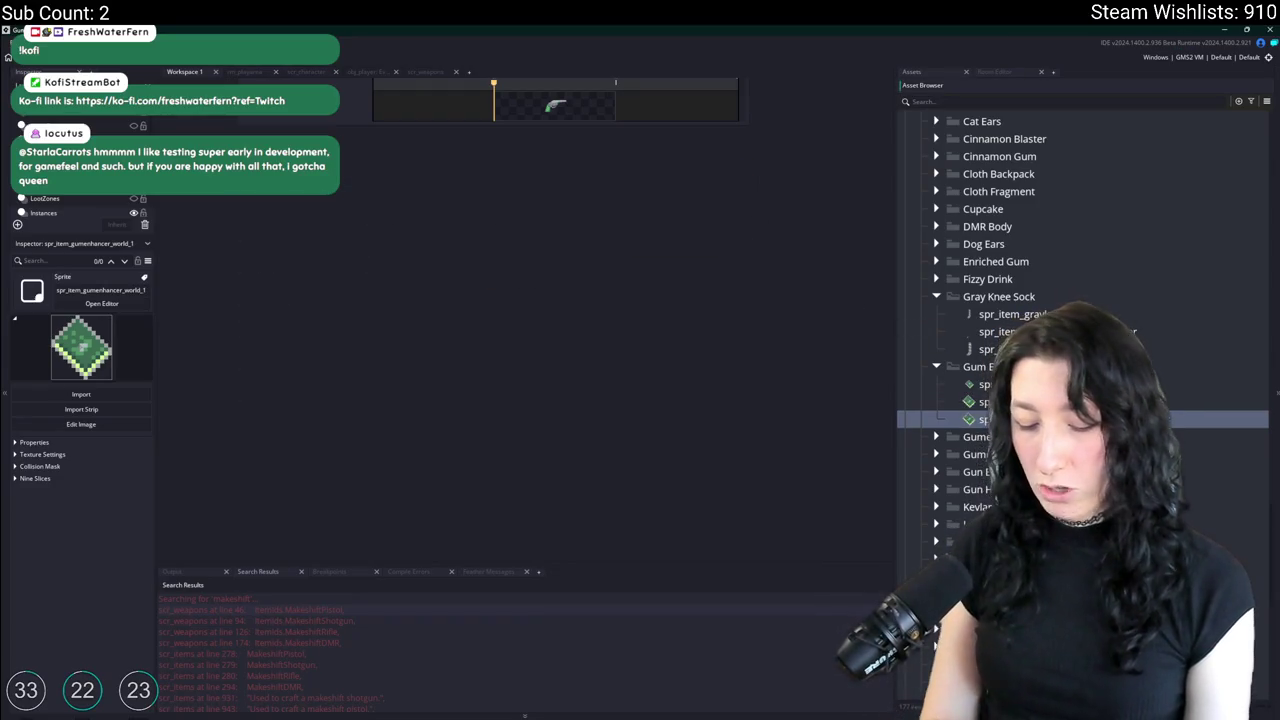
{"action": "left_click", "coordinate": [990, 401]}
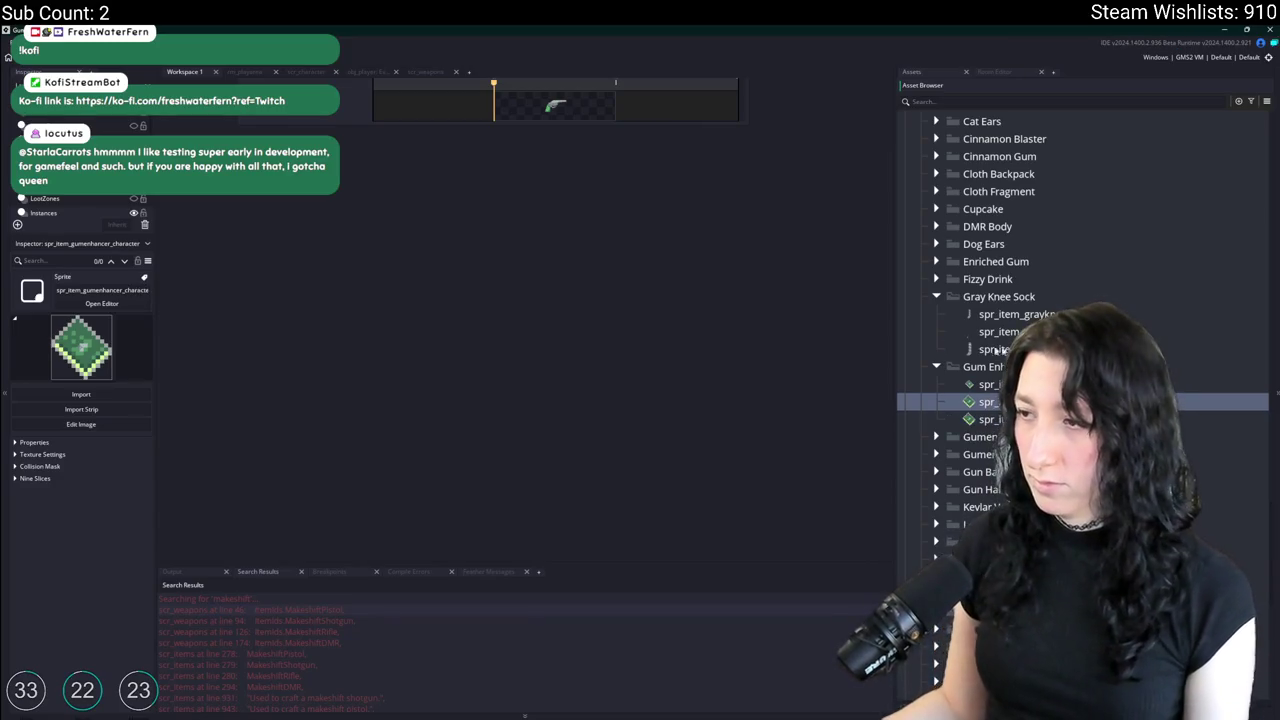
{"action": "scroll", "coordinate": [652, 512], "scroll_direction": "up", "scroll_amount": 5}
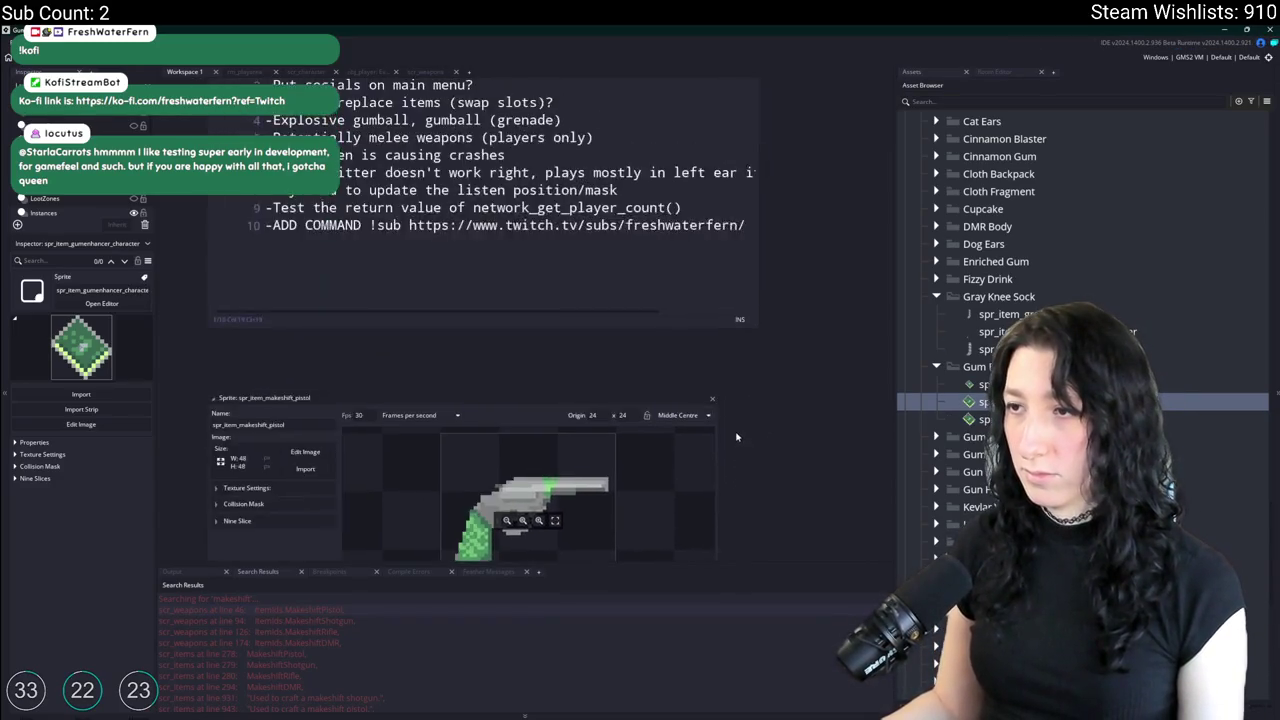
{"action": "scroll", "coordinate": [736, 436], "scroll_direction": "down", "scroll_amount": 5}
{"action": "scroll", "coordinate": [710, 330], "scroll_direction": "down", "scroll_amount": 3}
{"action": "left_click", "coordinate": [469, 74]}
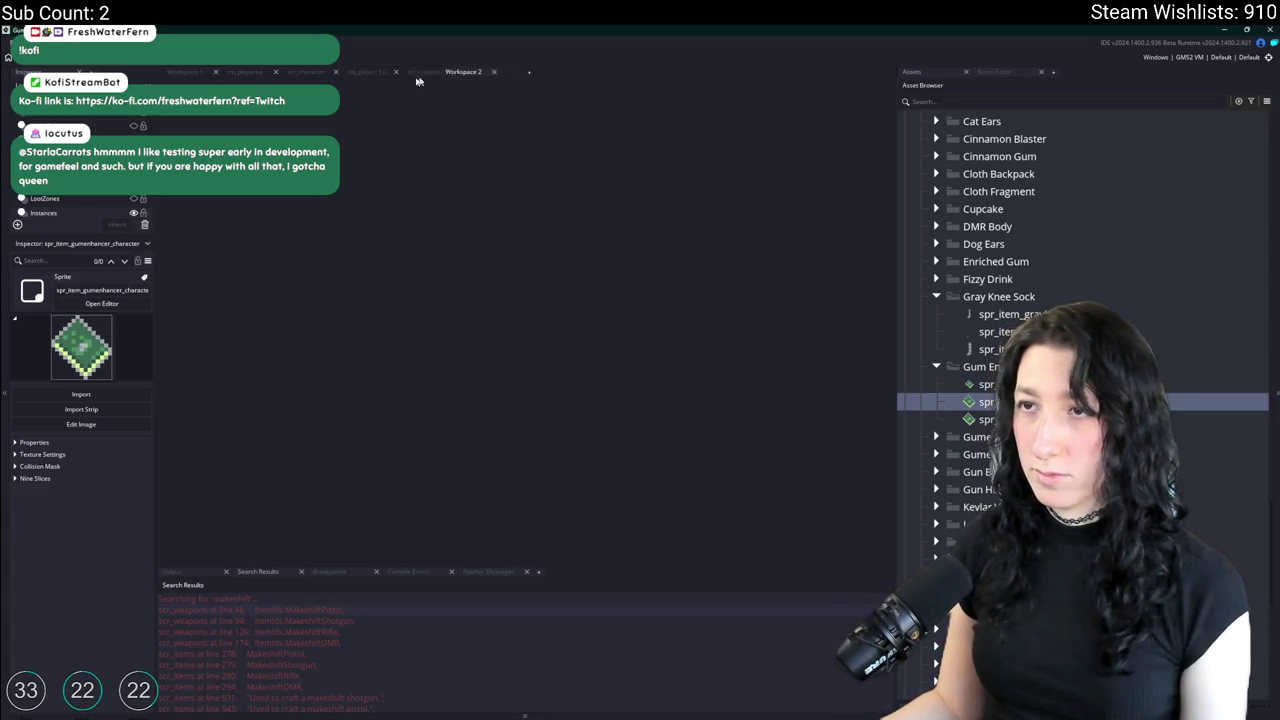
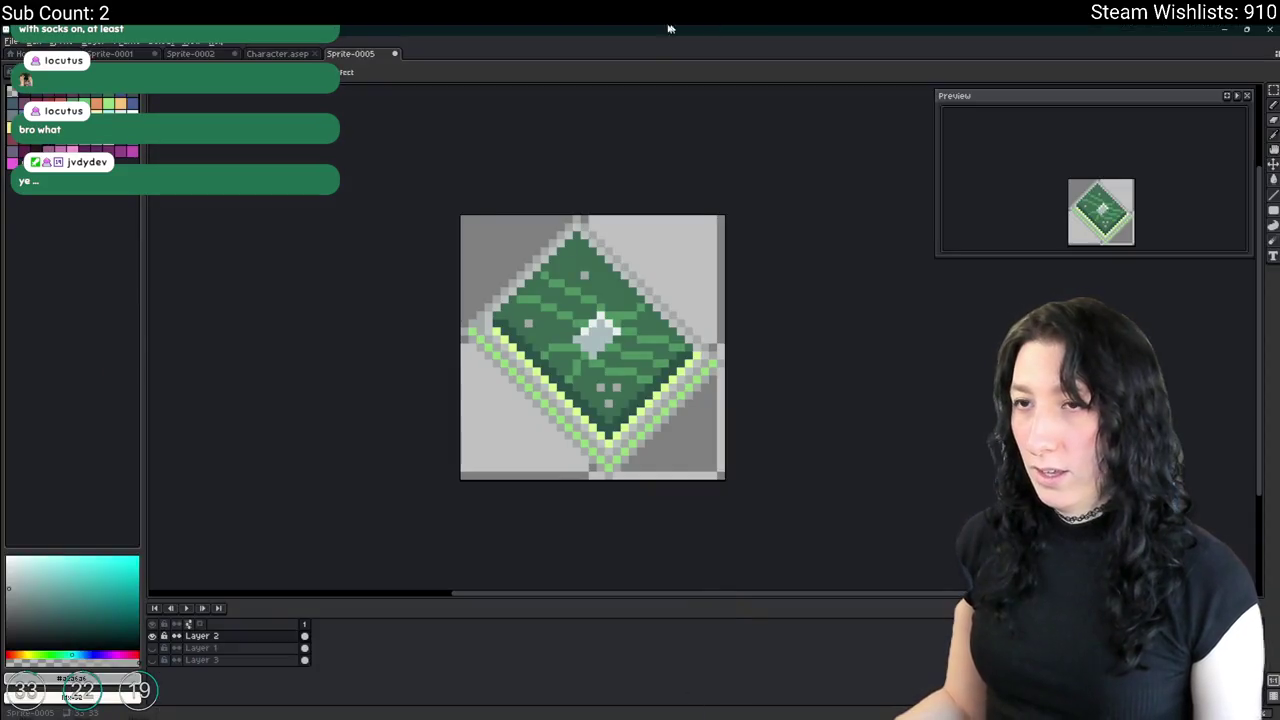
Zoom over the green diamond sprite, then bring up GameMaker's asset search.
{"action": "scroll", "coordinate": [557, 300], "scroll_direction": "up", "scroll_amount": 2}
{"action": "scroll", "coordinate": [482, 236], "scroll_direction": "down", "scroll_amount": 1}
{"action": "scroll", "coordinate": [546, 480], "scroll_direction": "down", "scroll_amount": 5}
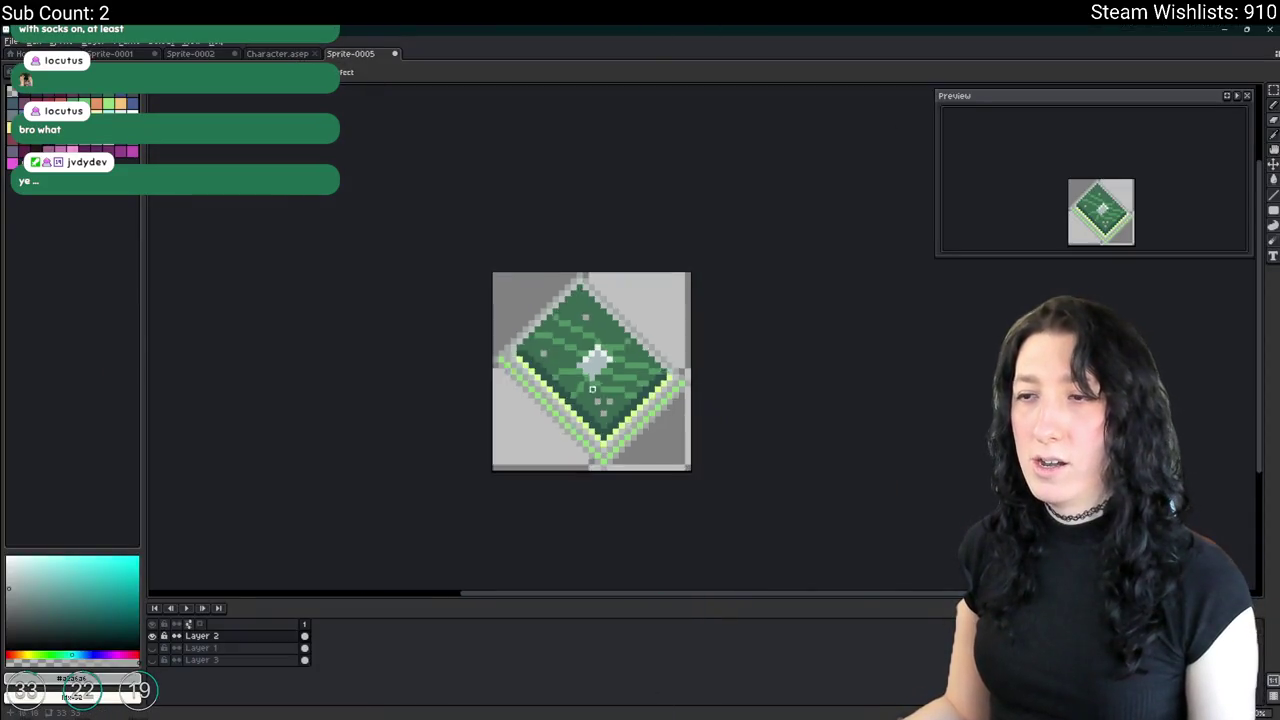
{"action": "scroll", "coordinate": [546, 480], "scroll_direction": "down", "scroll_amount": 2}
{"action": "key", "text": "alt+Tab"}
{"action": "key", "text": "ctrl+t"}
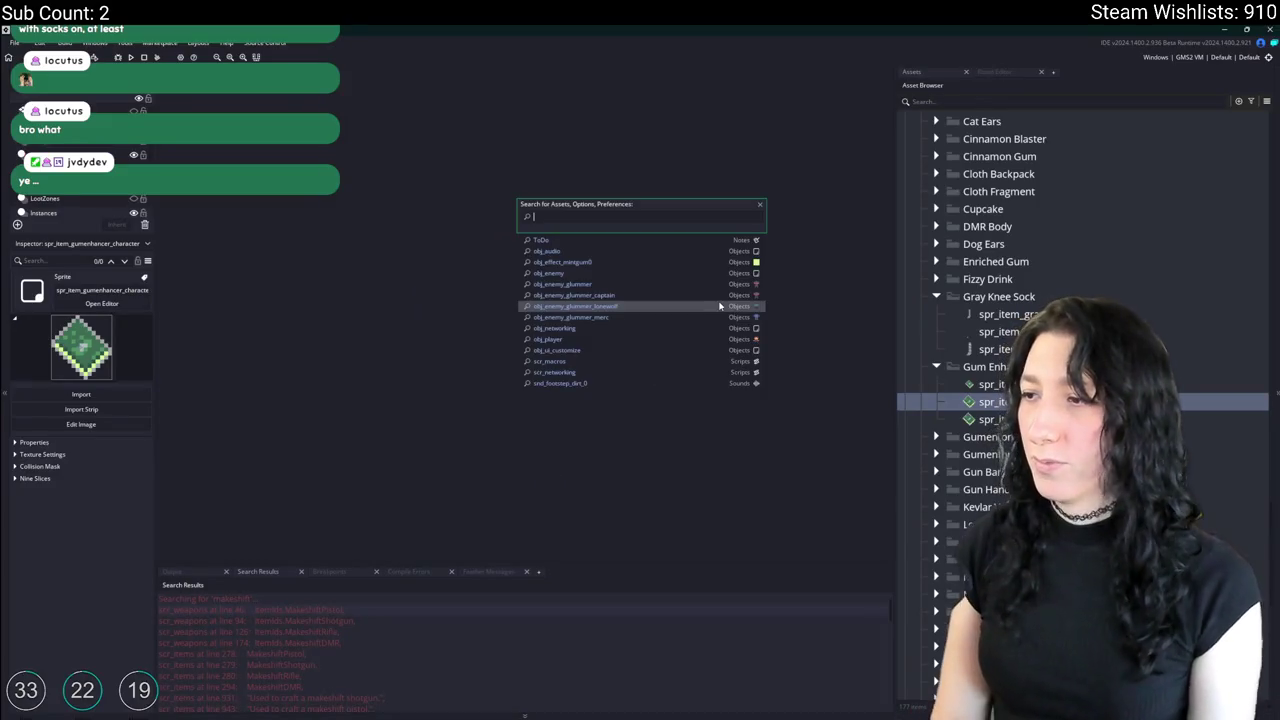
Open the scr_weapons script full-size and search it for gum_enhancer.
{"action": "type", "text": "s"}
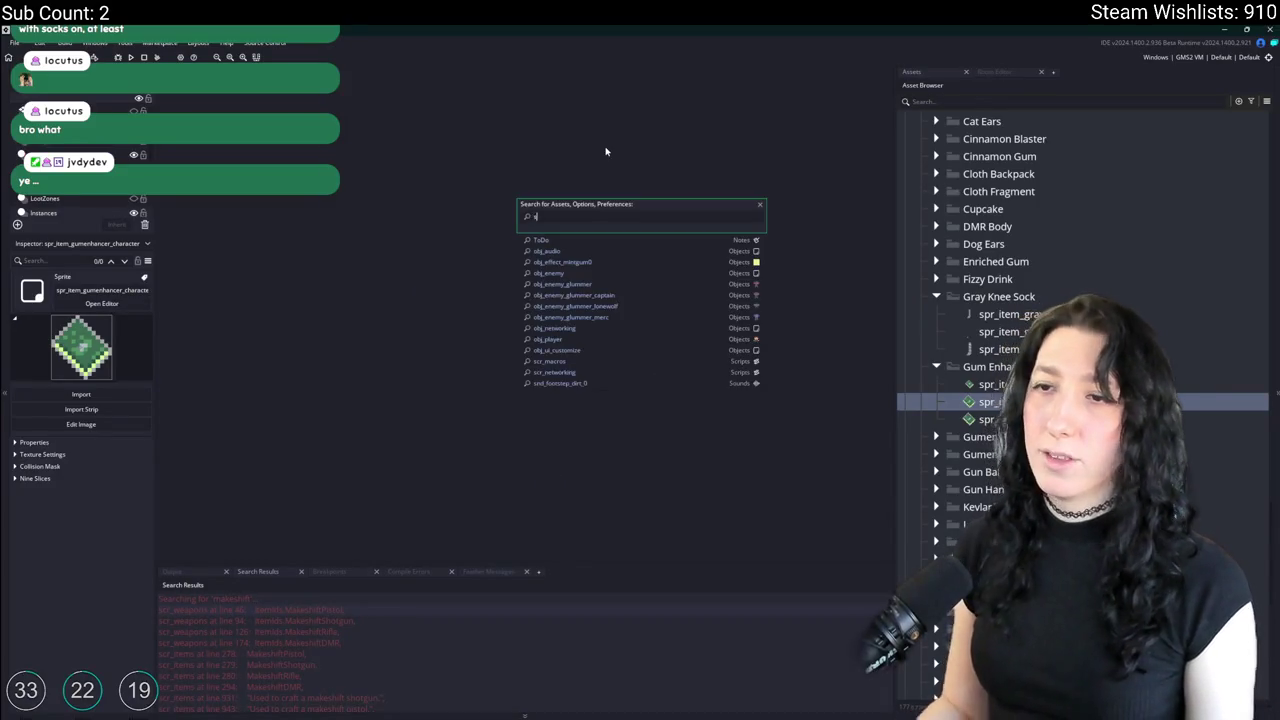
{"action": "type", "text": "cr_we"}
{"action": "key", "text": "Down"}
{"action": "key", "text": "Down"}
{"action": "key", "text": "Down"}
{"action": "key", "text": "Down"}
{"action": "key", "text": "Down"}
{"action": "key", "text": "Return"}
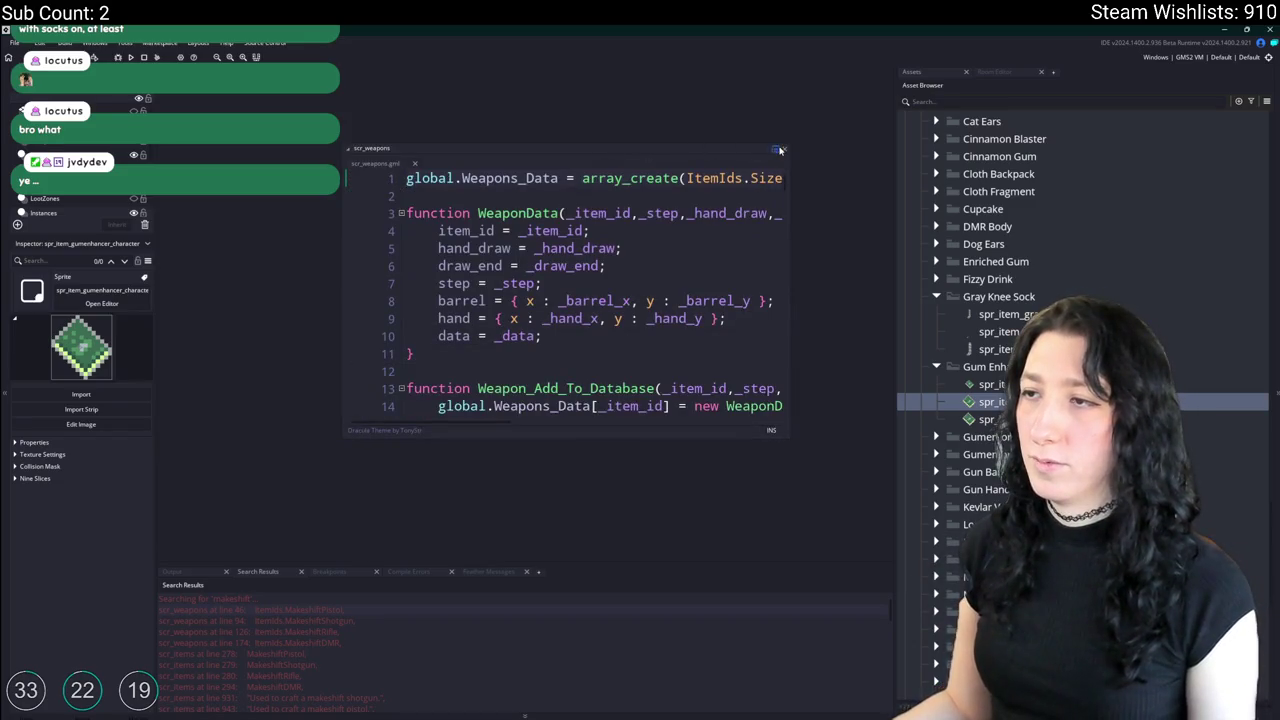
{"action": "left_click", "coordinate": [779, 150]}
{"action": "key", "text": "ctrl+f"}
{"action": "type", "text": "um_en"}
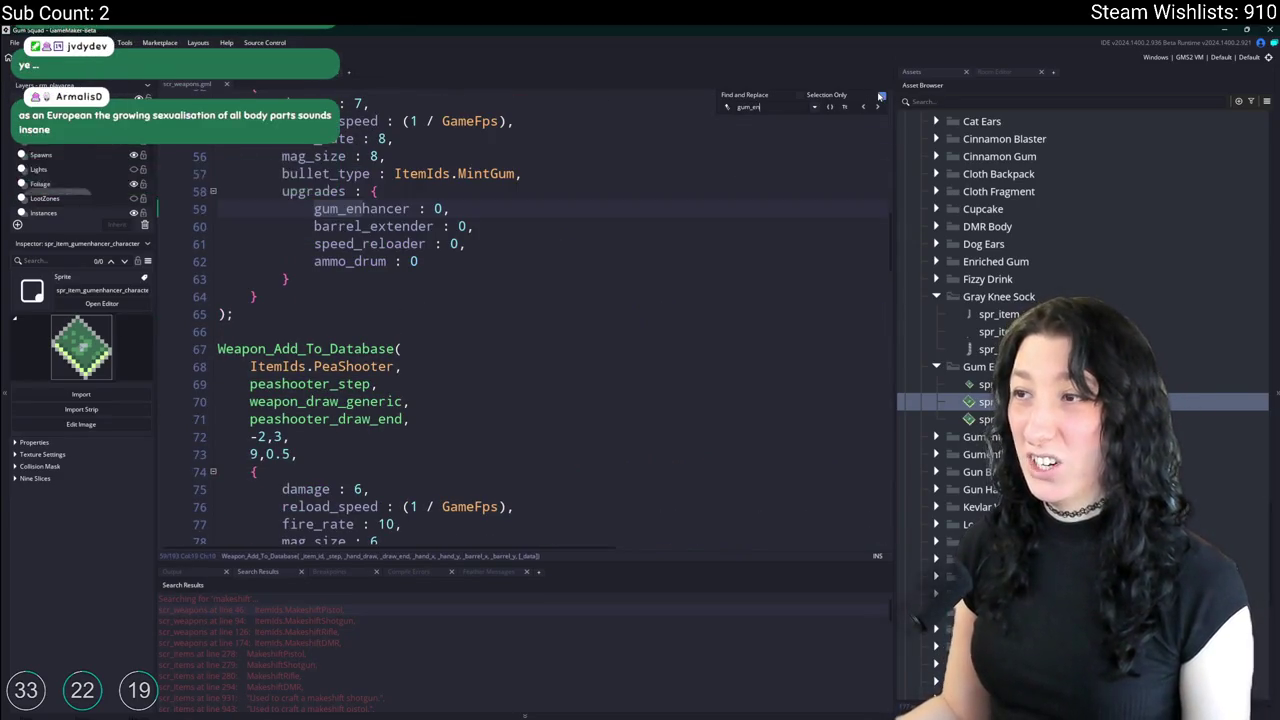
Start a new sprite in Aseprite, cancel it, and return to GameMaker.
{"action": "key", "text": "alt+Tab"}
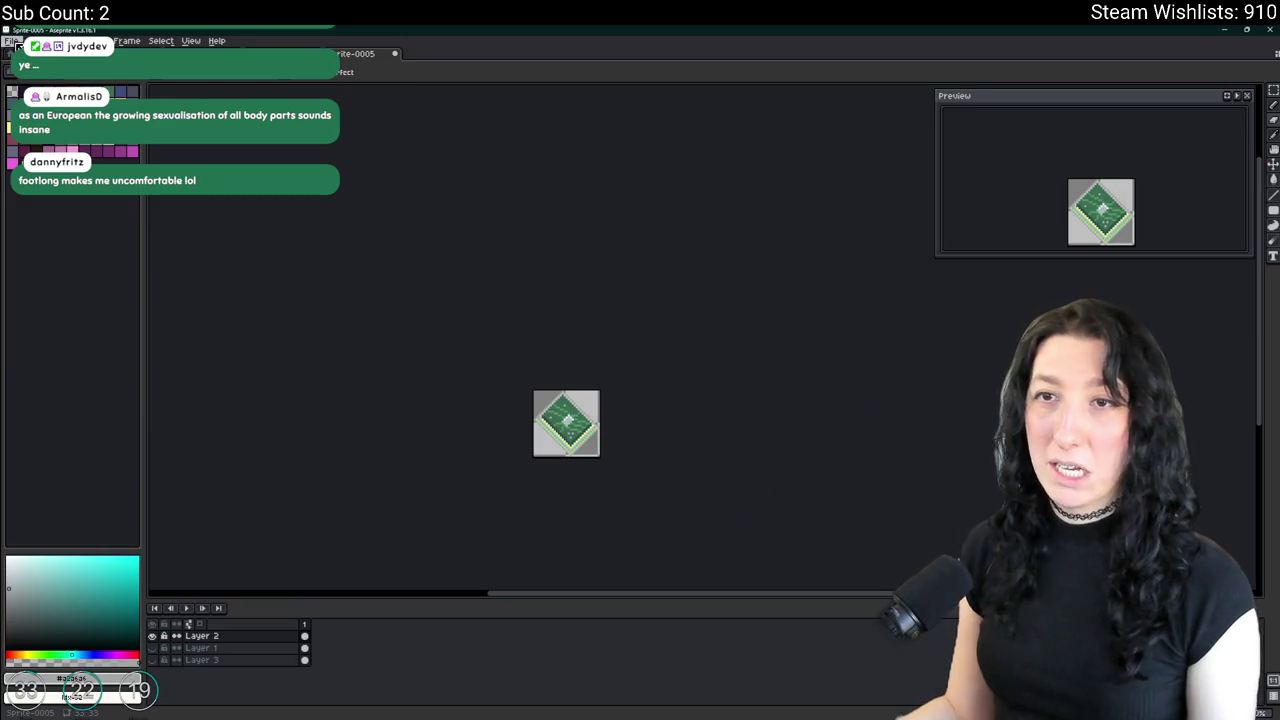
{"action": "key", "text": "ctrl+n"}
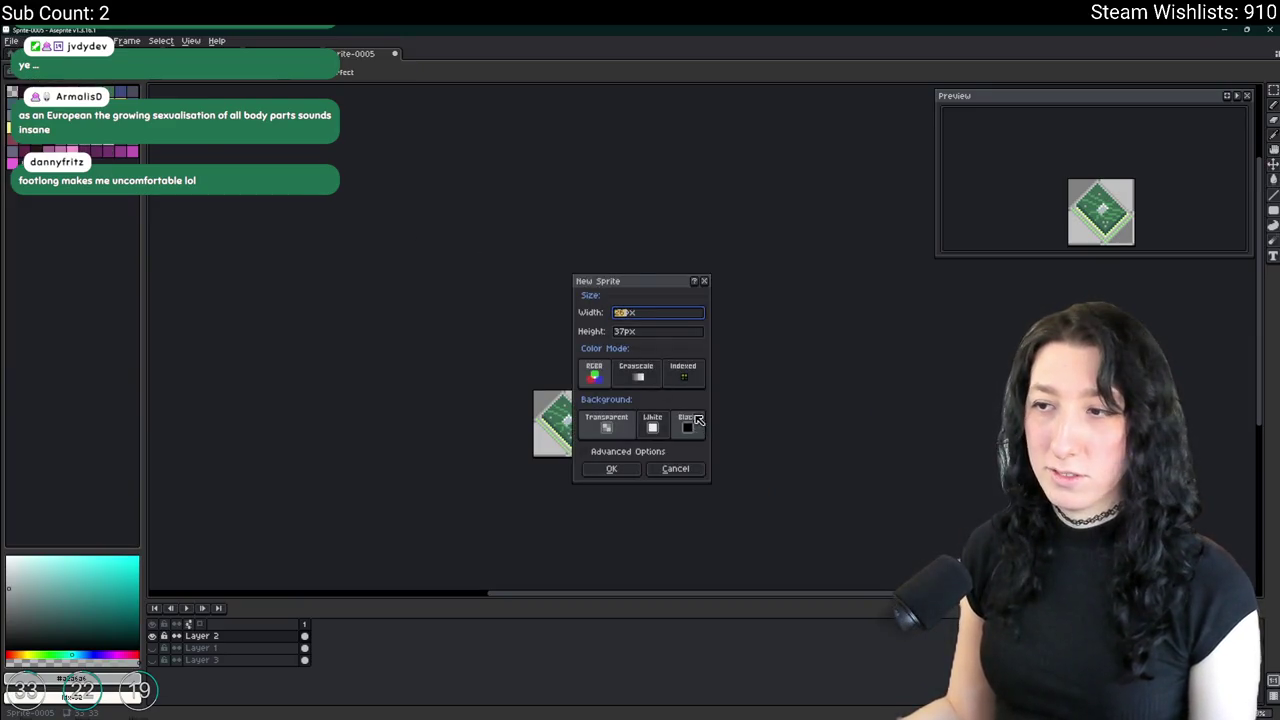
{"action": "left_click", "coordinate": [675, 468]}
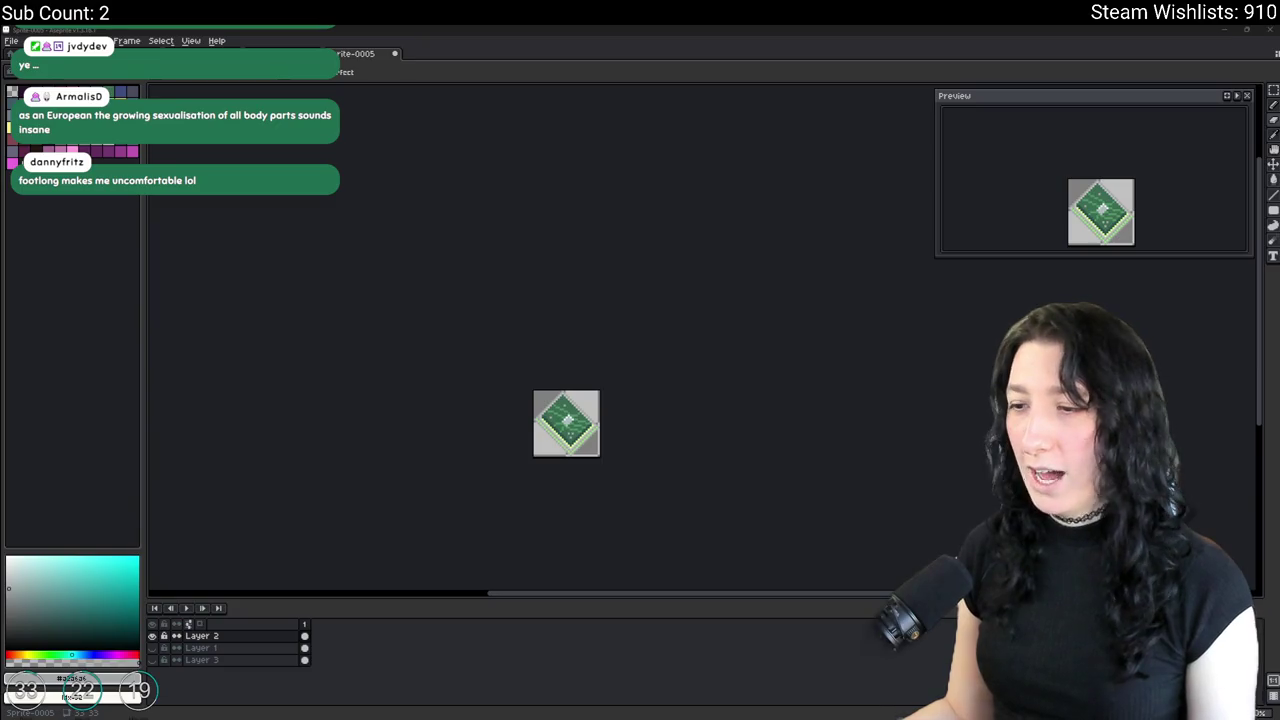
{"action": "key", "text": "alt+Tab"}
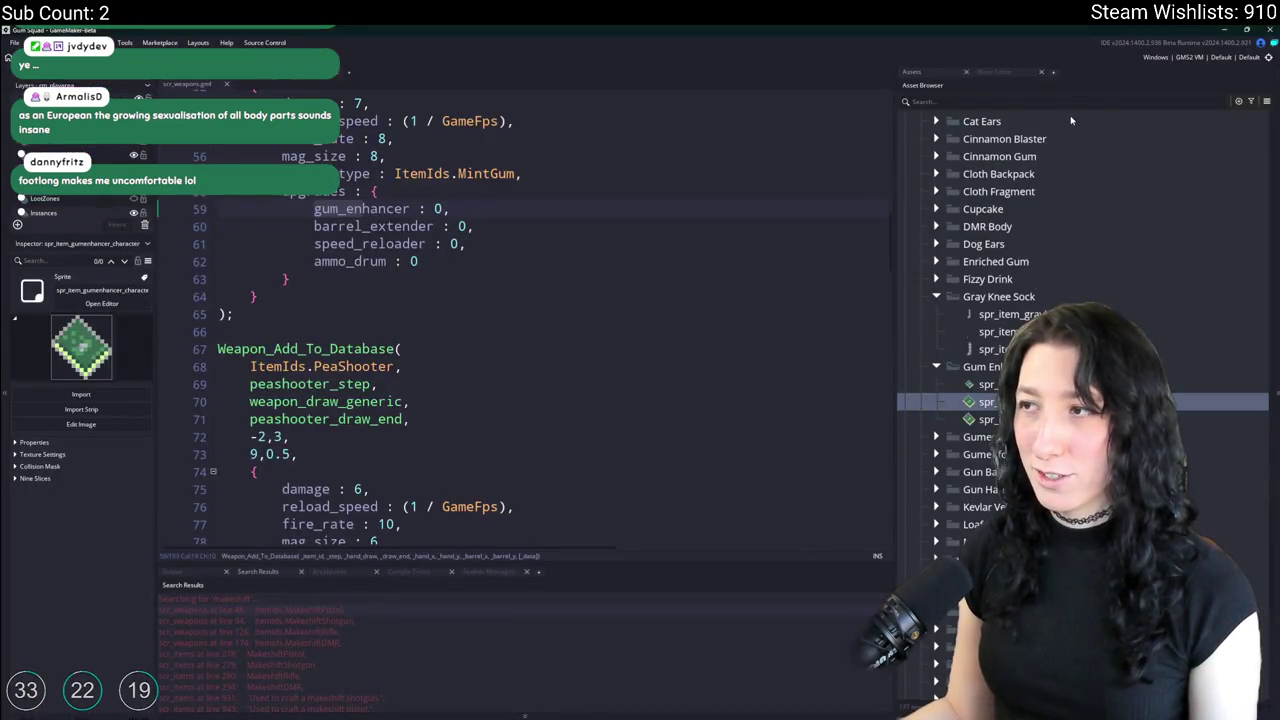
Filter assets for 'barre' and open spr_item_gunbarrel's image in the editor.
{"action": "type", "text": "barre"}
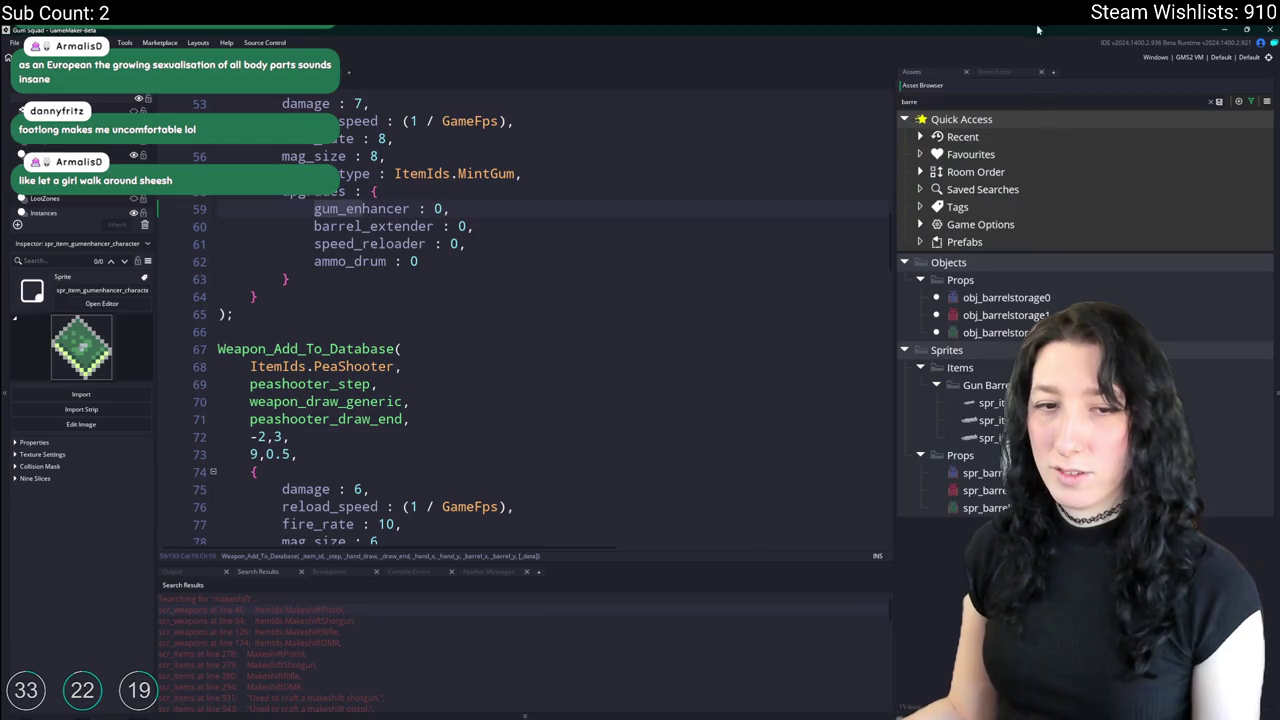
{"action": "double_click", "coordinate": [990, 403]}
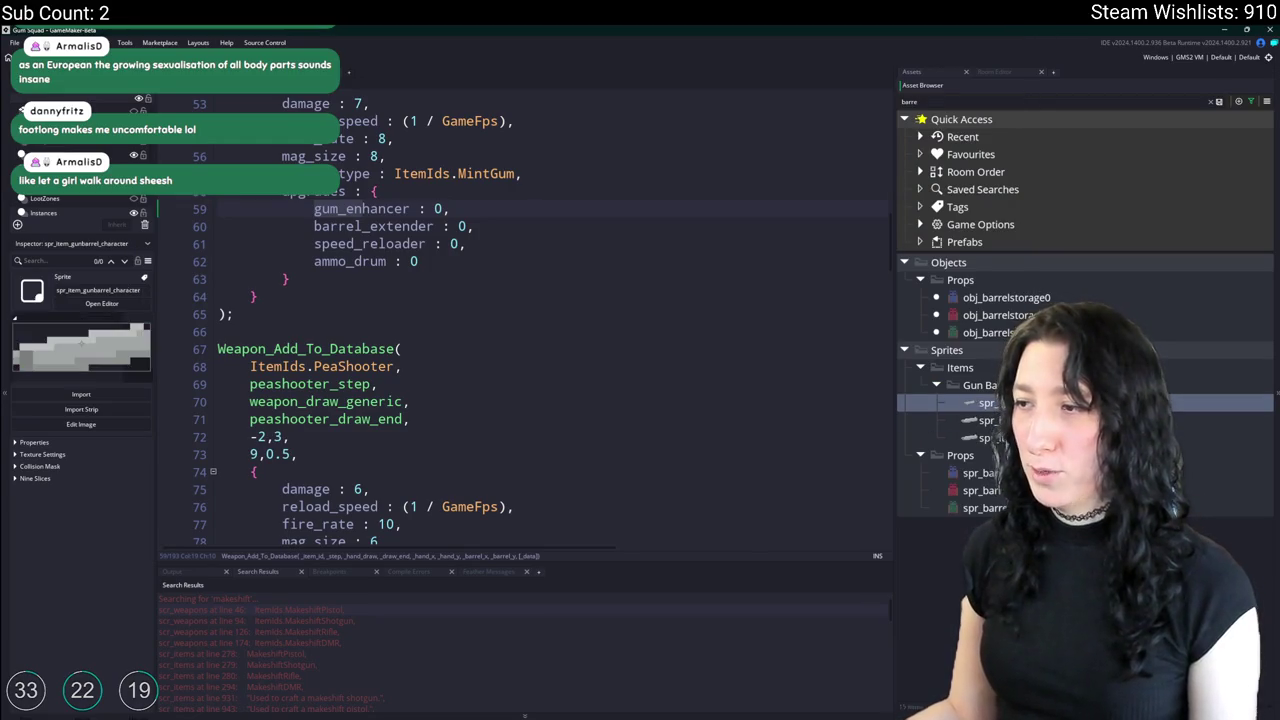
{"action": "left_click", "coordinate": [446, 232]}
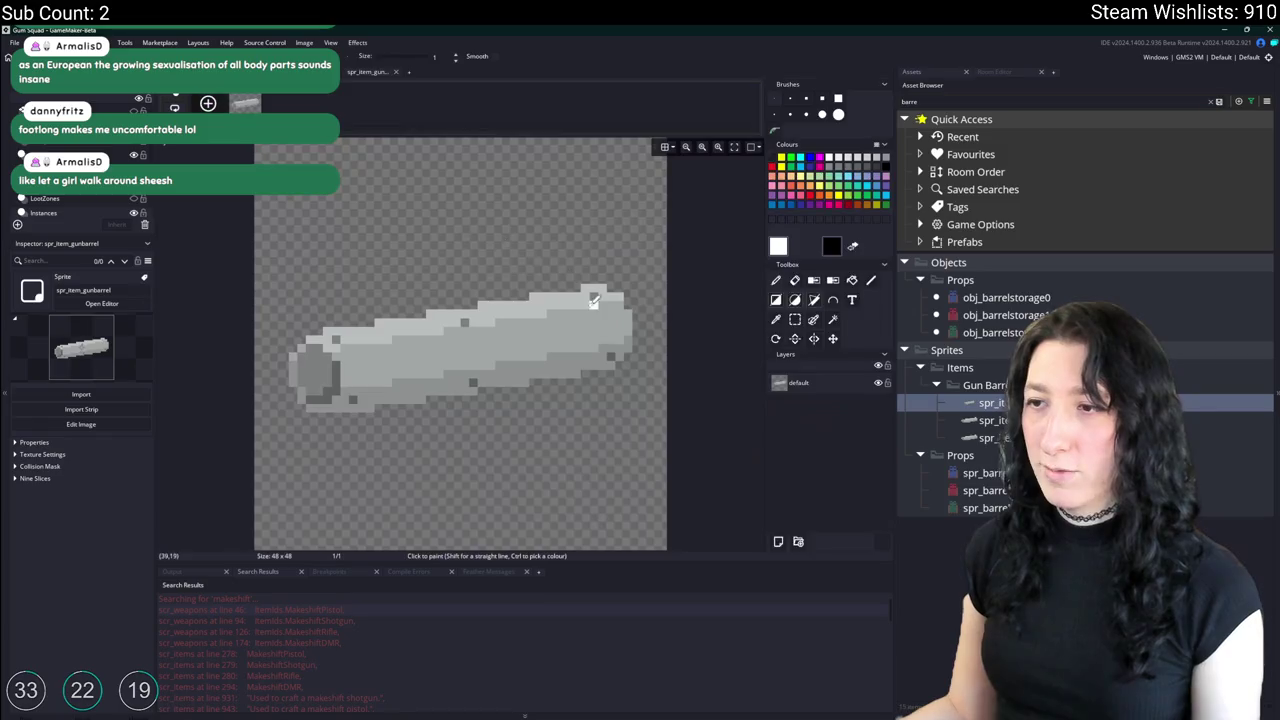
{"action": "key", "text": "alt+Tab"}
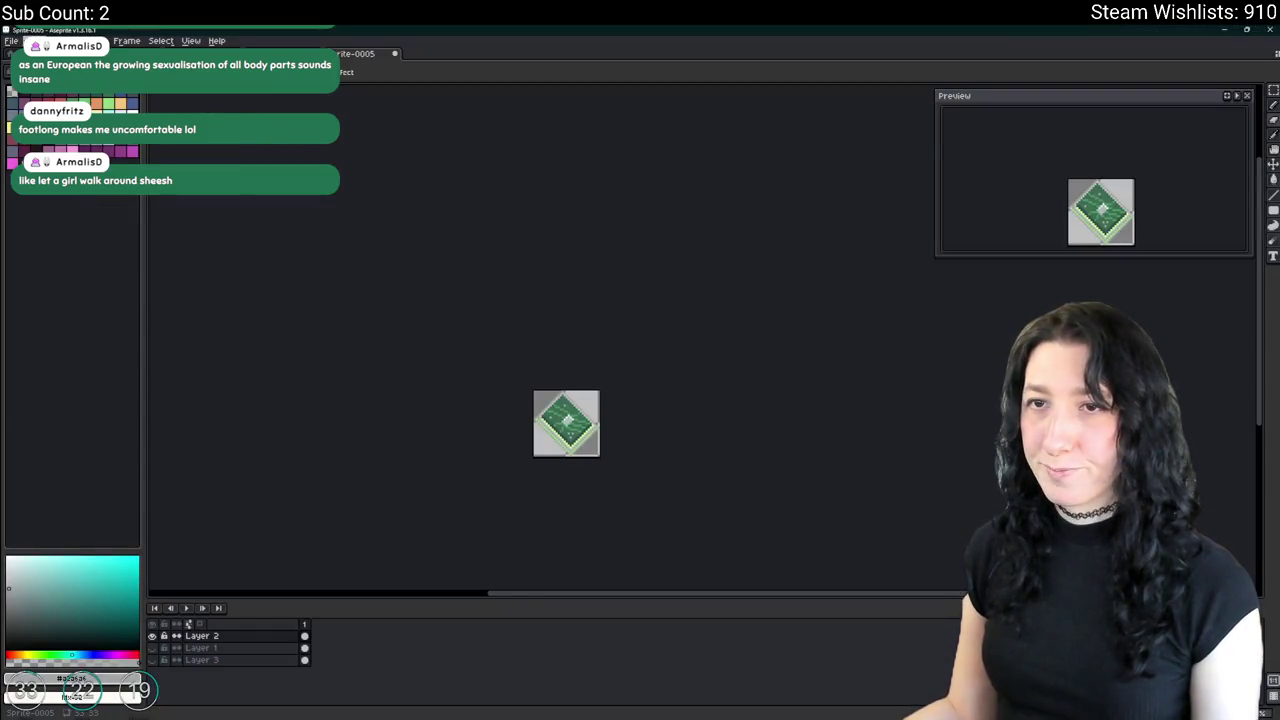
Paste the copied gun barrel into a new 48×48 sprite and zoom in.
{"action": "key", "text": "ctrl+n"}
{"action": "key", "text": "Return"}
{"action": "key", "text": "ctrl+v"}
{"action": "scroll", "coordinate": [660, 370], "scroll_direction": "up", "scroll_amount": 3}
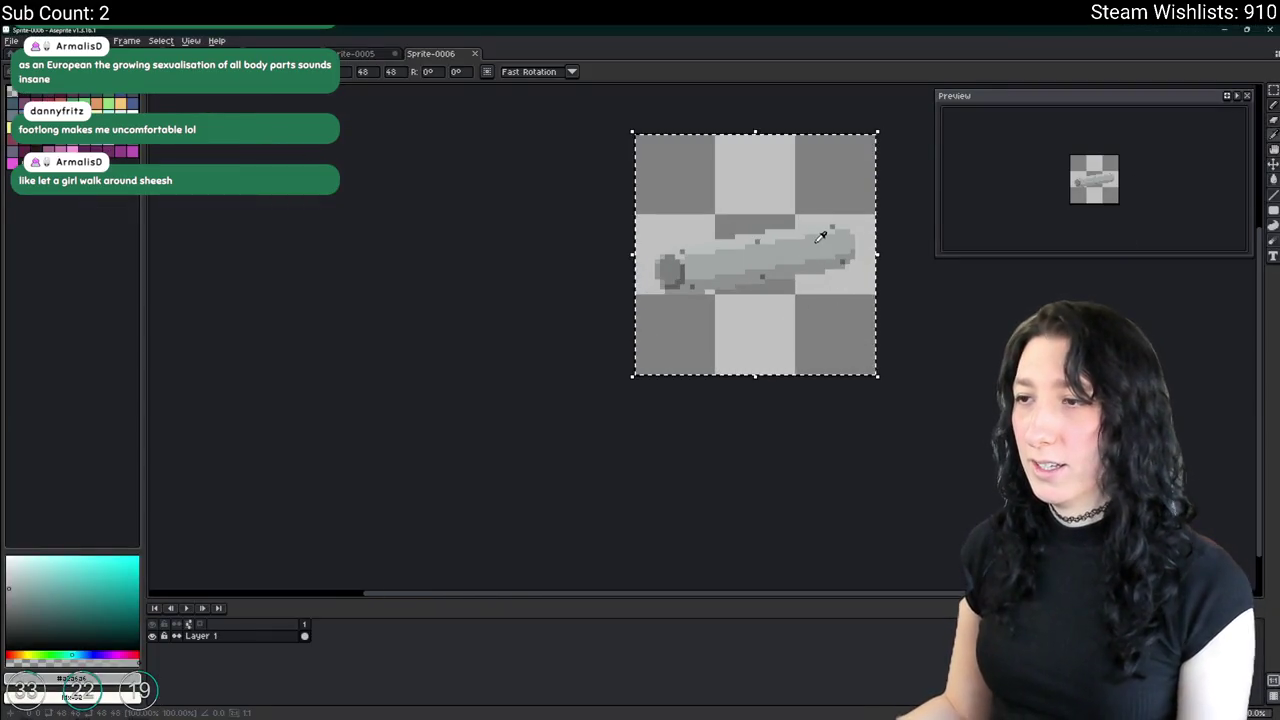
{"action": "scroll", "coordinate": [820, 236], "scroll_direction": "up", "scroll_amount": 3}
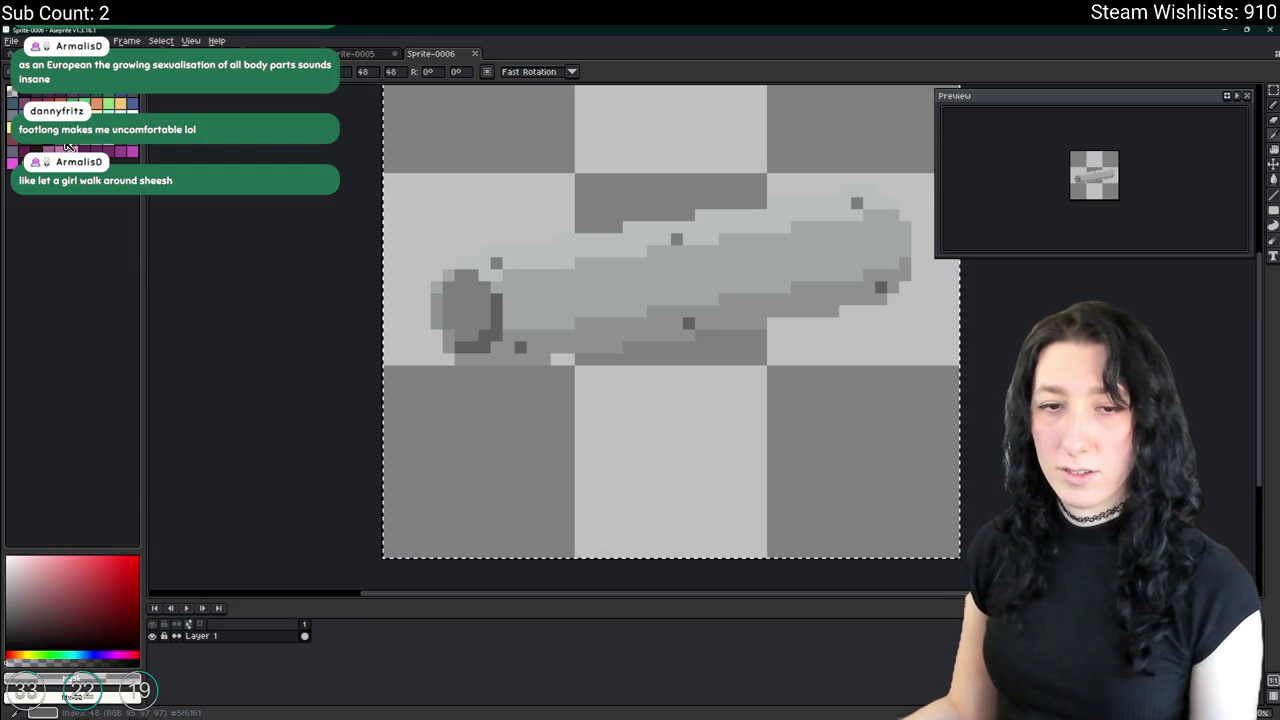
{"action": "scroll", "coordinate": [569, 290], "scroll_direction": "up", "scroll_amount": 2}
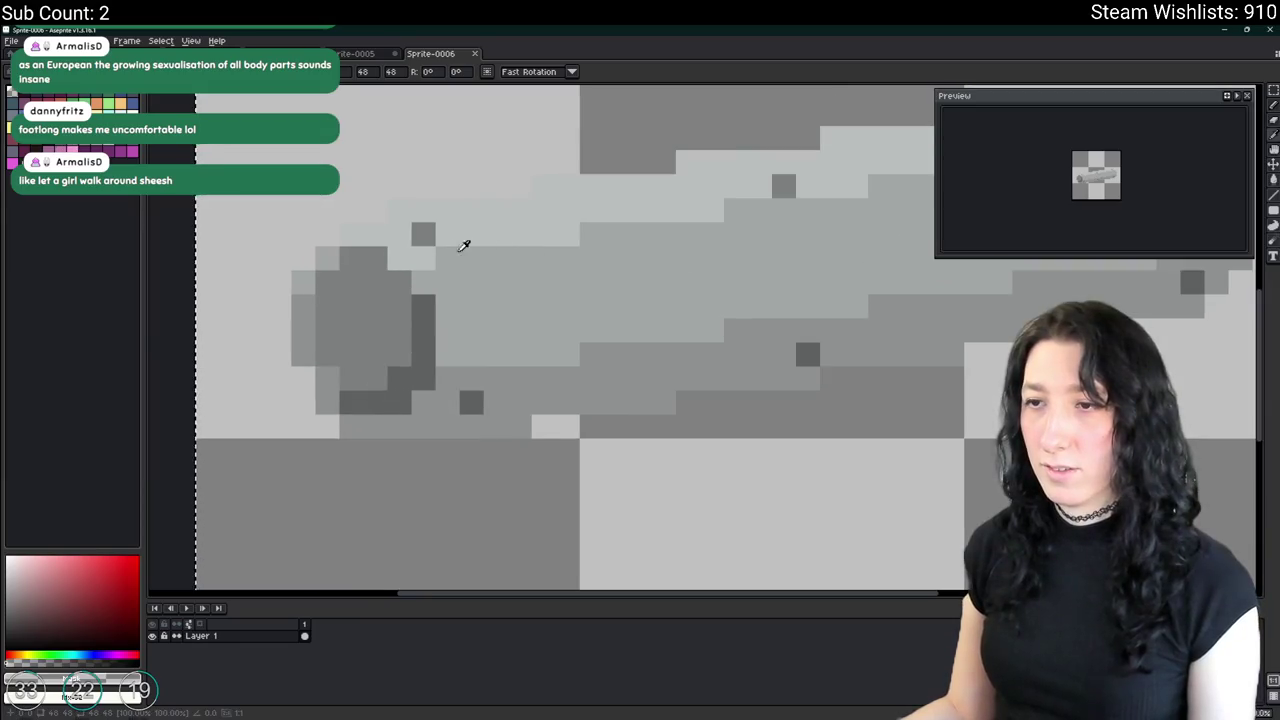
Paint dark purple pixels around the muzzle and apply Replace Color to the grey bands.
{"action": "left_click", "coordinate": [430, 300]}
{"action": "left_click_drag", "start_coordinate": [428, 298], "coordinate": [338, 371]}
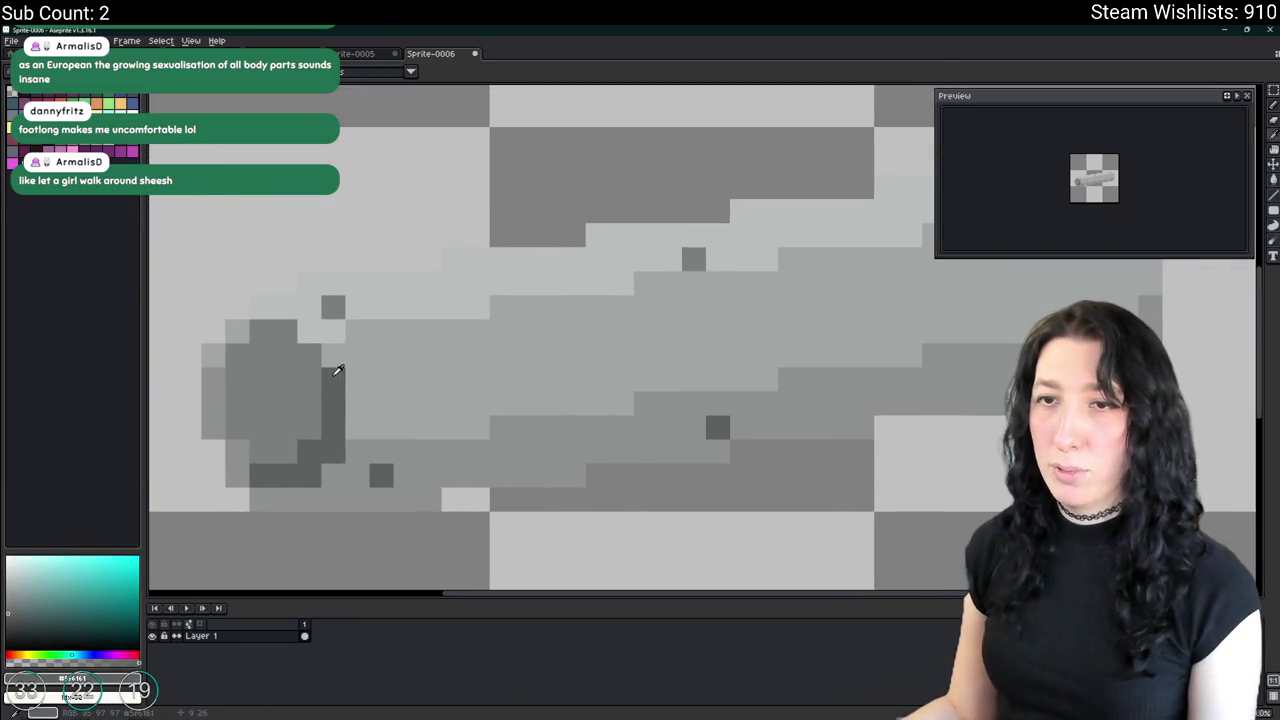
{"action": "left_click", "coordinate": [53, 145]}
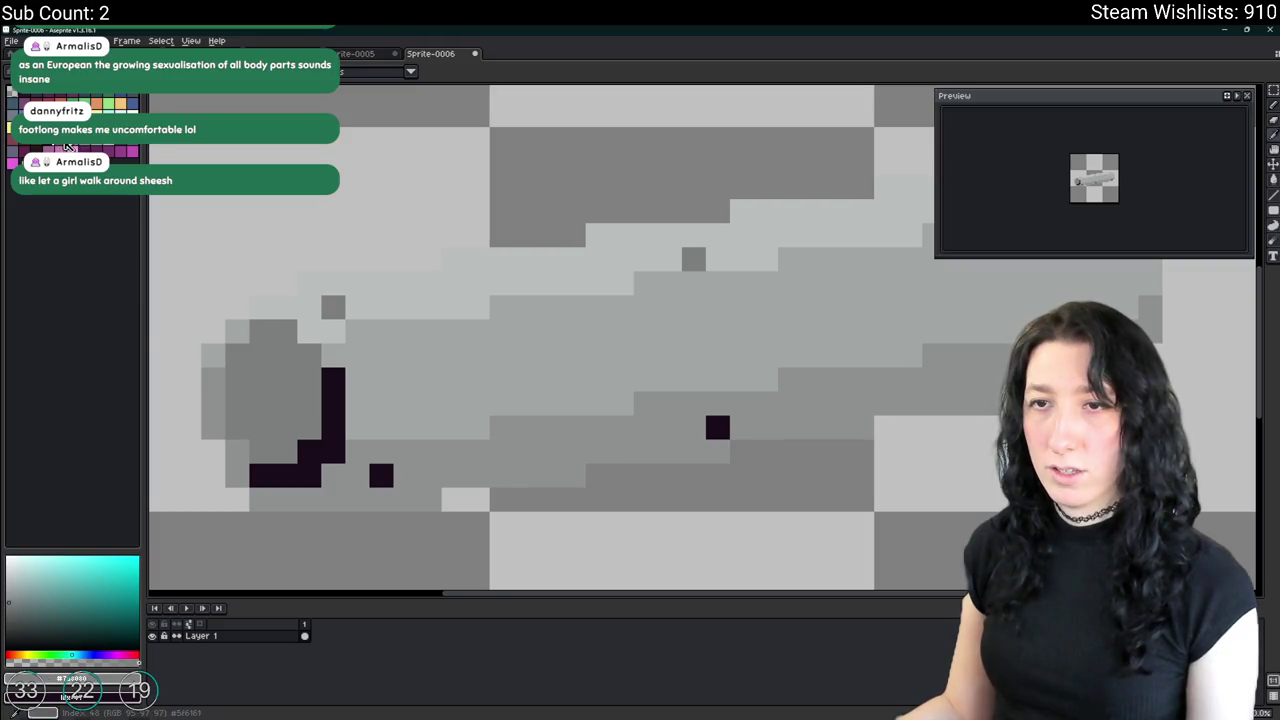
{"action": "key", "text": "shift+r"}
{"action": "key", "text": "Return"}
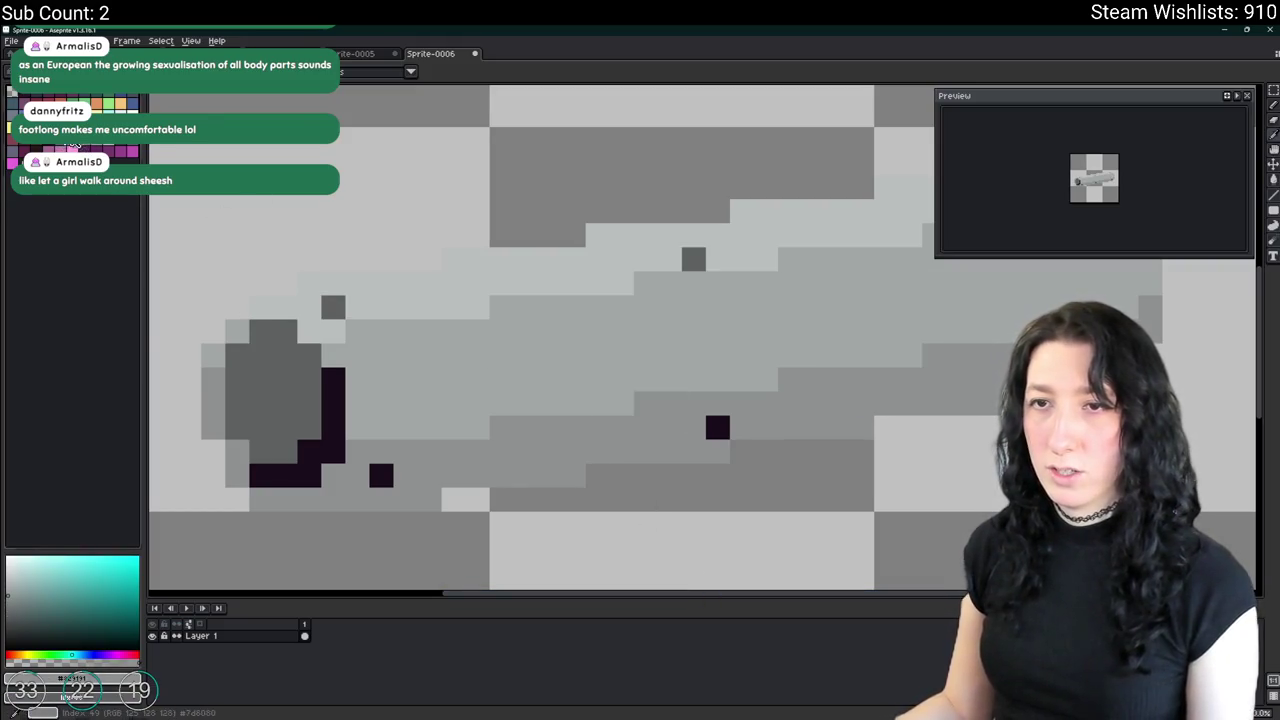
{"action": "key", "text": "shift+r"}
{"action": "key", "text": "Return"}
{"action": "key", "text": "shift+r"}
{"action": "key", "text": "Return"}
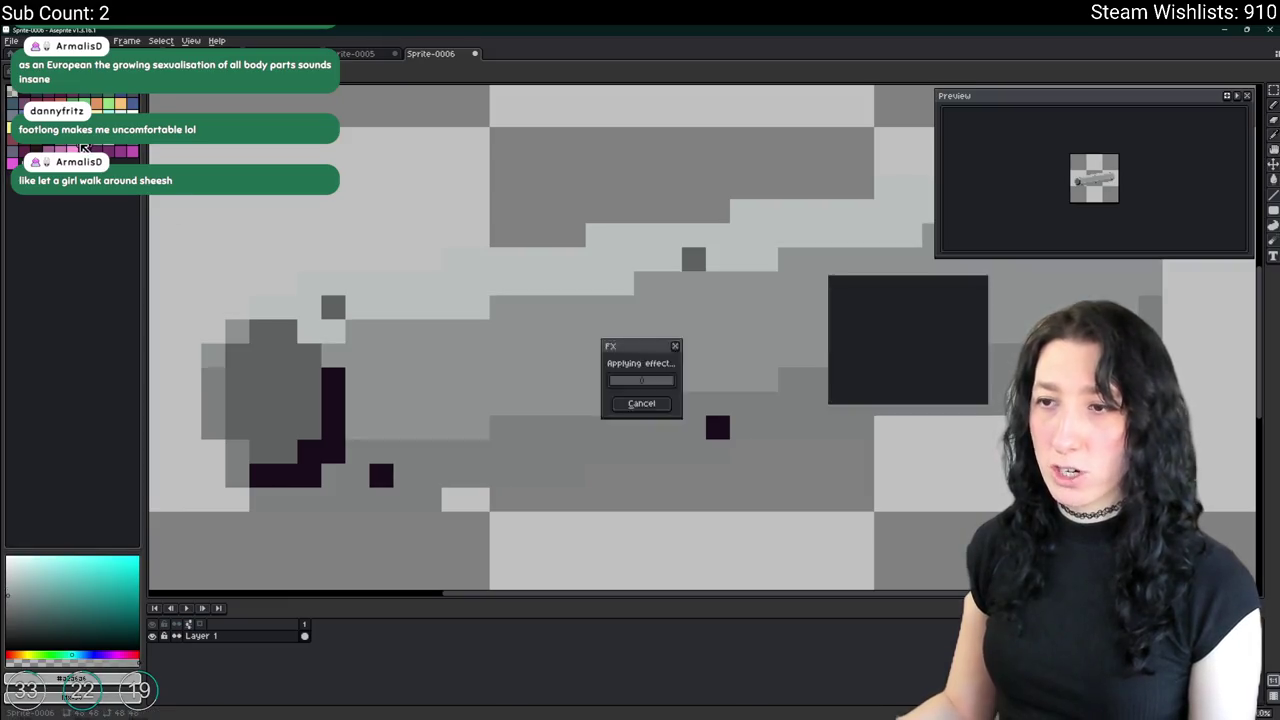
{"action": "key", "text": "shift+r"}
{"action": "key", "text": "Return"}
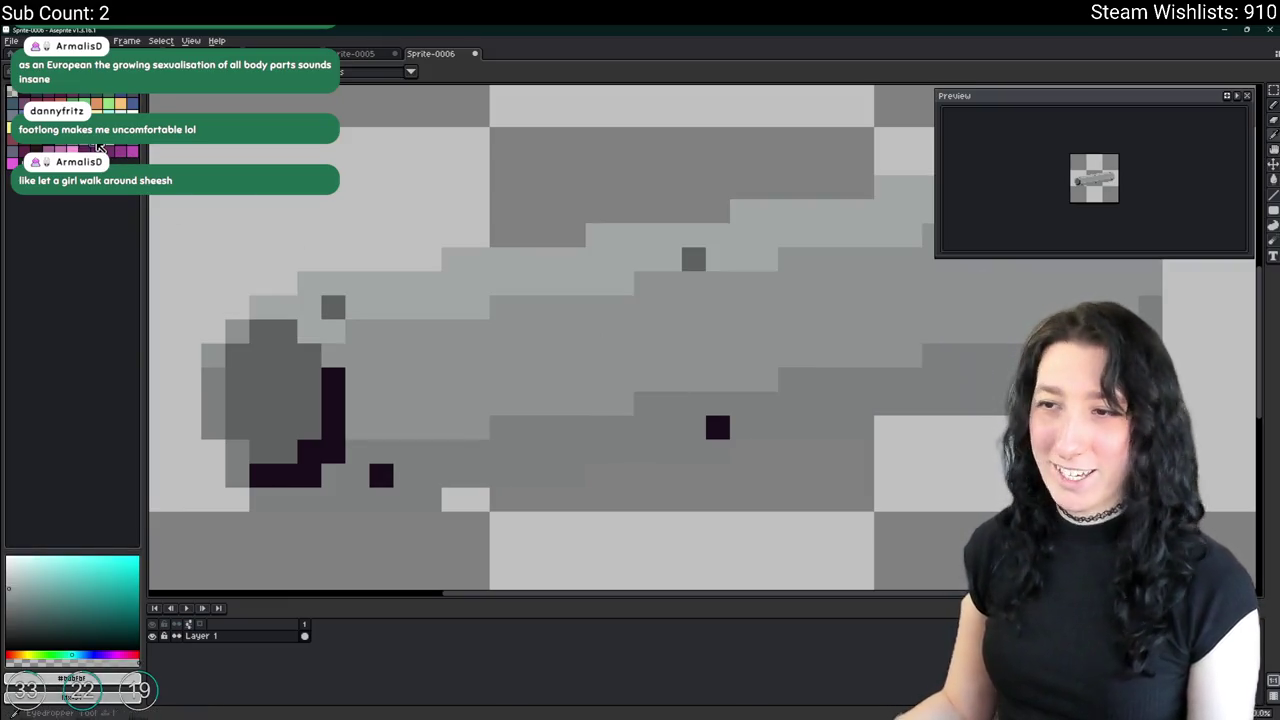
Sample the lower band's grey and set up a dark purple replacement for it.
{"action": "scroll", "coordinate": [337, 450], "scroll_direction": "down", "scroll_amount": 3}
{"action": "scroll", "coordinate": [337, 450], "scroll_direction": "down", "scroll_amount": 3}
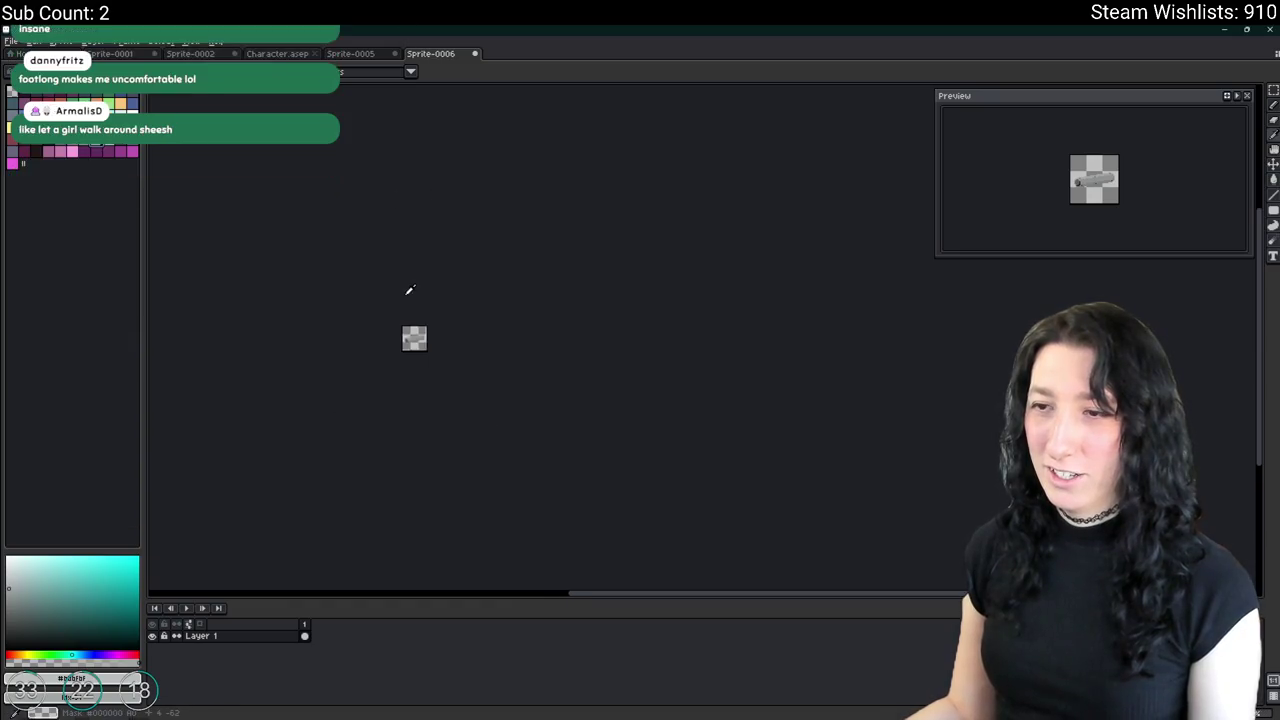
{"action": "scroll", "coordinate": [409, 289], "scroll_direction": "up", "scroll_amount": 3}
{"action": "scroll", "coordinate": [420, 343], "scroll_direction": "up", "scroll_amount": 3}
{"action": "left_click", "coordinate": [425, 455], "text": "alt"}
{"action": "left_click", "coordinate": [120, 103]}
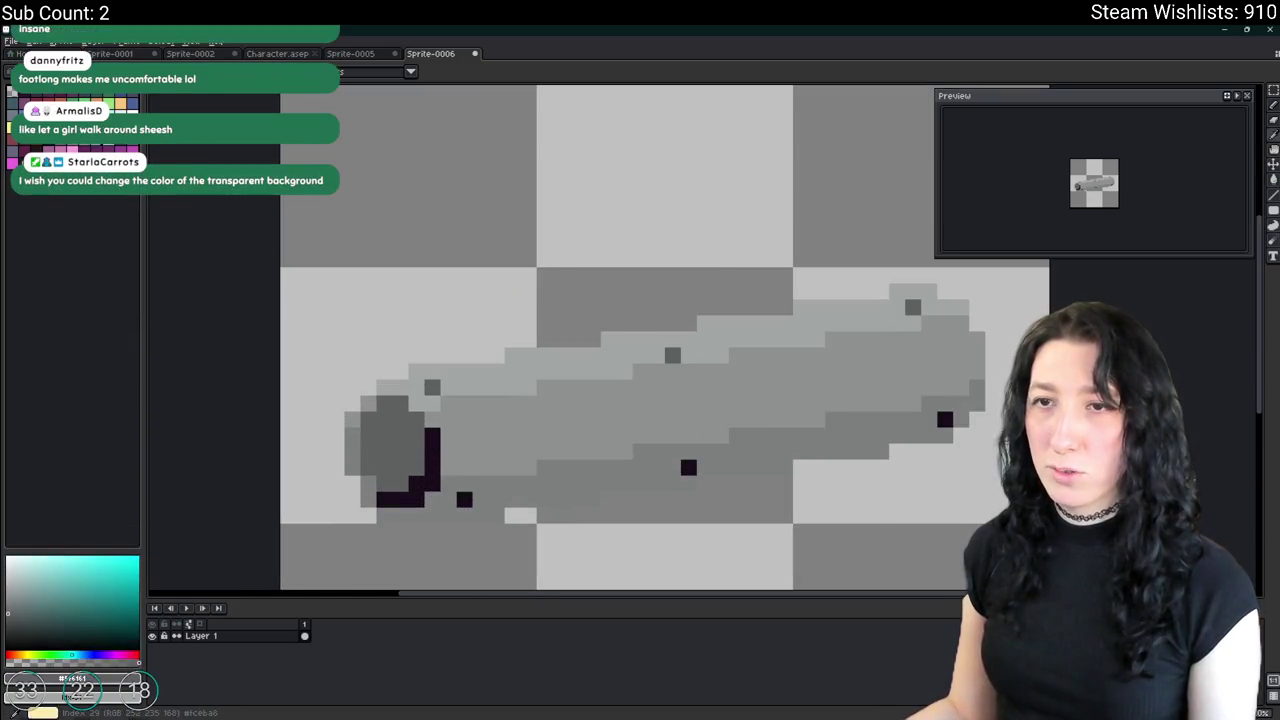
{"action": "key", "text": "shift+r"}
{"action": "key", "text": "Escape"}
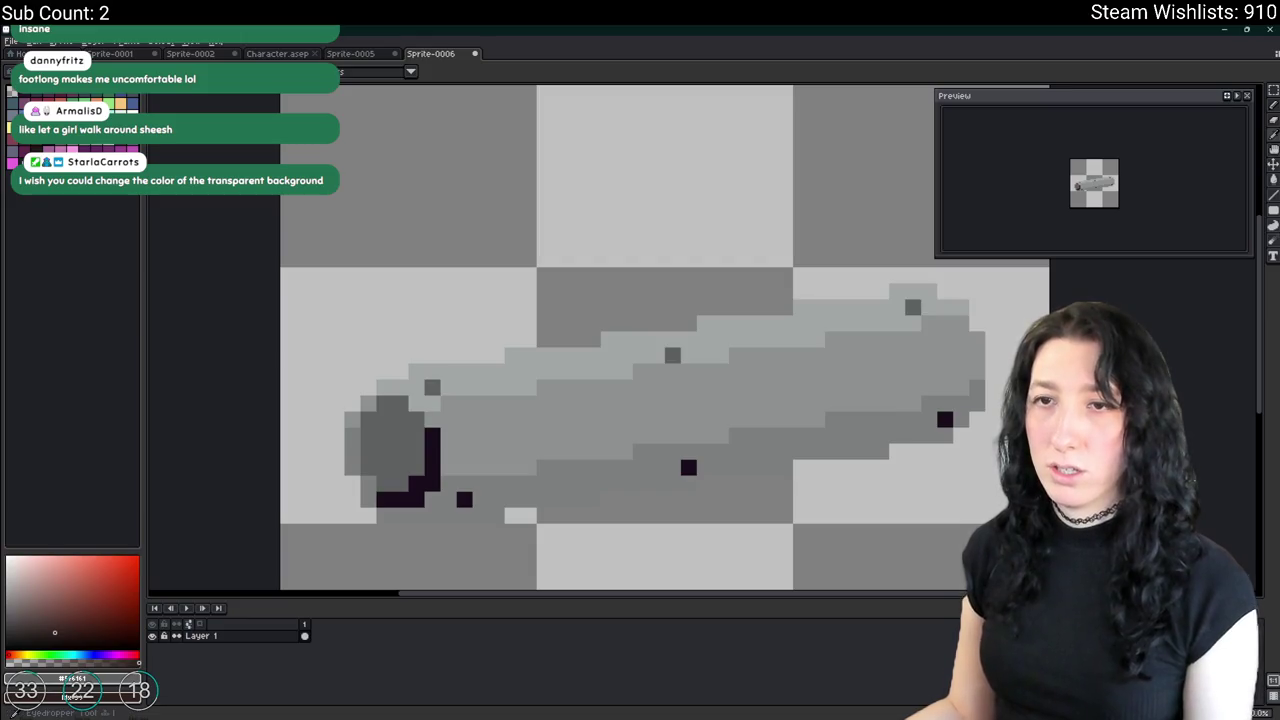
{"action": "left_click", "coordinate": [122, 146]}
{"action": "left_click", "coordinate": [477, 478]}
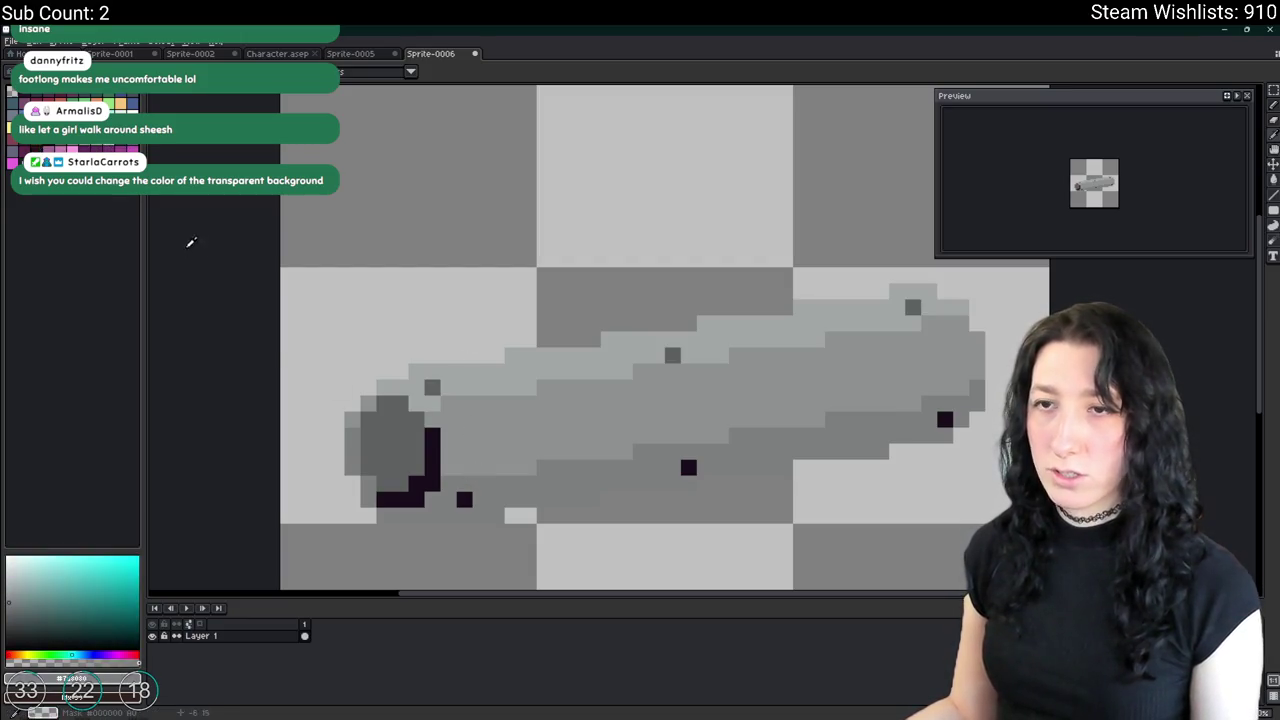
{"action": "left_click", "coordinate": [124, 146]}
{"action": "left_click", "coordinate": [128, 146]}
{"action": "key", "text": "shift+r"}
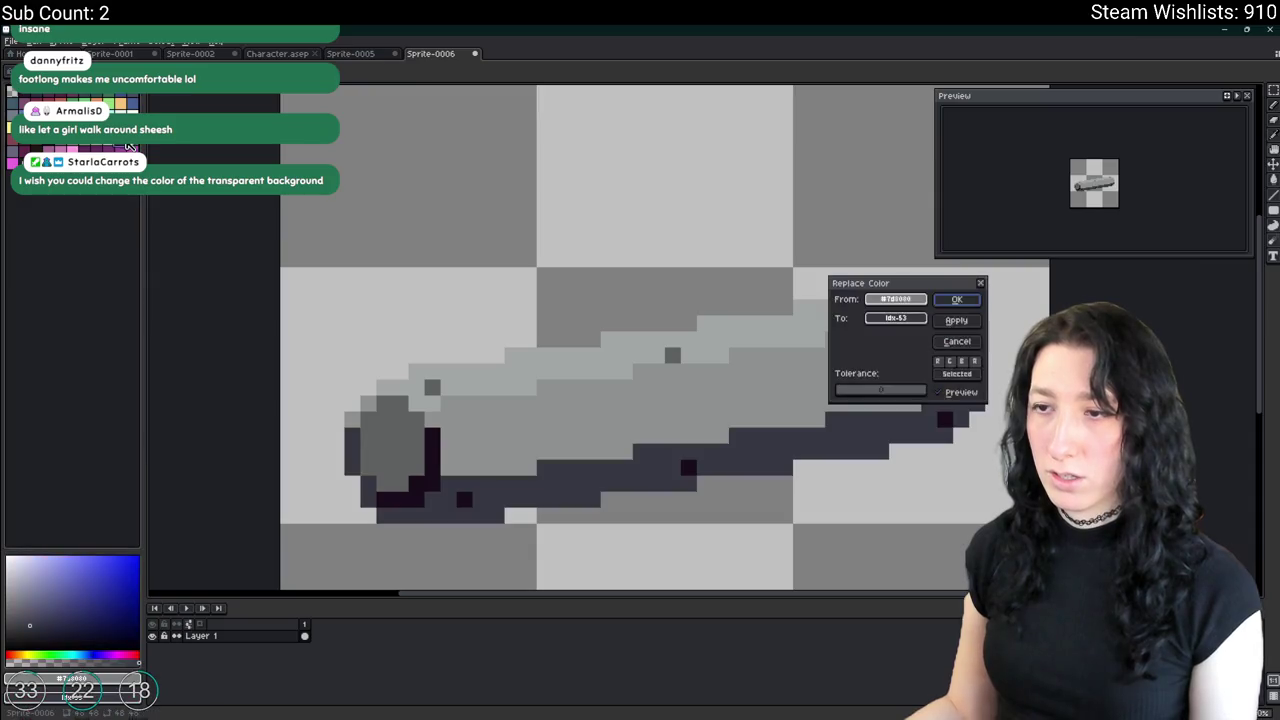
Recolour the lower band dark purple and the mid-grey band purple.
{"action": "key", "text": "Return"}
{"action": "left_click", "coordinate": [405, 350], "text": "alt"}
{"action": "left_click", "coordinate": [137, 147]}
{"action": "key", "text": "shift+r"}
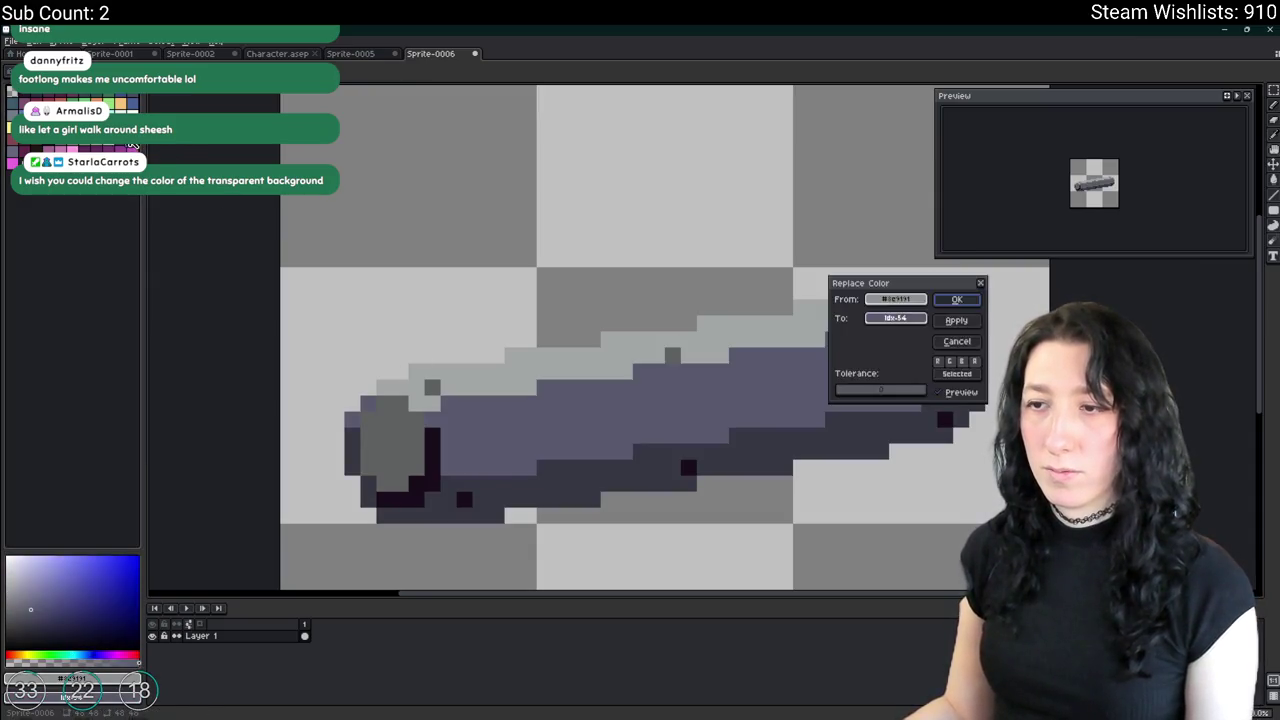
{"action": "key", "text": "Return"}
Replace the light grey top band with purple.
{"action": "left_click", "coordinate": [482, 392], "text": "alt"}
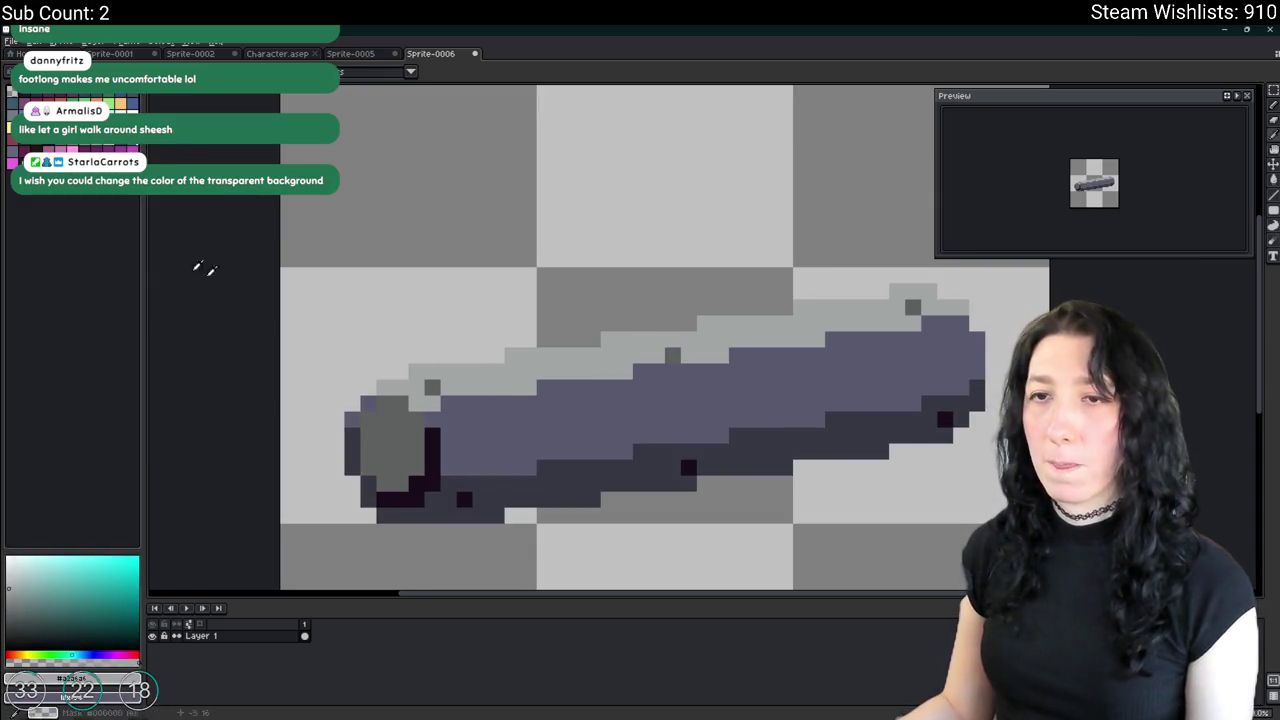
{"action": "left_click", "coordinate": [18, 157]}
{"action": "key", "text": "shift+r"}
{"action": "key", "text": "Return"}
{"action": "left_click", "coordinate": [390, 440], "text": "alt"}
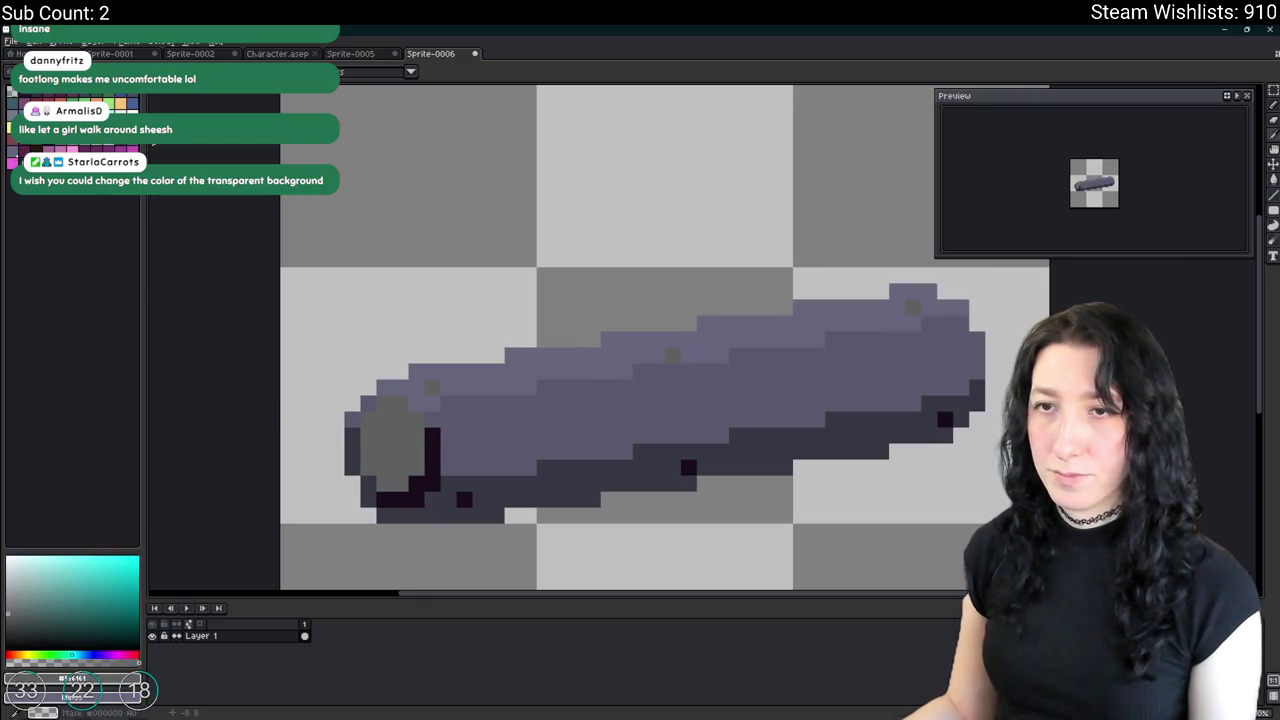
{"action": "left_click", "coordinate": [122, 147]}
{"action": "key", "text": "shift+r"}
{"action": "key", "text": "Return"}
Zoom in and sample the near-black #1a0d1c outline colour.
{"action": "scroll", "coordinate": [566, 291], "scroll_direction": "down", "scroll_amount": 3}
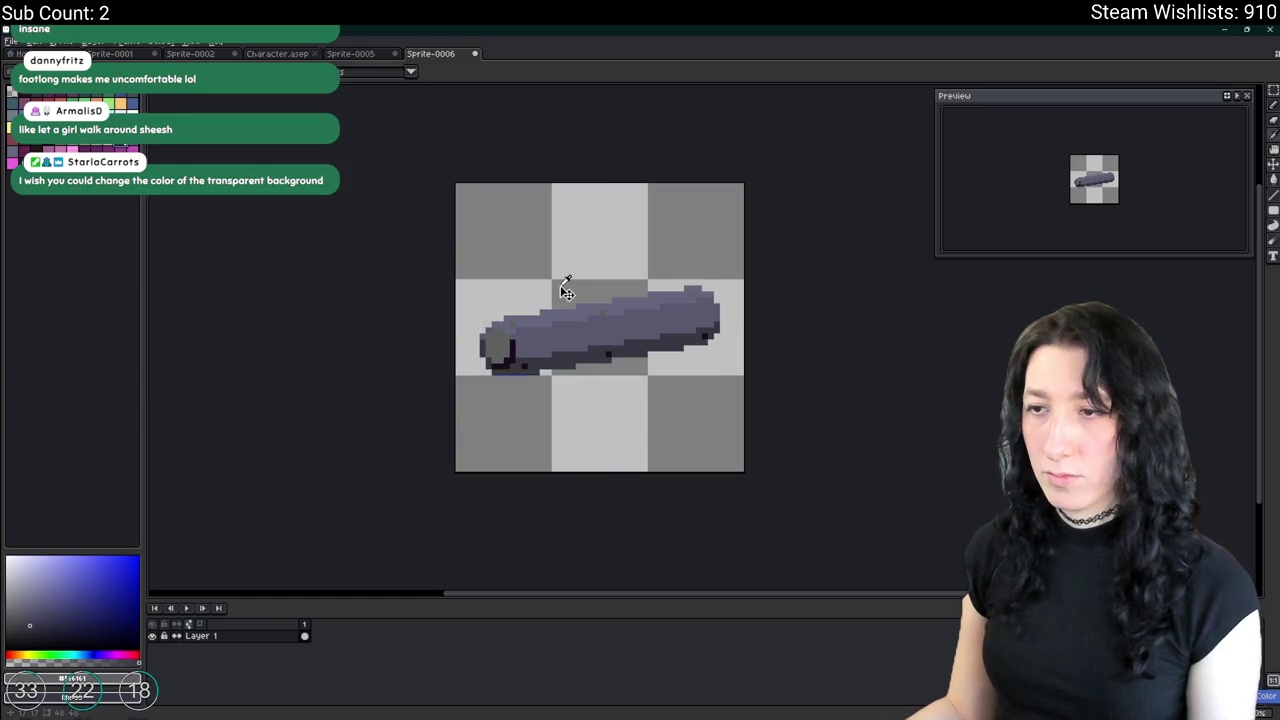
{"action": "key", "text": "ctrl"}
{"action": "scroll", "coordinate": [562, 288], "scroll_direction": "down", "scroll_amount": 2}
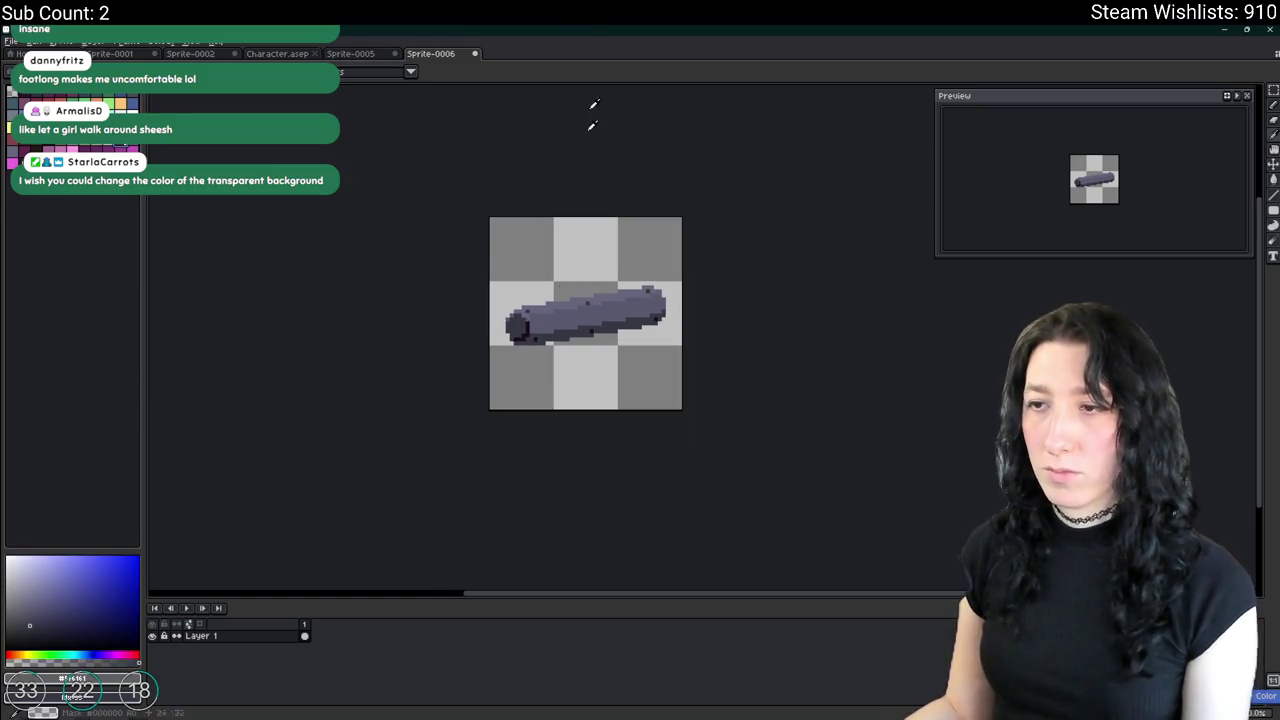
{"action": "scroll", "coordinate": [545, 283], "scroll_direction": "down", "scroll_amount": 2}
{"action": "scroll", "coordinate": [540, 290], "scroll_direction": "up", "scroll_amount": 5}
{"action": "scroll", "coordinate": [556, 261], "scroll_direction": "up", "scroll_amount": 1}
{"action": "left_click", "coordinate": [558, 260], "text": "alt"}
{"action": "scroll", "coordinate": [560, 270], "scroll_direction": "up", "scroll_amount": 1}
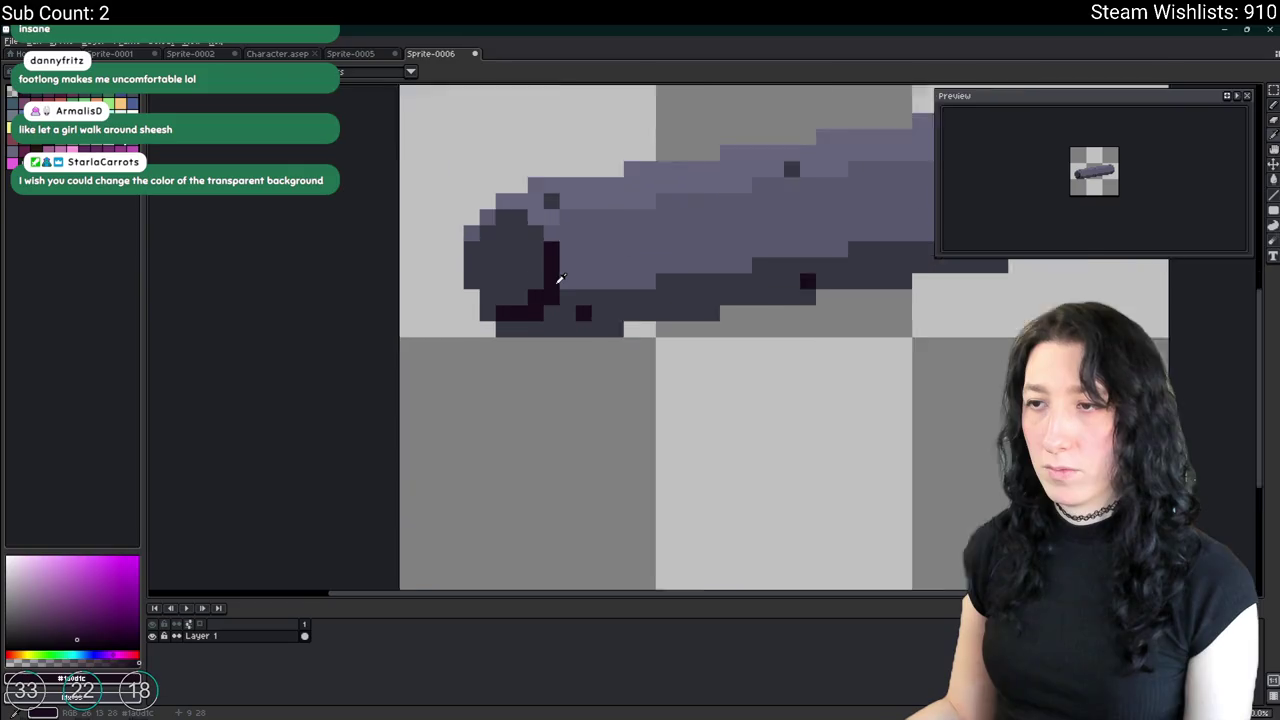
{"action": "scroll", "coordinate": [560, 278], "scroll_direction": "up", "scroll_amount": 1}
{"action": "key", "text": "shift+r"}
{"action": "key", "text": "Escape"}
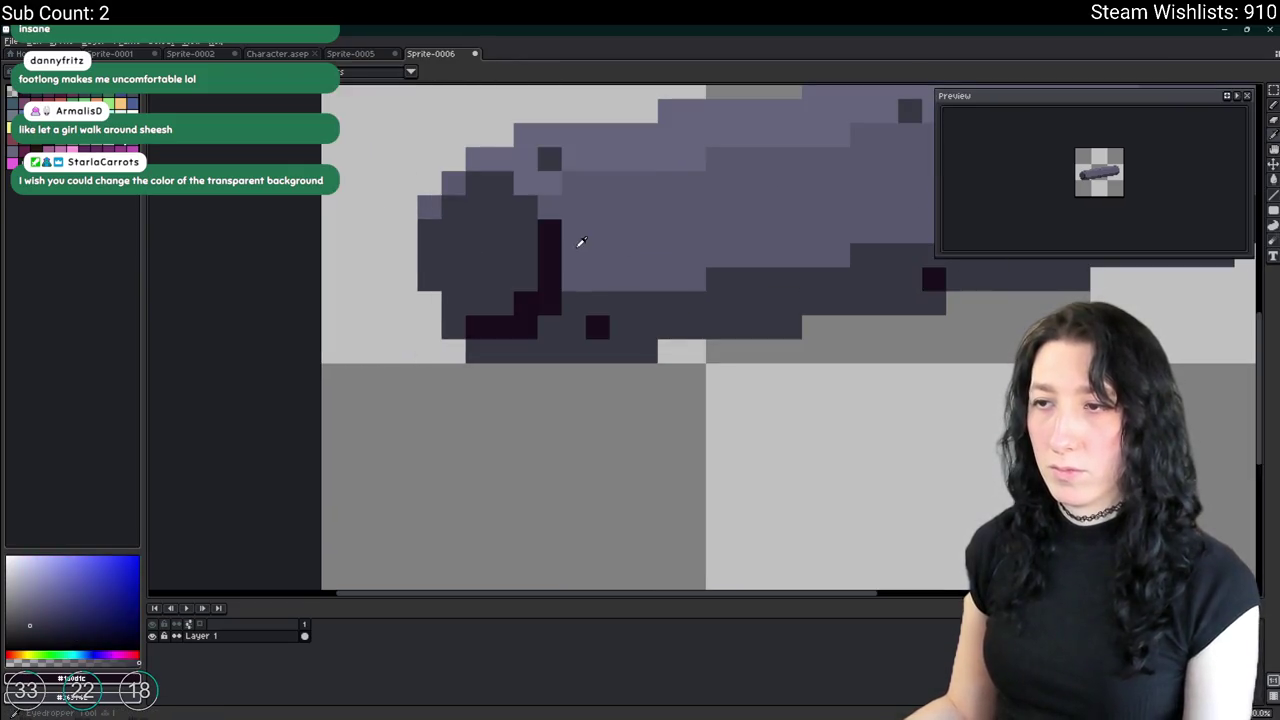
Replace the #1a0d1c outline pixels with dark grey-purple #363742.
{"action": "left_click", "coordinate": [575, 244], "text": "alt"}
{"action": "key", "text": "shift+r"}
{"action": "key", "text": "Escape"}
{"action": "key", "text": "shift+r"}
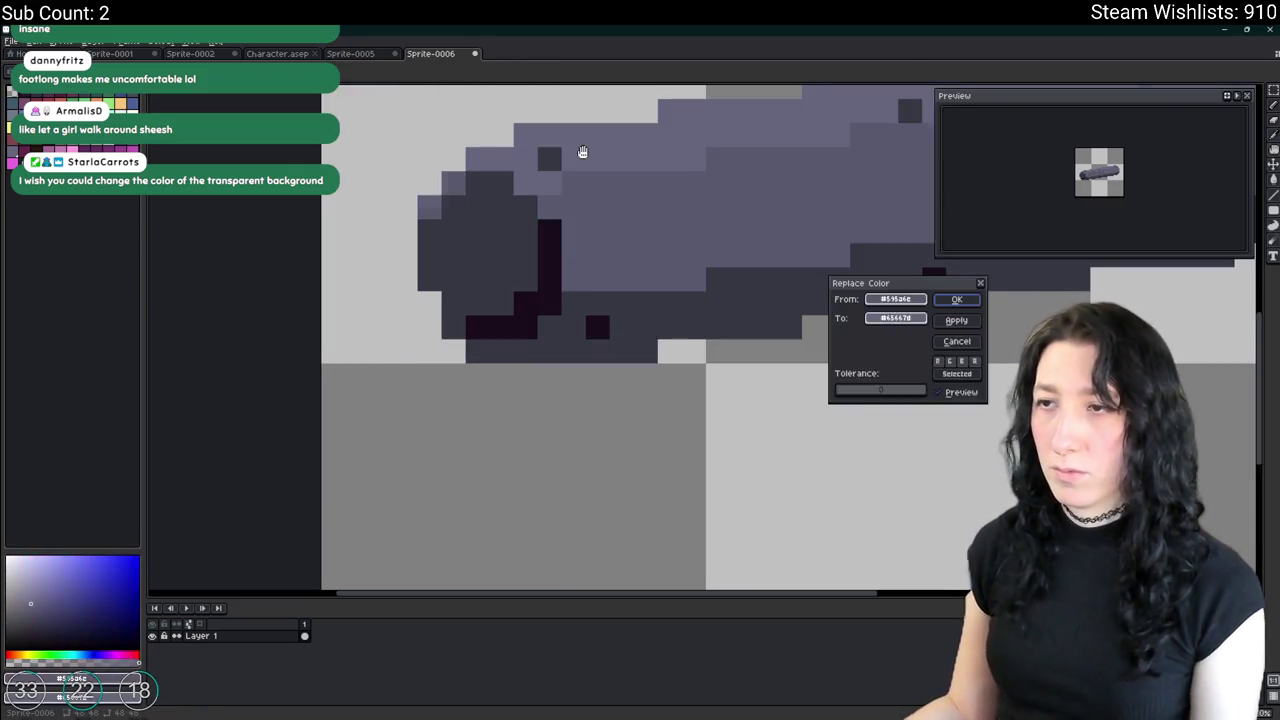
{"action": "key", "text": "Escape"}
{"action": "left_click", "coordinate": [555, 240], "text": "alt"}
{"action": "key", "text": "shift+r"}
{"action": "key", "text": "Return"}
Centre the recoloured barrel and sample the underside's dark grey.
{"action": "scroll", "coordinate": [594, 150], "scroll_direction": "down", "scroll_amount": 2}
{"action": "scroll", "coordinate": [590, 170], "scroll_direction": "down", "scroll_amount": 2}
{"action": "scroll", "coordinate": [569, 196], "scroll_direction": "up", "scroll_amount": 5}
{"action": "scroll", "coordinate": [558, 200], "scroll_direction": "down", "scroll_amount": 1}
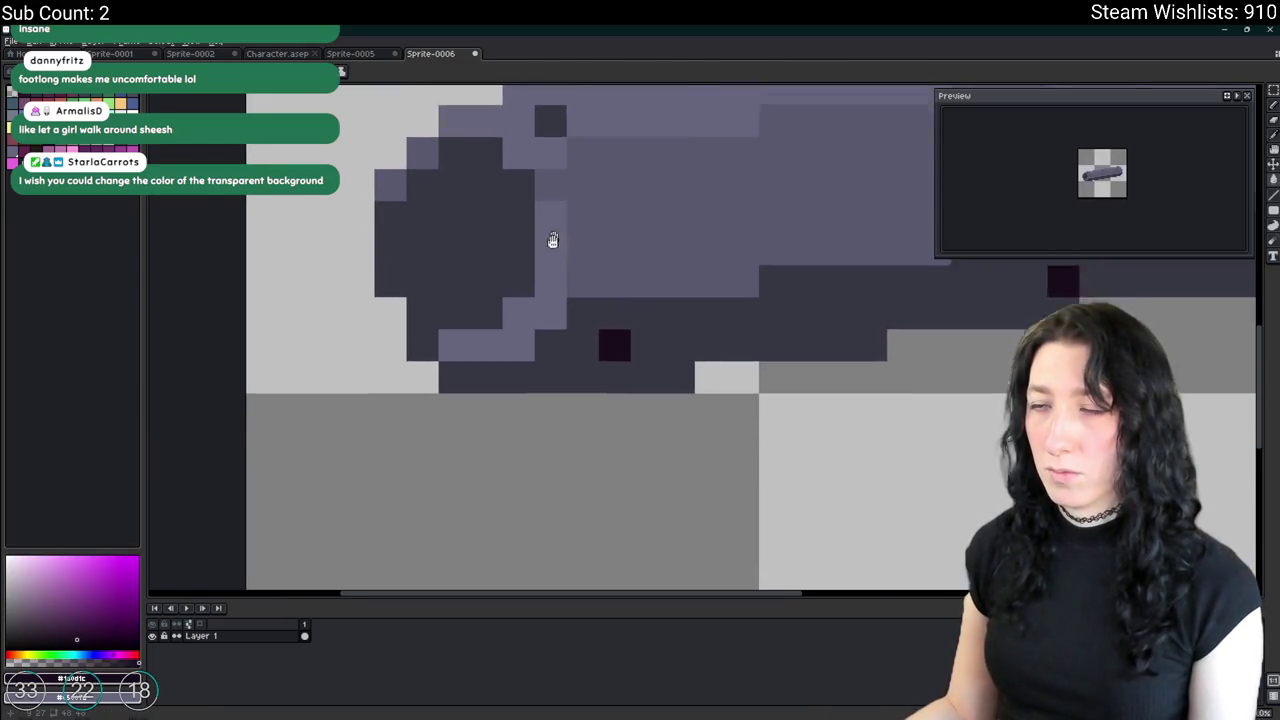
{"action": "scroll", "coordinate": [551, 240], "scroll_direction": "down", "scroll_amount": 6}
{"action": "scroll", "coordinate": [616, 314], "scroll_direction": "up", "scroll_amount": 1}
{"action": "scroll", "coordinate": [616, 314], "scroll_direction": "up", "scroll_amount": 2}
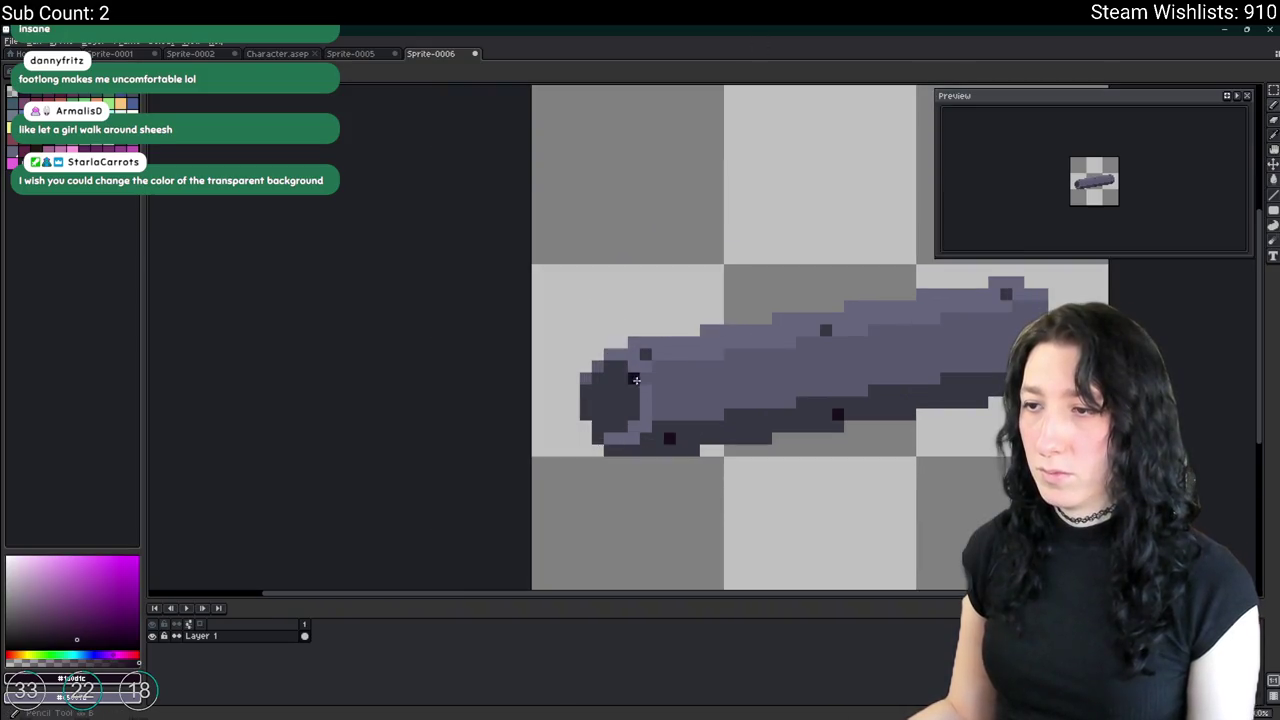
{"action": "scroll", "coordinate": [773, 401], "scroll_direction": "down", "scroll_amount": 6}
{"action": "left_click_drag", "start_coordinate": [810, 385], "coordinate": [621, 377]}
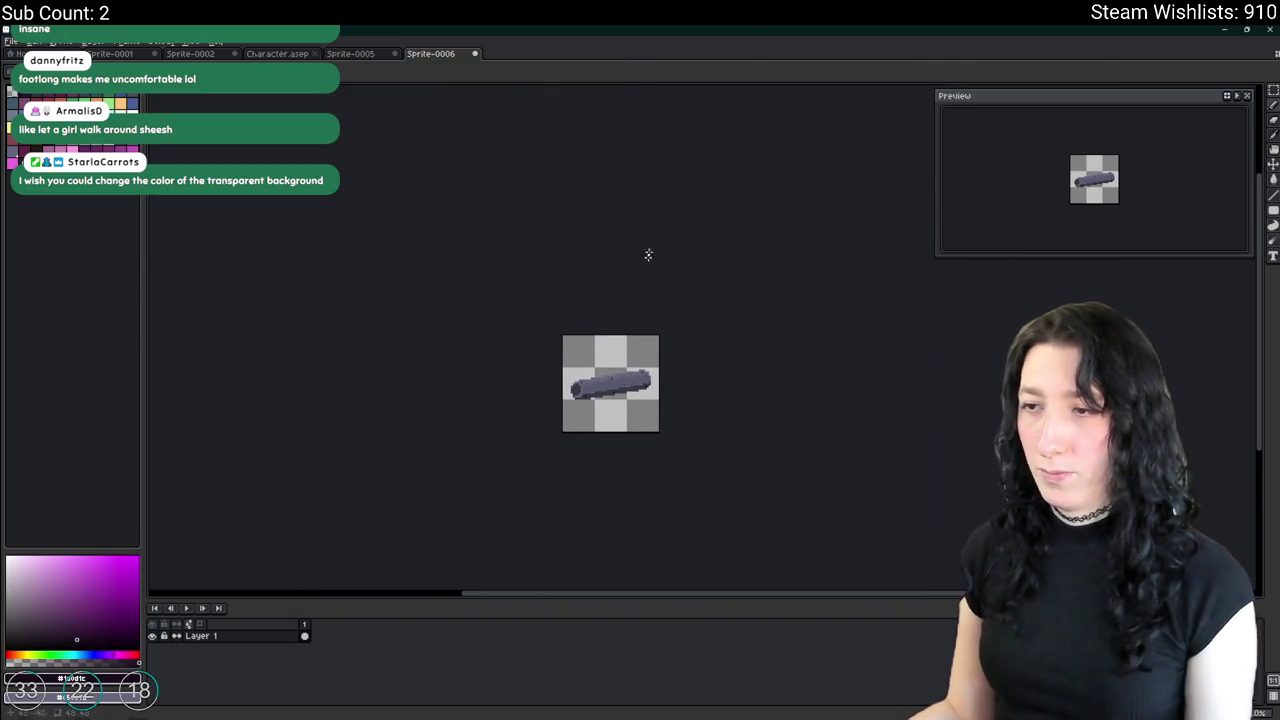
{"action": "scroll", "coordinate": [626, 334], "scroll_direction": "up", "scroll_amount": 2}
{"action": "scroll", "coordinate": [563, 429], "scroll_direction": "up", "scroll_amount": 2}
{"action": "scroll", "coordinate": [522, 402], "scroll_direction": "up", "scroll_amount": 1}
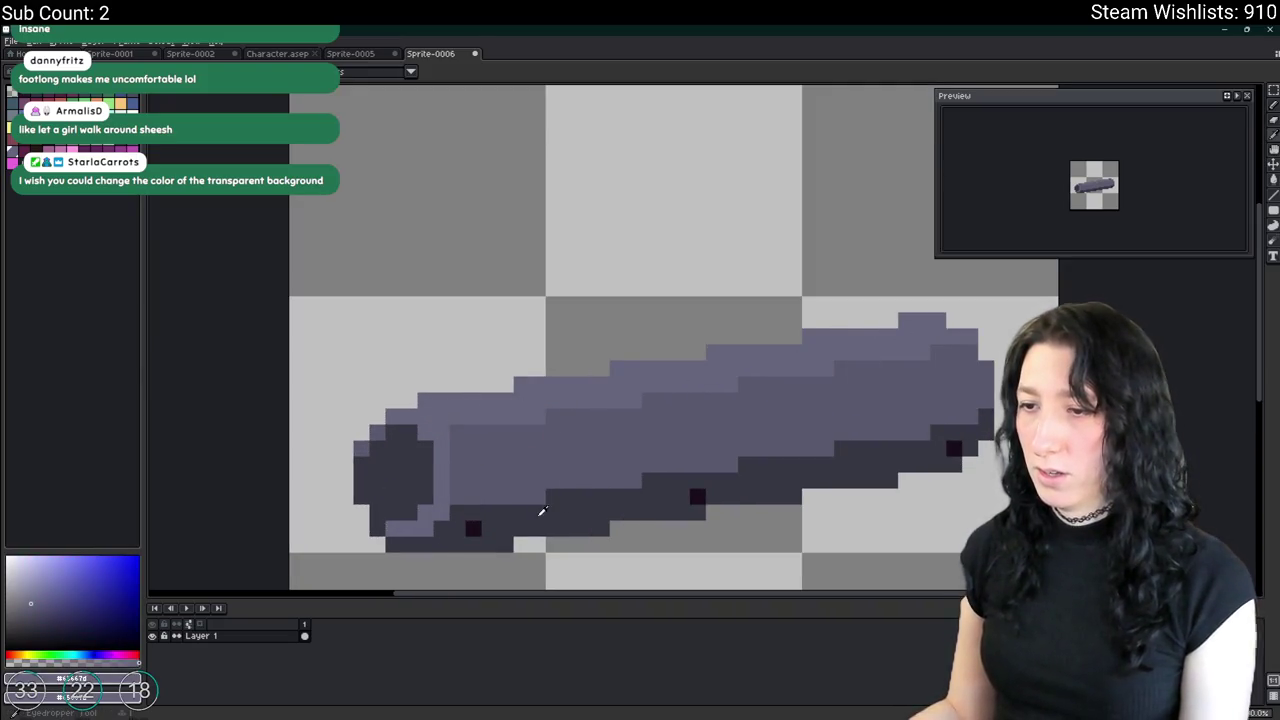
{"action": "left_click", "coordinate": [486, 528], "text": "alt"}
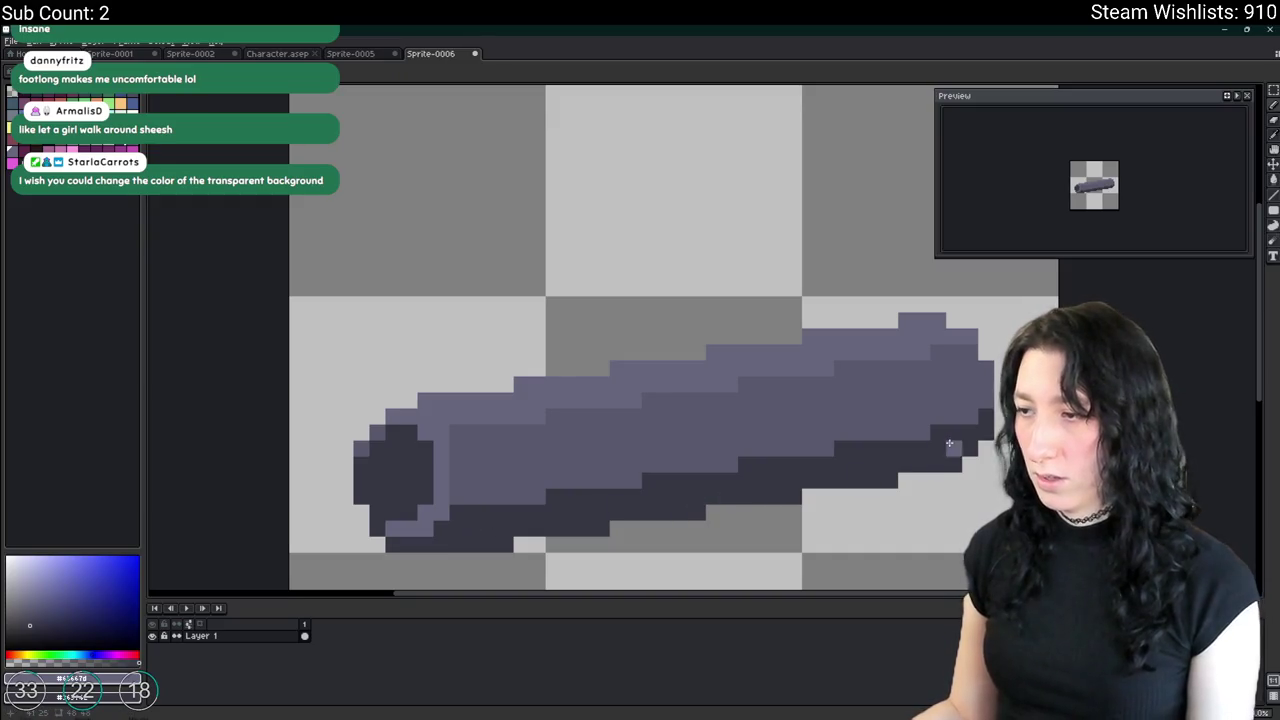
{"action": "scroll", "coordinate": [949, 443], "scroll_direction": "down", "scroll_amount": 5}
{"action": "left_click_drag", "start_coordinate": [952, 460], "coordinate": [731, 456]}
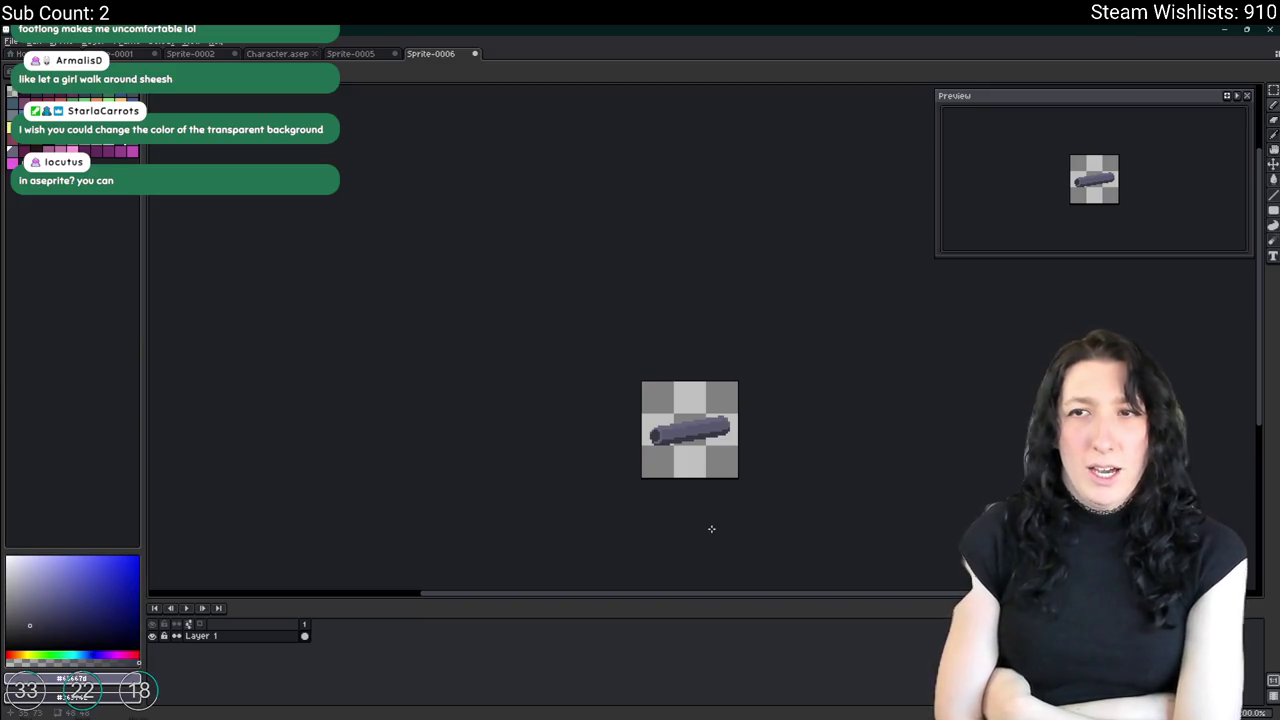
Check the View menu's tiling options without changes and reposition the canvas.
{"action": "left_click", "coordinate": [195, 41]}
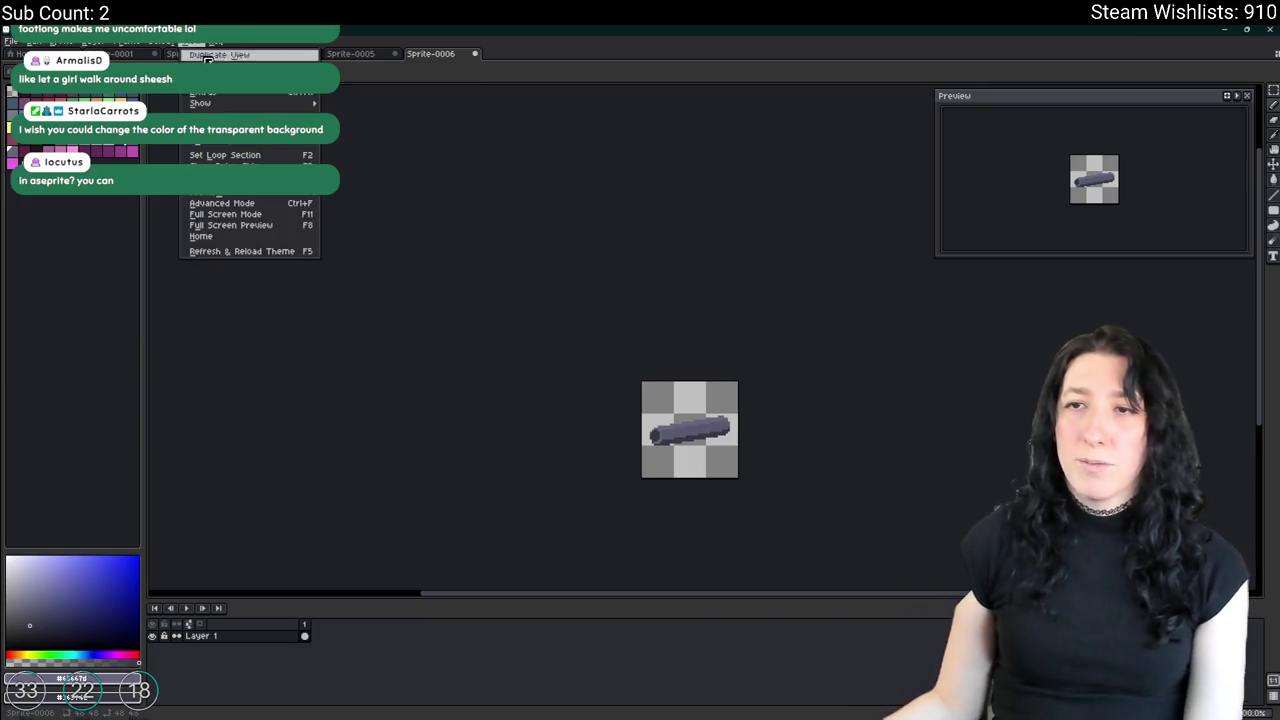
{"action": "mouse_move", "coordinate": [230, 129]}
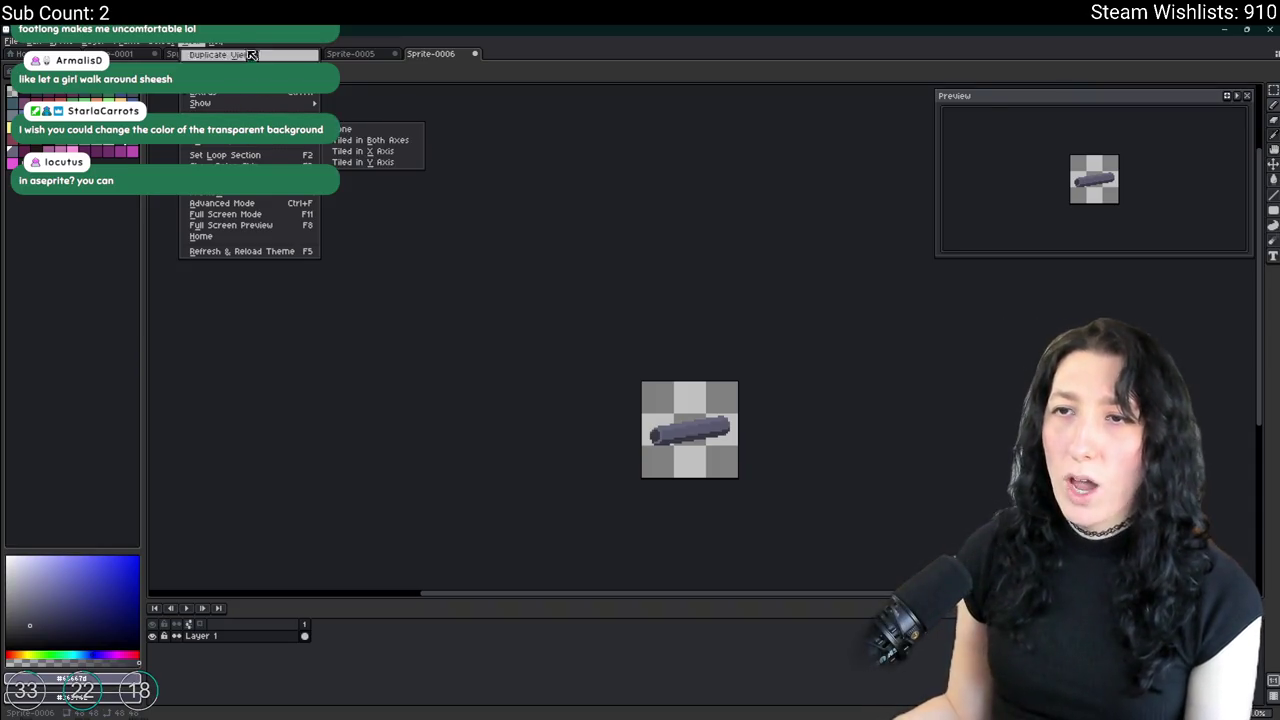
{"action": "key", "text": "Escape"}
{"action": "scroll", "coordinate": [200, 240], "scroll_direction": "down", "scroll_amount": 1}
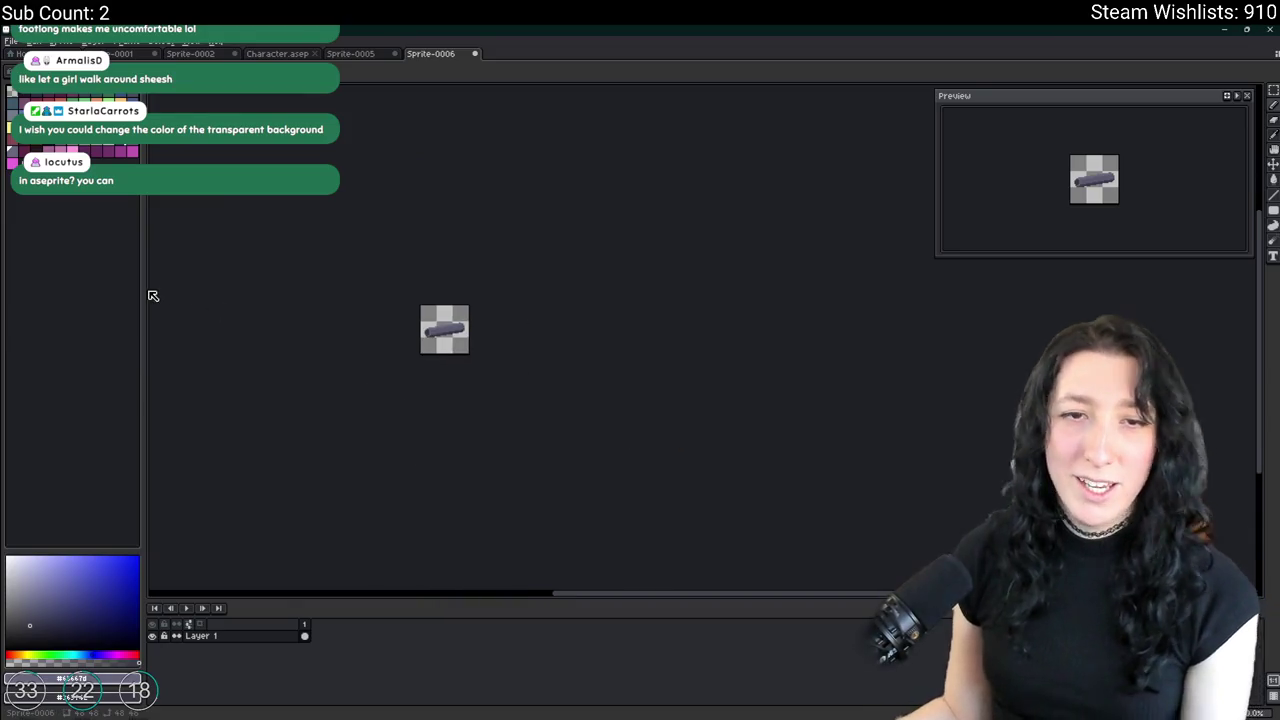
{"action": "scroll", "coordinate": [420, 355], "scroll_direction": "up", "scroll_amount": 2}
{"action": "left_click_drag", "start_coordinate": [306, 284], "coordinate": [337, 308]}
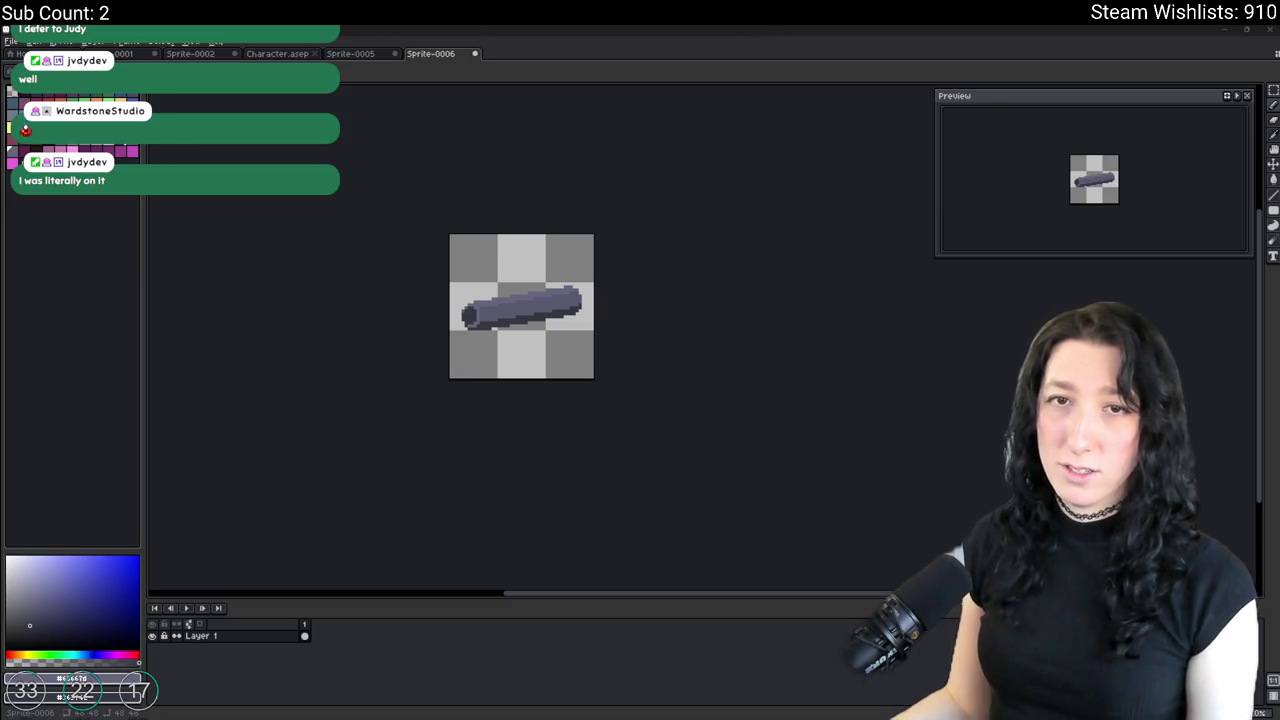
Rotate the barrel end-for-end so its open end points right, tilted slightly upward.
{"action": "scroll", "coordinate": [514, 286], "scroll_direction": "up", "scroll_amount": 1}
{"action": "scroll", "coordinate": [514, 286], "scroll_direction": "up", "scroll_amount": 3}
{"action": "scroll", "coordinate": [411, 320], "scroll_direction": "down", "scroll_amount": 3}
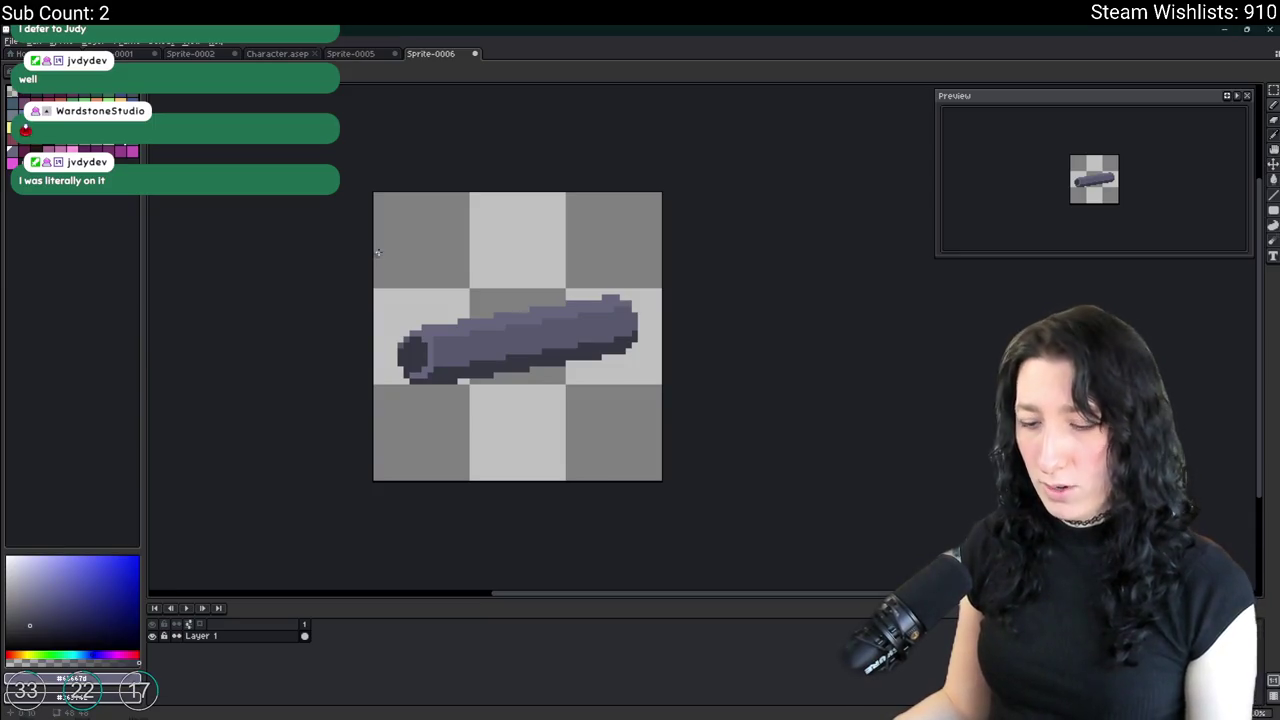
{"action": "left_click_drag", "start_coordinate": [406, 256], "coordinate": [680, 428]}
{"action": "scroll", "coordinate": [864, 403], "scroll_direction": "down", "scroll_amount": 5}
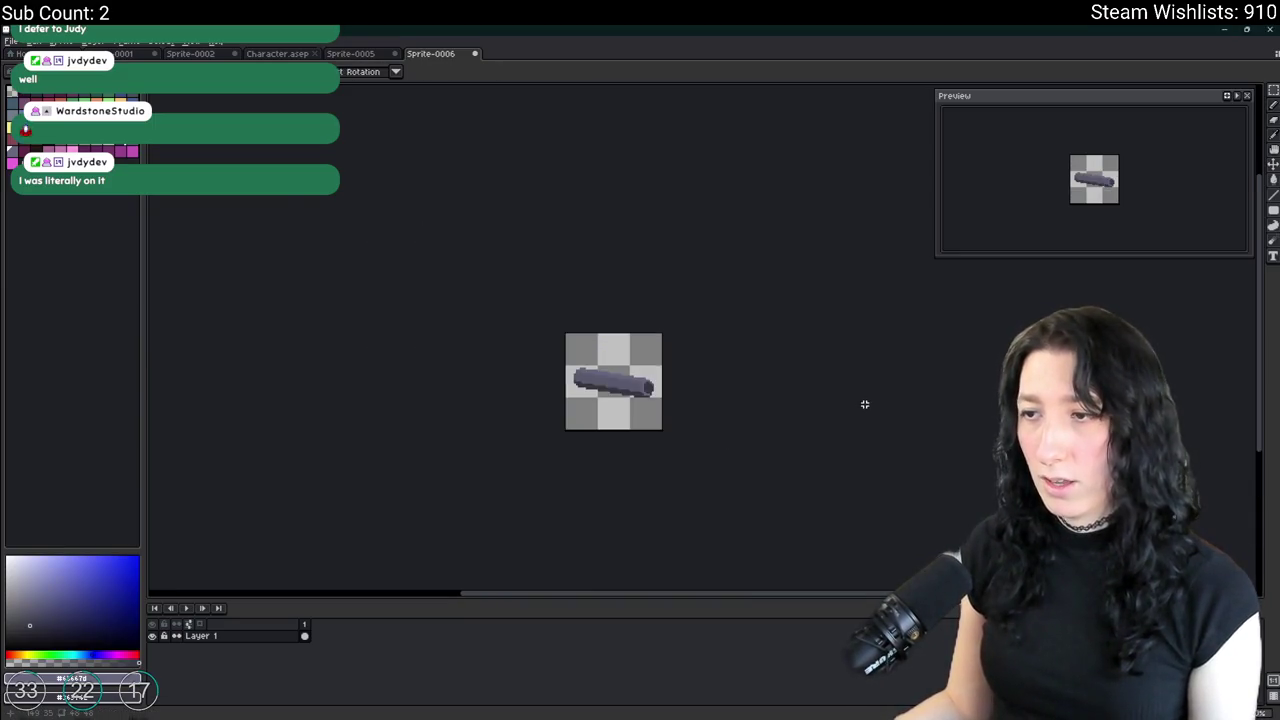
{"action": "scroll", "coordinate": [683, 403], "scroll_direction": "down", "scroll_amount": 3}
{"action": "scroll", "coordinate": [683, 403], "scroll_direction": "up", "scroll_amount": 4}
{"action": "left_click_drag", "start_coordinate": [829, 491], "coordinate": [894, 420]}
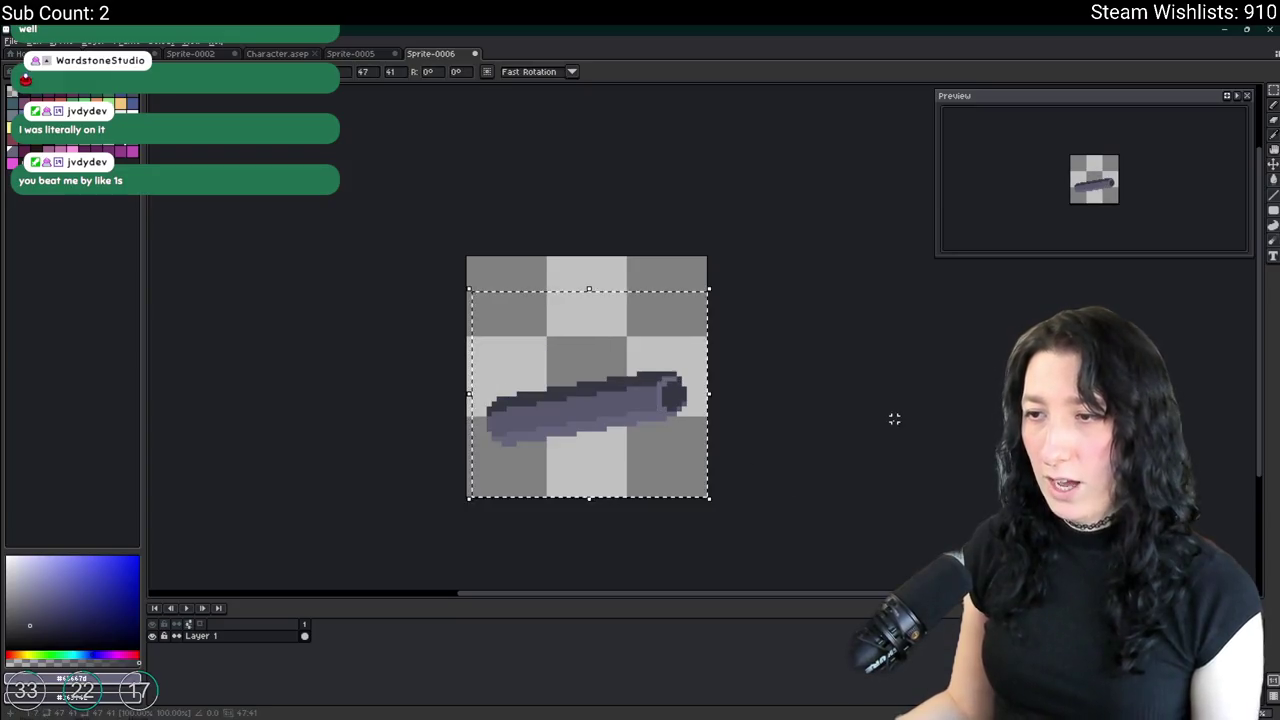
Bucket-fill the top band light purple and the underside band with the dark outline colour.
{"action": "scroll", "coordinate": [888, 423], "scroll_direction": "down", "scroll_amount": 1}
{"action": "scroll", "coordinate": [766, 457], "scroll_direction": "down", "scroll_amount": 1}
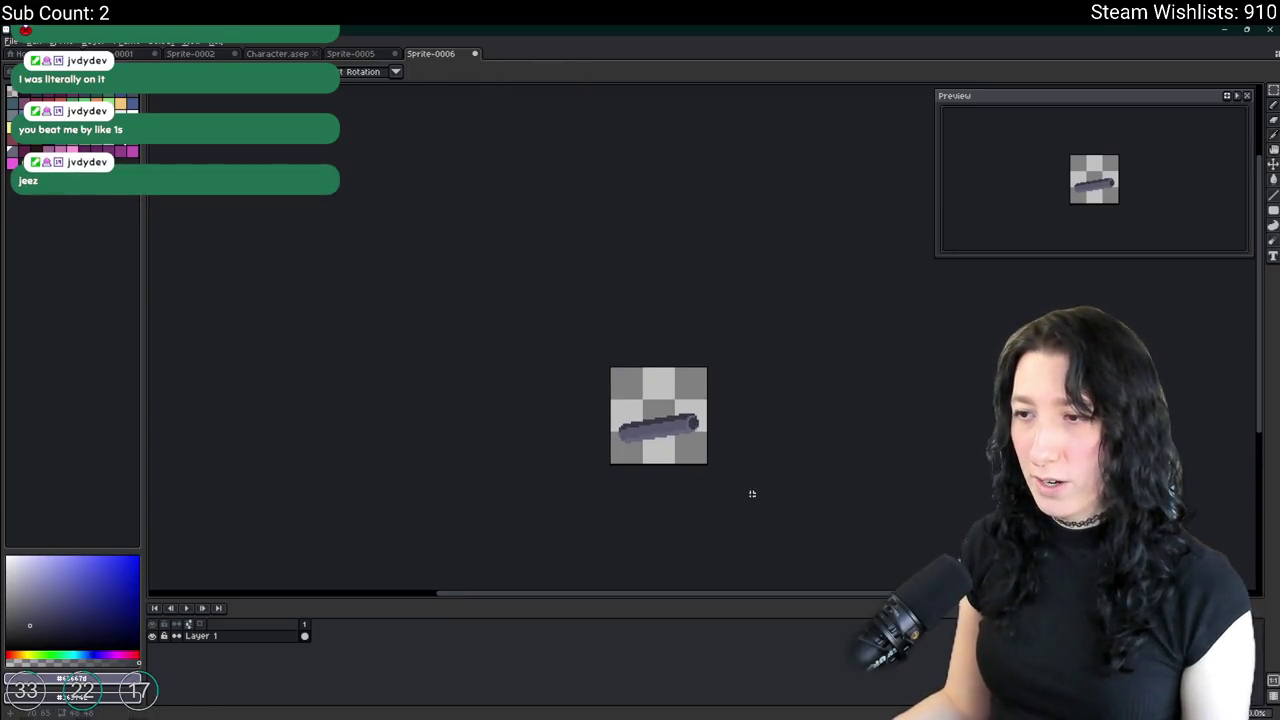
{"action": "scroll", "coordinate": [606, 400], "scroll_direction": "up", "scroll_amount": 2}
{"action": "scroll", "coordinate": [700, 415], "scroll_direction": "up", "scroll_amount": 2}
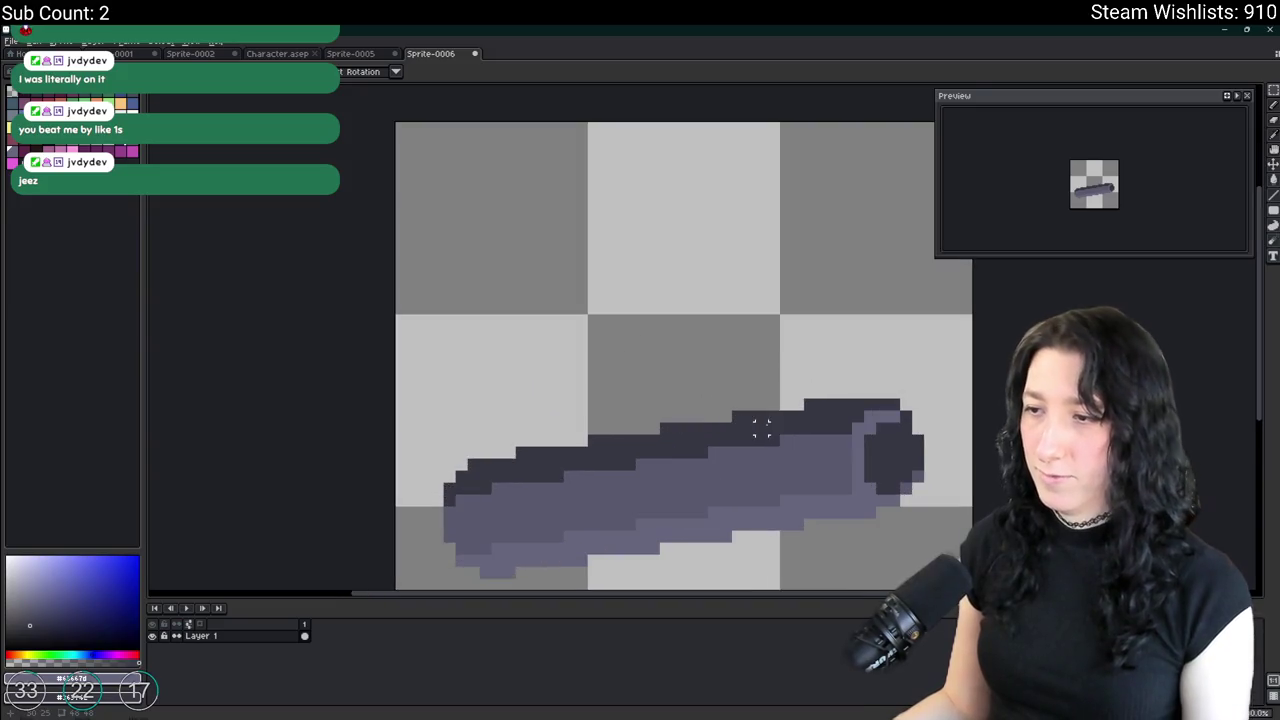
{"action": "left_click", "coordinate": [704, 520]}
{"action": "key", "text": "g"}
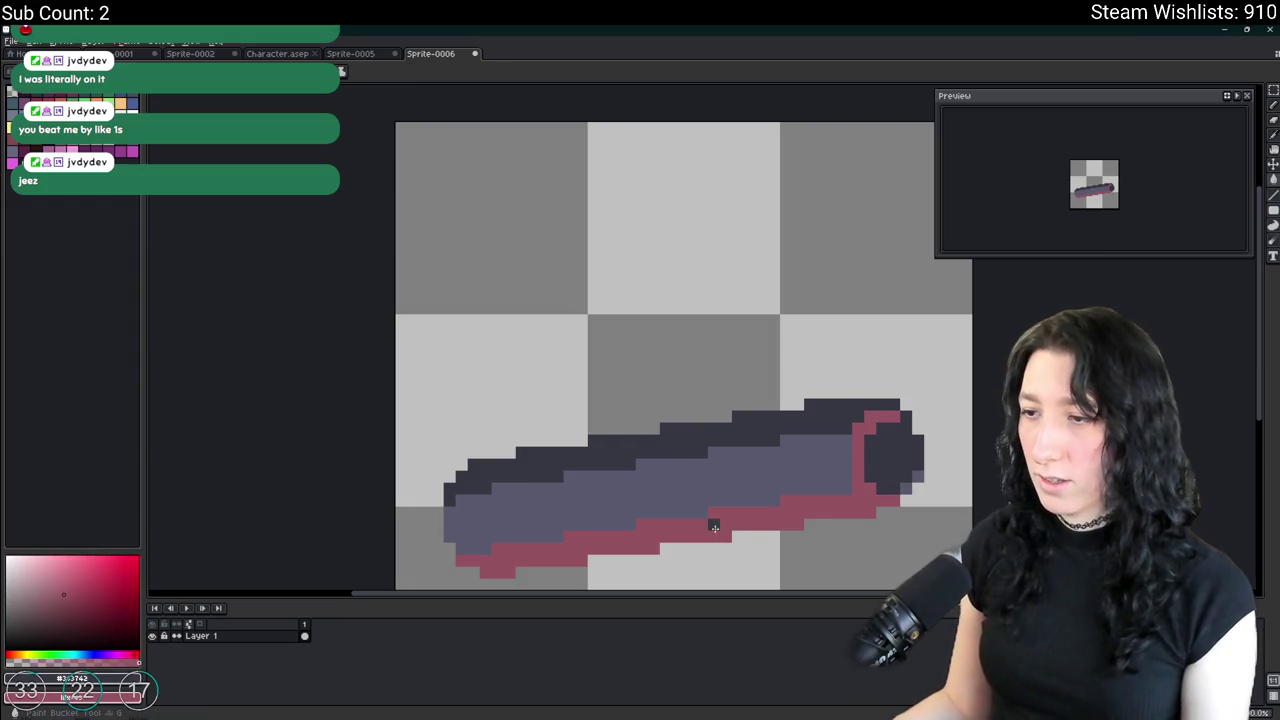
{"action": "left_click", "coordinate": [715, 529]}
{"action": "key", "text": "ctrl+z"}
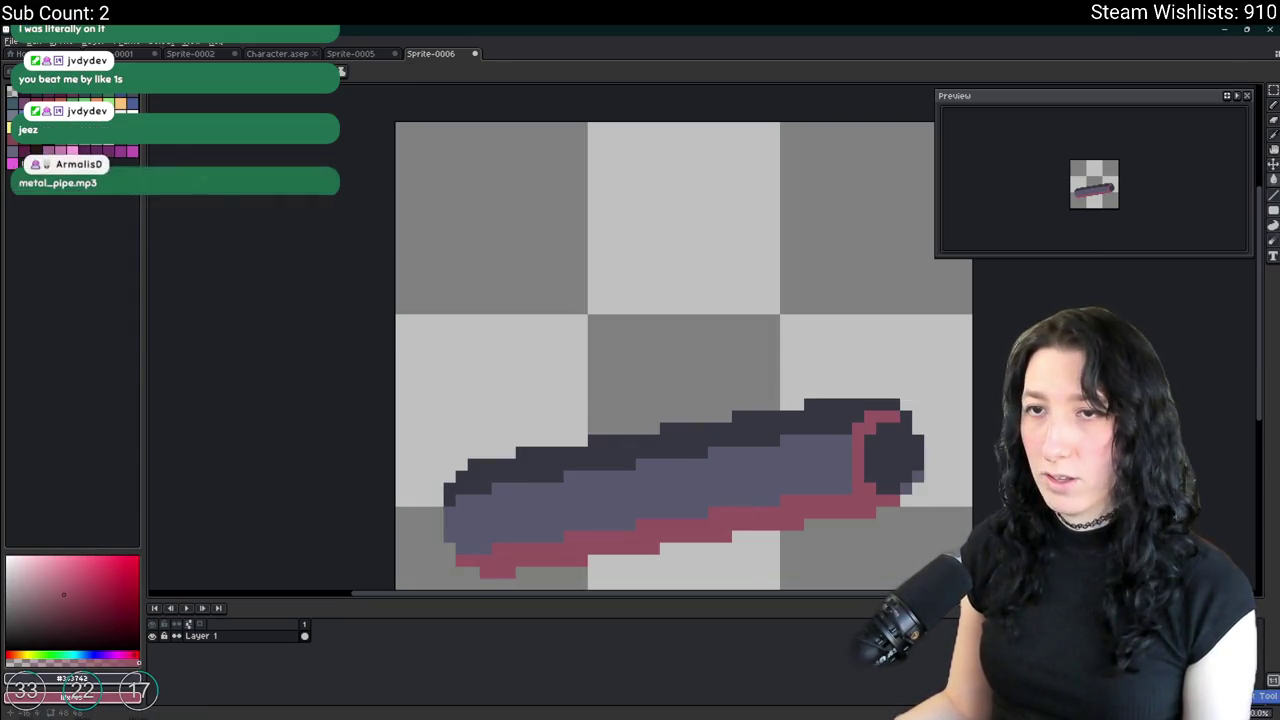
{"action": "left_click", "coordinate": [831, 432]}
{"action": "left_click", "coordinate": [845, 494]}
{"action": "left_click", "coordinate": [845, 494]}
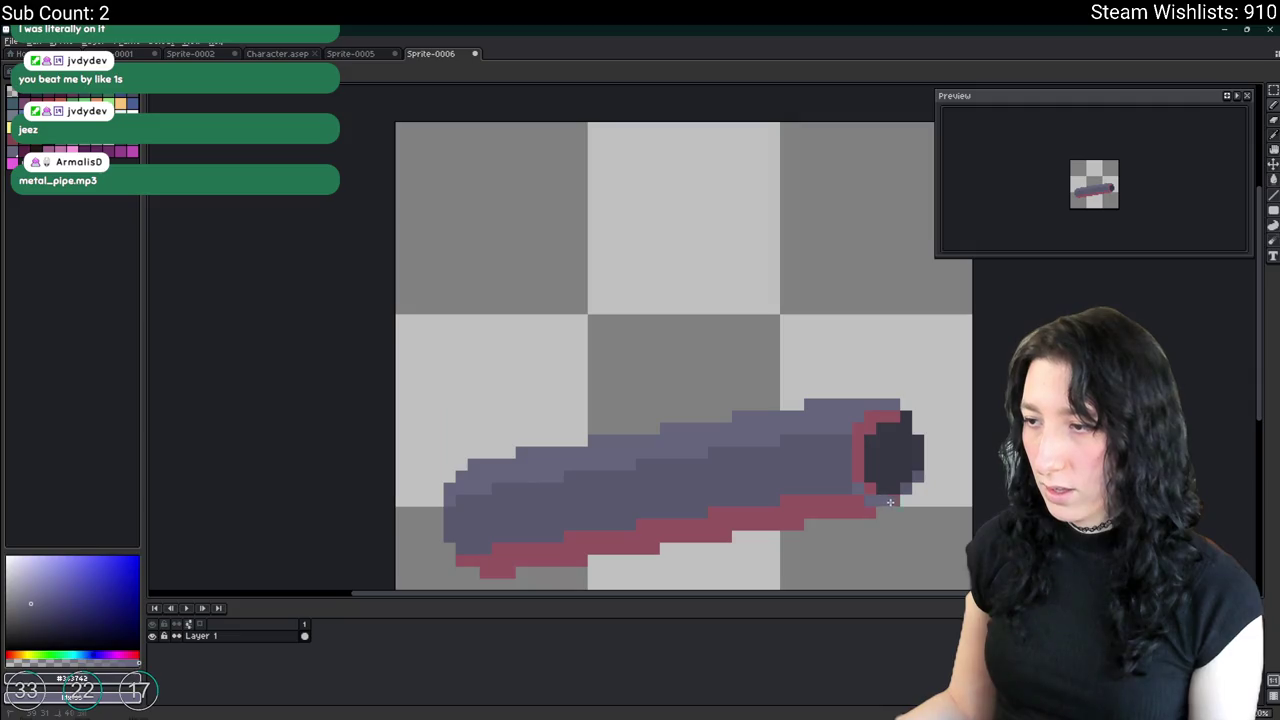
{"action": "left_click", "coordinate": [868, 508]}
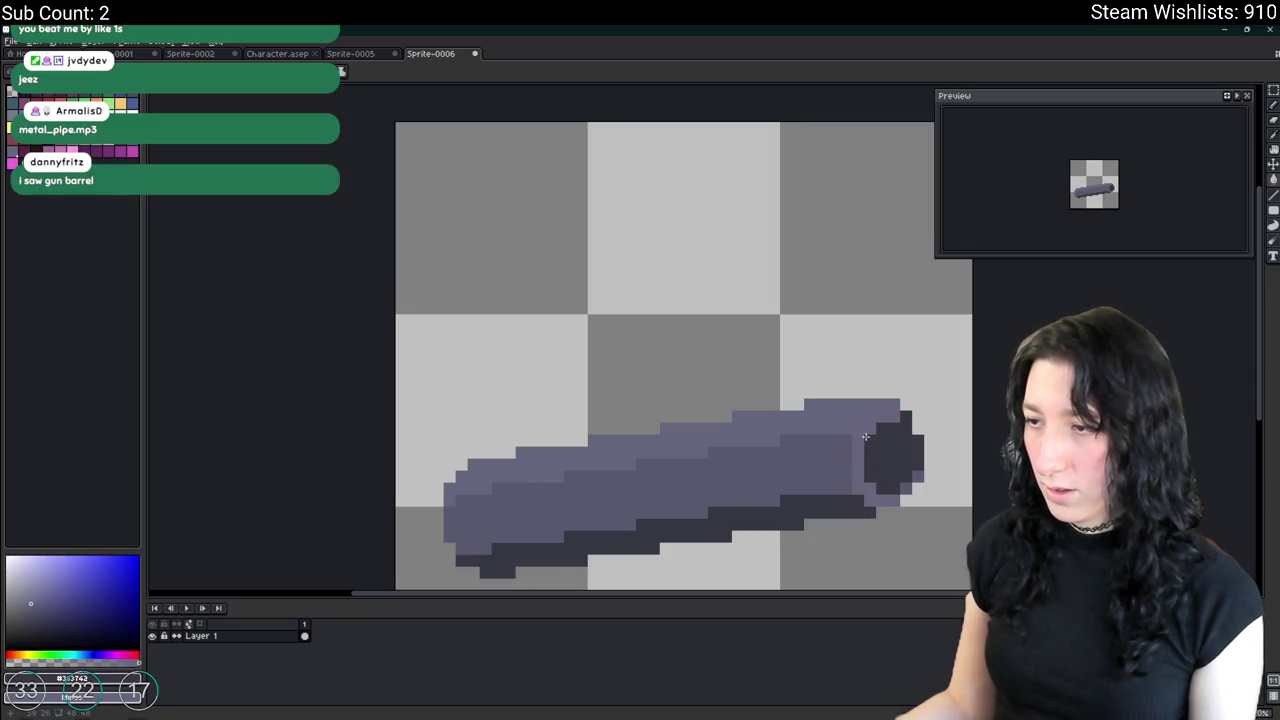
{"action": "scroll", "coordinate": [866, 437], "scroll_direction": "down", "scroll_amount": 3}
Select the whole canvas and repaint the barrel tip pixels rounder.
{"action": "left_click_drag", "start_coordinate": [914, 457], "coordinate": [620, 383]}
{"action": "scroll", "coordinate": [457, 390], "scroll_direction": "up", "scroll_amount": 2}
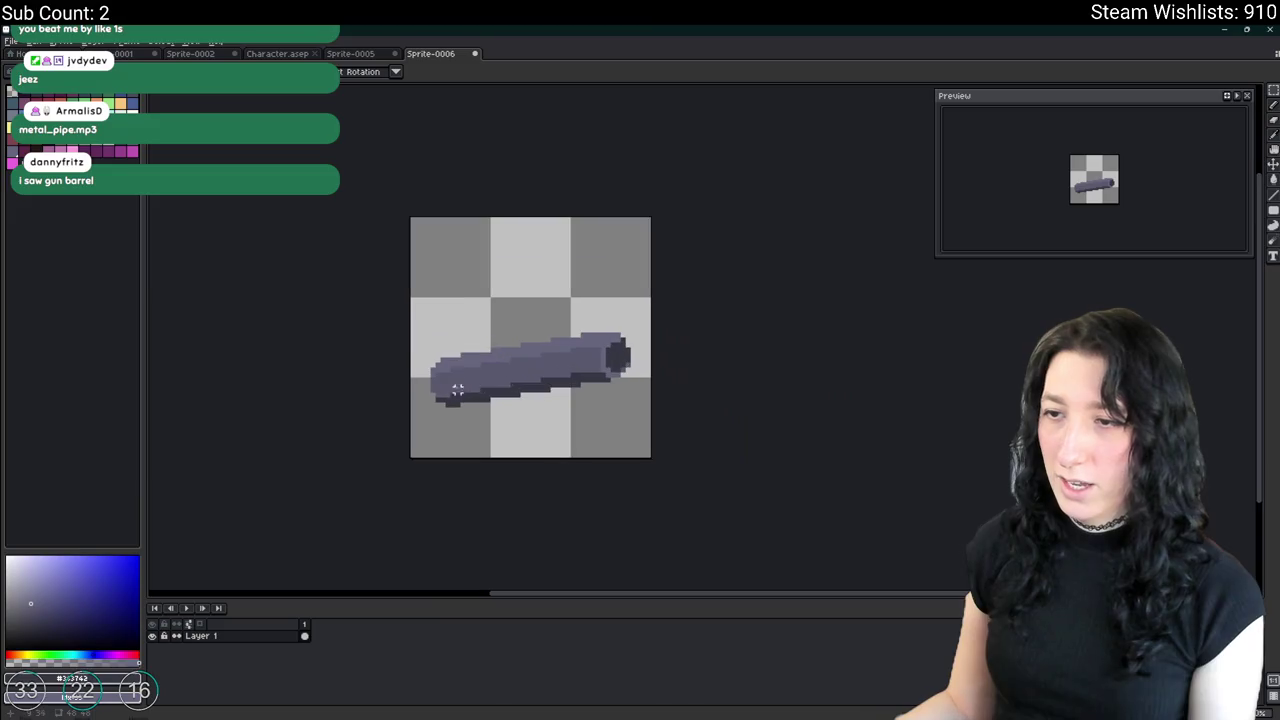
{"action": "left_click_drag", "start_coordinate": [457, 390], "coordinate": [575, 422]}
{"action": "key", "text": "ctrl+a"}
{"action": "scroll", "coordinate": [617, 343], "scroll_direction": "up", "scroll_amount": 3}
{"action": "left_click", "coordinate": [688, 296]}
{"action": "left_click_drag", "start_coordinate": [720, 360], "coordinate": [717, 405]}
{"action": "left_click", "coordinate": [752, 395]}
Make the barrel's dark end cap taller, then clear the selection.
{"action": "scroll", "coordinate": [733, 408], "scroll_direction": "down", "scroll_amount": 3}
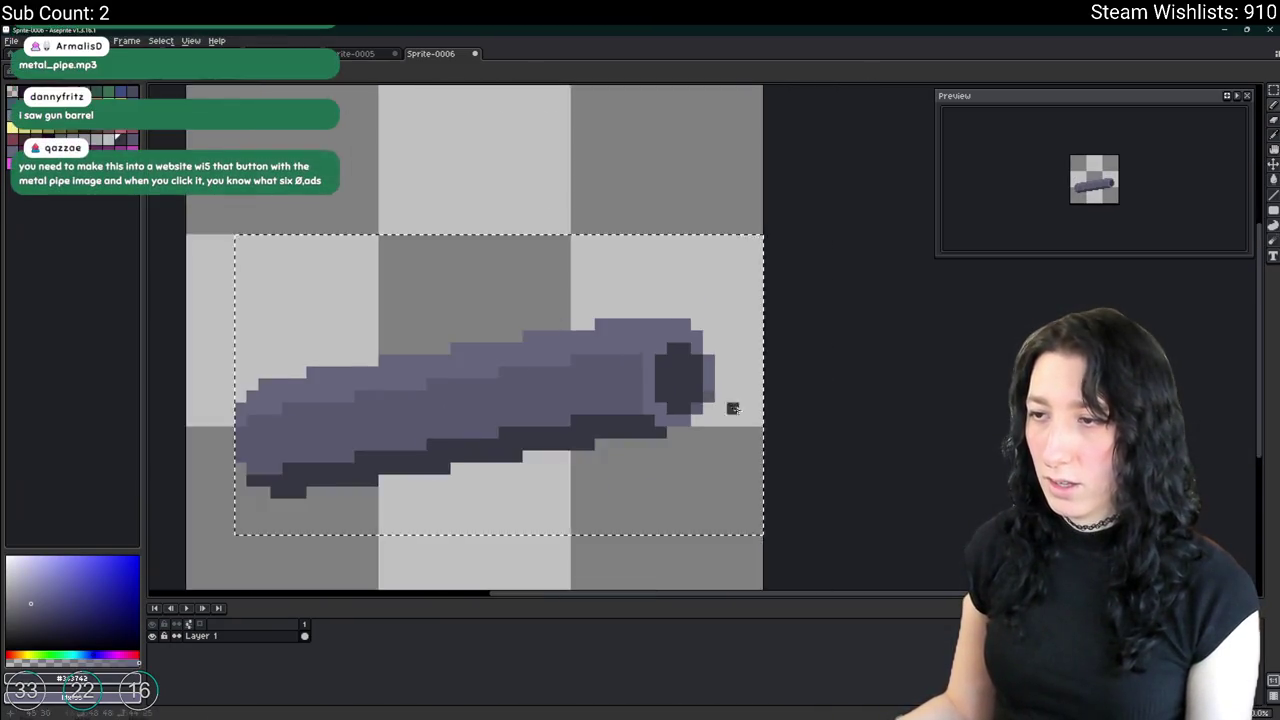
{"action": "scroll", "coordinate": [733, 408], "scroll_direction": "down", "scroll_amount": 3}
{"action": "scroll", "coordinate": [740, 410], "scroll_direction": "down", "scroll_amount": 1}
{"action": "scroll", "coordinate": [745, 392], "scroll_direction": "up", "scroll_amount": 2}
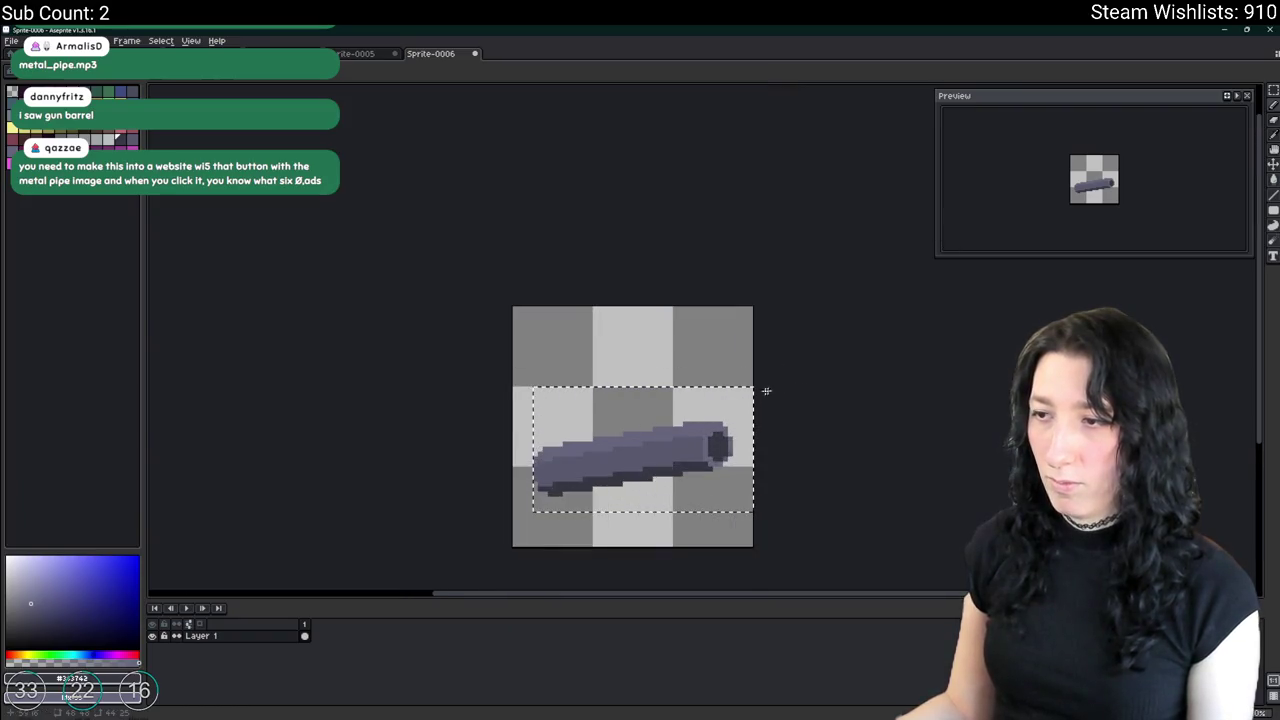
{"action": "scroll", "coordinate": [740, 400], "scroll_direction": "up", "scroll_amount": 2}
{"action": "left_click_drag", "start_coordinate": [728, 422], "coordinate": [716, 422]}
{"action": "scroll", "coordinate": [721, 492], "scroll_direction": "down", "scroll_amount": 3}
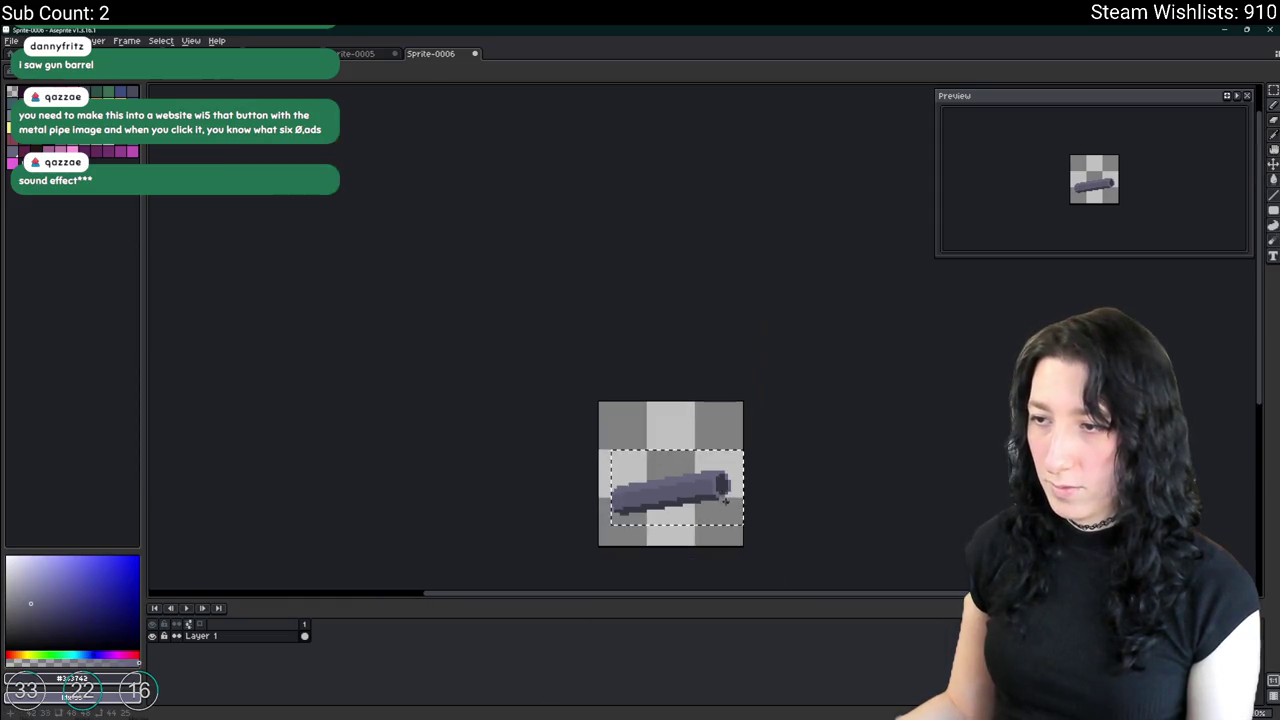
{"action": "key", "text": "ctrl+d"}
Close the preview panel and move the barrel up about 20 px to centre it vertically.
{"action": "scroll", "coordinate": [731, 408], "scroll_direction": "down", "scroll_amount": 2}
{"action": "scroll", "coordinate": [731, 408], "scroll_direction": "up", "scroll_amount": 3}
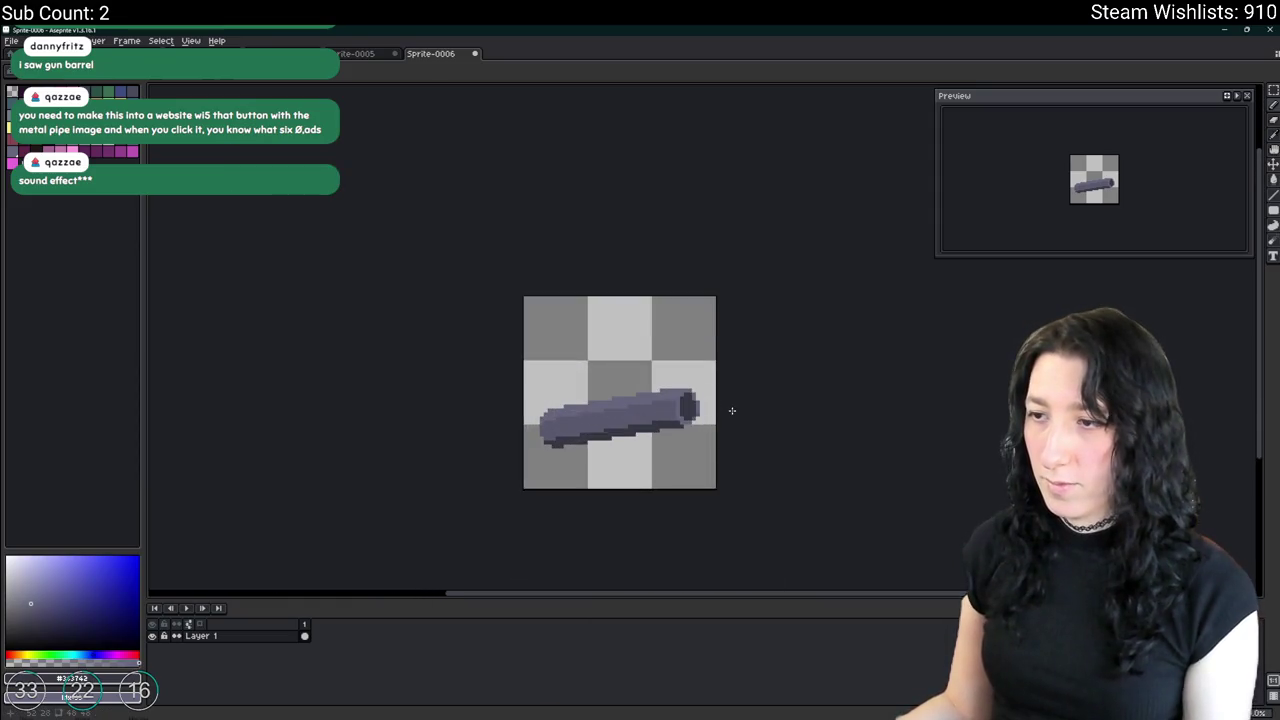
{"action": "left_click", "coordinate": [1247, 95]}
{"action": "scroll", "coordinate": [523, 468], "scroll_direction": "up", "scroll_amount": 2}
{"action": "key", "text": "m"}
{"action": "scroll", "coordinate": [538, 393], "scroll_direction": "up", "scroll_amount": 2}
{"action": "scroll", "coordinate": [509, 448], "scroll_direction": "down", "scroll_amount": 1}
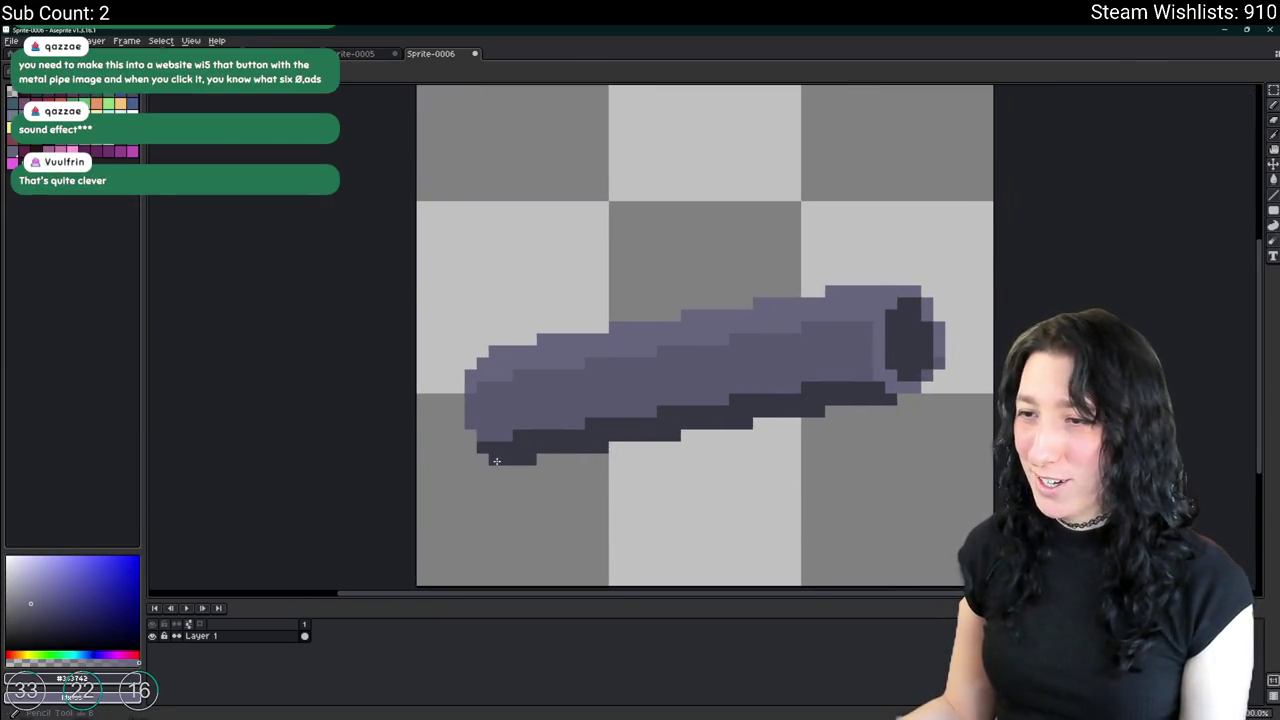
{"action": "scroll", "coordinate": [496, 460], "scroll_direction": "down", "scroll_amount": 1}
{"action": "key", "text": "ctrl+t"}
{"action": "key", "text": "Escape"}
{"action": "scroll", "coordinate": [501, 469], "scroll_direction": "down", "scroll_amount": 3}
{"action": "key", "text": "m"}
{"action": "mouse_move", "coordinate": [479, 402]}
{"action": "left_mouse_down"}
{"action": "mouse_move", "coordinate": [620, 491]}
{"action": "mouse_move", "coordinate": [598, 470]}
{"action": "left_mouse_up"}
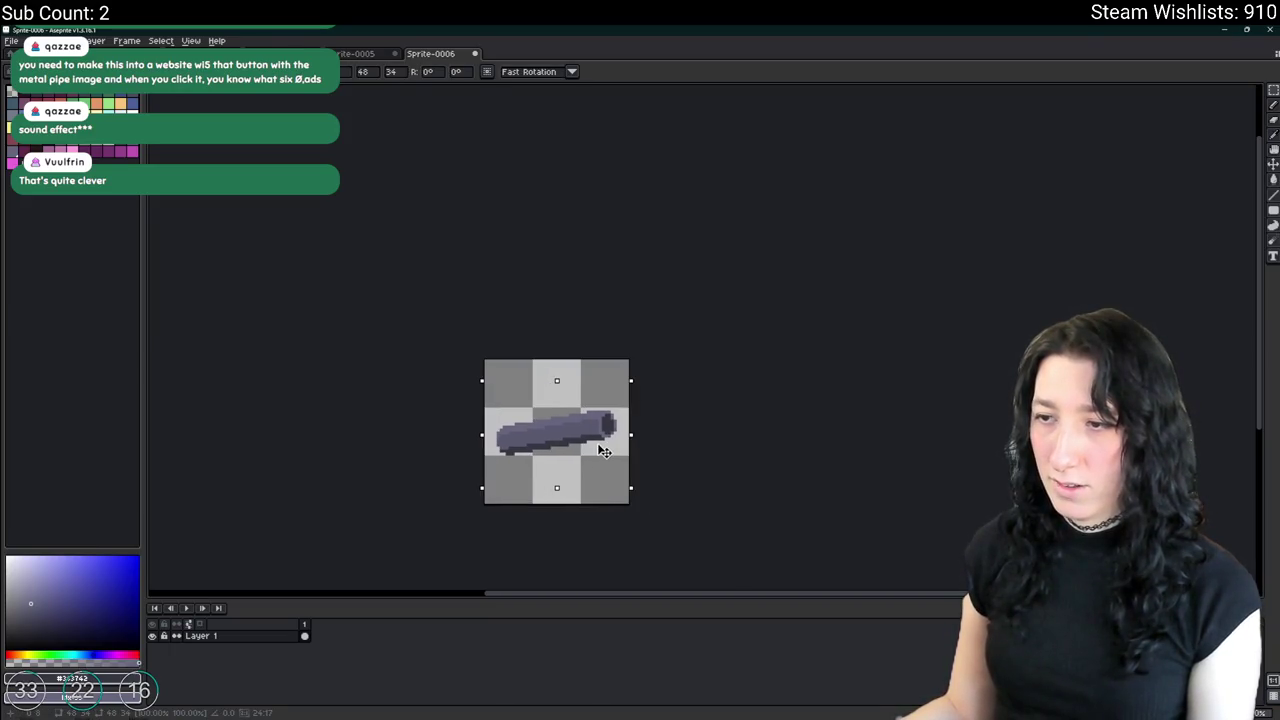
{"action": "left_click", "coordinate": [714, 471]}
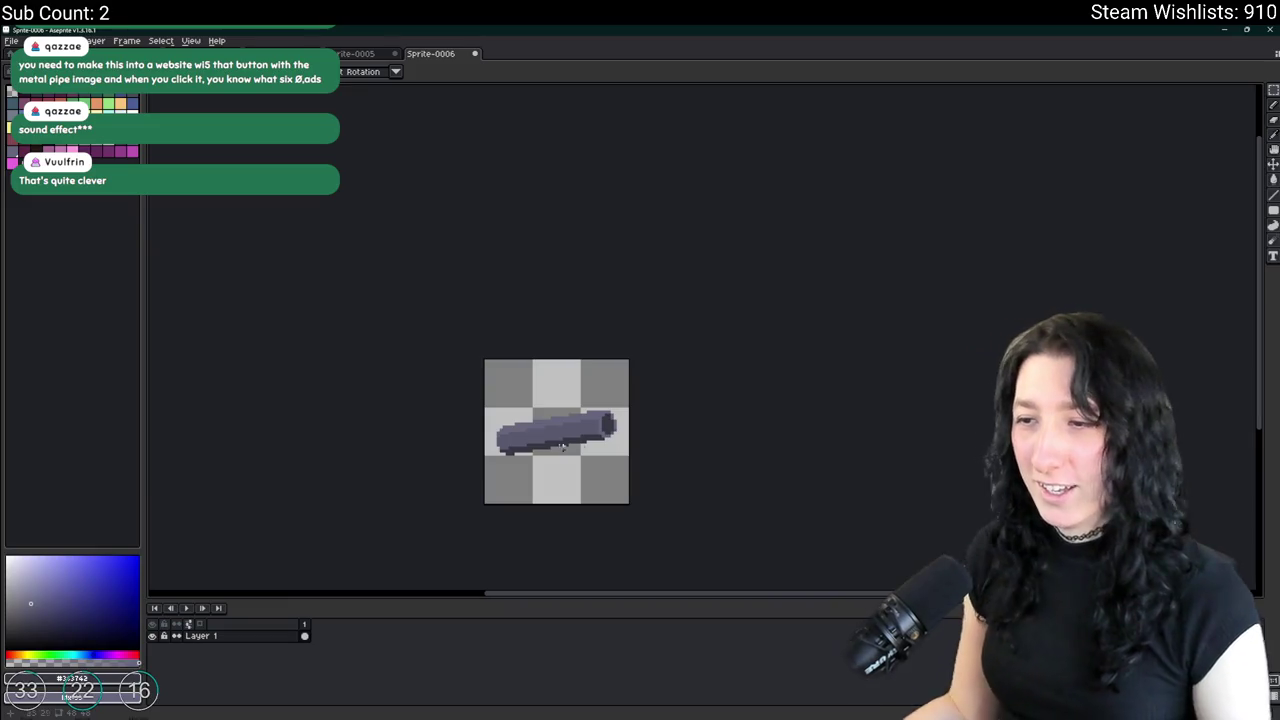
{"action": "scroll", "coordinate": [563, 447], "scroll_direction": "up", "scroll_amount": 1}
{"action": "scroll", "coordinate": [584, 440], "scroll_direction": "up", "scroll_amount": 1}
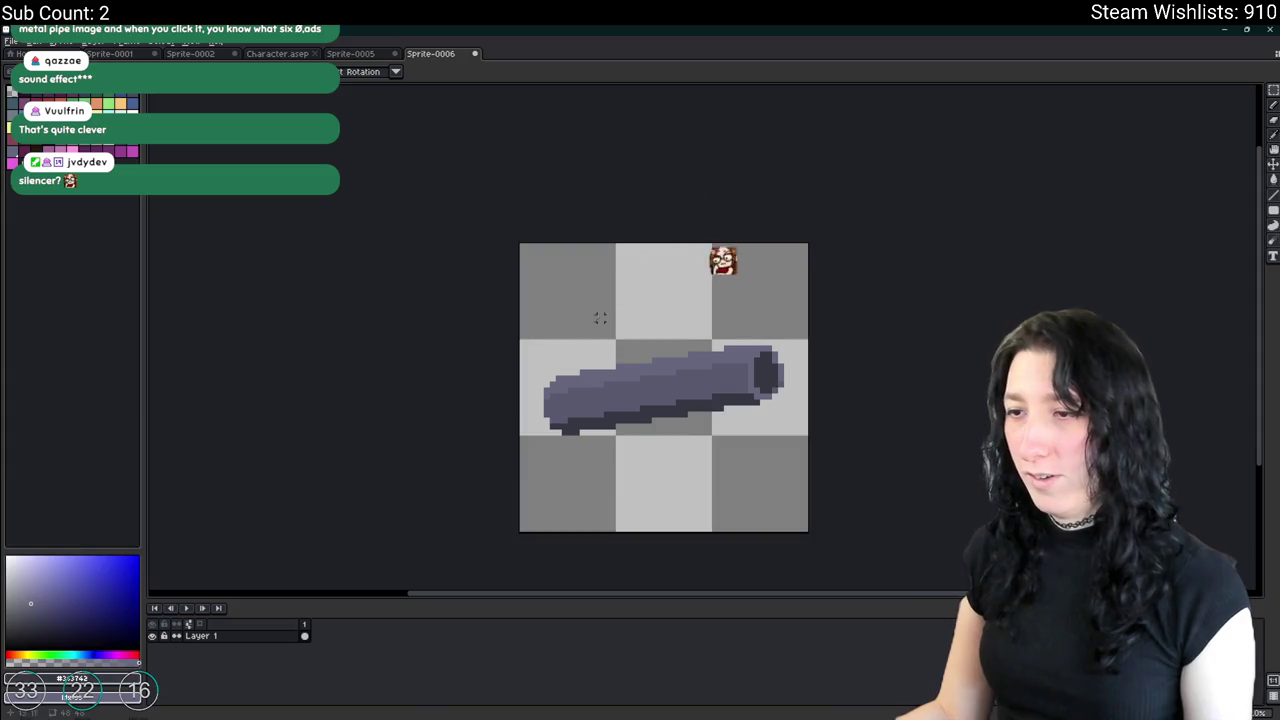
{"action": "key", "text": "ctrl+alt+shift+s"}
{"action": "left_click", "coordinate": [983, 259]}
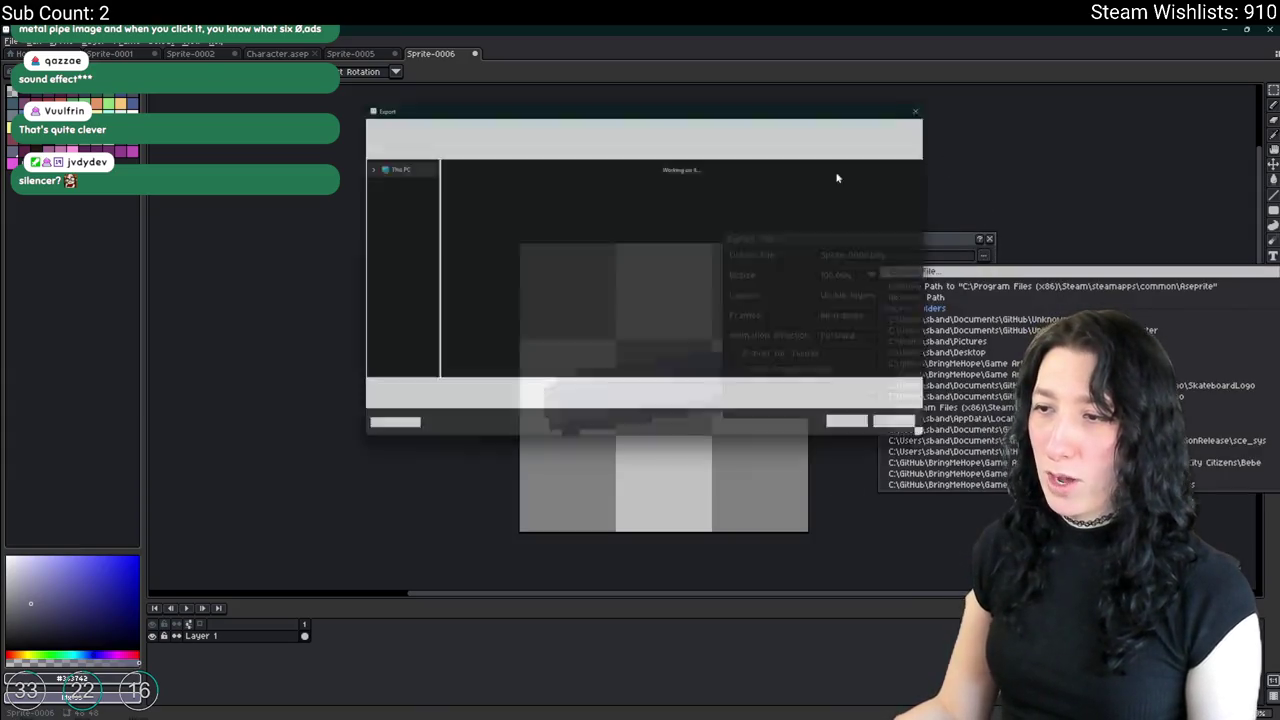
{"action": "left_click", "coordinate": [388, 193]}
{"action": "key", "text": "Return"}
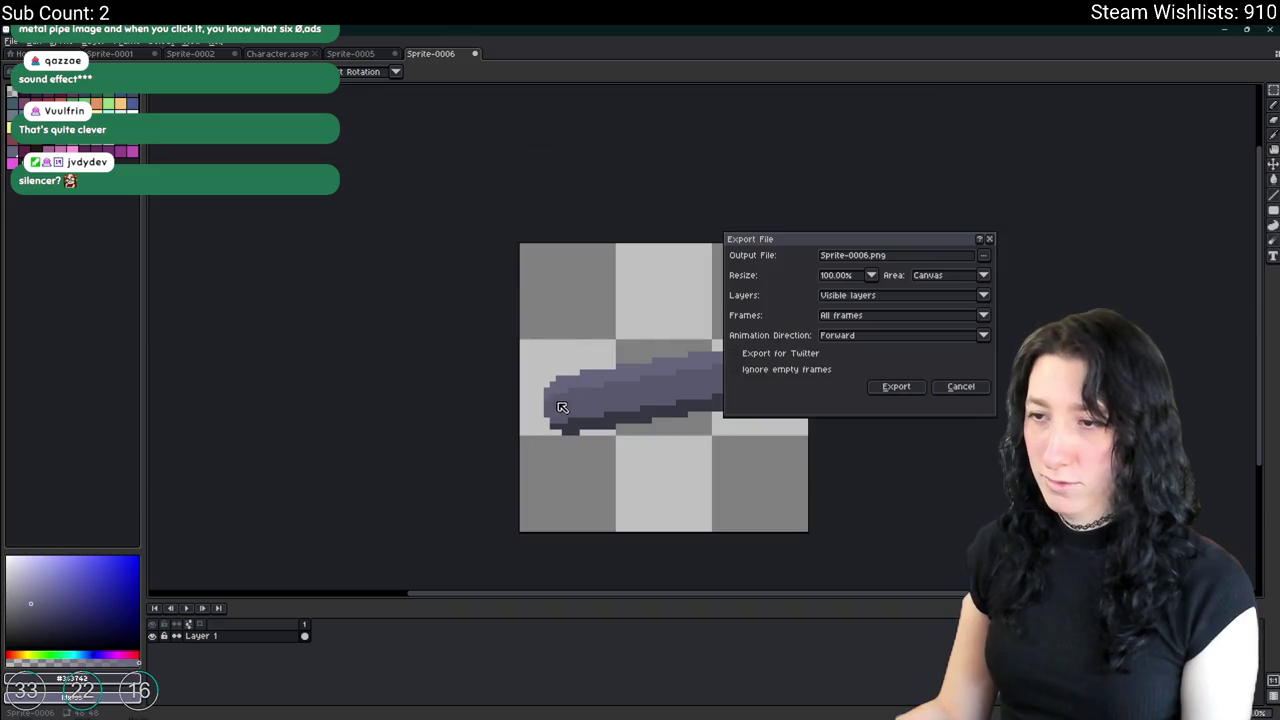
{"action": "key", "text": "Return"}
{"action": "scroll", "coordinate": [561, 400], "scroll_direction": "up", "scroll_amount": 2}
{"action": "scroll", "coordinate": [561, 397], "scroll_direction": "up", "scroll_amount": 3}
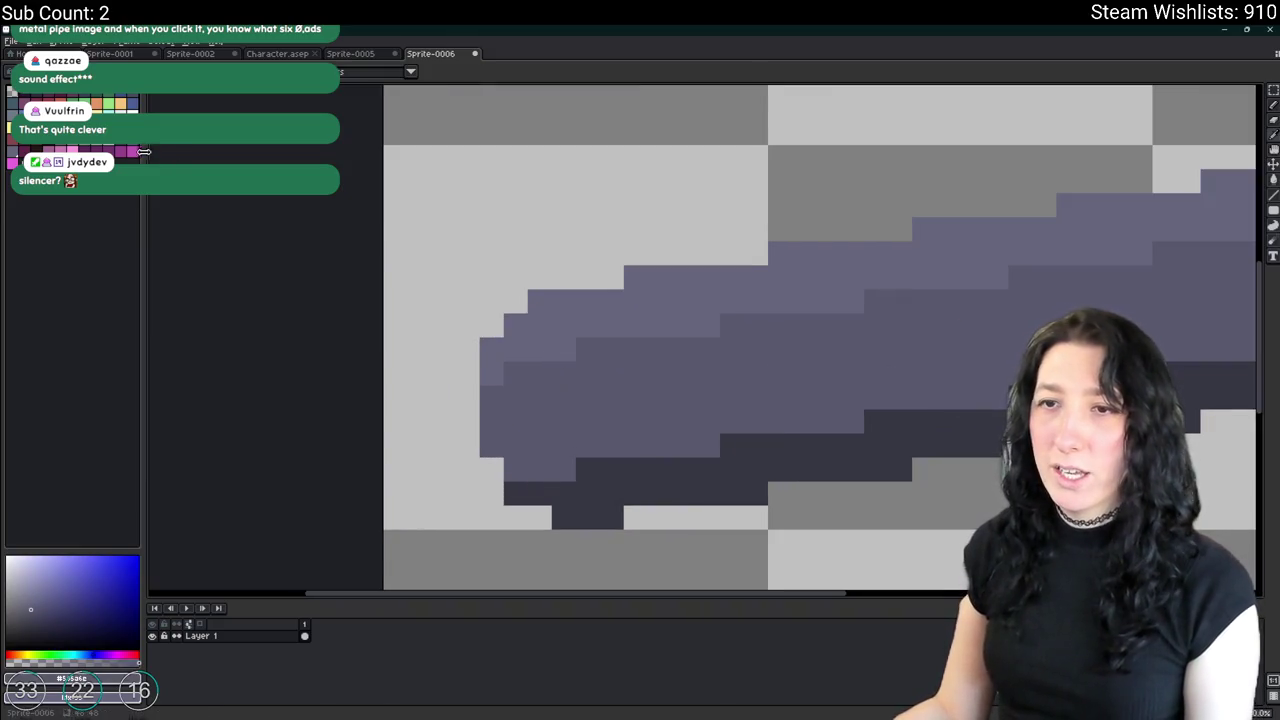
Pick a grey and outline the pipe's left end and bottom edge.
{"action": "left_click_drag", "start_coordinate": [555, 521], "coordinate": [547, 397]}
{"action": "left_click", "coordinate": [35, 148]}
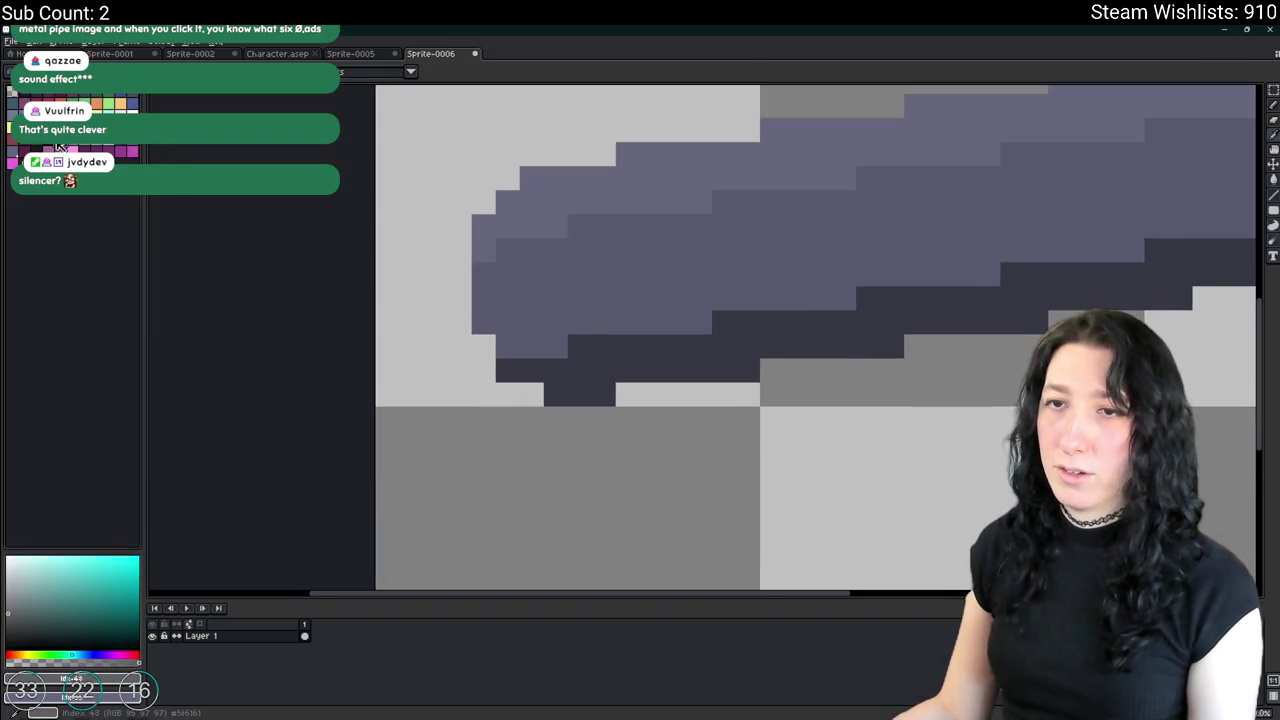
{"action": "left_click_drag", "start_coordinate": [515, 387], "coordinate": [548, 465]}
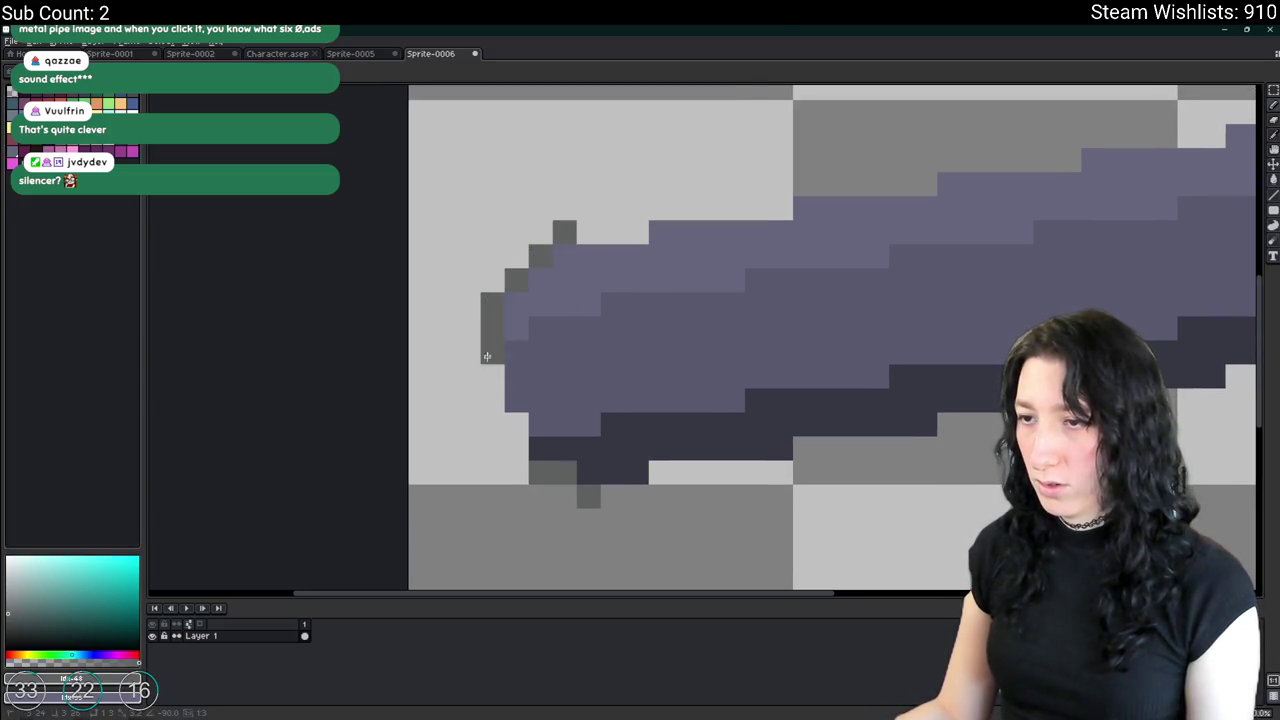
{"action": "left_click", "coordinate": [516, 472]}
{"action": "left_click_drag", "start_coordinate": [540, 496], "coordinate": [556, 496]}
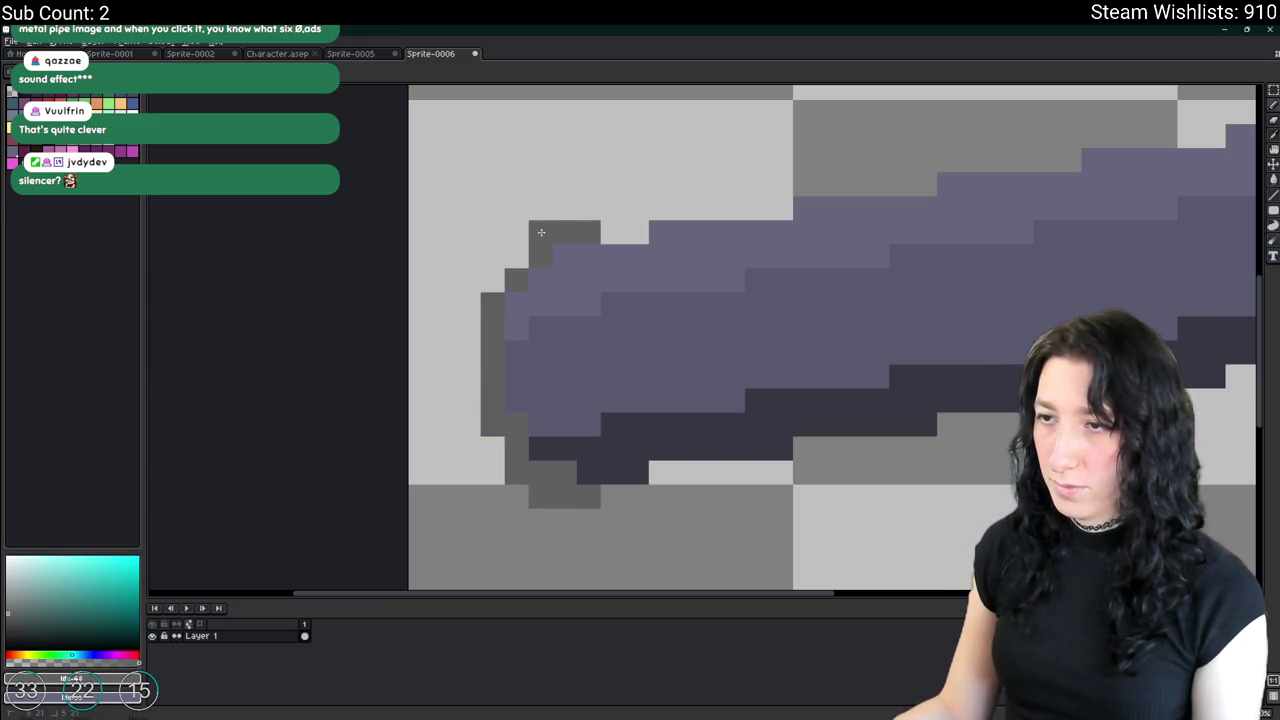
Paint a grey column along the pipe's left edge and add an empty Layer 2.
{"action": "scroll", "coordinate": [490, 372], "scroll_direction": "down", "scroll_amount": 5}
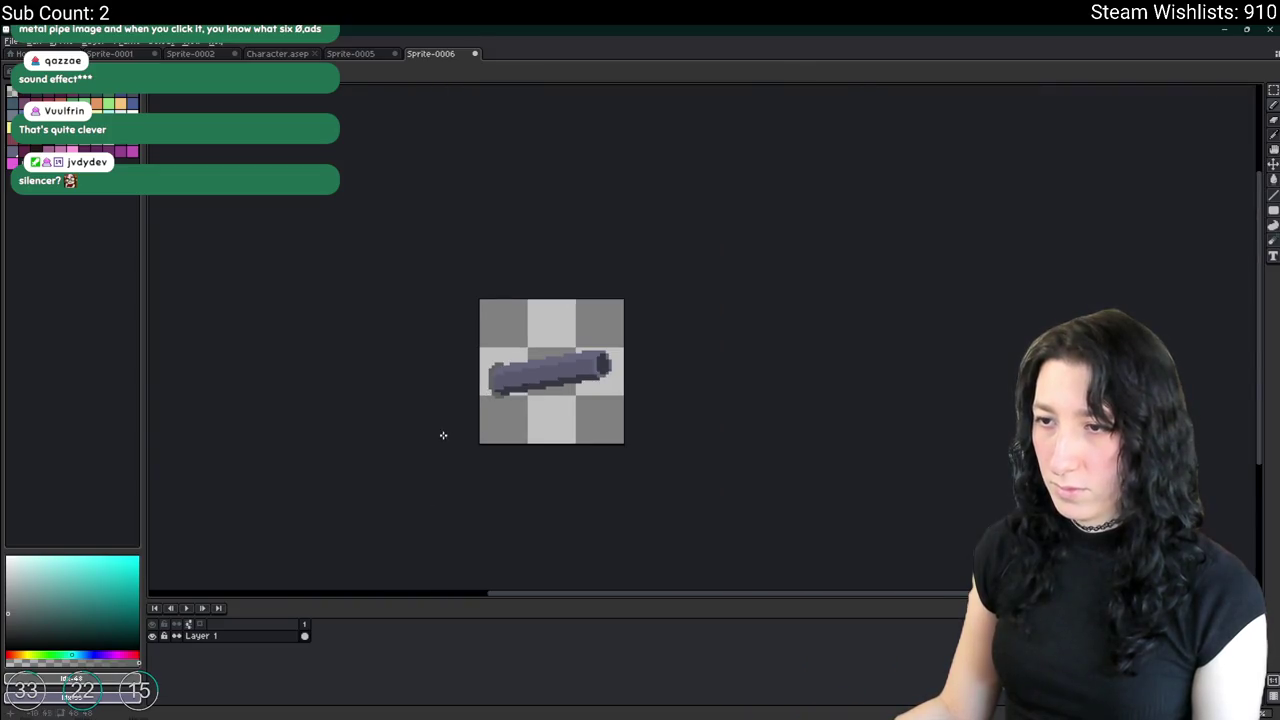
{"action": "scroll", "coordinate": [443, 435], "scroll_direction": "up", "scroll_amount": 3}
{"action": "scroll", "coordinate": [557, 421], "scroll_direction": "up", "scroll_amount": 2}
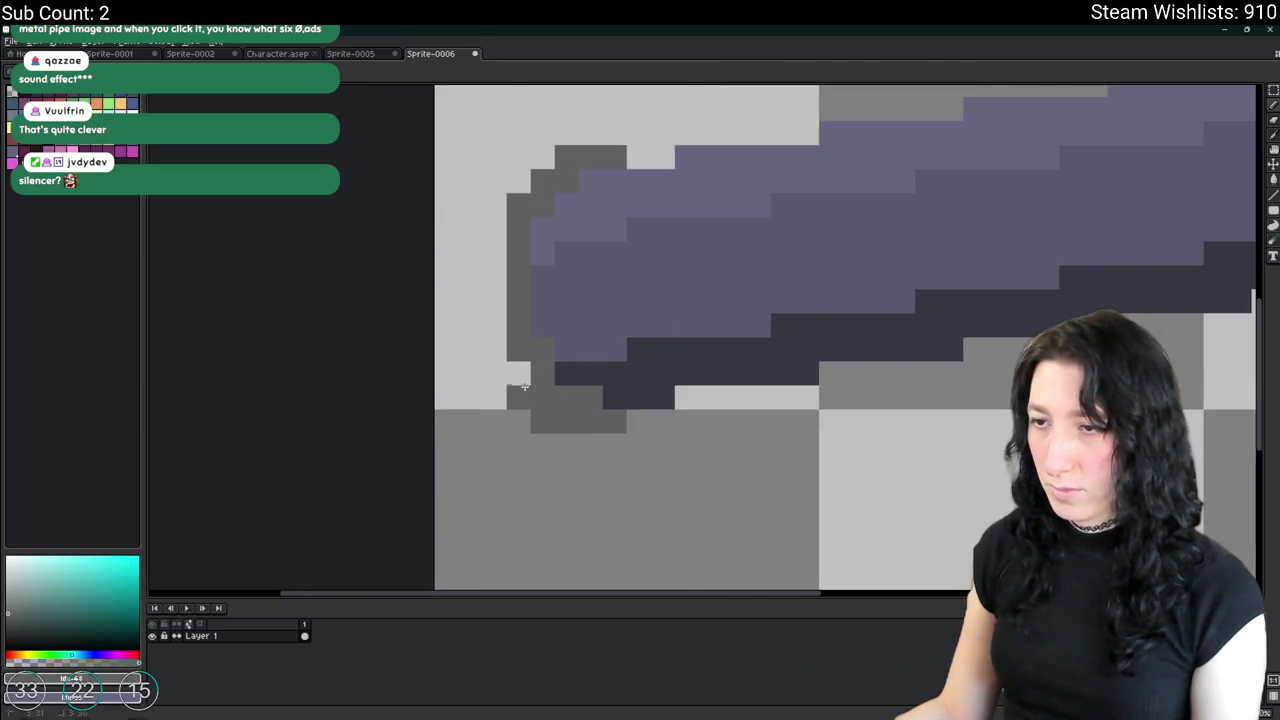
{"action": "left_click_drag", "start_coordinate": [499, 357], "coordinate": [496, 217]}
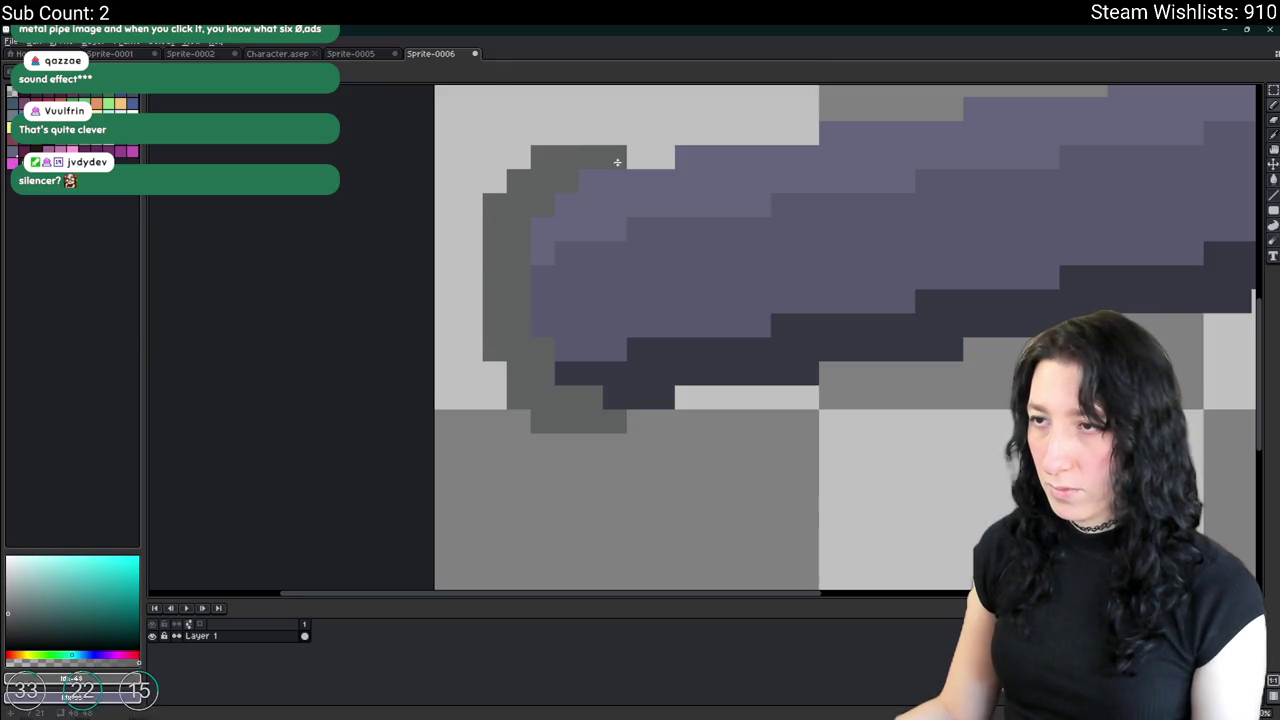
{"action": "scroll", "coordinate": [630, 418], "scroll_direction": "down", "scroll_amount": 3}
{"action": "scroll", "coordinate": [638, 250], "scroll_direction": "down", "scroll_amount": 1}
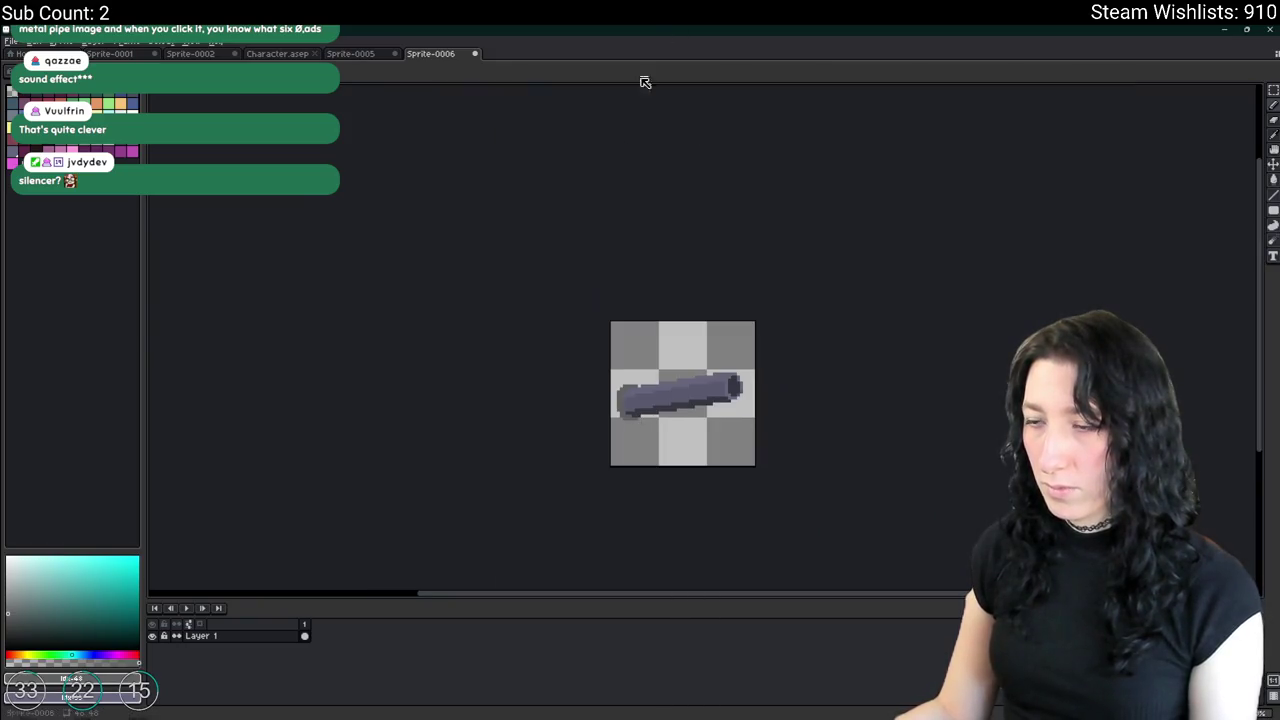
{"action": "scroll", "coordinate": [626, 314], "scroll_direction": "up", "scroll_amount": 3}
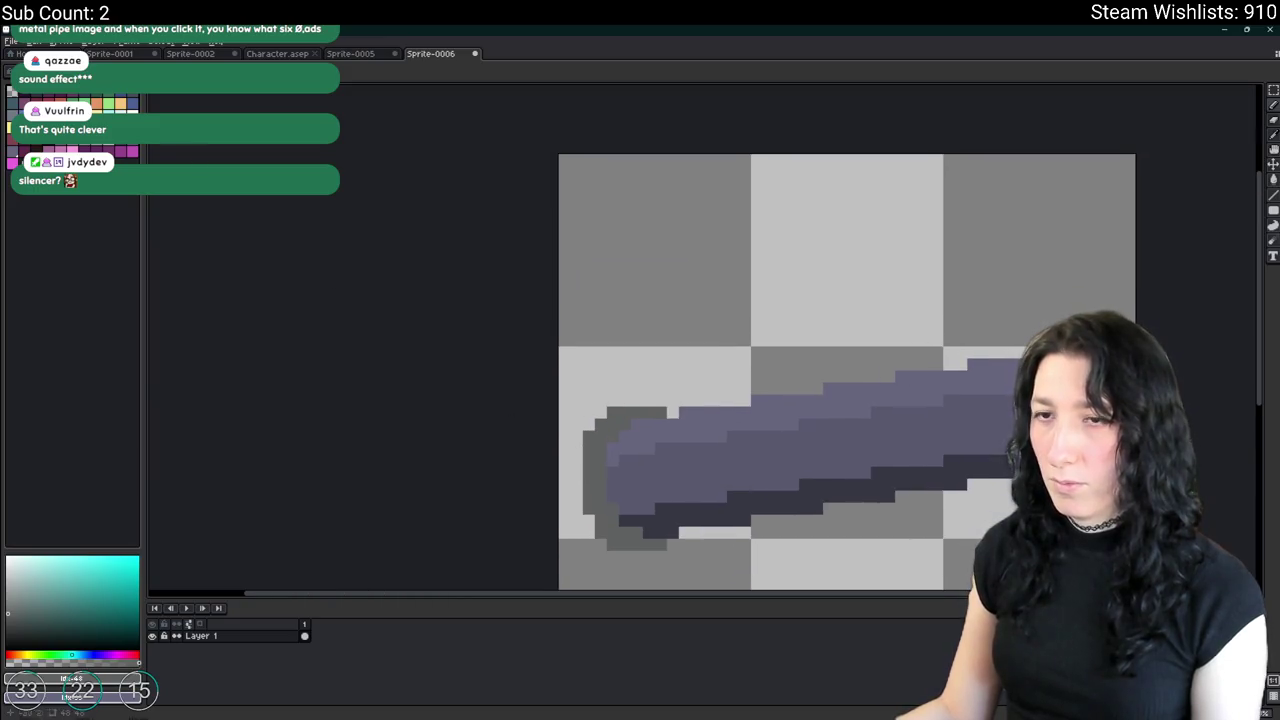
{"action": "key", "text": "shift+n"}
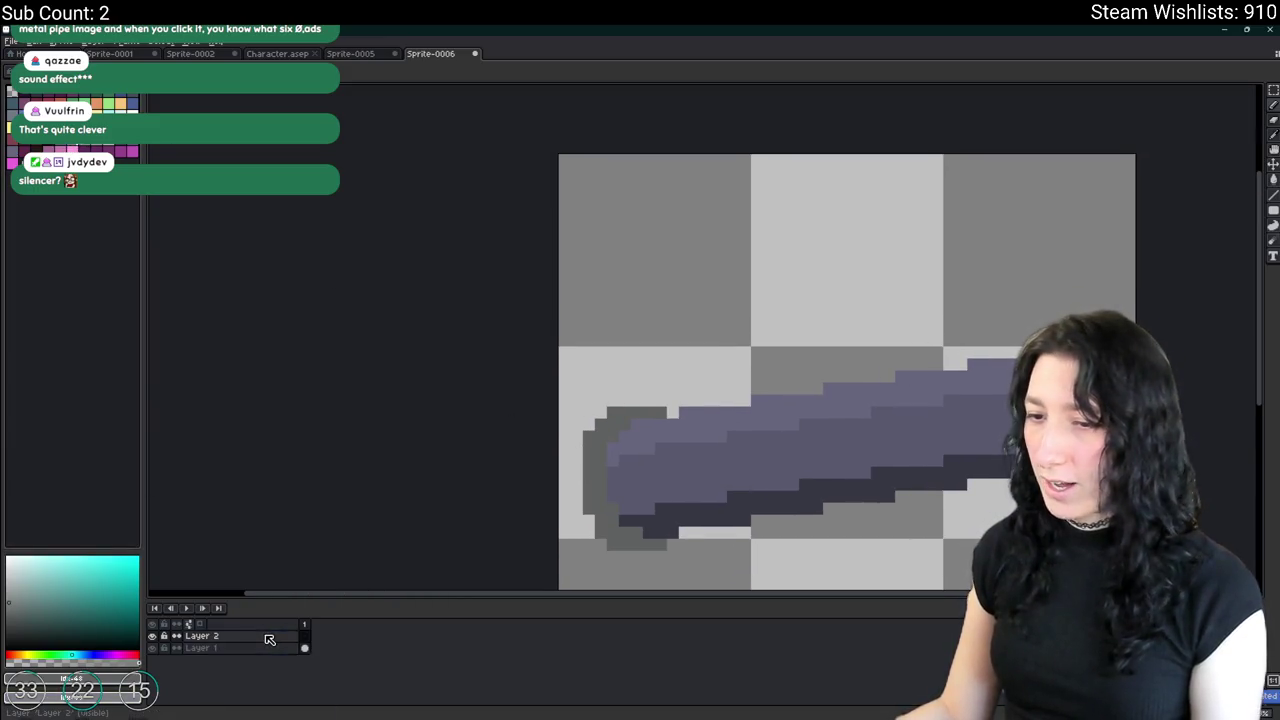
Move the new layer below Layer 1 and fill it dark purple as a background.
{"action": "left_click_drag", "start_coordinate": [277, 670], "coordinate": [240, 652]}
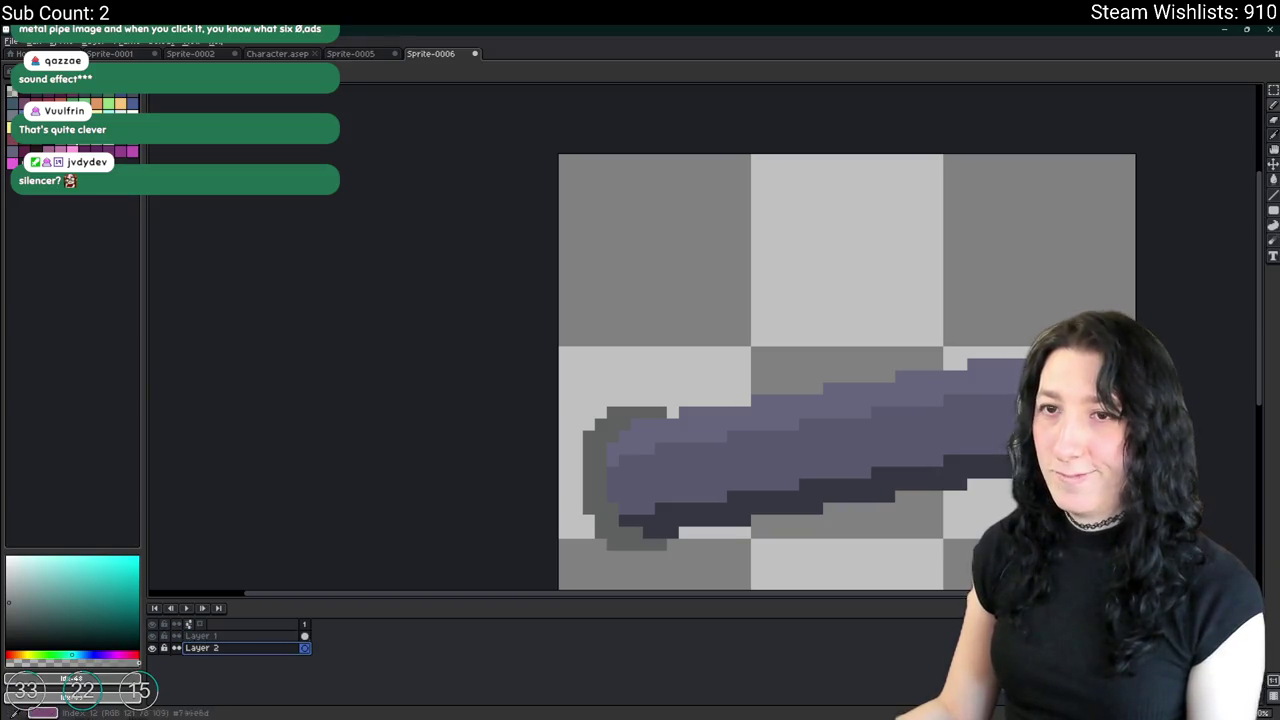
{"action": "left_click", "coordinate": [120, 656]}
{"action": "left_click", "coordinate": [75, 633]}
{"action": "key", "text": "g"}
{"action": "left_click", "coordinate": [660, 257]}
{"action": "left_click", "coordinate": [200, 636]}
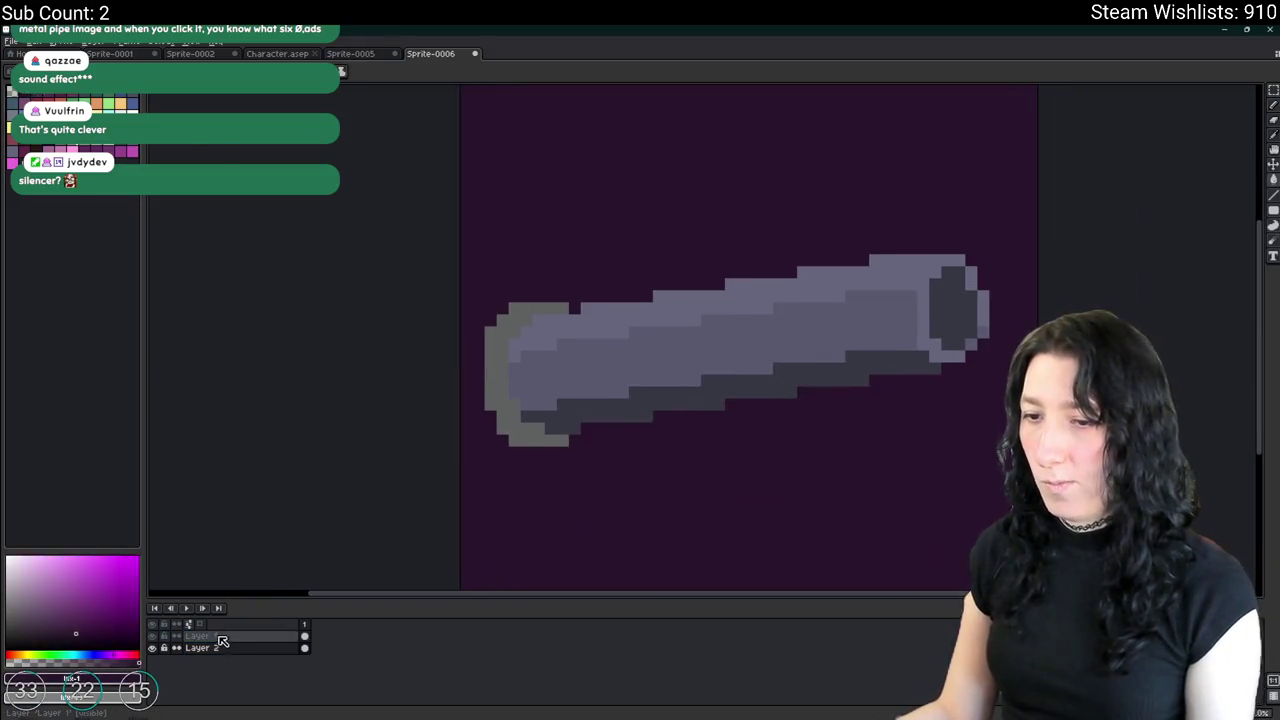
Try flood-filling the left-end rim a lighter grey, then undo it.
{"action": "scroll", "coordinate": [430, 470], "scroll_direction": "down", "scroll_amount": 4}
{"action": "scroll", "coordinate": [480, 417], "scroll_direction": "up", "scroll_amount": 1}
{"action": "scroll", "coordinate": [446, 503], "scroll_direction": "up", "scroll_amount": 4}
{"action": "left_click", "coordinate": [446, 503]}
{"action": "left_click_drag", "start_coordinate": [446, 503], "coordinate": [513, 280]}
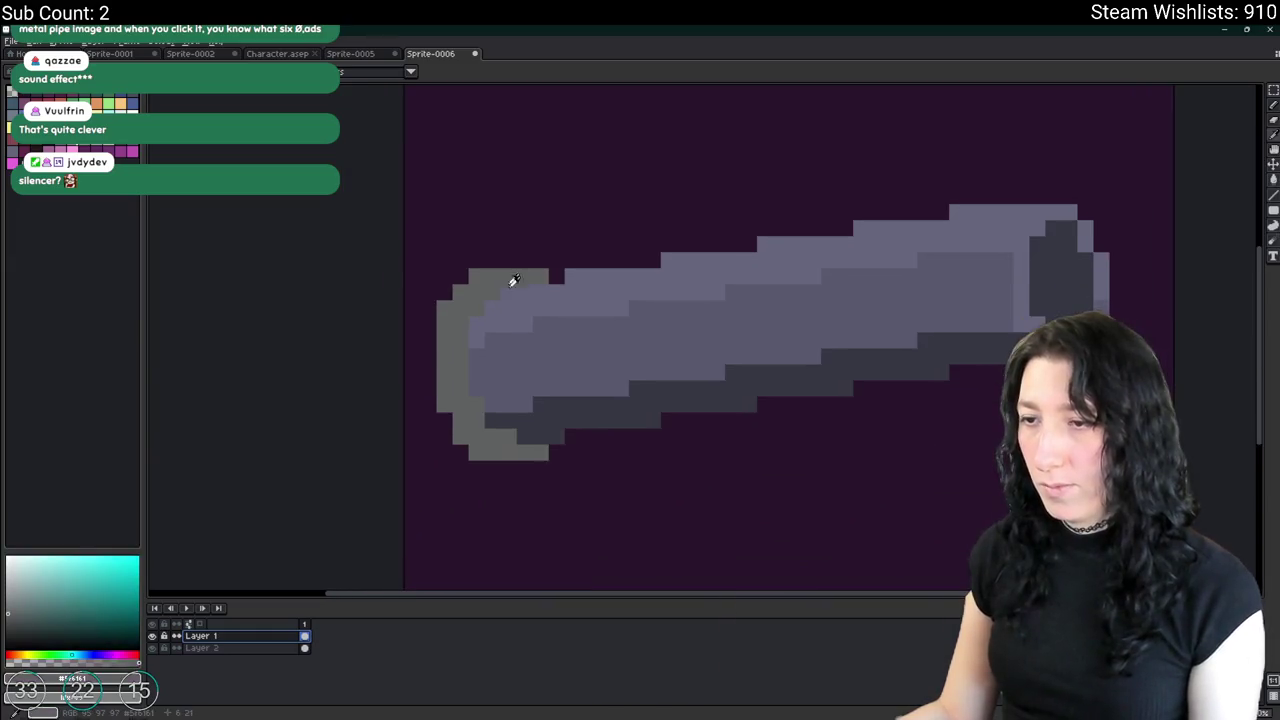
{"action": "scroll", "coordinate": [565, 390], "scroll_direction": "down", "scroll_amount": 3}
{"action": "scroll", "coordinate": [570, 395], "scroll_direction": "up", "scroll_amount": 1}
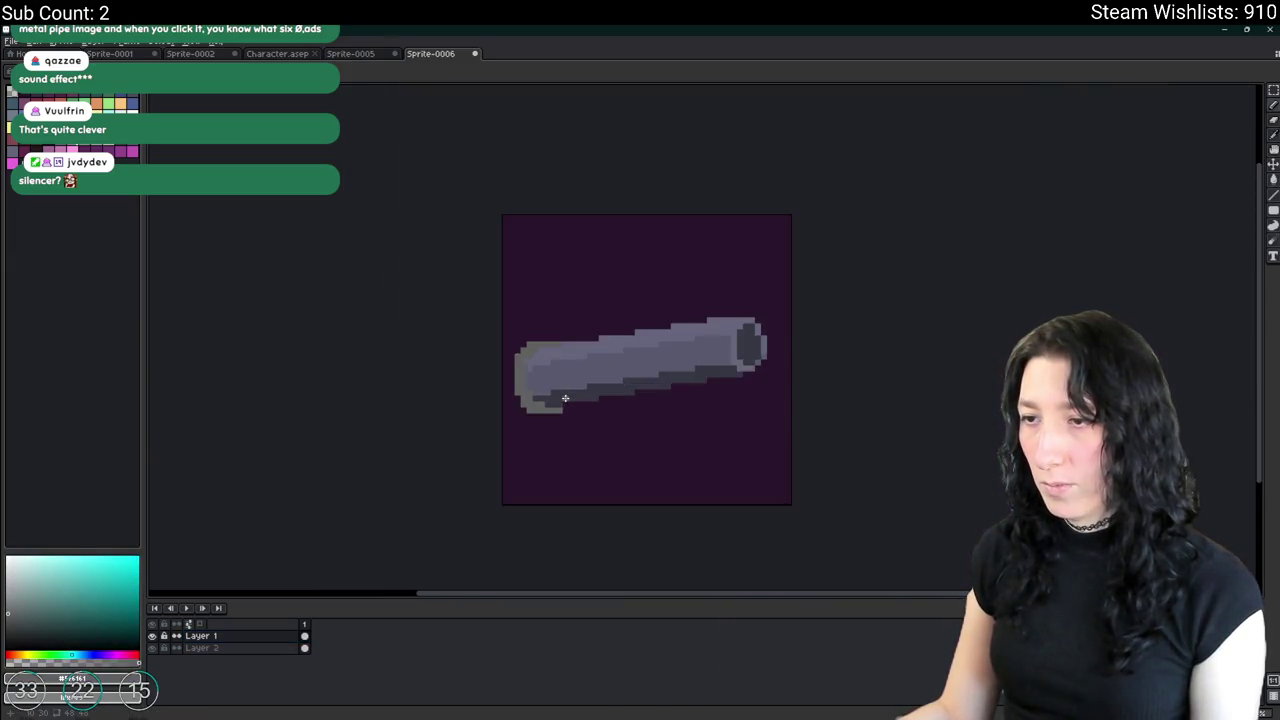
{"action": "scroll", "coordinate": [575, 399], "scroll_direction": "up", "scroll_amount": 2}
{"action": "scroll", "coordinate": [564, 403], "scroll_direction": "down", "scroll_amount": 3}
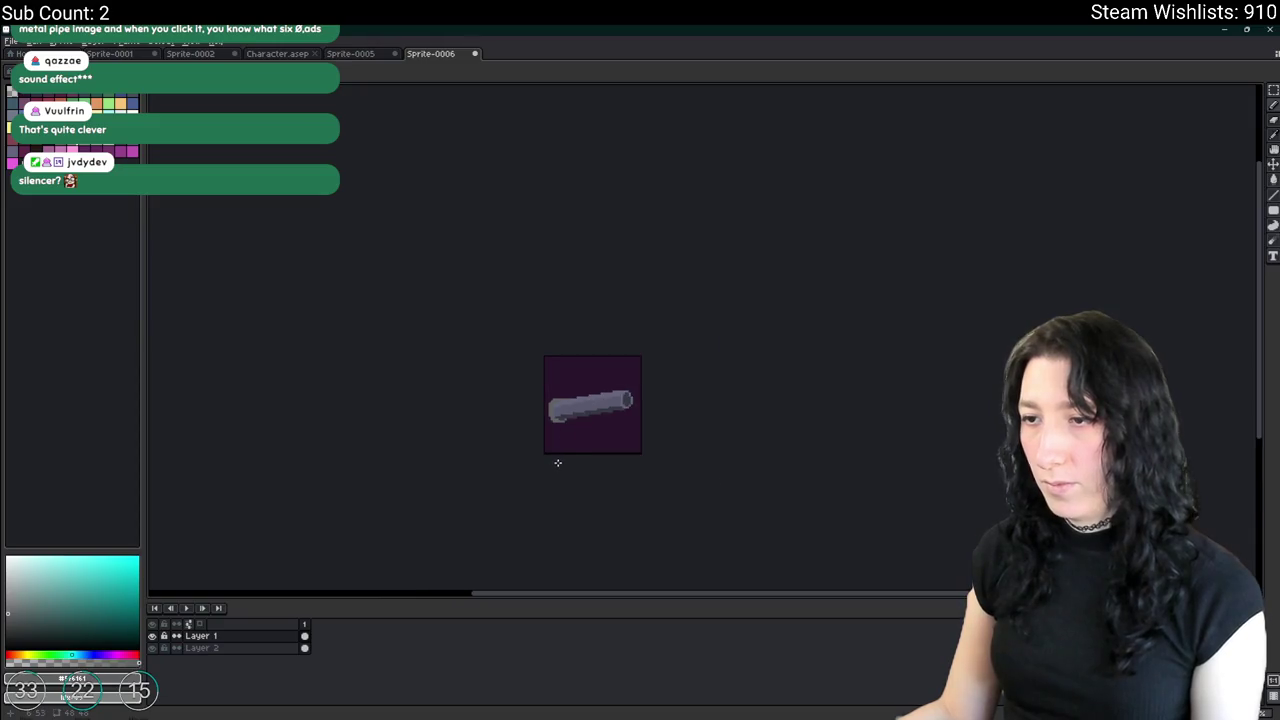
{"action": "scroll", "coordinate": [558, 463], "scroll_direction": "up", "scroll_amount": 3}
{"action": "left_click", "coordinate": [82, 146]}
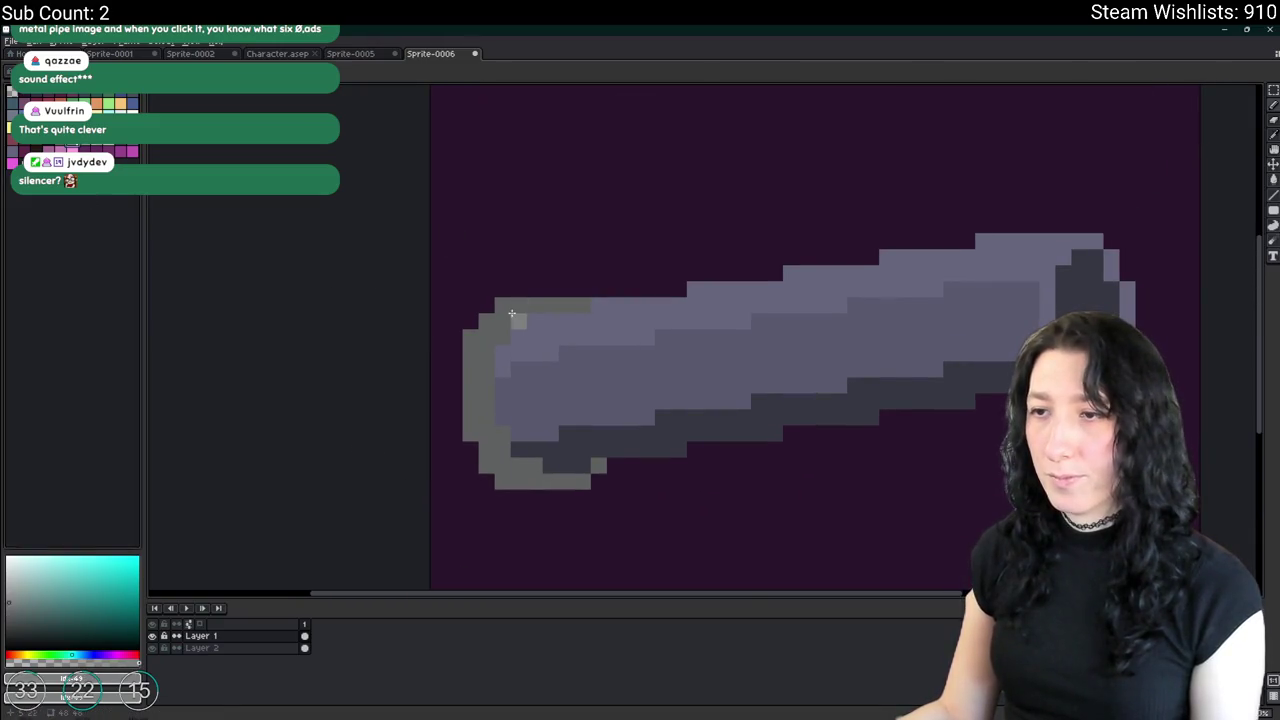
{"action": "key", "text": "g"}
{"action": "left_click", "coordinate": [511, 313]}
{"action": "key", "text": "ctrl+z"}
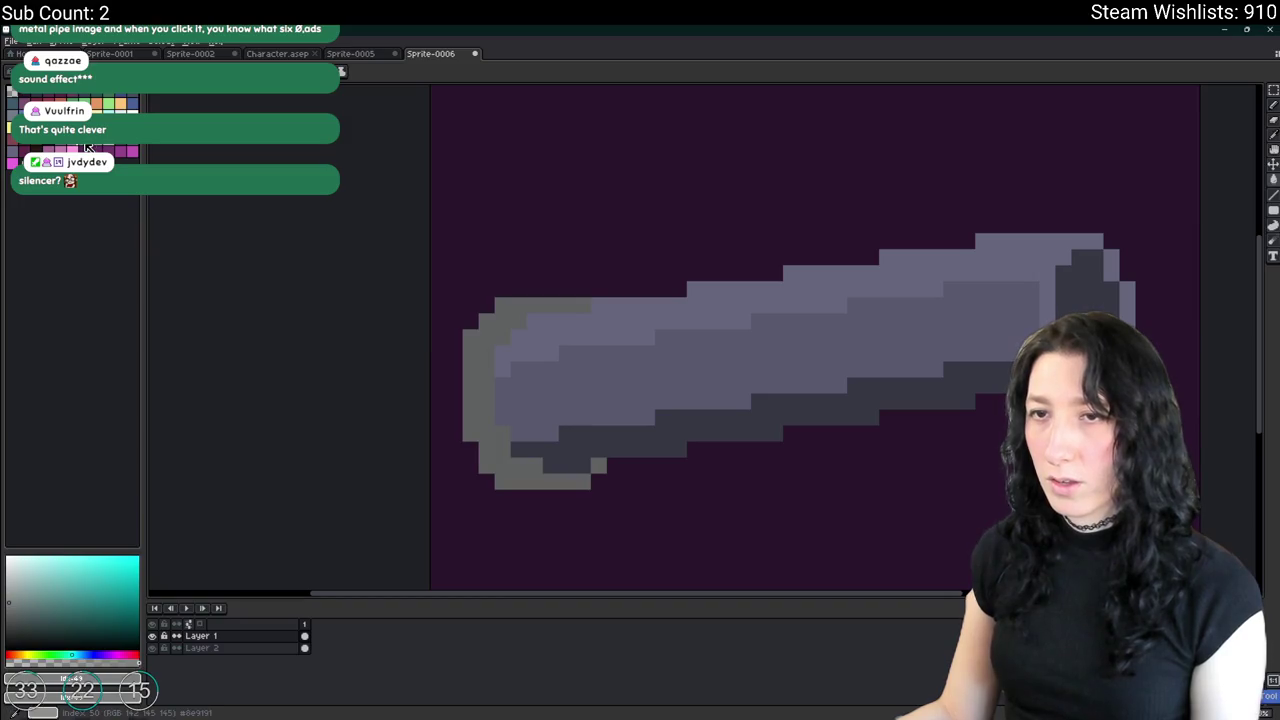
Brighten the rim's grey #5f6161 pixels with colour replacement.
{"action": "scroll", "coordinate": [599, 337], "scroll_direction": "up", "scroll_amount": 1}
{"action": "scroll", "coordinate": [563, 297], "scroll_direction": "up", "scroll_amount": 1}
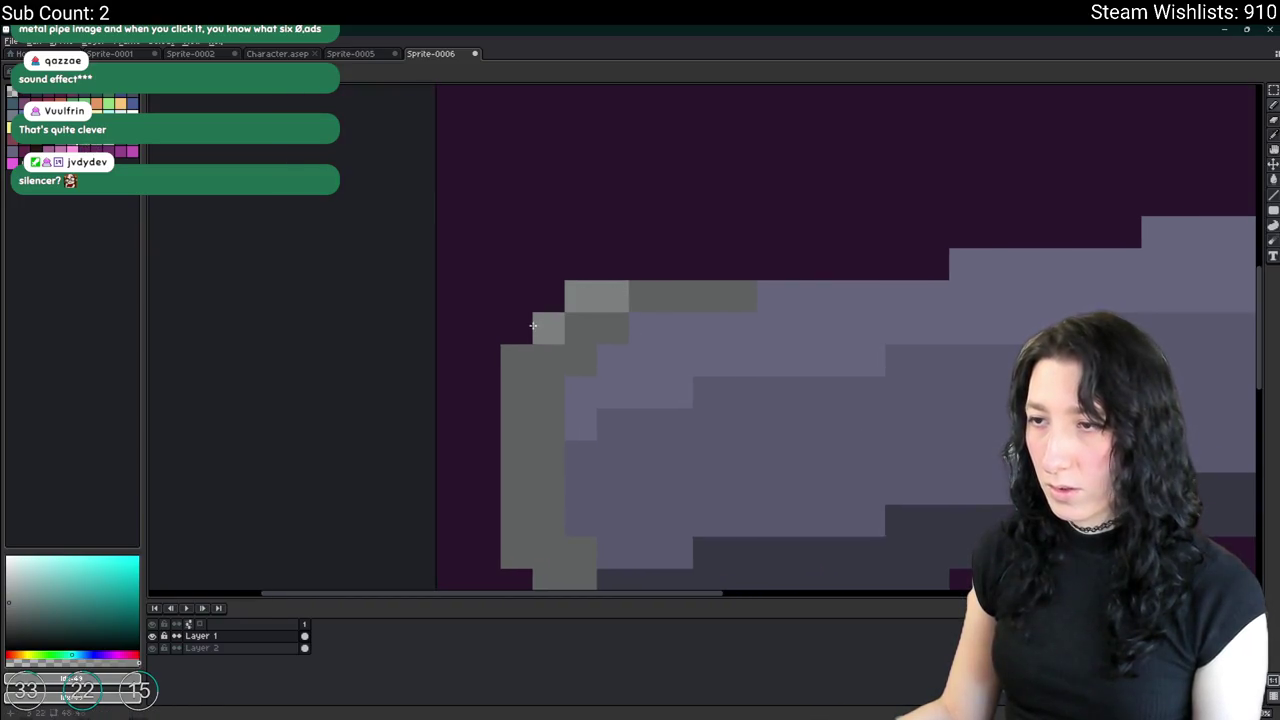
{"action": "scroll", "coordinate": [519, 356], "scroll_direction": "down", "scroll_amount": 2}
{"action": "scroll", "coordinate": [531, 286], "scroll_direction": "down", "scroll_amount": 2}
{"action": "scroll", "coordinate": [531, 286], "scroll_direction": "down", "scroll_amount": 1}
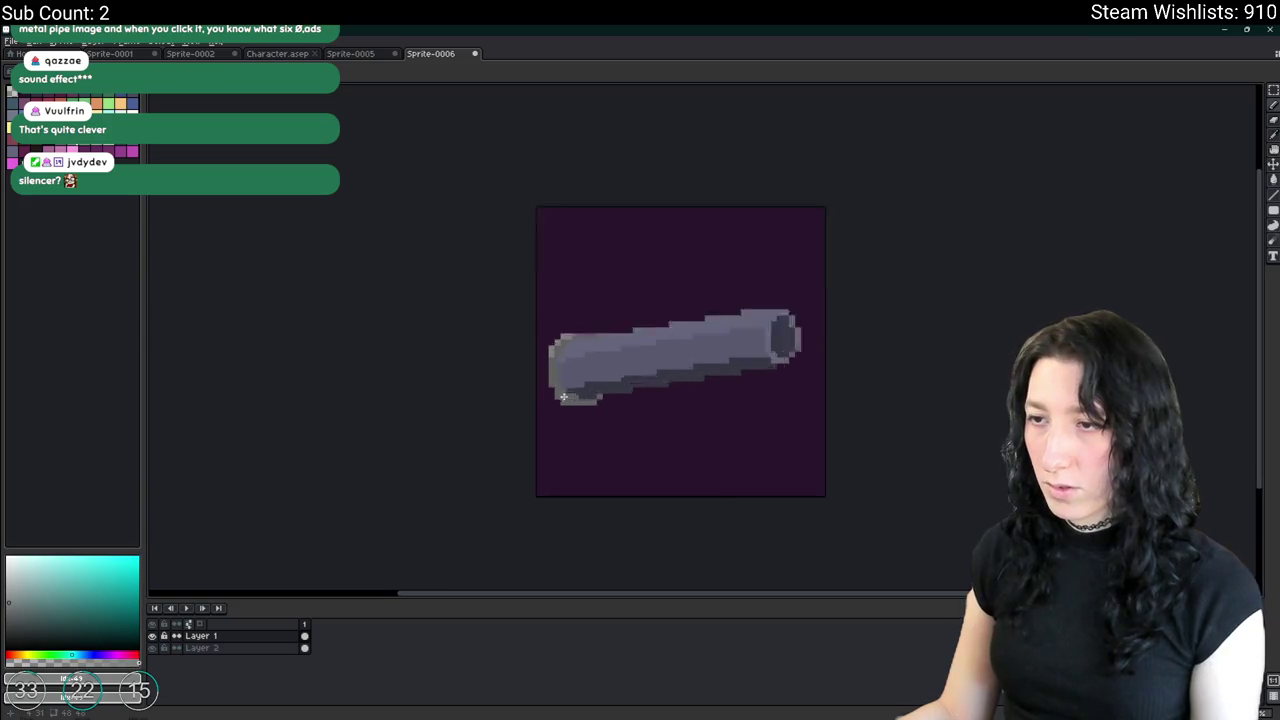
{"action": "scroll", "coordinate": [546, 329], "scroll_direction": "up", "scroll_amount": 5}
{"action": "scroll", "coordinate": [522, 414], "scroll_direction": "up", "scroll_amount": 2}
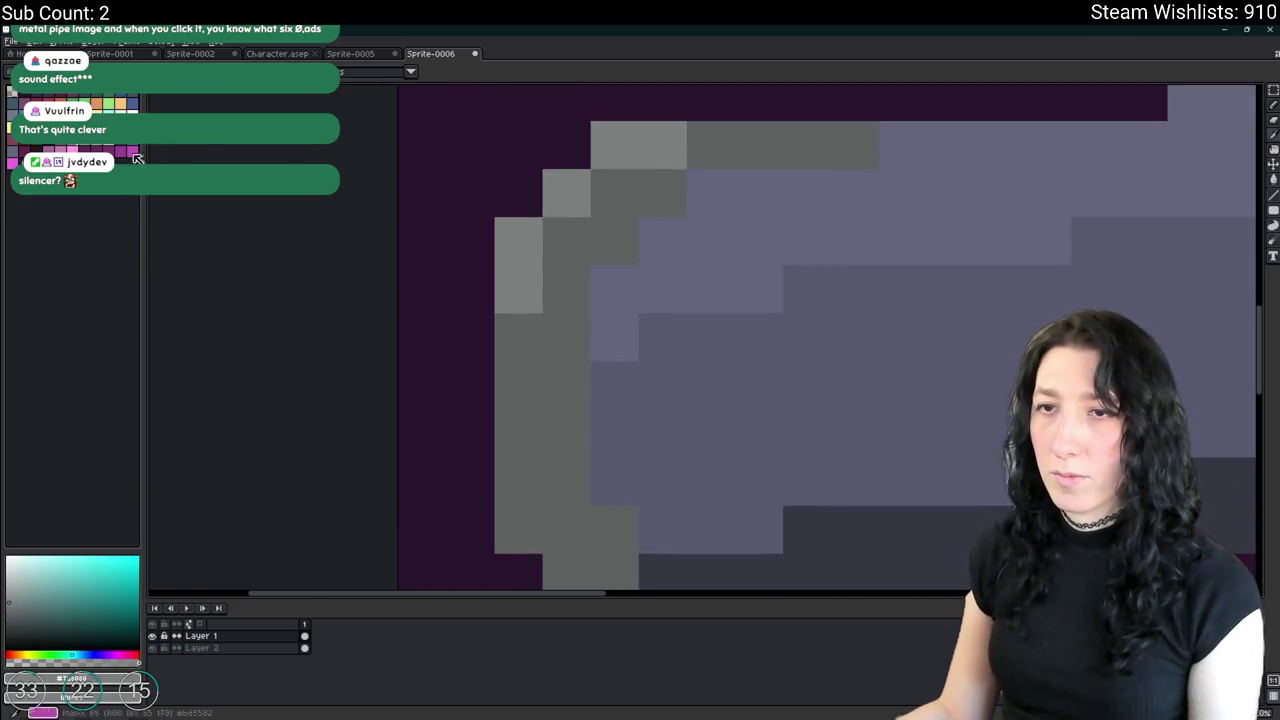
{"action": "key", "text": "shift+r"}
{"action": "key", "text": "Escape"}
{"action": "left_click", "coordinate": [532, 400], "text": "alt"}
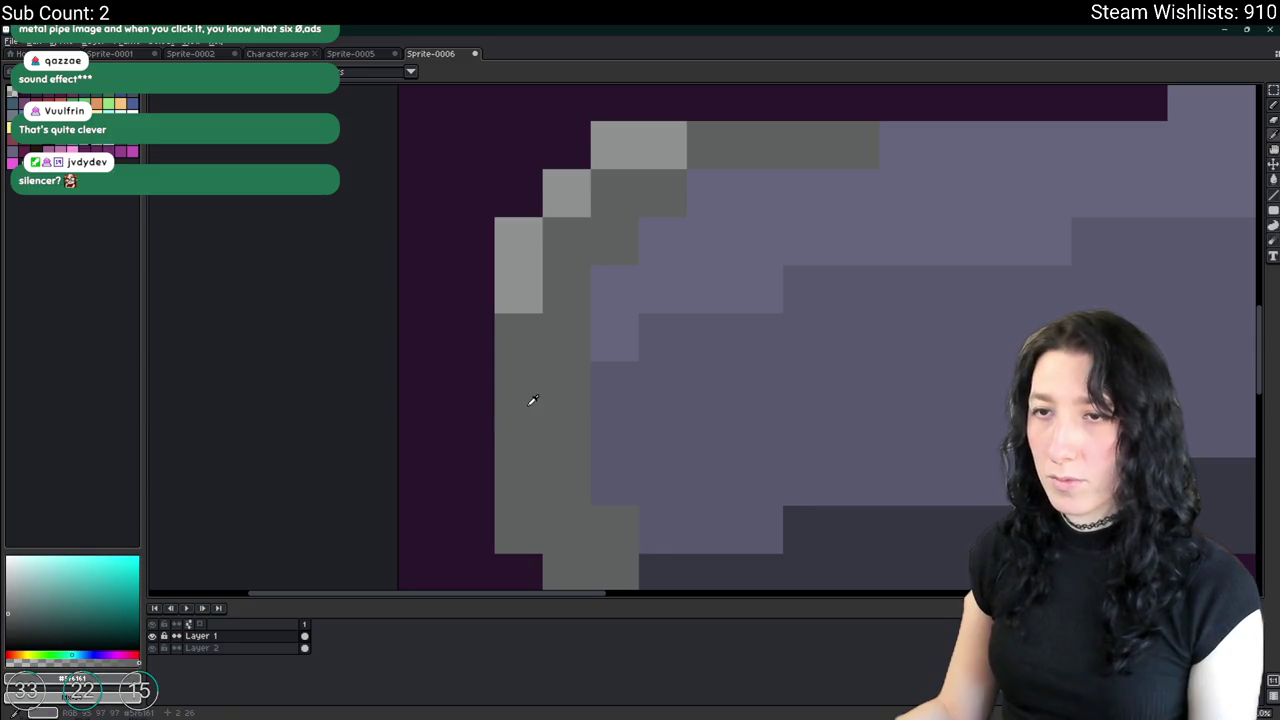
{"action": "key", "text": "shift+r"}
{"action": "key", "text": "Return"}
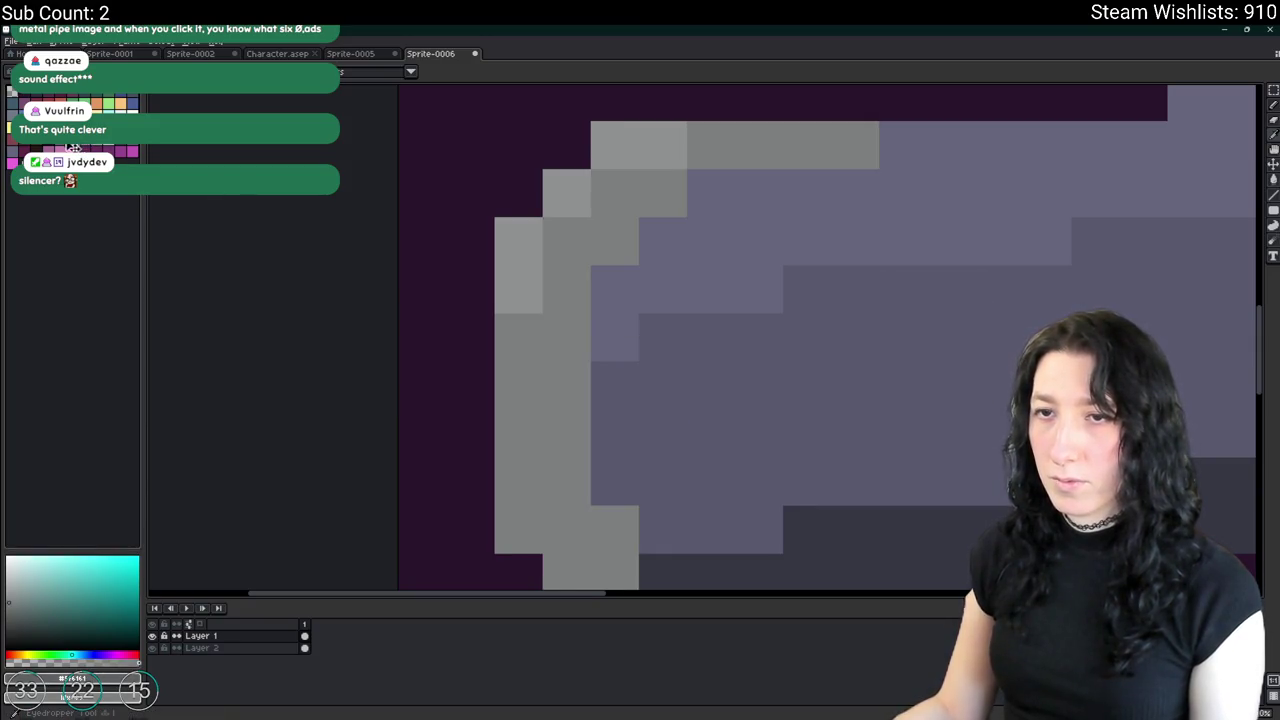
Repaint the rim's bottom row darker grey and touch up nearby rim and pipe pixels.
{"action": "scroll", "coordinate": [744, 546], "scroll_direction": "down", "scroll_amount": 3}
{"action": "left_click_drag", "start_coordinate": [744, 546], "coordinate": [597, 542]}
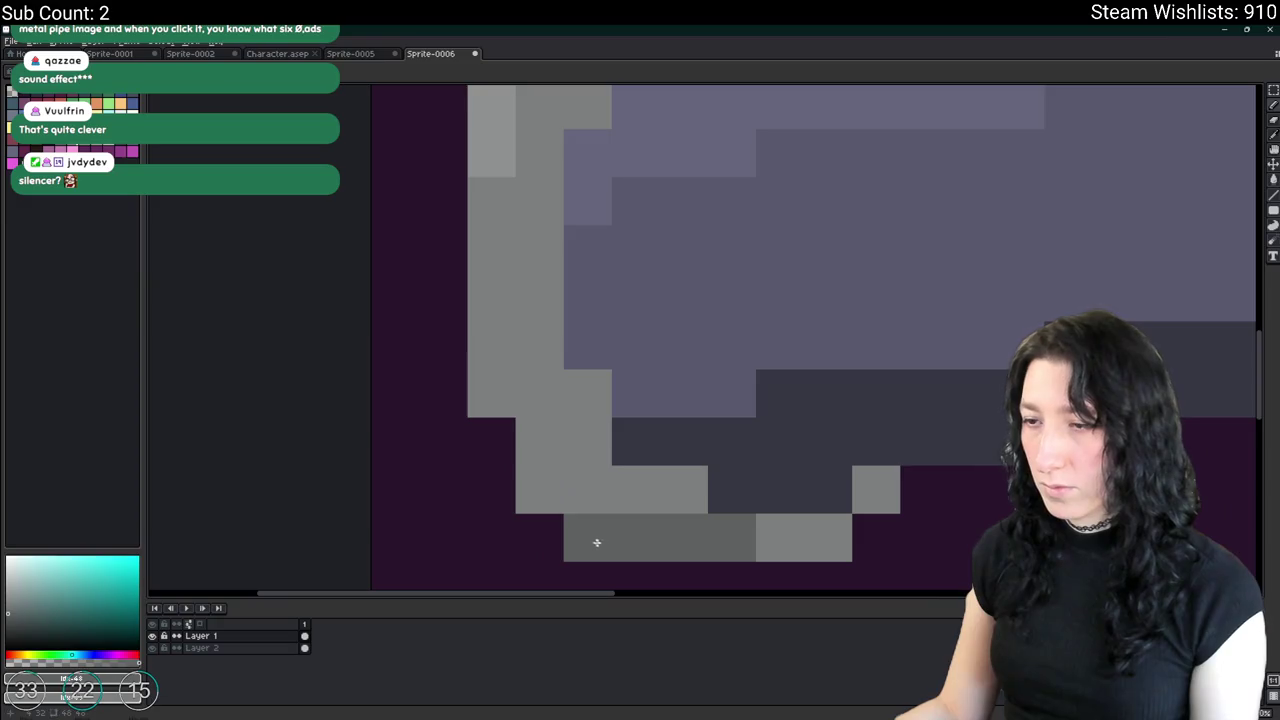
{"action": "left_click", "coordinate": [624, 509]}
{"action": "left_click_drag", "start_coordinate": [828, 538], "coordinate": [777, 537]}
{"action": "left_click", "coordinate": [871, 509]}
{"action": "scroll", "coordinate": [871, 509], "scroll_direction": "down", "scroll_amount": 5}
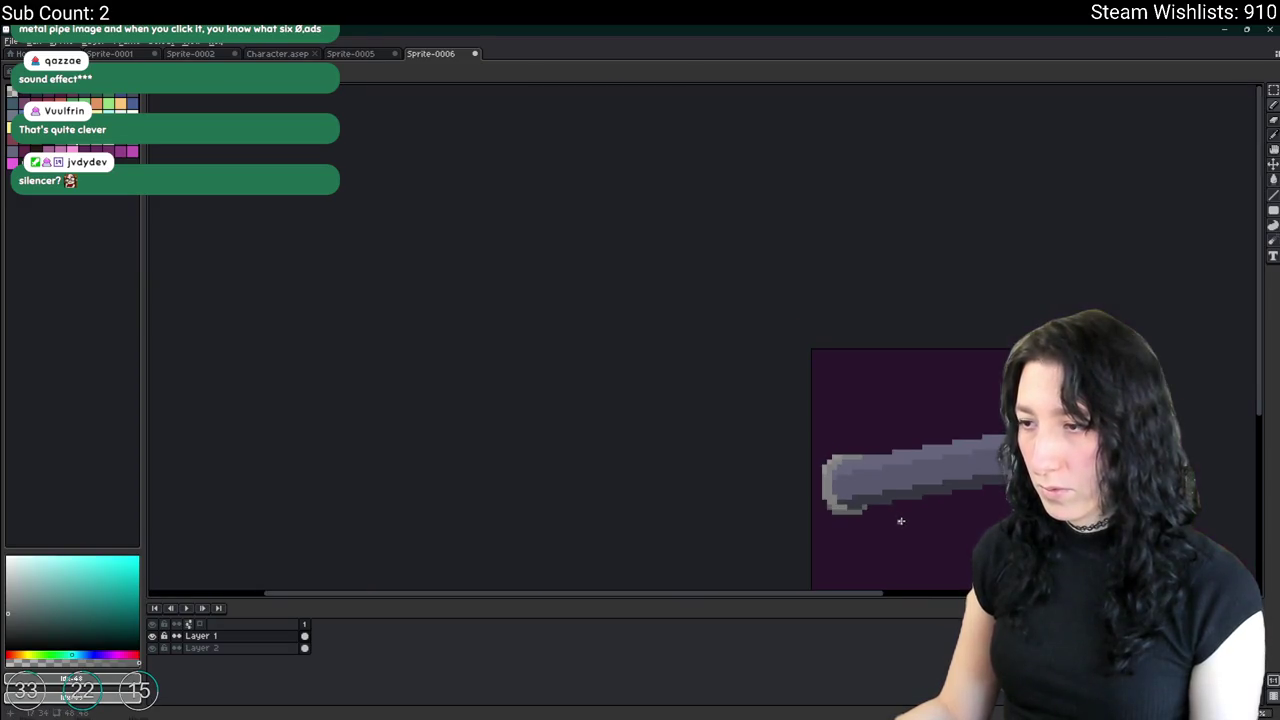
{"action": "left_click_drag", "start_coordinate": [900, 520], "coordinate": [758, 480]}
{"action": "scroll", "coordinate": [758, 480], "scroll_direction": "down", "scroll_amount": 2}
{"action": "scroll", "coordinate": [757, 477], "scroll_direction": "up", "scroll_amount": 2}
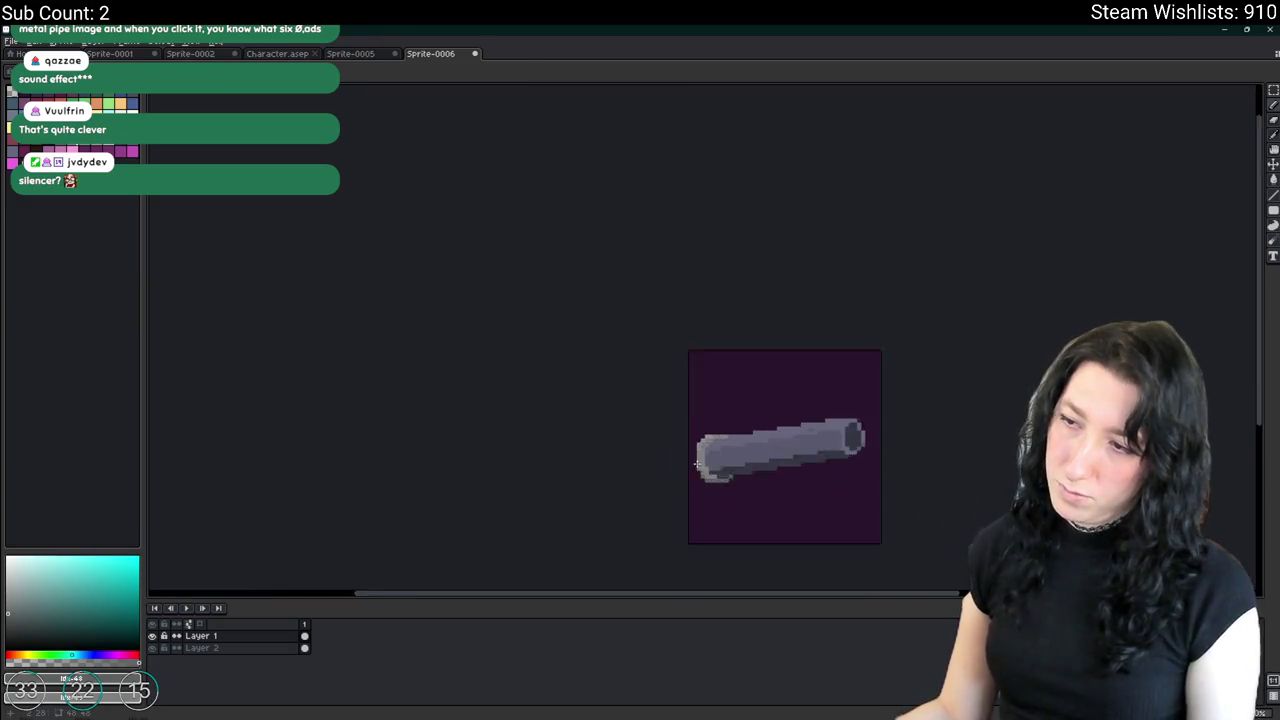
{"action": "scroll", "coordinate": [713, 490], "scroll_direction": "up", "scroll_amount": 3}
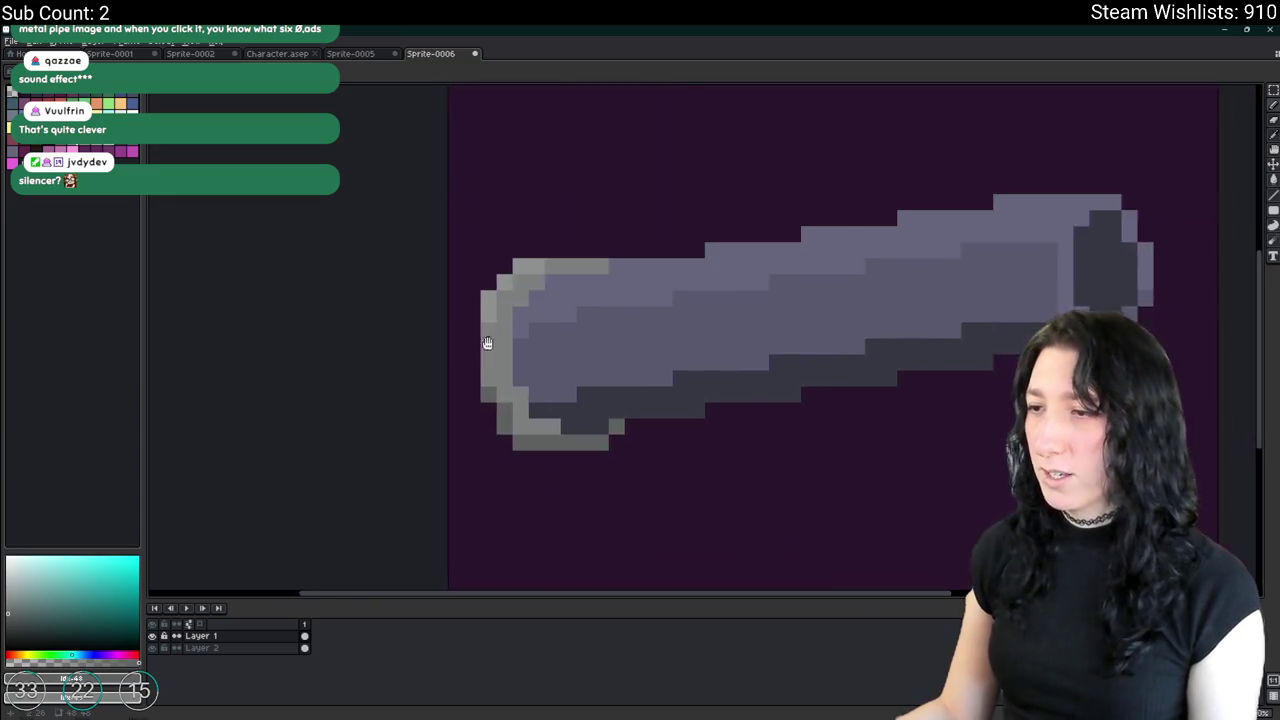
{"action": "scroll", "coordinate": [486, 320], "scroll_direction": "down", "scroll_amount": 3}
Touch up grey pixels along the pipe's top outline near its left end.
{"action": "left_click_drag", "start_coordinate": [476, 292], "coordinate": [493, 400]}
{"action": "key", "text": "ctrl+d"}
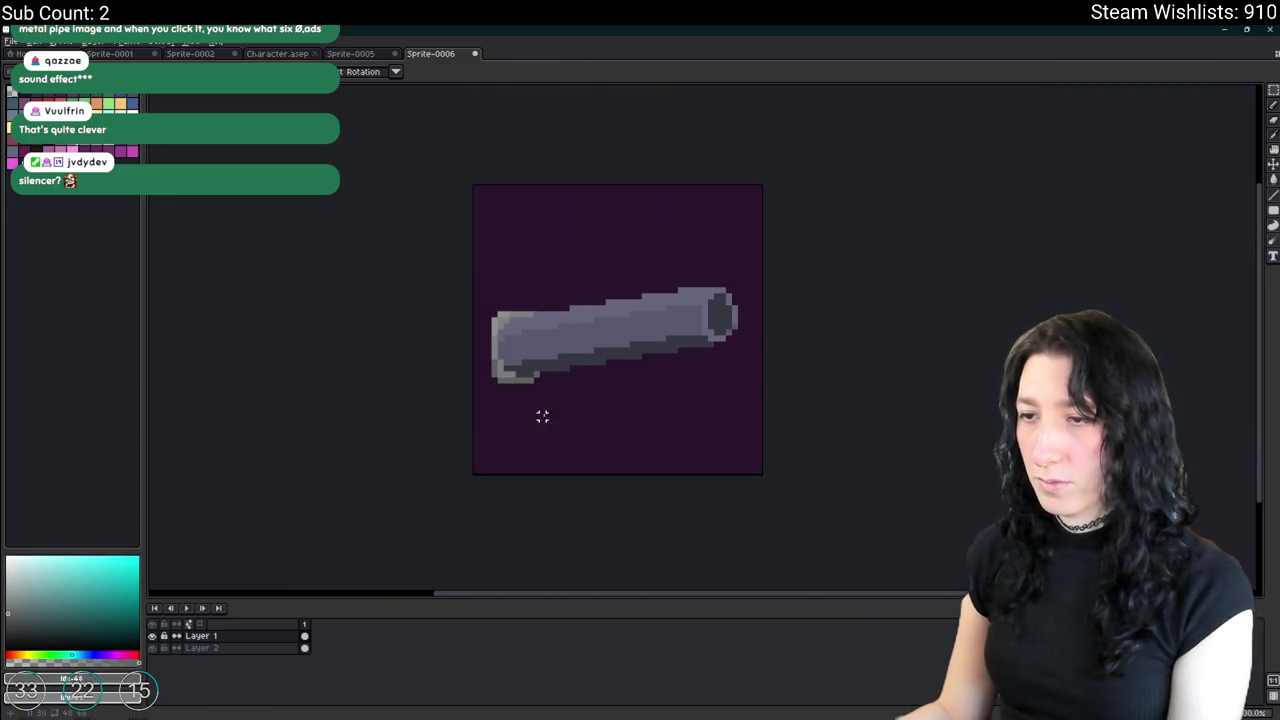
{"action": "scroll", "coordinate": [525, 378], "scroll_direction": "down", "scroll_amount": 2}
{"action": "scroll", "coordinate": [516, 352], "scroll_direction": "up", "scroll_amount": 1}
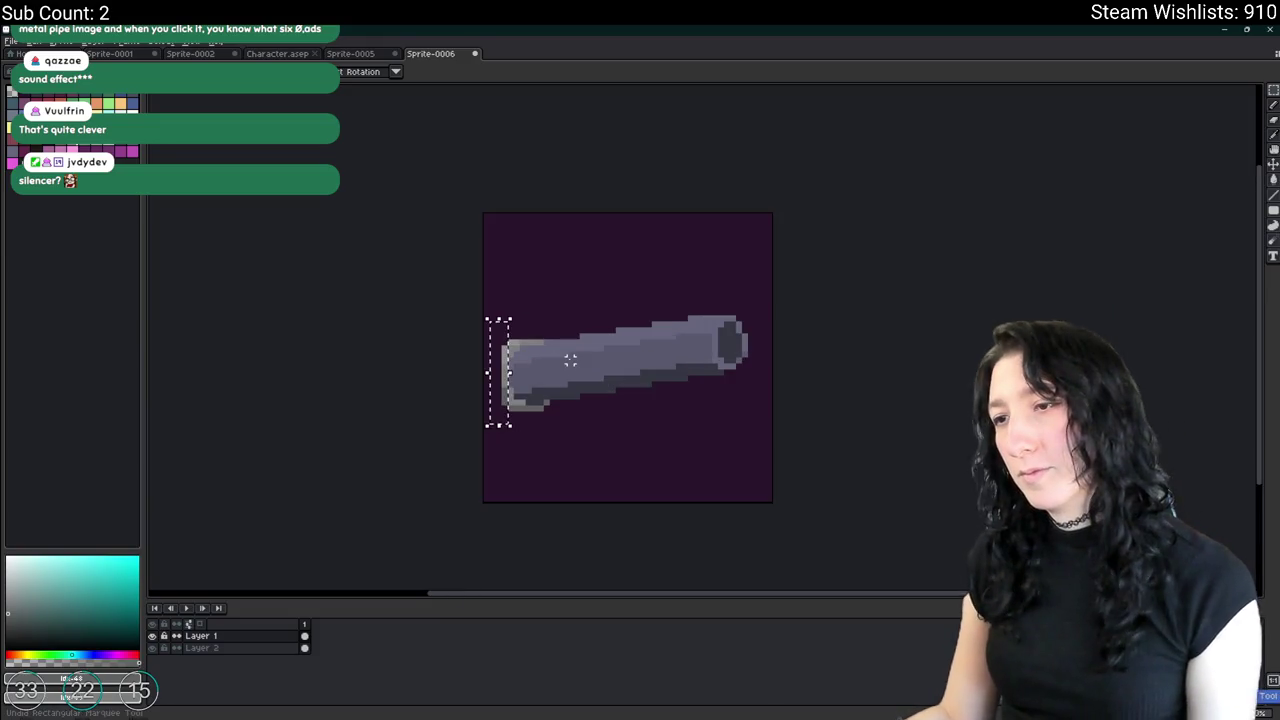
{"action": "scroll", "coordinate": [539, 340], "scroll_direction": "up", "scroll_amount": 2}
{"action": "left_click", "coordinate": [538, 337], "text": "alt"}
{"action": "left_click", "coordinate": [544, 326]}
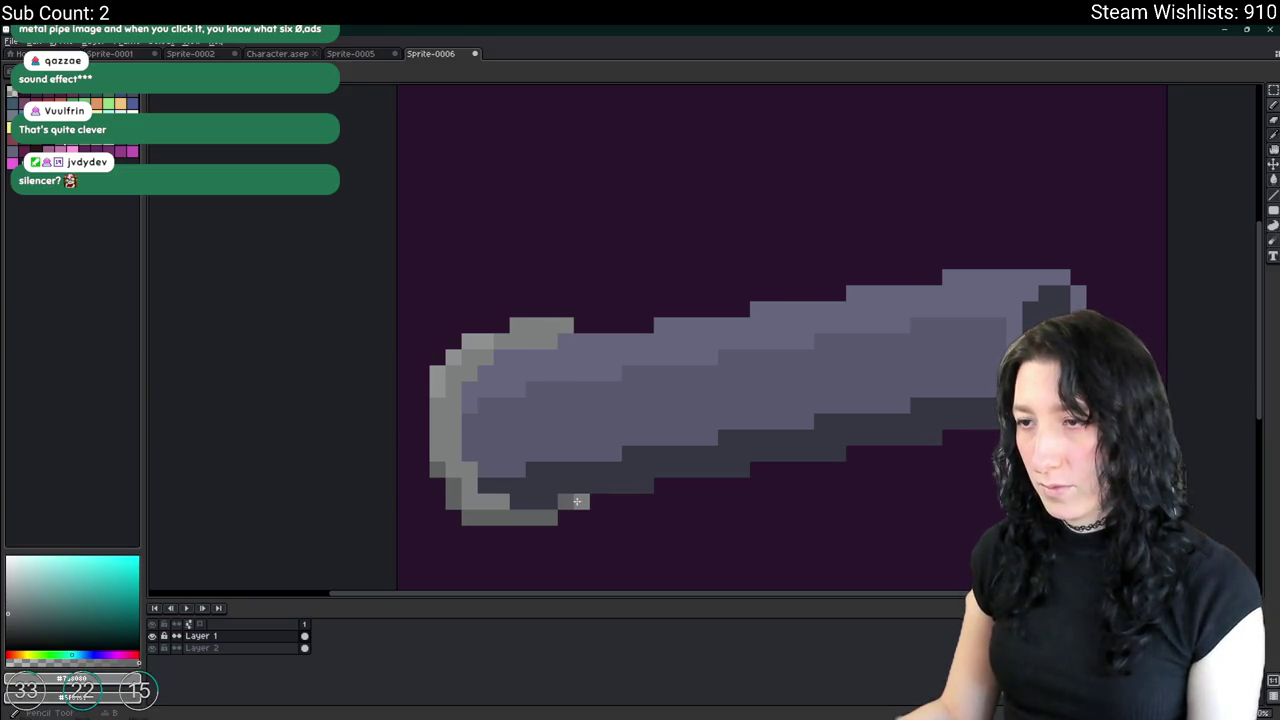
{"action": "scroll", "coordinate": [575, 522], "scroll_direction": "down", "scroll_amount": 5}
{"action": "scroll", "coordinate": [597, 514], "scroll_direction": "down", "scroll_amount": 2}
{"action": "scroll", "coordinate": [626, 463], "scroll_direction": "down", "scroll_amount": 2}
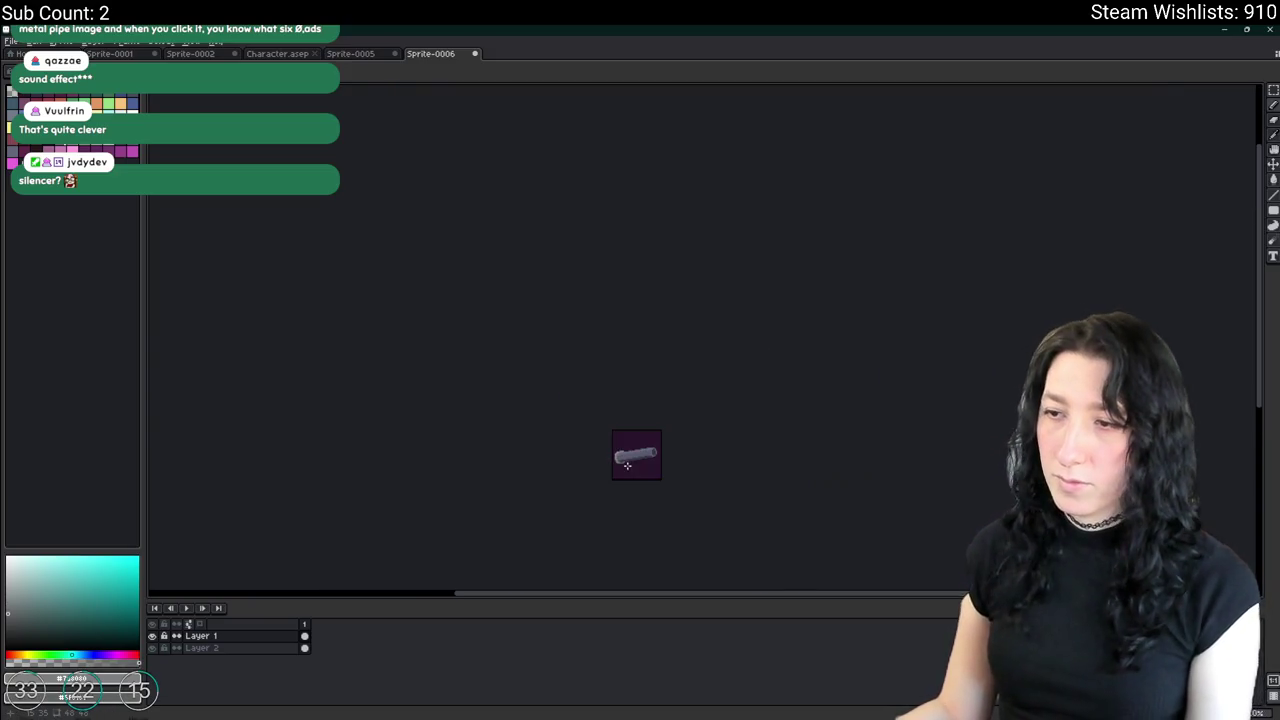
{"action": "scroll", "coordinate": [628, 465], "scroll_direction": "up", "scroll_amount": 2}
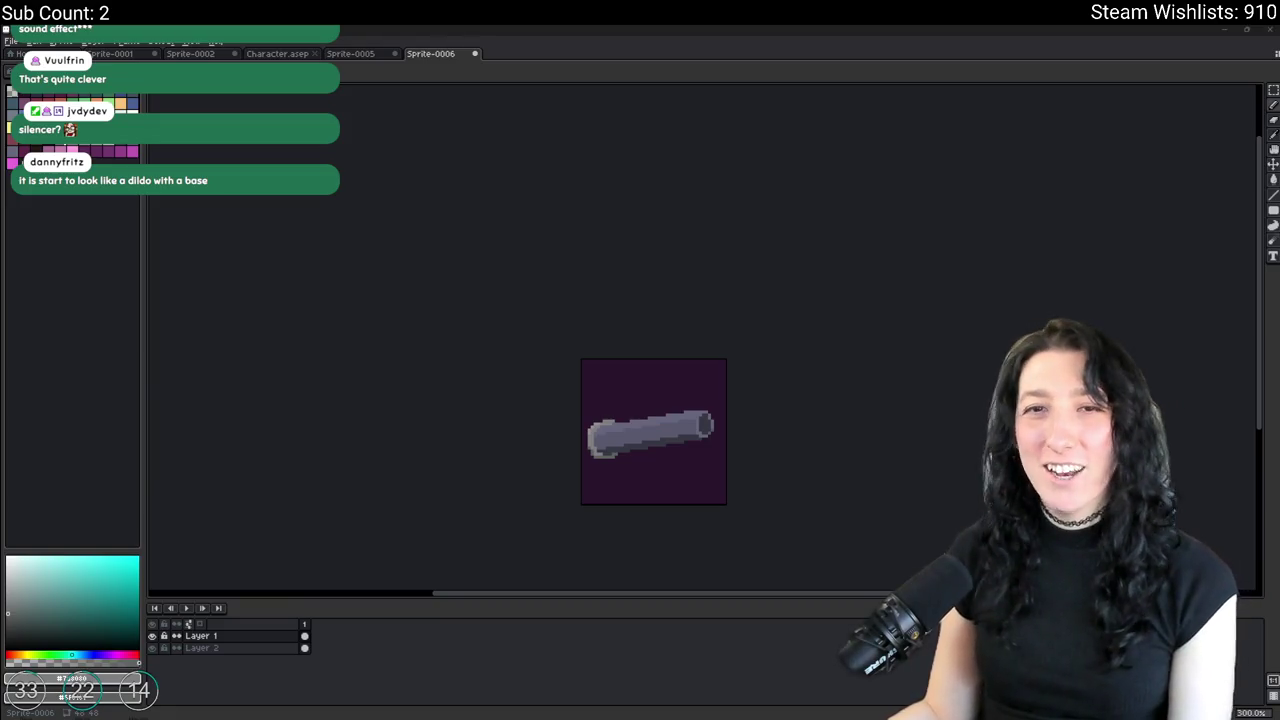
Sample the muzzle rim's light grey and the opening's dark grey.
{"action": "key", "text": "alt+Tab"}
{"action": "key", "text": "alt+Tab"}
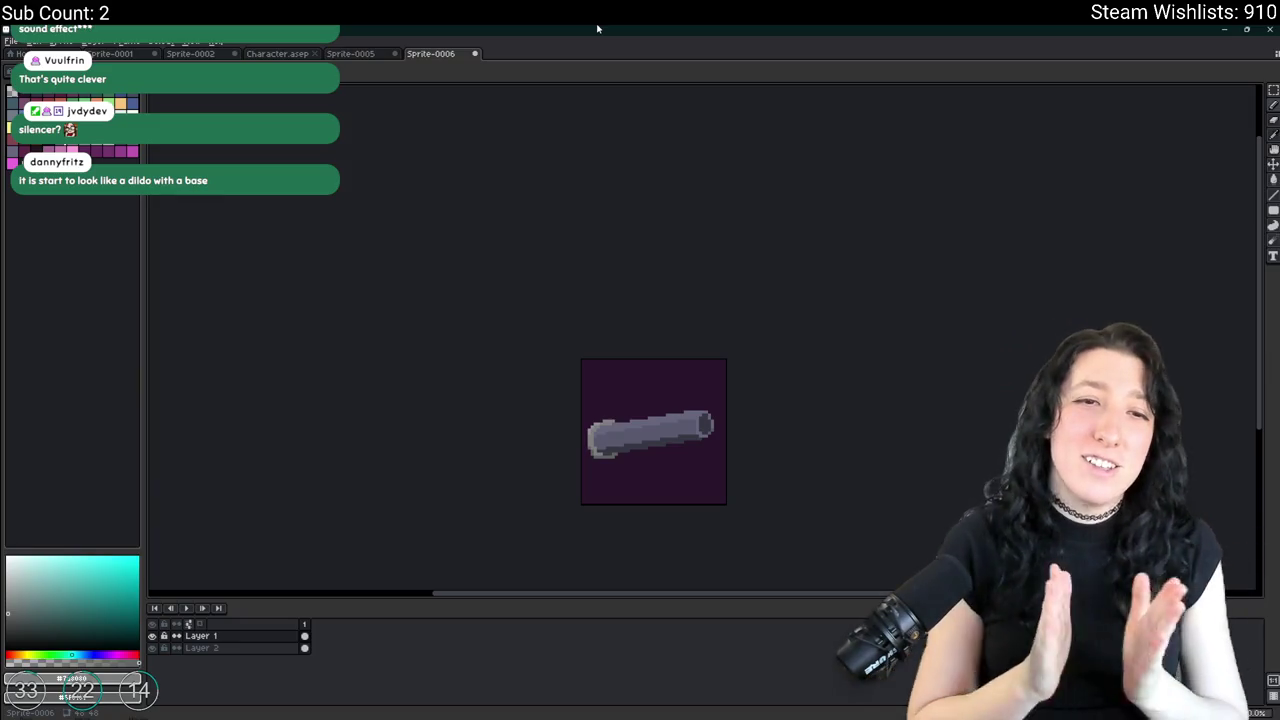
{"action": "scroll", "coordinate": [629, 326], "scroll_direction": "up", "scroll_amount": 5}
{"action": "scroll", "coordinate": [743, 434], "scroll_direction": "up", "scroll_amount": 3}
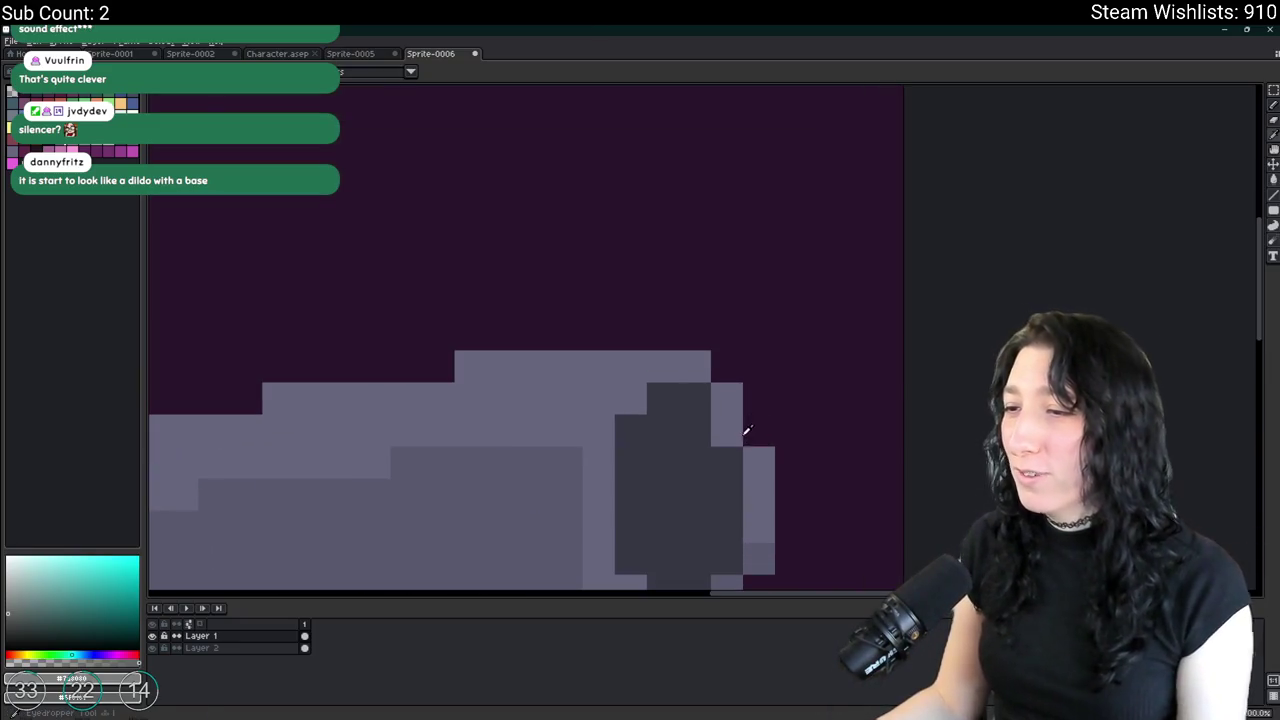
{"action": "left_click", "coordinate": [757, 432]}
{"action": "left_click", "coordinate": [727, 490]}
{"action": "key", "text": "ctrl+z"}
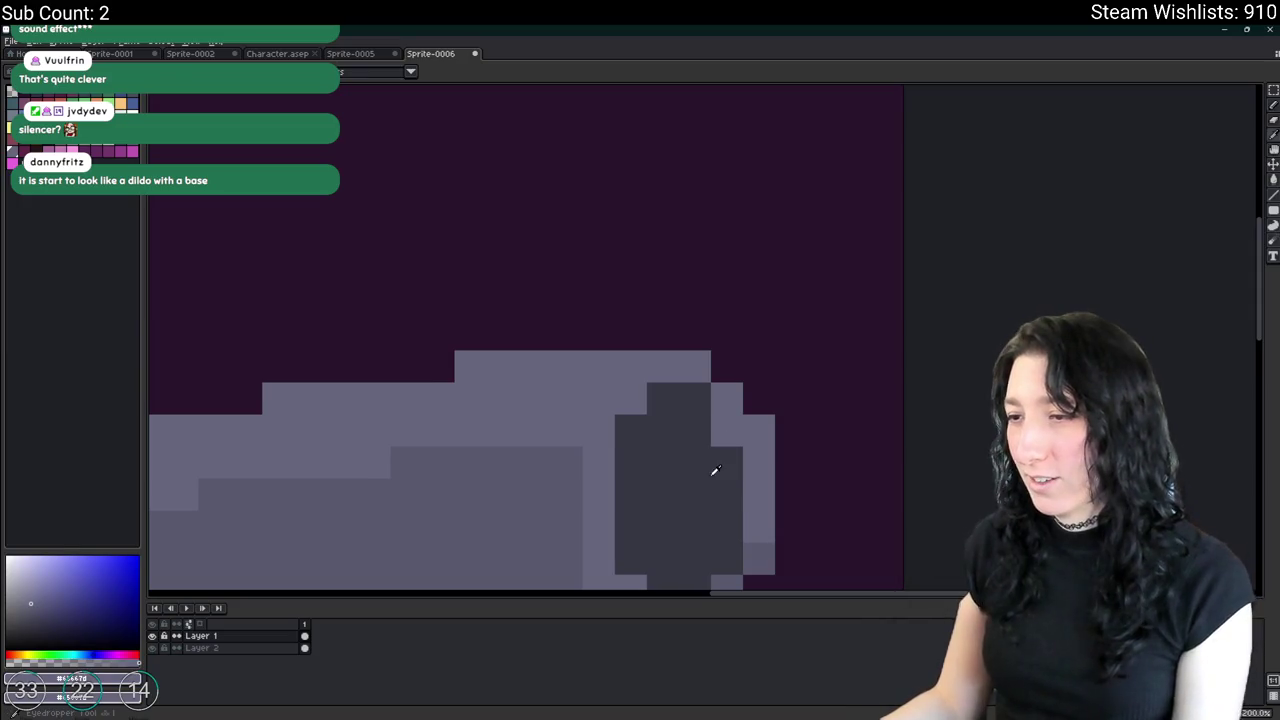
Paint dark pixels along the barrel's underside near the muzzle.
{"action": "scroll", "coordinate": [719, 436], "scroll_direction": "down", "scroll_amount": 2}
{"action": "scroll", "coordinate": [705, 500], "scroll_direction": "down", "scroll_amount": 2}
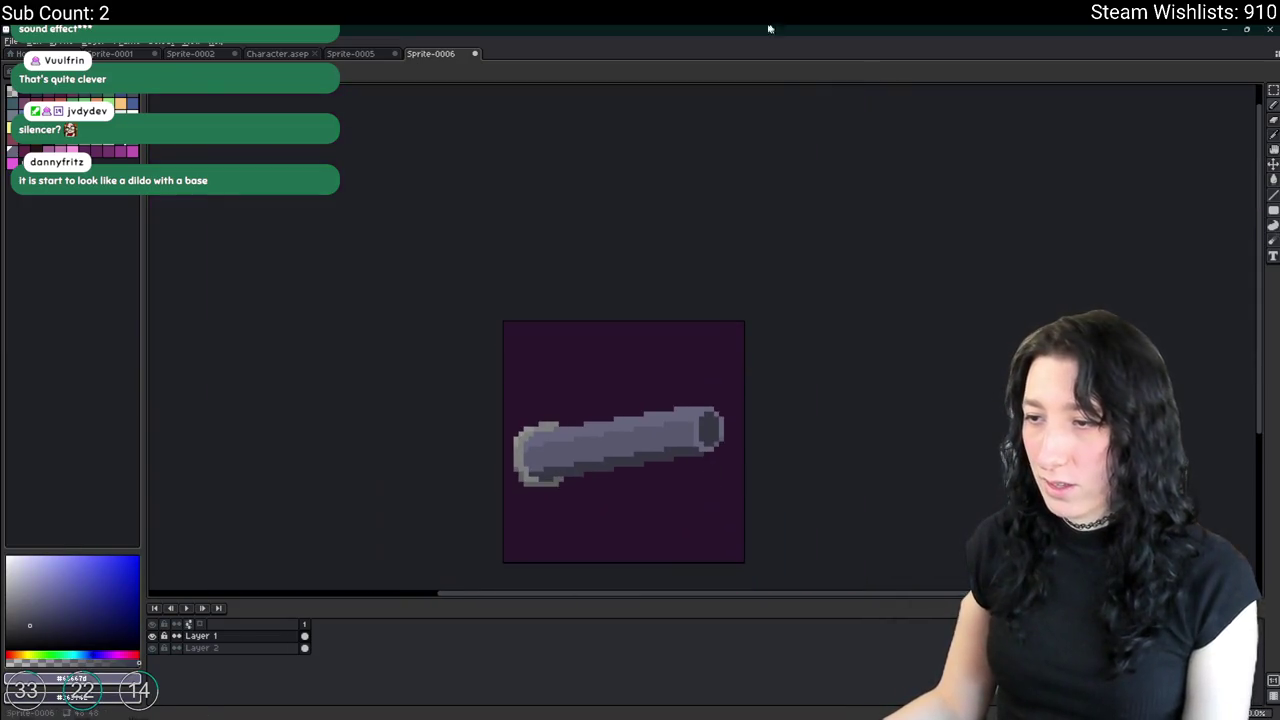
{"action": "scroll", "coordinate": [663, 374], "scroll_direction": "down", "scroll_amount": 2}
{"action": "scroll", "coordinate": [663, 380], "scroll_direction": "down", "scroll_amount": 1}
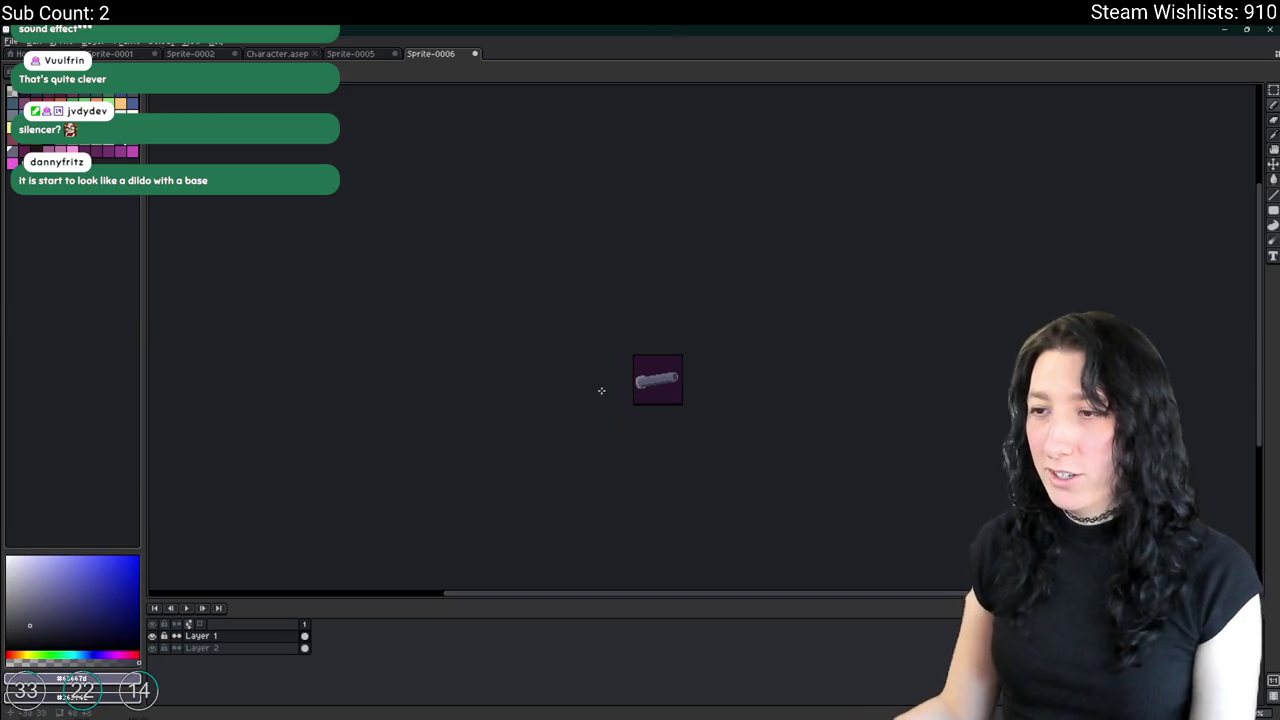
{"action": "scroll", "coordinate": [601, 390], "scroll_direction": "up", "scroll_amount": 2}
{"action": "scroll", "coordinate": [699, 322], "scroll_direction": "down", "scroll_amount": 1}
{"action": "scroll", "coordinate": [750, 324], "scroll_direction": "down", "scroll_amount": 1}
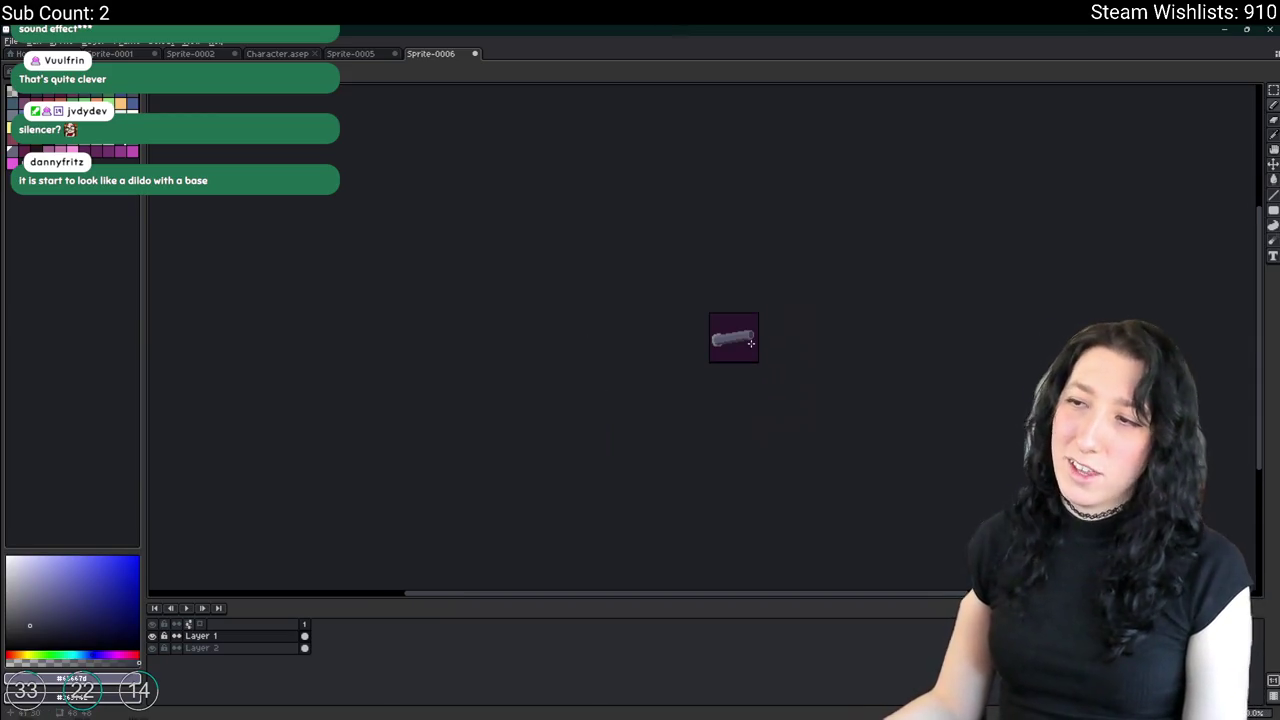
{"action": "scroll", "coordinate": [750, 324], "scroll_direction": "up", "scroll_amount": 1}
{"action": "scroll", "coordinate": [770, 290], "scroll_direction": "down", "scroll_amount": 2}
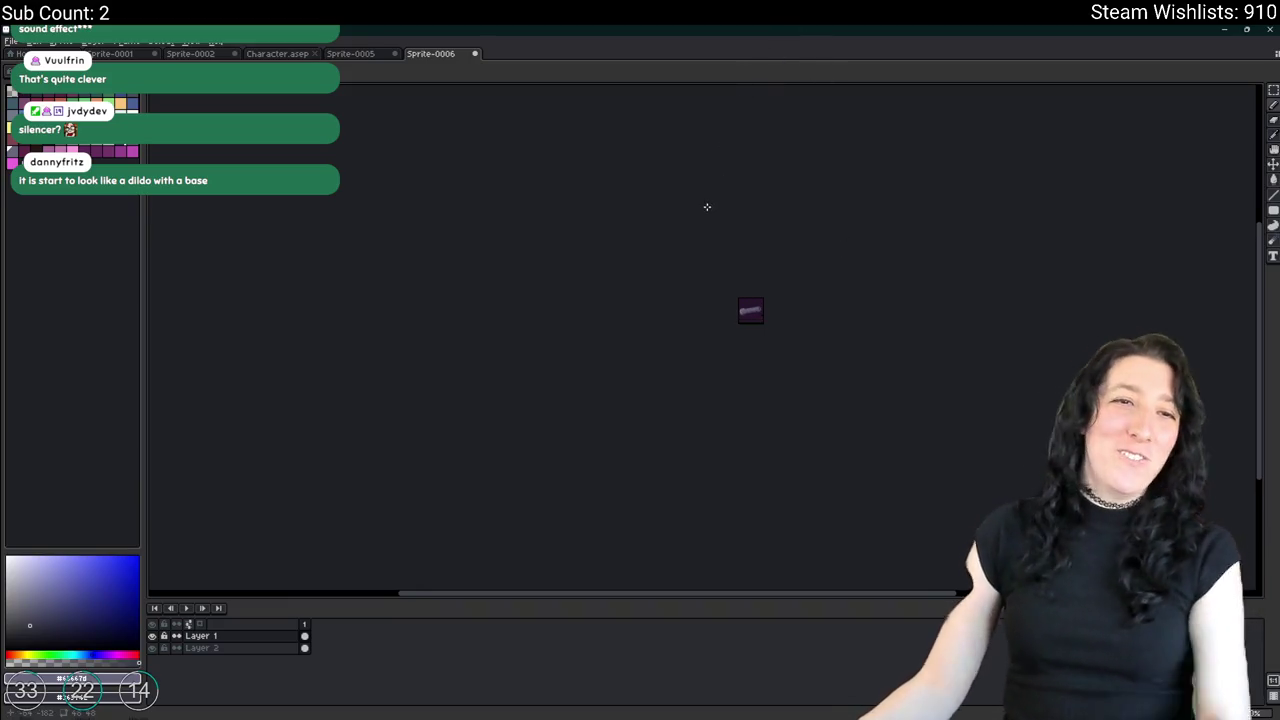
{"action": "scroll", "coordinate": [760, 300], "scroll_direction": "up", "scroll_amount": 5}
{"action": "scroll", "coordinate": [775, 287], "scroll_direction": "up", "scroll_amount": 2}
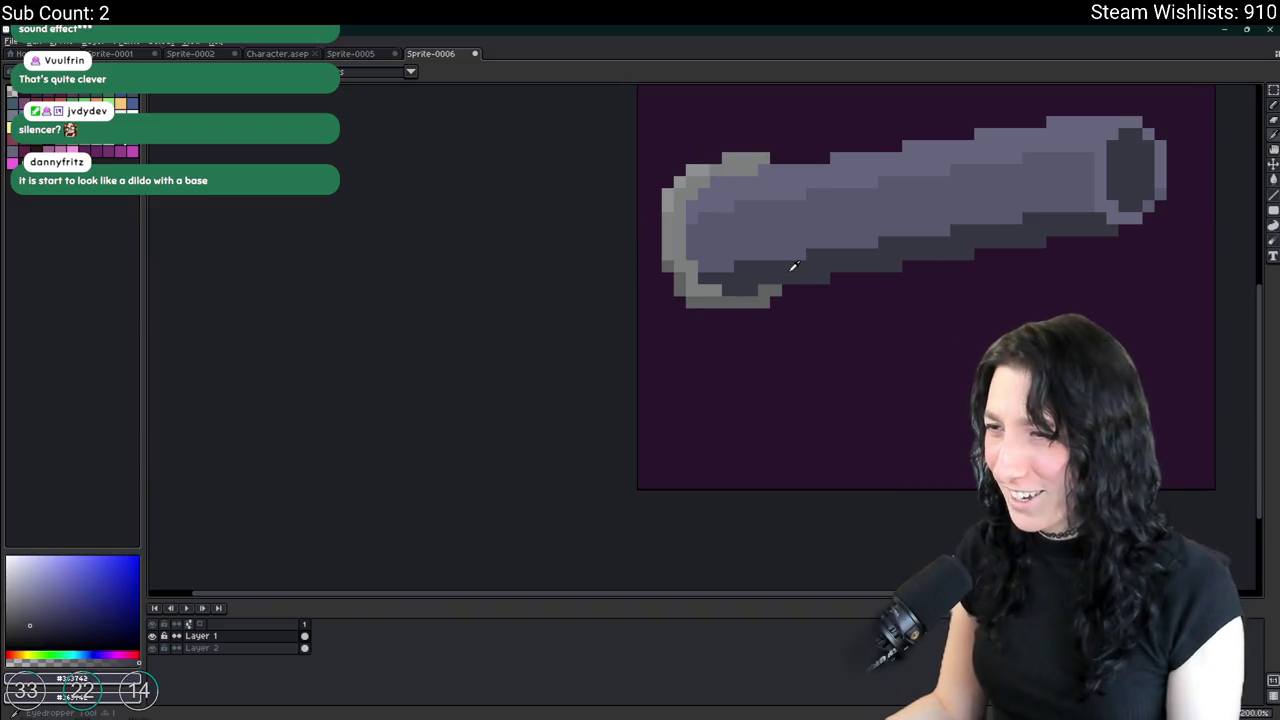
{"action": "left_click_drag", "start_coordinate": [757, 303], "coordinate": [767, 306]}
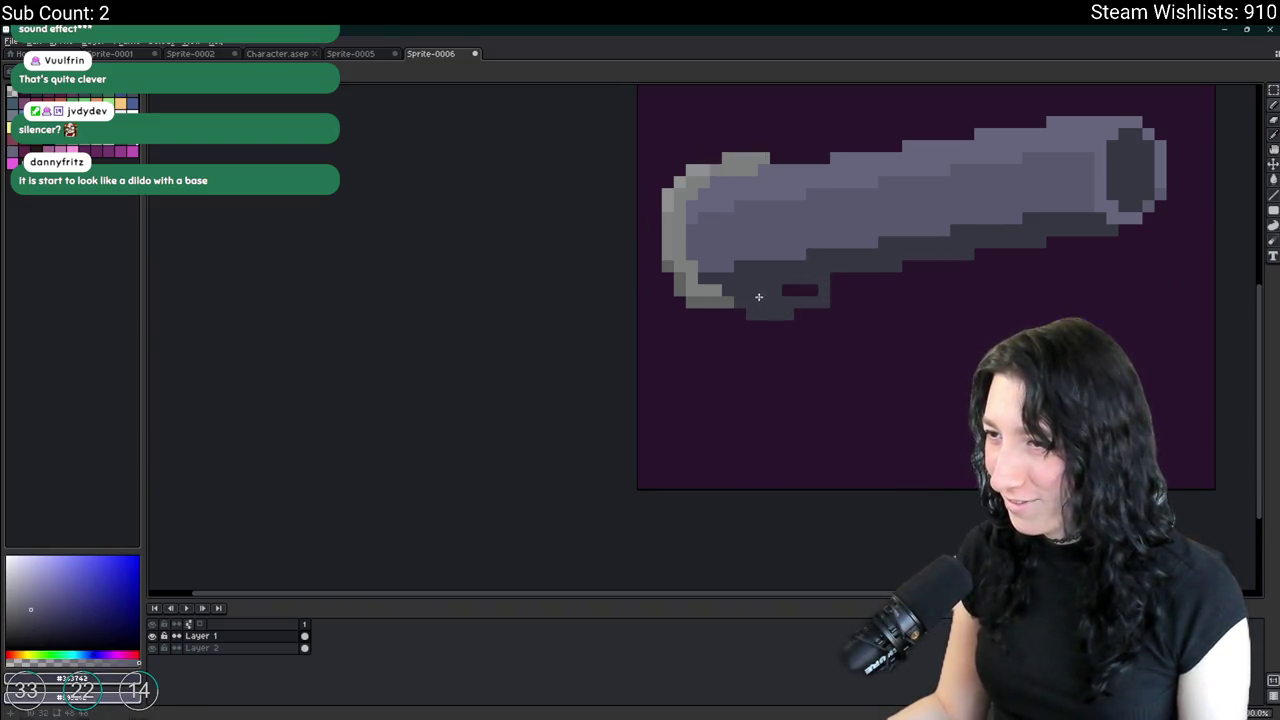
{"action": "scroll", "coordinate": [760, 310], "scroll_direction": "down", "scroll_amount": 5}
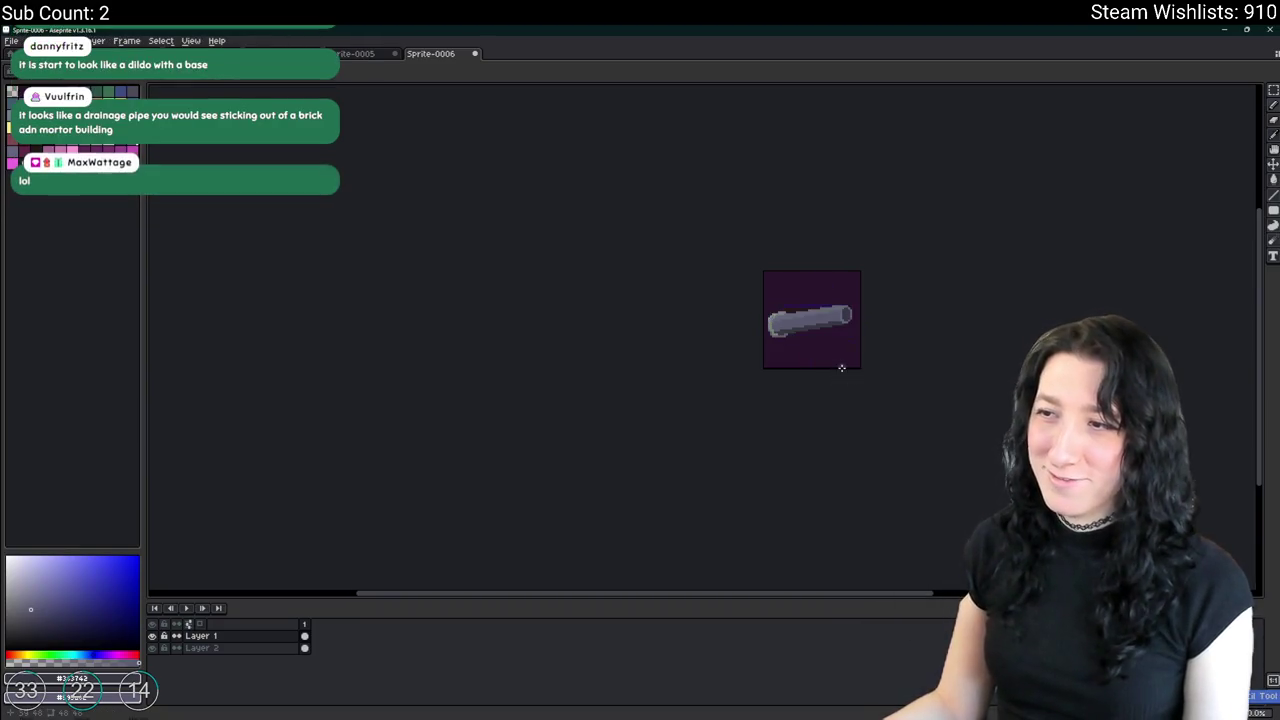
{"action": "scroll", "coordinate": [840, 362], "scroll_direction": "up", "scroll_amount": 1}
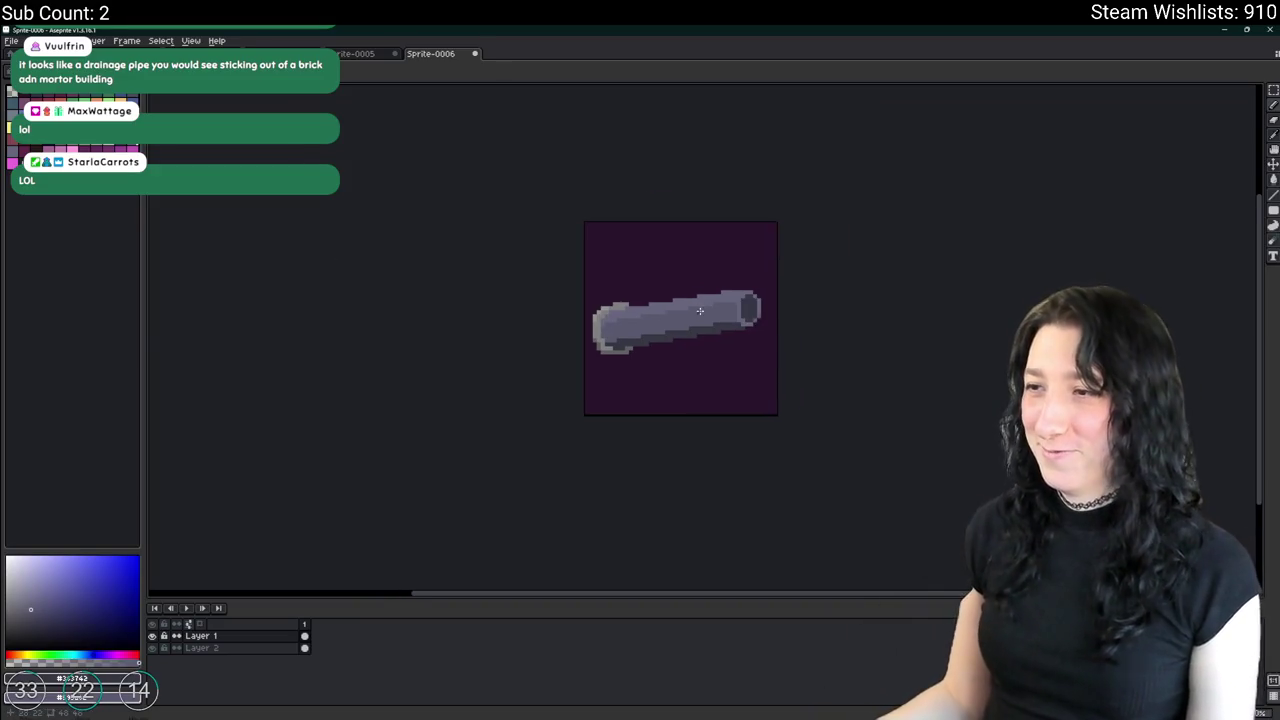
With the Pencil active, sample colours from the pipe's left end and lavender body.
{"action": "scroll", "coordinate": [700, 280], "scroll_direction": "up", "scroll_amount": 1}
{"action": "scroll", "coordinate": [770, 310], "scroll_direction": "up", "scroll_amount": 1}
{"action": "scroll", "coordinate": [778, 295], "scroll_direction": "up", "scroll_amount": 1}
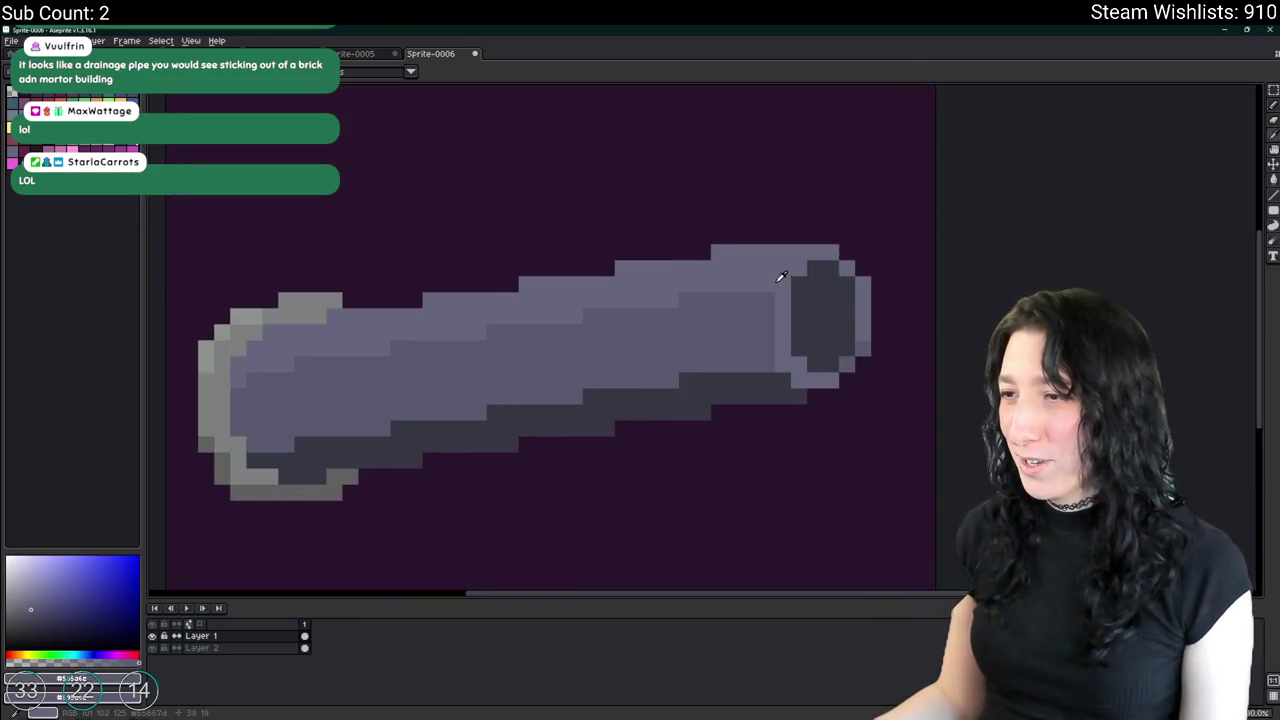
{"action": "key", "text": "b"}
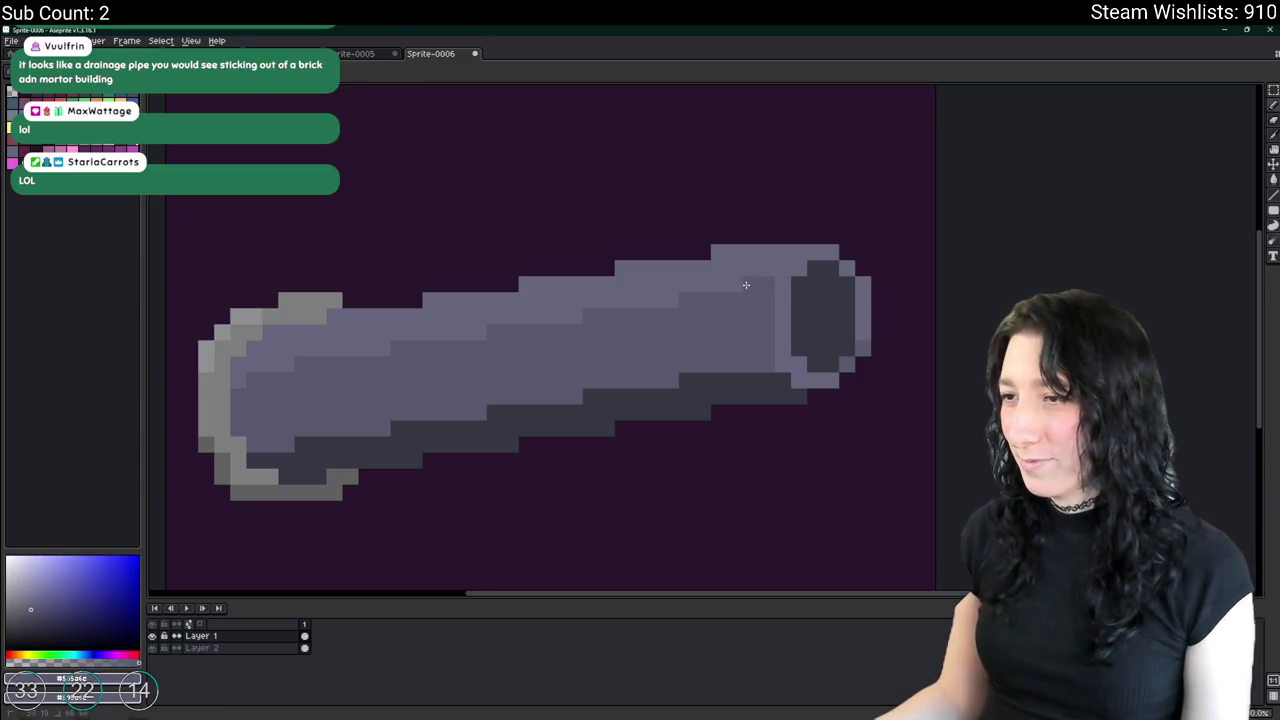
{"action": "scroll", "coordinate": [781, 343], "scroll_direction": "up", "scroll_amount": 1}
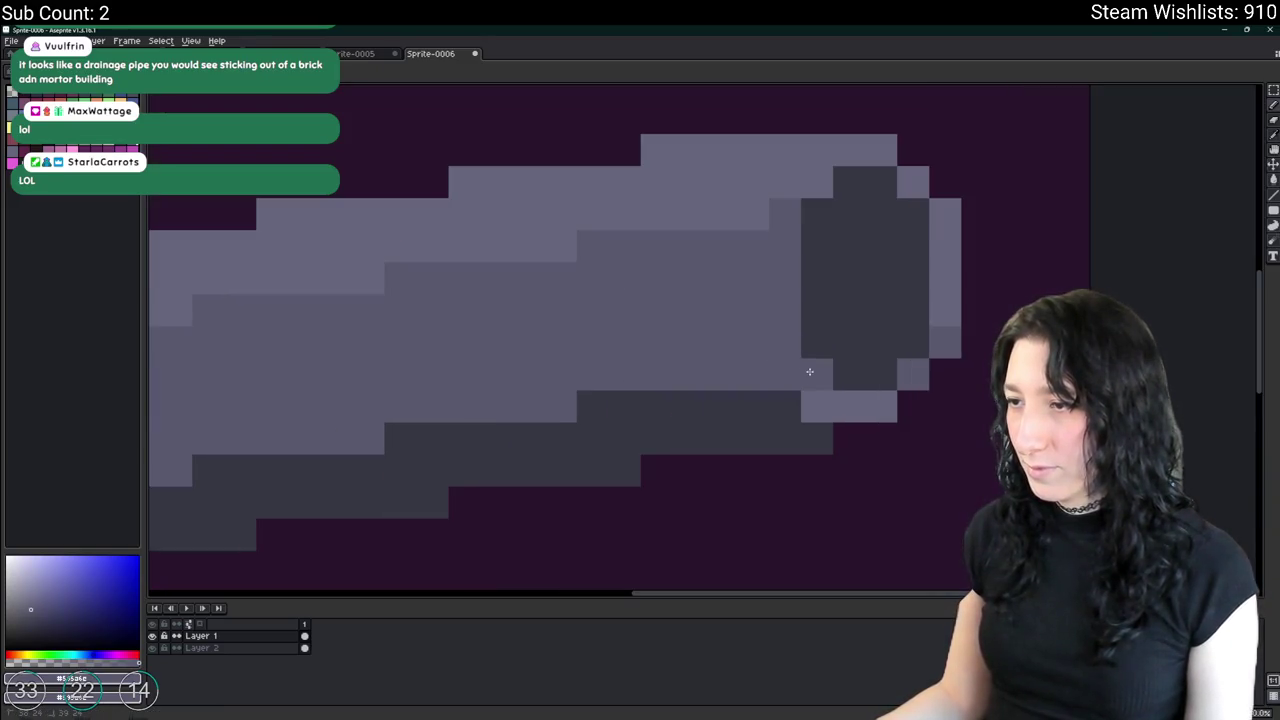
{"action": "scroll", "coordinate": [809, 371], "scroll_direction": "down", "scroll_amount": 5}
{"action": "scroll", "coordinate": [831, 405], "scroll_direction": "up", "scroll_amount": 3}
{"action": "scroll", "coordinate": [846, 392], "scroll_direction": "down", "scroll_amount": 7}
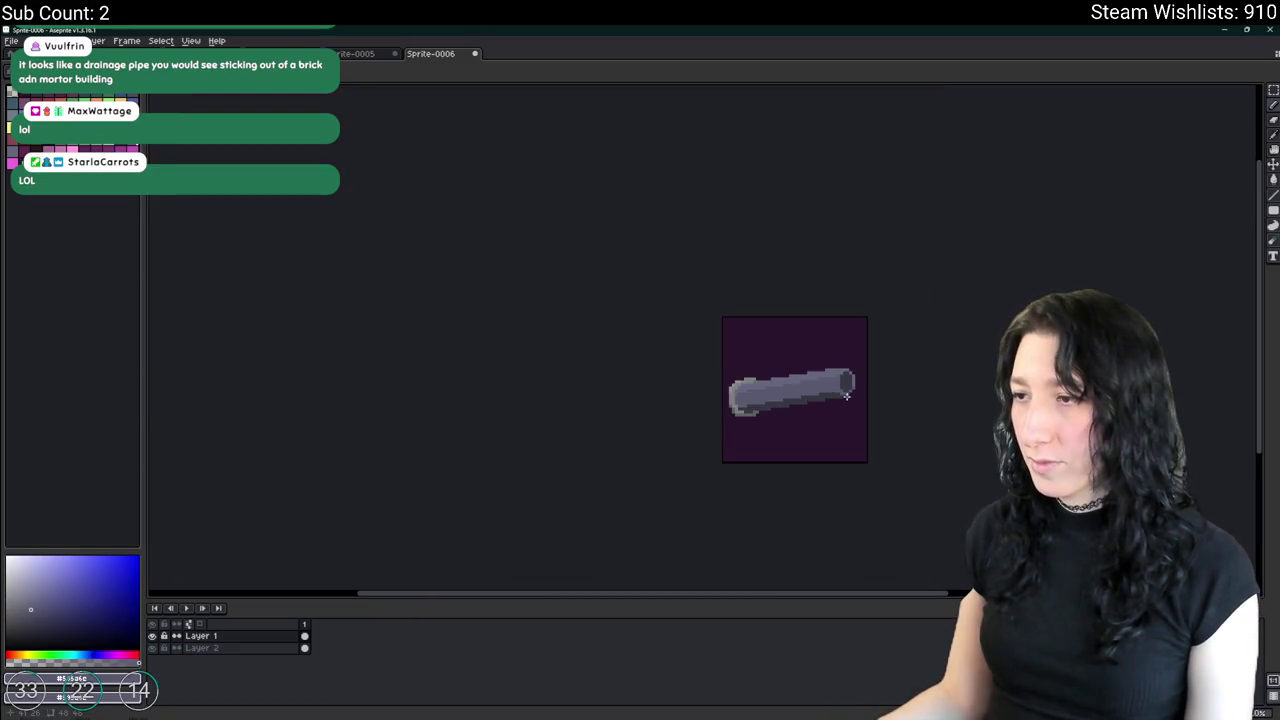
{"action": "left_click_drag", "start_coordinate": [674, 306], "coordinate": [637, 323]}
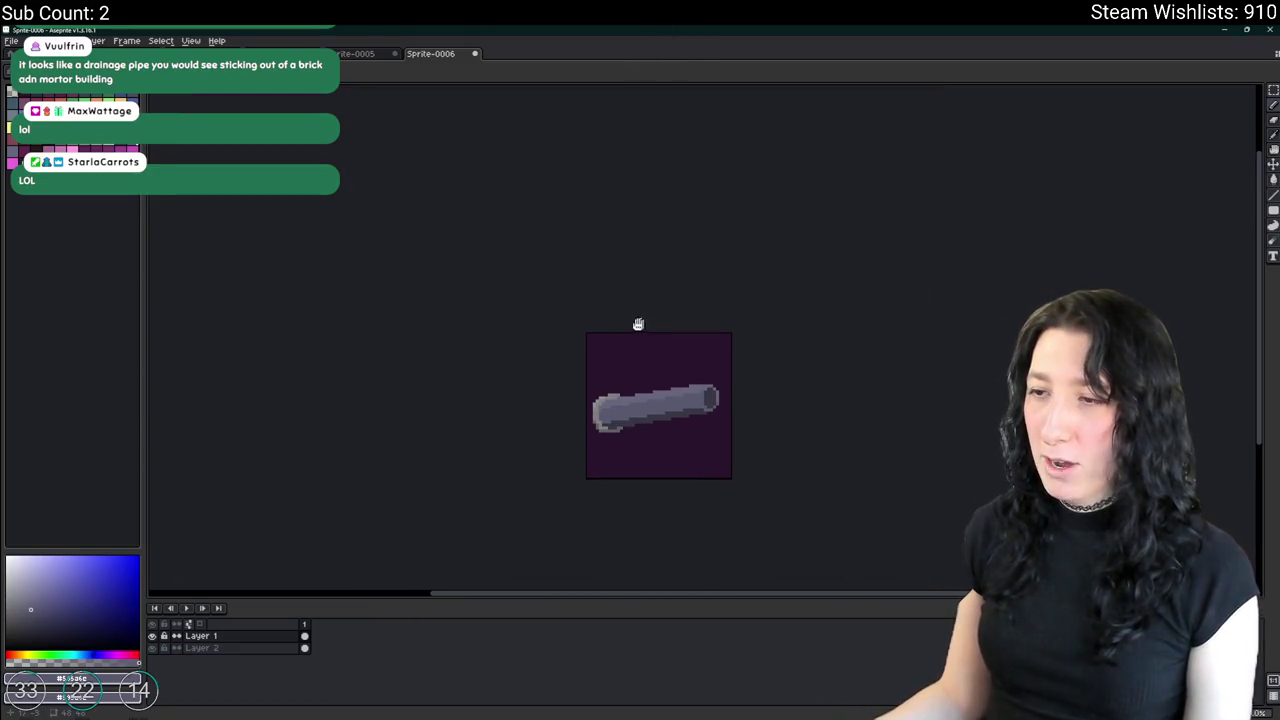
{"action": "scroll", "coordinate": [610, 370], "scroll_direction": "up", "scroll_amount": 3}
{"action": "scroll", "coordinate": [577, 421], "scroll_direction": "up", "scroll_amount": 2}
{"action": "scroll", "coordinate": [577, 421], "scroll_direction": "down", "scroll_amount": 1}
{"action": "scroll", "coordinate": [557, 357], "scroll_direction": "up", "scroll_amount": 2}
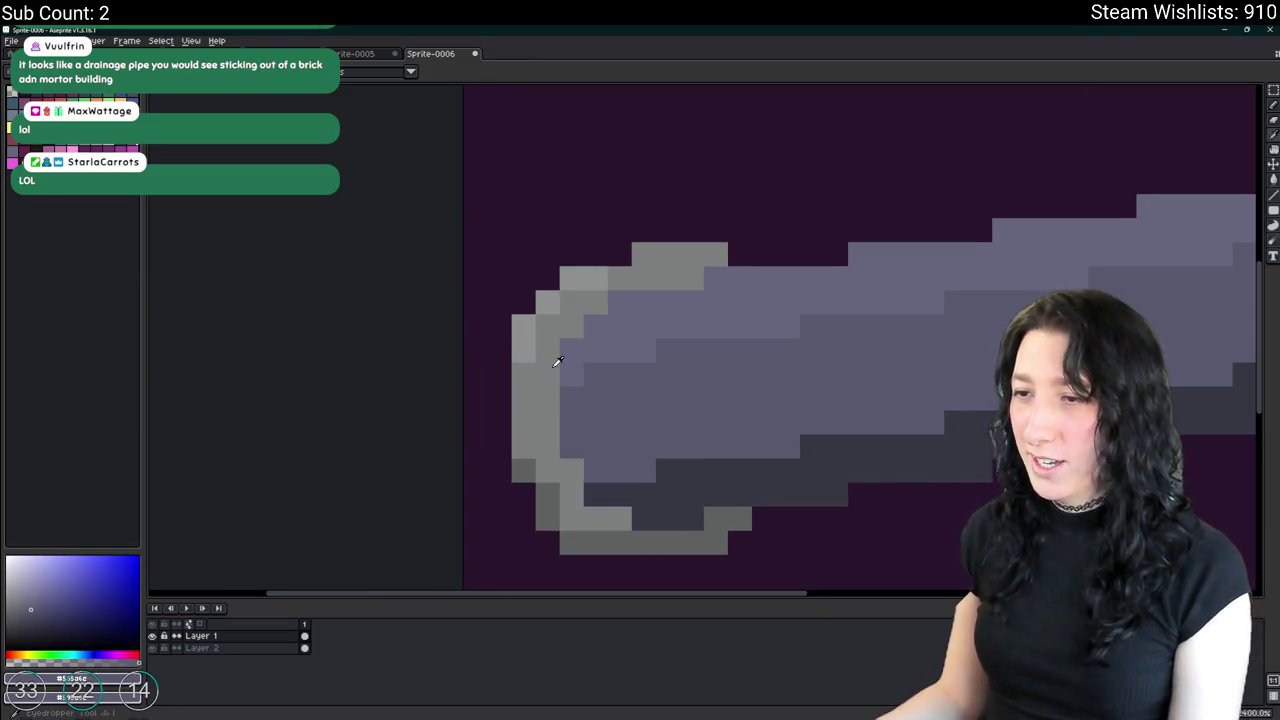
{"action": "left_click", "coordinate": [530, 420], "text": "alt"}
{"action": "left_click", "coordinate": [585, 409], "text": "alt"}
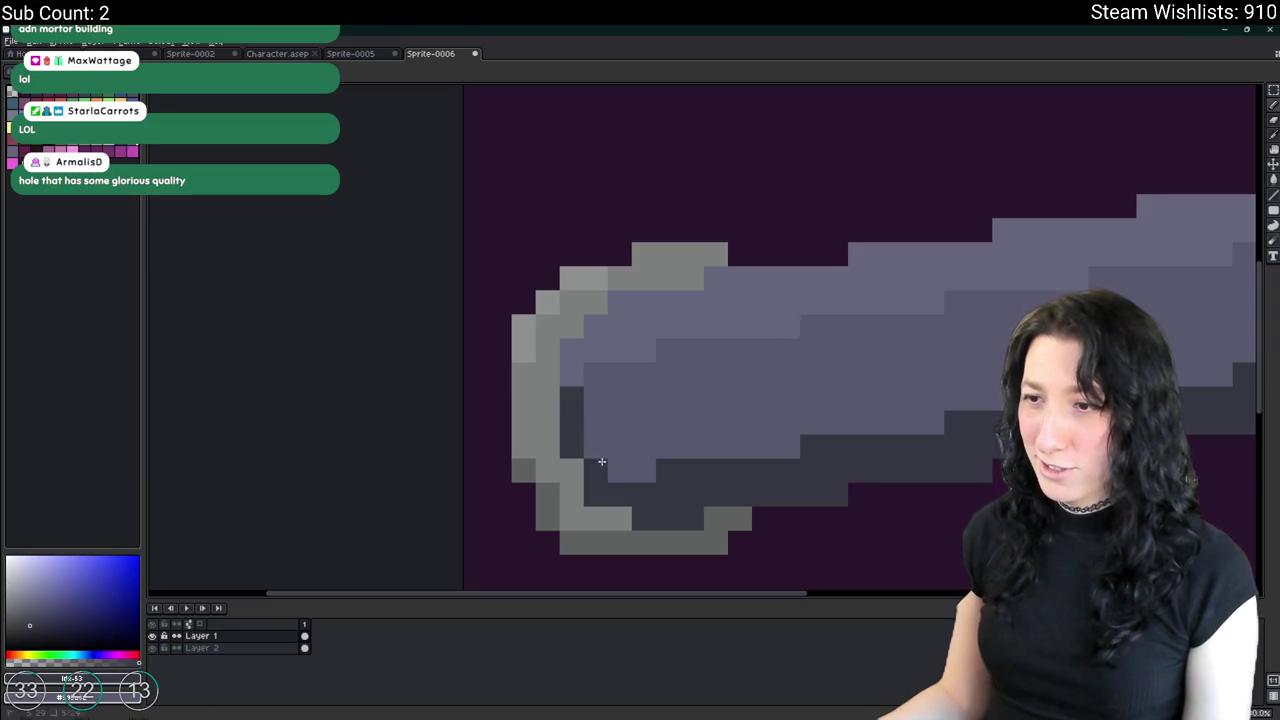
Glance at GameMaker's sprite editor, then return to the full-screen Aseprite barrel sprite.
{"action": "scroll", "coordinate": [601, 461], "scroll_direction": "down", "scroll_amount": 4}
{"action": "scroll", "coordinate": [648, 479], "scroll_direction": "down", "scroll_amount": 2}
{"action": "scroll", "coordinate": [670, 485], "scroll_direction": "down", "scroll_amount": 1}
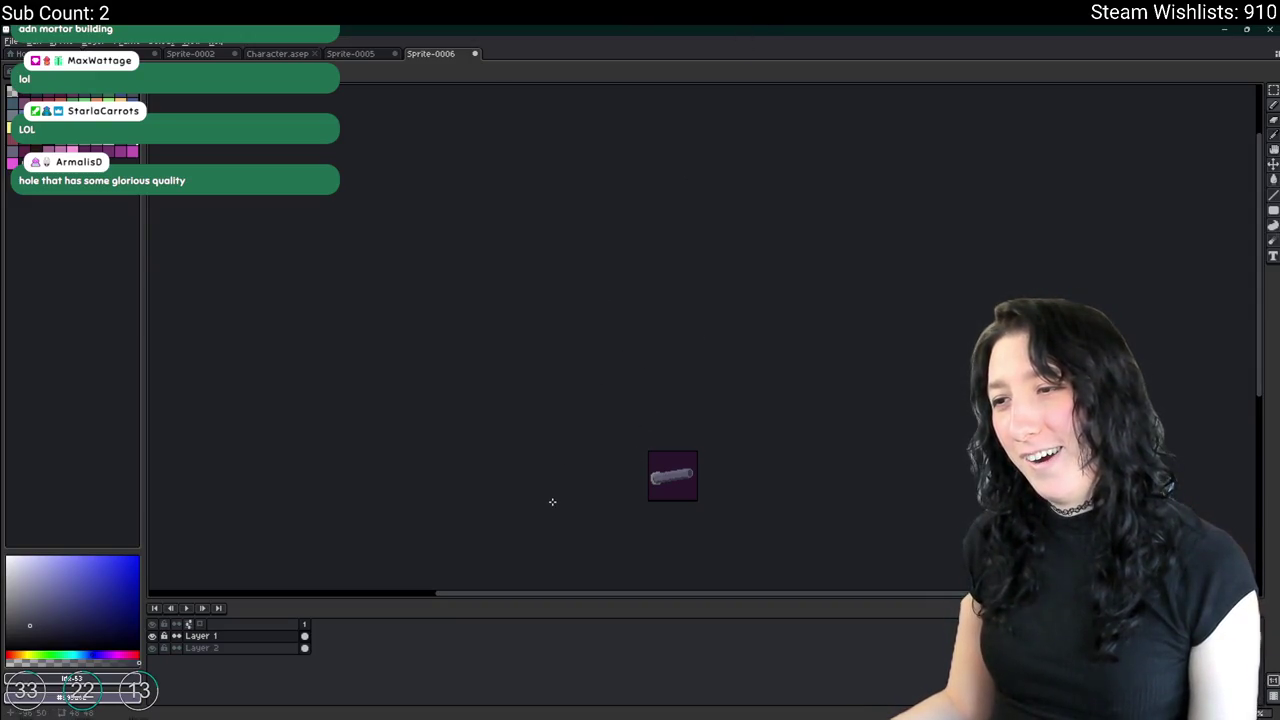
{"action": "scroll", "coordinate": [622, 466], "scroll_direction": "up", "scroll_amount": 3}
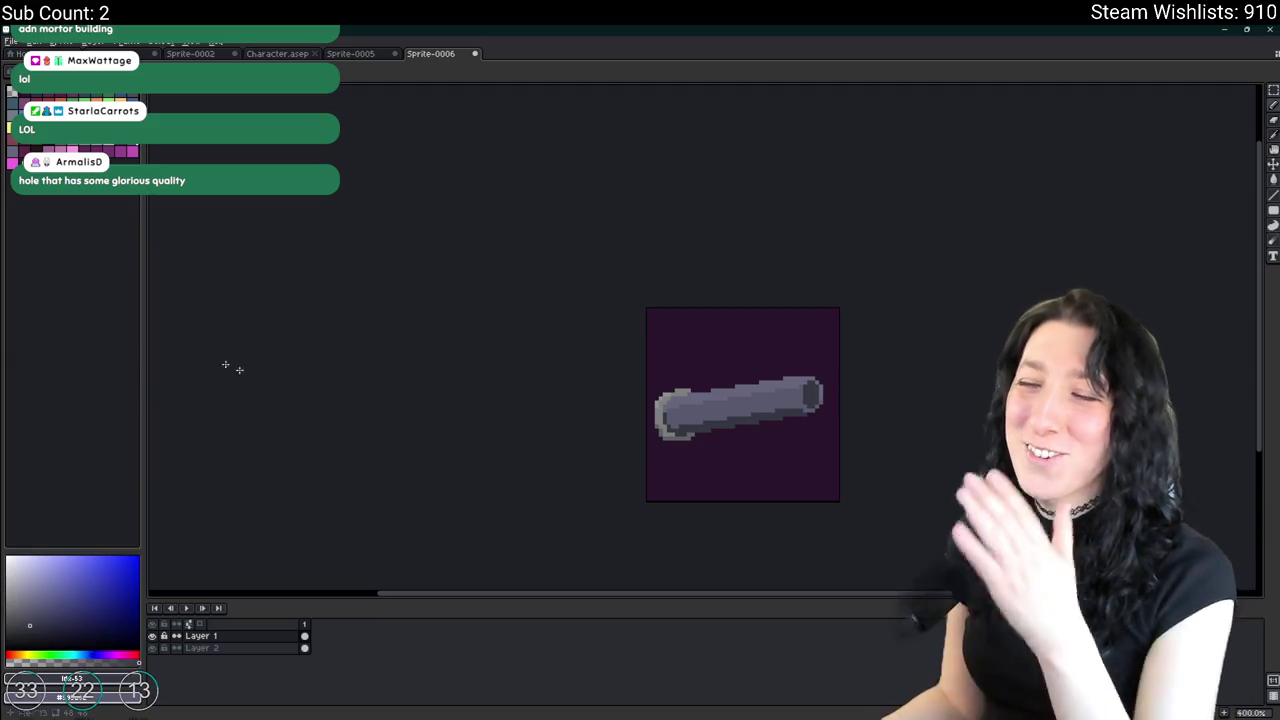
{"action": "scroll", "coordinate": [690, 400], "scroll_direction": "up", "scroll_amount": 1}
{"action": "scroll", "coordinate": [706, 453], "scroll_direction": "down", "scroll_amount": 4}
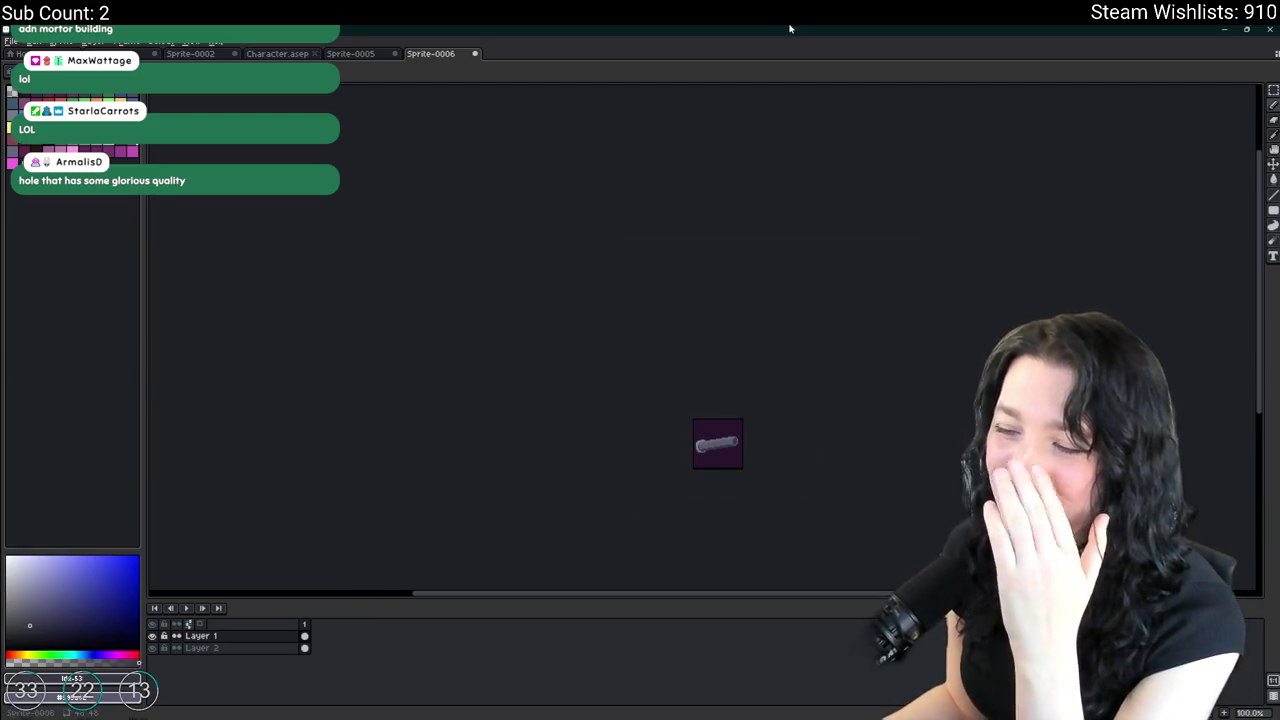
{"action": "key", "text": "alt+Tab"}
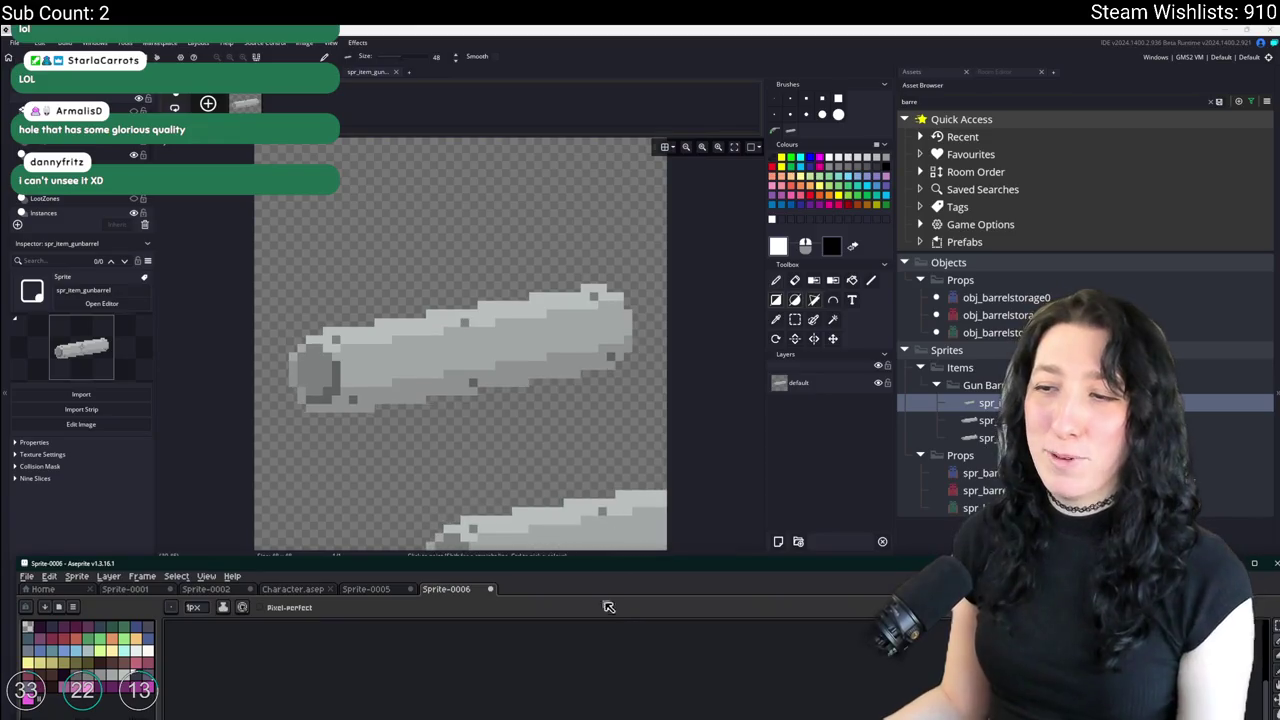
{"action": "key", "text": "alt+Tab"}
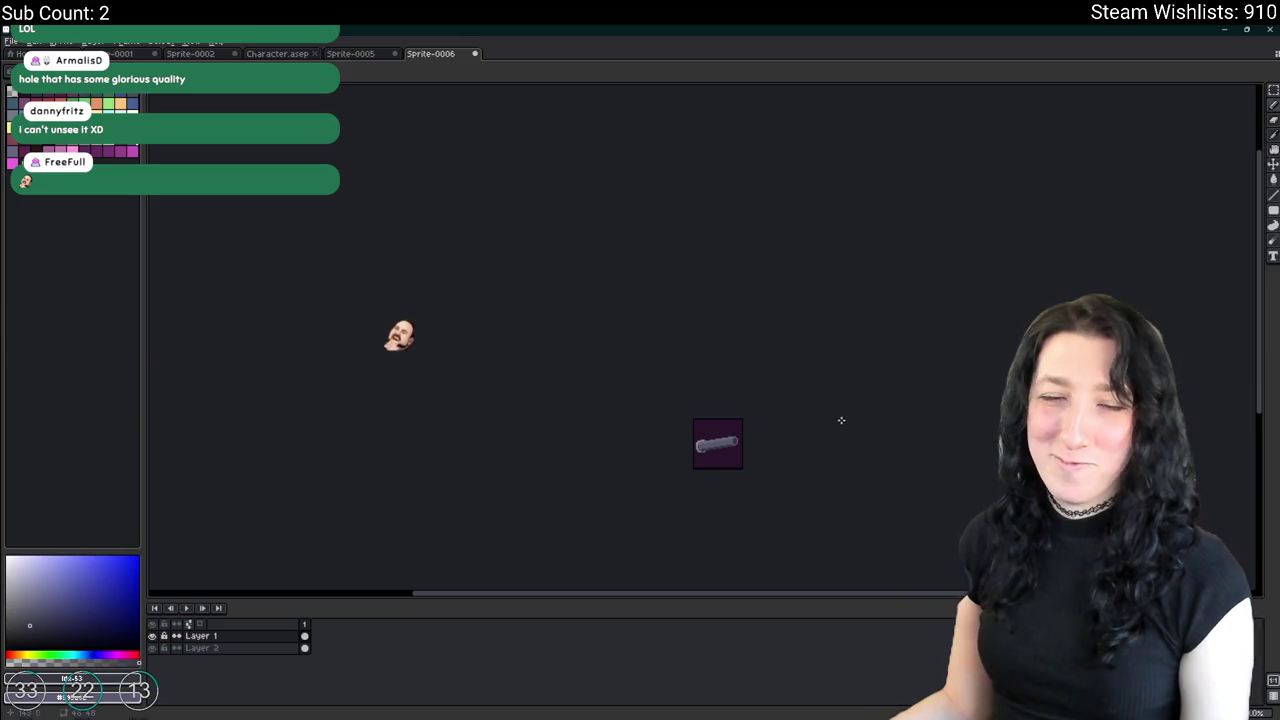
Paint dark shadow pixels under the barrel with the pencil.
{"action": "scroll", "coordinate": [675, 479], "scroll_direction": "up", "scroll_amount": 2}
{"action": "scroll", "coordinate": [706, 417], "scroll_direction": "up", "scroll_amount": 2}
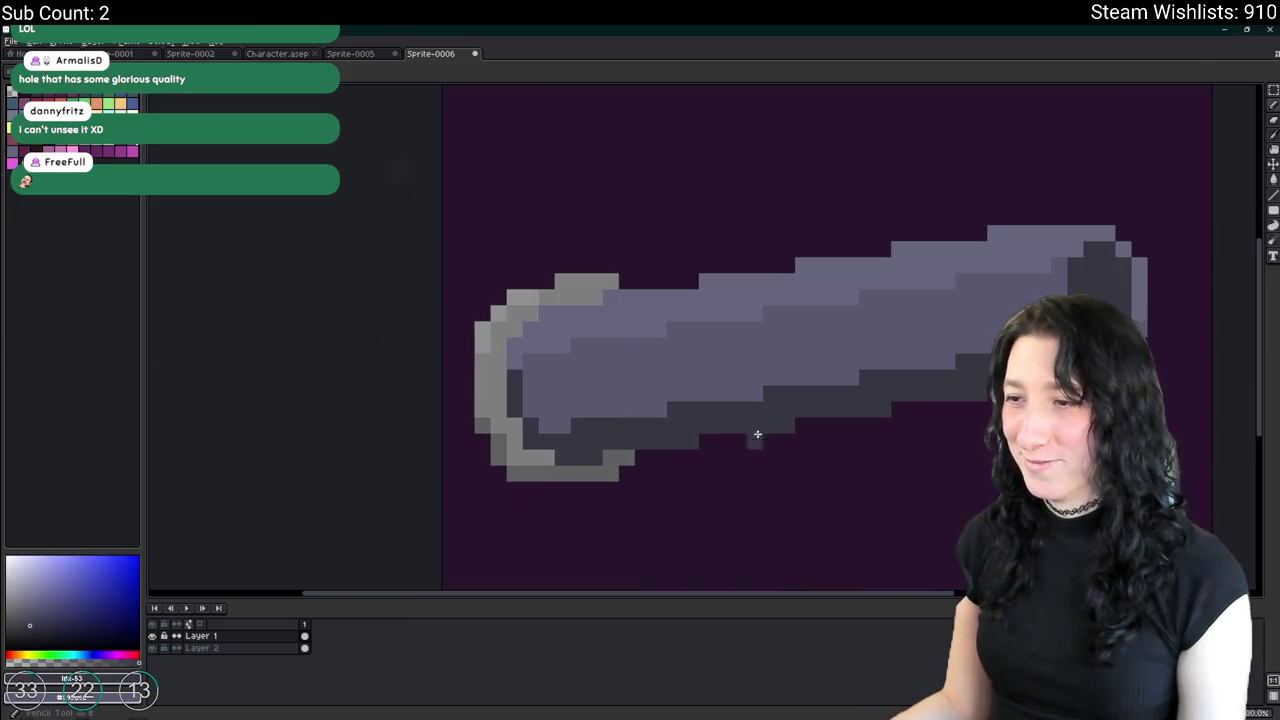
{"action": "scroll", "coordinate": [751, 434], "scroll_direction": "up", "scroll_amount": 1}
{"action": "mouse_move", "coordinate": [755, 450]}
{"action": "left_mouse_down"}
{"action": "mouse_move", "coordinate": [689, 477]}
{"action": "mouse_move", "coordinate": [626, 477]}
{"action": "left_mouse_up"}
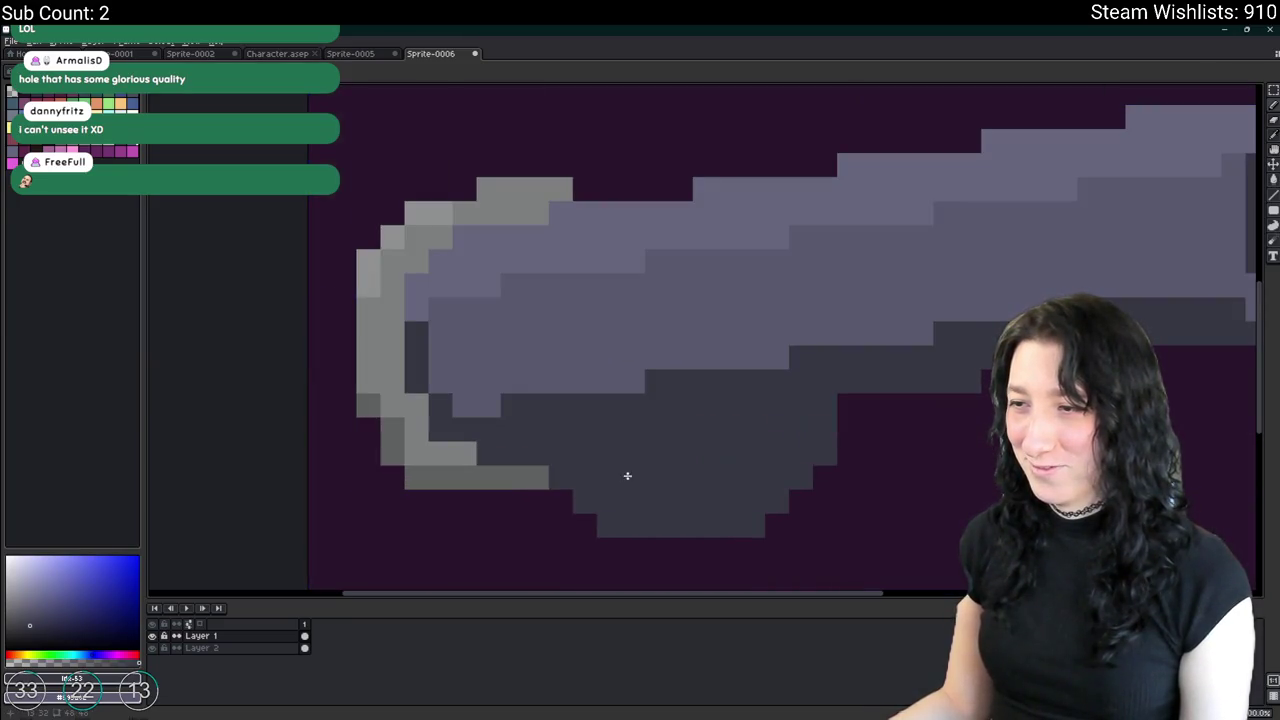
{"action": "scroll", "coordinate": [626, 477], "scroll_direction": "down", "scroll_amount": 4}
{"action": "scroll", "coordinate": [763, 523], "scroll_direction": "down", "scroll_amount": 3}
{"action": "left_click_drag", "start_coordinate": [927, 513], "coordinate": [860, 500]}
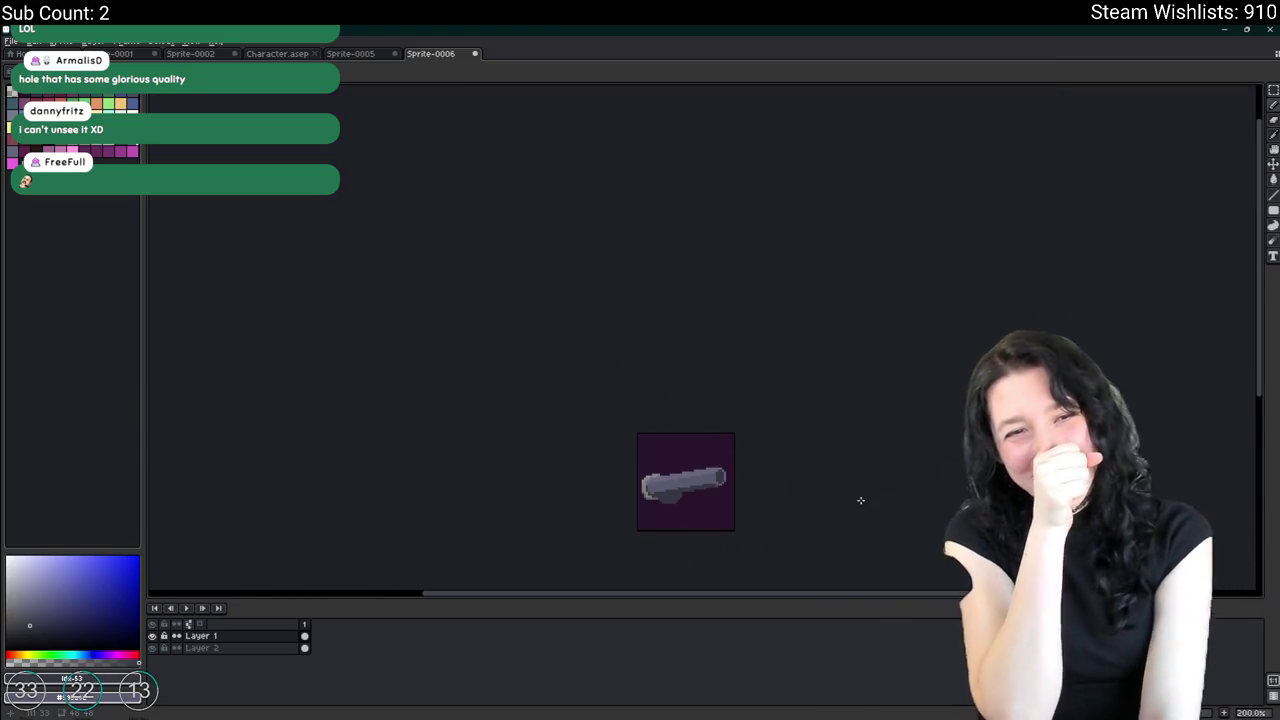
Open the sprite Preview window (F7), then undo the dark shadow under the barrel.
{"action": "left_click_drag", "start_coordinate": [595, 409], "coordinate": [580, 186]}
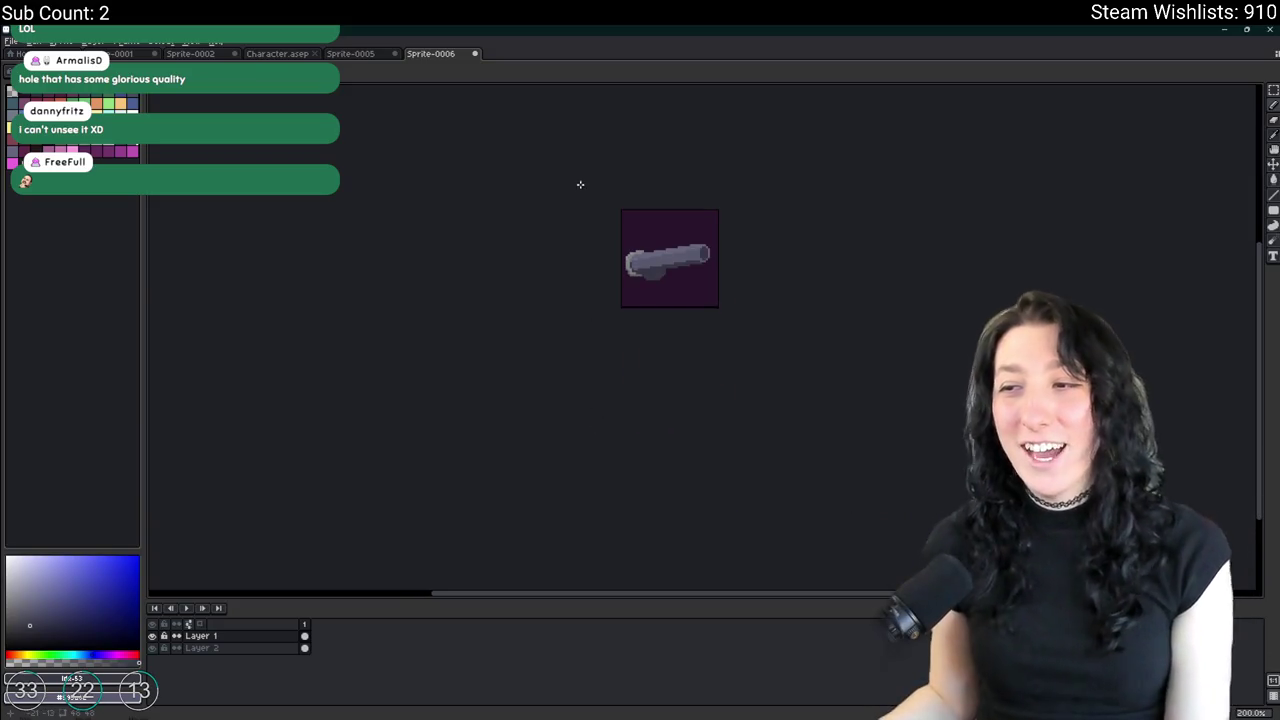
{"action": "key", "text": "F7"}
{"action": "scroll", "coordinate": [760, 235], "scroll_direction": "up", "scroll_amount": 2}
{"action": "scroll", "coordinate": [680, 255], "scroll_direction": "up", "scroll_amount": 1}
{"action": "scroll", "coordinate": [665, 245], "scroll_direction": "up", "scroll_amount": 1}
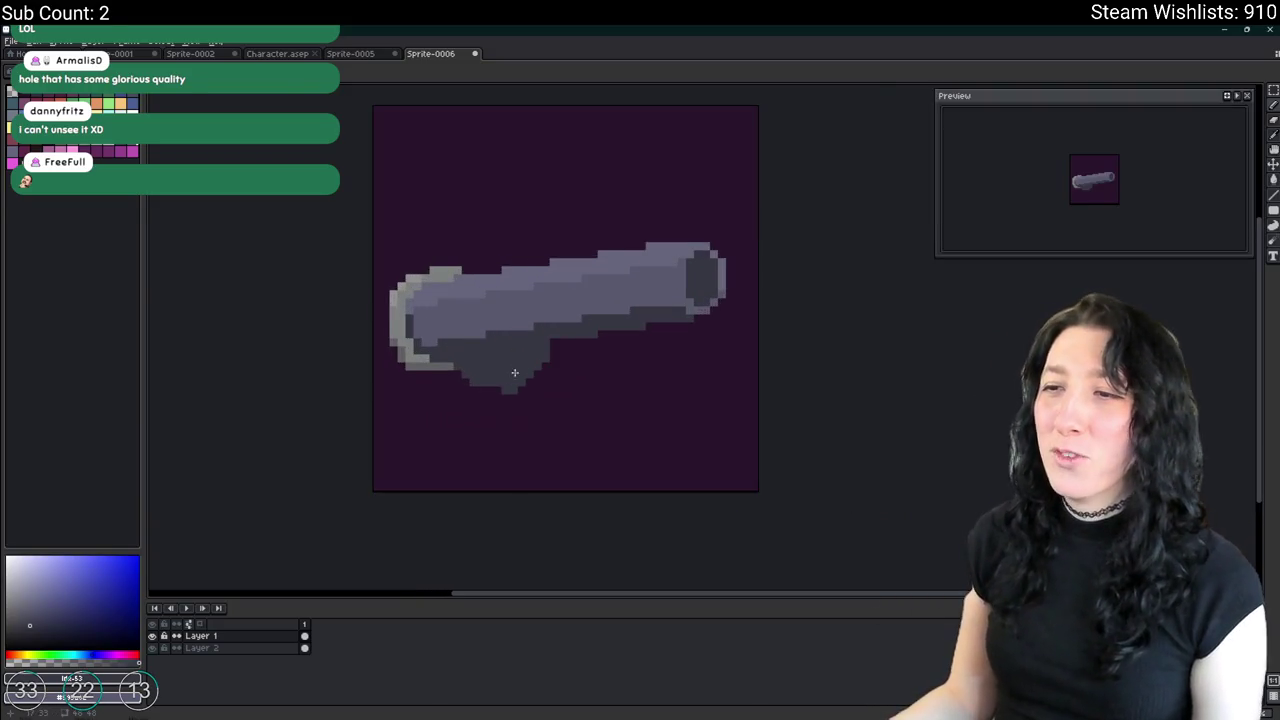
{"action": "scroll", "coordinate": [484, 370], "scroll_direction": "up", "scroll_amount": 2}
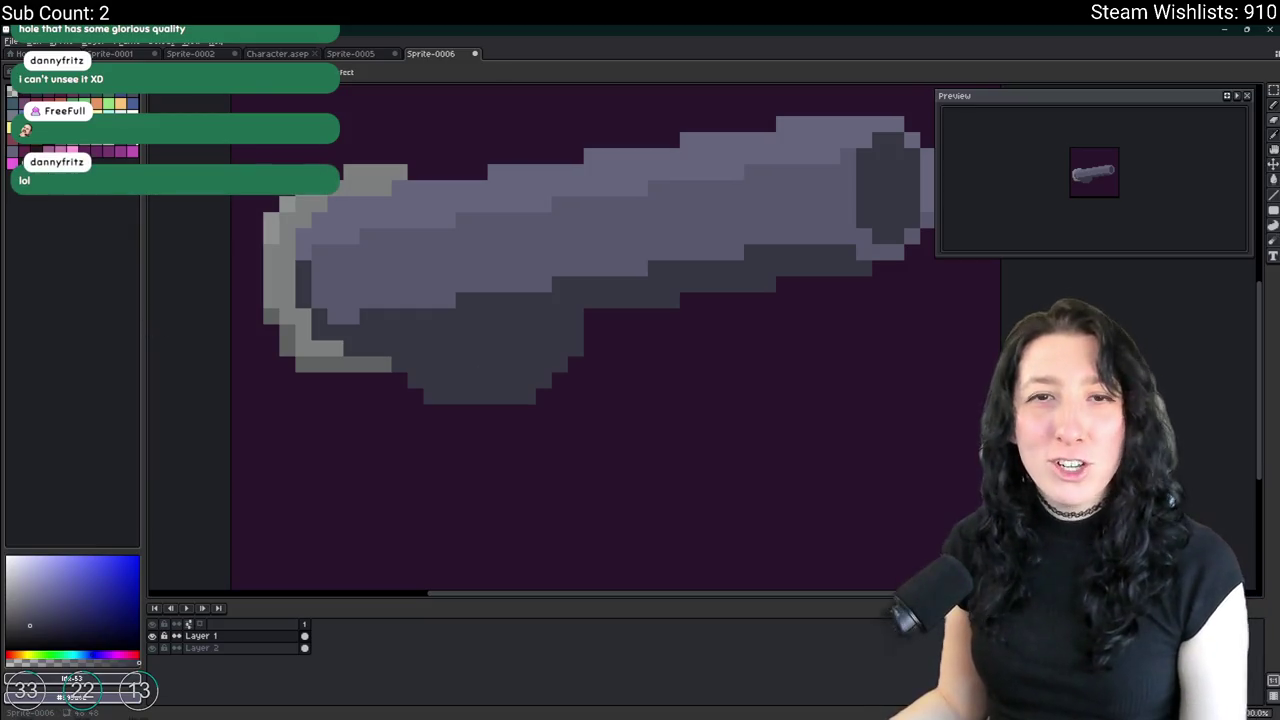
{"action": "scroll", "coordinate": [526, 426], "scroll_direction": "down", "scroll_amount": 1}
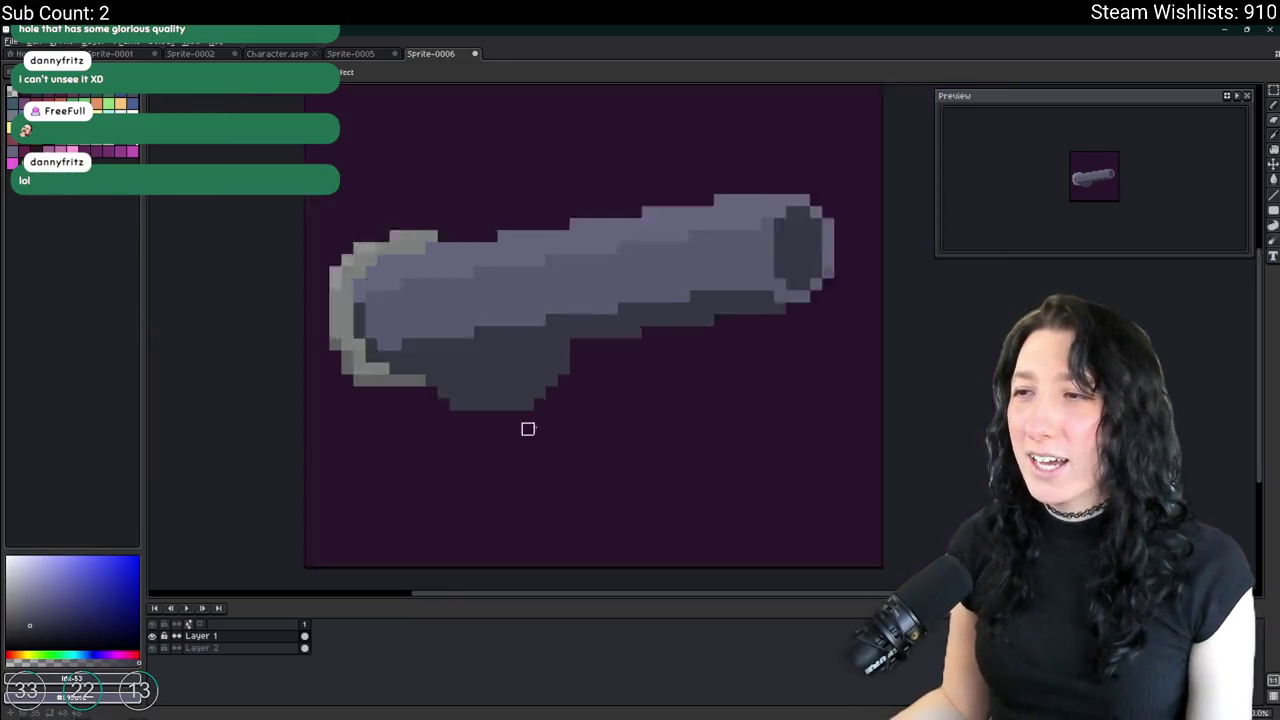
{"action": "scroll", "coordinate": [537, 423], "scroll_direction": "down", "scroll_amount": 3}
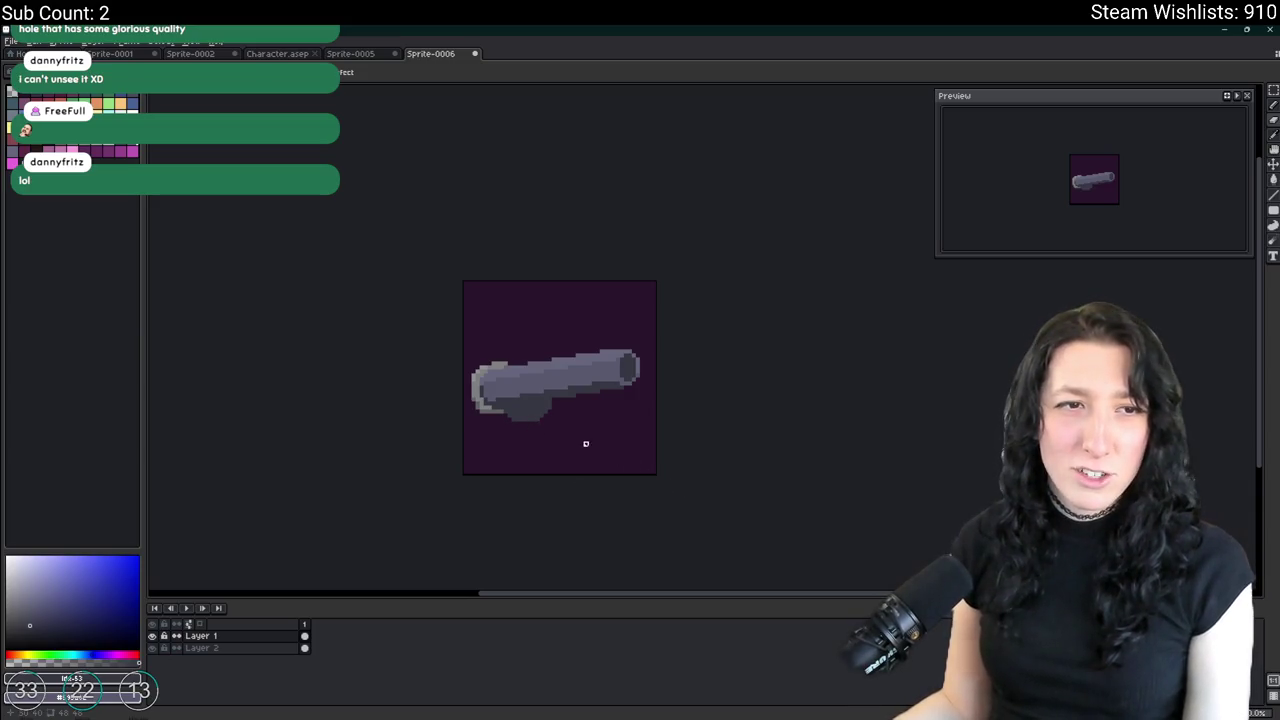
{"action": "key", "text": "ctrl+z"}
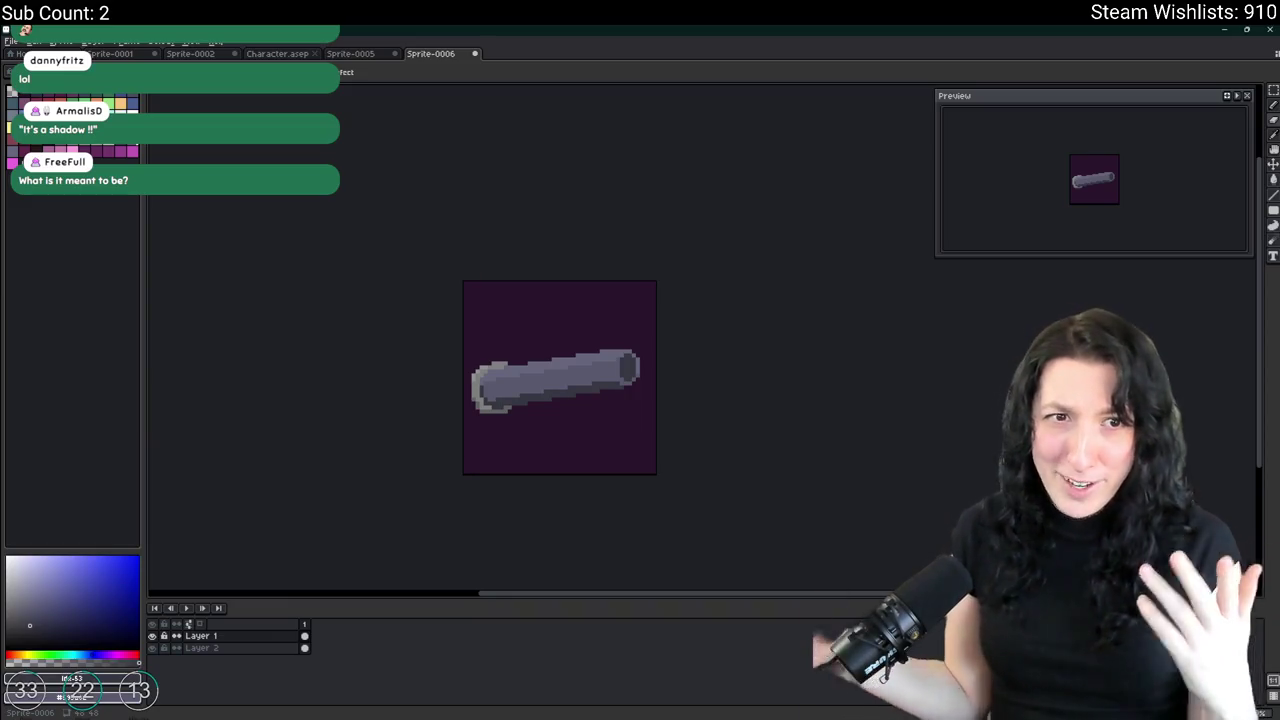
{"action": "scroll", "coordinate": [457, 399], "scroll_direction": "up", "scroll_amount": 2}
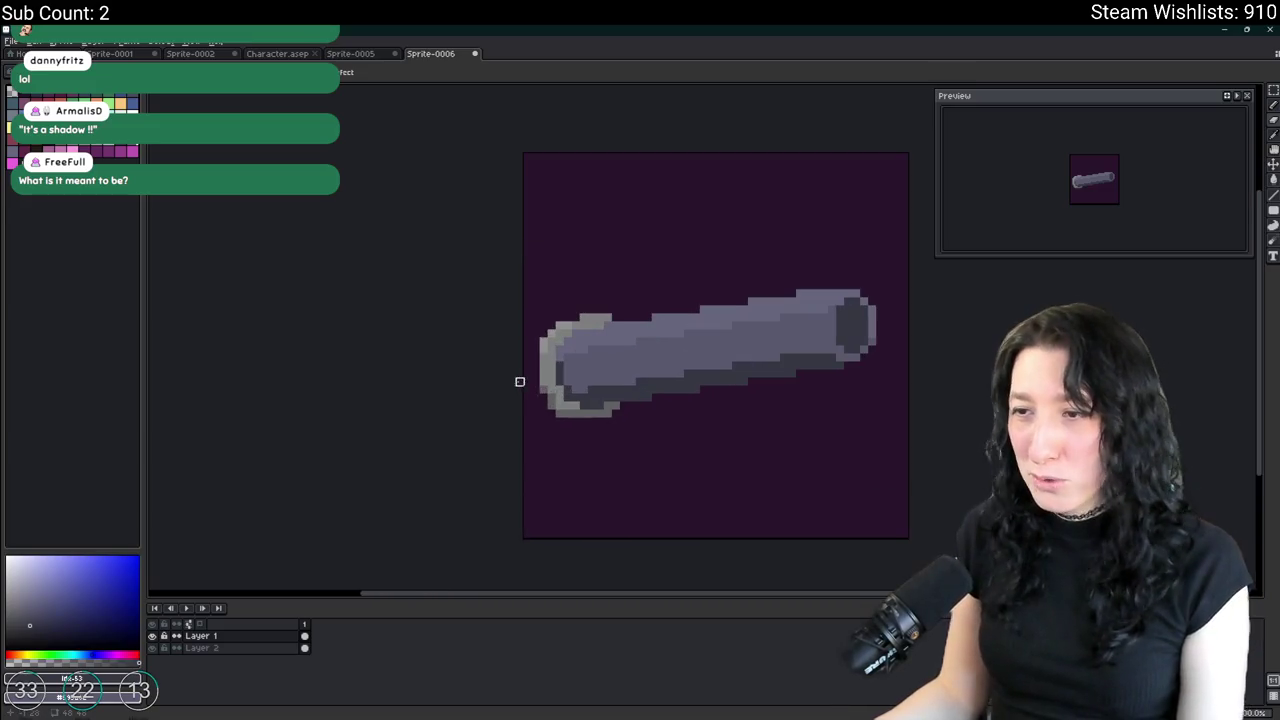
Eyedrop the light grey left-end rim and swap it for a purple-grey body colour with Replace Color.
{"action": "scroll", "coordinate": [517, 377], "scroll_direction": "up", "scroll_amount": 3}
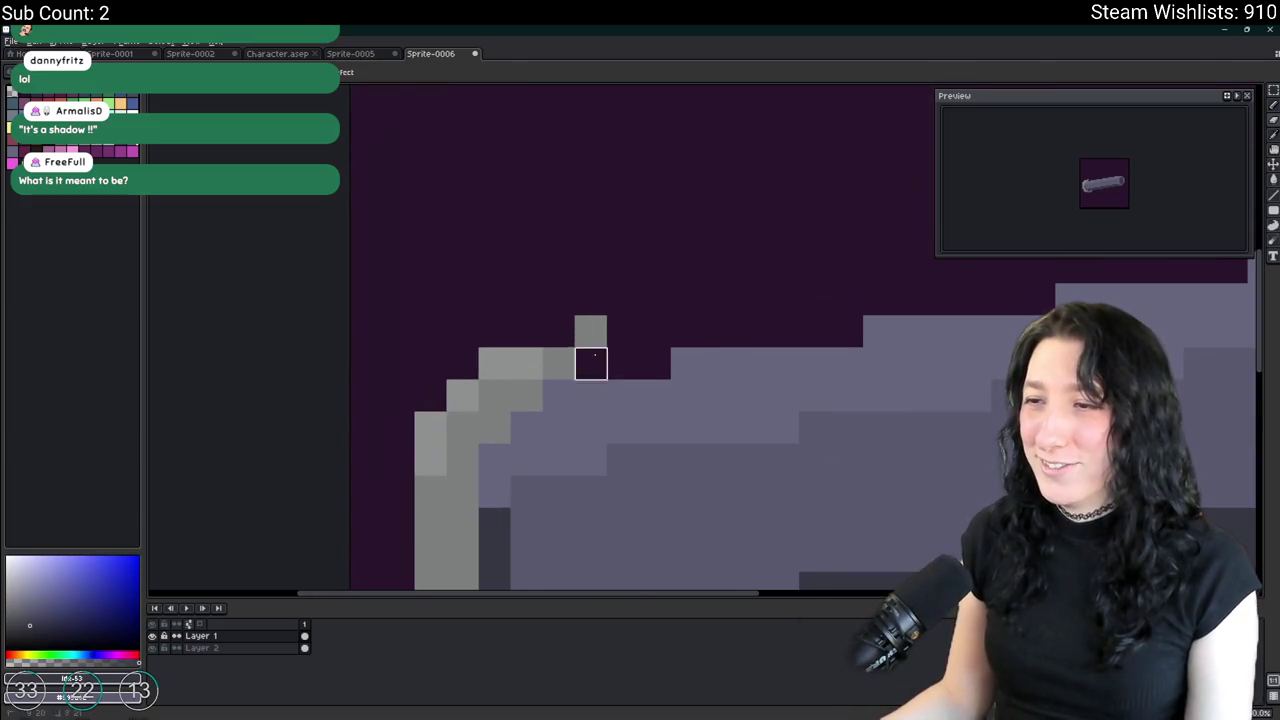
{"action": "left_click", "coordinate": [595, 323]}
{"action": "scroll", "coordinate": [592, 328], "scroll_direction": "down", "scroll_amount": 3}
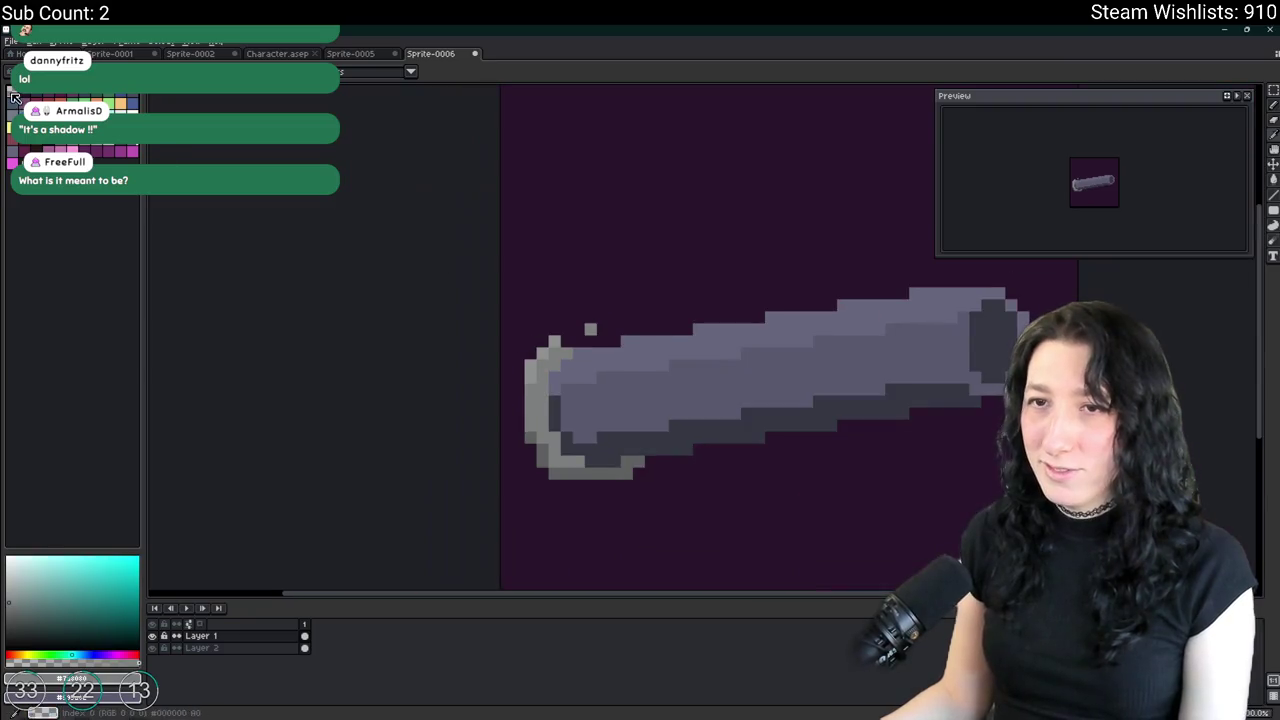
{"action": "key", "text": "shift+r"}
{"action": "key", "text": "Return"}
{"action": "key", "text": "shift+r"}
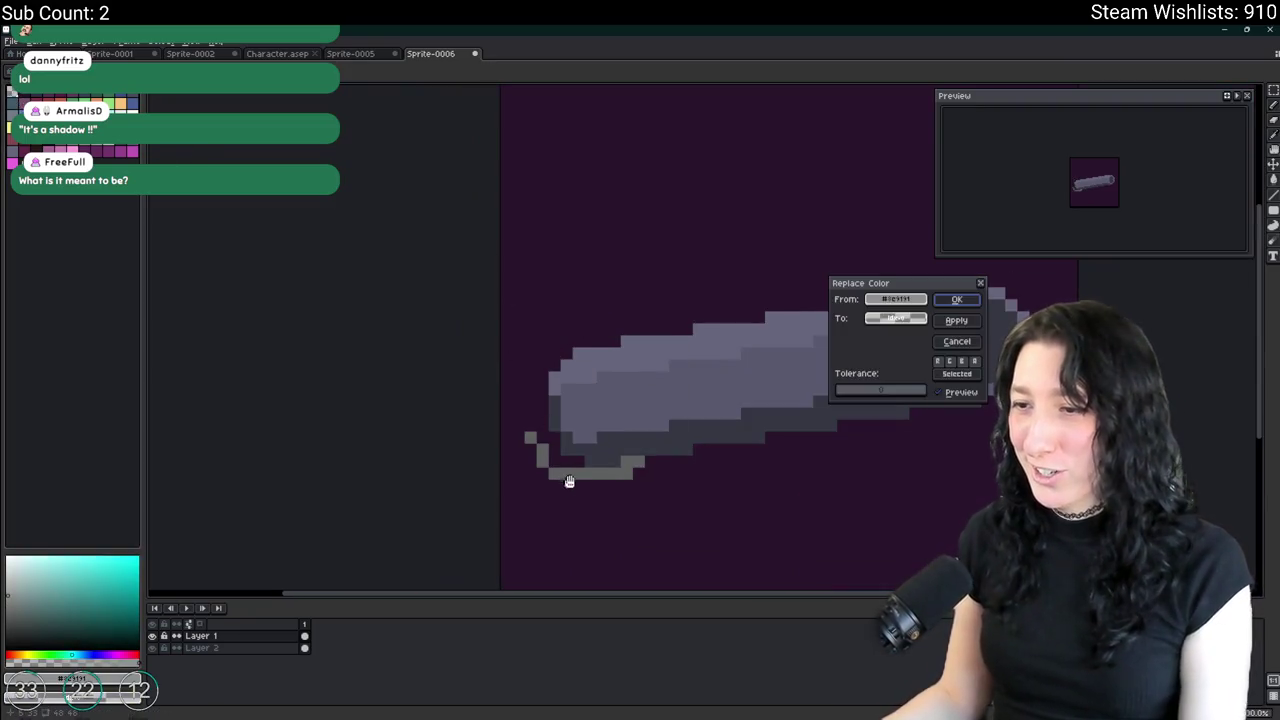
{"action": "key", "text": "Return"}
{"action": "key", "text": "shift+r"}
{"action": "key", "text": "Return"}
{"action": "scroll", "coordinate": [590, 470], "scroll_direction": "down", "scroll_amount": 3}
{"action": "scroll", "coordinate": [610, 495], "scroll_direction": "down", "scroll_amount": 2}
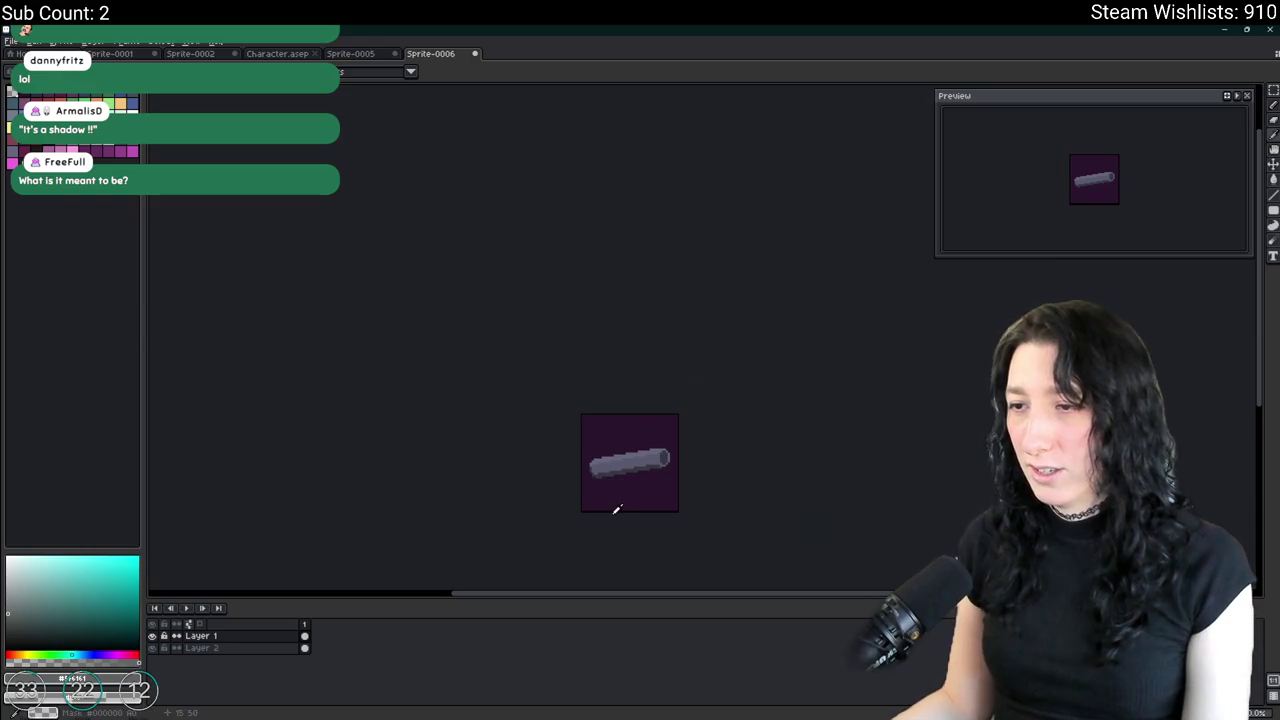
{"action": "scroll", "coordinate": [600, 495], "scroll_direction": "up", "scroll_amount": 2}
{"action": "scroll", "coordinate": [559, 441], "scroll_direction": "down", "scroll_amount": 3}
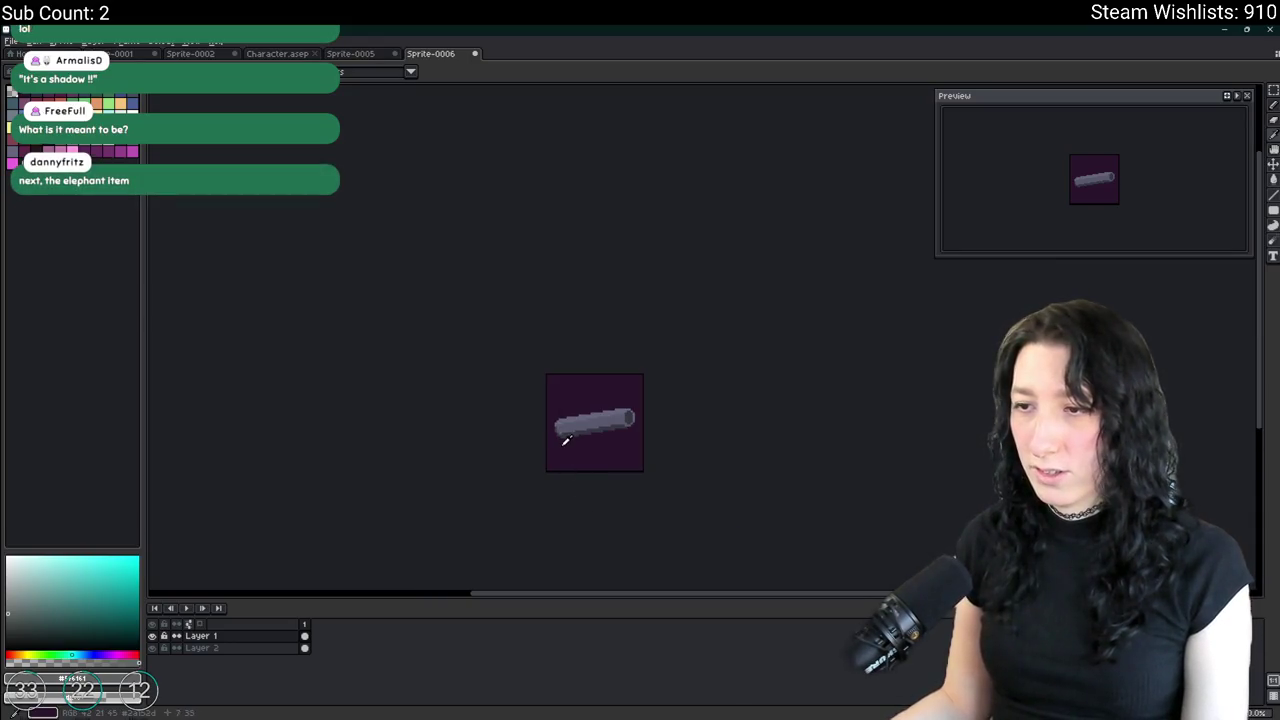
{"action": "scroll", "coordinate": [565, 440], "scroll_direction": "up", "scroll_amount": 2}
{"action": "scroll", "coordinate": [562, 440], "scroll_direction": "up", "scroll_amount": 1}
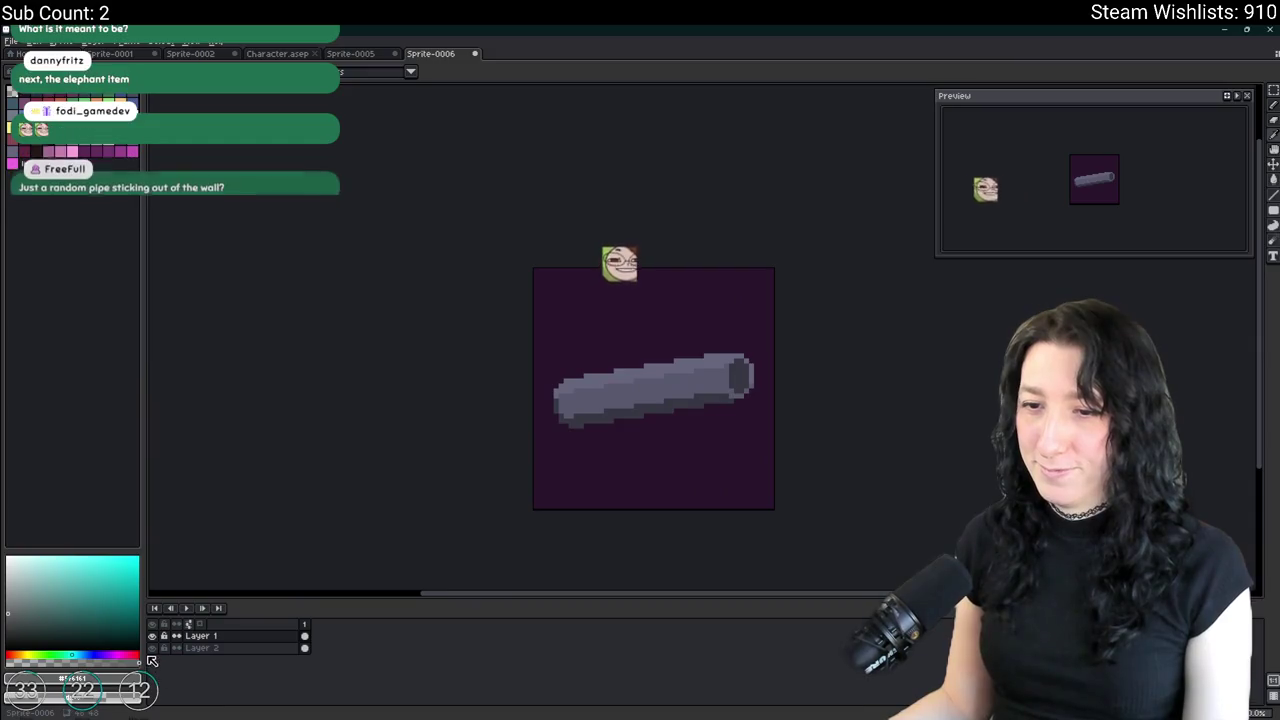
Make the purple background transparent and zoom in to inspect the pipe's edges.
{"action": "key", "text": "ctrl+z"}
{"action": "left_click_drag", "start_coordinate": [341, 432], "coordinate": [298, 437]}
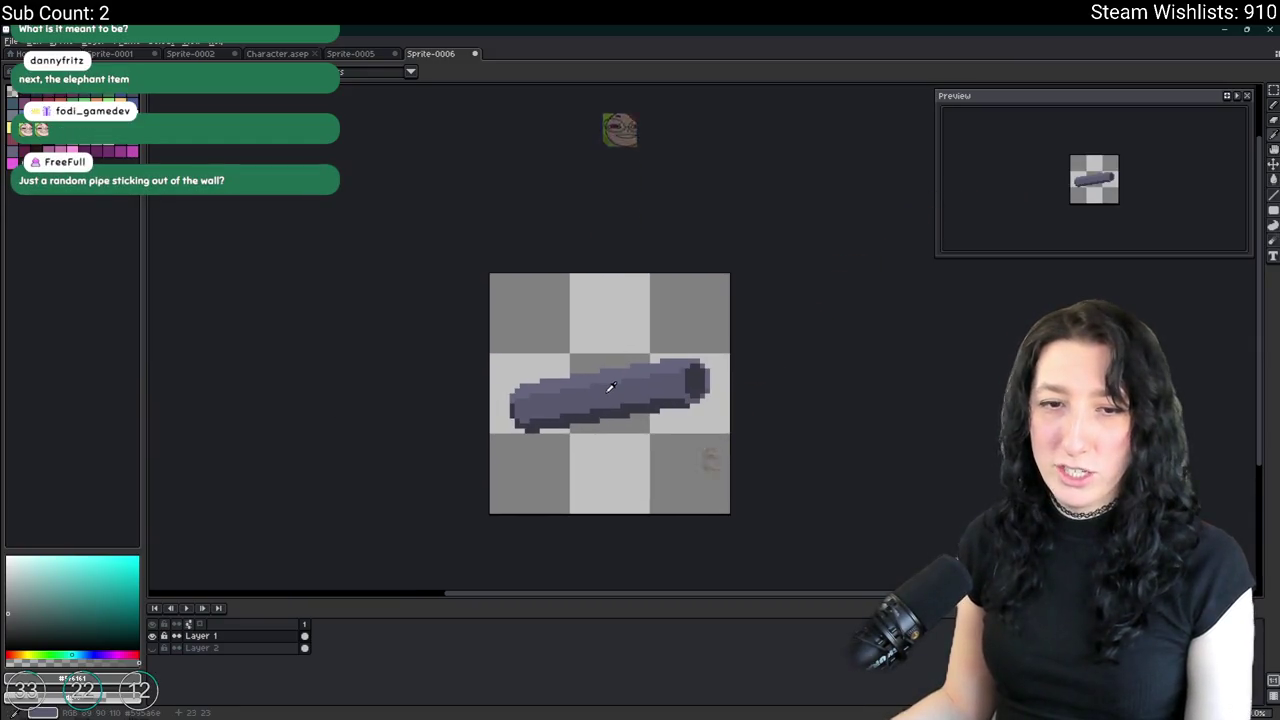
{"action": "scroll", "coordinate": [670, 388], "scroll_direction": "up", "scroll_amount": 1}
{"action": "scroll", "coordinate": [685, 392], "scroll_direction": "up", "scroll_amount": 1}
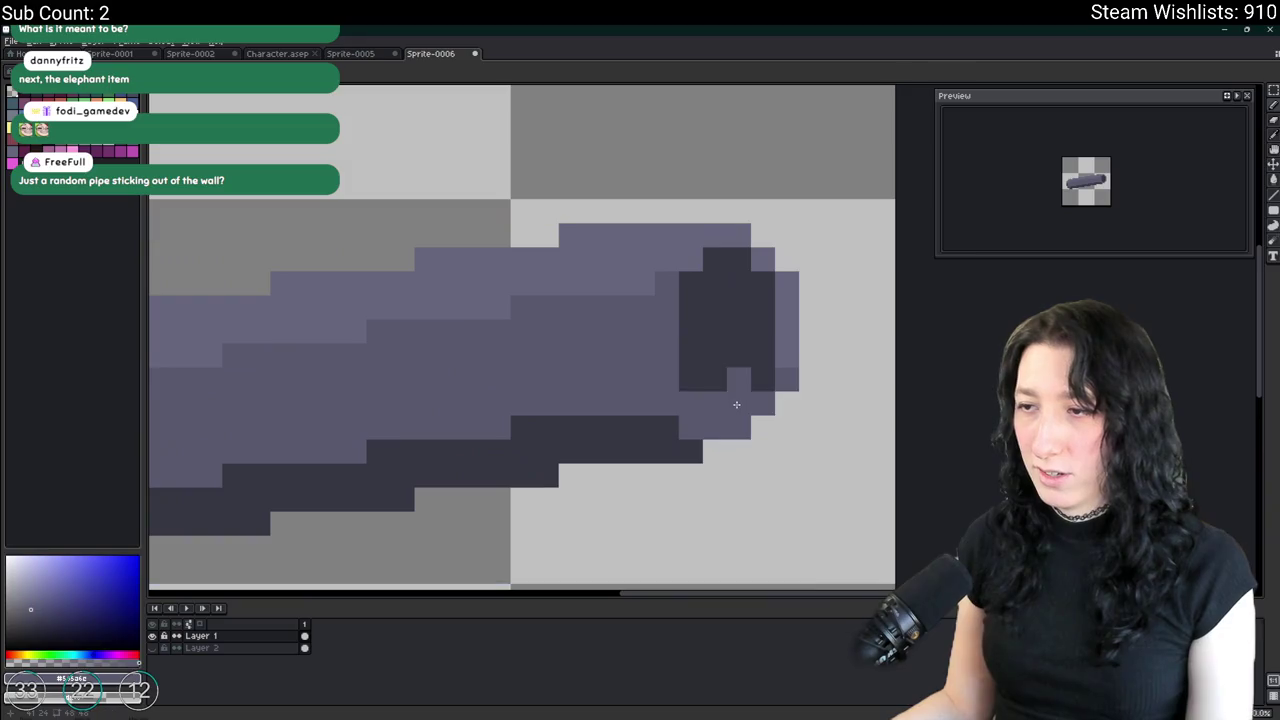
{"action": "scroll", "coordinate": [704, 394], "scroll_direction": "down", "scroll_amount": 5}
{"action": "scroll", "coordinate": [720, 410], "scroll_direction": "down", "scroll_amount": 4}
{"action": "scroll", "coordinate": [740, 423], "scroll_direction": "down", "scroll_amount": 2}
{"action": "scroll", "coordinate": [740, 423], "scroll_direction": "up", "scroll_amount": 2}
{"action": "scroll", "coordinate": [586, 443], "scroll_direction": "up", "scroll_amount": 1}
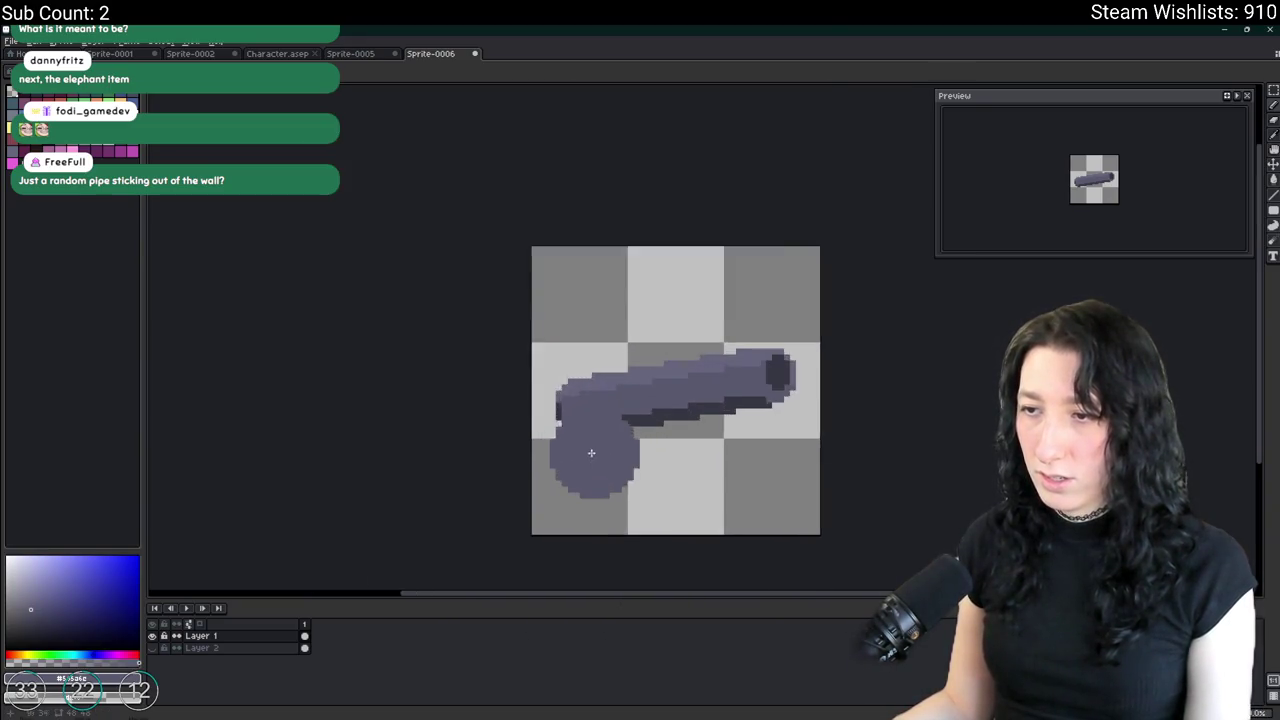
{"action": "scroll", "coordinate": [580, 394], "scroll_direction": "up", "scroll_amount": 1}
{"action": "scroll", "coordinate": [580, 471], "scroll_direction": "up", "scroll_amount": 2}
Erase the stray dark pixels beneath the pipe's left end.
{"action": "key", "text": "e"}
{"action": "scroll", "coordinate": [581, 469], "scroll_direction": "down", "scroll_amount": 3}
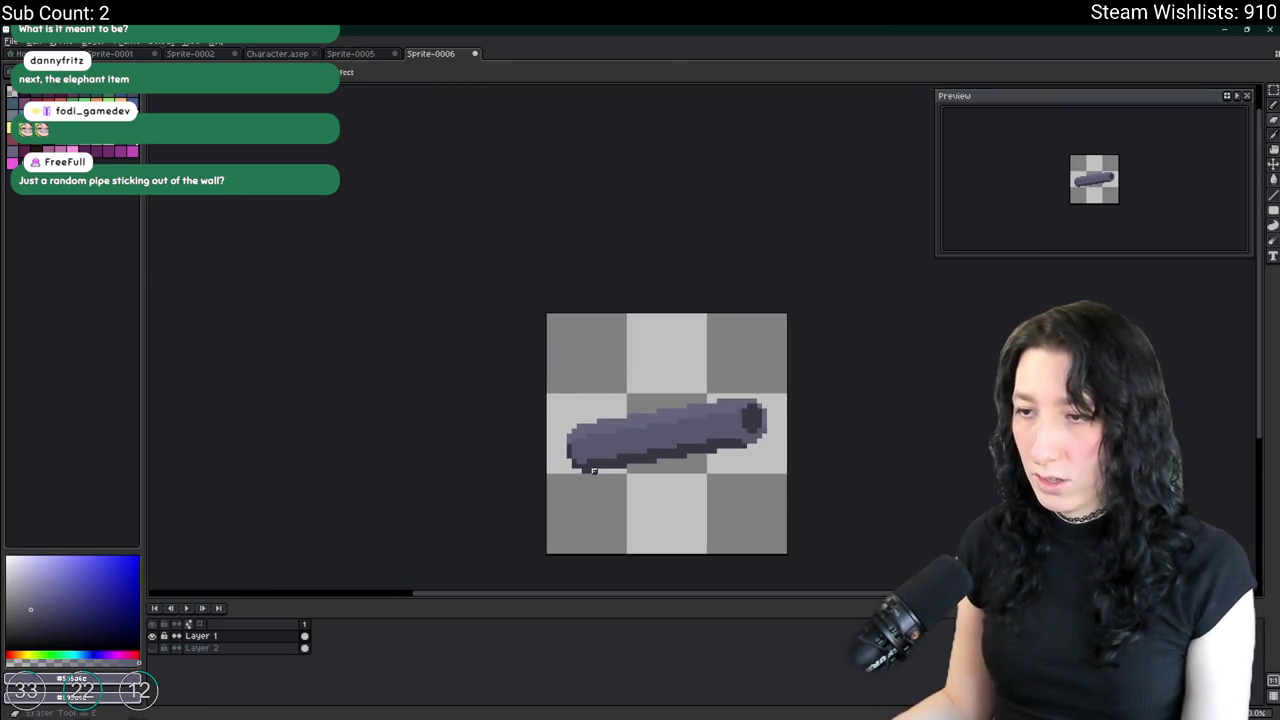
{"action": "scroll", "coordinate": [575, 480], "scroll_direction": "down", "scroll_amount": 5}
{"action": "scroll", "coordinate": [570, 488], "scroll_direction": "up", "scroll_amount": 2}
{"action": "scroll", "coordinate": [571, 490], "scroll_direction": "up", "scroll_amount": 2}
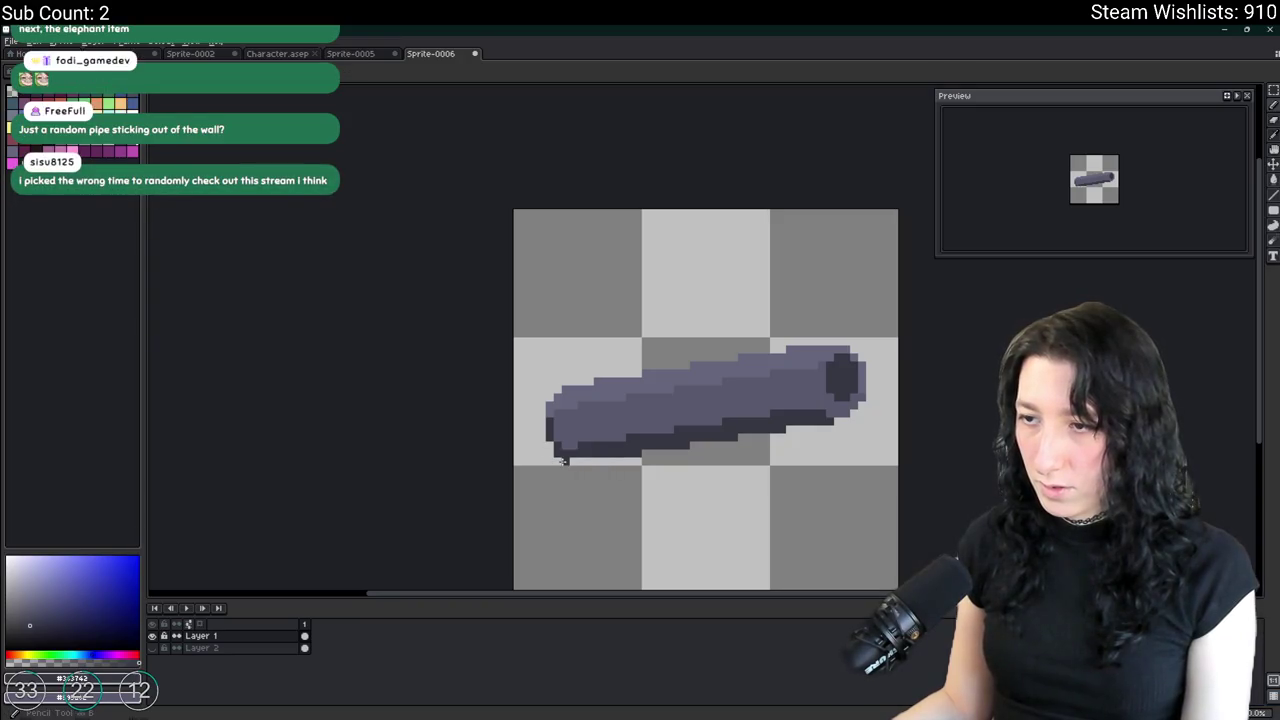
Export the sprite as BarrelExtender.png into Desktop > UnknownSpaces > Art.
{"action": "key", "text": "ctrl+alt+shift+s"}
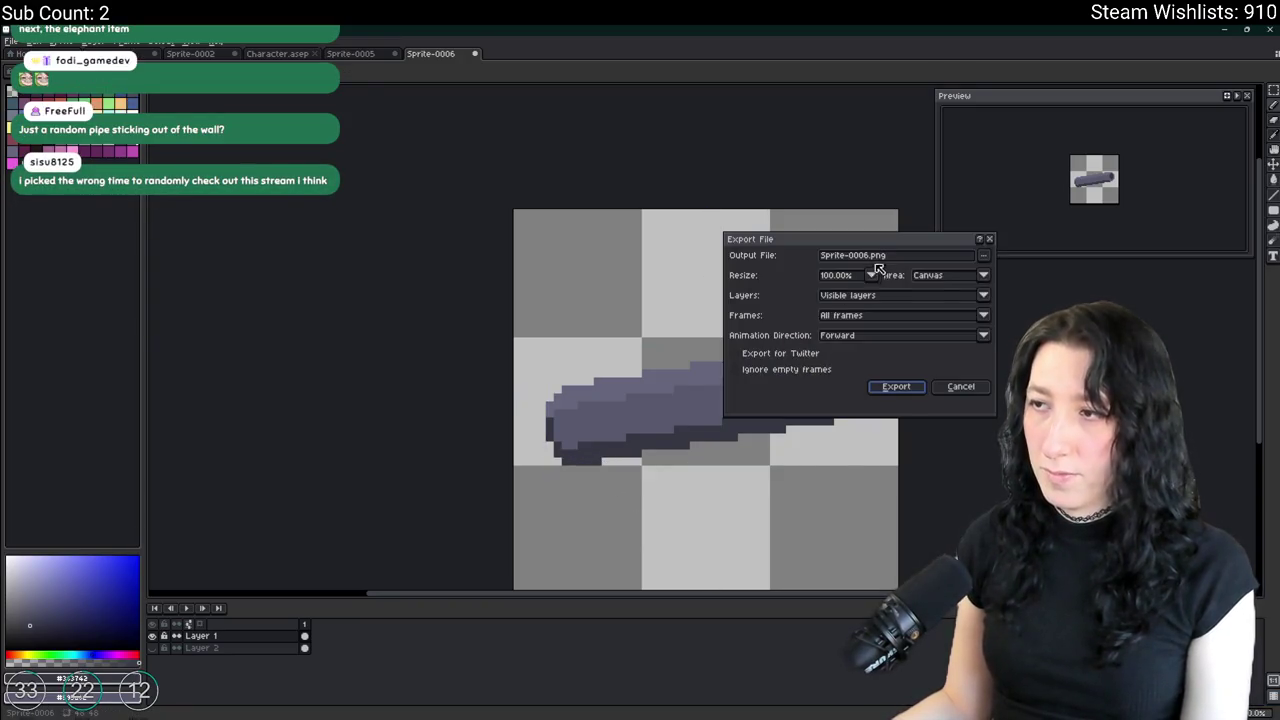
{"action": "left_click", "coordinate": [984, 256]}
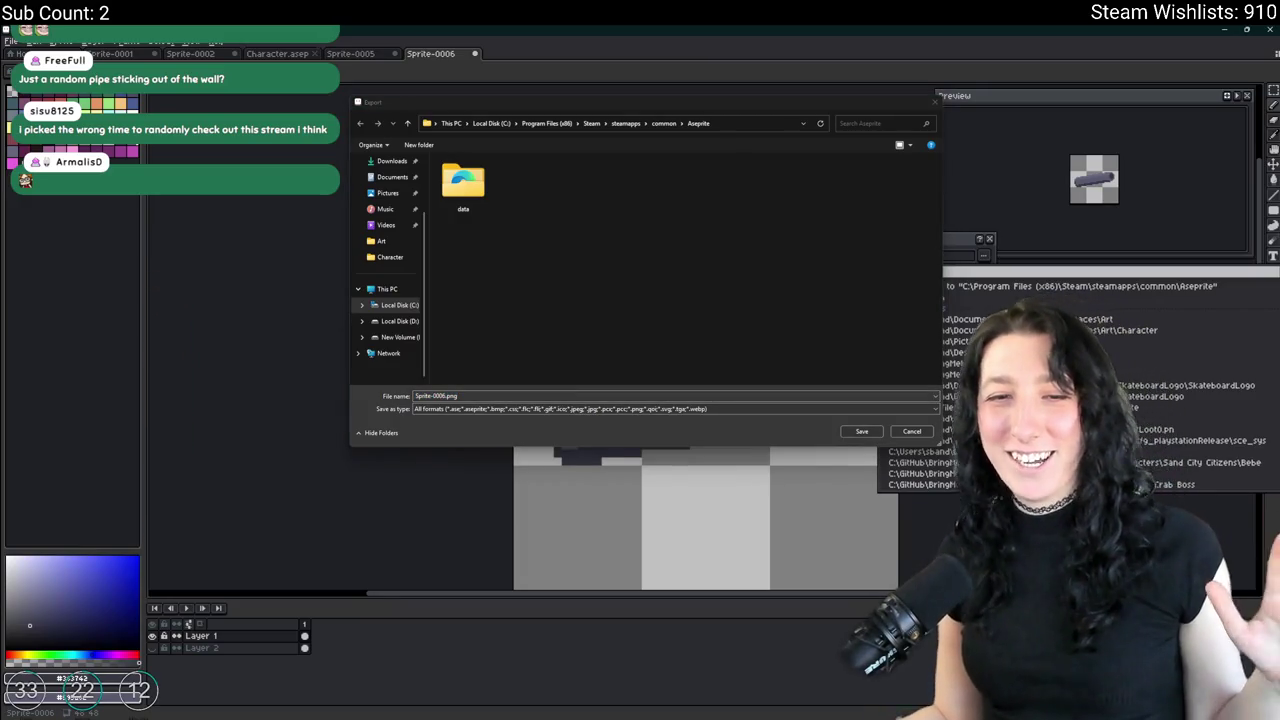
{"action": "scroll", "coordinate": [388, 230], "scroll_direction": "up", "scroll_amount": 3}
{"action": "left_click", "coordinate": [387, 212]}
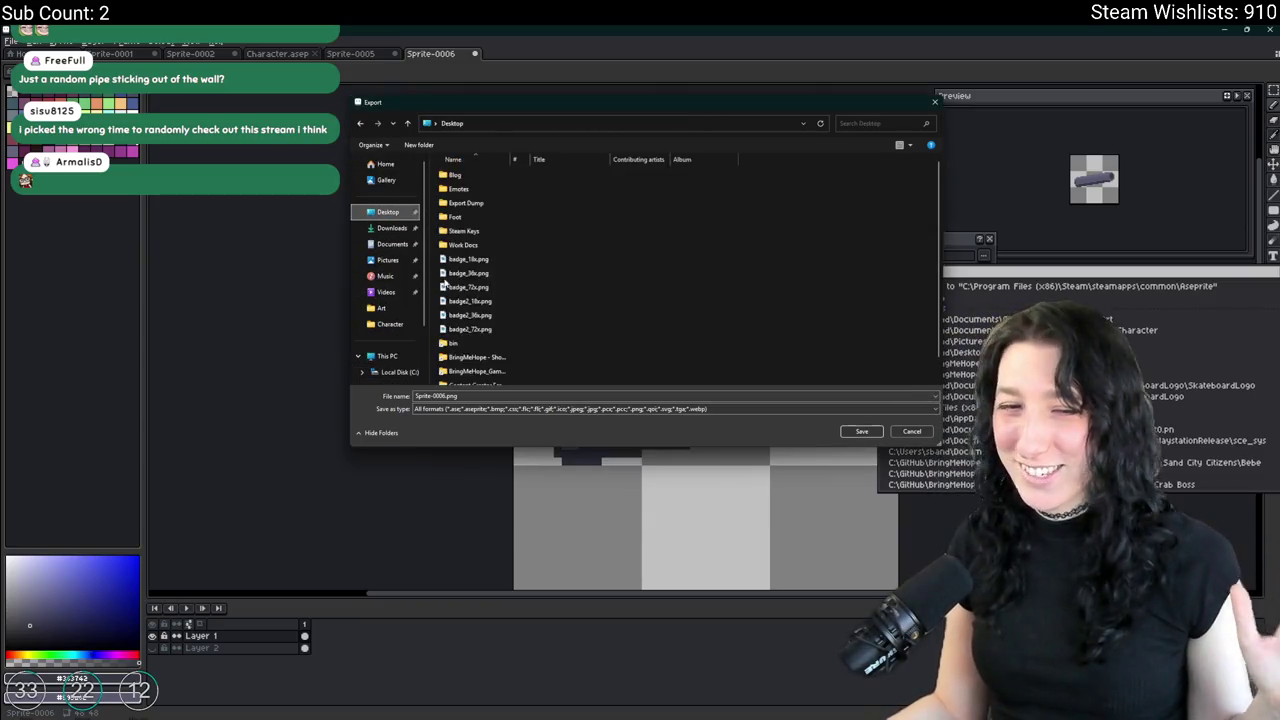
{"action": "scroll", "coordinate": [558, 380], "scroll_direction": "down", "scroll_amount": 1}
{"action": "double_click", "coordinate": [558, 380]}
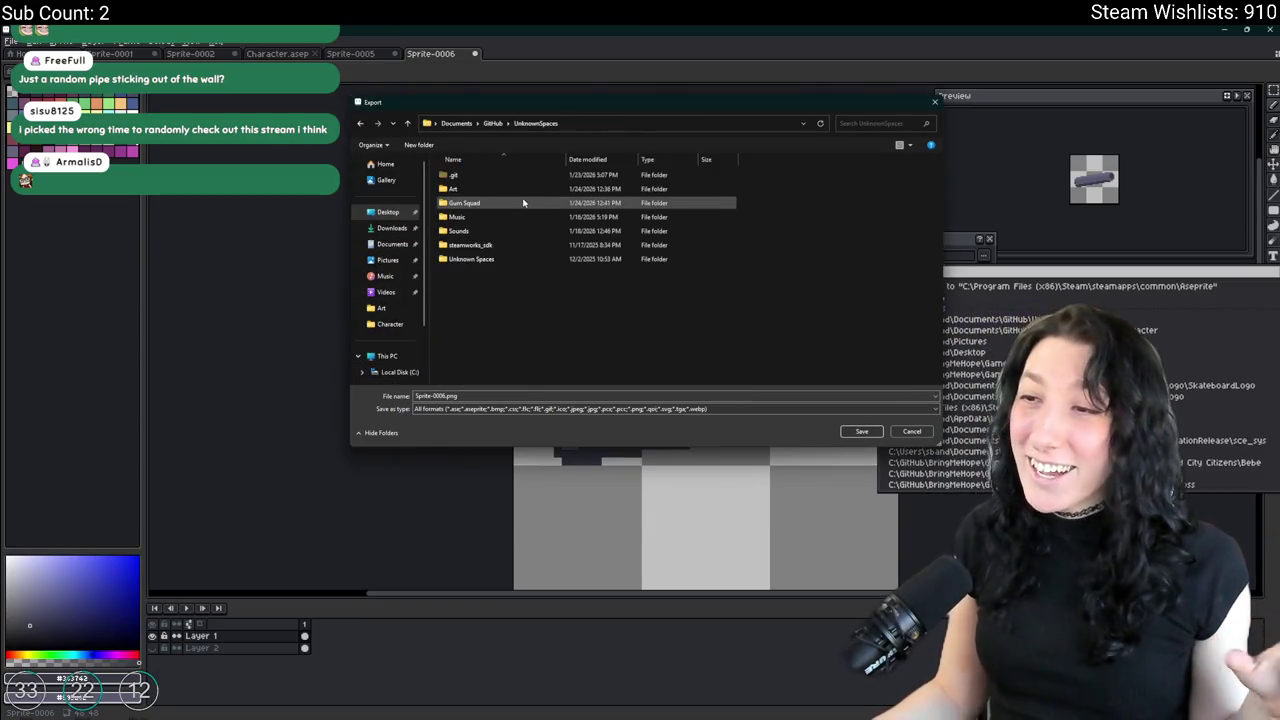
{"action": "left_click", "coordinate": [510, 190]}
{"action": "double_click", "coordinate": [510, 192]}
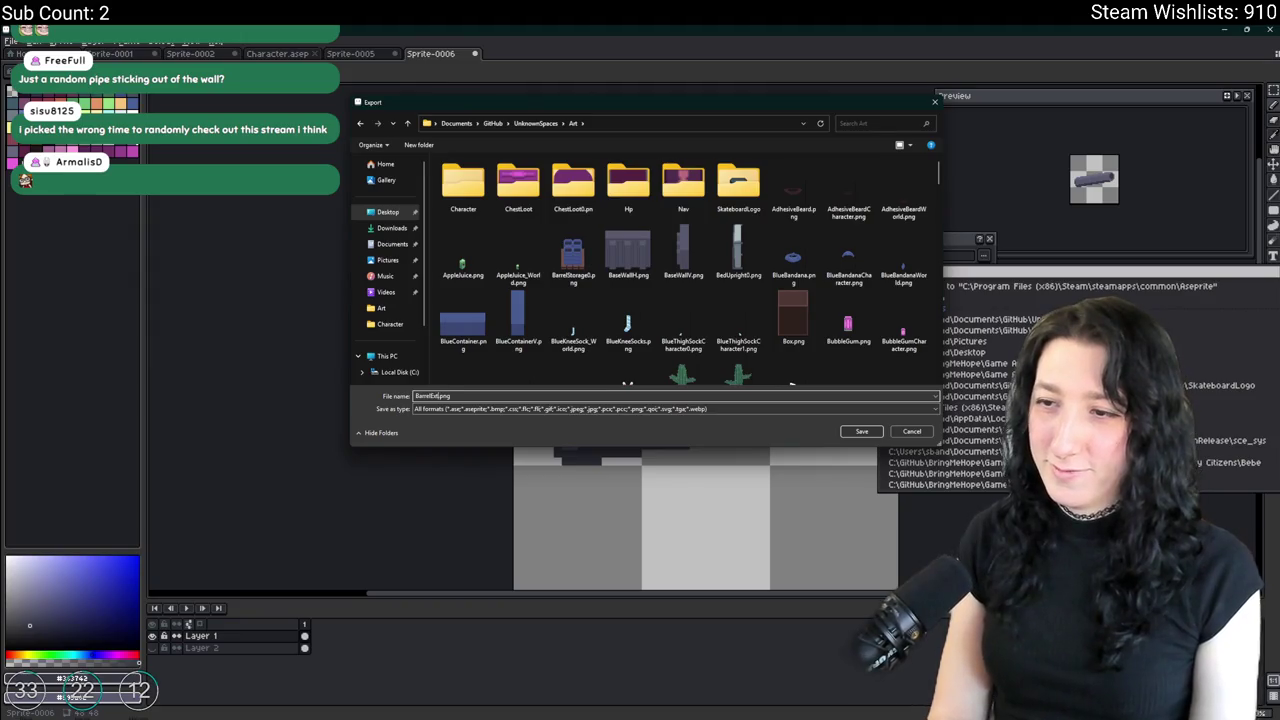
{"action": "key", "text": "Return"}
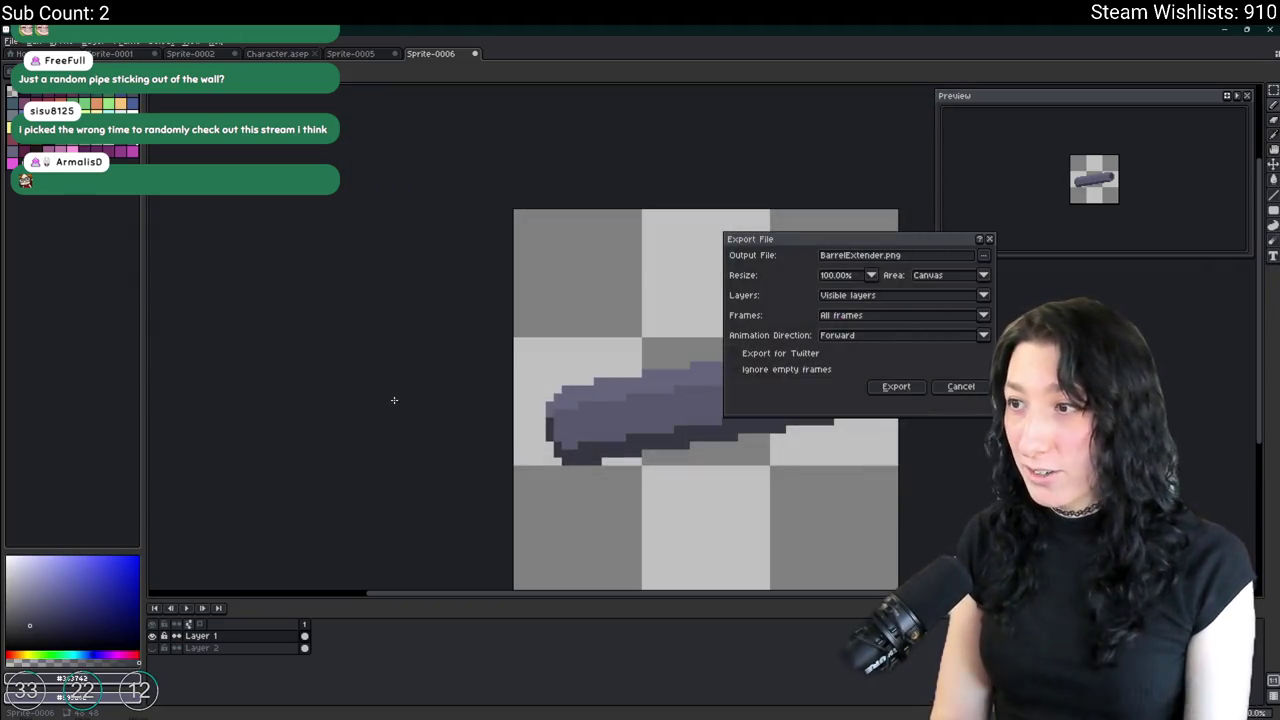
{"action": "key", "text": "Return"}
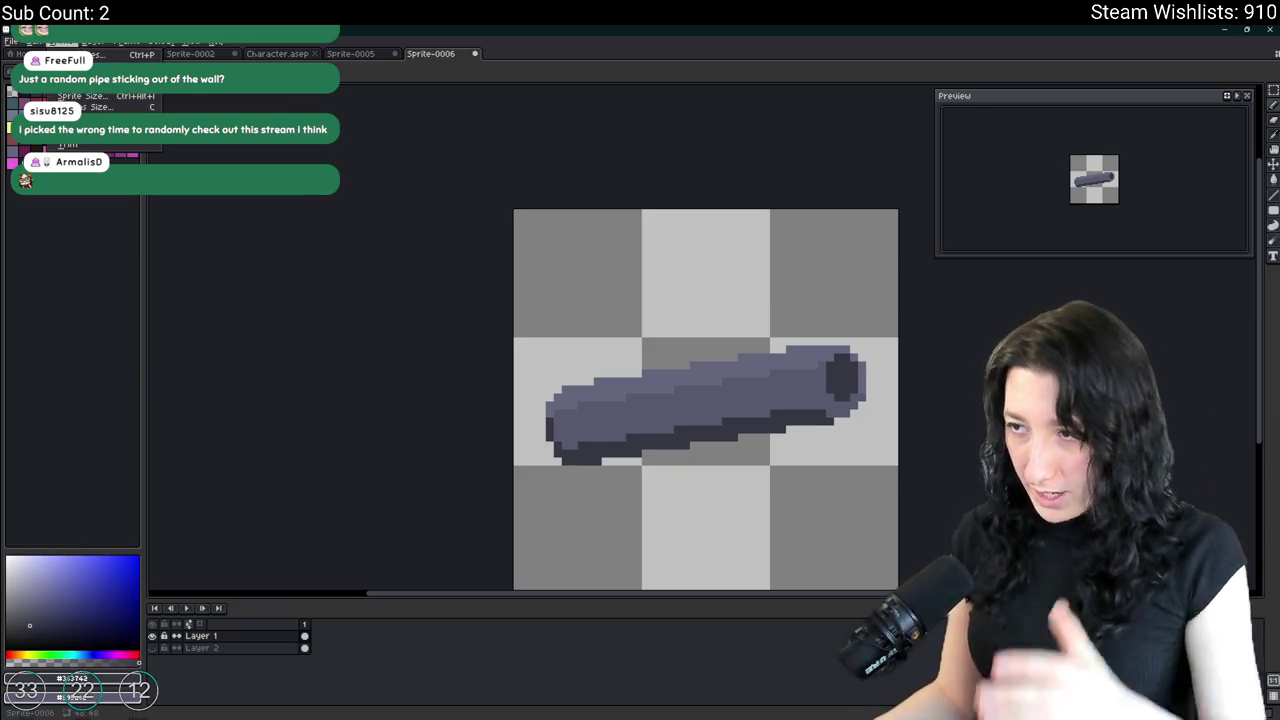
Trim the canvas to the pipe's edges.
{"action": "scroll", "coordinate": [757, 426], "scroll_direction": "down", "scroll_amount": 5}
{"action": "scroll", "coordinate": [757, 426], "scroll_direction": "up", "scroll_amount": 3}
{"action": "scroll", "coordinate": [757, 426], "scroll_direction": "up", "scroll_amount": 2}
{"action": "scroll", "coordinate": [563, 397], "scroll_direction": "down", "scroll_amount": 3}
{"action": "scroll", "coordinate": [556, 400], "scroll_direction": "up", "scroll_amount": 2}
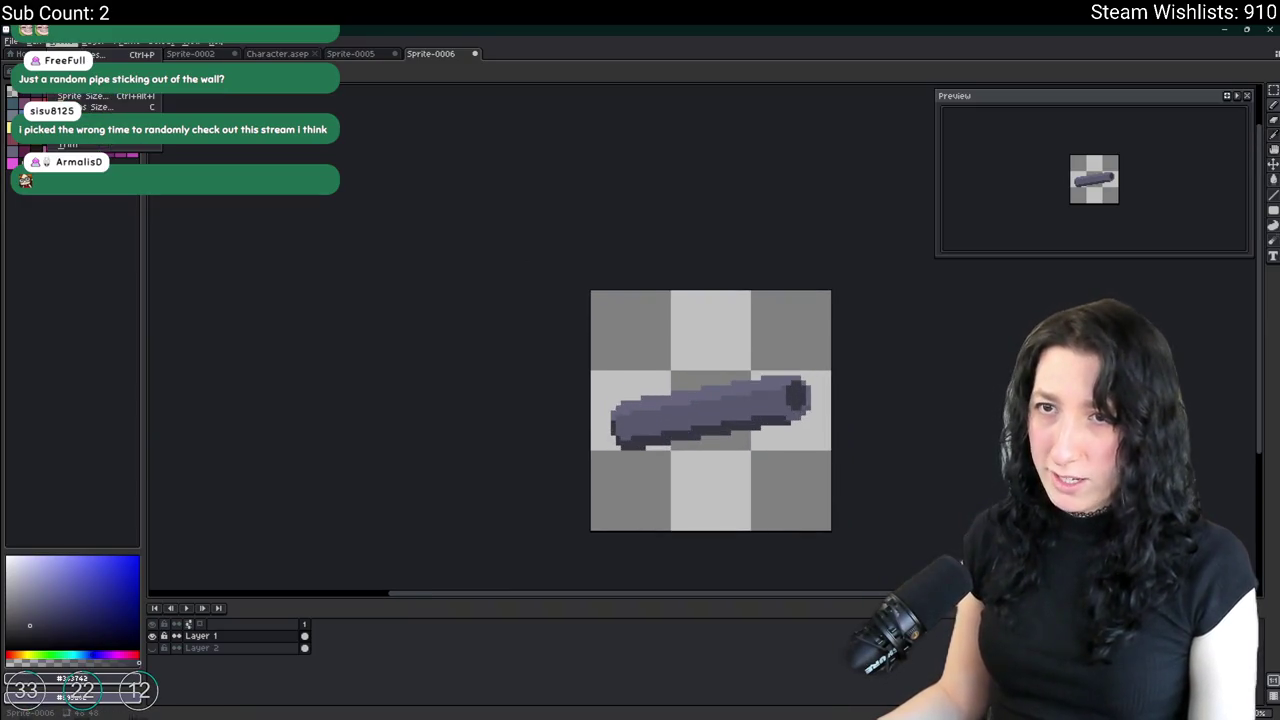
{"action": "left_click", "coordinate": [68, 146]}
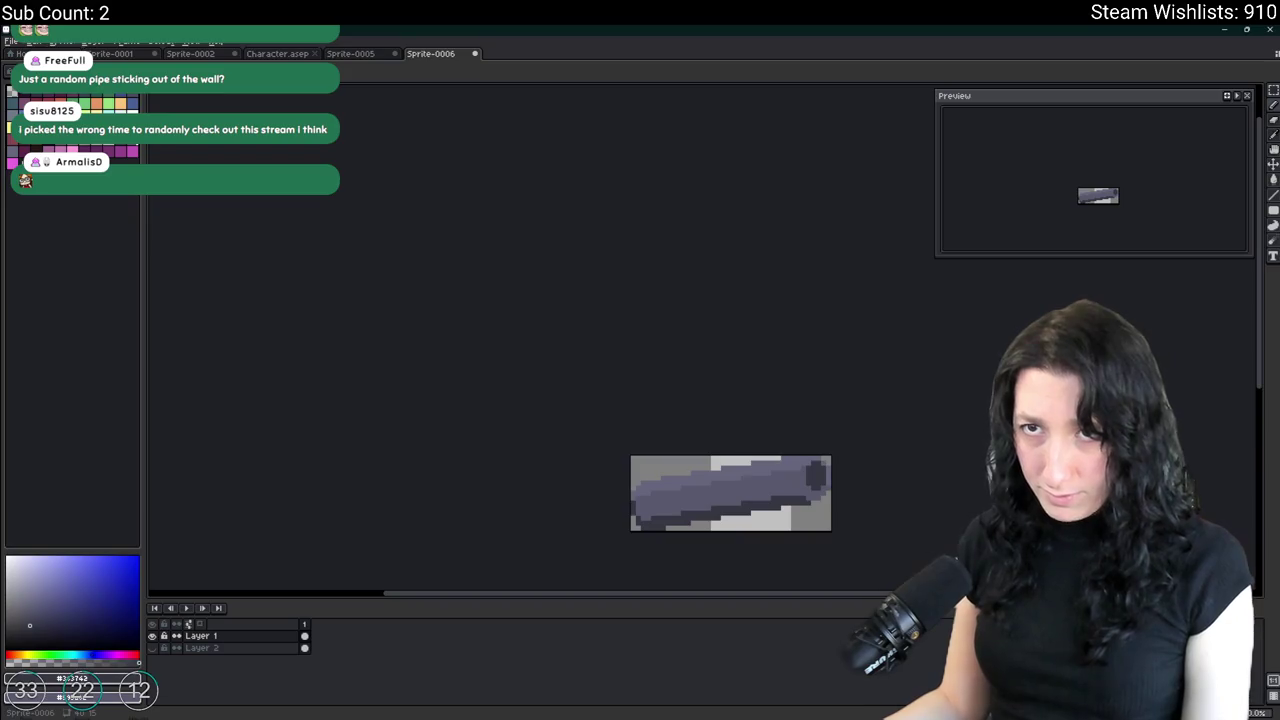
Resize the trimmed sprite to 50%.
{"action": "left_click", "coordinate": [87, 98]}
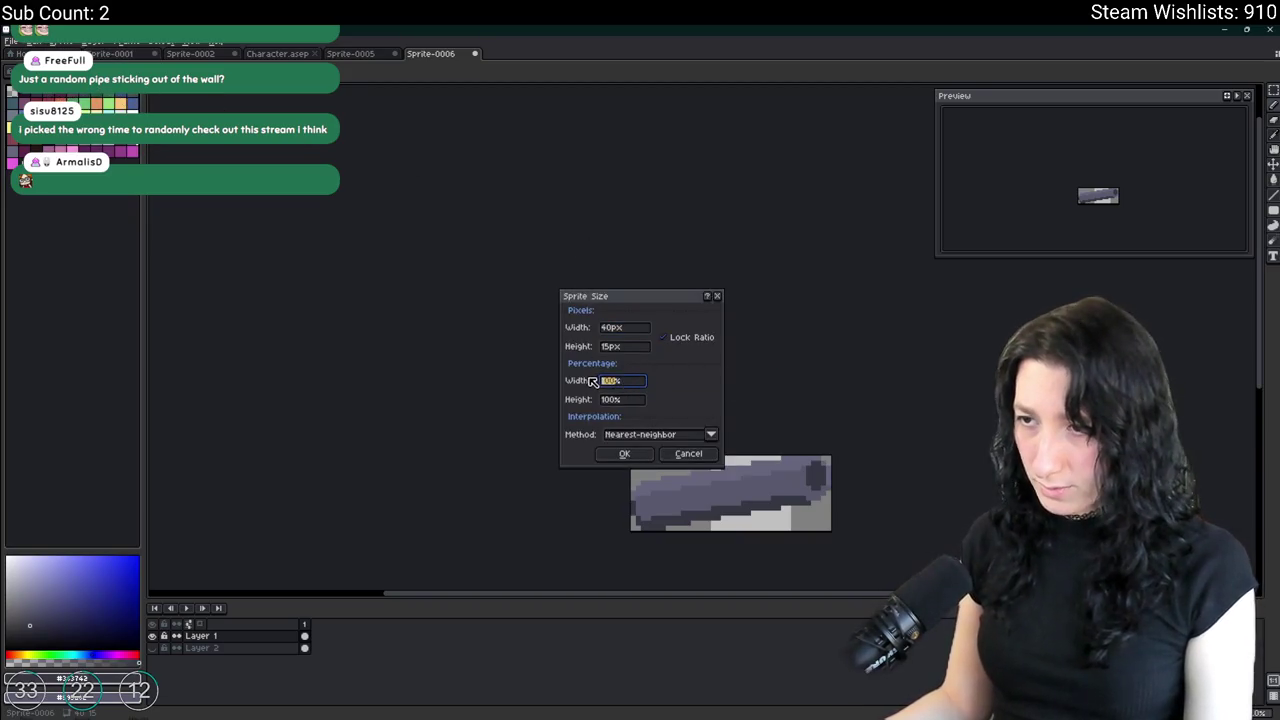
{"action": "type", "text": "0"}
{"action": "key", "text": "Return"}
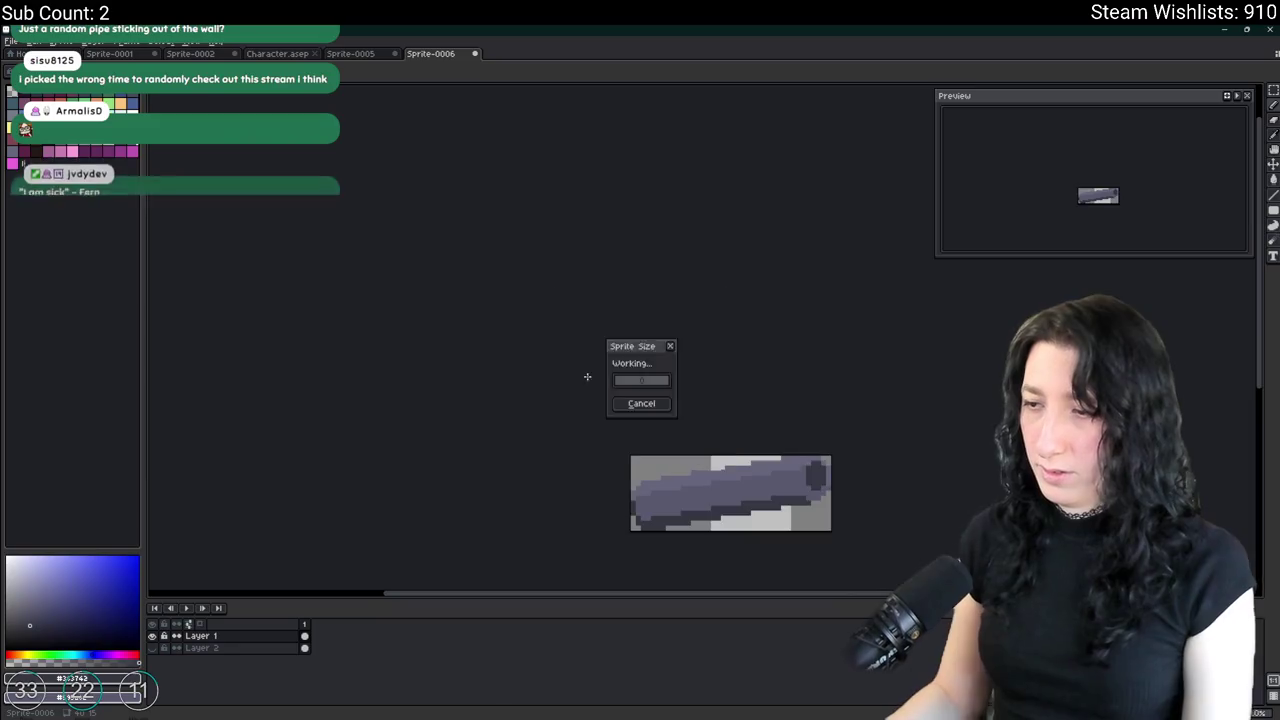
{"action": "key", "text": "ctrl+z"}
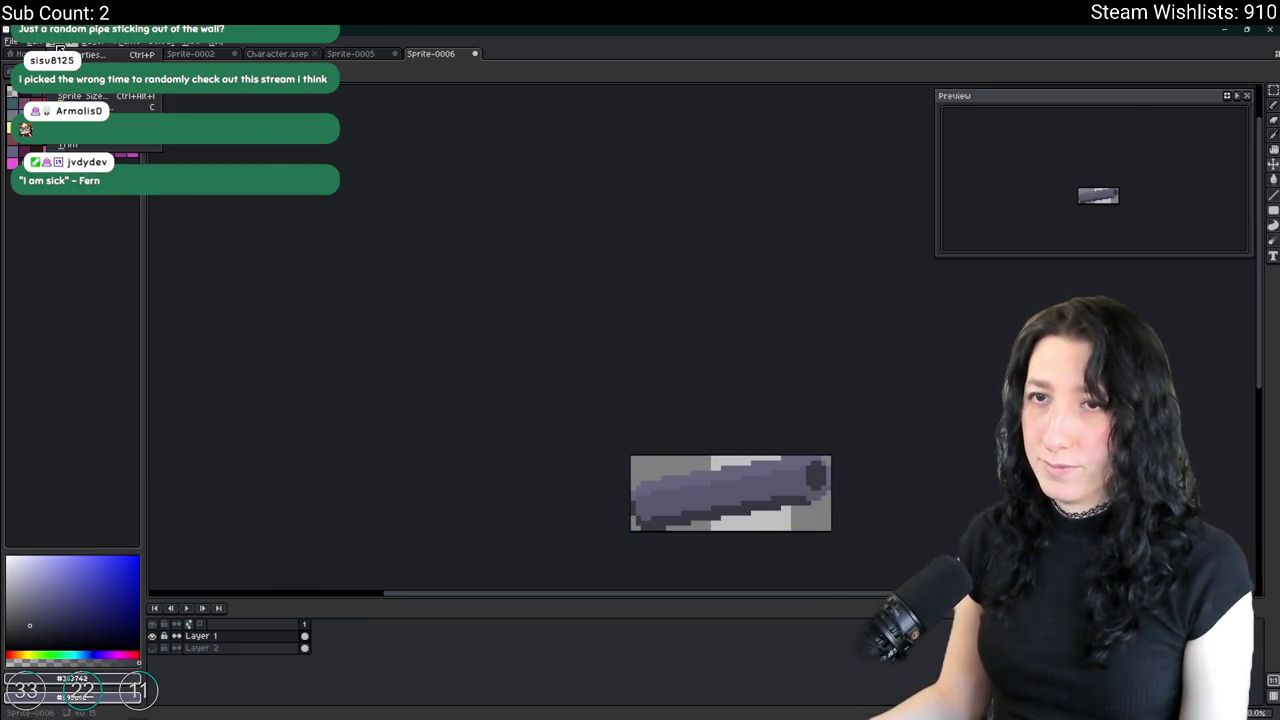
{"action": "left_click", "coordinate": [87, 97]}
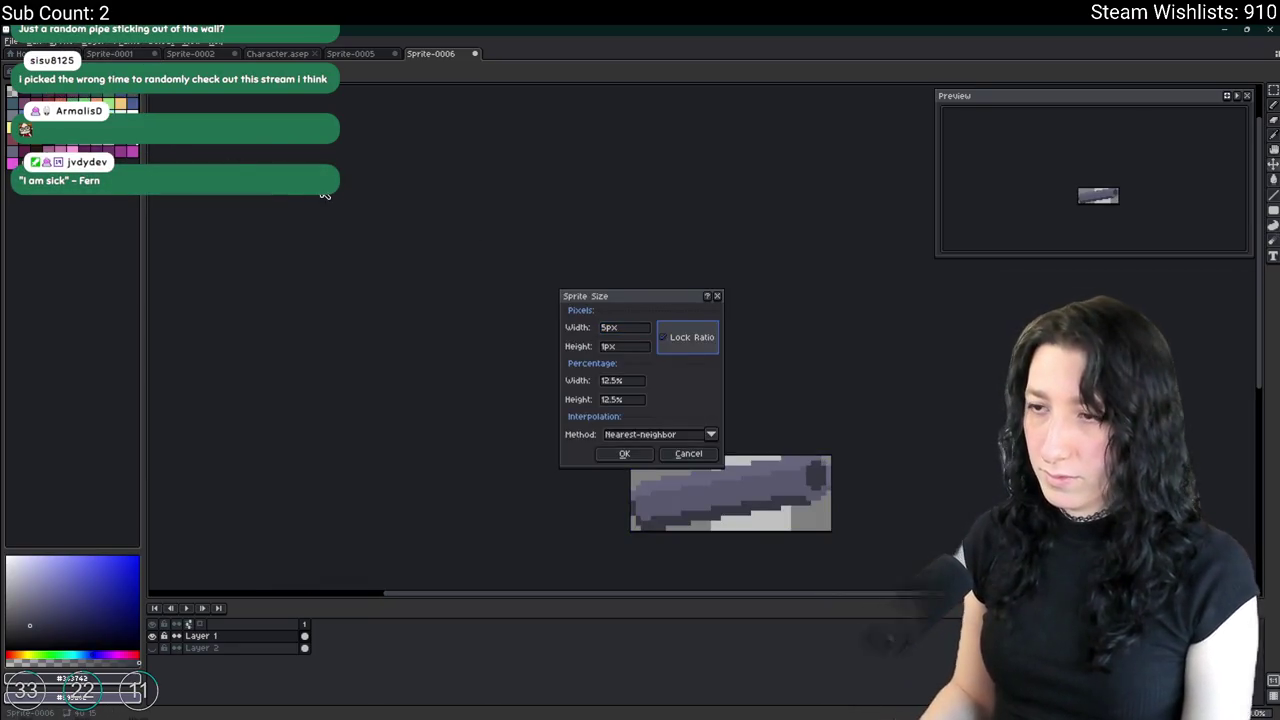
{"action": "key", "text": "Return"}
{"action": "left_click_drag", "start_coordinate": [768, 366], "coordinate": [576, 328]}
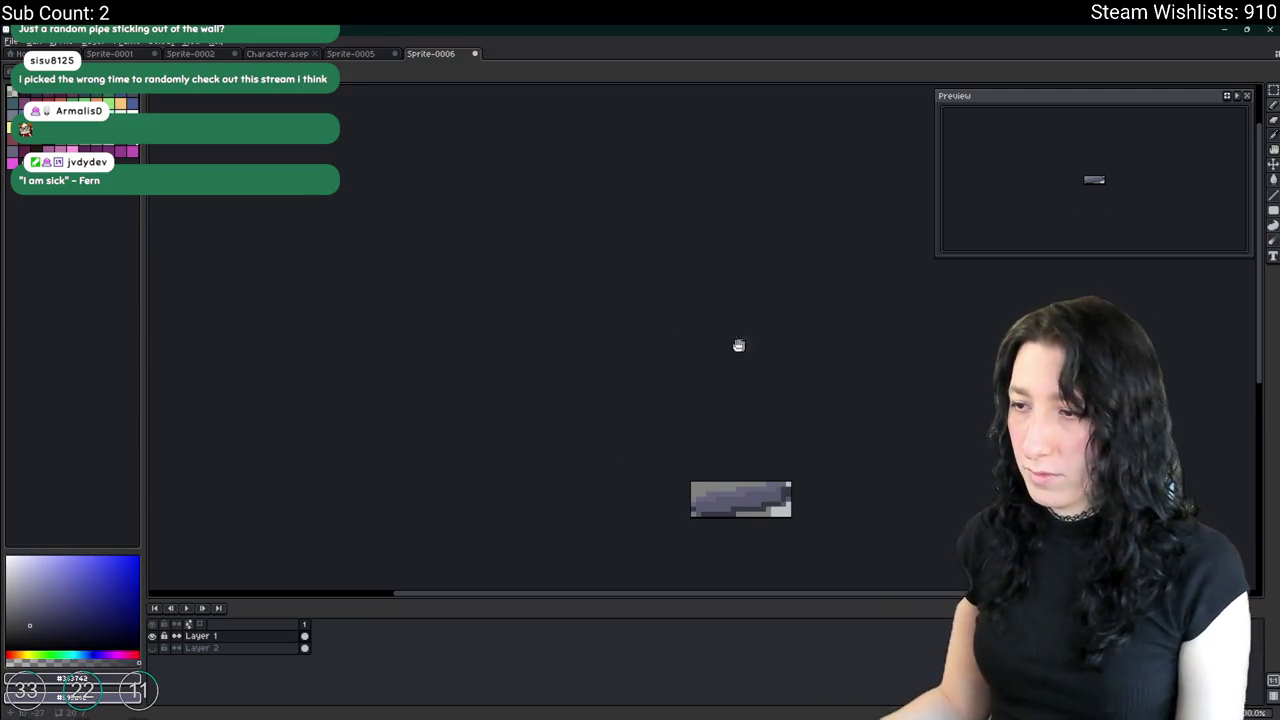
Export the half-size pipe as the barrel-extender PNG, then undo the trim and resize.
{"action": "key", "text": "ctrl+alt+shift+s"}
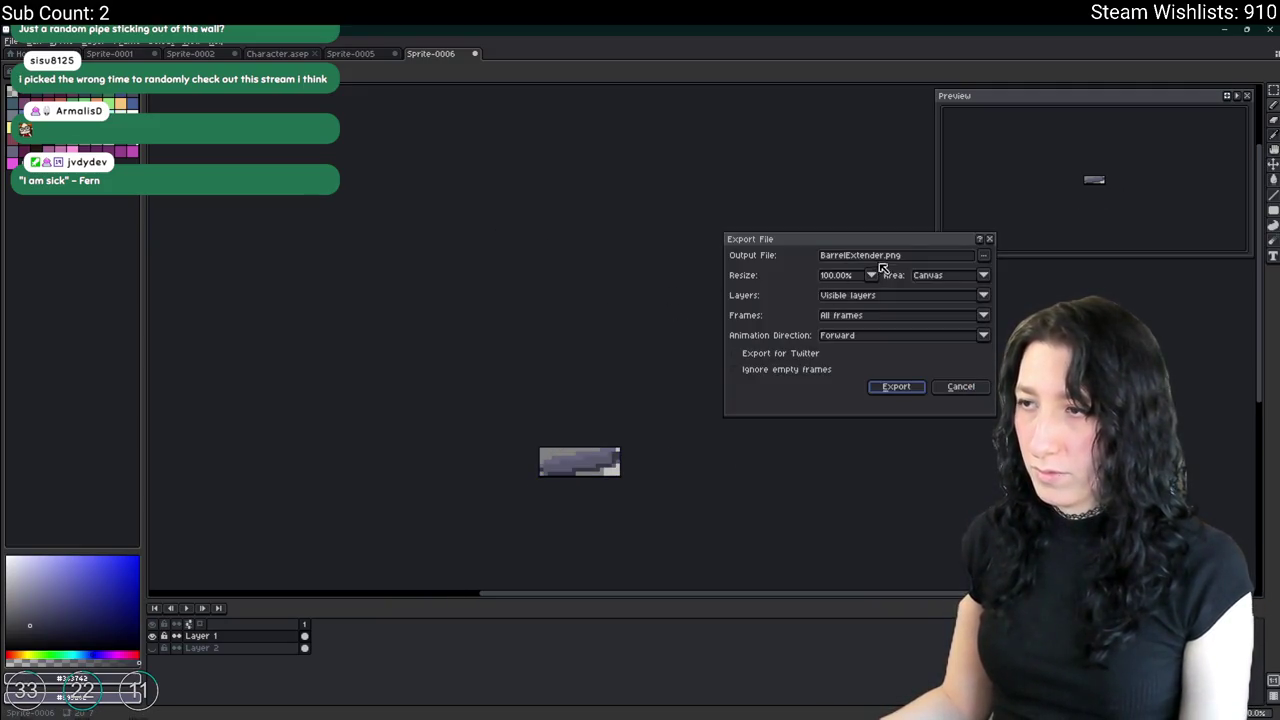
{"action": "type", "text": "World"}
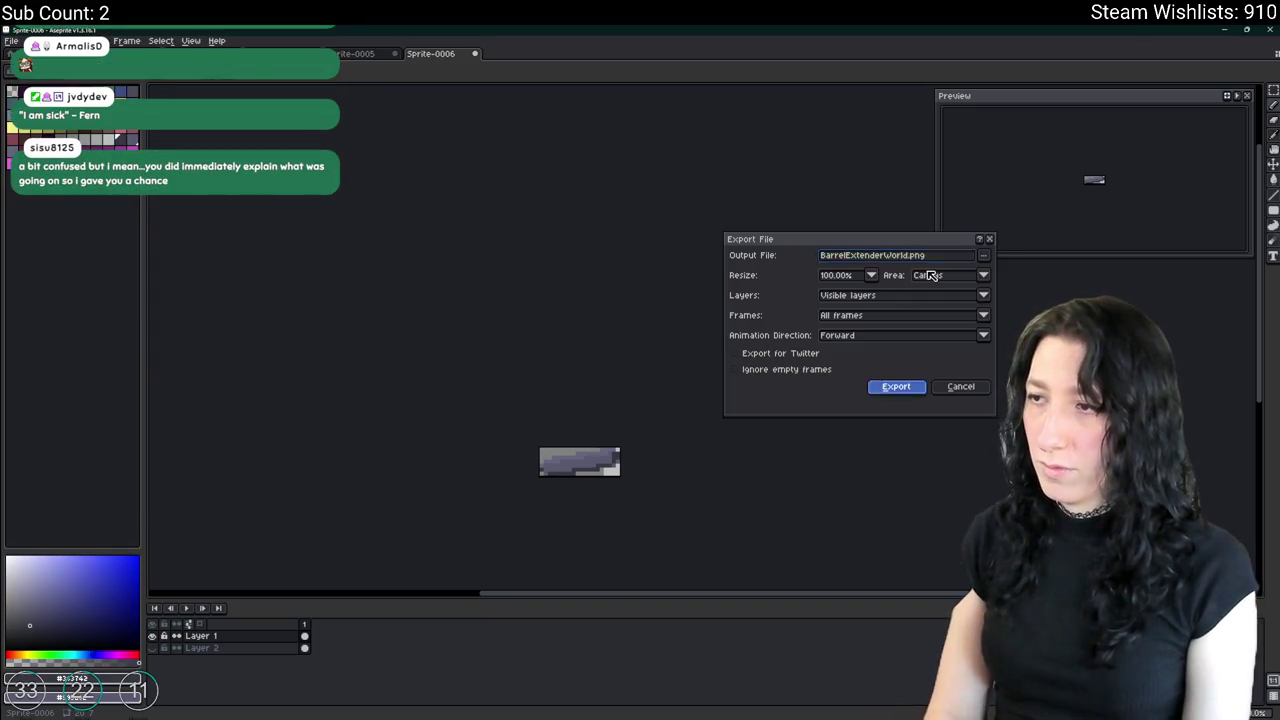
{"action": "key", "text": "Return"}
{"action": "key", "text": "alt+Tab"}
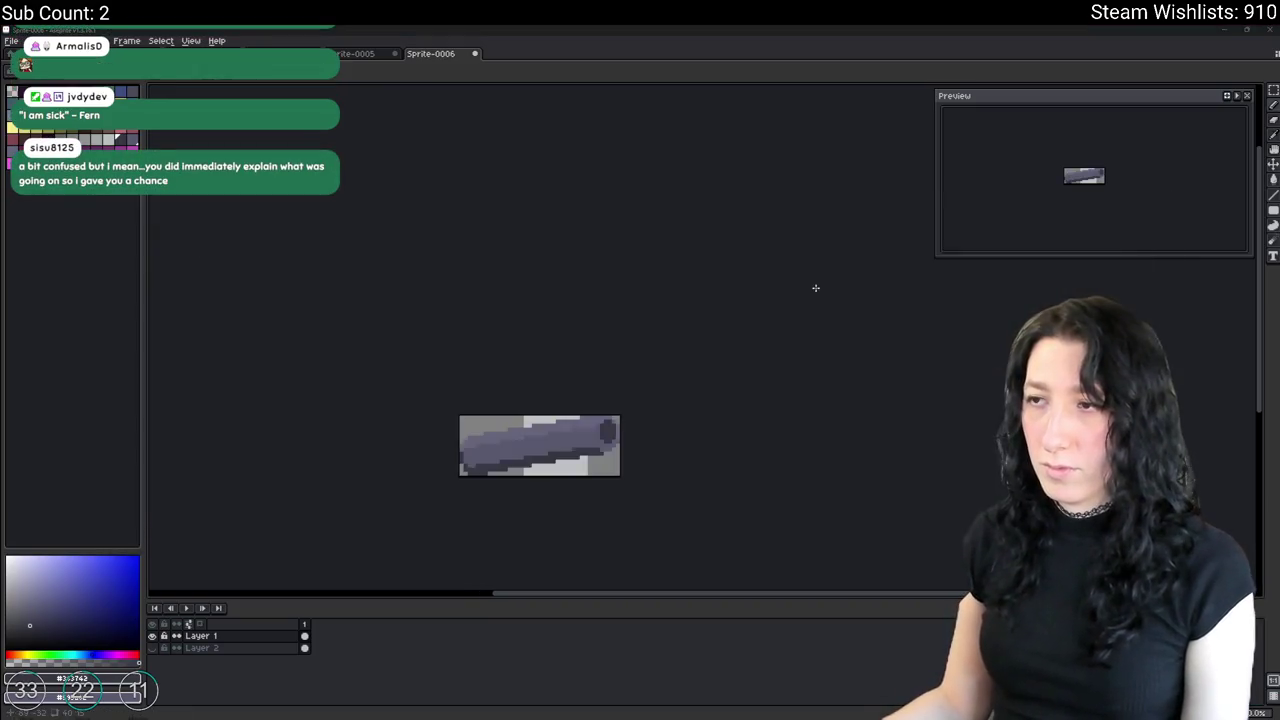
{"action": "key", "text": "ctrl+z"}
{"action": "key", "text": "alt+Tab"}
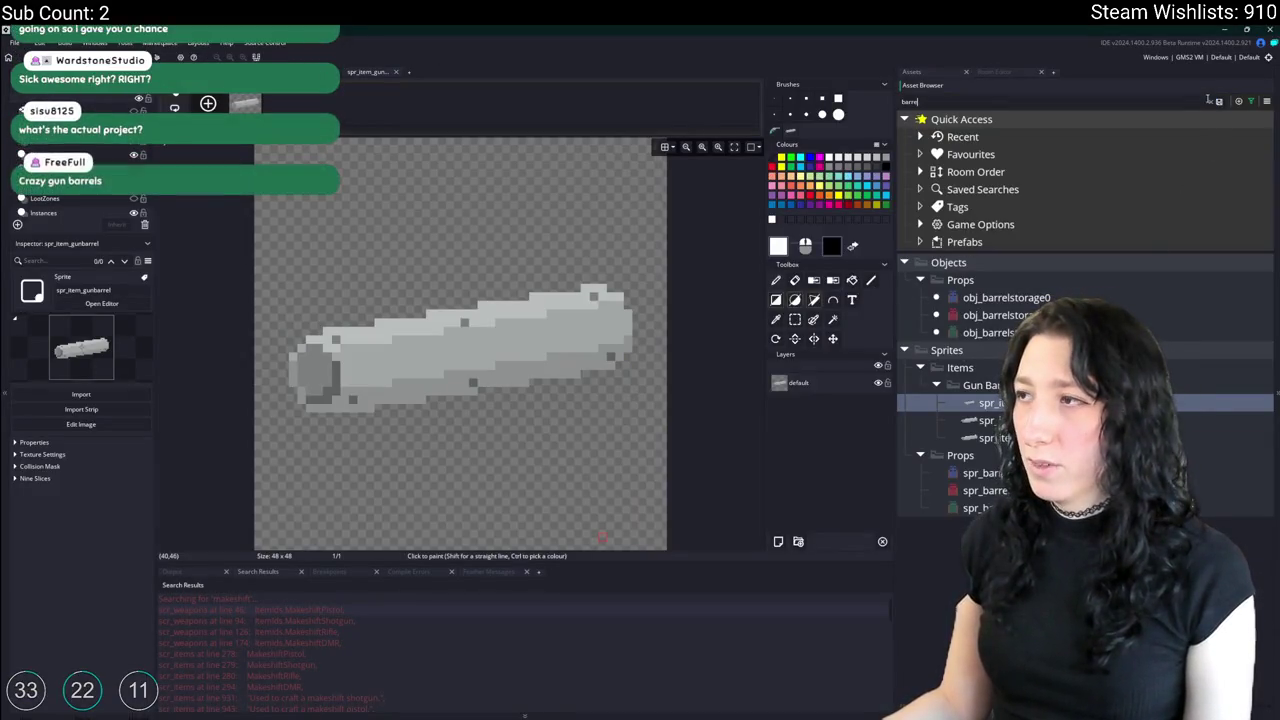
Add a Barrel Extender group under Items and build and run the game with F5.
{"action": "left_click", "coordinate": [1218, 101]}
{"action": "scroll", "coordinate": [1000, 400], "scroll_direction": "up", "scroll_amount": 3}
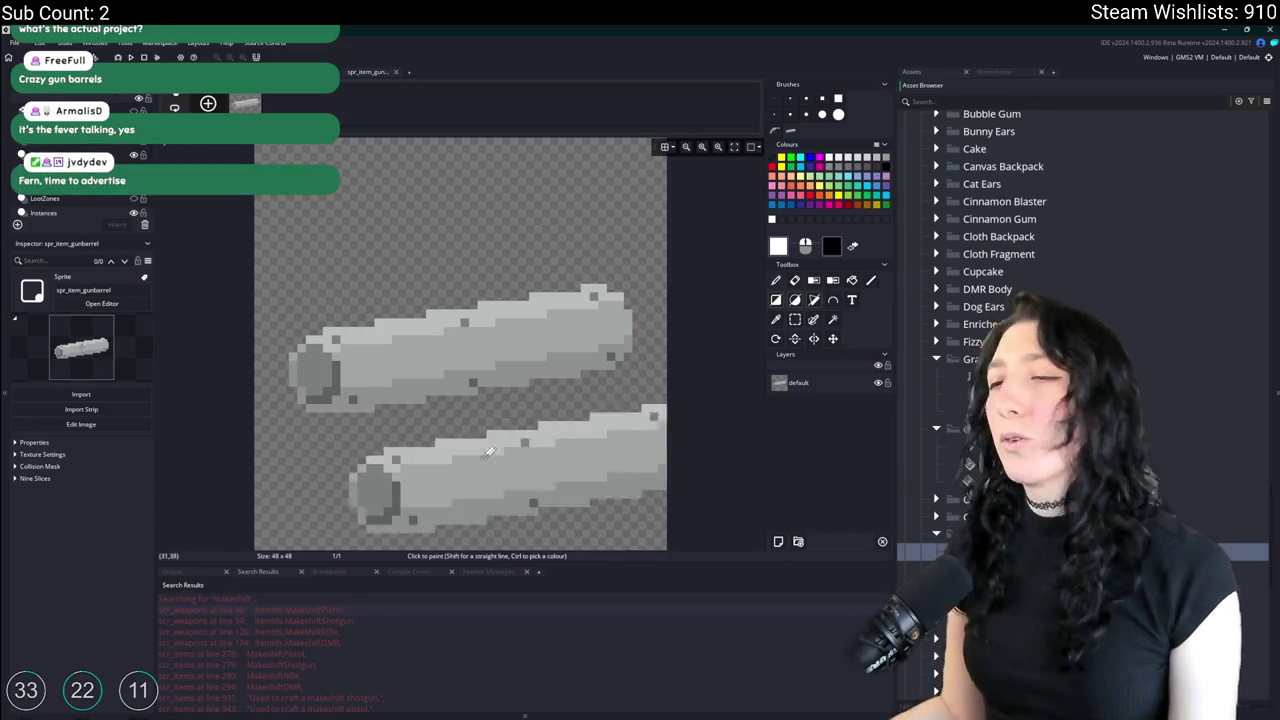
{"action": "scroll", "coordinate": [993, 294], "scroll_direction": "up", "scroll_amount": 3}
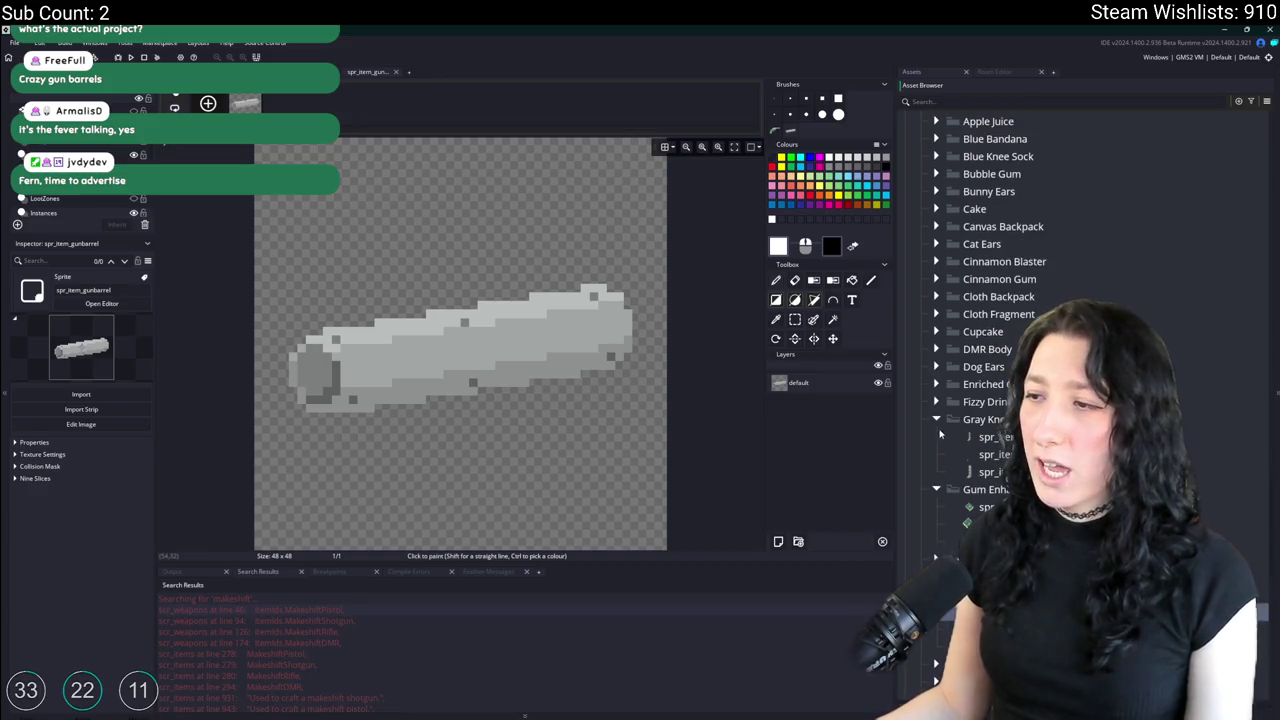
{"action": "scroll", "coordinate": [985, 350], "scroll_direction": "up", "scroll_amount": 5}
{"action": "right_click", "coordinate": [980, 246]}
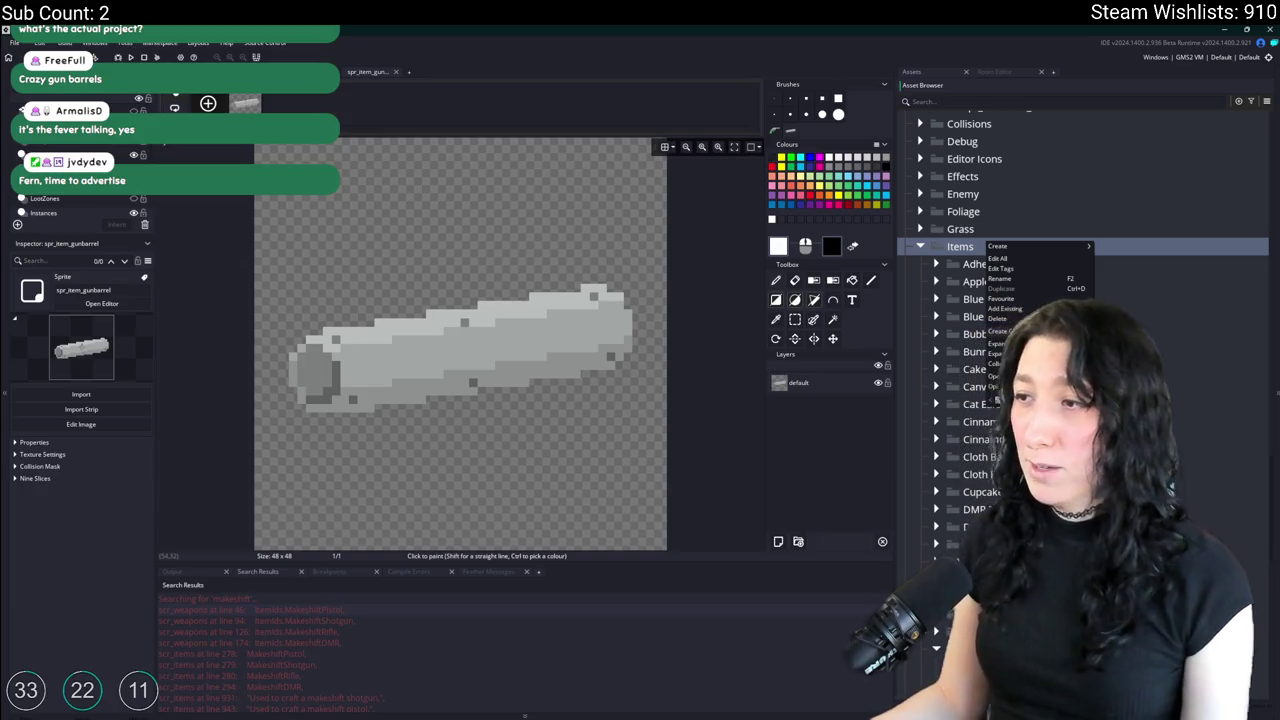
{"action": "left_click", "coordinate": [1005, 331]}
{"action": "type", "text": "Ba"}
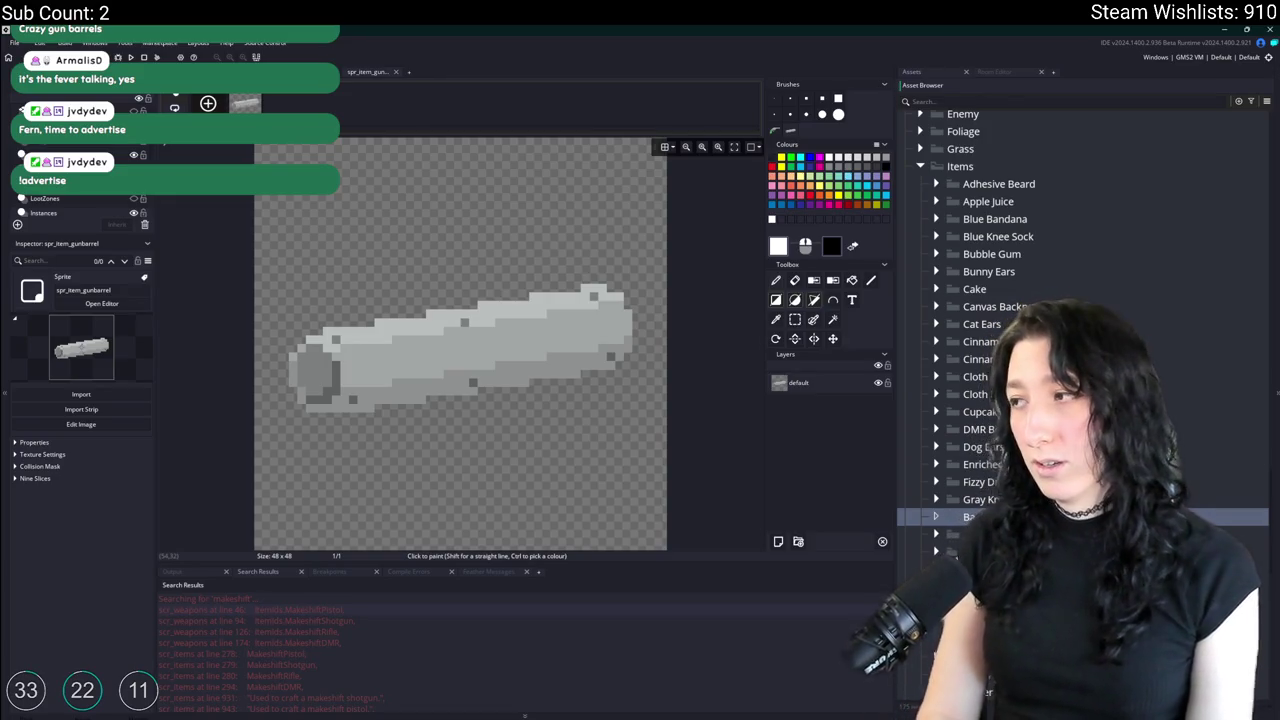
{"action": "key", "text": "Return"}
{"action": "key", "text": "F5"}
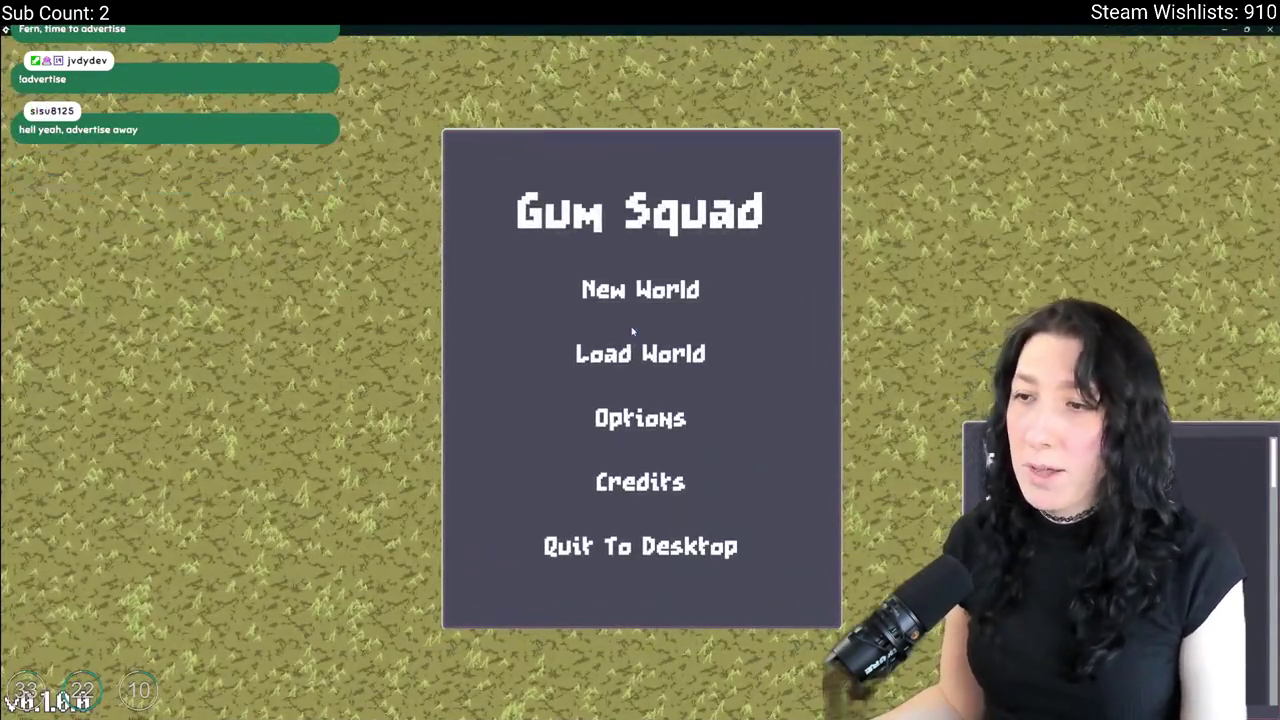
Check Options > Controls, then create a Private 4-player New World lobby named ModernPlay.
{"action": "left_click", "coordinate": [640, 418]}
{"action": "left_click", "coordinate": [615, 486]}
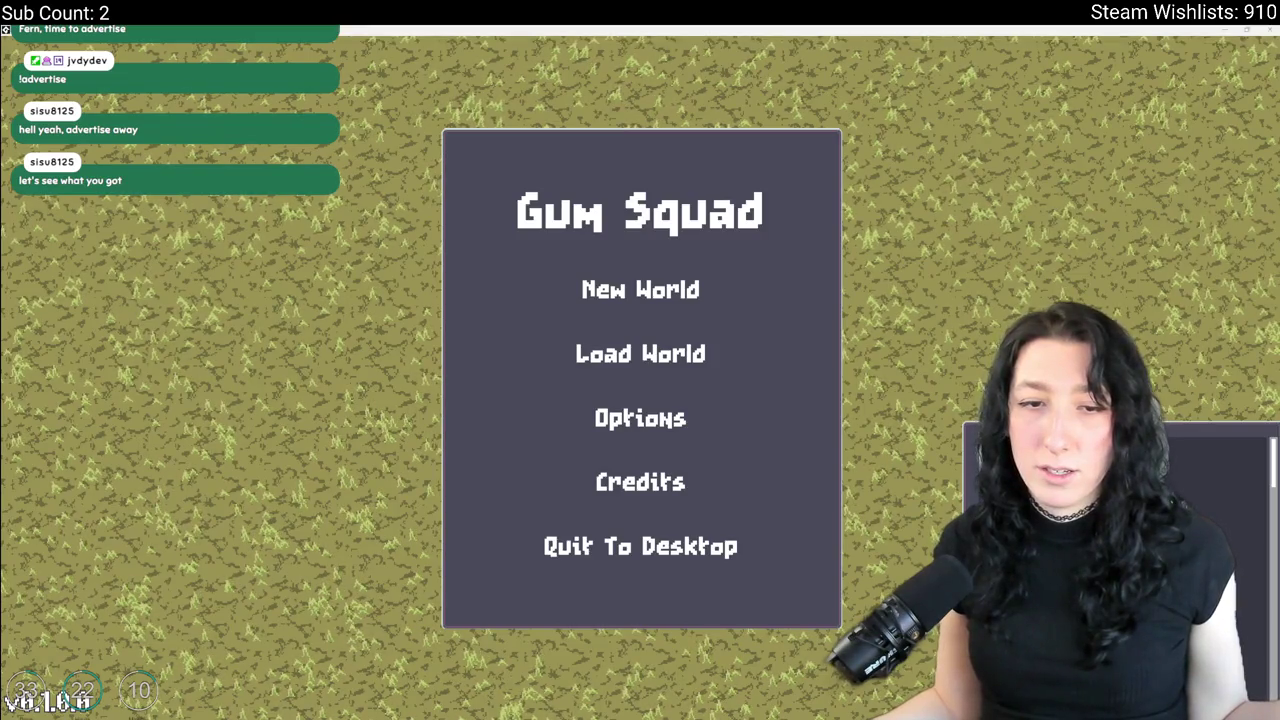
{"action": "left_click", "coordinate": [700, 296]}
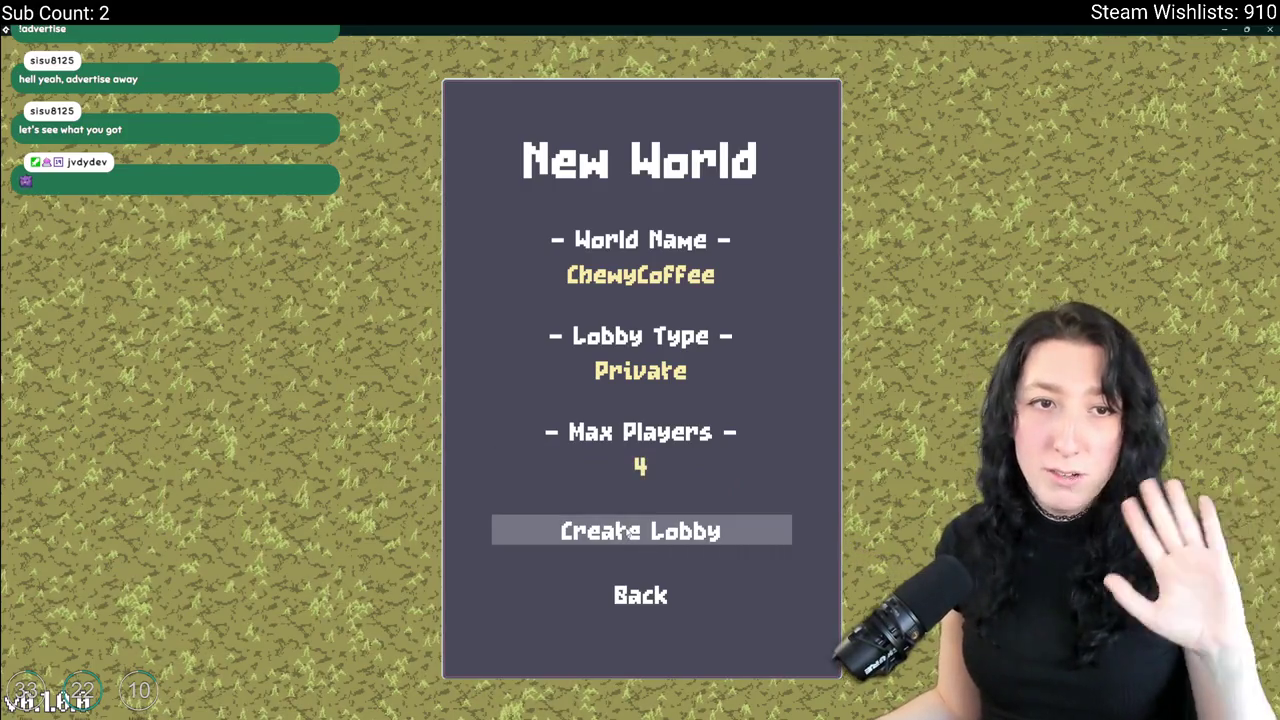
{"action": "left_click", "coordinate": [630, 594]}
{"action": "left_click", "coordinate": [640, 417]}
{"action": "left_click", "coordinate": [620, 425]}
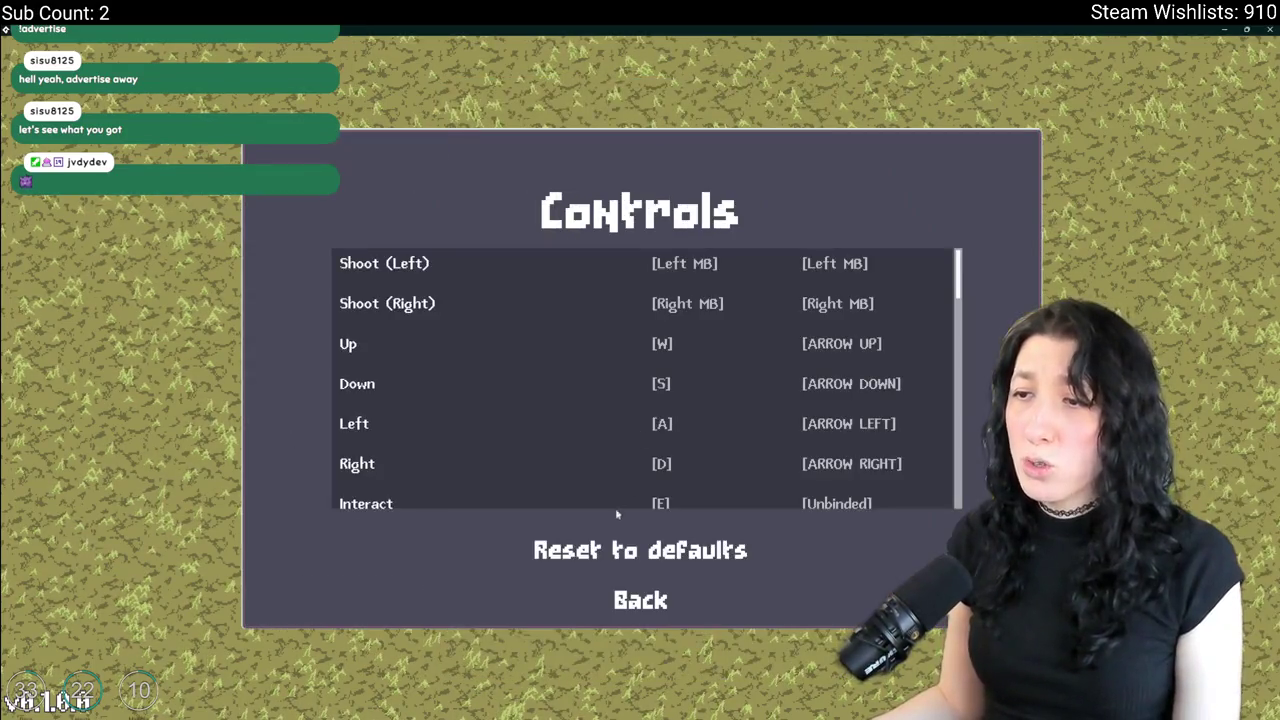
{"action": "left_click", "coordinate": [640, 600]}
{"action": "left_click", "coordinate": [643, 300]}
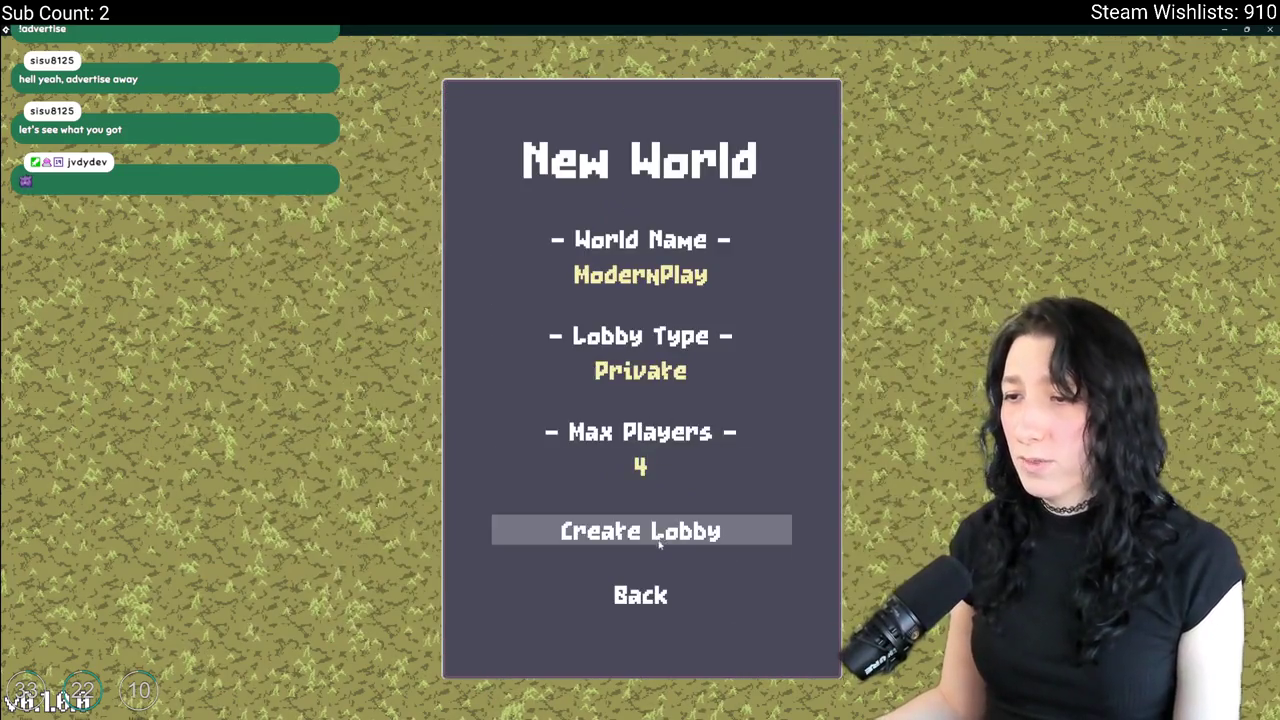
{"action": "left_click", "coordinate": [659, 535]}
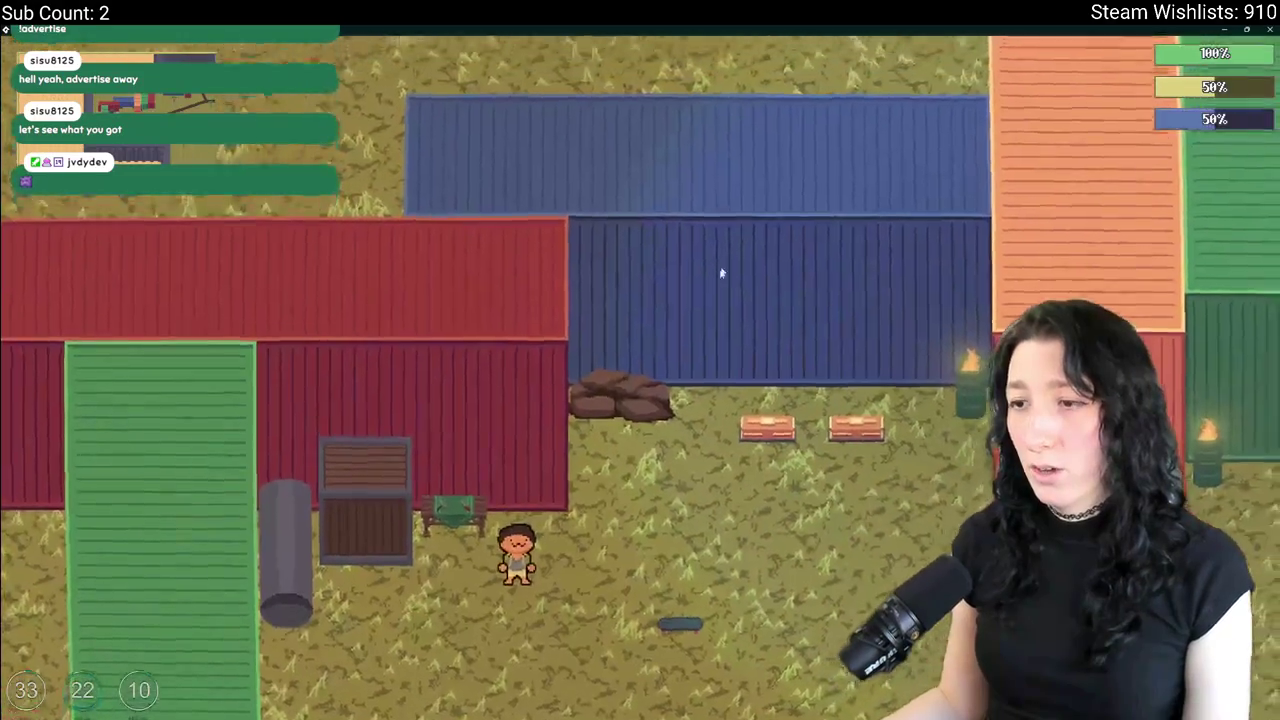
Equip the revolver and metal scrap, then drop the metal scrap on the ground.
{"action": "key", "text": "Tab"}
{"action": "right_click", "coordinate": [232, 437]}
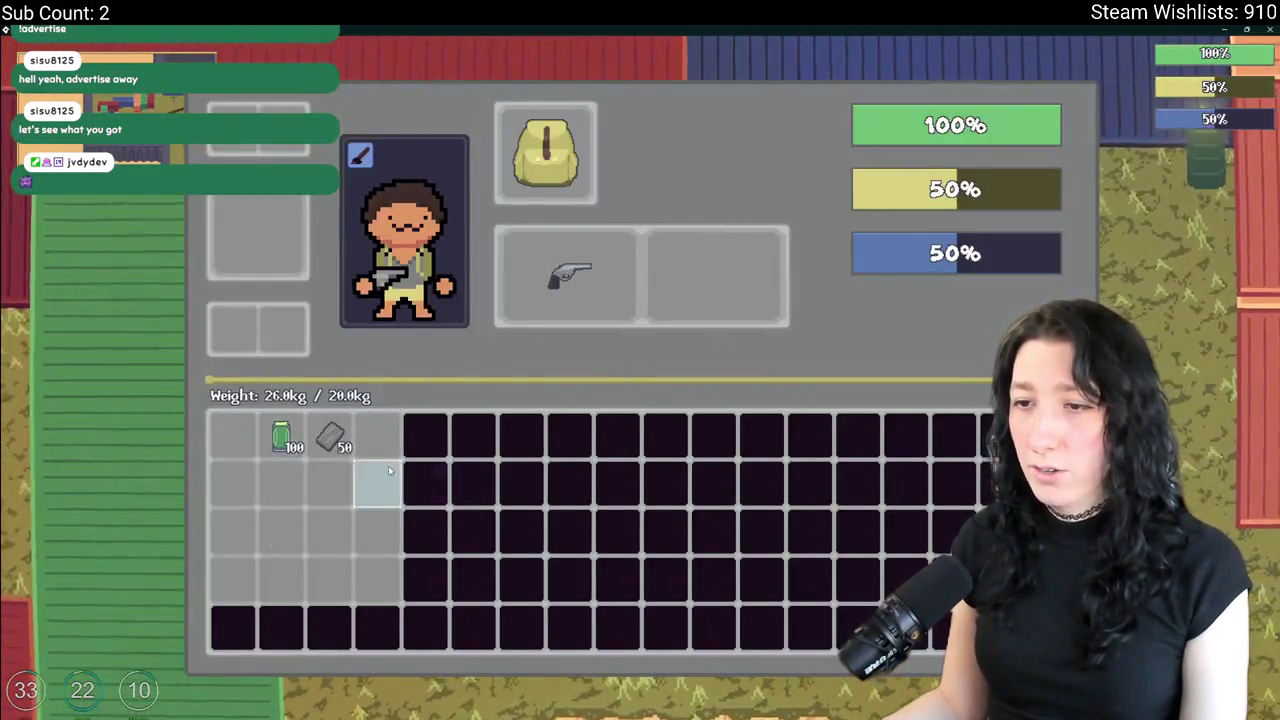
{"action": "right_click", "coordinate": [330, 437]}
{"action": "key", "text": "Tab"}
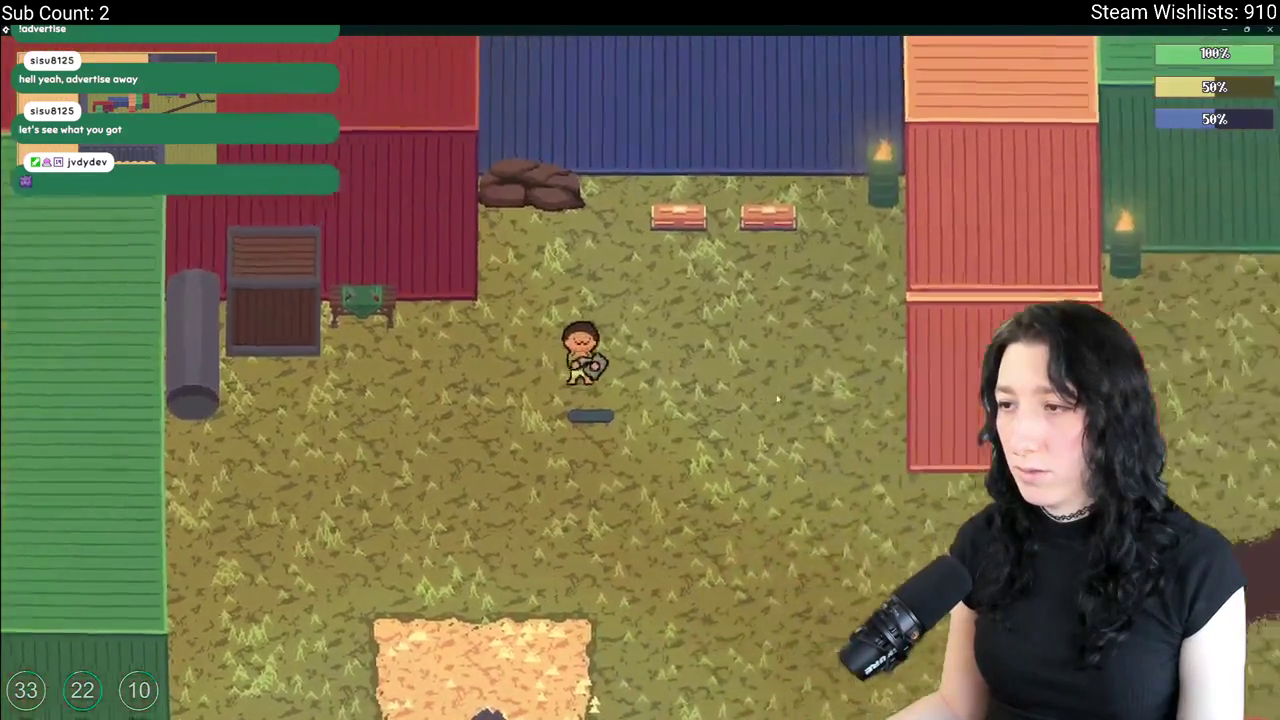
{"action": "key", "text": "Tab"}
{"action": "left_click", "coordinate": [745, 291]}
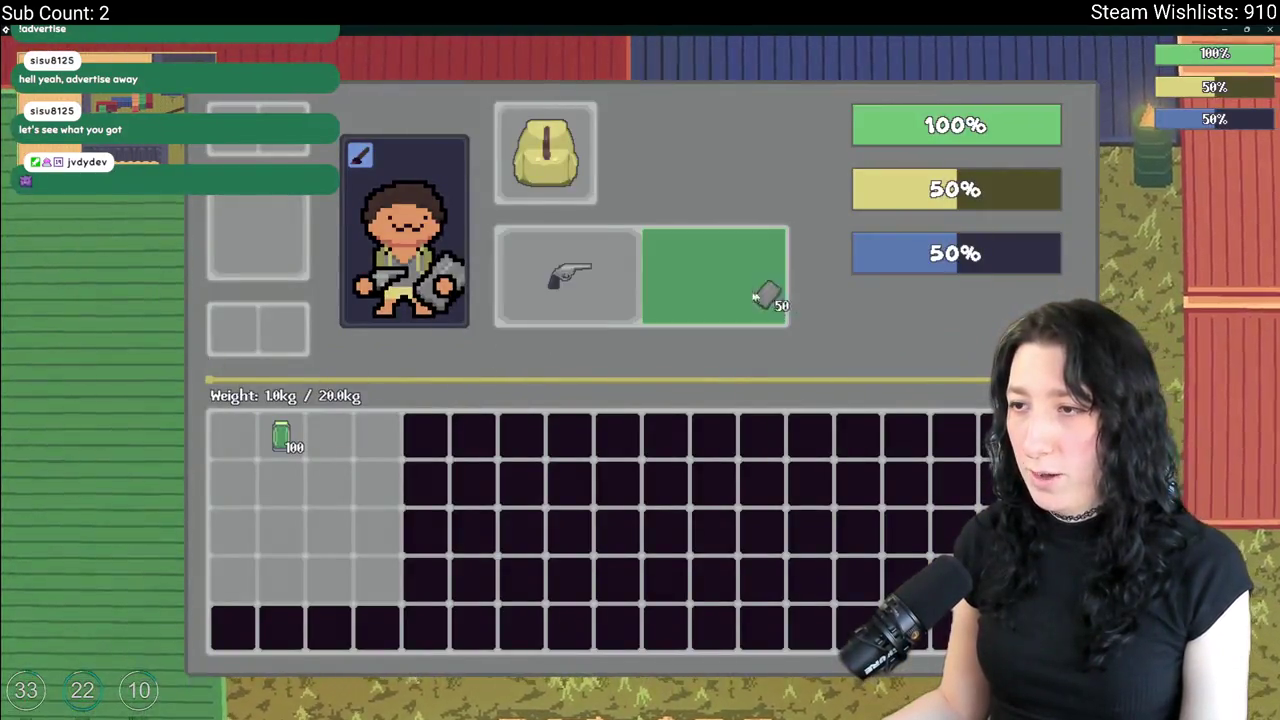
{"action": "key", "text": "Tab"}
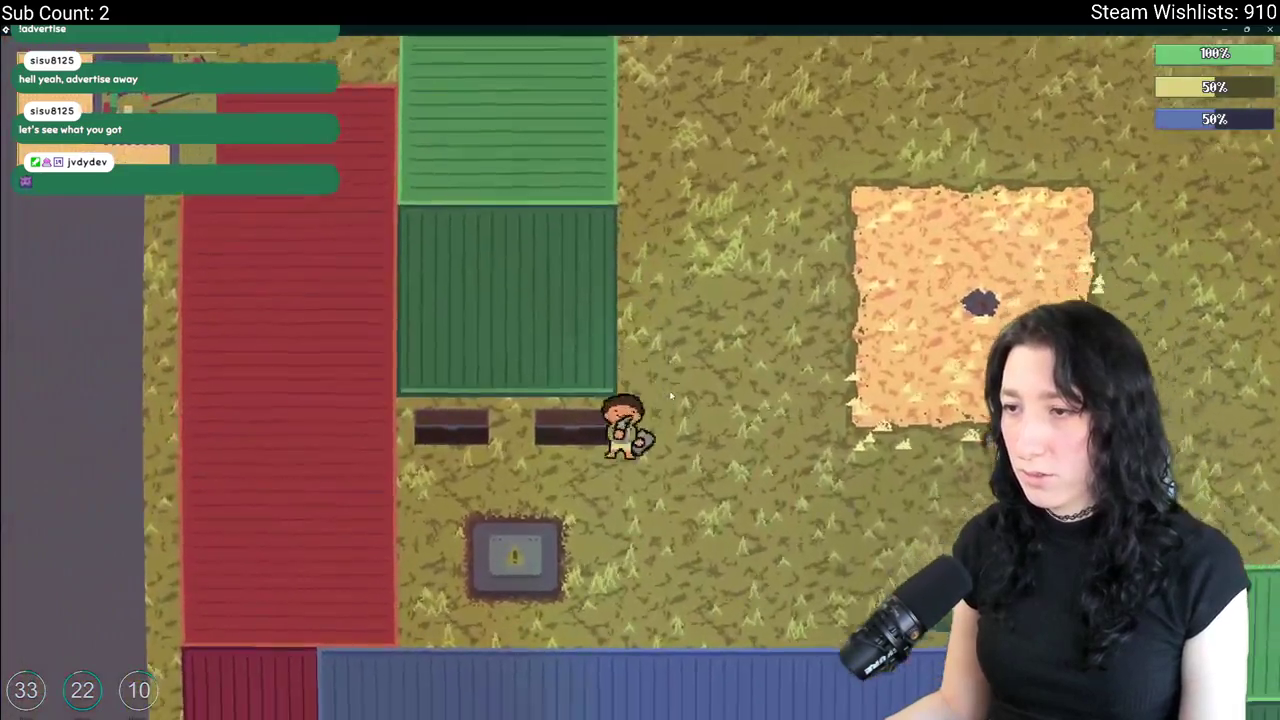
Move the gun into the lower grid and take peppermint gum from the first storage container.
{"action": "key", "text": "Tab"}
{"action": "key", "text": "Tab"}
{"action": "key", "text": "Tab"}
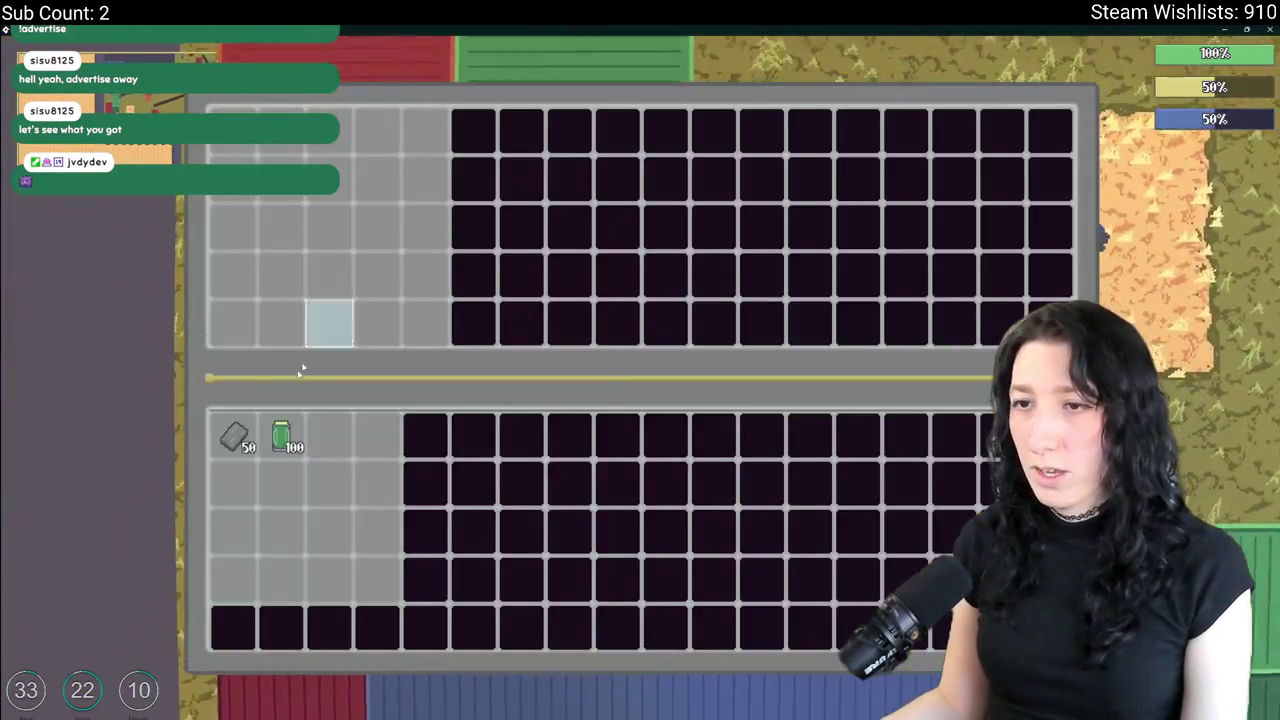
{"action": "key", "text": "Tab"}
{"action": "key", "text": "w"}
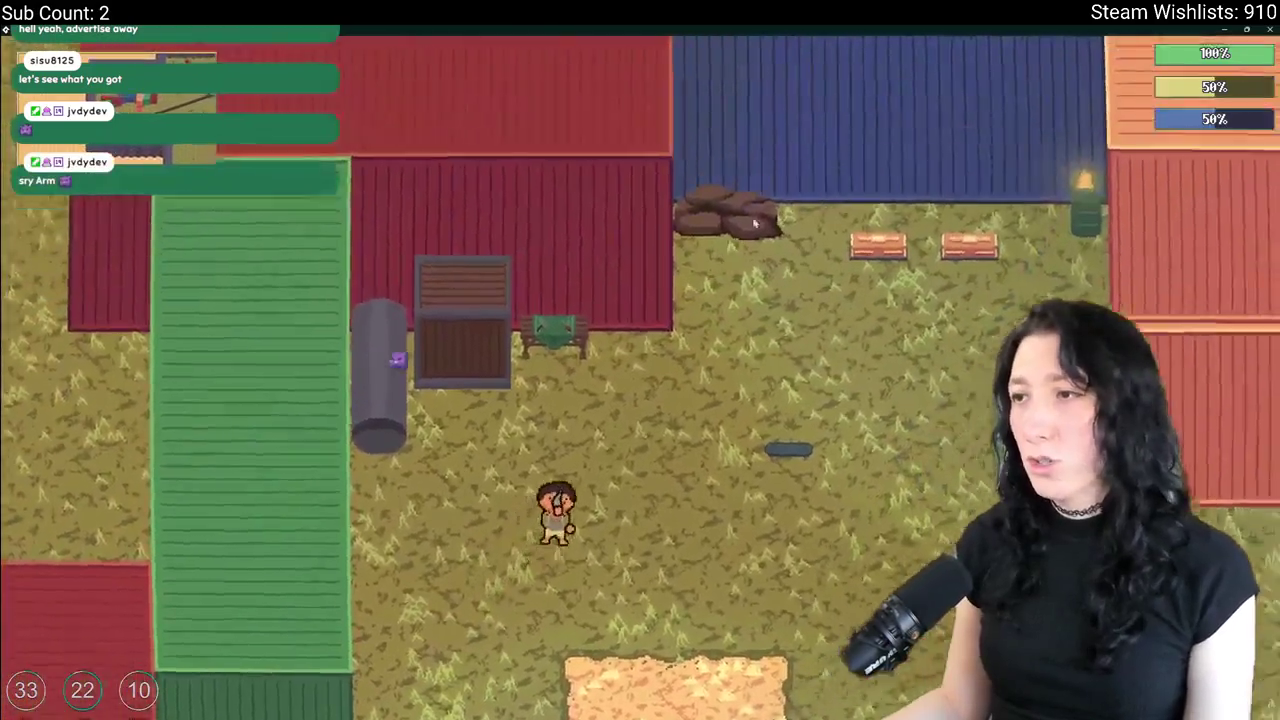
{"action": "key", "text": "Tab"}
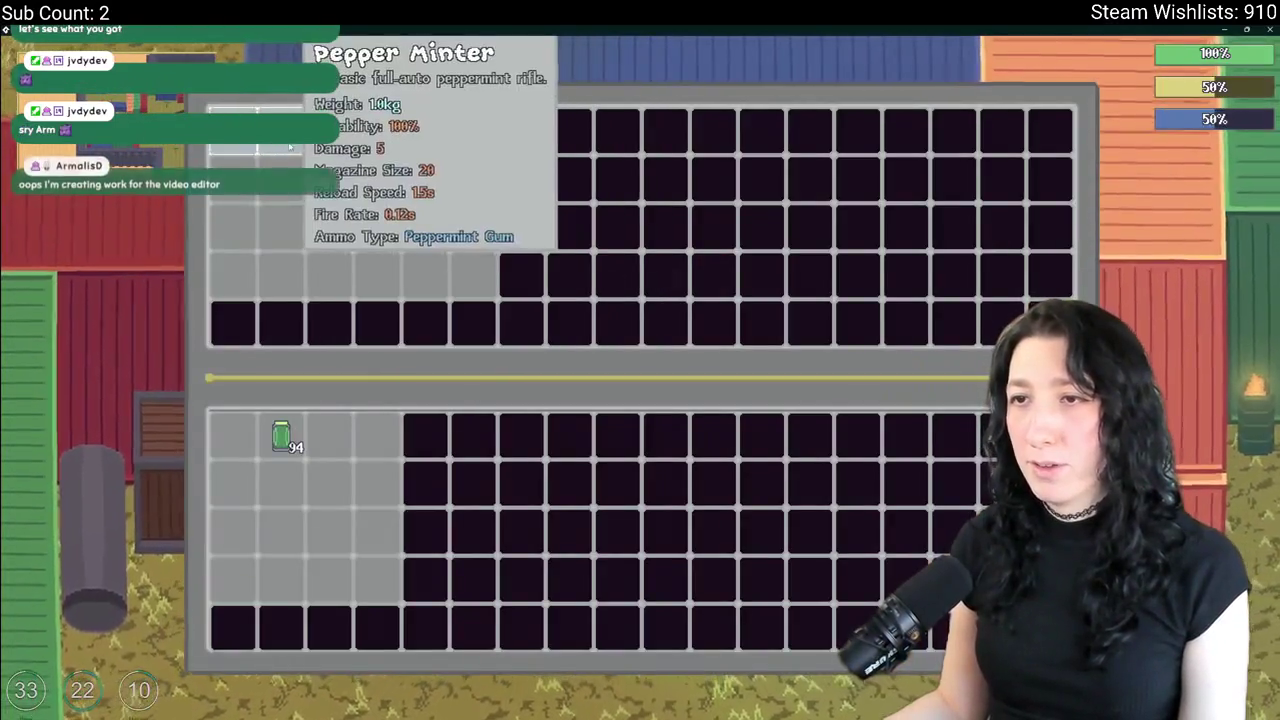
{"action": "left_click", "coordinate": [357, 429]}
{"action": "key", "text": "Tab"}
{"action": "key", "text": "Tab"}
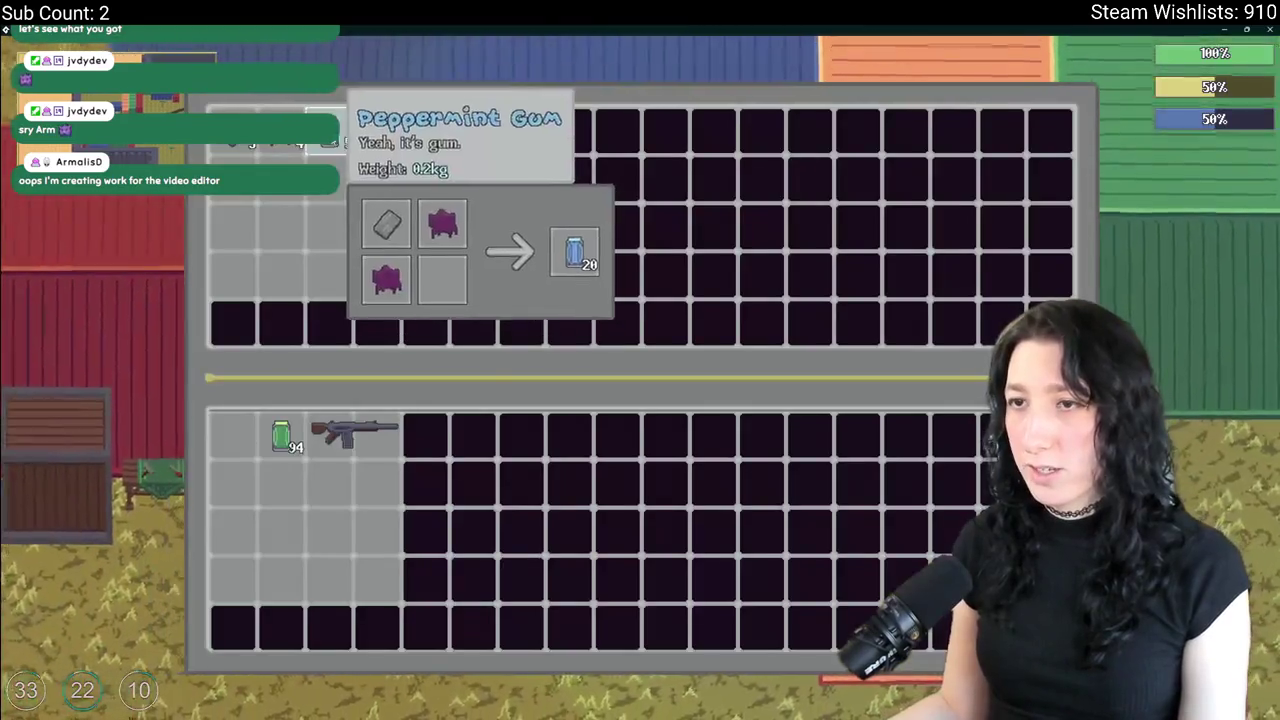
{"action": "left_click", "coordinate": [377, 130]}
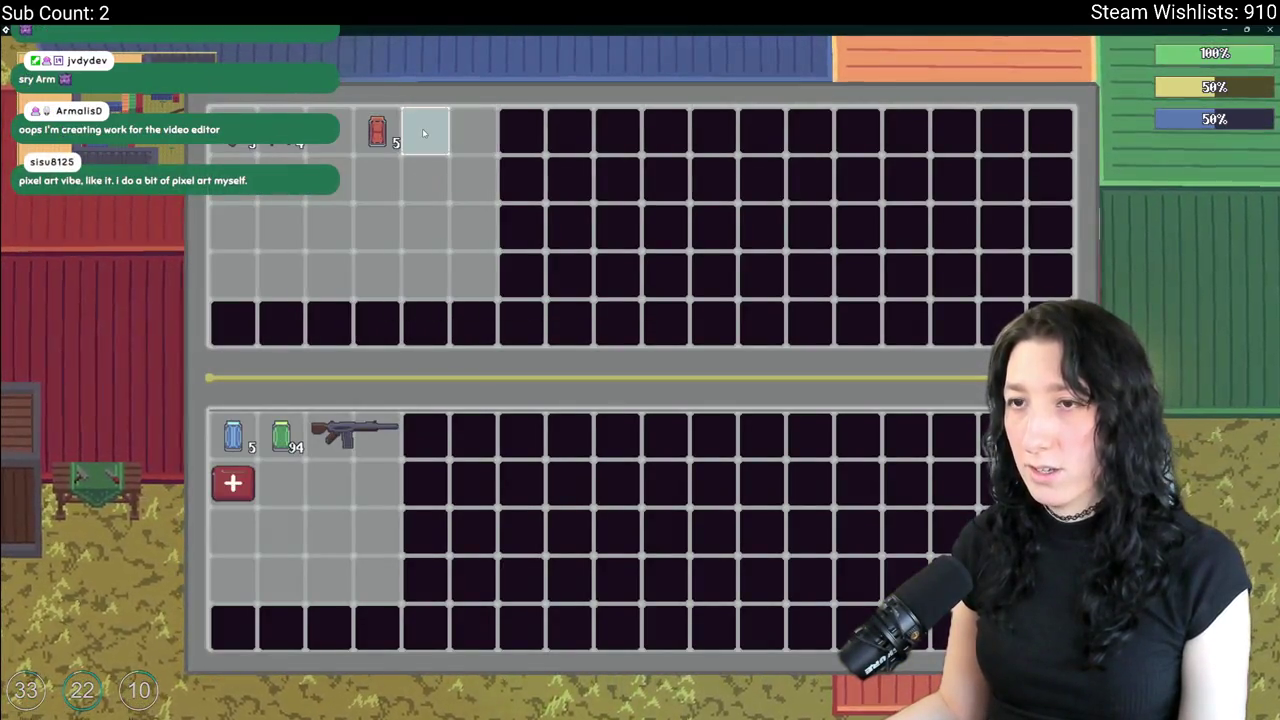
{"action": "key", "text": "Tab"}
Loot mint gum, a cupcake, a cake slice and a water bottle from the next storage.
{"action": "key", "text": "s"}
{"action": "key", "text": "d"}
{"action": "key", "text": "w"}
{"action": "key", "text": "s"}
{"action": "key", "text": "Tab"}
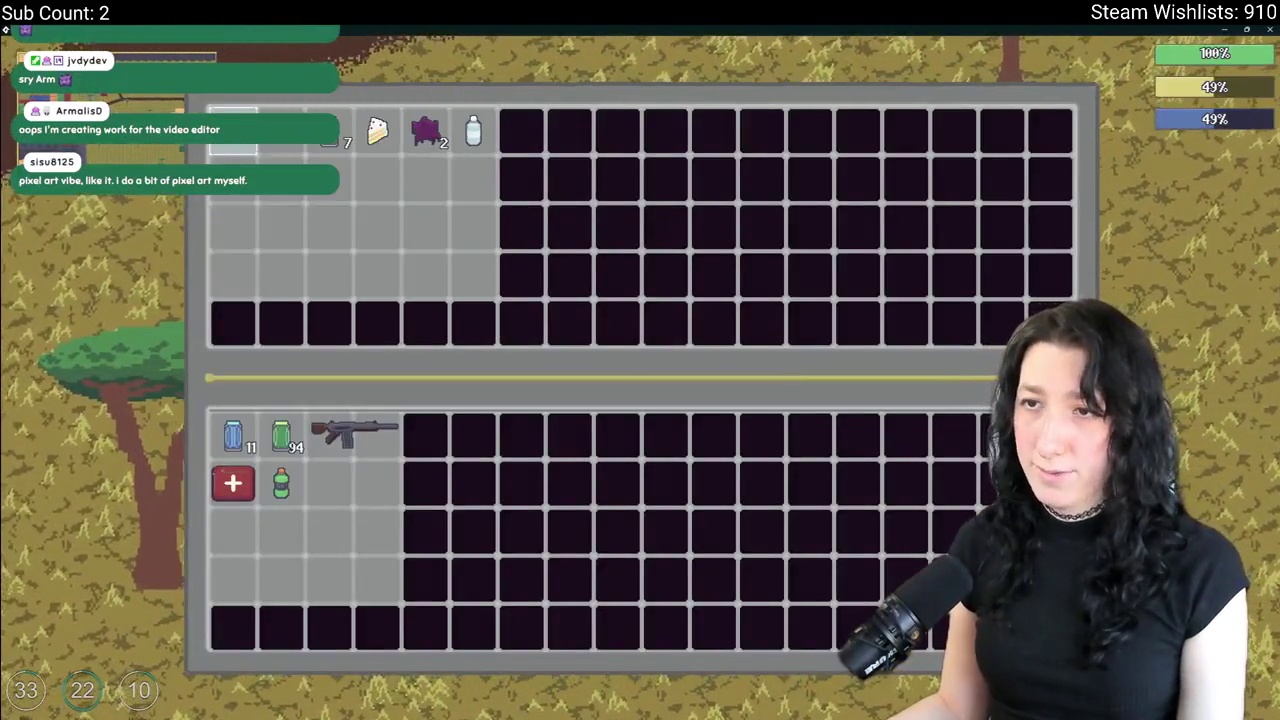
{"action": "left_click", "coordinate": [330, 135], "text": "shift"}
{"action": "left_click", "coordinate": [285, 135], "text": "shift"}
{"action": "left_click", "coordinate": [377, 135], "text": "shift"}
{"action": "left_click", "coordinate": [473, 135], "text": "shift"}
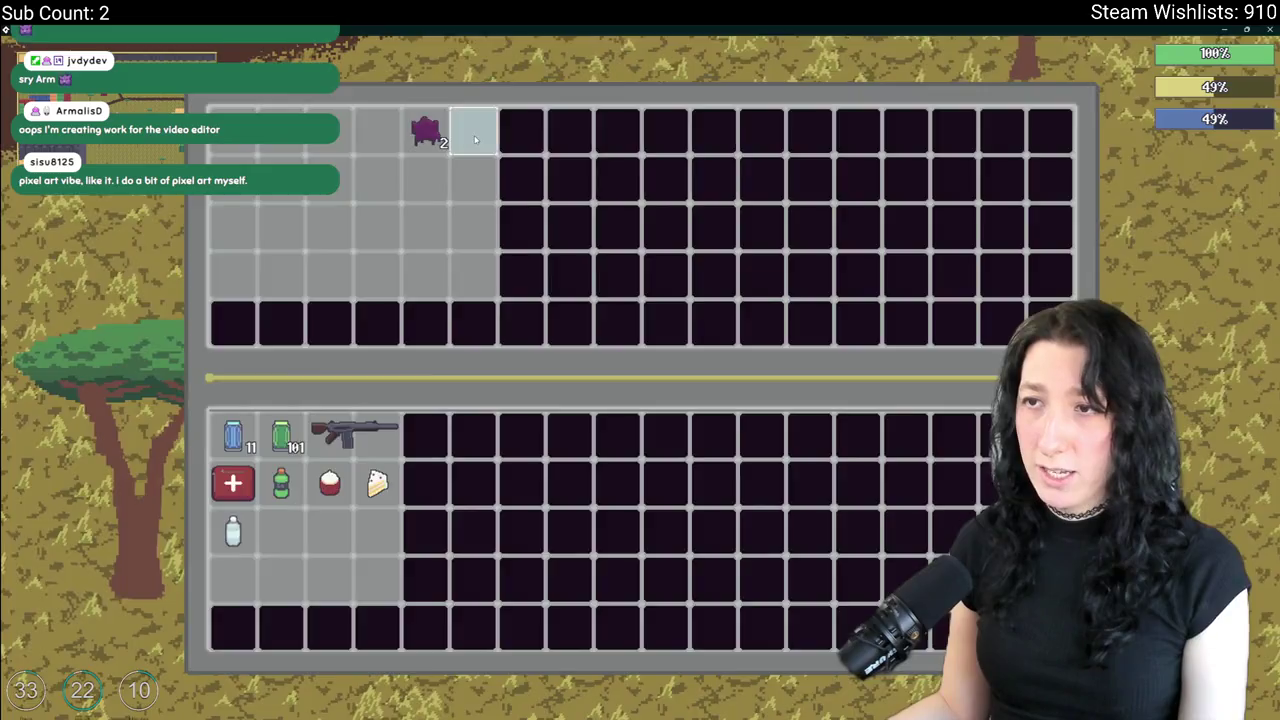
{"action": "key", "text": "Tab"}
Check the audio volume settings under Options in the pause menu, then resume play.
{"action": "key", "text": "w"}
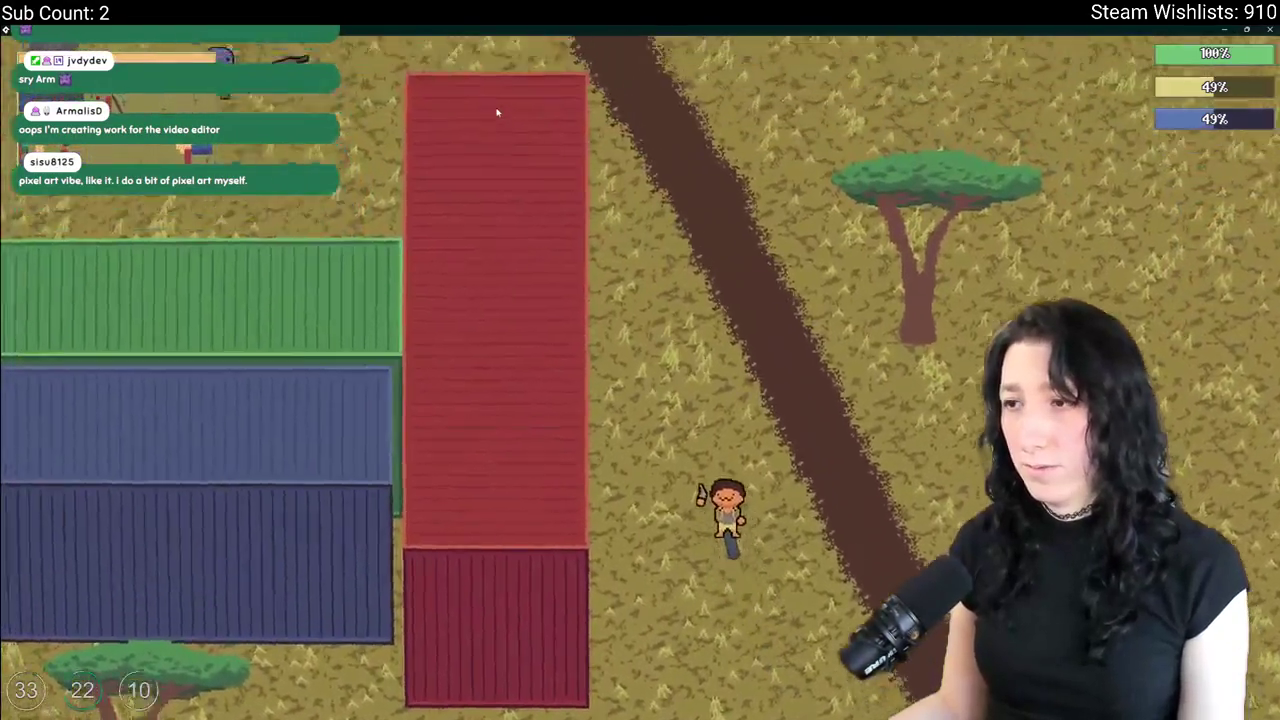
{"action": "key", "text": "w"}
{"action": "key", "text": "Escape"}
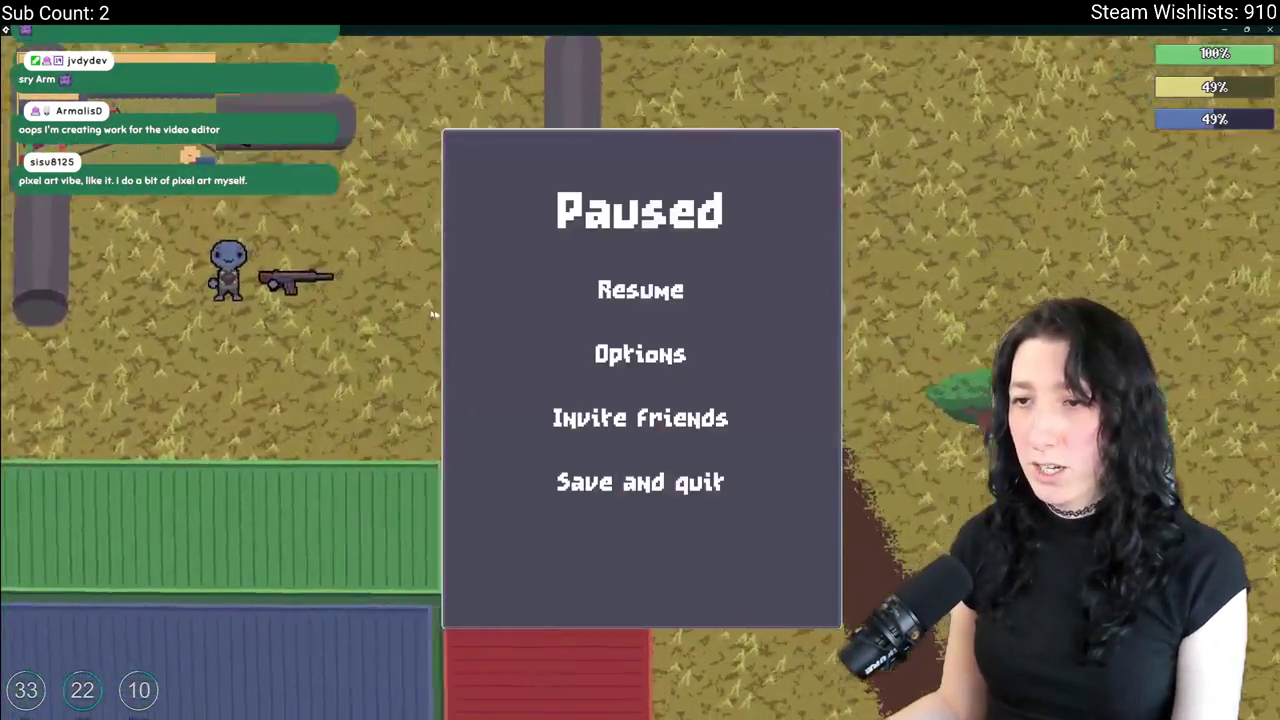
{"action": "left_click", "coordinate": [630, 354]}
{"action": "left_click", "coordinate": [625, 360]}
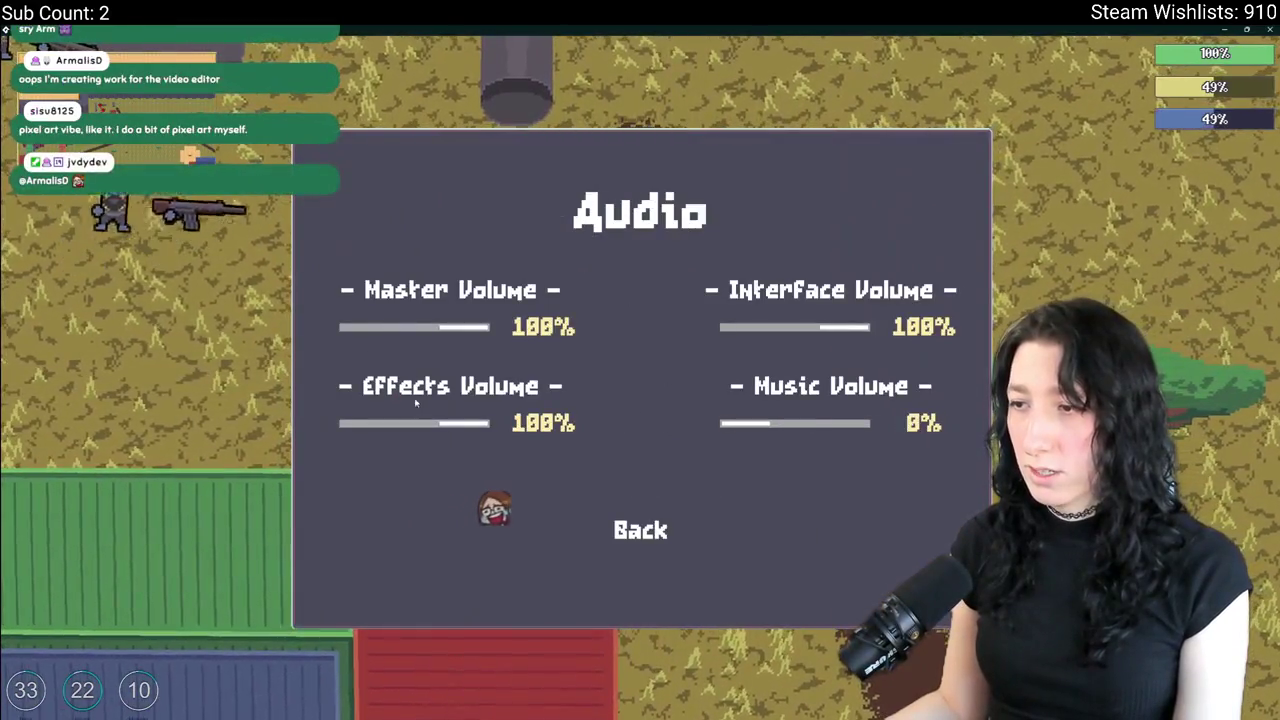
{"action": "left_click", "coordinate": [640, 530]}
{"action": "key", "text": "Escape"}
Fight the enemies while circling the pillar in the arena.
{"action": "key", "text": "w"}
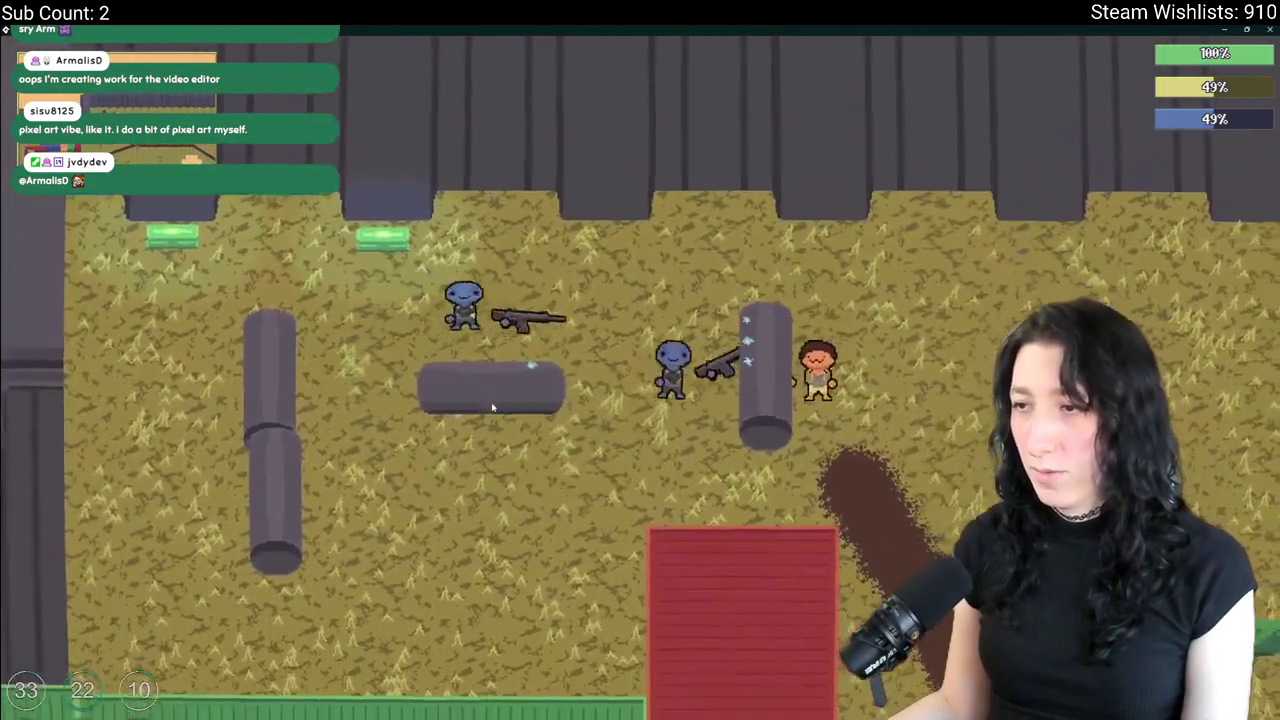
{"action": "key", "text": "a"}
{"action": "key", "text": "s"}
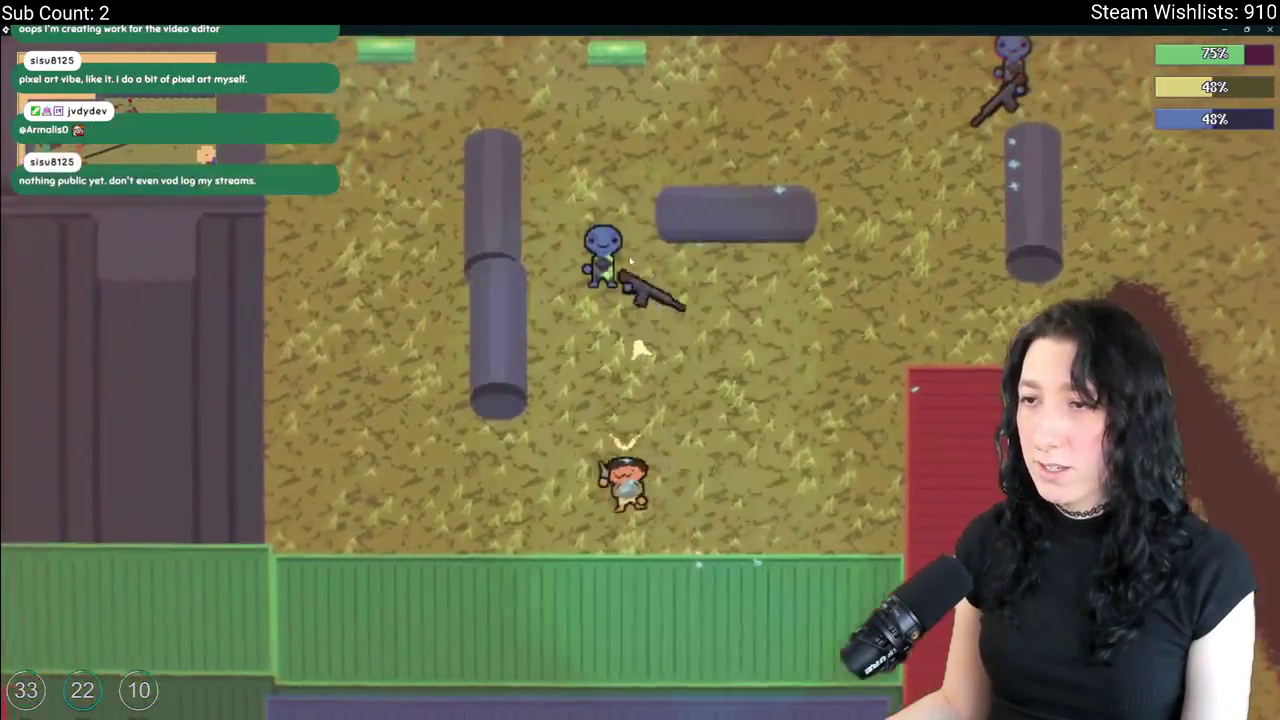
{"action": "key", "text": "a"}
{"action": "key", "text": "w"}
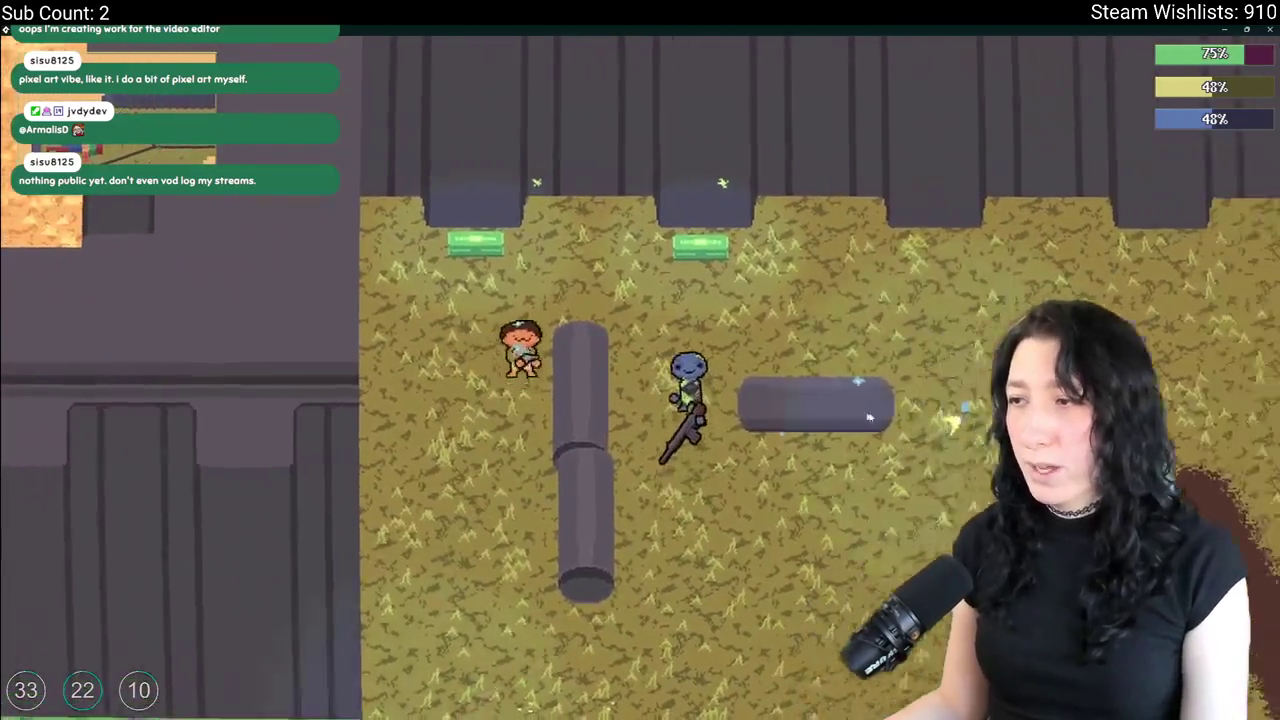
{"action": "key", "text": "s"}
{"action": "key", "text": "d"}
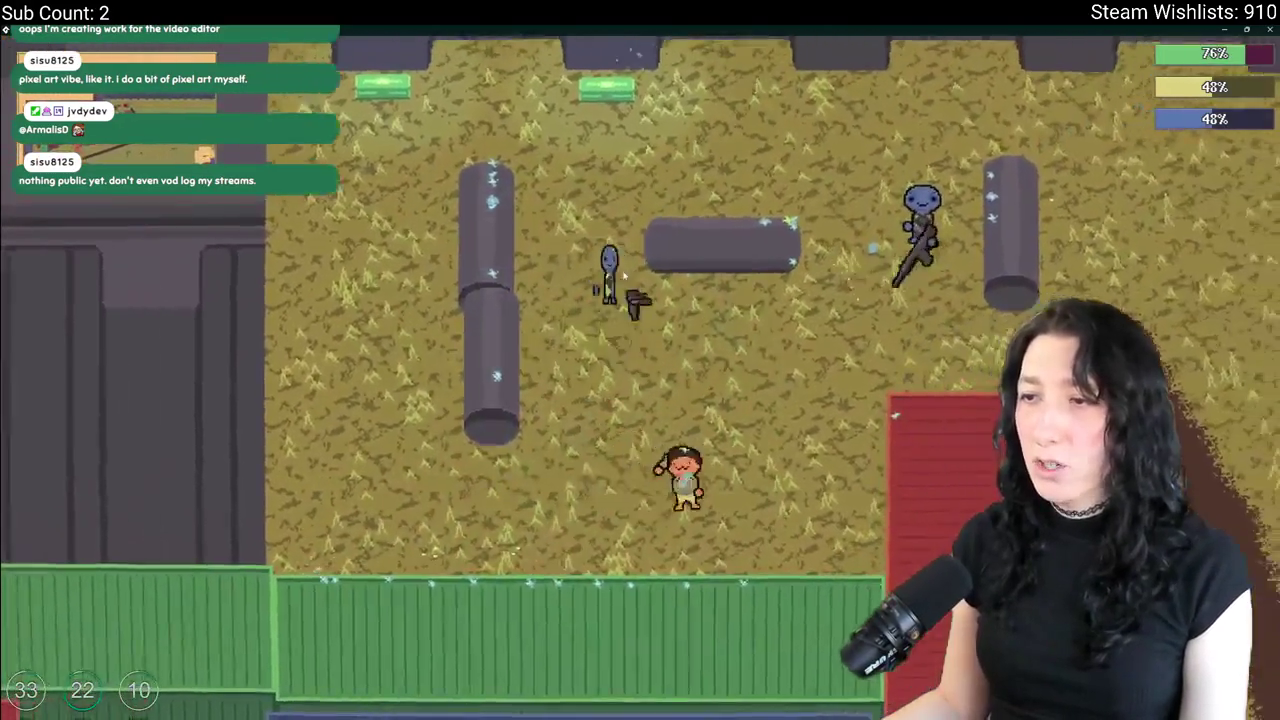
{"action": "key", "text": "d"}
{"action": "key", "text": "a"}
{"action": "key", "text": "w"}
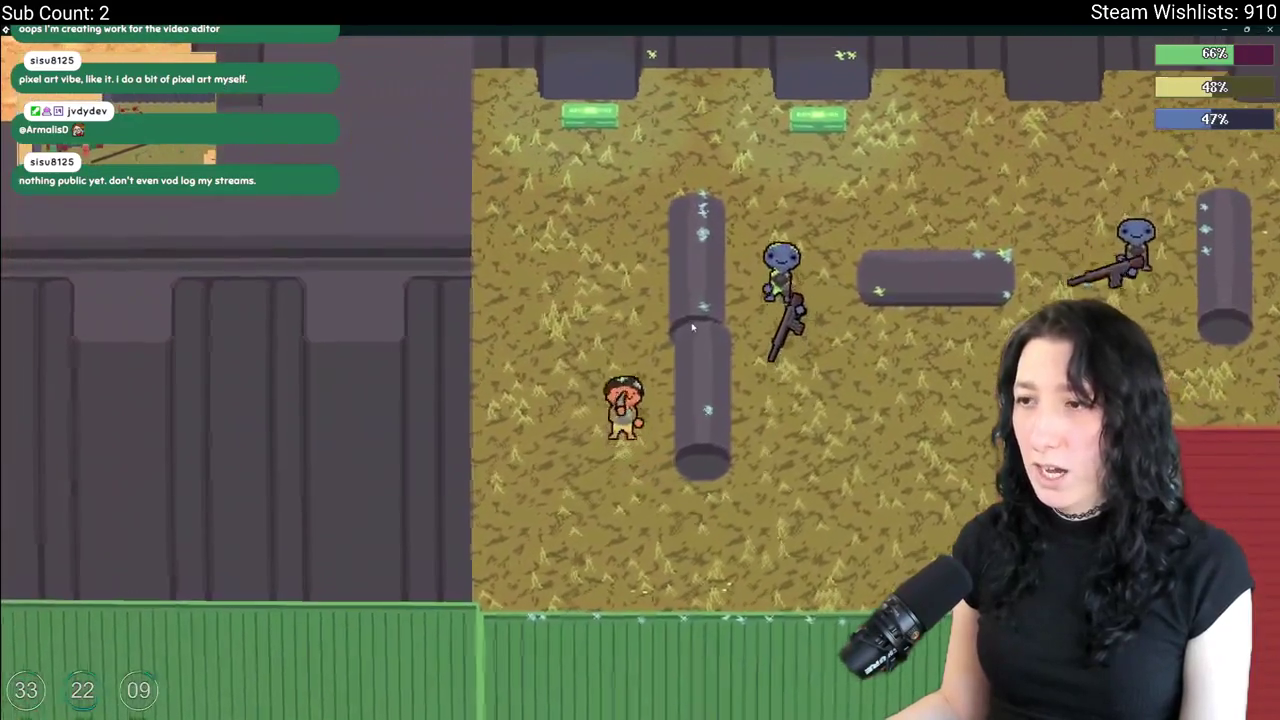
{"action": "key", "text": "w"}
{"action": "key", "text": "s"}
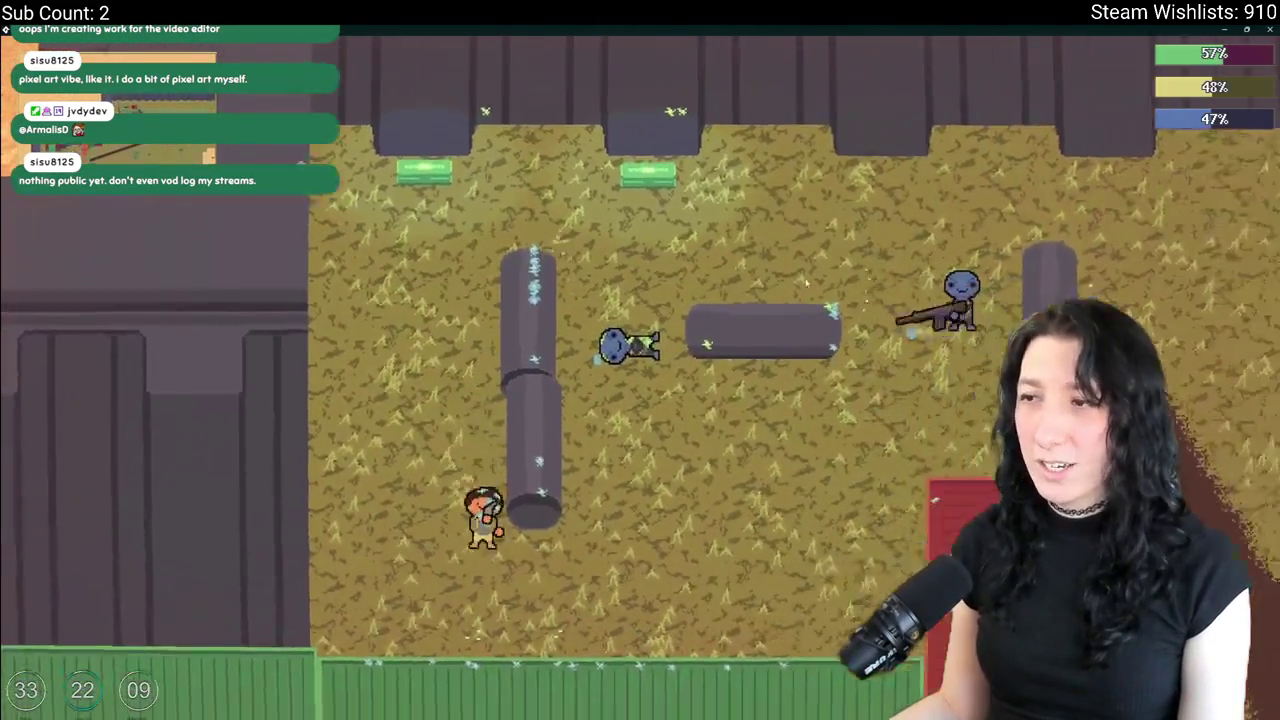
{"action": "key", "text": "d"}
{"action": "key", "text": "w"}
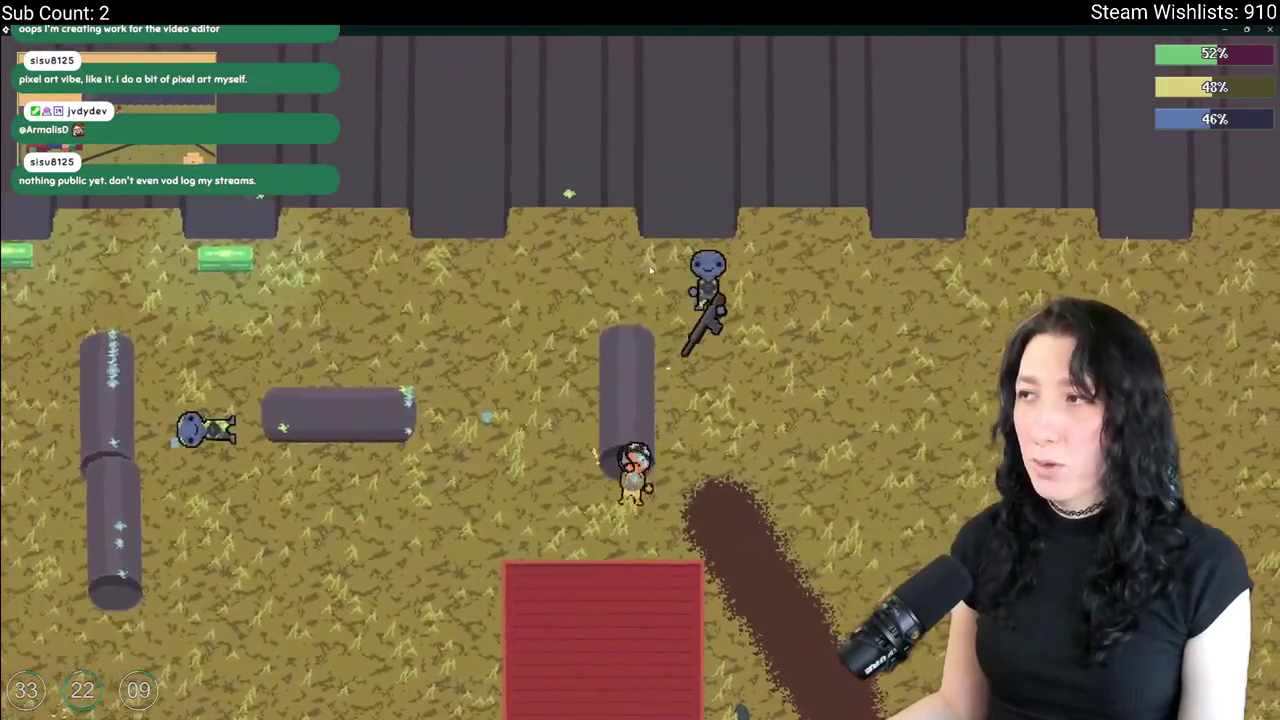
{"action": "key", "text": "a"}
{"action": "key", "text": "s"}
{"action": "key", "text": "d"}
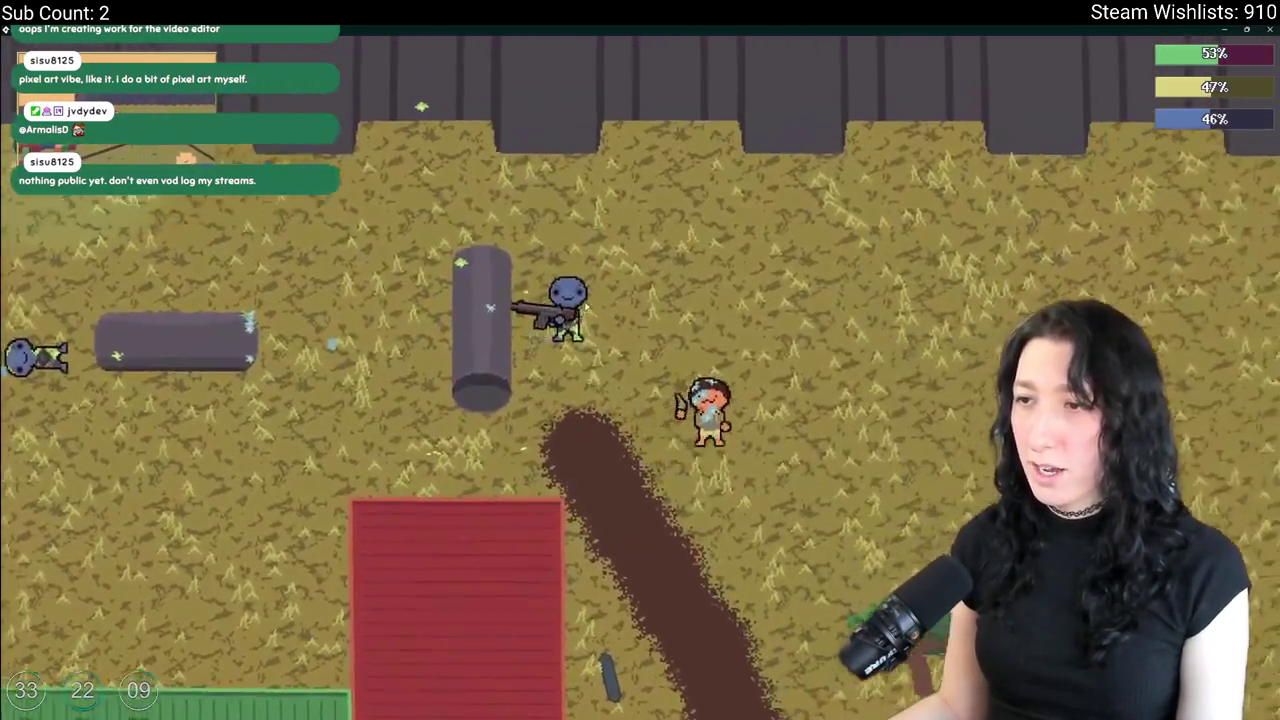
Collect gum and the medkit from the nearby storage and use the medkit to heal.
{"action": "key", "text": "Tab"}
{"action": "key", "text": "e"}
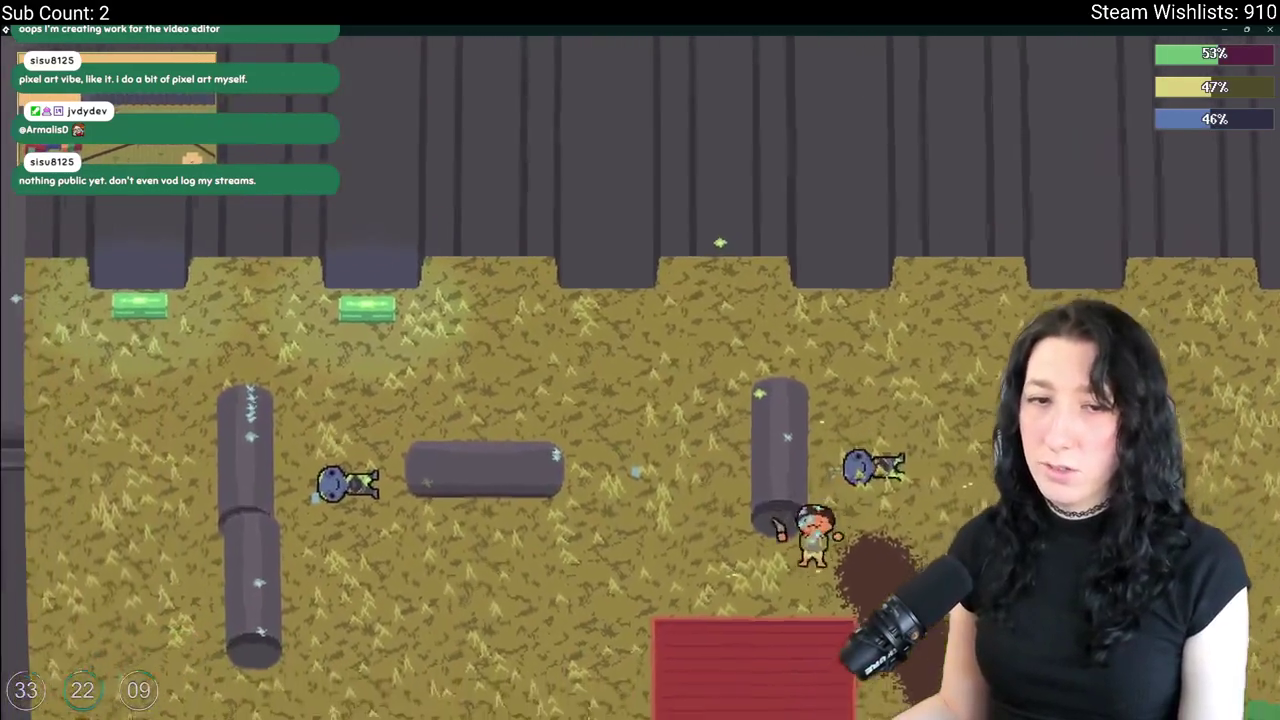
{"action": "key", "text": "e"}
{"action": "key", "text": "e"}
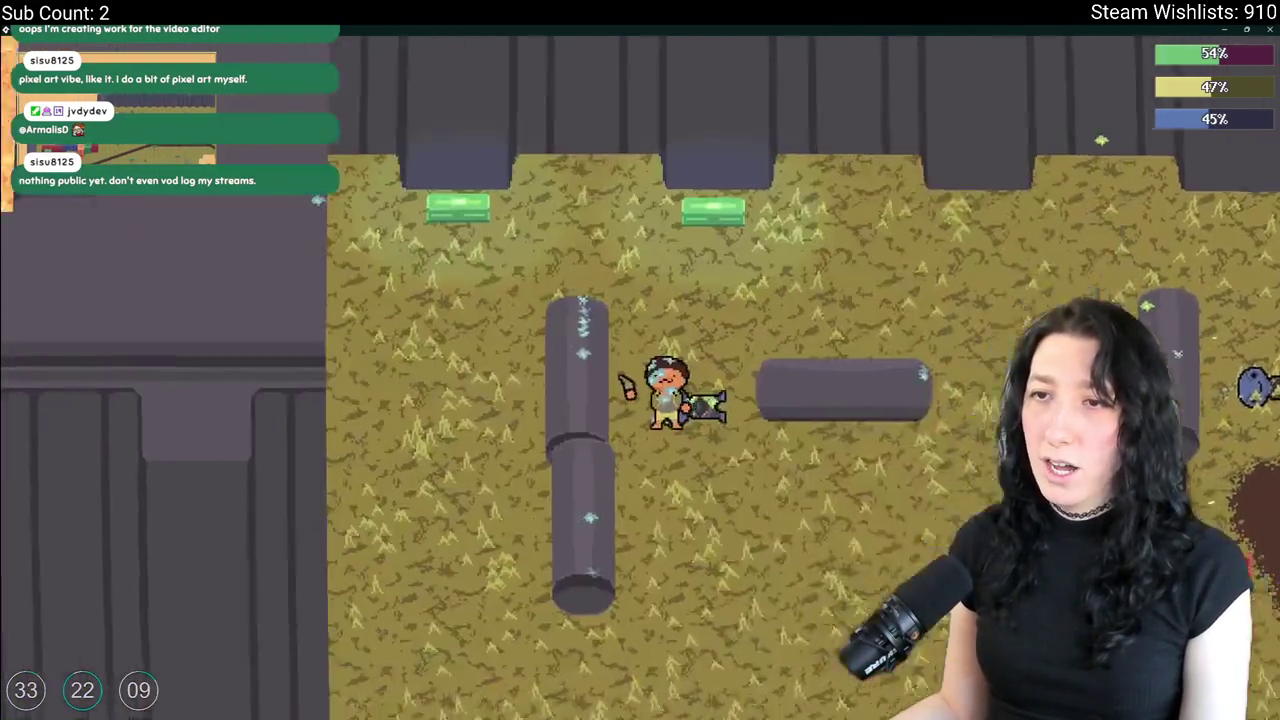
{"action": "key", "text": "e"}
{"action": "key", "text": "e"}
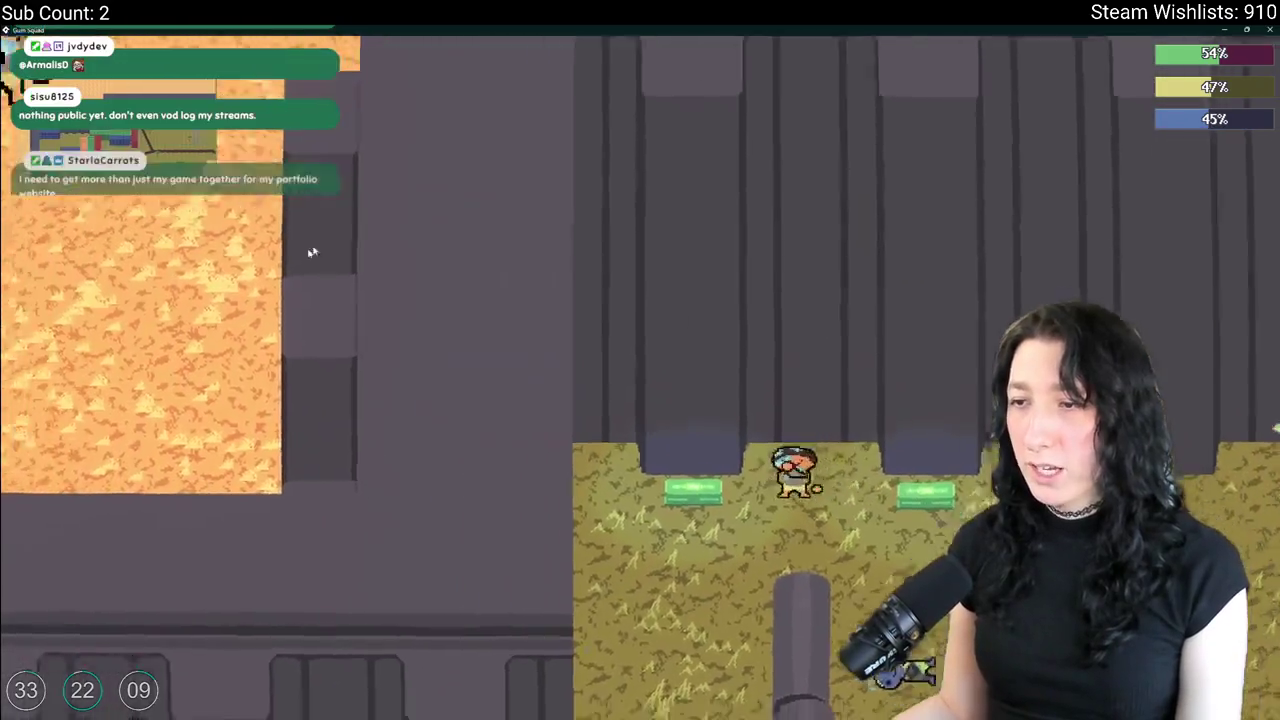
{"action": "key", "text": "e"}
{"action": "left_click", "coordinate": [281, 531]}
{"action": "key", "text": "e"}
{"action": "key", "text": "e"}
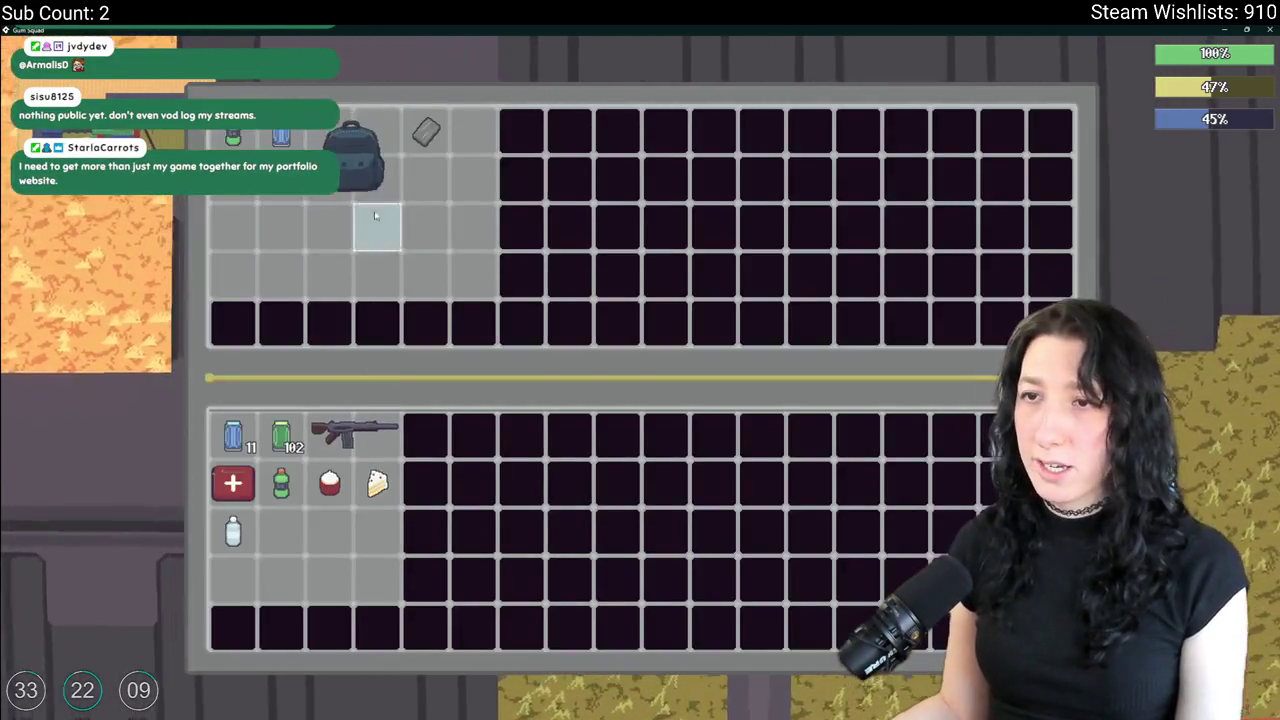
Take the Canvas Backpack and Metal Scrap, and move gum canisters and other items into storage.
{"action": "left_click", "coordinate": [354, 176]}
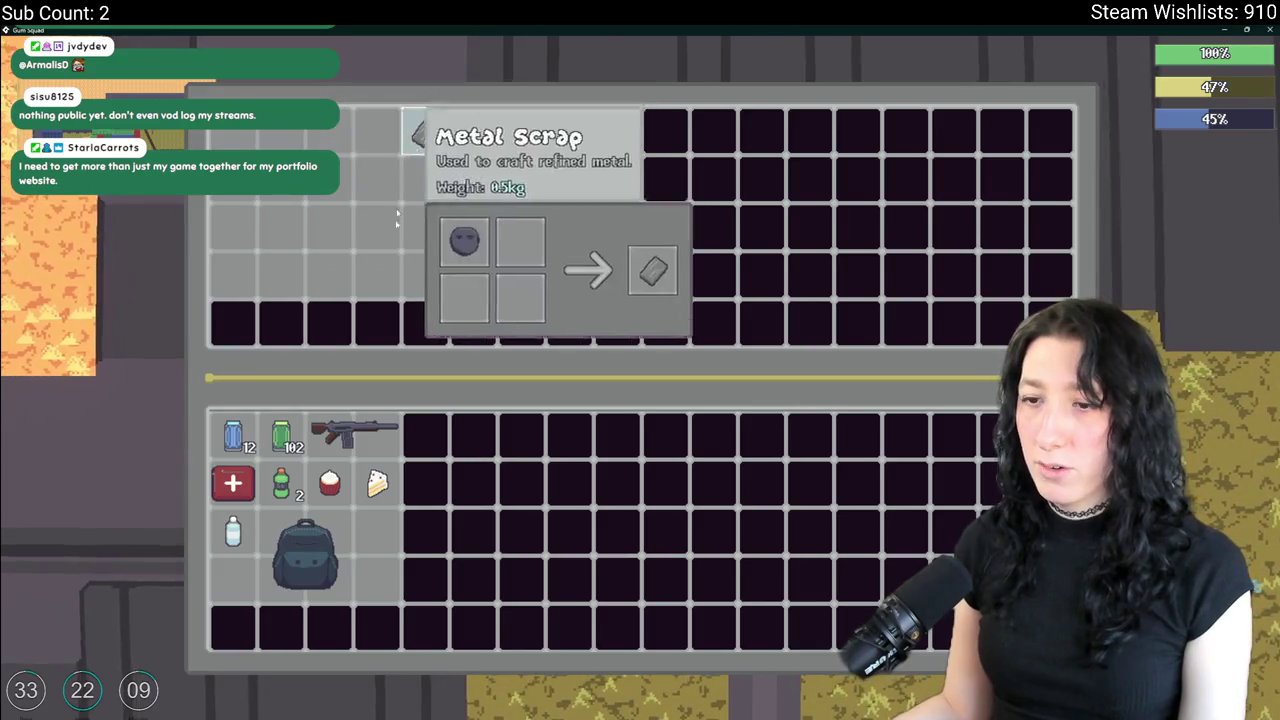
{"action": "left_click", "coordinate": [320, 582]}
{"action": "left_click", "coordinate": [426, 131]}
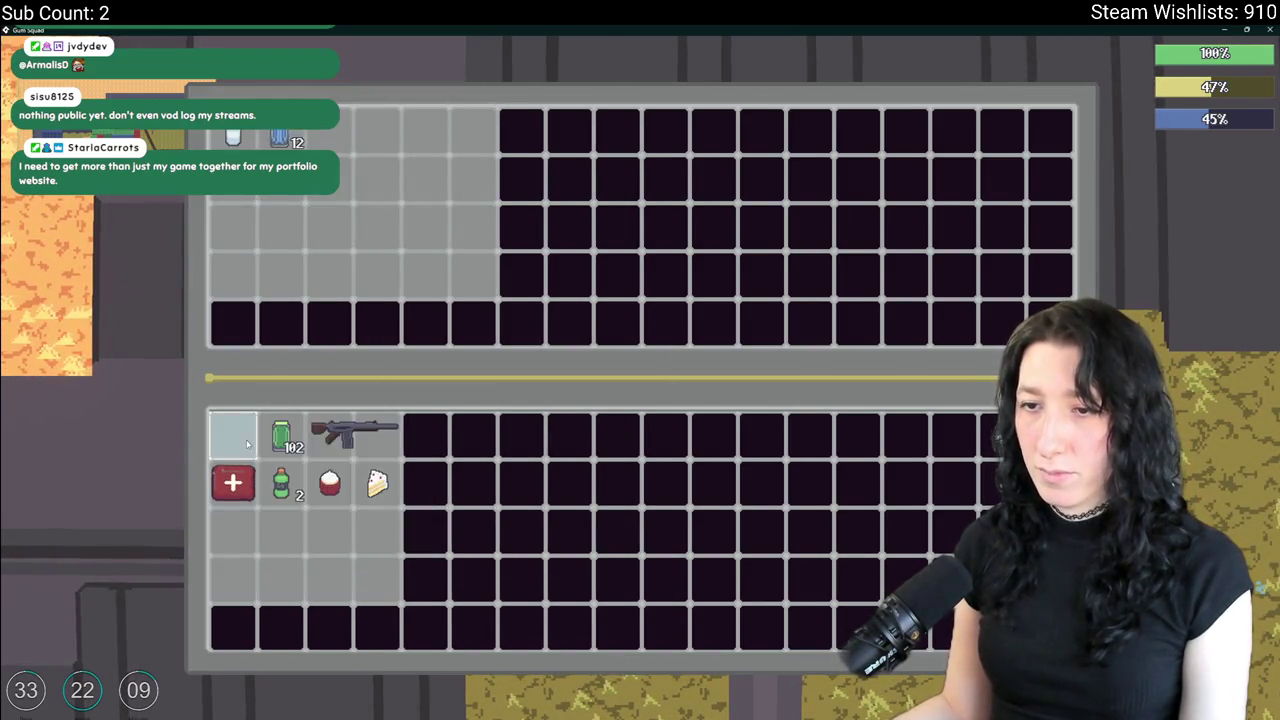
{"action": "left_click", "coordinate": [233, 483]}
{"action": "left_click", "coordinate": [281, 436]}
{"action": "left_click", "coordinate": [281, 483]}
{"action": "left_click", "coordinate": [329, 483]}
{"action": "left_click", "coordinate": [377, 483]}
Equip the Canvas Backpack in the worn backpack slot and resume play.
{"action": "key", "text": "e"}
{"action": "key", "text": "e"}
{"action": "left_click", "coordinate": [371, 223]}
{"action": "key", "text": "Escape"}
{"action": "key", "text": "Tab"}
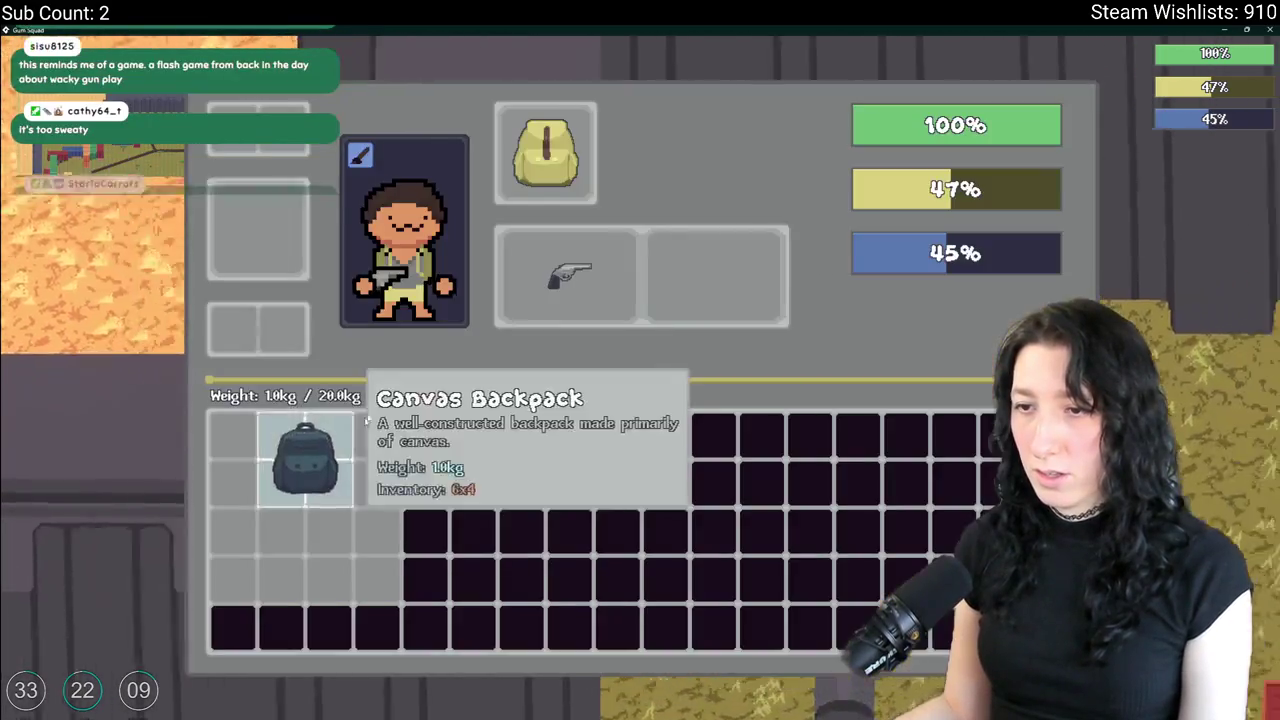
{"action": "left_click", "coordinate": [310, 455]}
{"action": "left_click", "coordinate": [545, 152]}
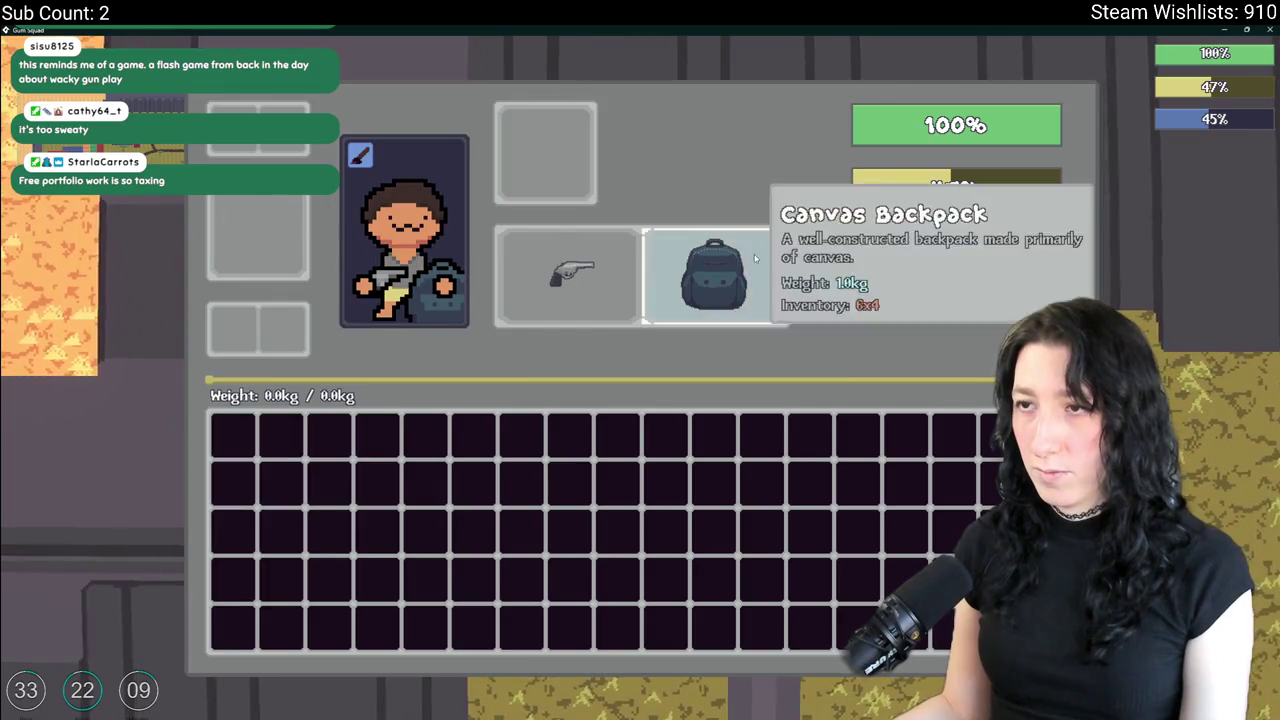
{"action": "key", "text": "Tab"}
{"action": "key", "text": "s"}
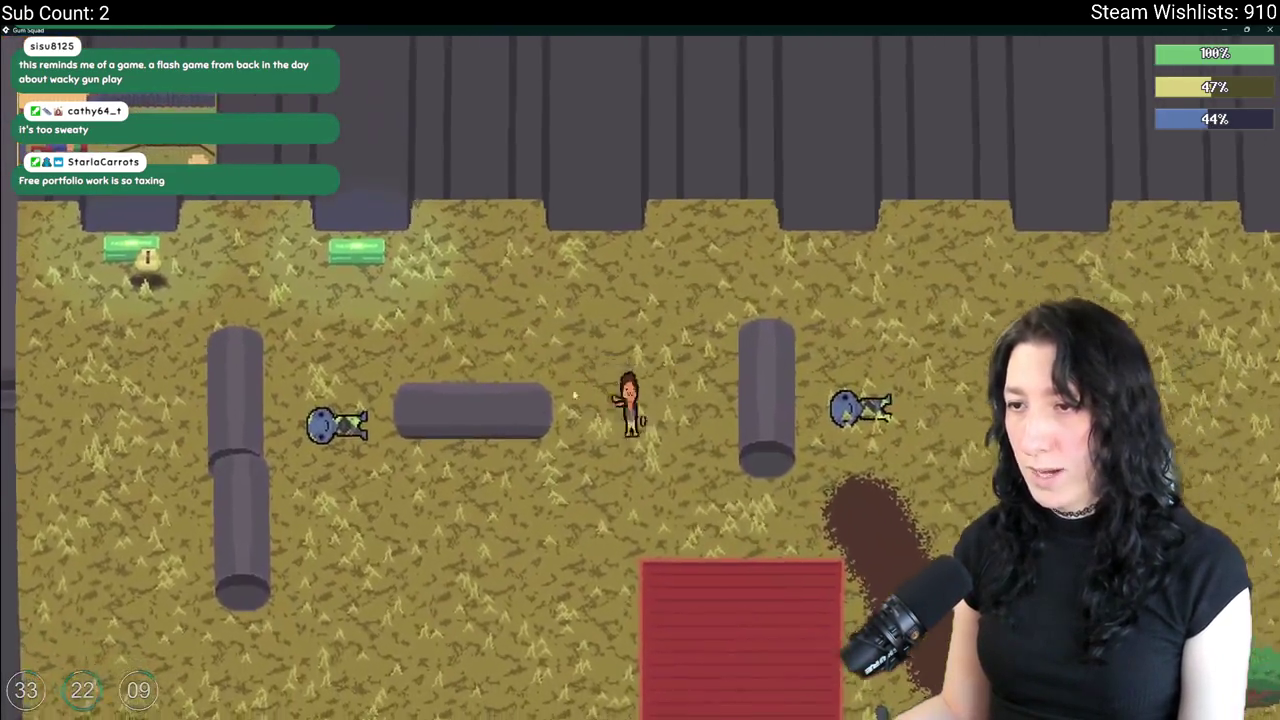
{"action": "key", "text": "Tab"}
Customize the character with long hair, a new hair colour, a new shirt and pants style 4.
{"action": "left_click", "coordinate": [351, 157]}
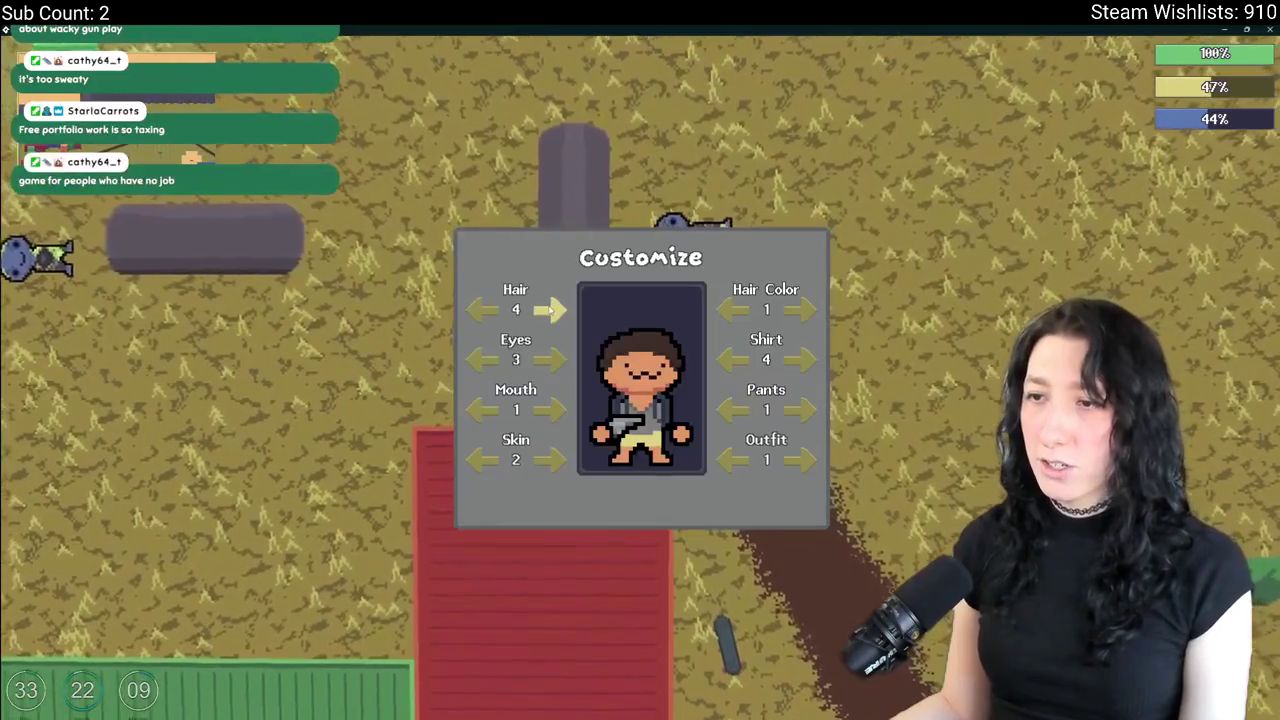
{"action": "left_click", "coordinate": [549, 310]}
{"action": "left_click", "coordinate": [549, 310]}
{"action": "left_click", "coordinate": [549, 310]}
{"action": "left_click", "coordinate": [549, 310]}
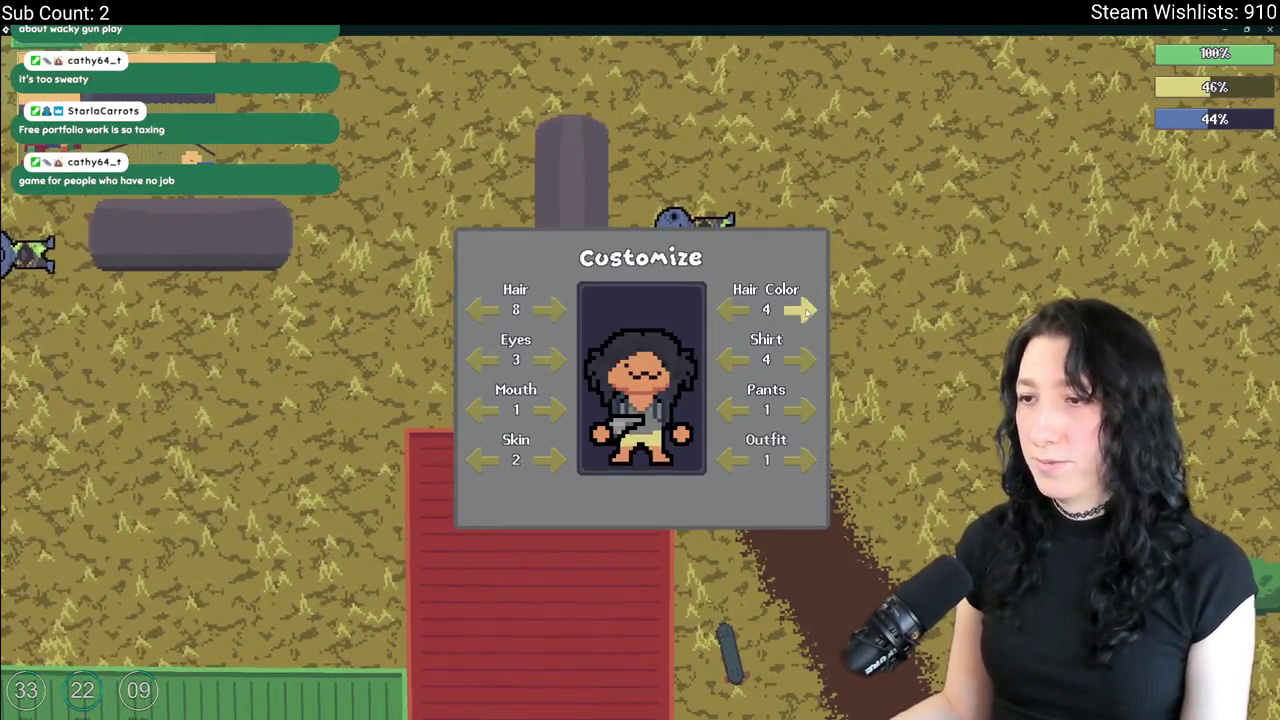
{"action": "left_click", "coordinate": [806, 312]}
{"action": "left_click", "coordinate": [806, 312]}
{"action": "left_click", "coordinate": [804, 362]}
{"action": "left_click", "coordinate": [804, 362]}
{"action": "left_click", "coordinate": [802, 408]}
{"action": "left_click", "coordinate": [802, 408]}
{"action": "left_click", "coordinate": [802, 408]}
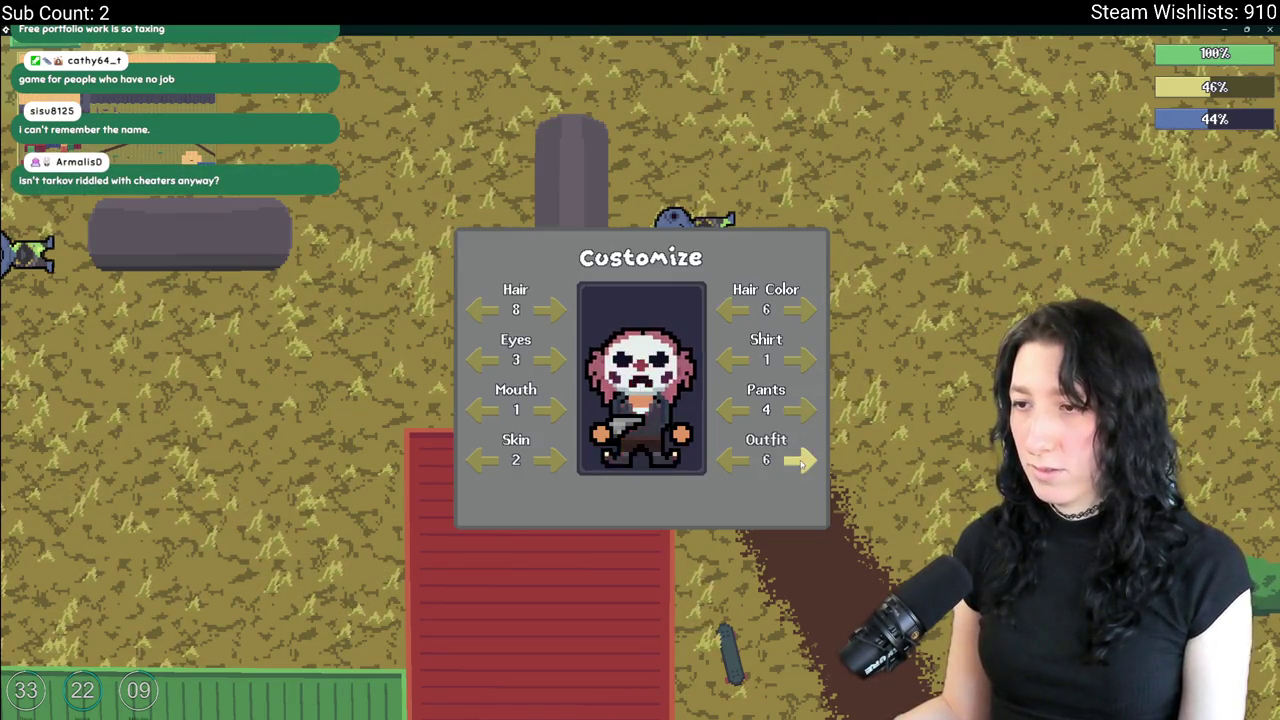
{"action": "key", "text": "Escape"}
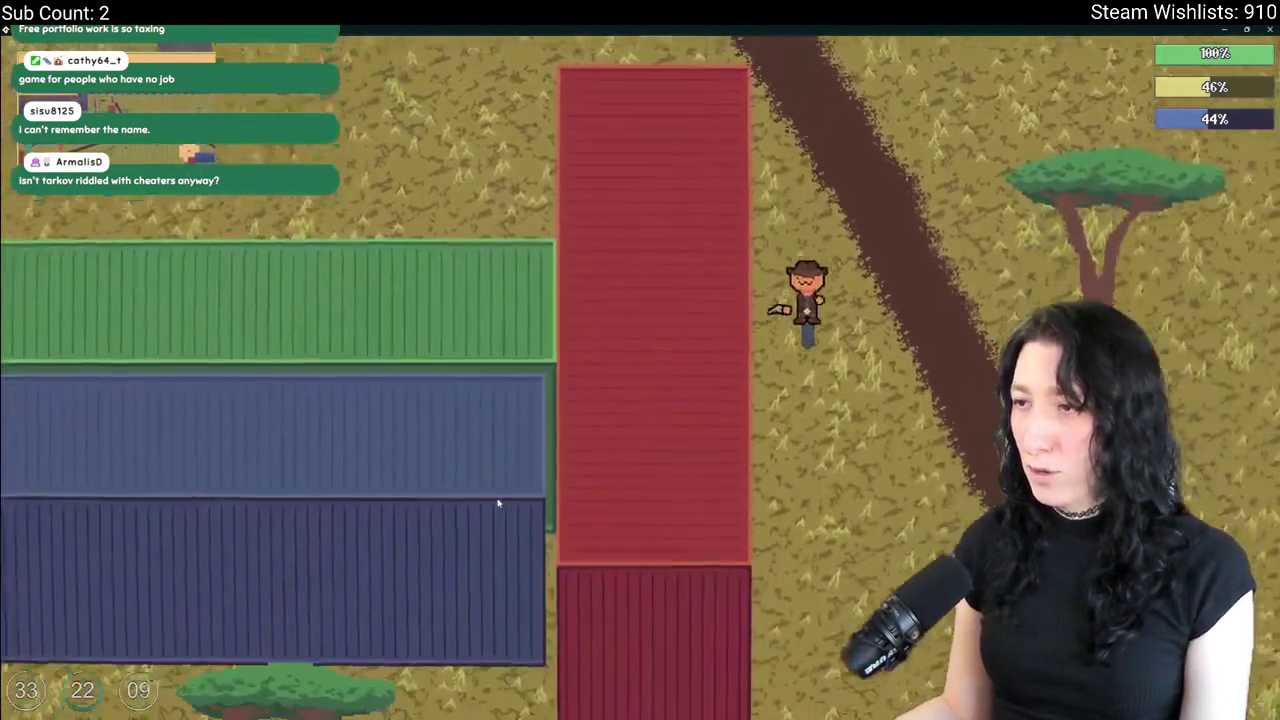
Walk the character down and across the field.
{"action": "key", "text": "s"}
{"action": "key", "text": "d"}
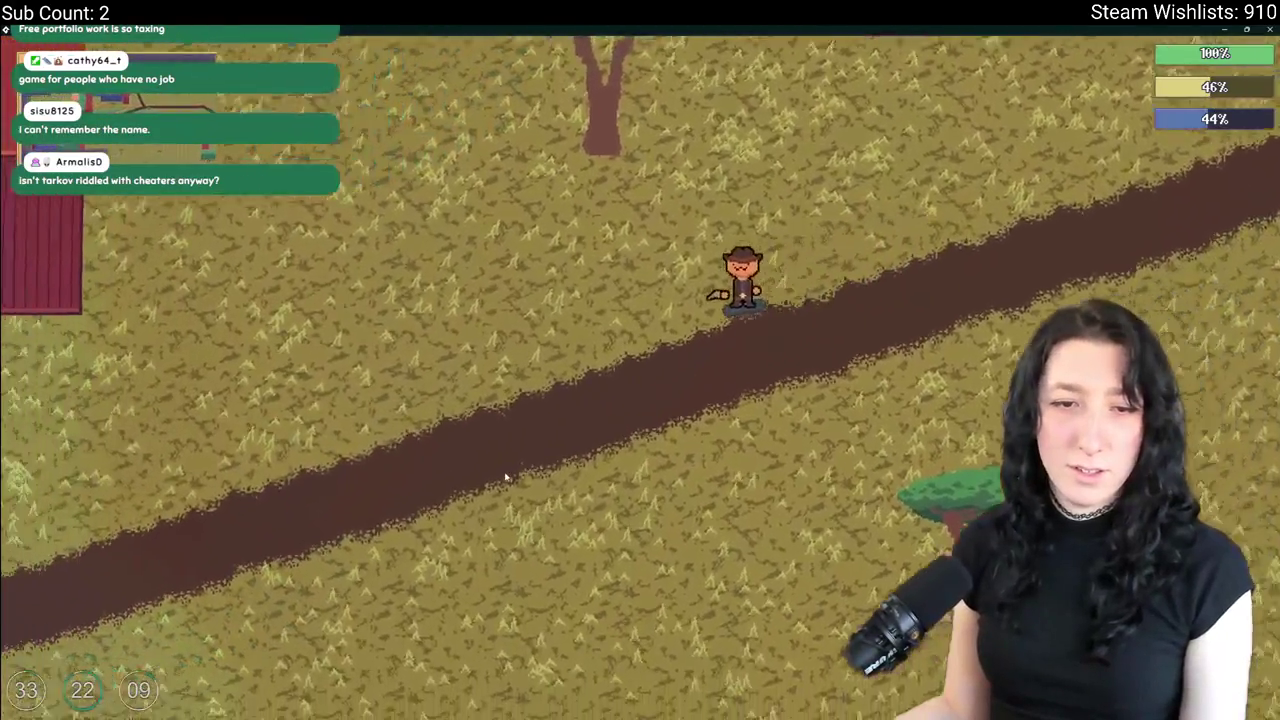
{"action": "key", "text": "a"}
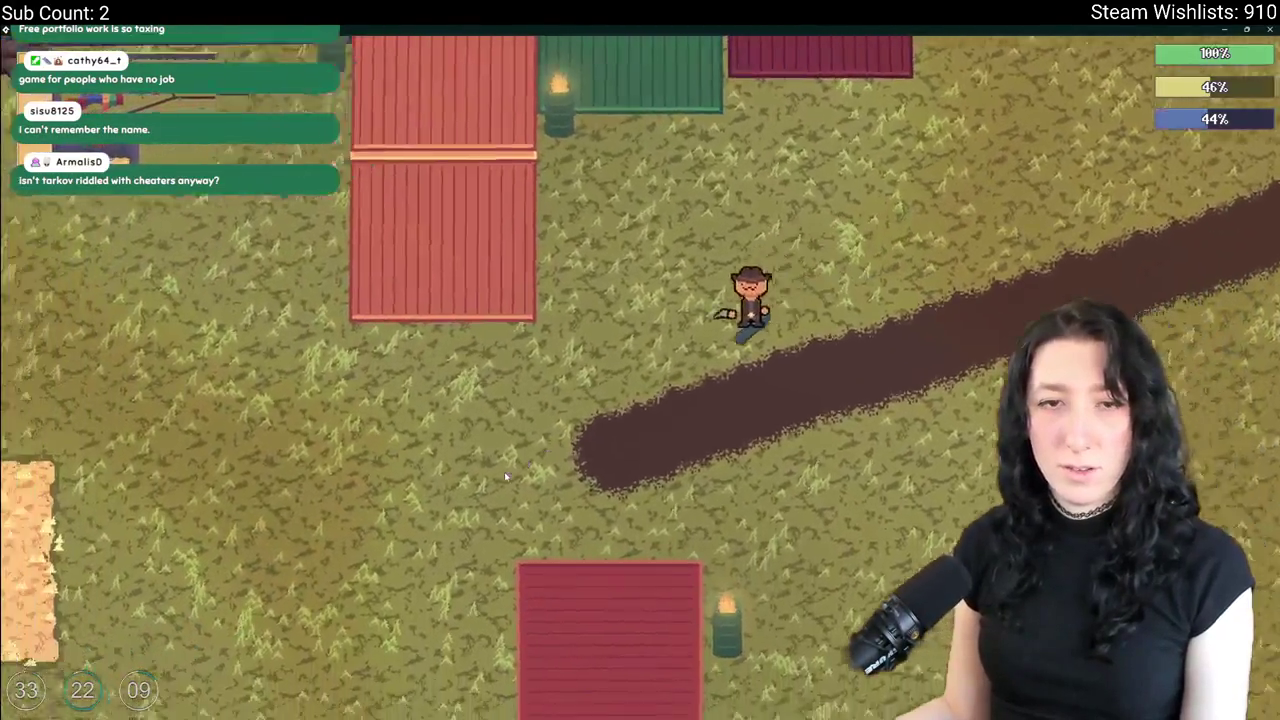
{"action": "key", "text": "a"}
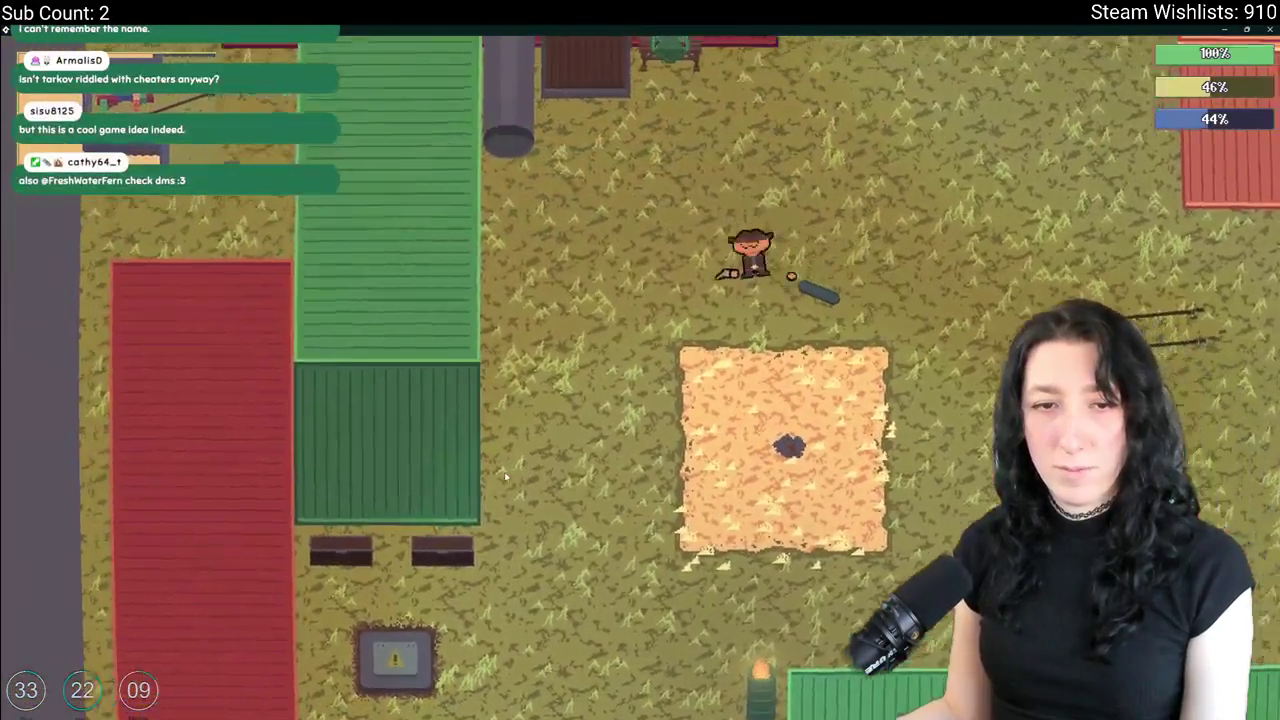
{"action": "key", "text": "d"}
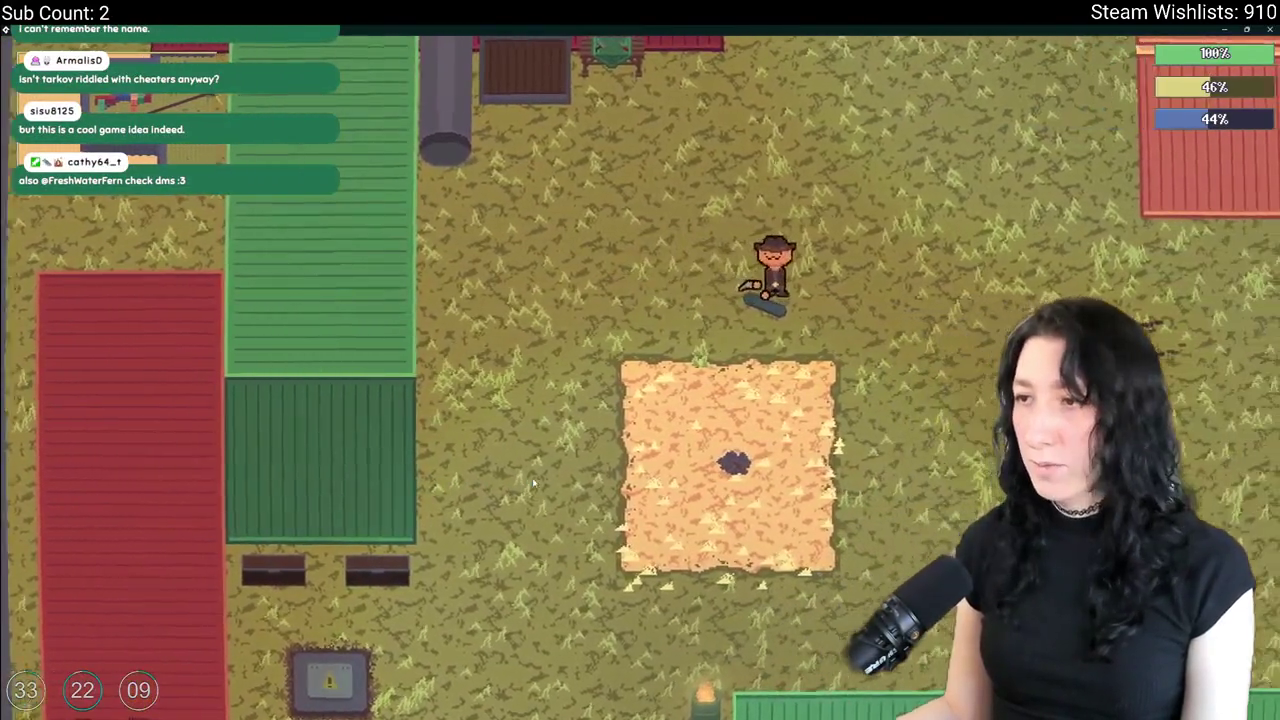
{"action": "key", "text": "w"}
{"action": "key", "text": "d"}
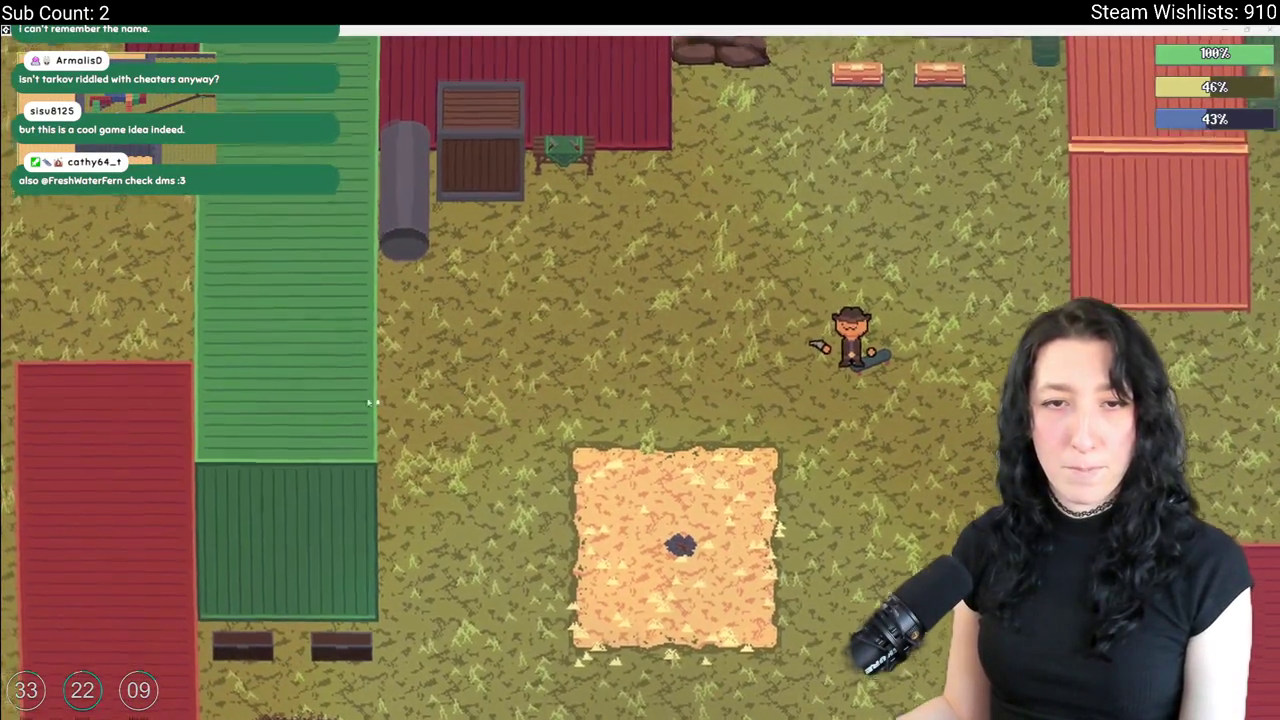
Drop the grey gun barrel on the ground and walk back over it.
{"action": "key", "text": "q"}
{"action": "key", "text": "w"}
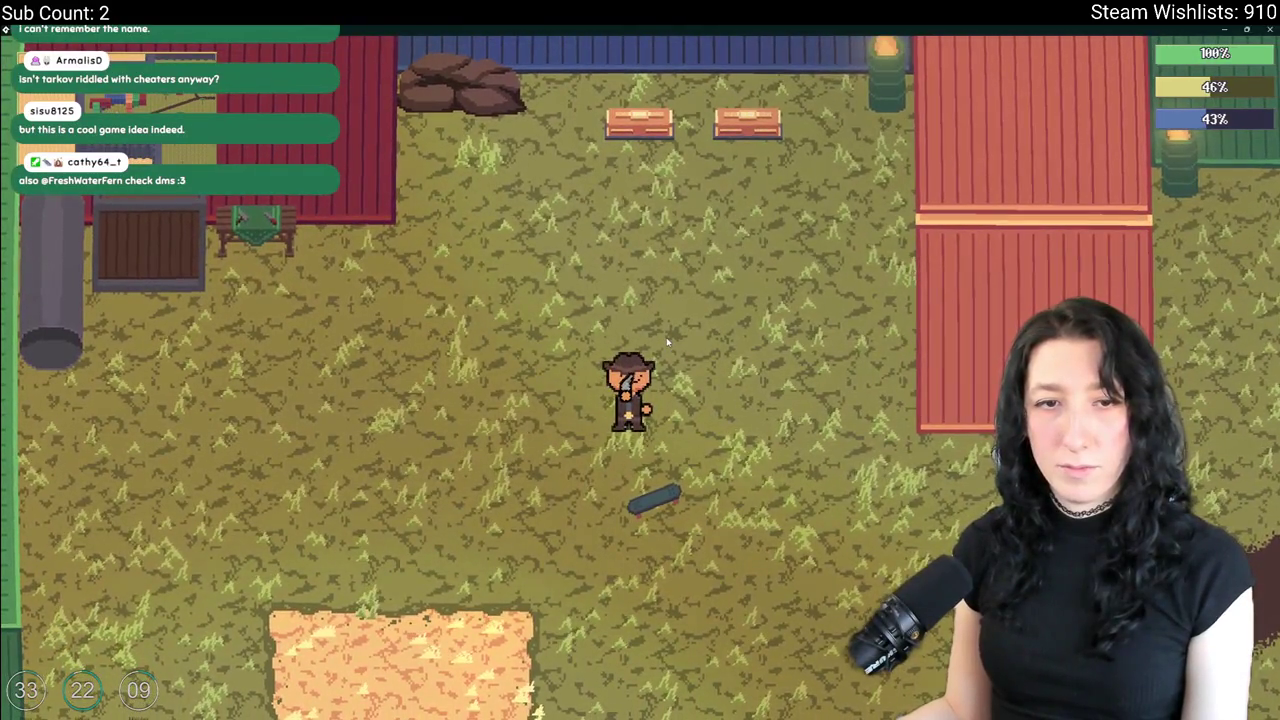
{"action": "key", "text": "s"}
{"action": "key", "text": "w"}
{"action": "key", "text": "s"}
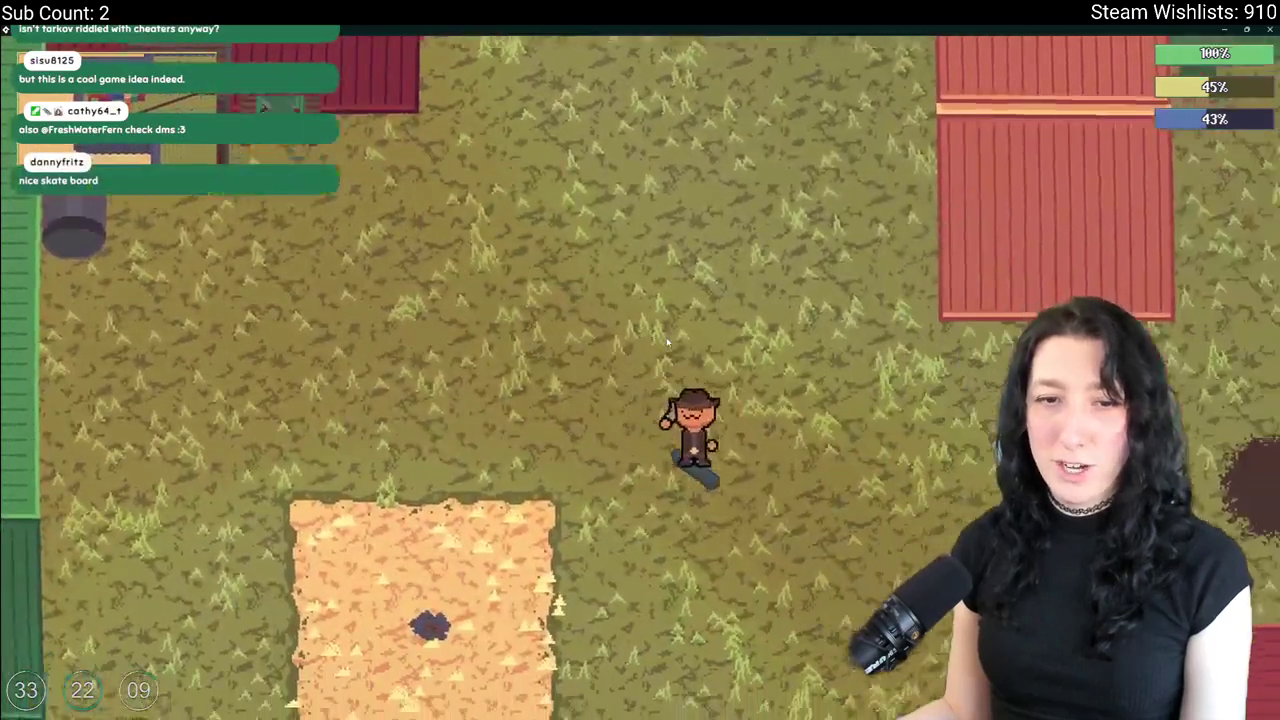
{"action": "key", "text": "w"}
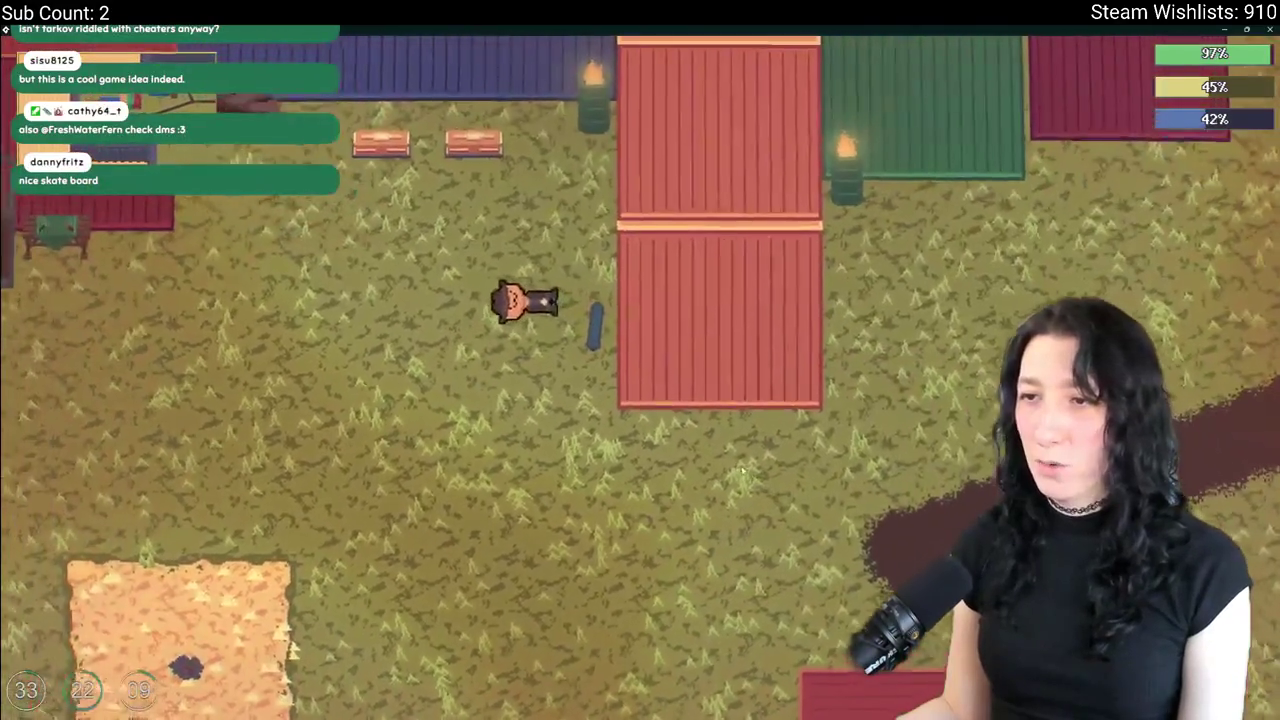
{"action": "key", "text": "s"}
Cycle the character's hair, shirt and pants styles again in Customize.
{"action": "key", "text": "Tab"}
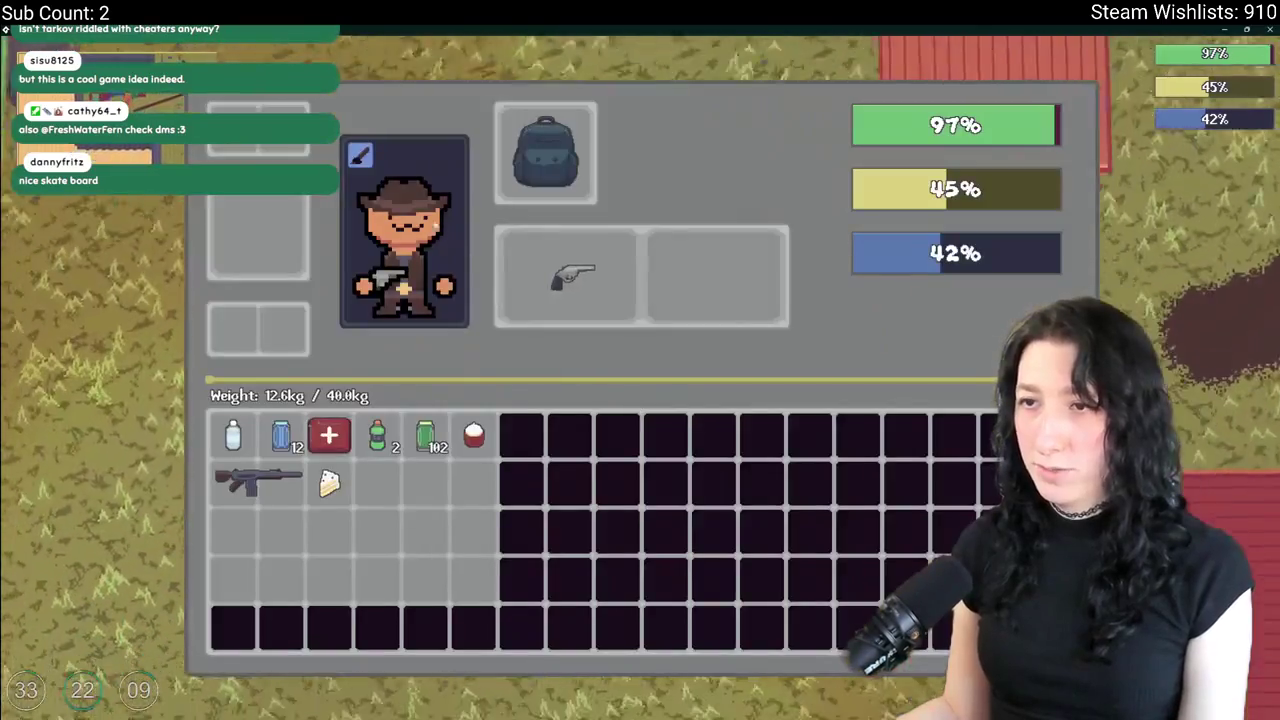
{"action": "left_click", "coordinate": [359, 156]}
{"action": "left_click", "coordinate": [800, 459]}
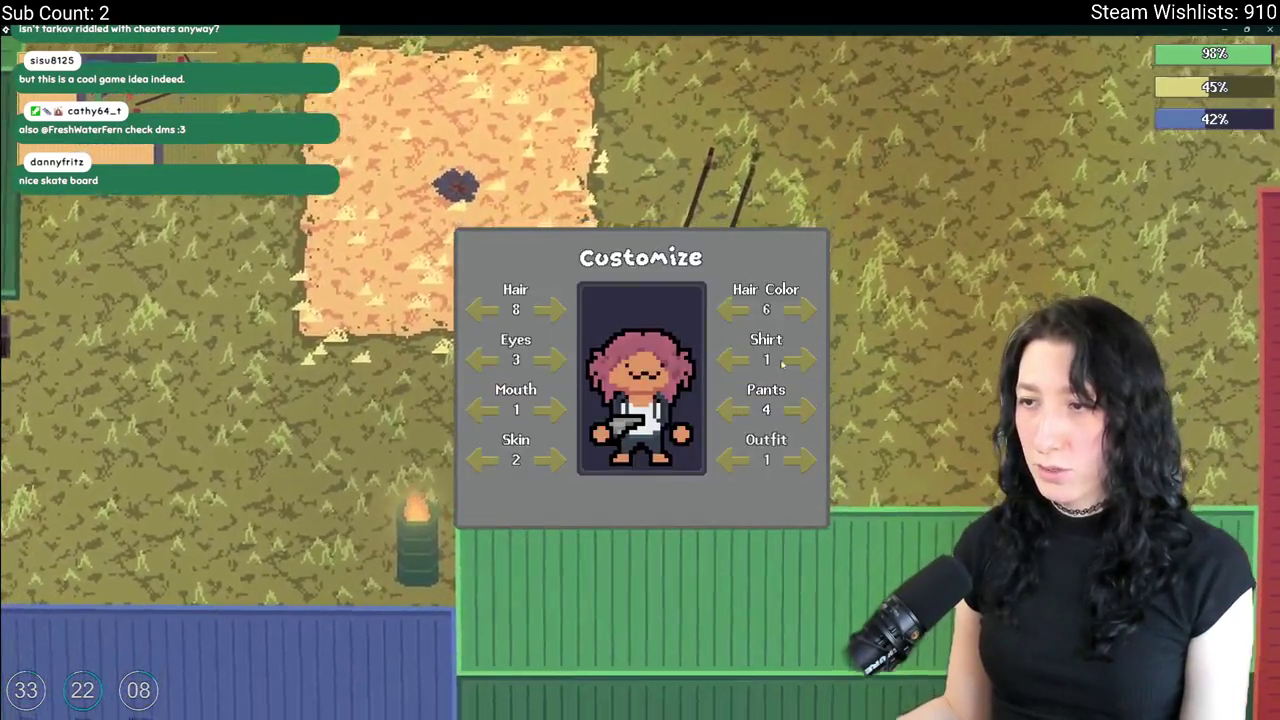
{"action": "left_click", "coordinate": [800, 361]}
{"action": "left_click", "coordinate": [800, 409]}
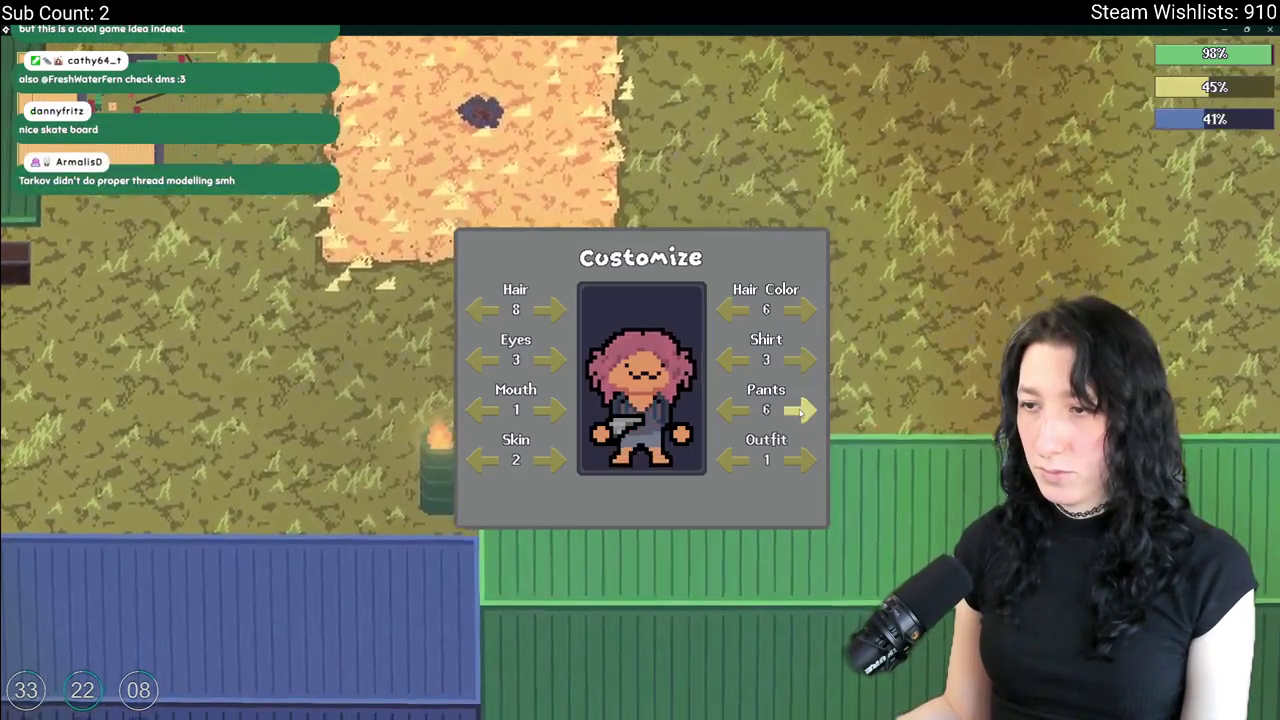
{"action": "key", "text": "Escape"}
Walk the character around the field past the orange patch.
{"action": "key", "text": "w"}
{"action": "key", "text": "d"}
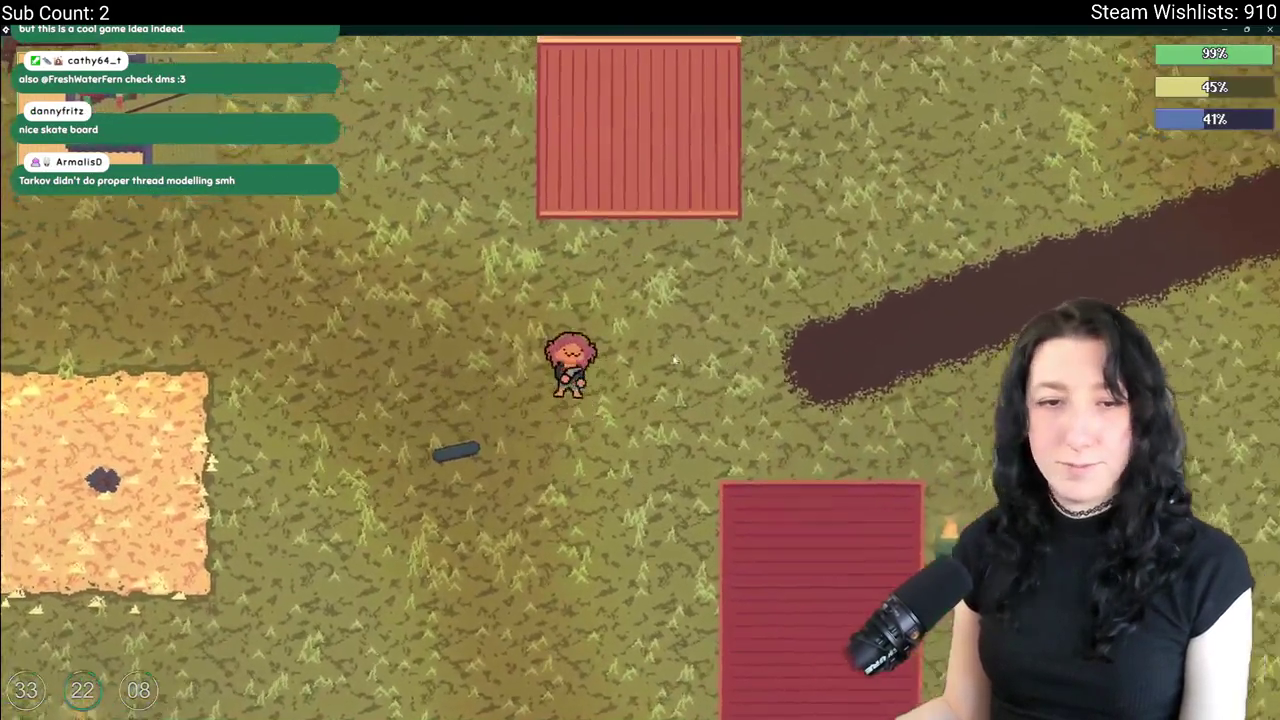
{"action": "key", "text": "a"}
{"action": "key", "text": "w"}
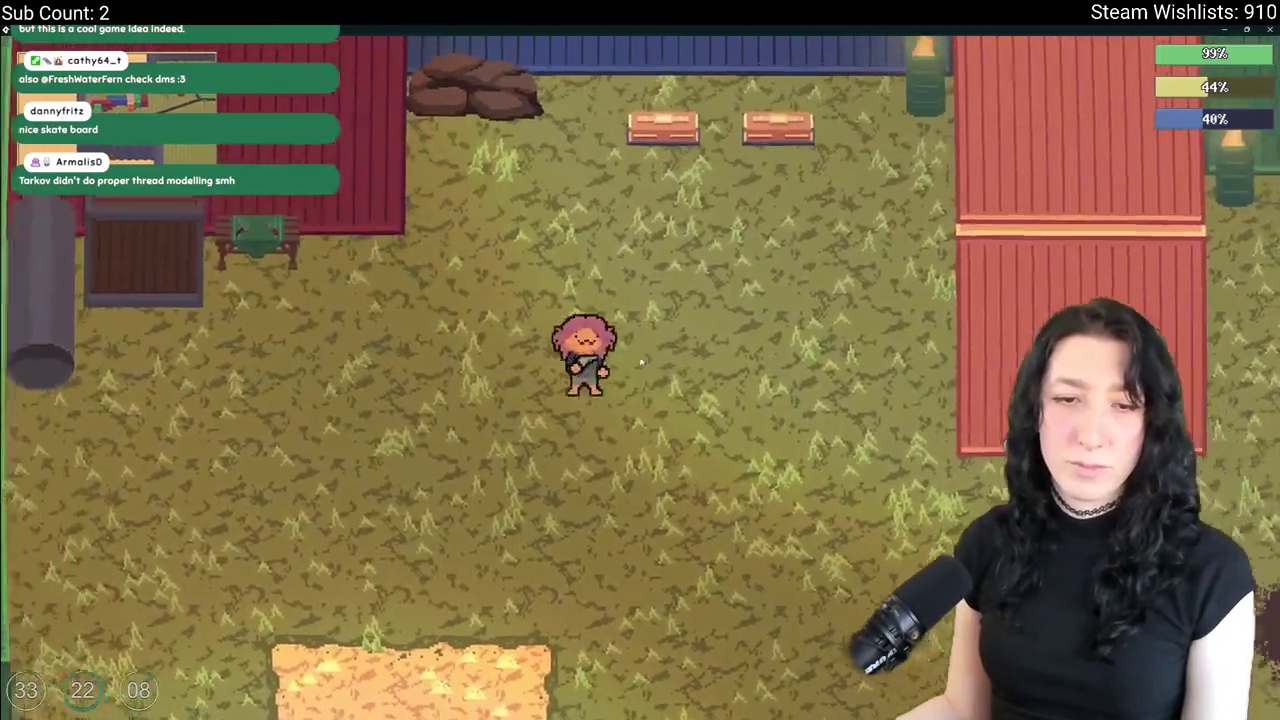
{"action": "key", "text": "s"}
{"action": "key", "text": "d"}
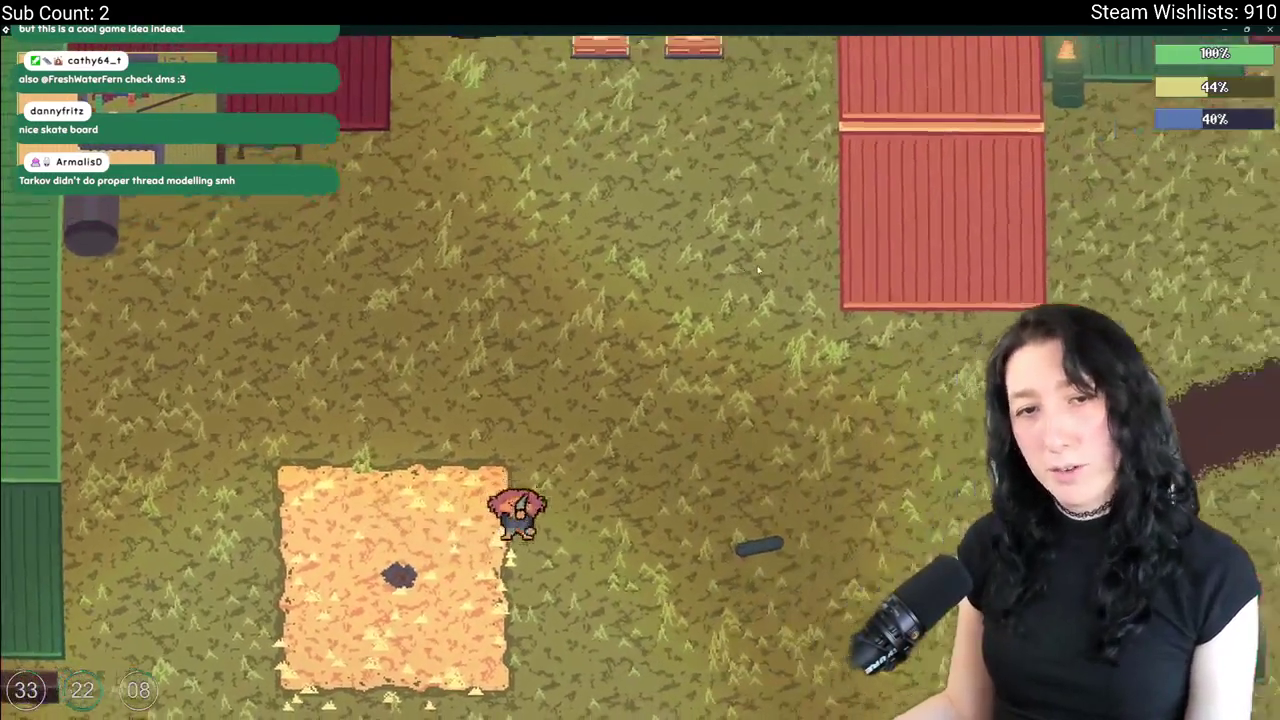
{"action": "key", "text": "w"}
{"action": "key", "text": "d"}
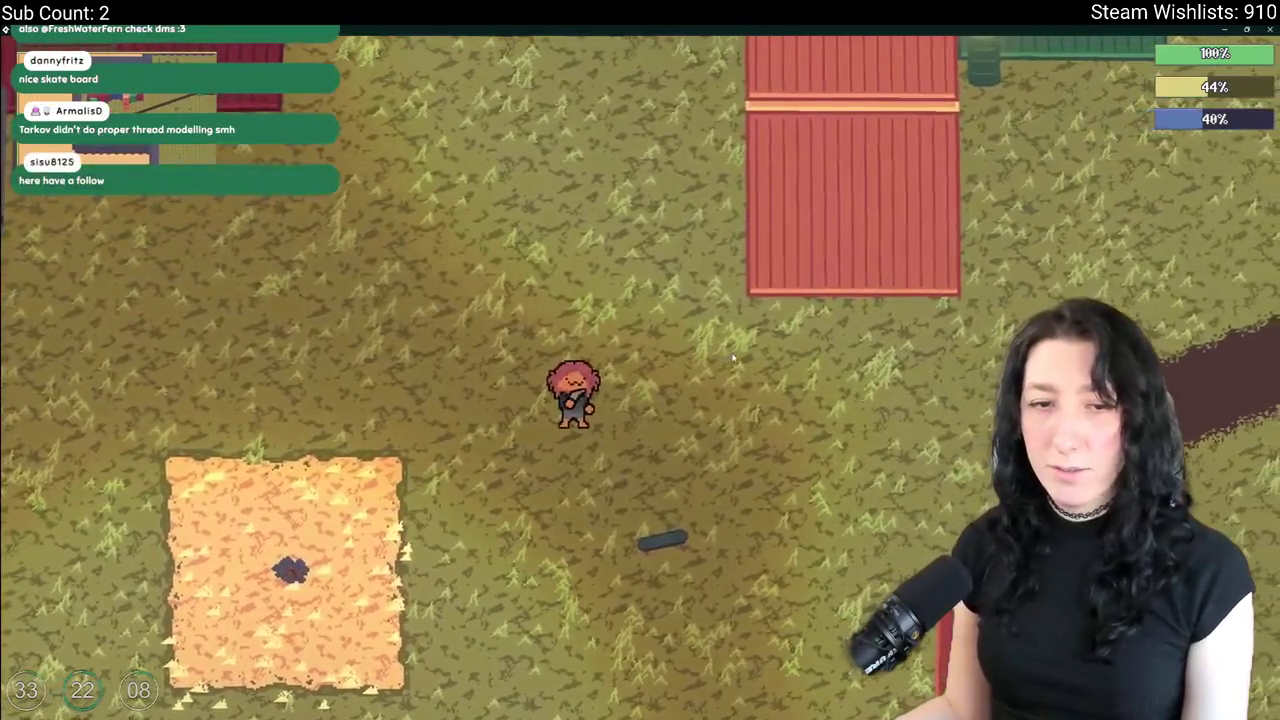
{"action": "key", "text": "w"}
{"action": "key", "text": "a"}
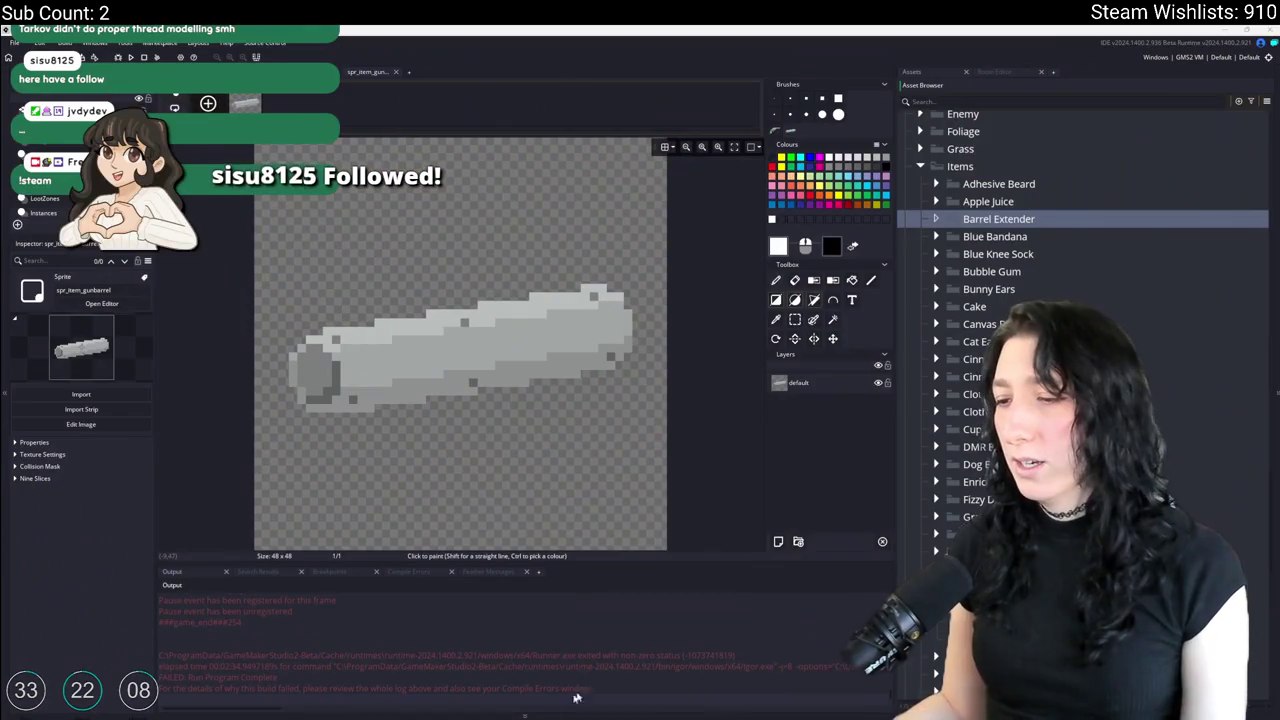
{"action": "left_click", "coordinate": [575, 697]}
{"action": "type", "text": "discord"}
{"action": "key", "text": "Return"}
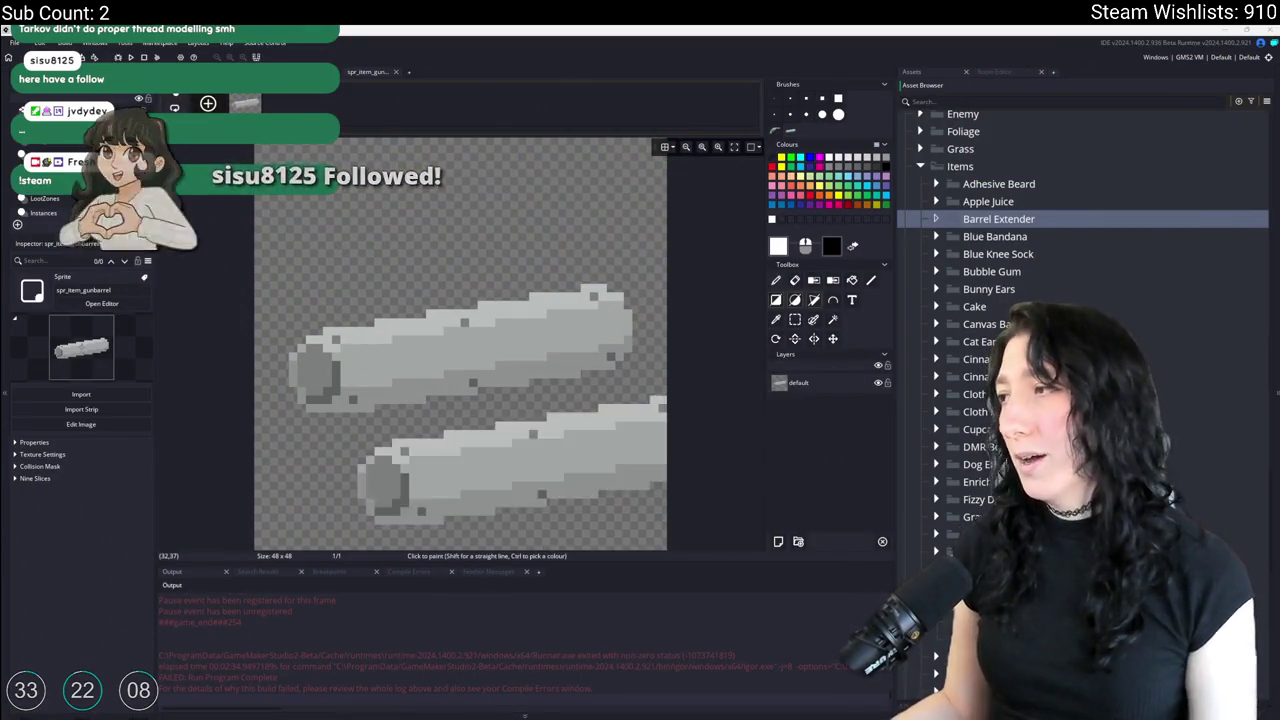
{"action": "key", "text": "ctrl+z"}
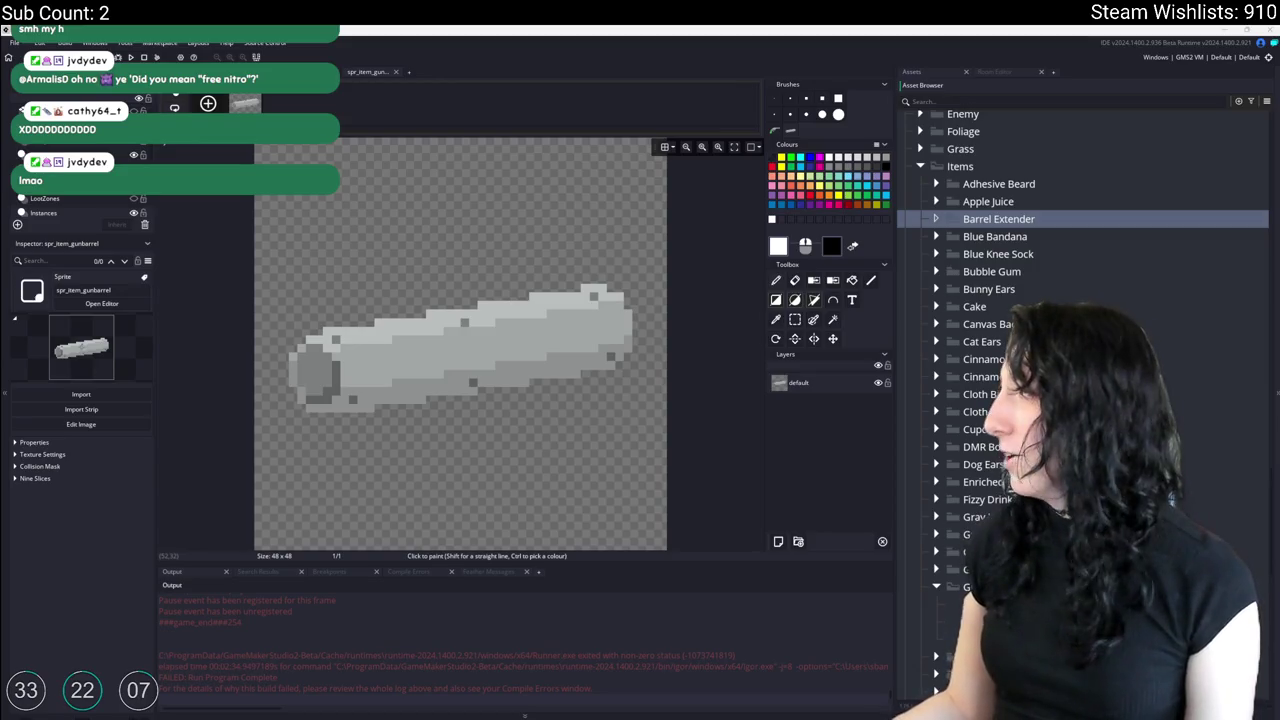
{"action": "key", "text": "alt+Tab"}
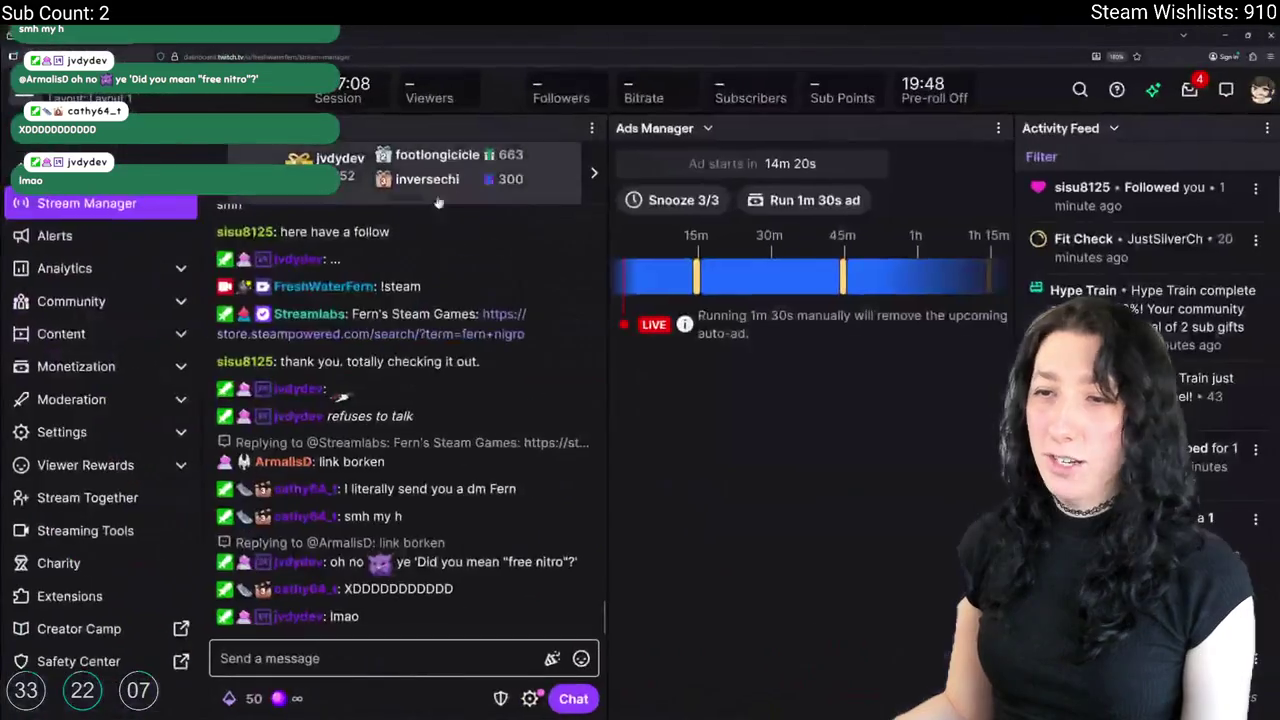
Pin the viewer's Tarkov cheaters question to the top of chat.
{"action": "scroll", "coordinate": [380, 480], "scroll_direction": "up", "scroll_amount": 3}
{"action": "scroll", "coordinate": [381, 300], "scroll_direction": "down", "scroll_amount": 4}
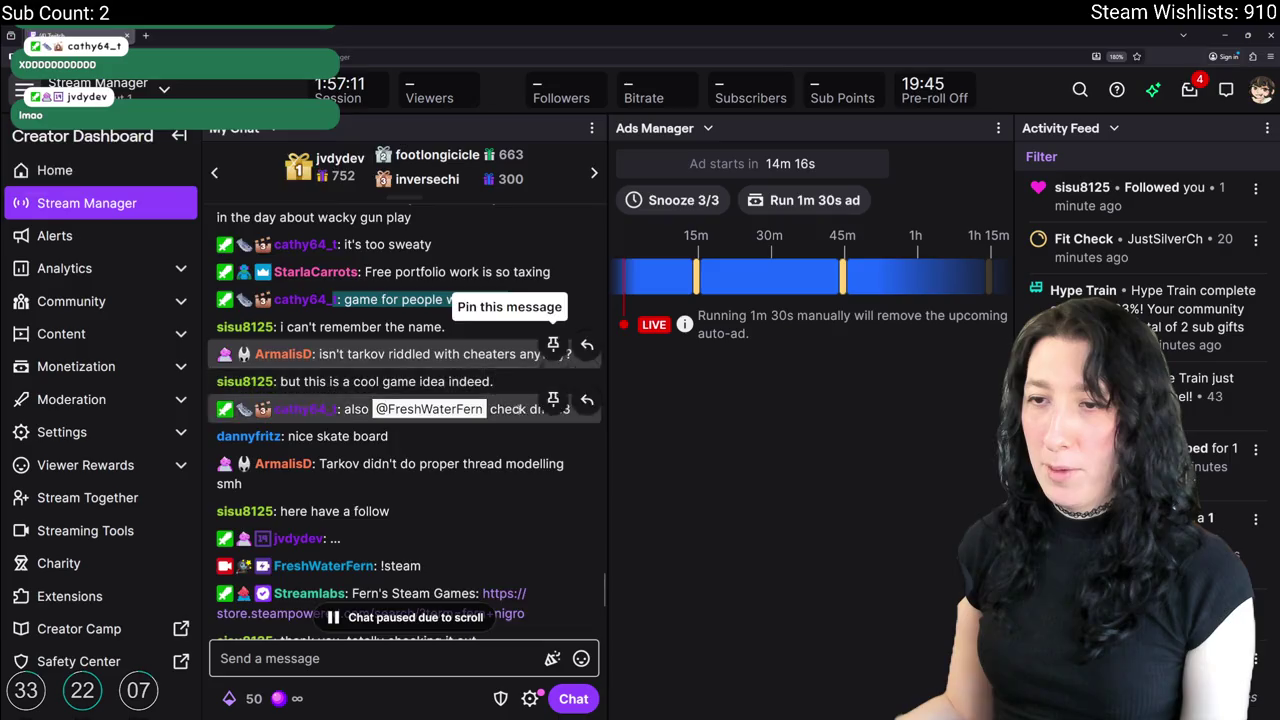
{"action": "left_click", "coordinate": [552, 354]}
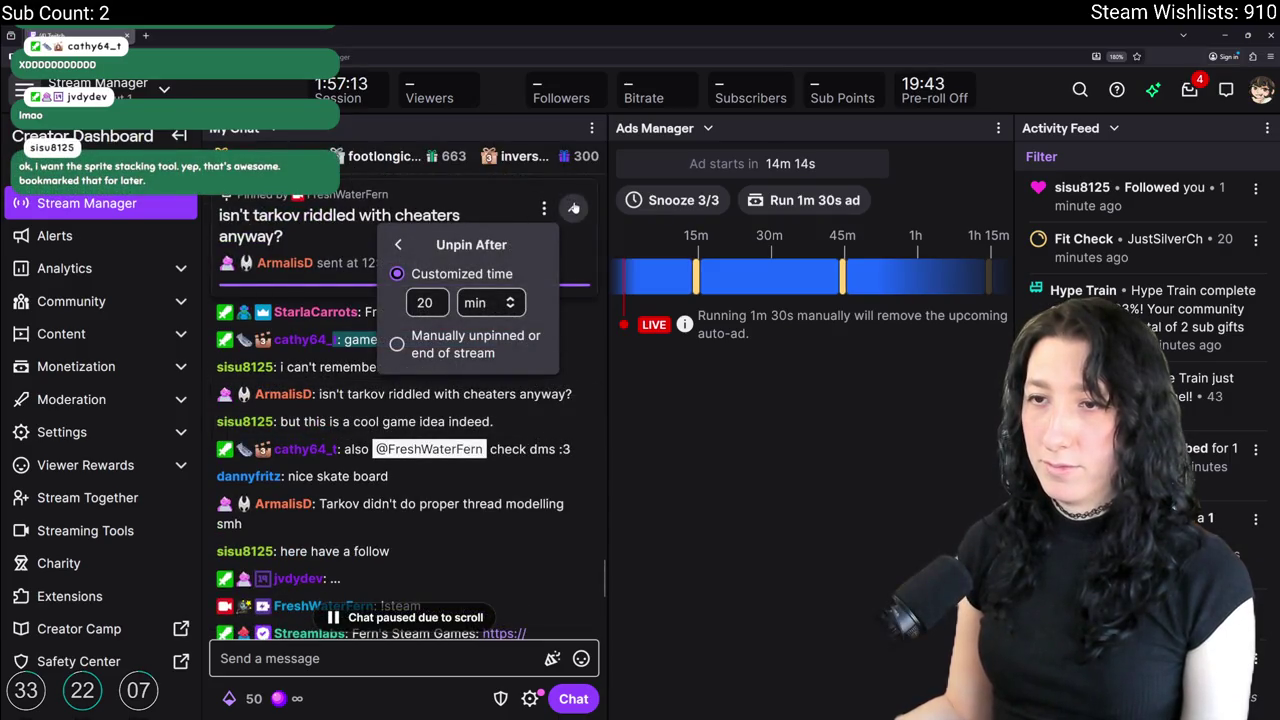
{"action": "left_click", "coordinate": [567, 403]}
{"action": "mouse_move", "coordinate": [400, 394]}
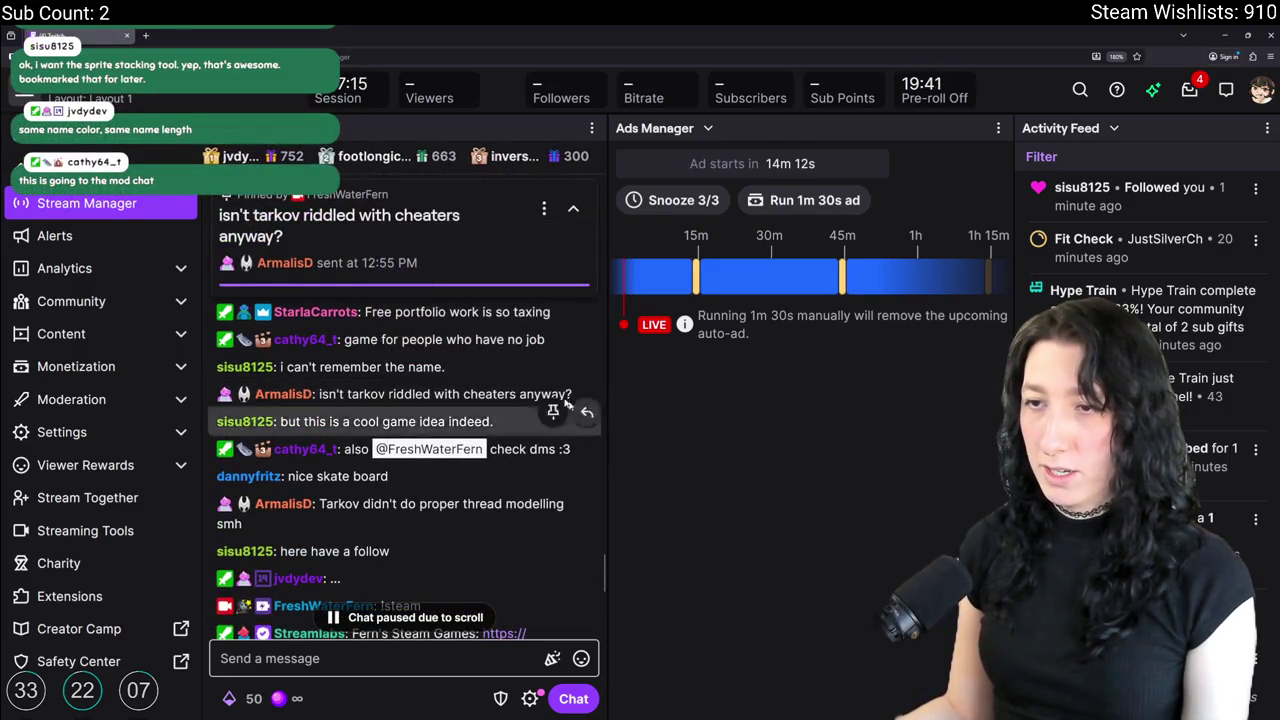
Collapse the pinned message and bring the GameMaker sprite editor back into view.
{"action": "left_click", "coordinate": [544, 209]}
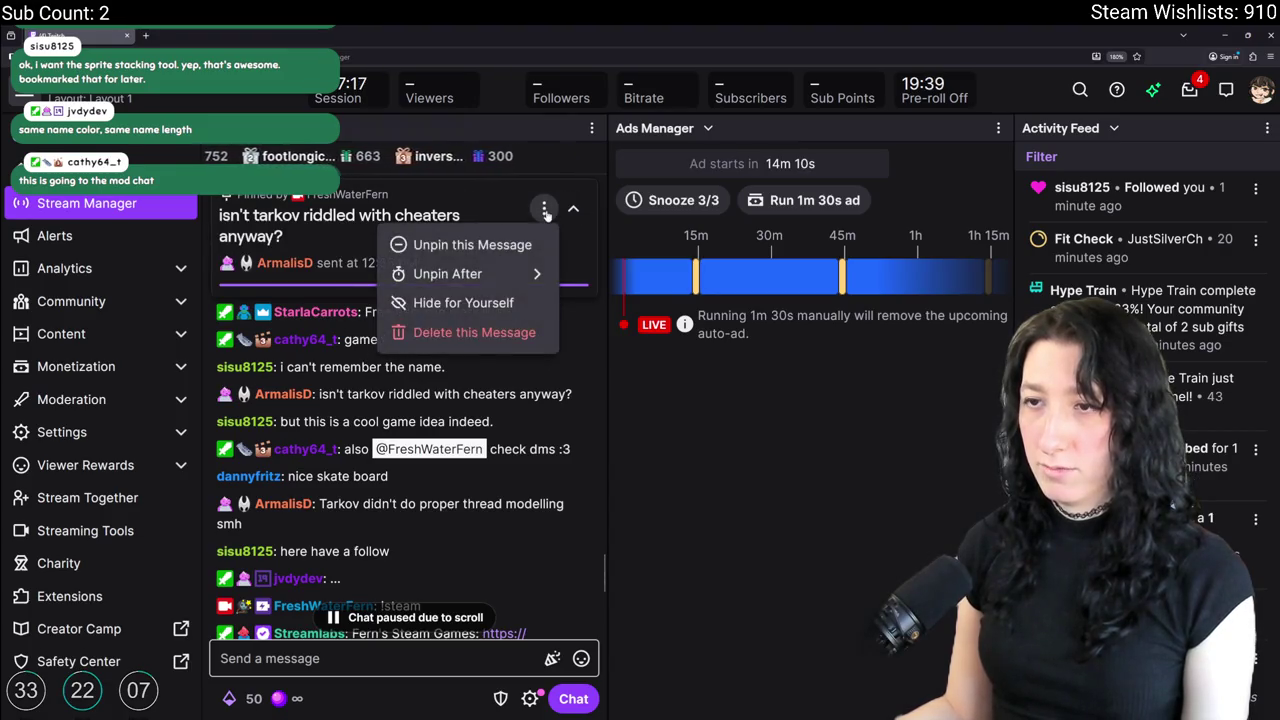
{"action": "left_click", "coordinate": [573, 208]}
{"action": "scroll", "coordinate": [340, 436], "scroll_direction": "down", "scroll_amount": 3}
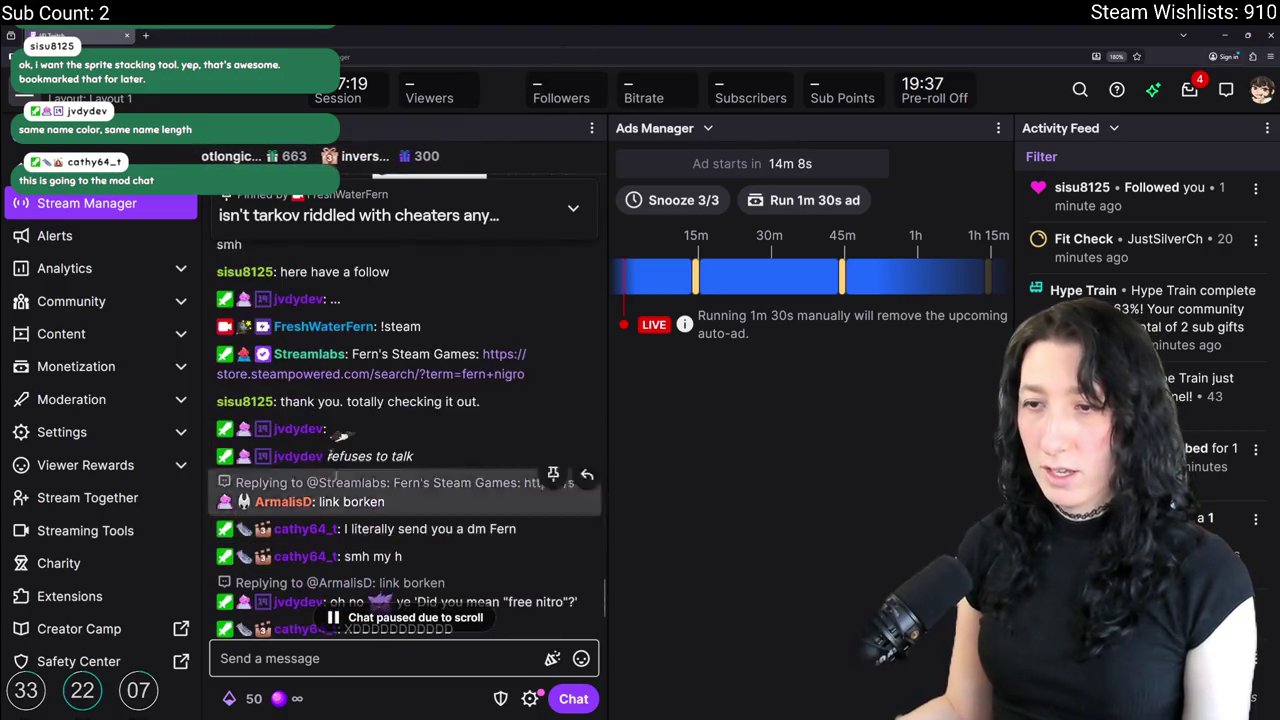
{"action": "scroll", "coordinate": [340, 436], "scroll_direction": "up", "scroll_amount": 3}
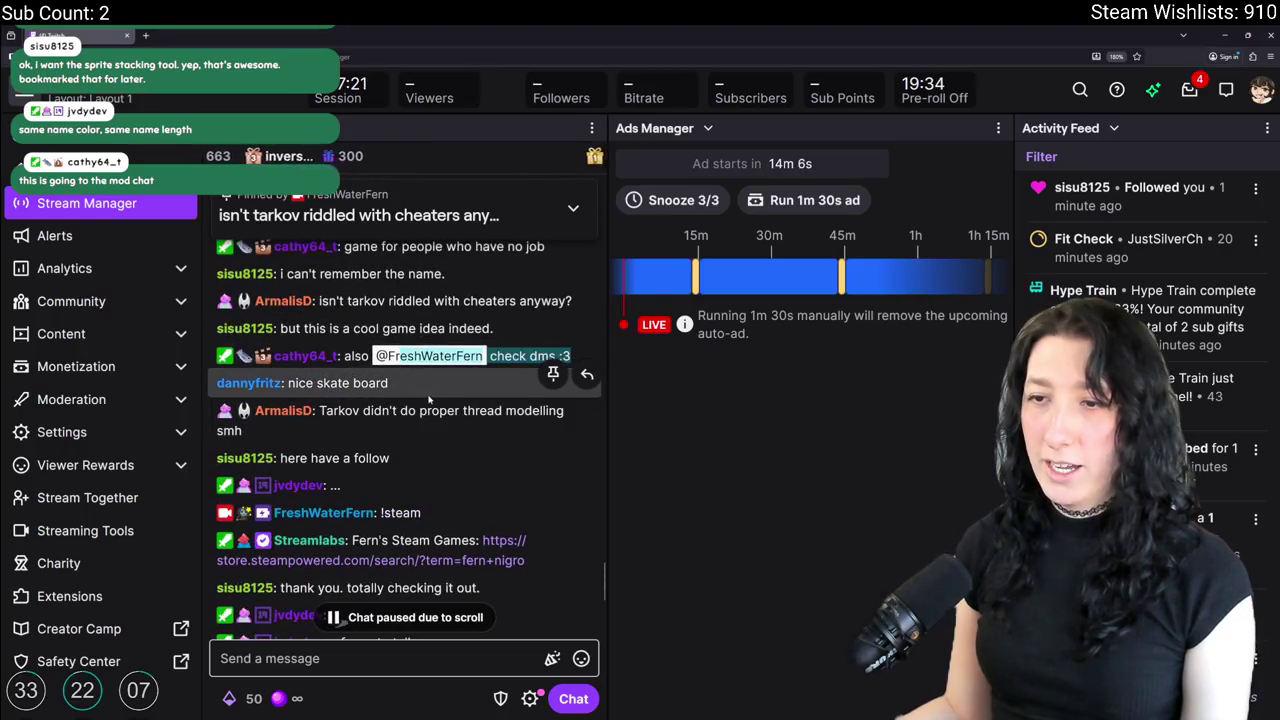
{"action": "scroll", "coordinate": [300, 387], "scroll_direction": "down", "scroll_amount": 3}
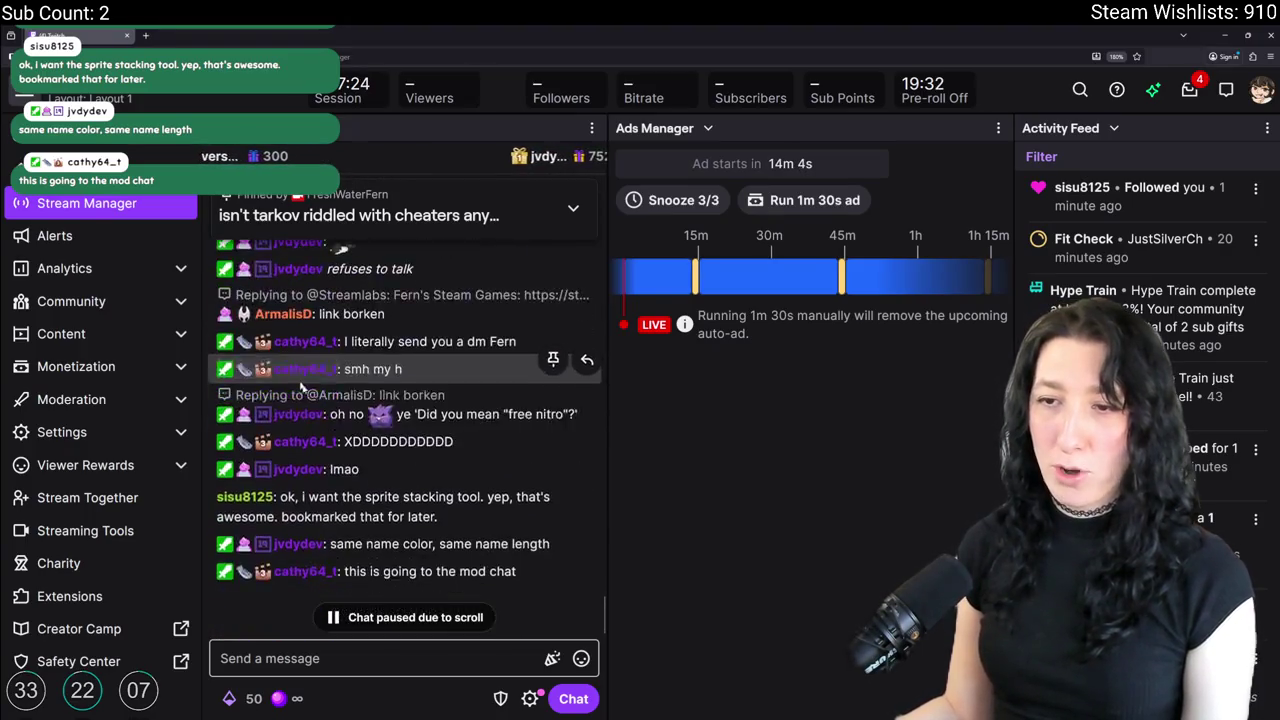
{"action": "scroll", "coordinate": [300, 387], "scroll_direction": "down", "scroll_amount": 2}
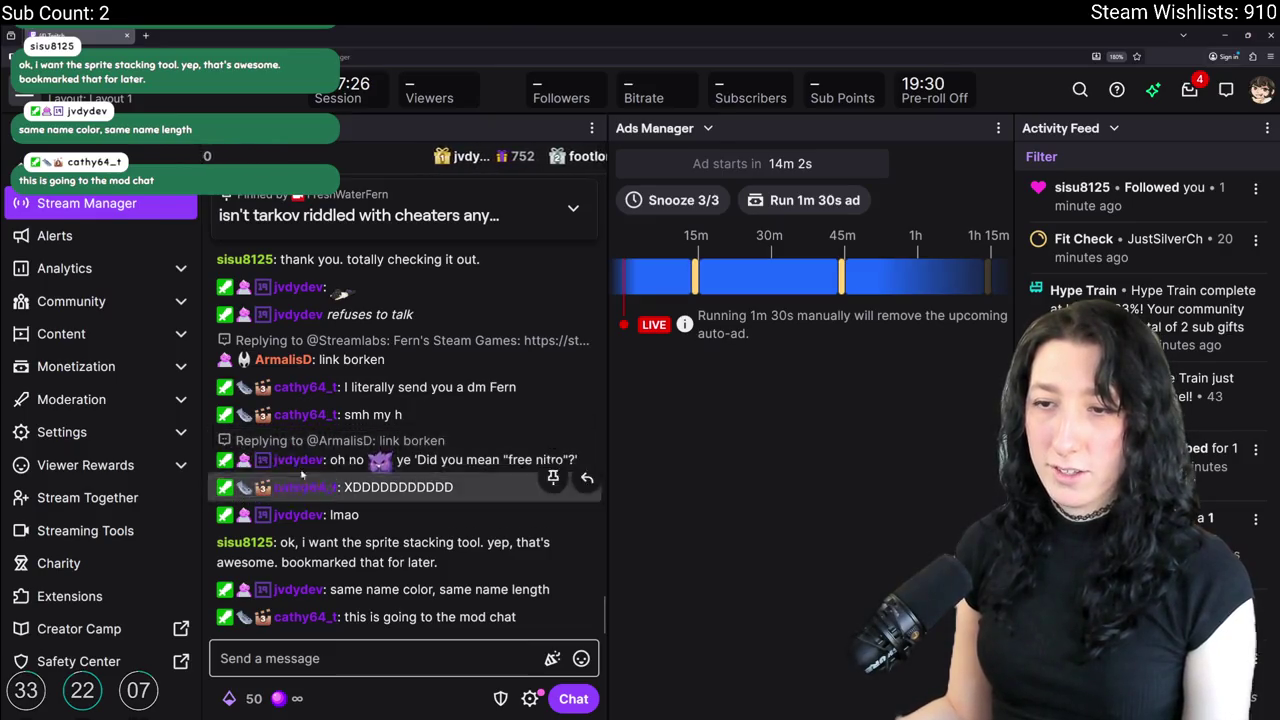
{"action": "key", "text": "super+Down"}
{"action": "key", "text": "super+Down"}
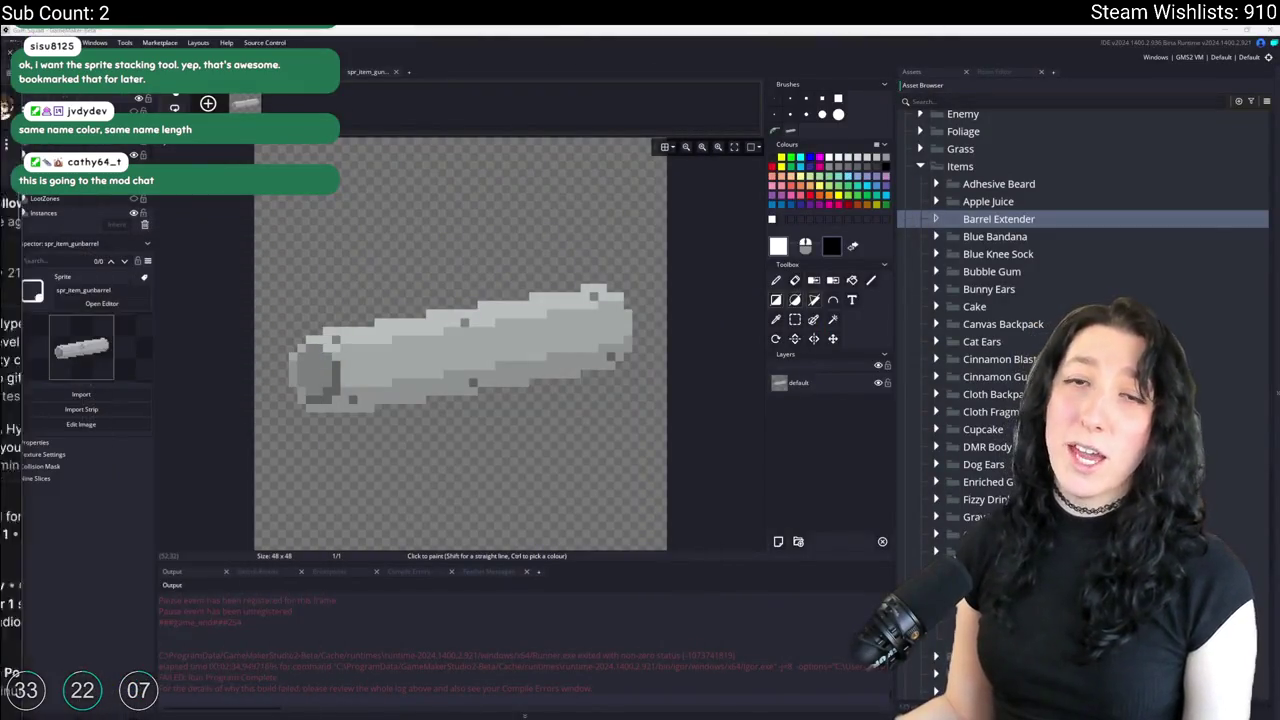
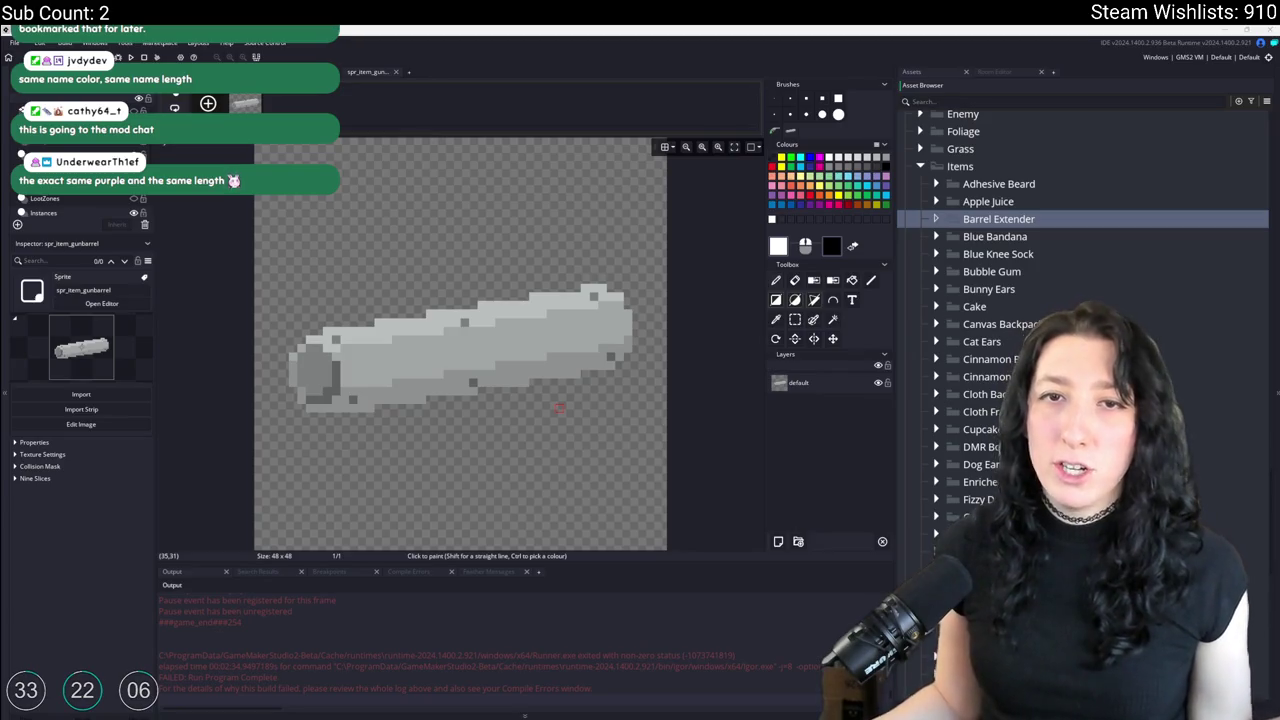
Scroll through the stream chat in the stream manager.
{"action": "key", "text": "alt+Tab"}
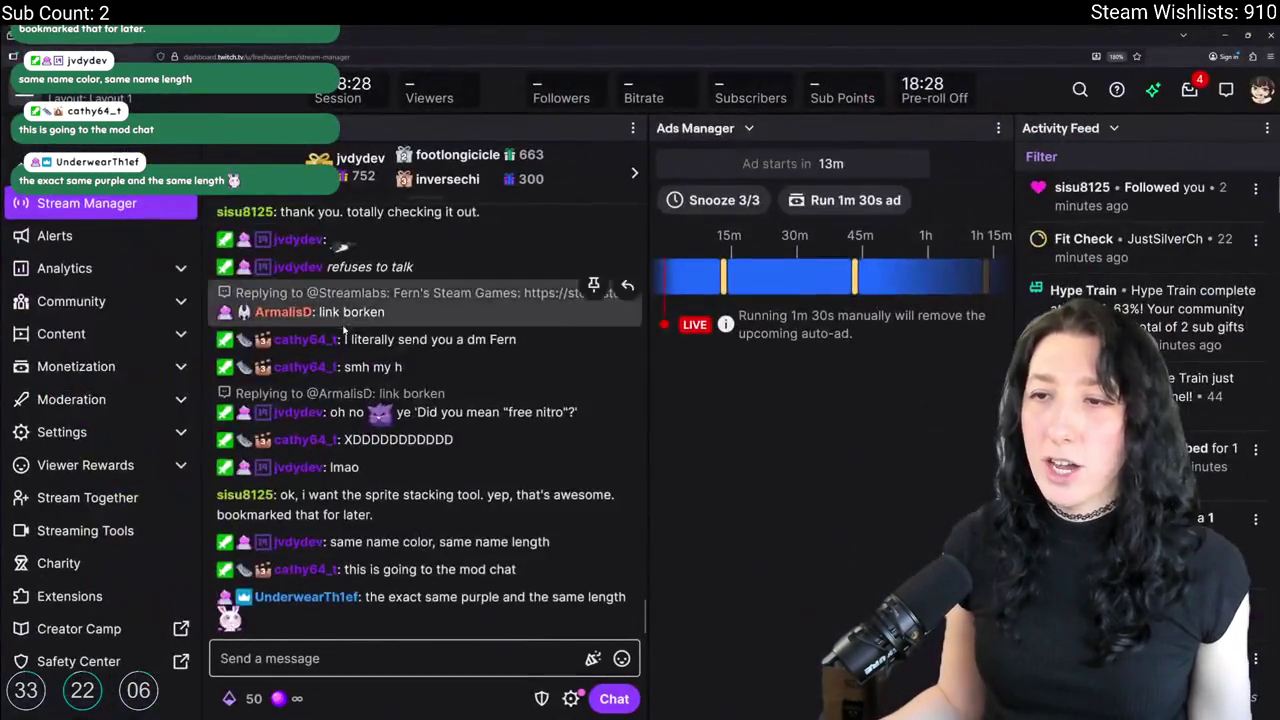
{"action": "scroll", "coordinate": [446, 489], "scroll_direction": "up", "scroll_amount": 5}
{"action": "scroll", "coordinate": [446, 489], "scroll_direction": "down", "scroll_amount": 5}
{"action": "scroll", "coordinate": [446, 489], "scroll_direction": "down", "scroll_amount": 3}
{"action": "scroll", "coordinate": [507, 357], "scroll_direction": "up", "scroll_amount": 3}
{"action": "scroll", "coordinate": [507, 357], "scroll_direction": "down", "scroll_amount": 4}
{"action": "scroll", "coordinate": [507, 357], "scroll_direction": "down", "scroll_amount": 5}
{"action": "scroll", "coordinate": [378, 362], "scroll_direction": "down", "scroll_amount": 3}
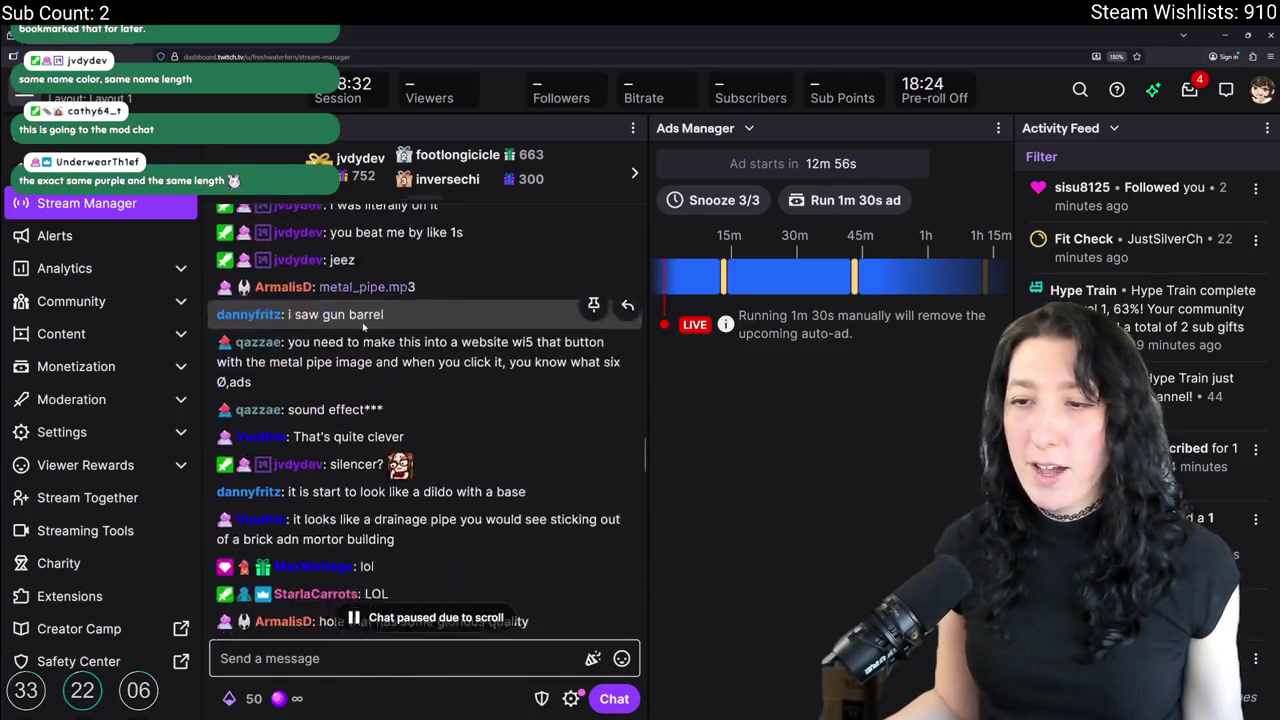
{"action": "scroll", "coordinate": [364, 292], "scroll_direction": "down", "scroll_amount": 3}
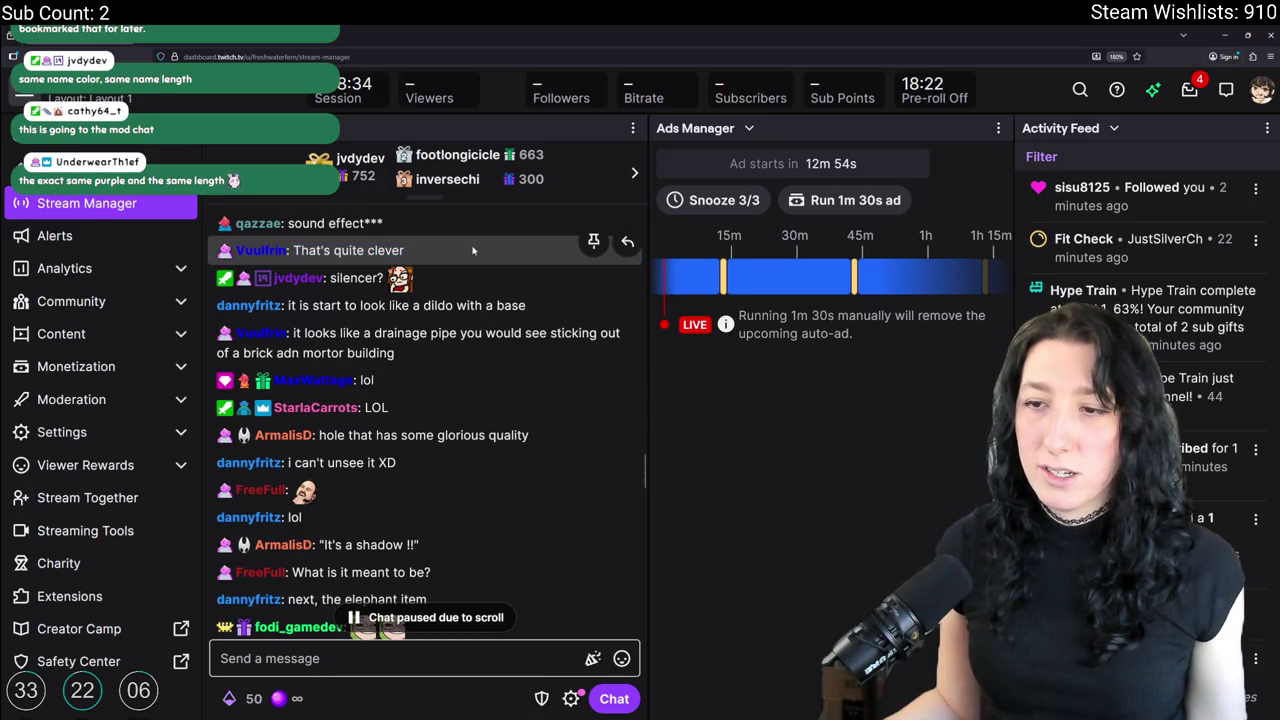
{"action": "scroll", "coordinate": [470, 286], "scroll_direction": "down", "scroll_amount": 3}
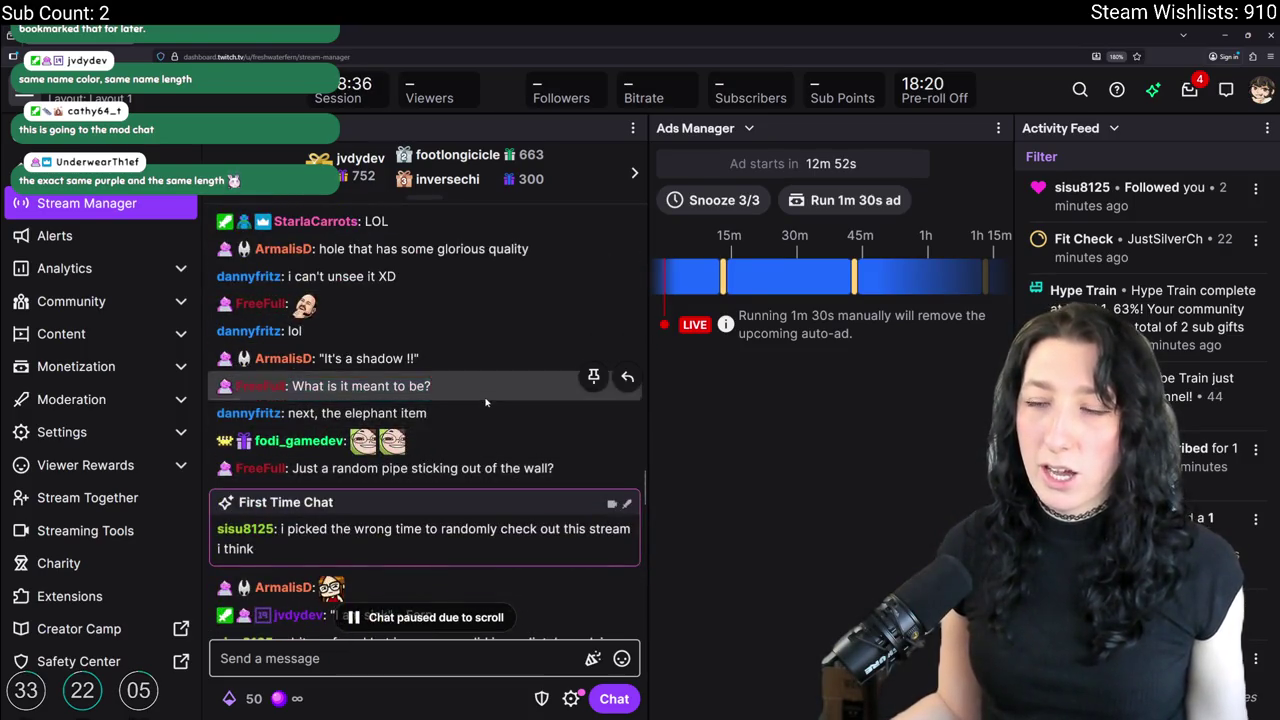
{"action": "scroll", "coordinate": [485, 395], "scroll_direction": "up", "scroll_amount": 5}
{"action": "scroll", "coordinate": [486, 398], "scroll_direction": "down", "scroll_amount": 10}
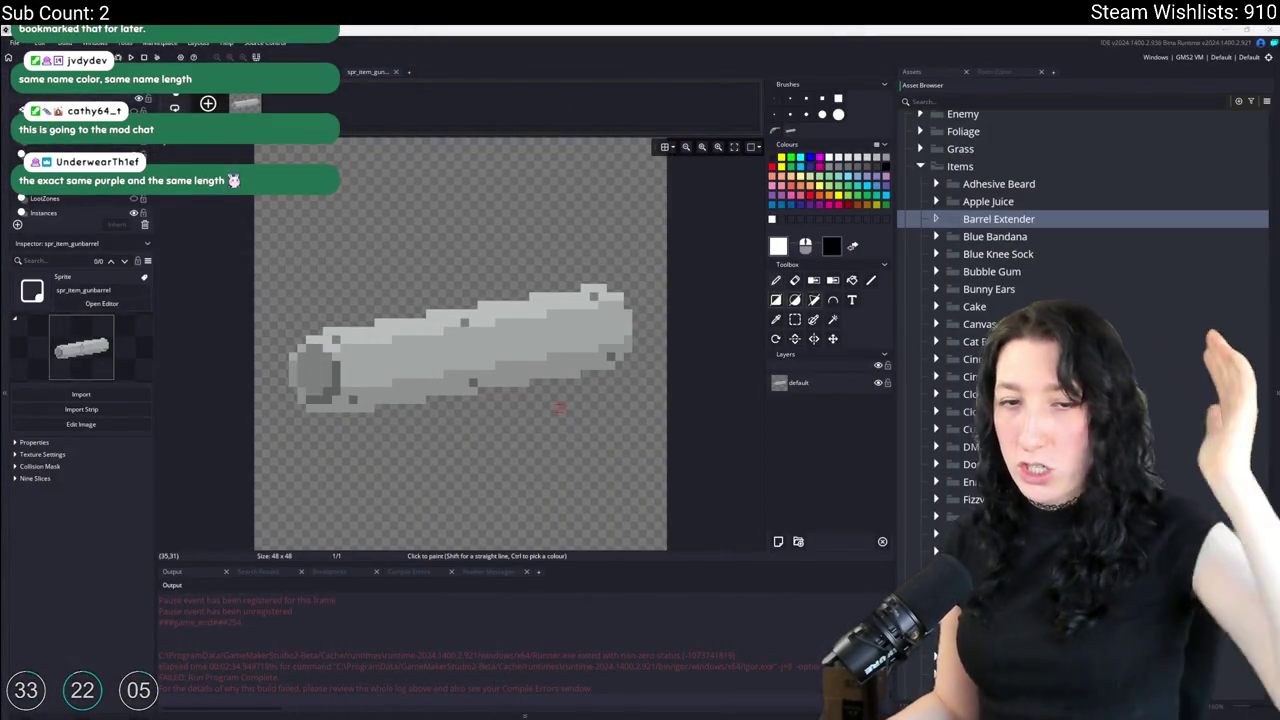
{"action": "scroll", "coordinate": [443, 437], "scroll_direction": "up", "scroll_amount": 2}
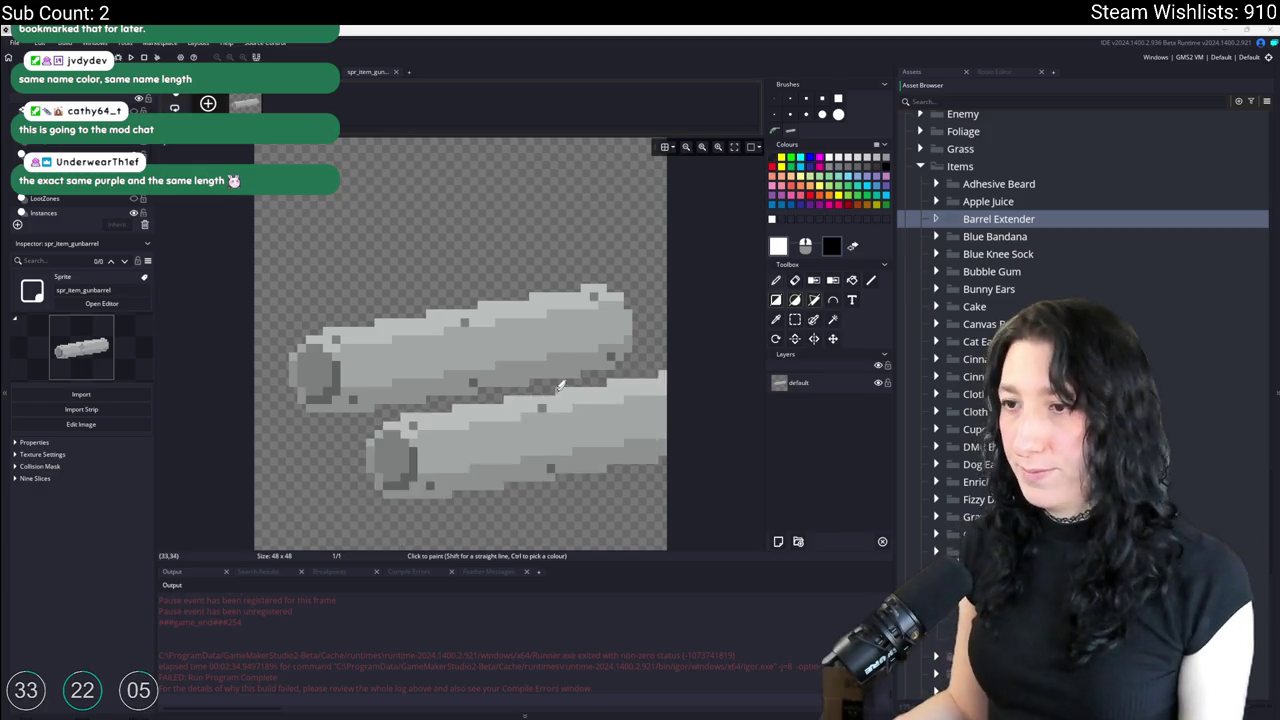
{"action": "scroll", "coordinate": [460, 345], "scroll_direction": "down", "scroll_amount": 3}
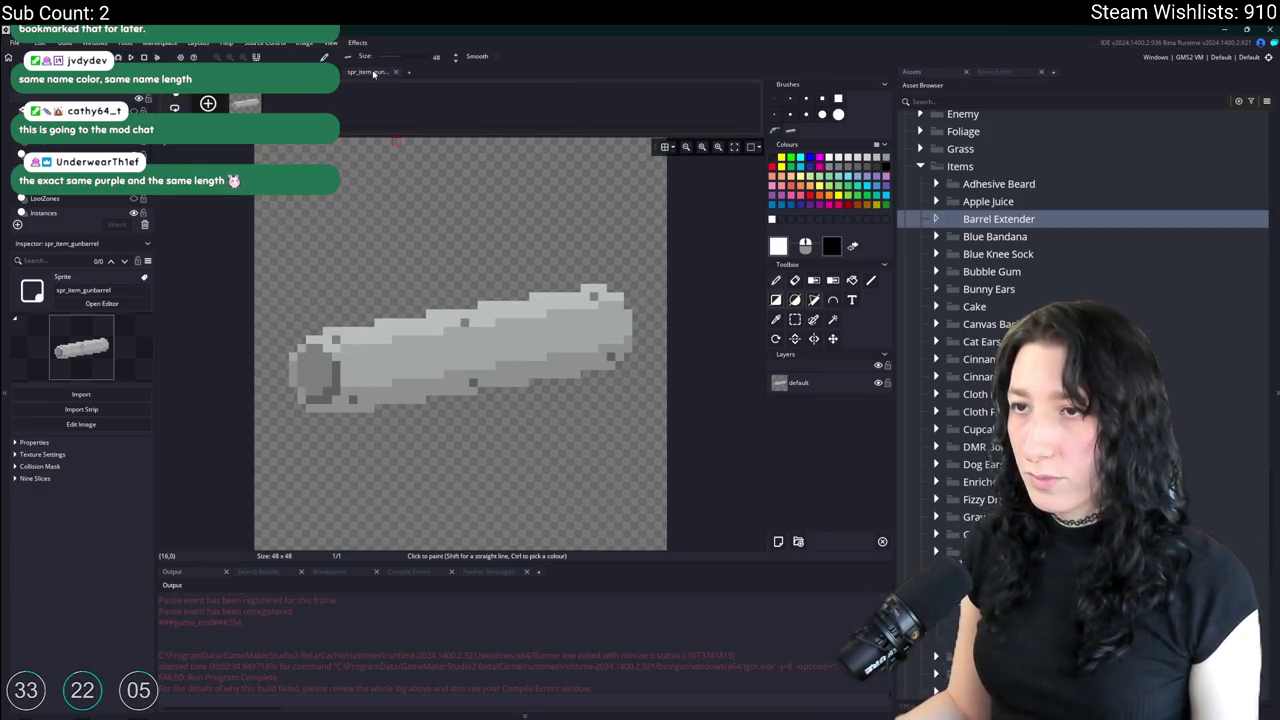
Close the gun barrel image editor and copy the sprite into Barrel Extender as spr_item_barrelextender.
{"action": "key", "text": "ctrl+w"}
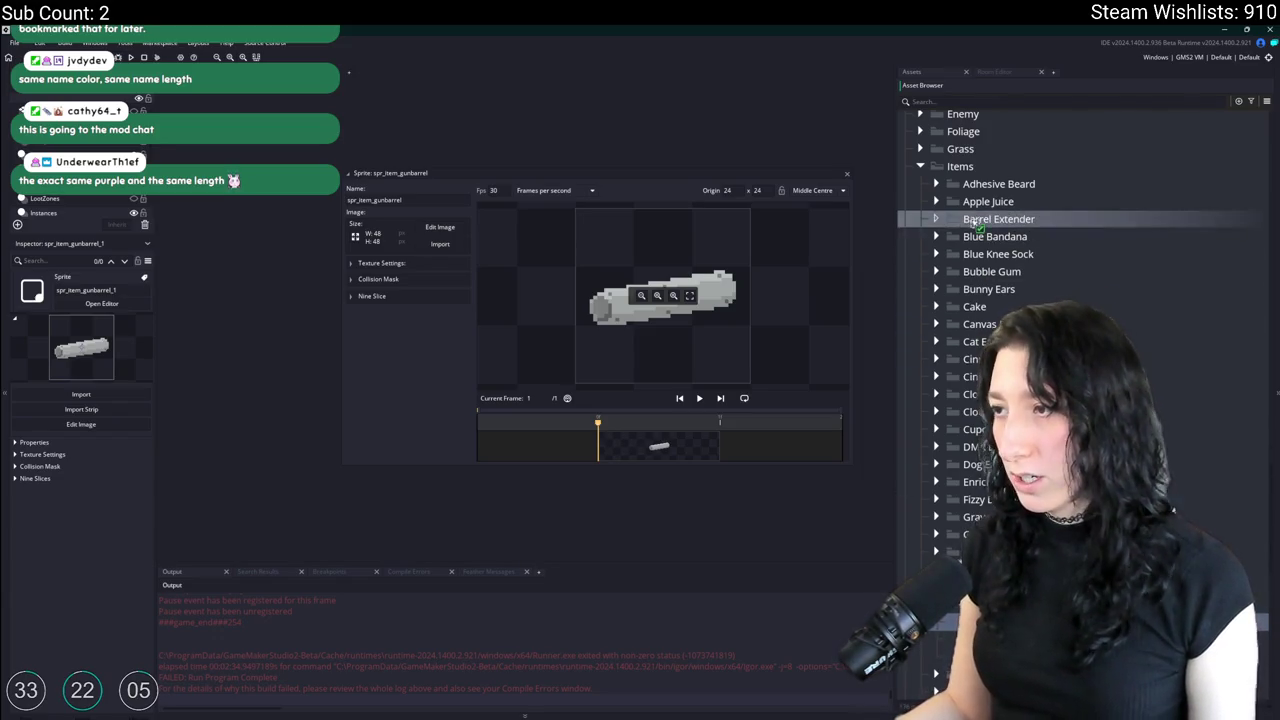
{"action": "left_click_drag", "start_coordinate": [1160, 289], "coordinate": [1163, 224]}
{"action": "type", "text": "spr_item_barrelextender"}
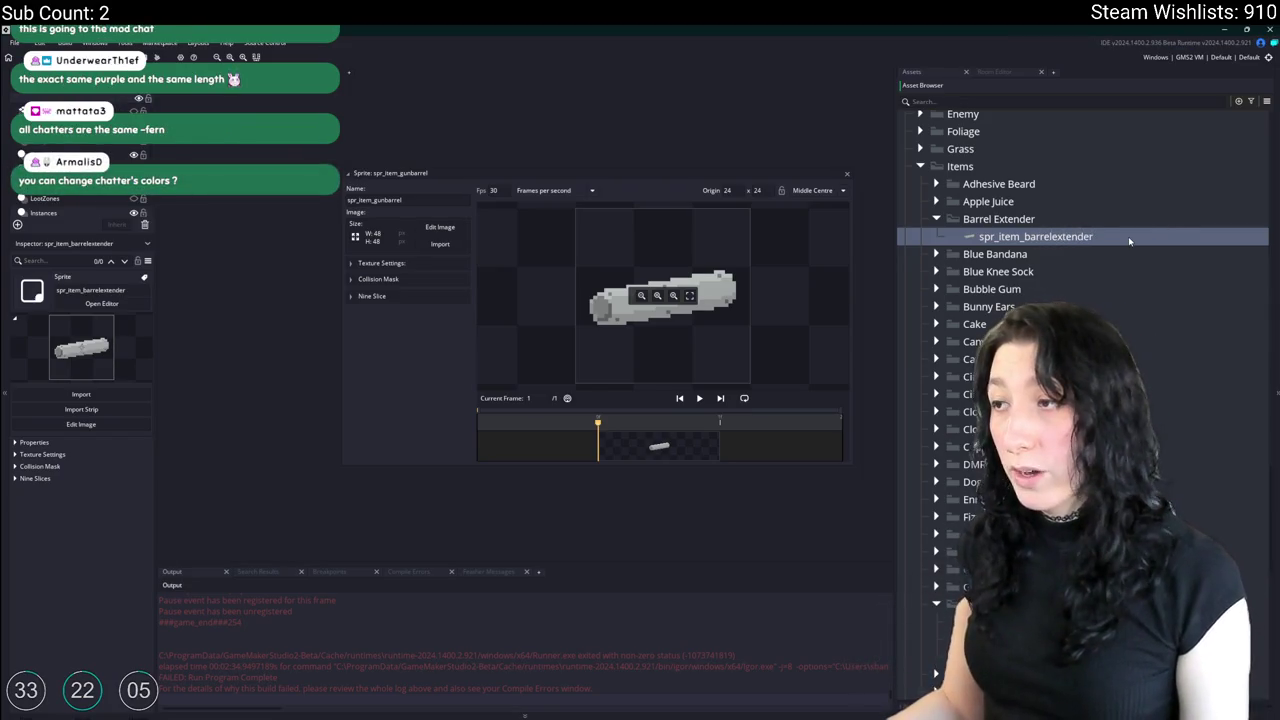
Import BarrelExtender.png as spr_item_barrelextender's image, replacing the old one.
{"action": "double_click", "coordinate": [1129, 240]}
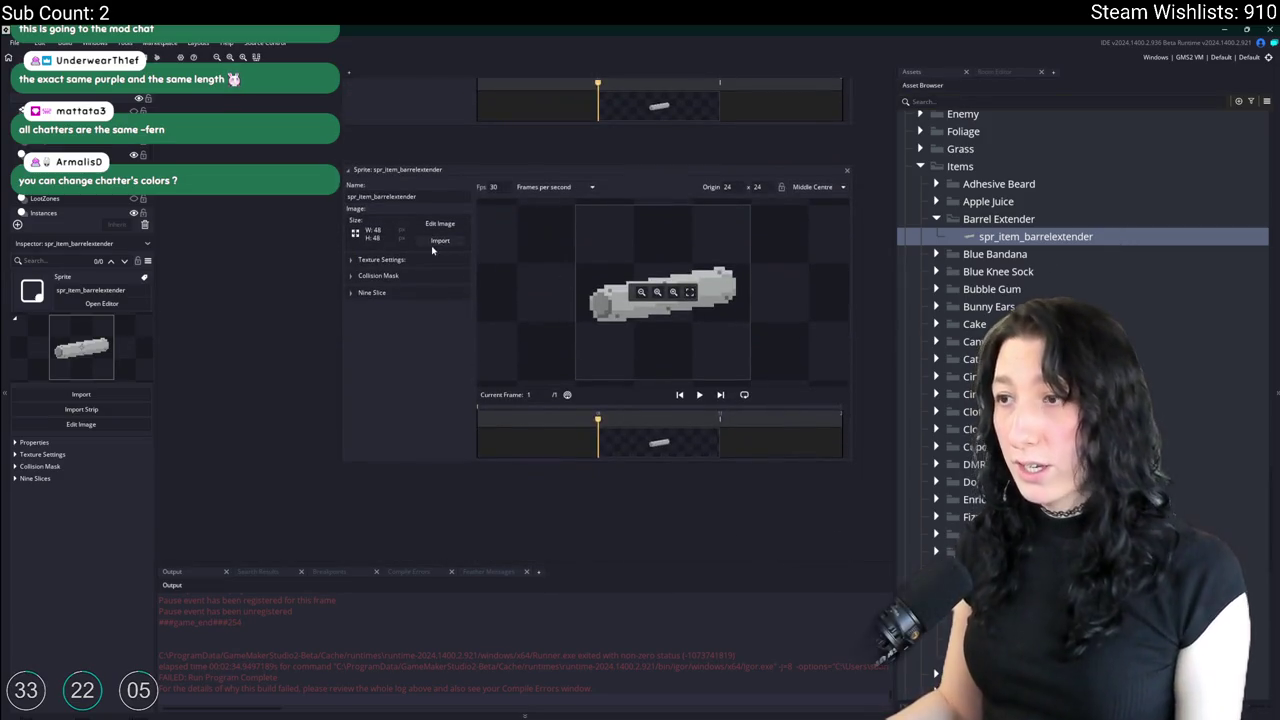
{"action": "left_click", "coordinate": [433, 248]}
{"action": "left_click", "coordinate": [676, 360]}
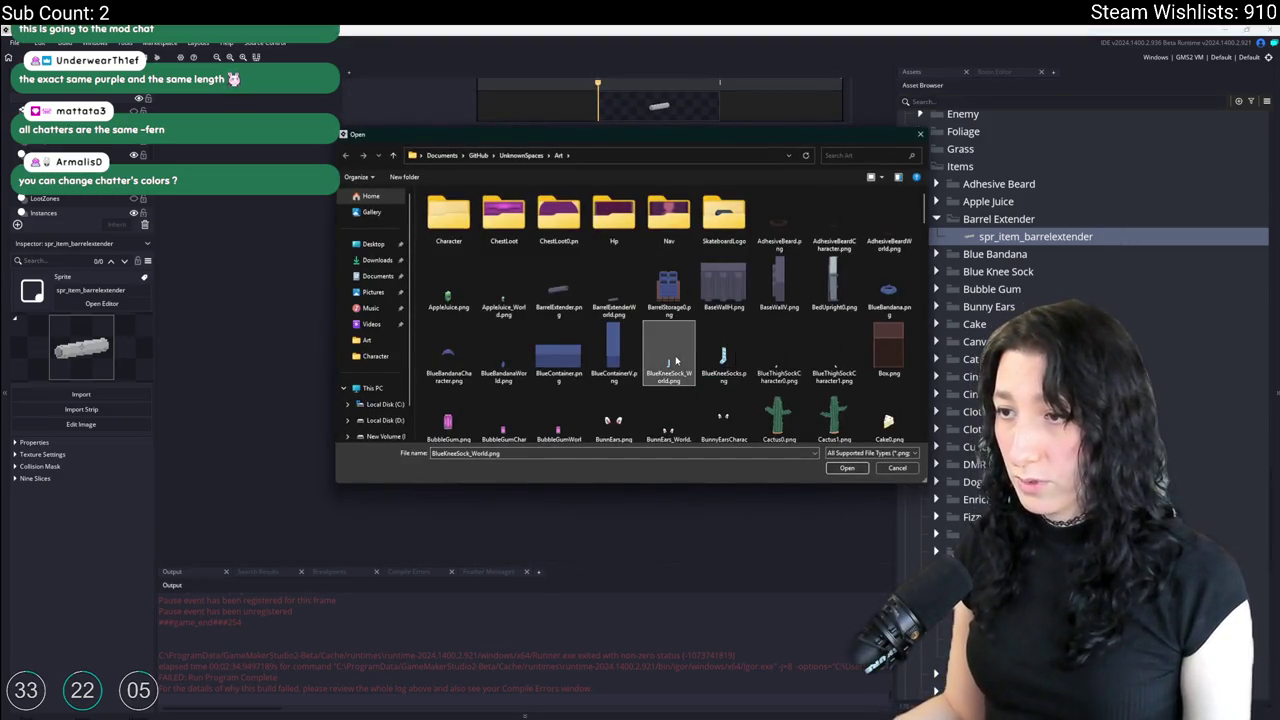
{"action": "scroll", "coordinate": [676, 360], "scroll_direction": "down", "scroll_amount": 1}
{"action": "key", "text": "Right"}
{"action": "key", "text": "Right"}
{"action": "key", "text": "Right"}
{"action": "scroll", "coordinate": [670, 365], "scroll_direction": "down", "scroll_amount": 2}
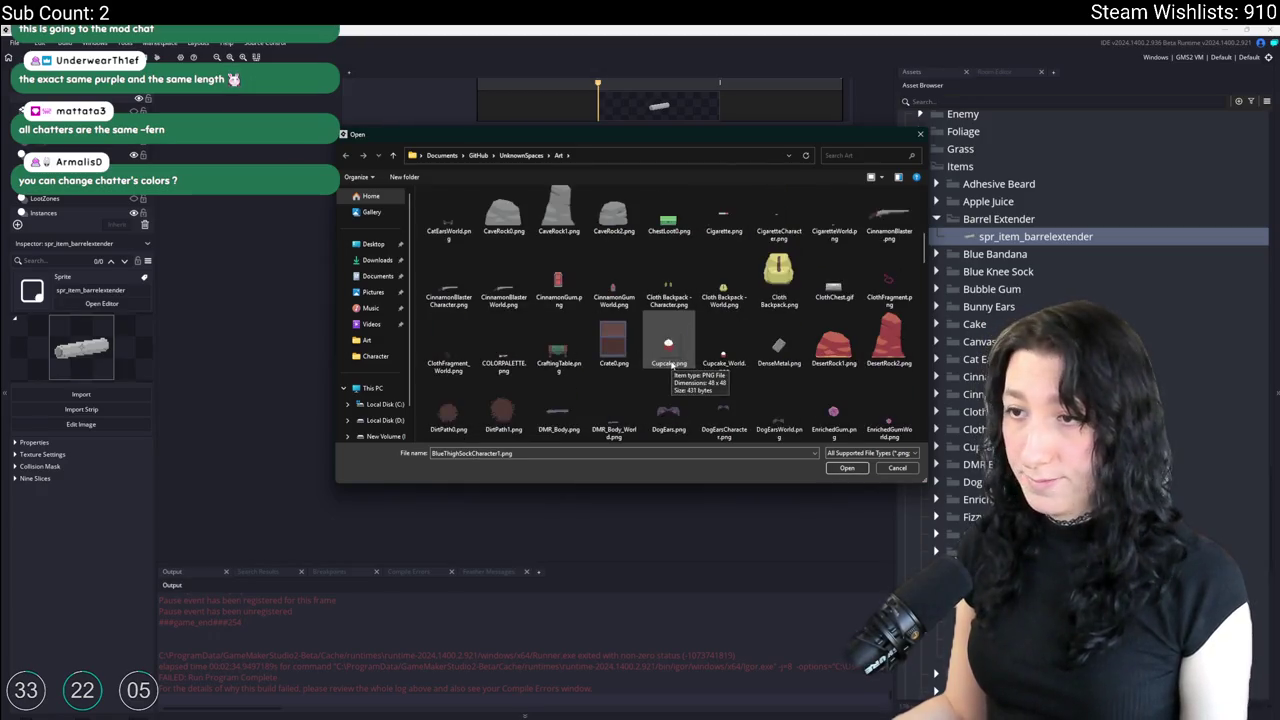
{"action": "type", "text": "barrel"}
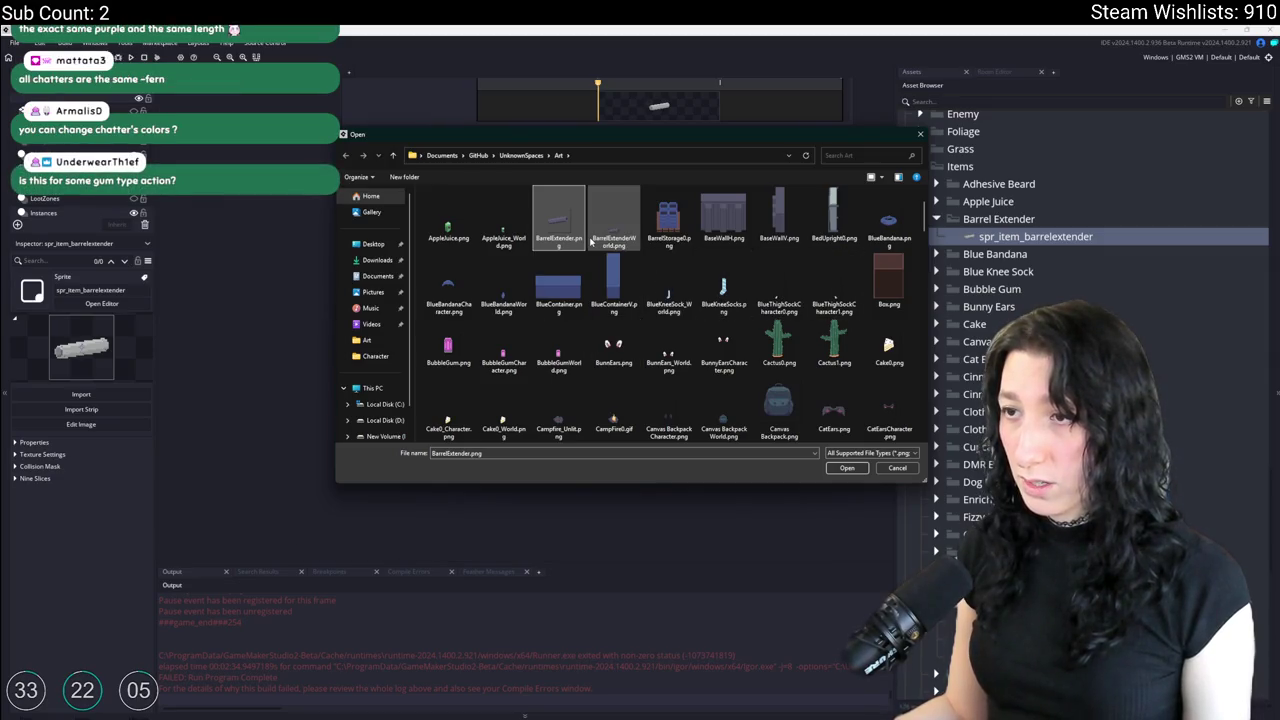
{"action": "double_click", "coordinate": [560, 225]}
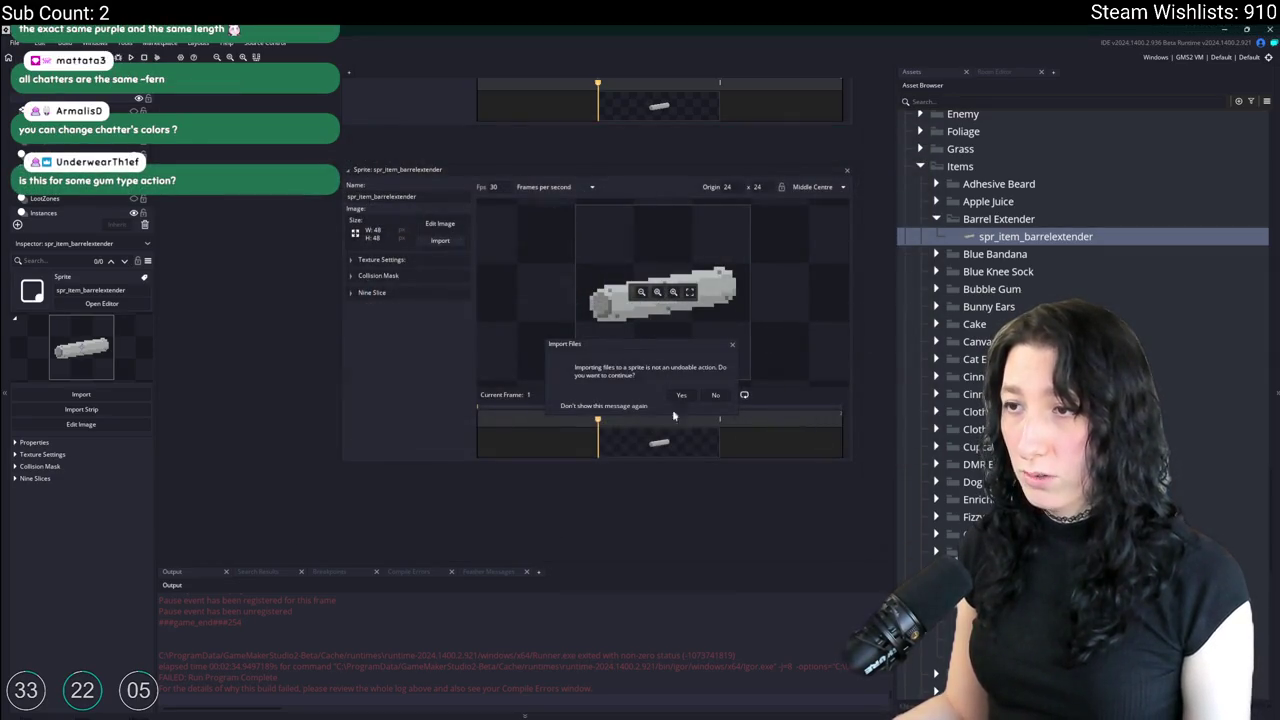
{"action": "left_click", "coordinate": [682, 396]}
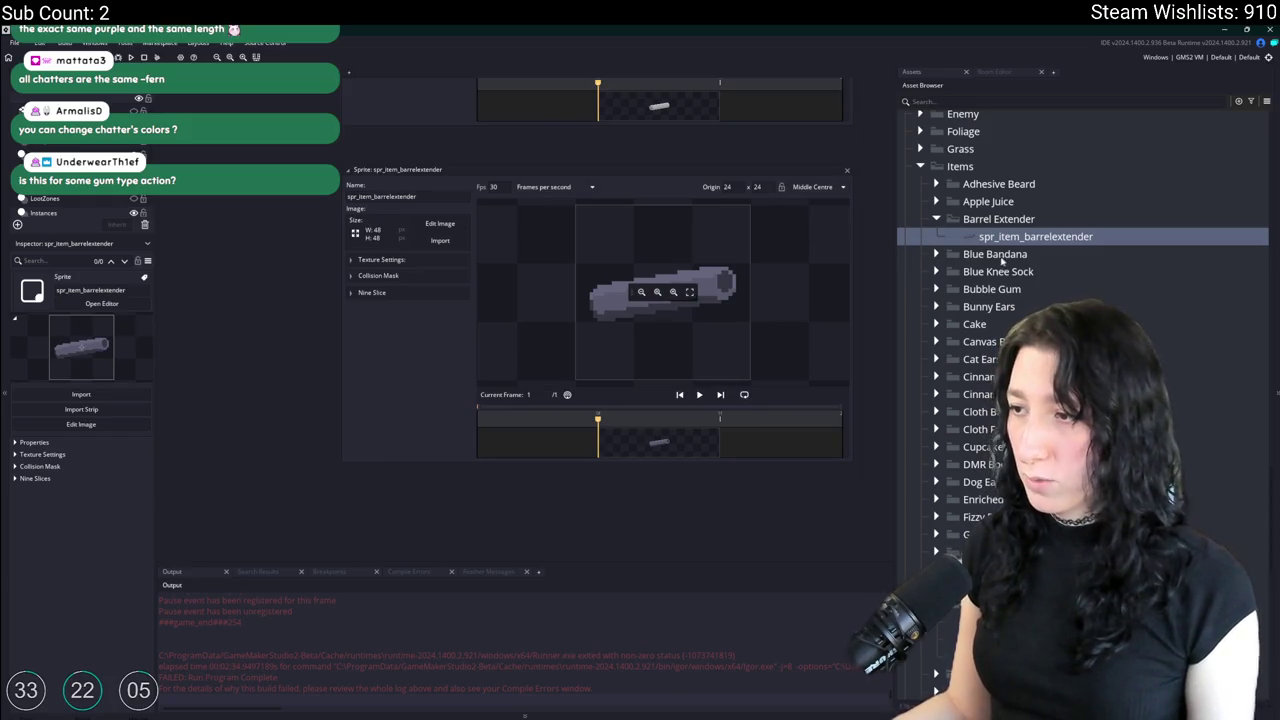
{"action": "left_click", "coordinate": [696, 100]}
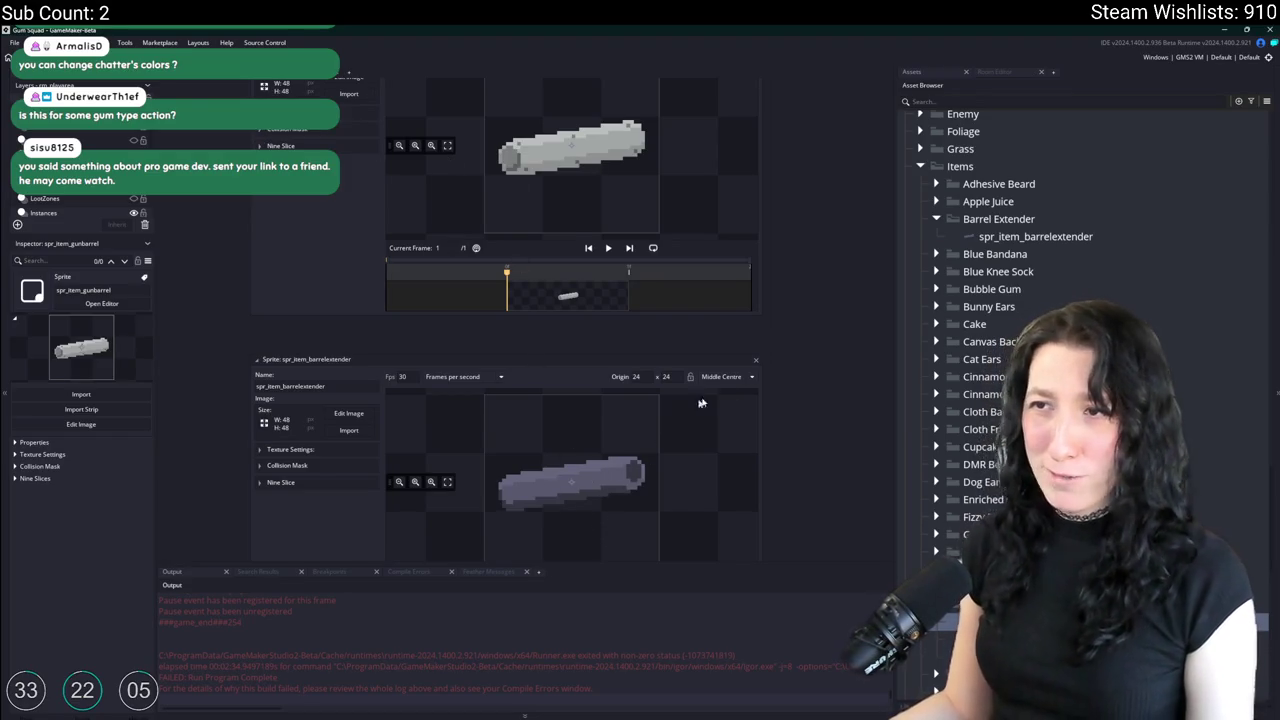
Duplicate the sprite as spr_item_barrelextender_world and import its new 20×7 image.
{"action": "left_click_drag", "start_coordinate": [773, 393], "coordinate": [755, 380]}
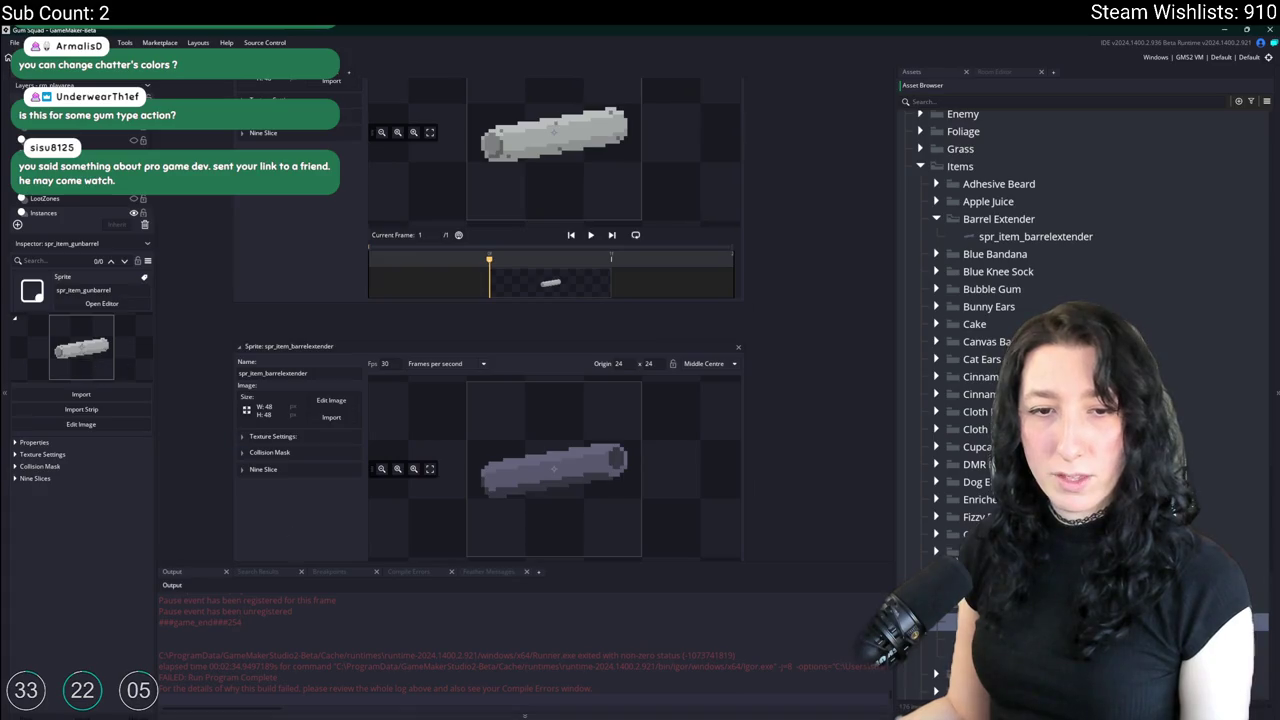
{"action": "key", "text": "ctrl+d"}
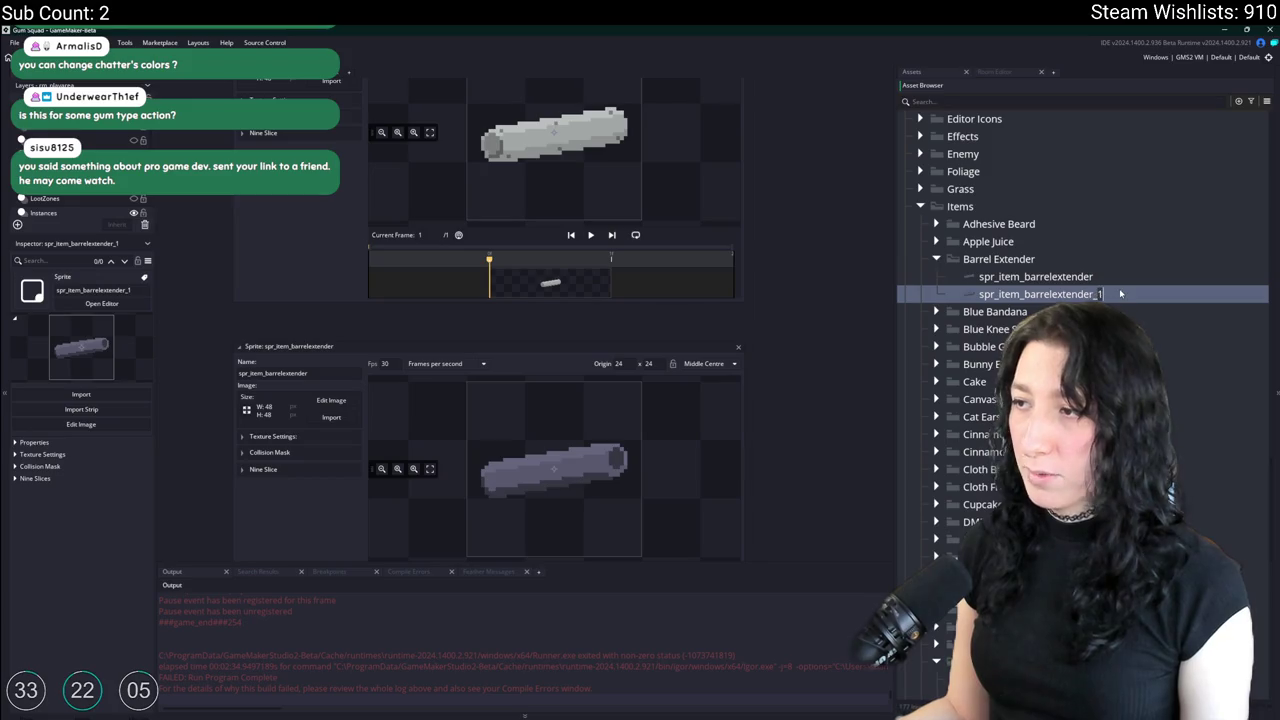
{"action": "type", "text": "world"}
{"action": "key", "text": "Return"}
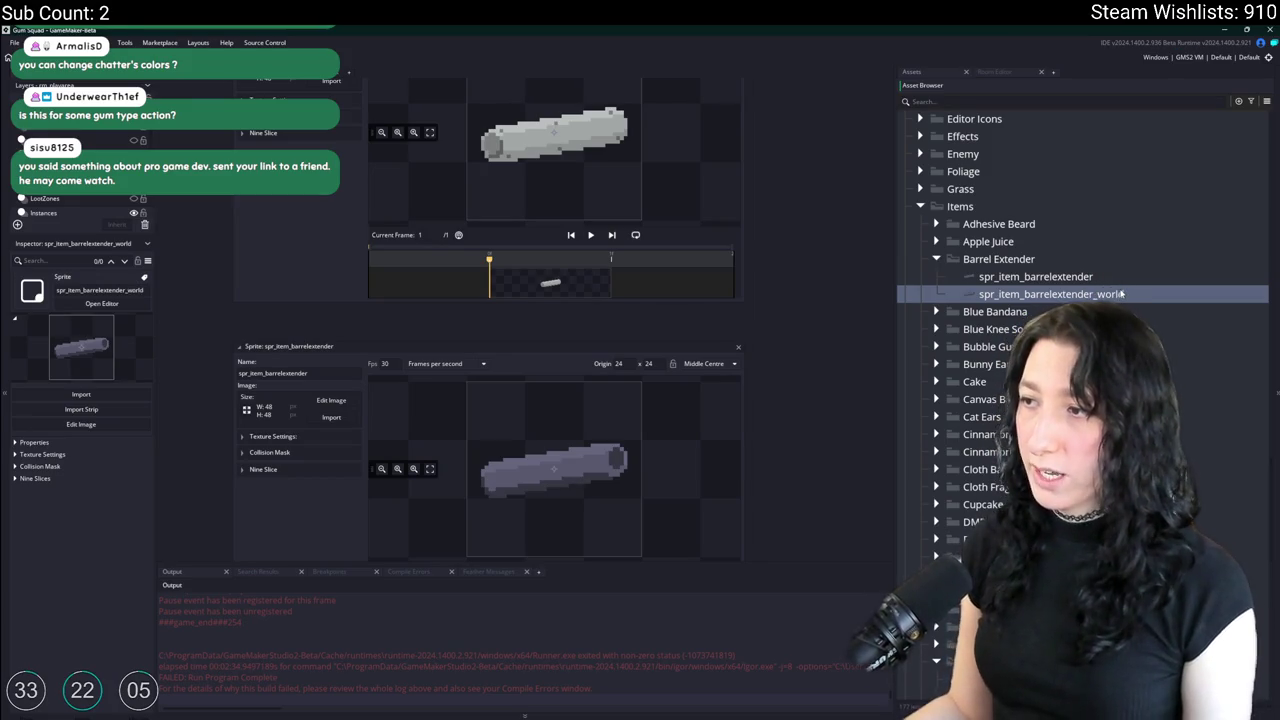
{"action": "double_click", "coordinate": [1121, 294]}
{"action": "left_click", "coordinate": [330, 240]}
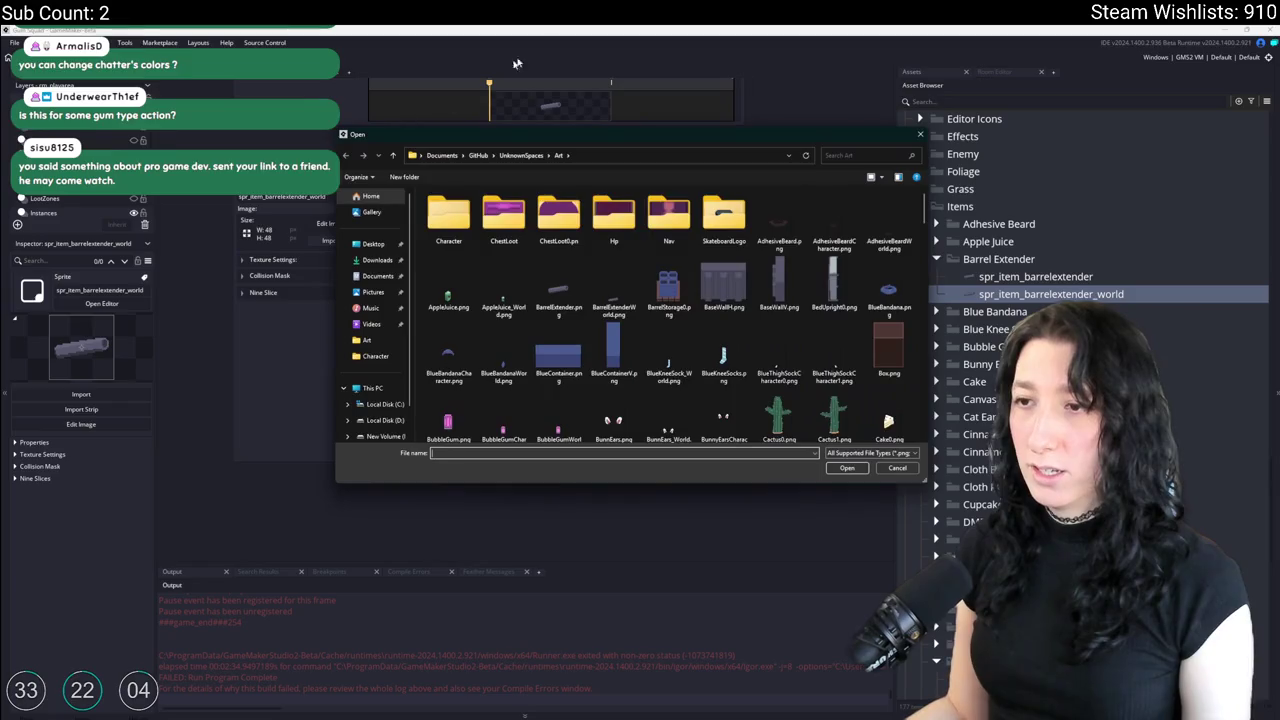
{"action": "double_click", "coordinate": [613, 290]}
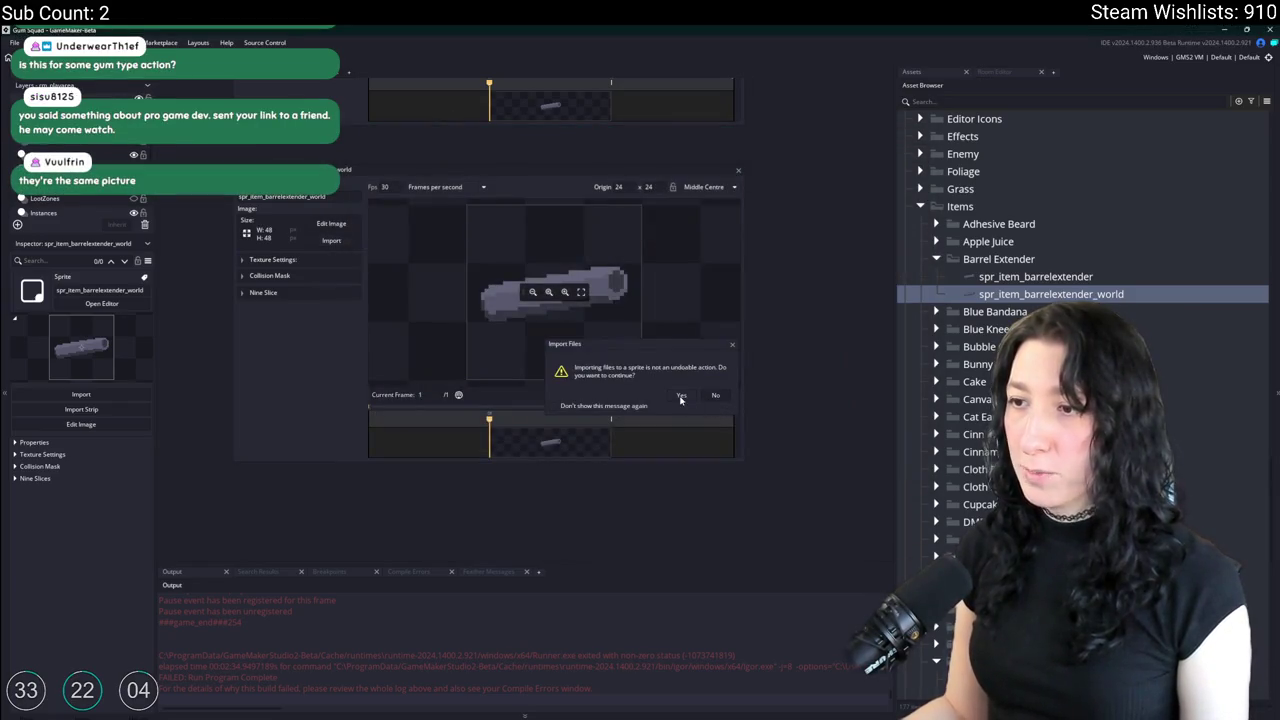
{"action": "left_click", "coordinate": [681, 396]}
Duplicate it again as spr_item_barrelextender_character and close the spr_item_gunbarrel editor.
{"action": "key", "text": "ctrl+d"}
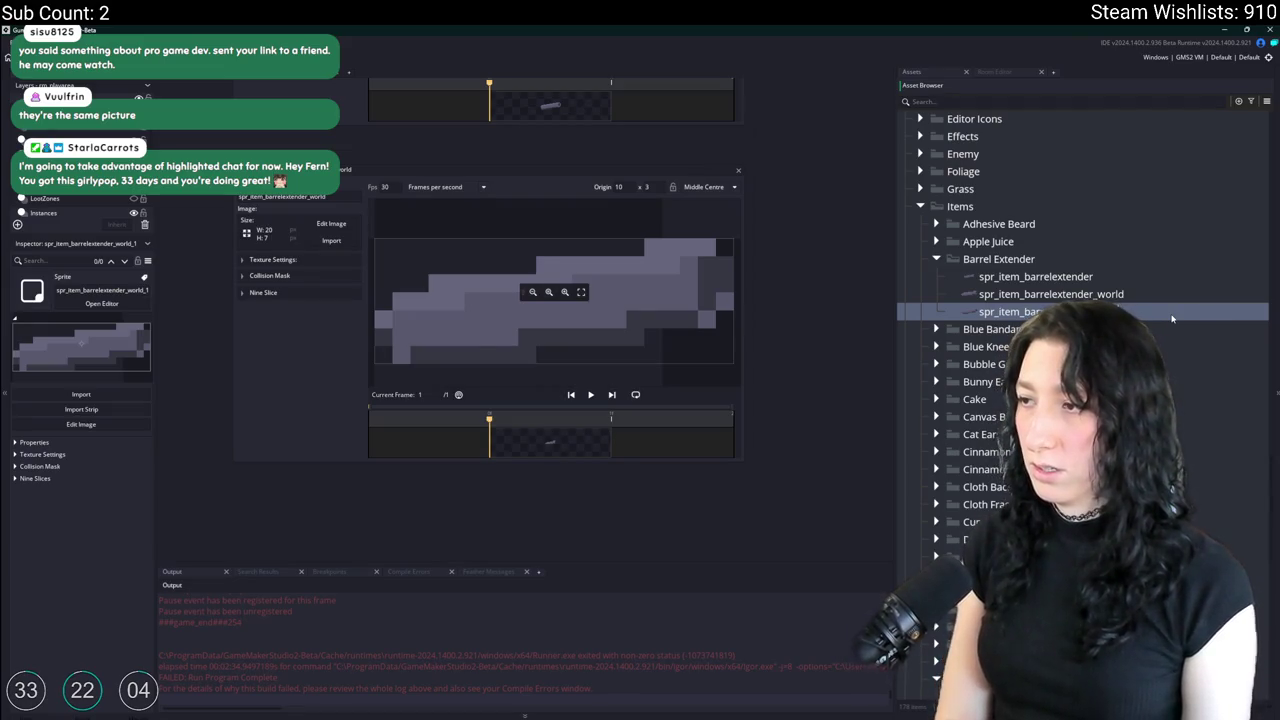
{"action": "type", "text": "racte"}
{"action": "key", "text": "Return"}
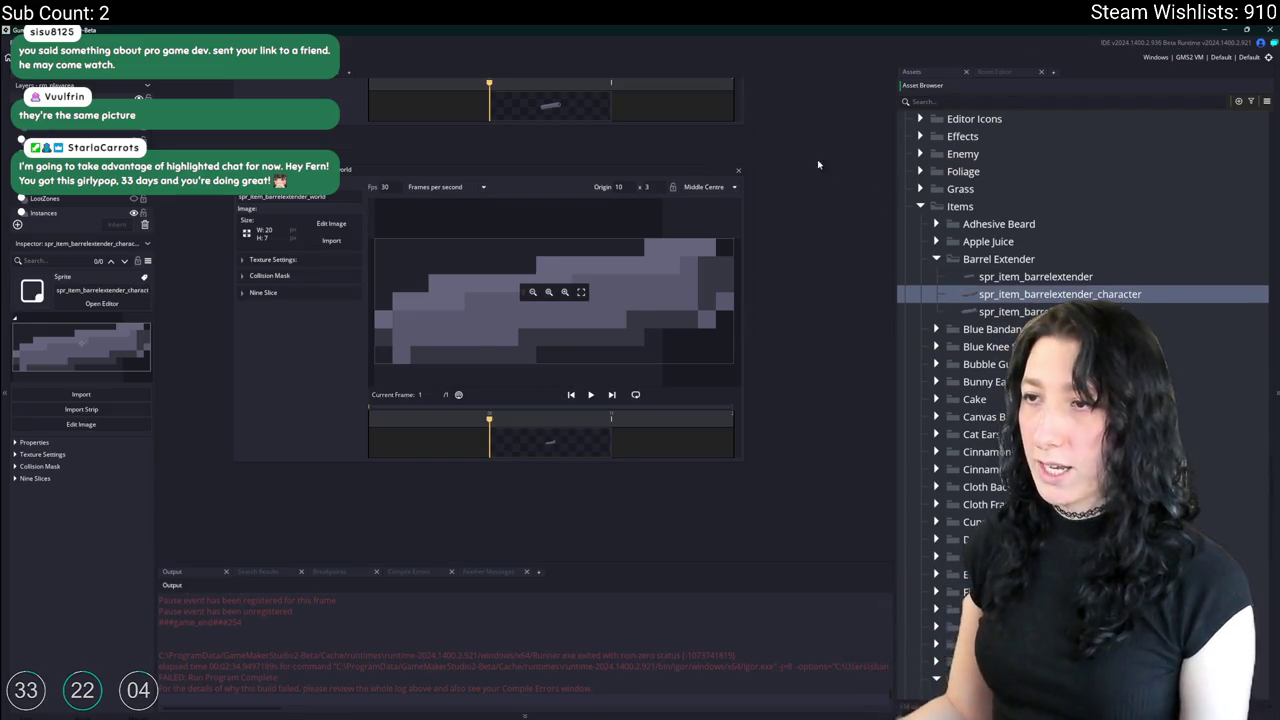
{"action": "scroll", "coordinate": [717, 255], "scroll_direction": "up", "scroll_amount": 2}
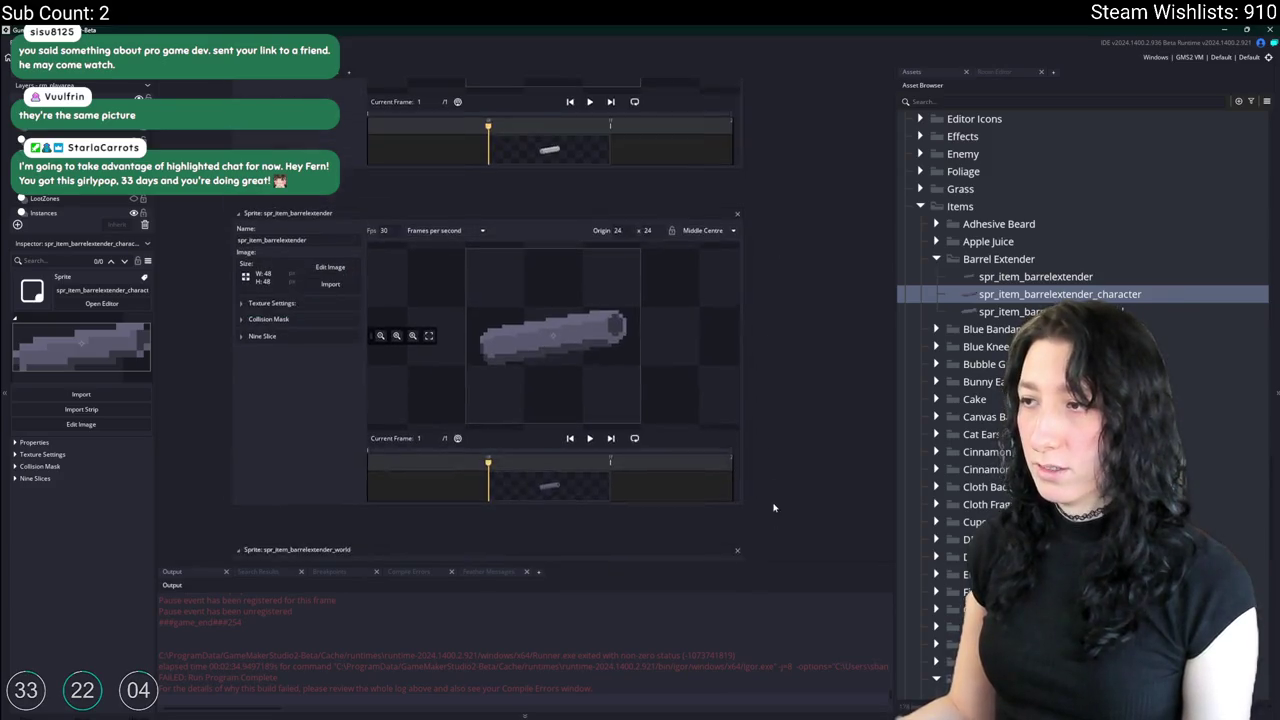
{"action": "scroll", "coordinate": [745, 290], "scroll_direction": "up", "scroll_amount": 2}
{"action": "scroll", "coordinate": [760, 330], "scroll_direction": "up", "scroll_amount": 2}
{"action": "scroll", "coordinate": [780, 320], "scroll_direction": "up", "scroll_amount": 2}
{"action": "scroll", "coordinate": [786, 314], "scroll_direction": "up", "scroll_amount": 2}
{"action": "scroll", "coordinate": [783, 400], "scroll_direction": "up", "scroll_amount": 2}
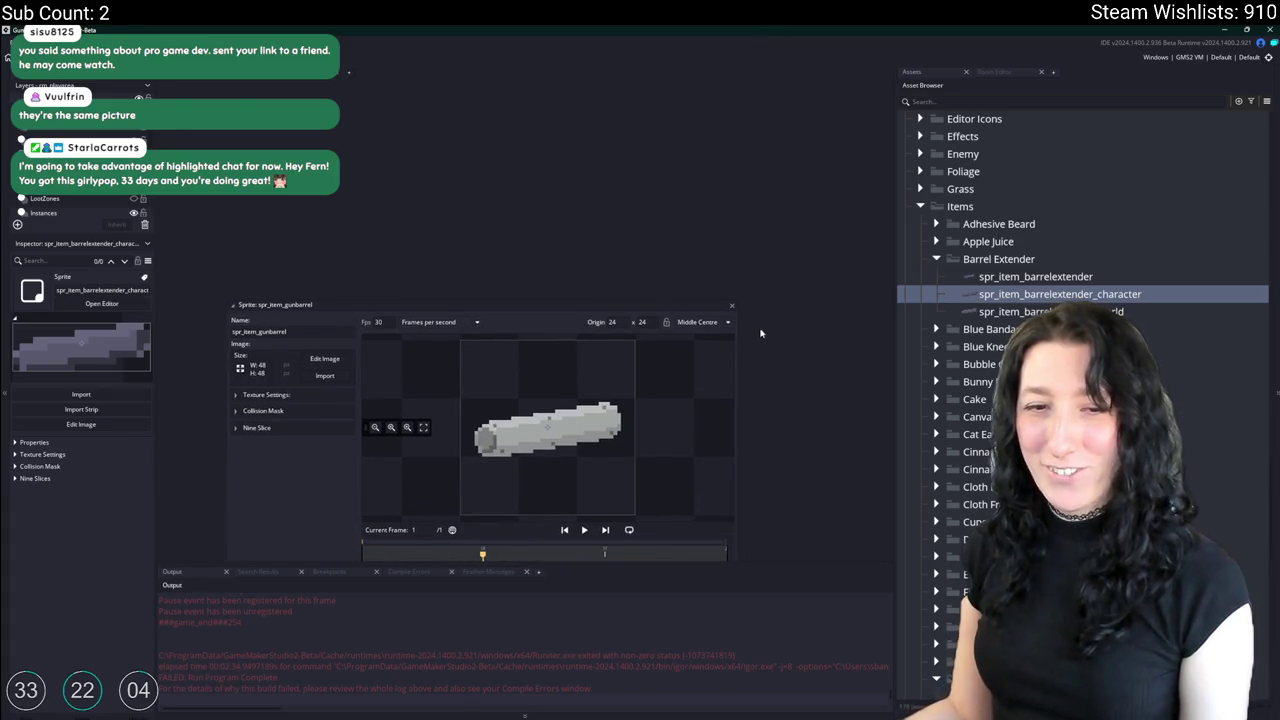
{"action": "left_click", "coordinate": [734, 306]}
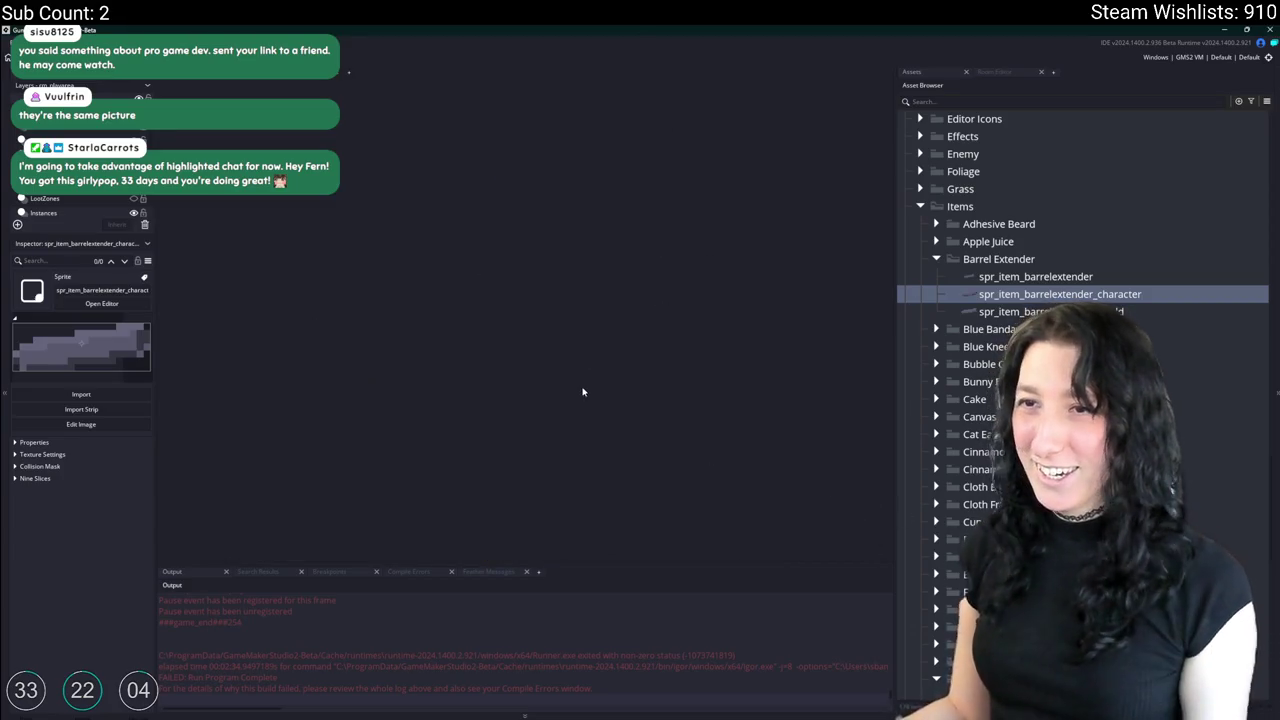
Open the scr_items script through the Ctrl+T asset search.
{"action": "key", "text": "super"}
{"action": "key", "text": "Escape"}
{"action": "key", "text": "ctrl+t"}
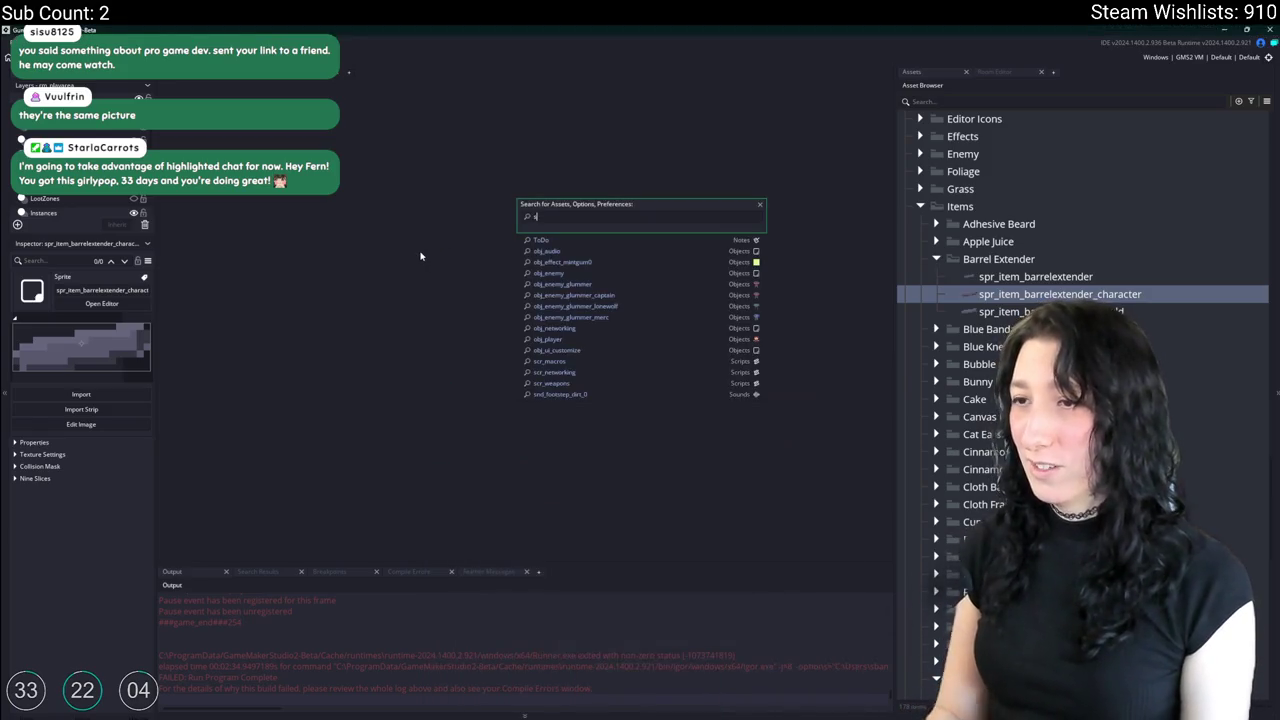
{"action": "type", "text": "scr_ite"}
{"action": "key", "text": "Return"}
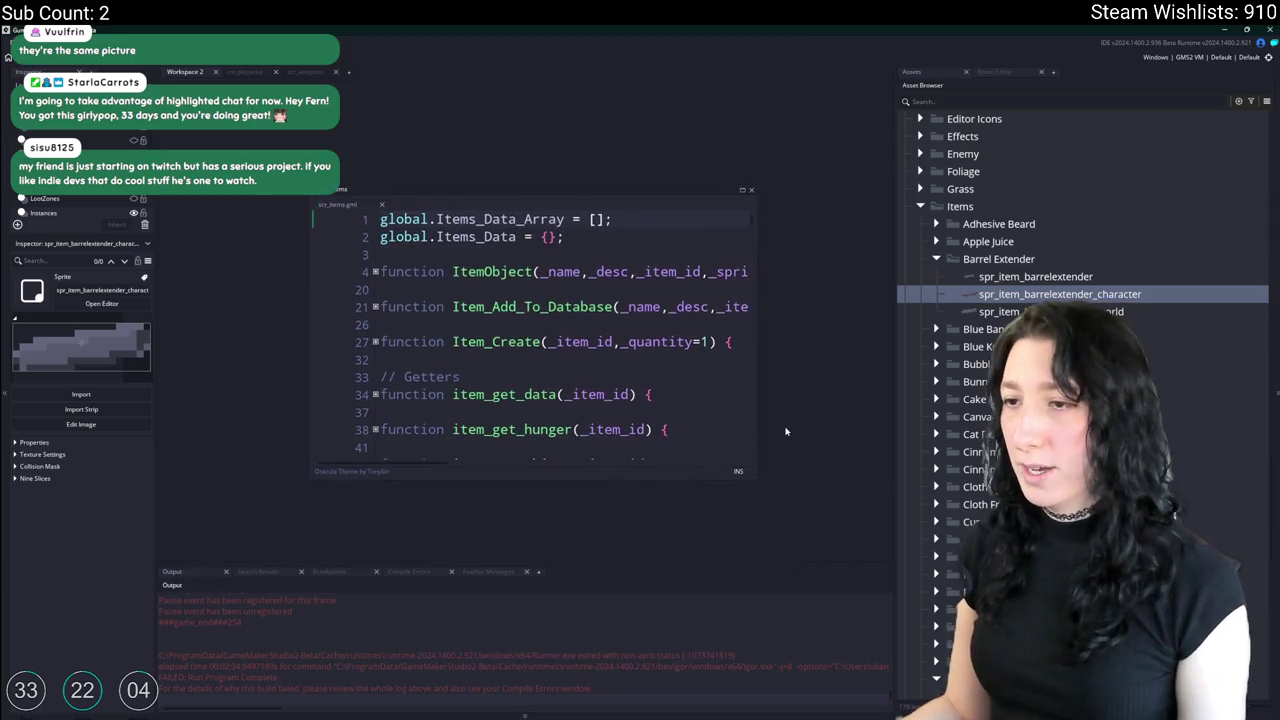
Maximize the code window and fold the item_eat_generic function.
{"action": "left_click", "coordinate": [731, 199]}
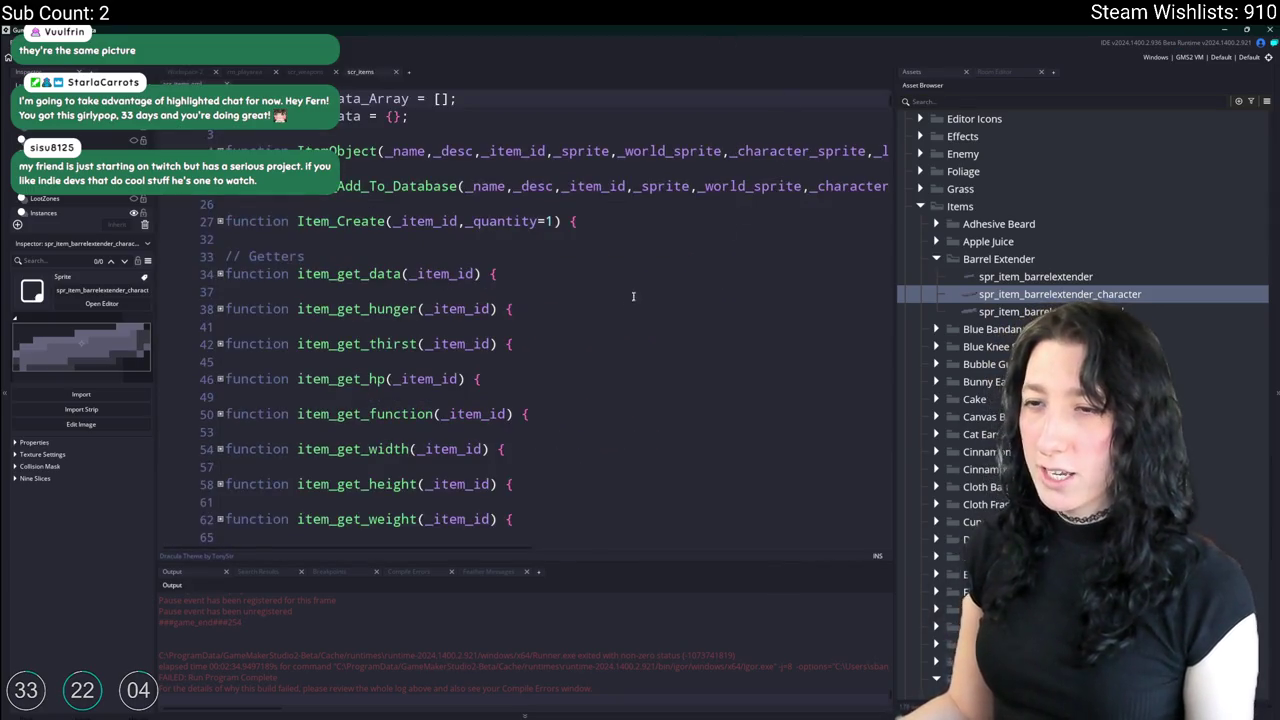
{"action": "scroll", "coordinate": [581, 358], "scroll_direction": "down", "scroll_amount": 2}
{"action": "scroll", "coordinate": [581, 358], "scroll_direction": "down", "scroll_amount": 3}
{"action": "scroll", "coordinate": [581, 358], "scroll_direction": "down", "scroll_amount": 5}
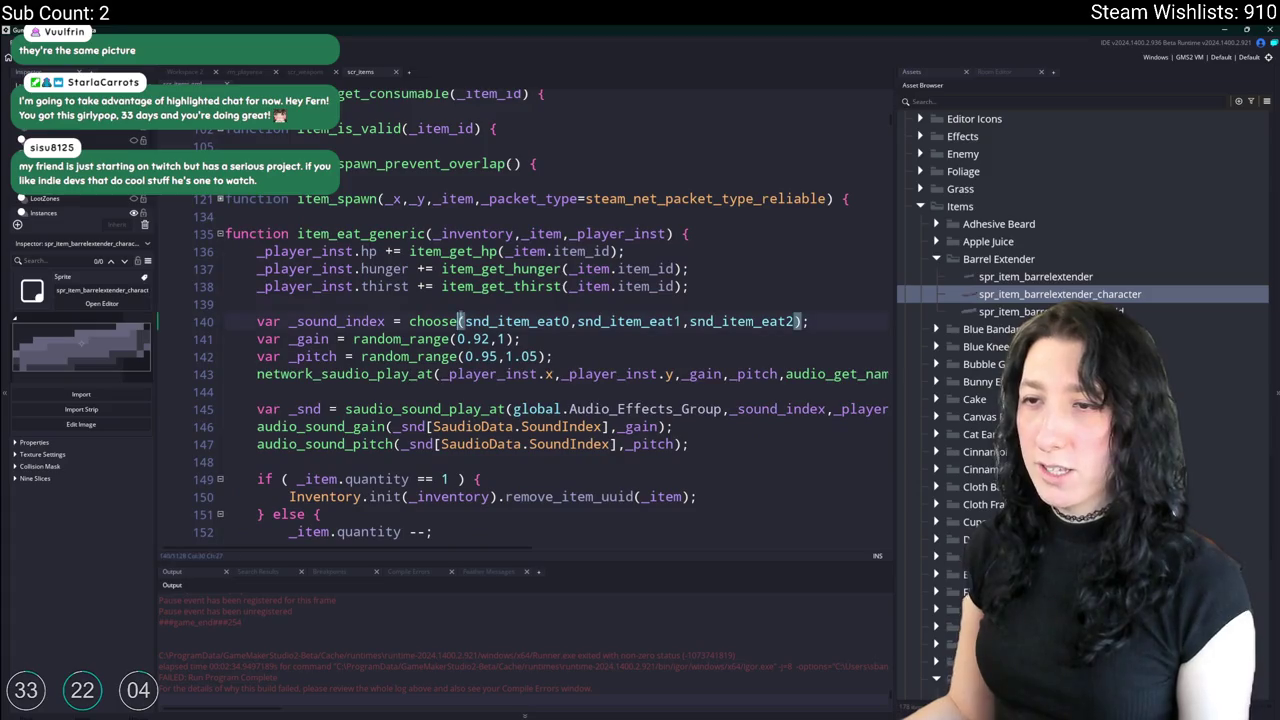
{"action": "left_click", "coordinate": [219, 233]}
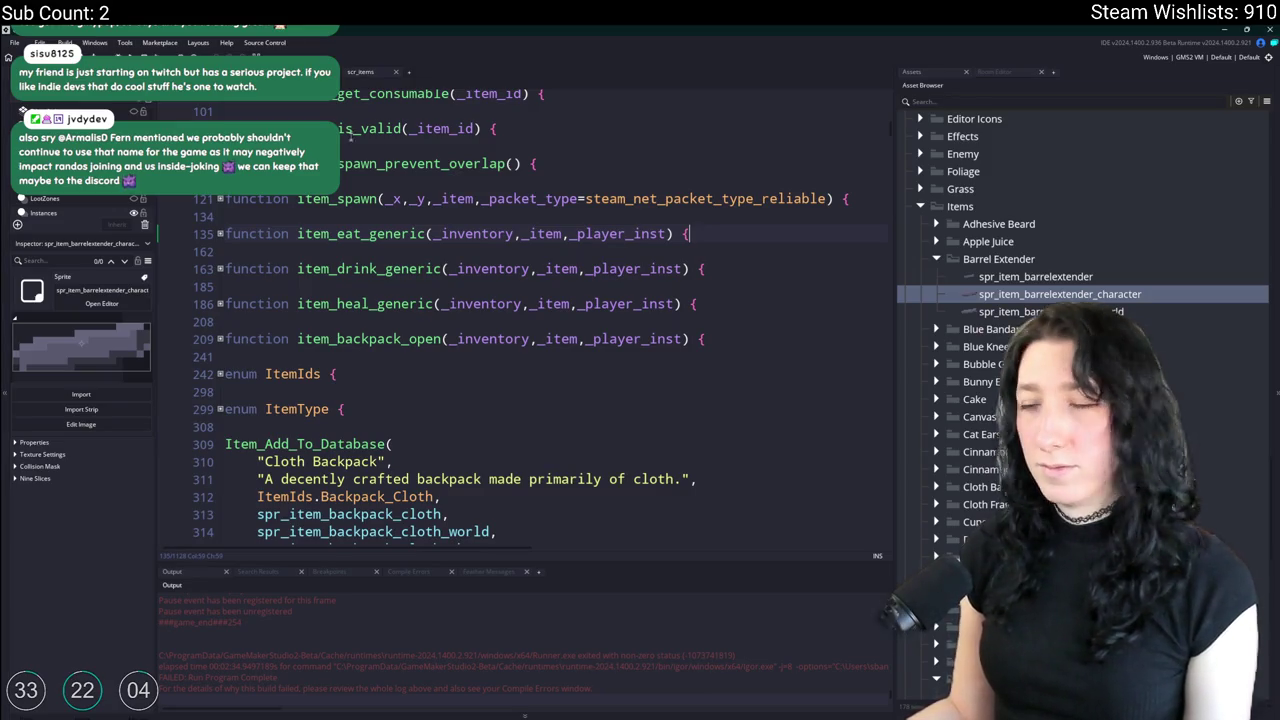
Duplicate the Enriched Gum Item_Add_To_Database block at the end of scr_items.
{"action": "scroll", "coordinate": [671, 361], "scroll_direction": "down", "scroll_amount": 2}
{"action": "scroll", "coordinate": [673, 359], "scroll_direction": "down", "scroll_amount": 2}
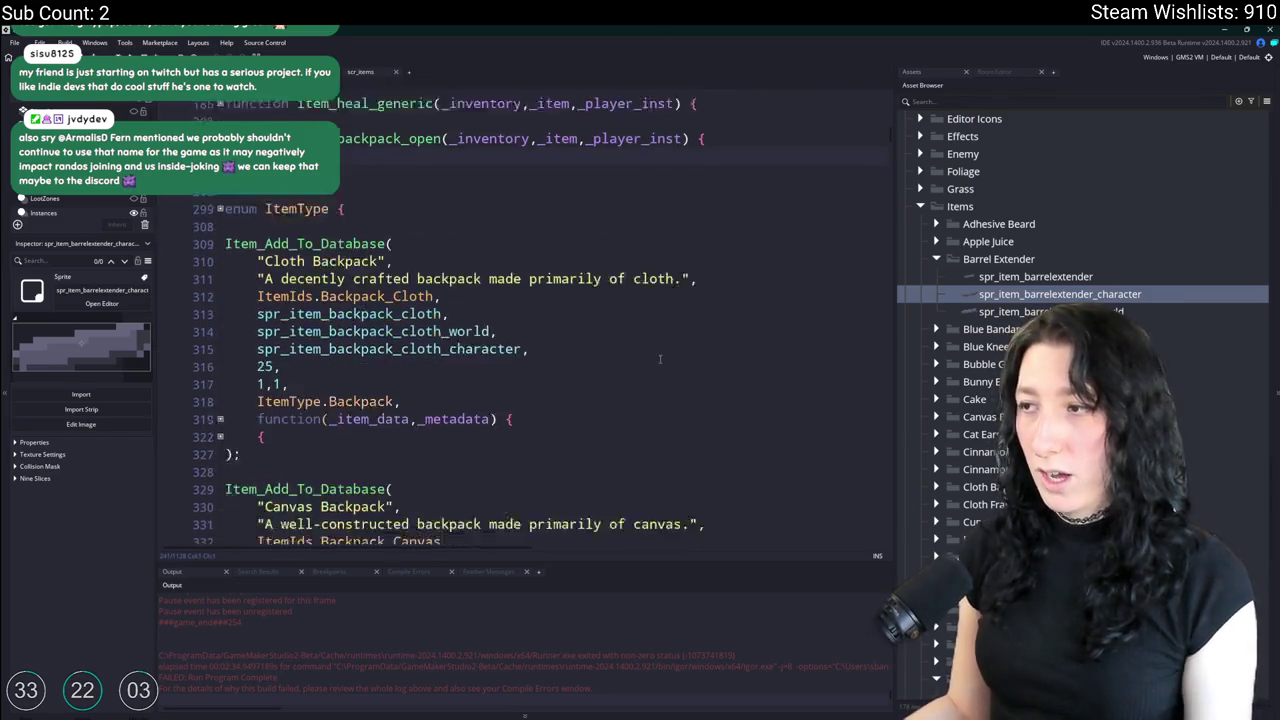
{"action": "scroll", "coordinate": [675, 357], "scroll_direction": "down", "scroll_amount": 2}
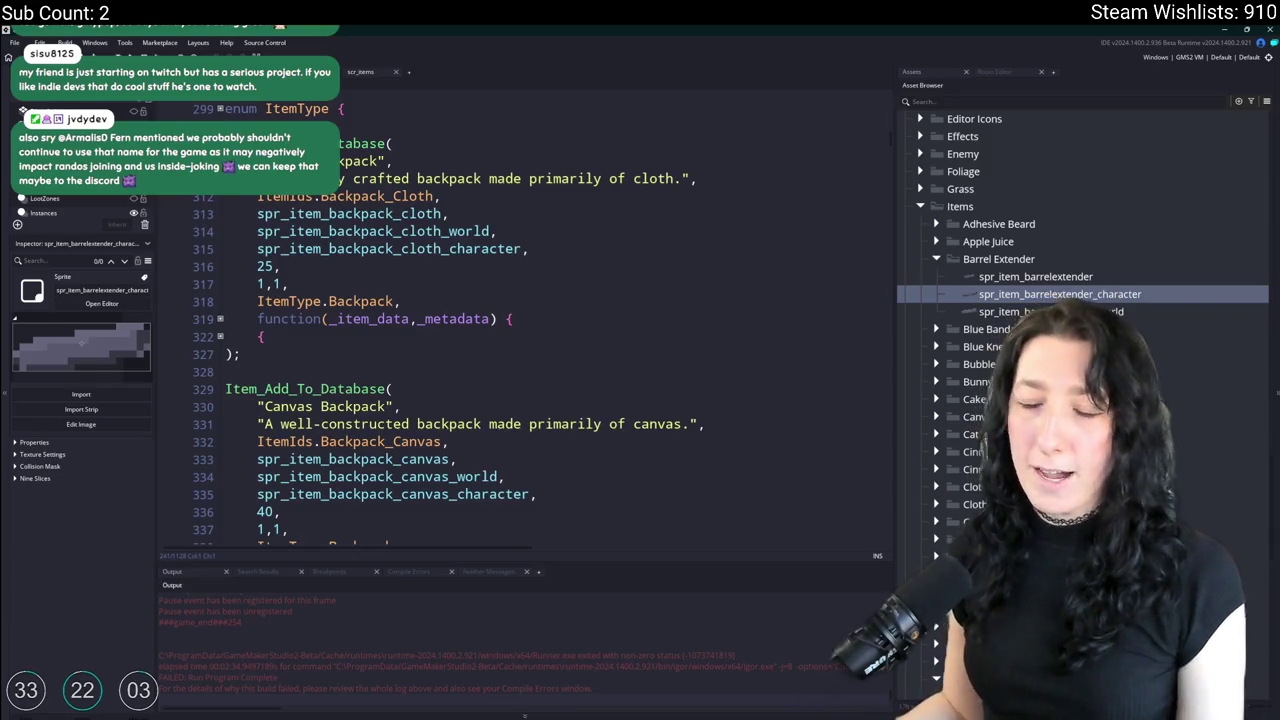
{"action": "left_click", "coordinate": [460, 213]}
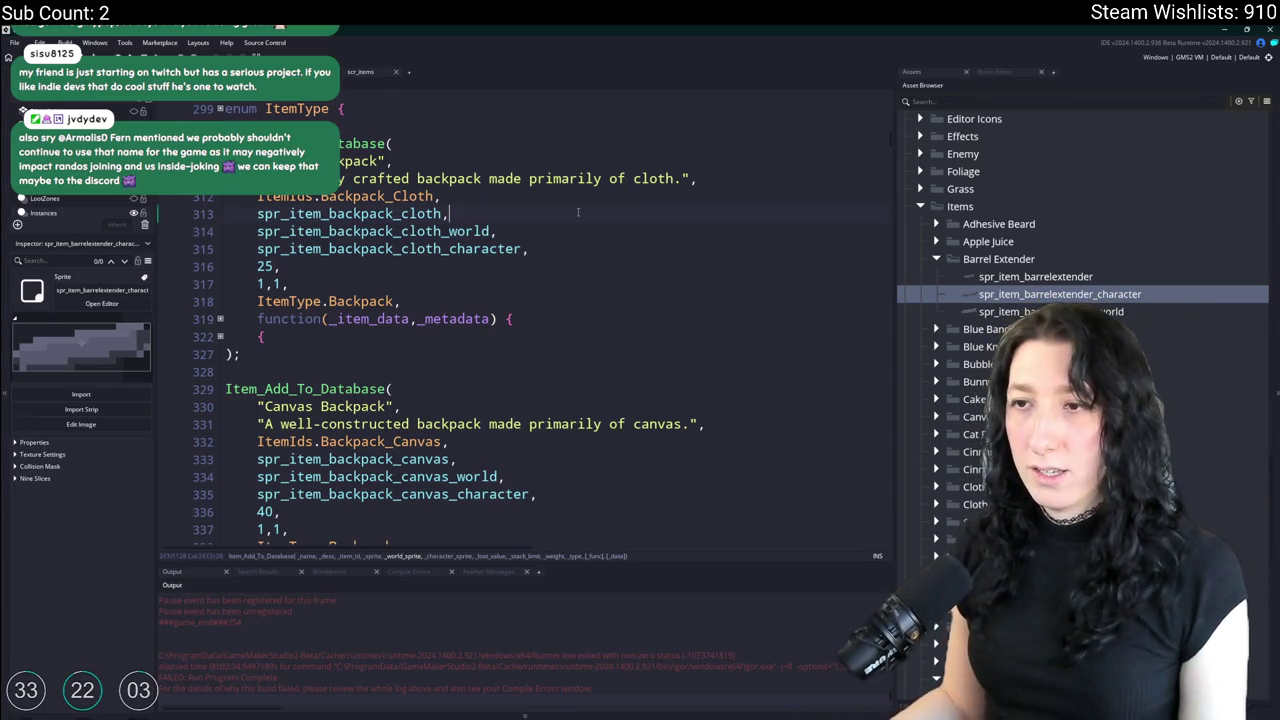
{"action": "scroll", "coordinate": [556, 245], "scroll_direction": "down", "scroll_amount": 2}
{"action": "scroll", "coordinate": [556, 245], "scroll_direction": "down", "scroll_amount": 5}
{"action": "scroll", "coordinate": [556, 245], "scroll_direction": "down", "scroll_amount": 5}
{"action": "left_click_drag", "start_coordinate": [890, 230], "coordinate": [880, 541]}
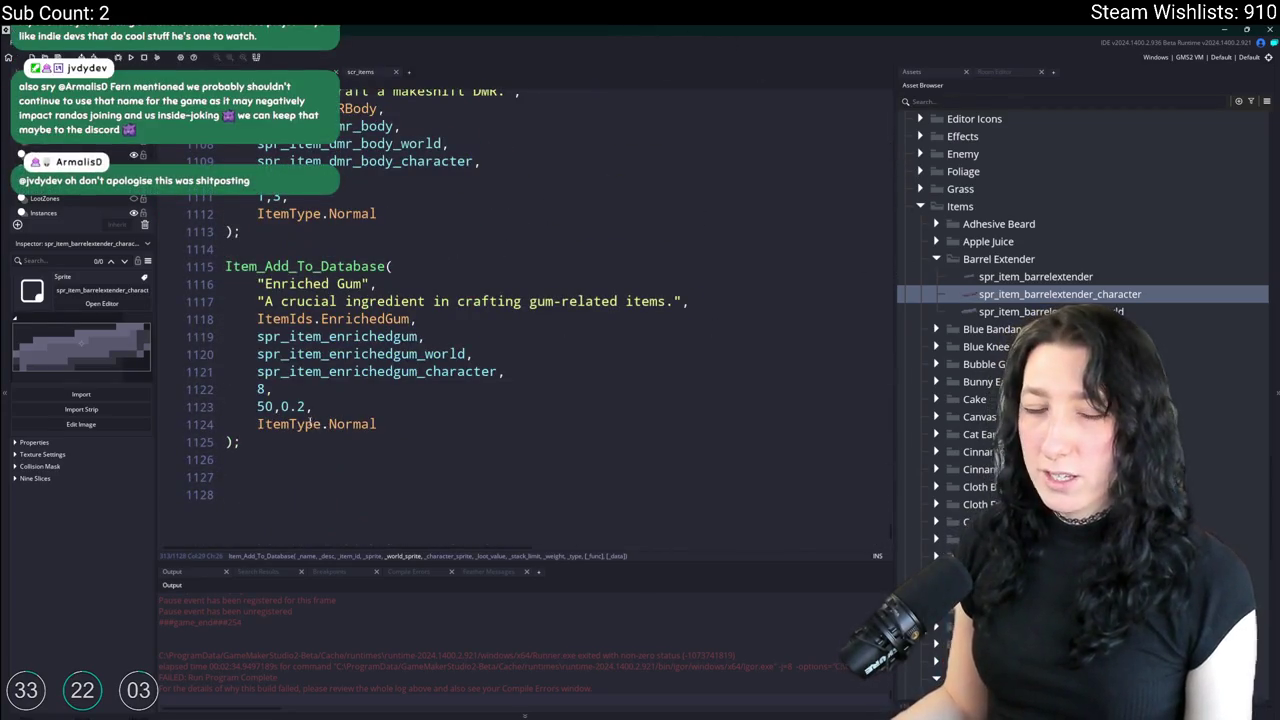
{"action": "left_click_drag", "start_coordinate": [288, 466], "coordinate": [256, 254]}
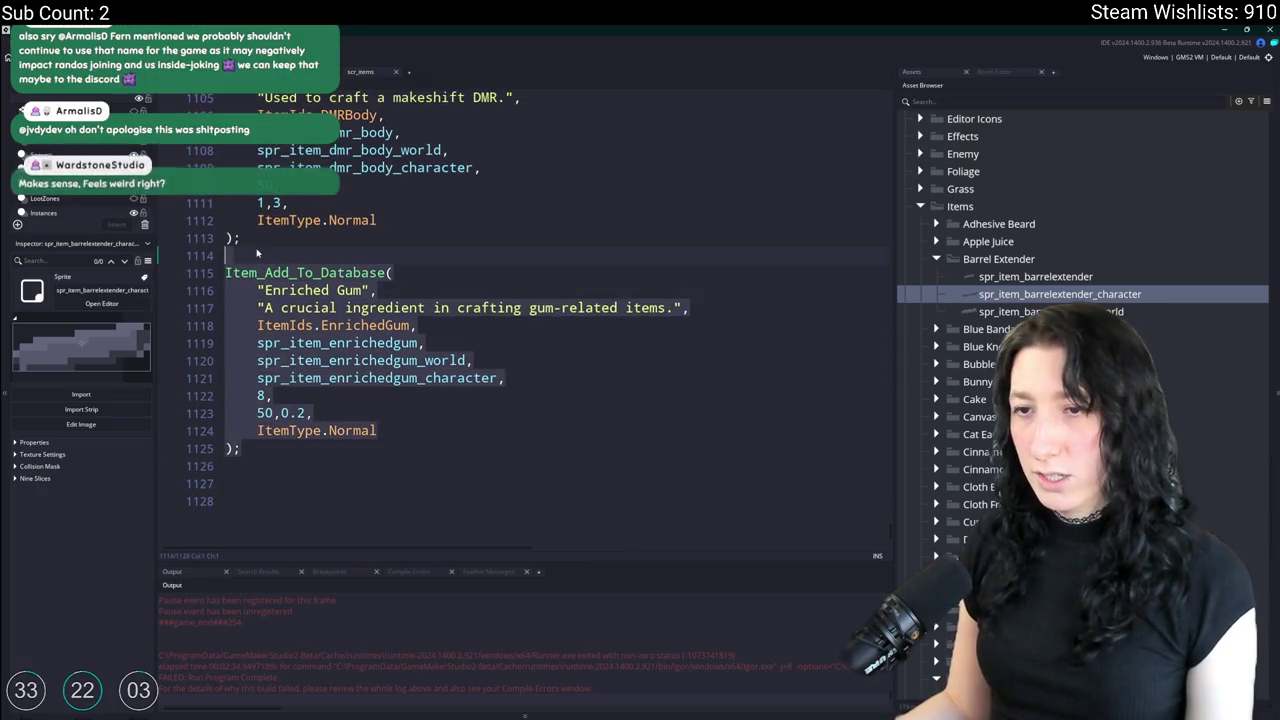
{"action": "key", "text": "ctrl+d"}
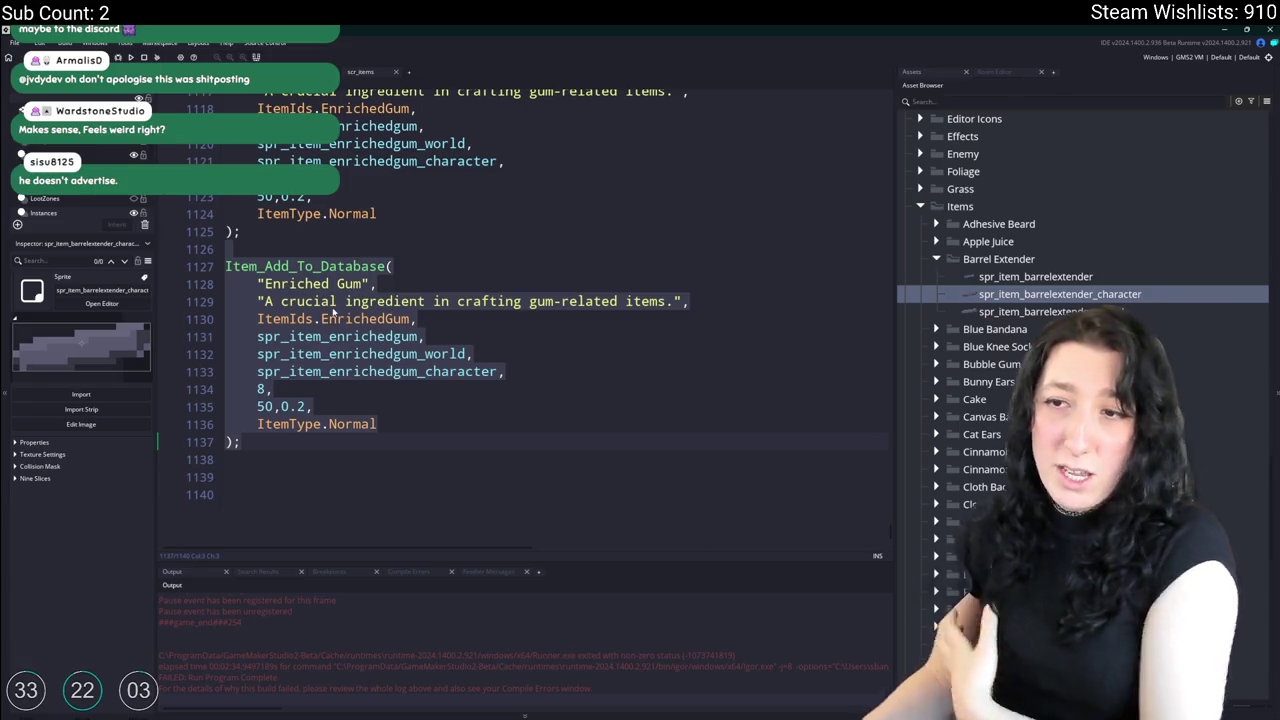
Rename the copied item's name string to 'Gum Enhancer'.
{"action": "left_click", "coordinate": [440, 283]}
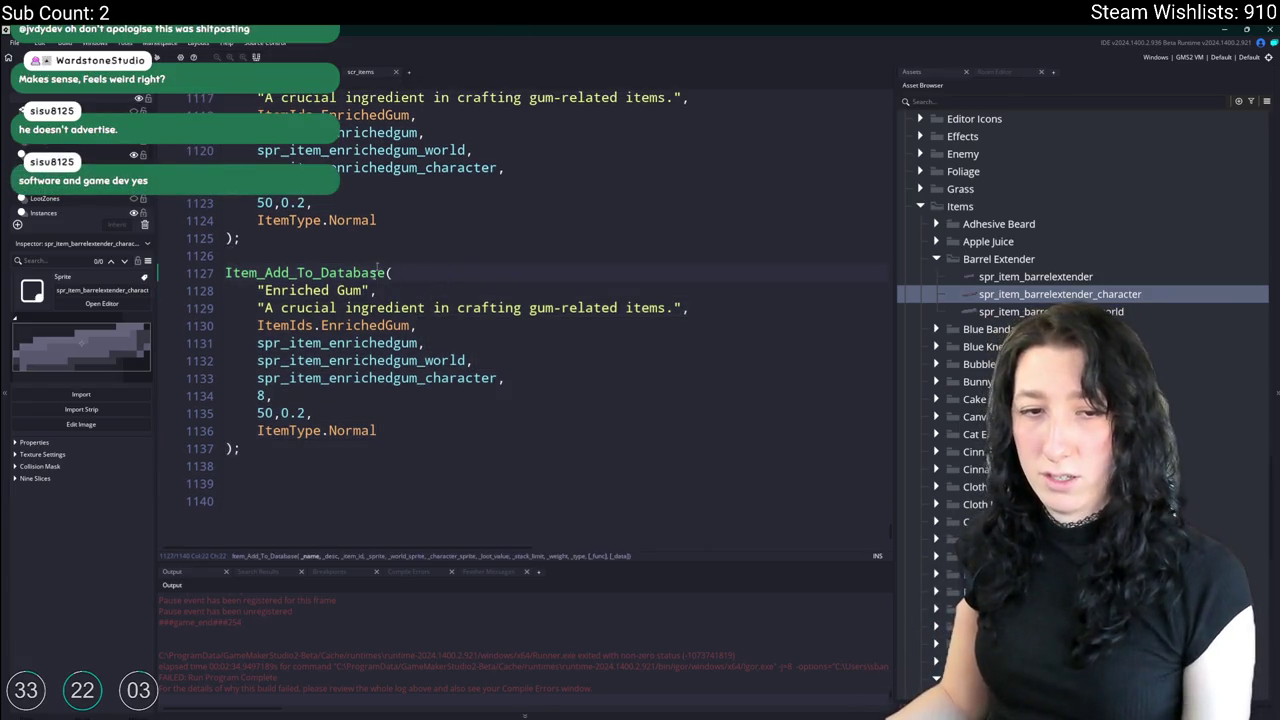
{"action": "key", "text": "Left"}
{"action": "key", "text": "Left"}
{"action": "left_click", "coordinate": [265, 292]}
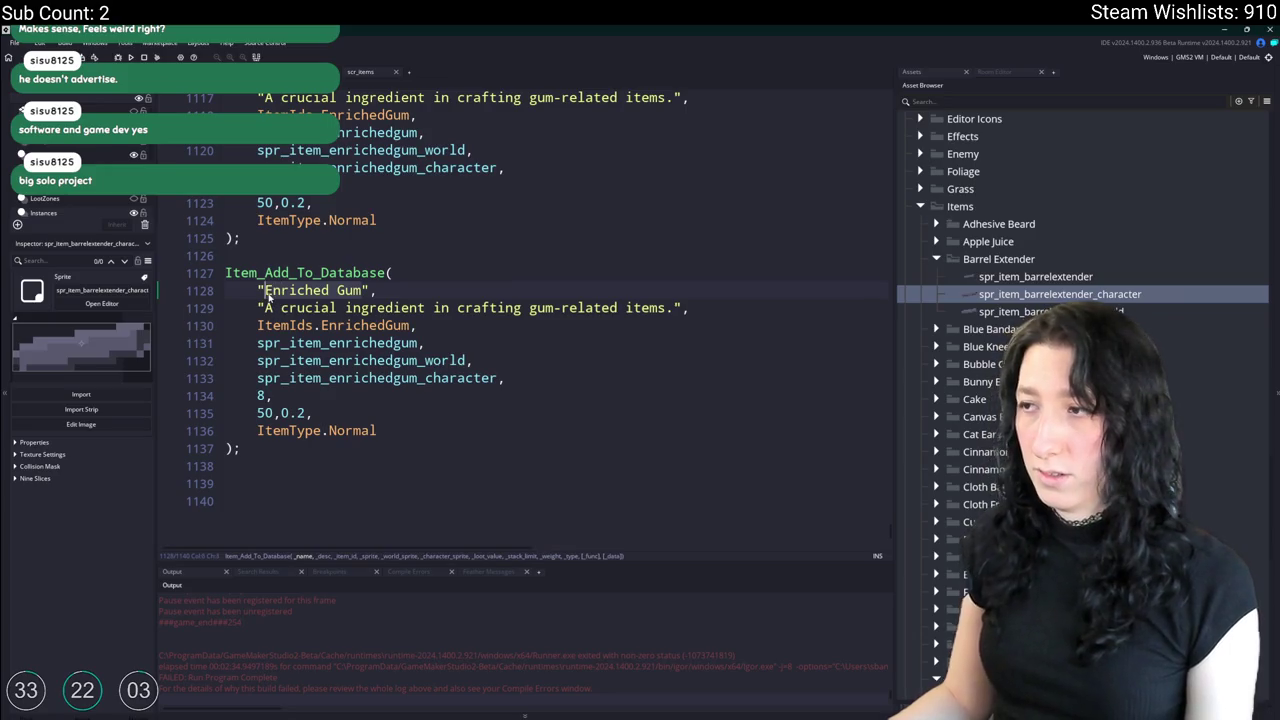
{"action": "key", "text": "ctrl+shift+Right"}
{"action": "key", "text": "ctrl+shift+Right"}
{"action": "type", "text": "Gum Enah"}
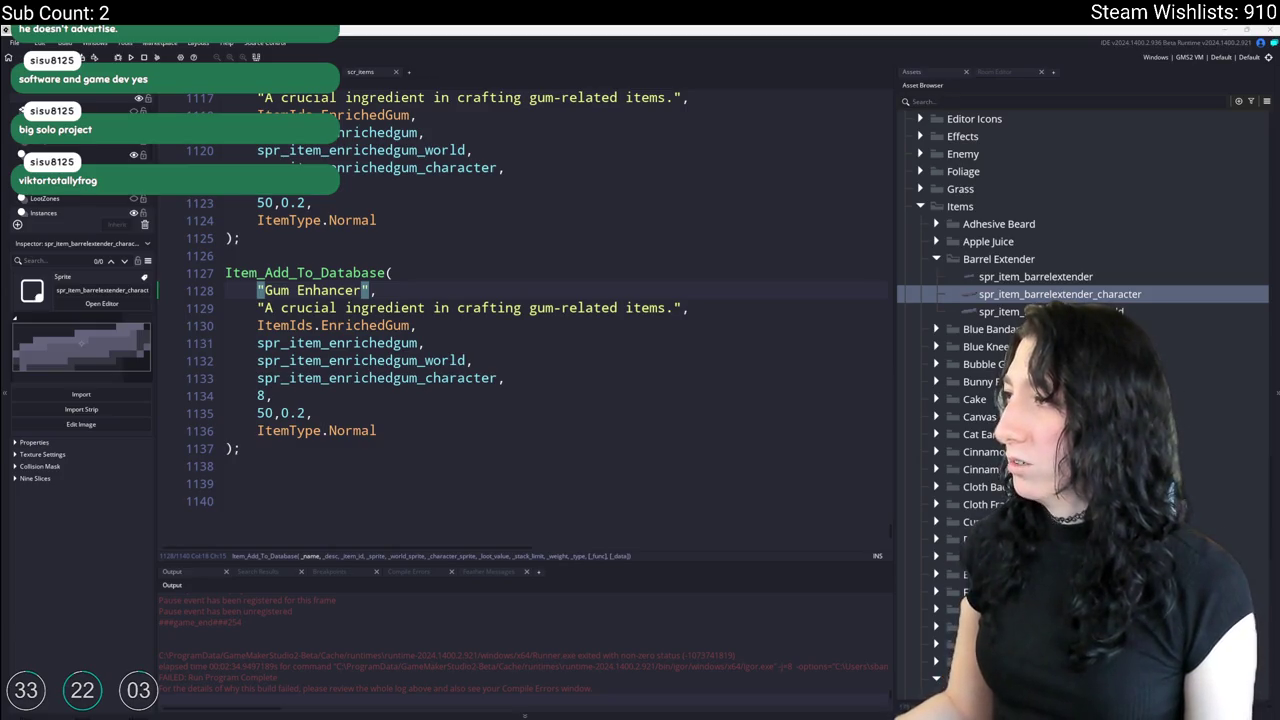
{"action": "key", "text": "alt+Tab"}
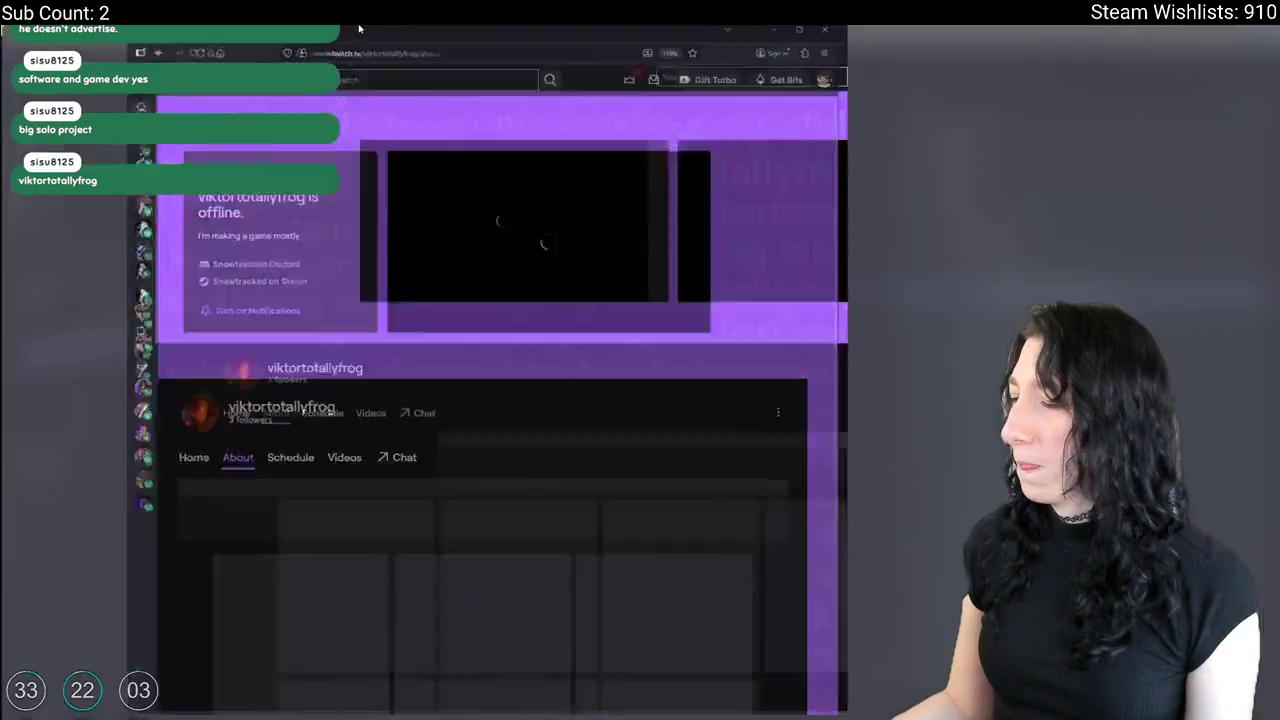
Open Snowtracked's Steam store page from the Twitch About page link.
{"action": "scroll", "coordinate": [679, 370], "scroll_direction": "down", "scroll_amount": 2}
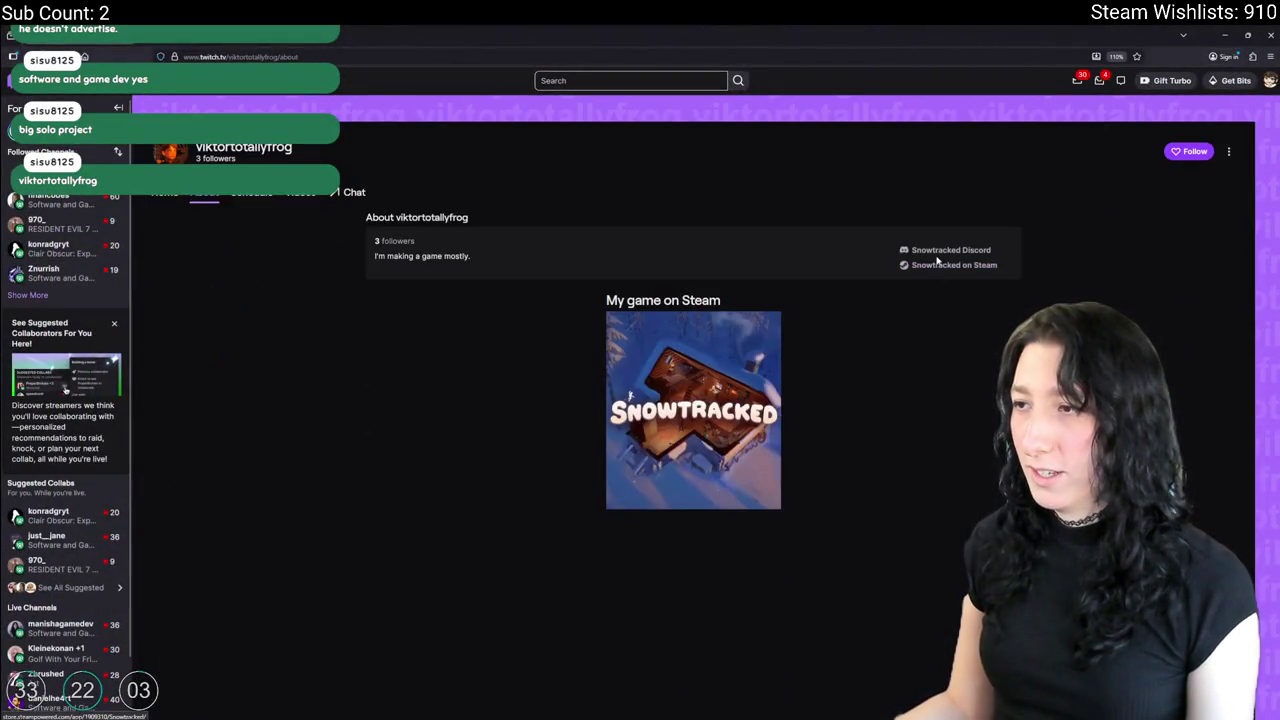
{"action": "scroll", "coordinate": [757, 298], "scroll_direction": "up", "scroll_amount": 1}
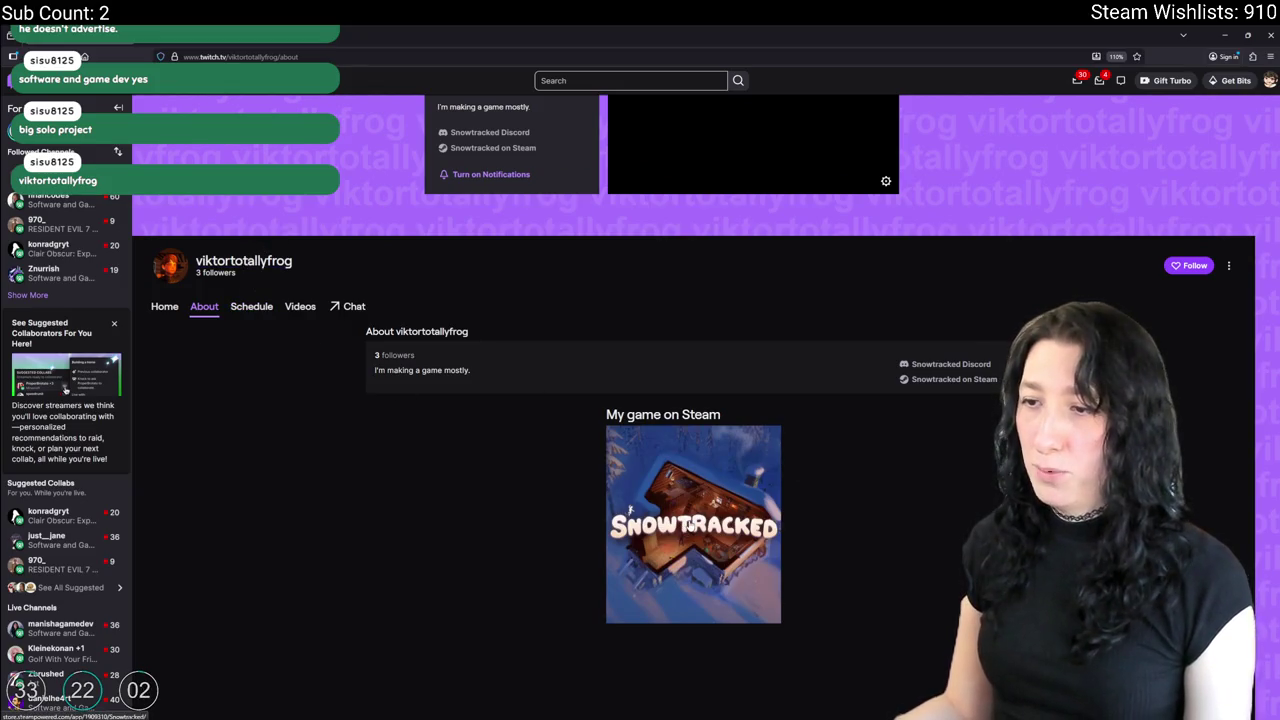
{"action": "left_click", "coordinate": [797, 429]}
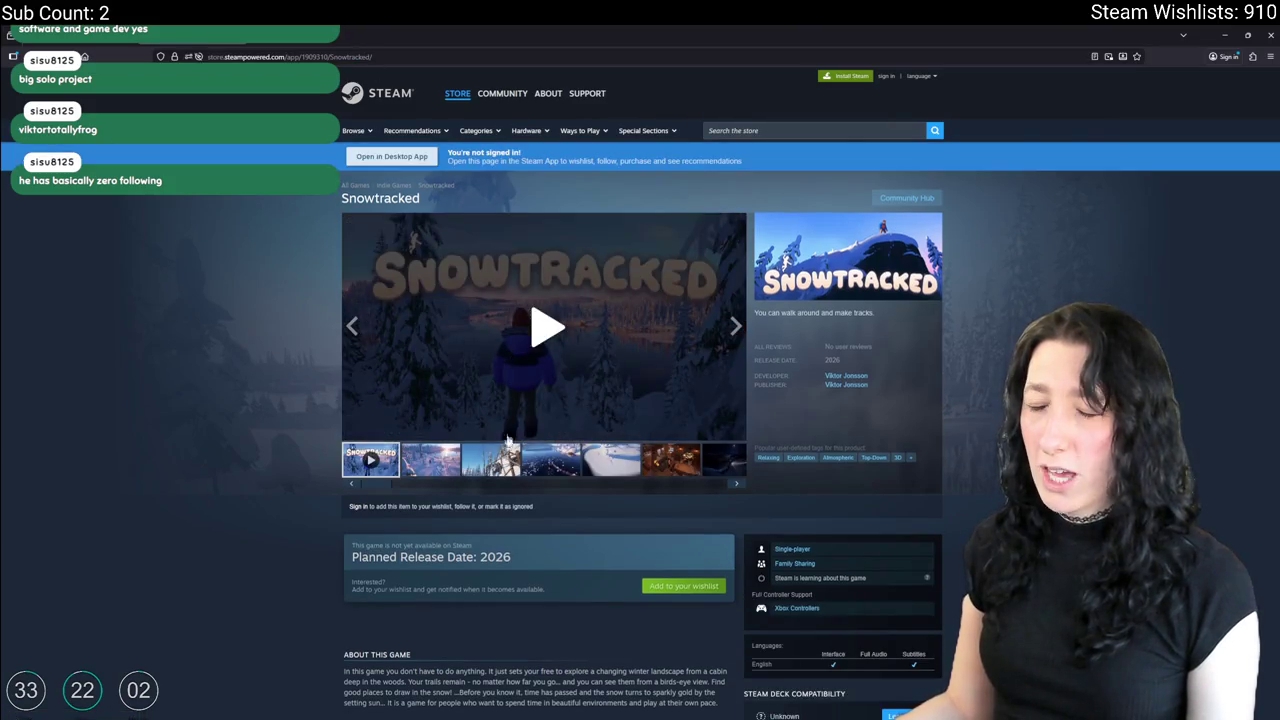
Browse all of Snowtracked's screenshots in the full-size lightbox.
{"action": "left_click", "coordinate": [434, 461]}
{"action": "left_click", "coordinate": [545, 325]}
{"action": "left_click", "coordinate": [730, 667]}
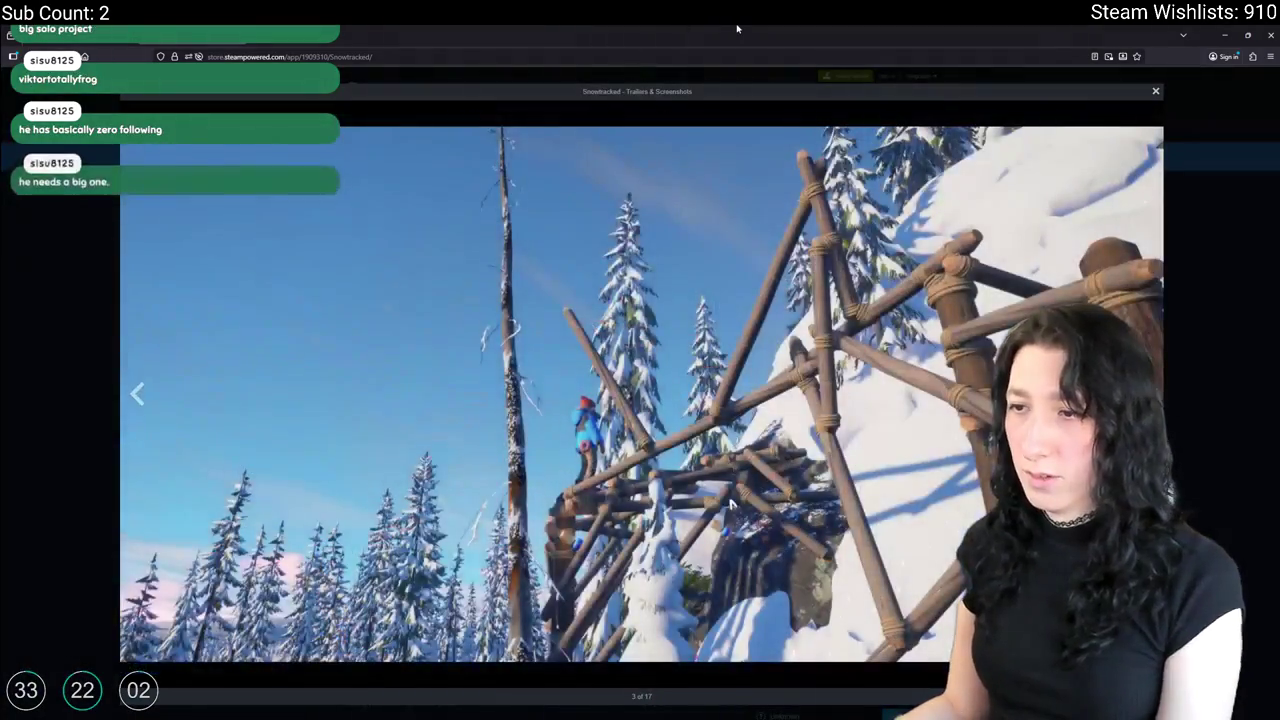
{"action": "left_click", "coordinate": [730, 667]}
{"action": "left_click", "coordinate": [700, 610]}
{"action": "left_click", "coordinate": [655, 540]}
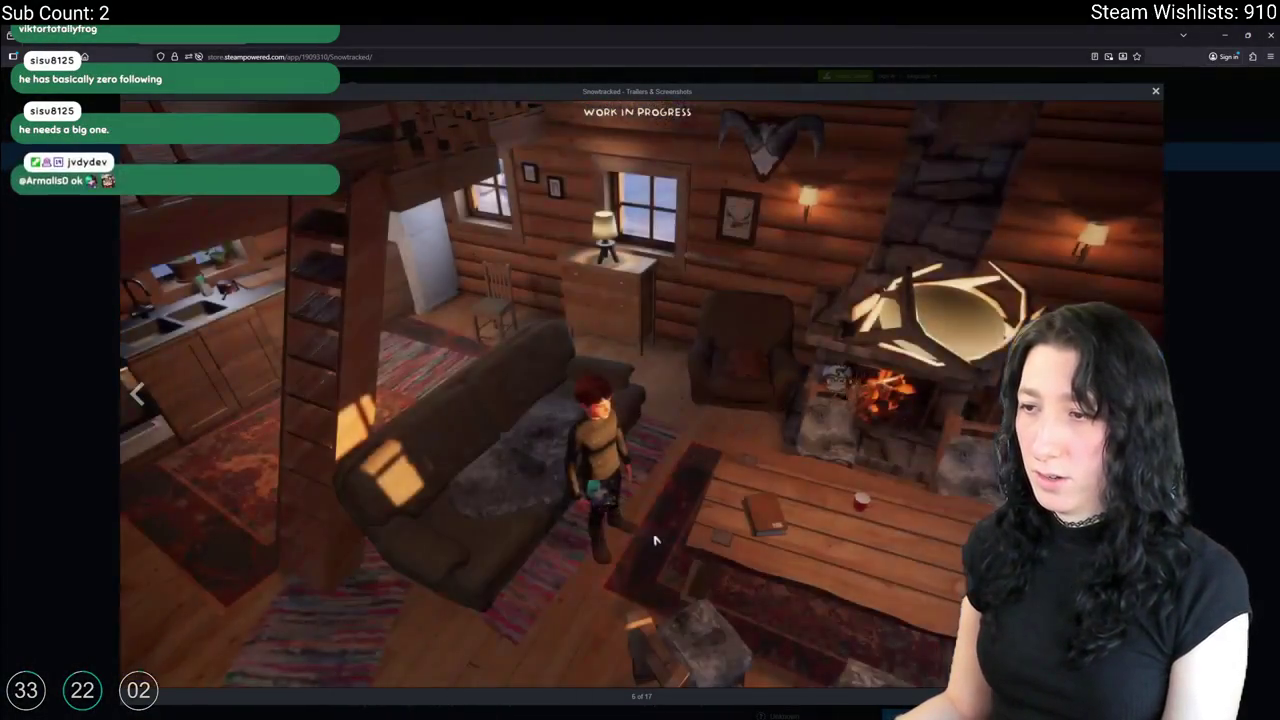
{"action": "left_click", "coordinate": [655, 540]}
{"action": "left_click", "coordinate": [655, 540]}
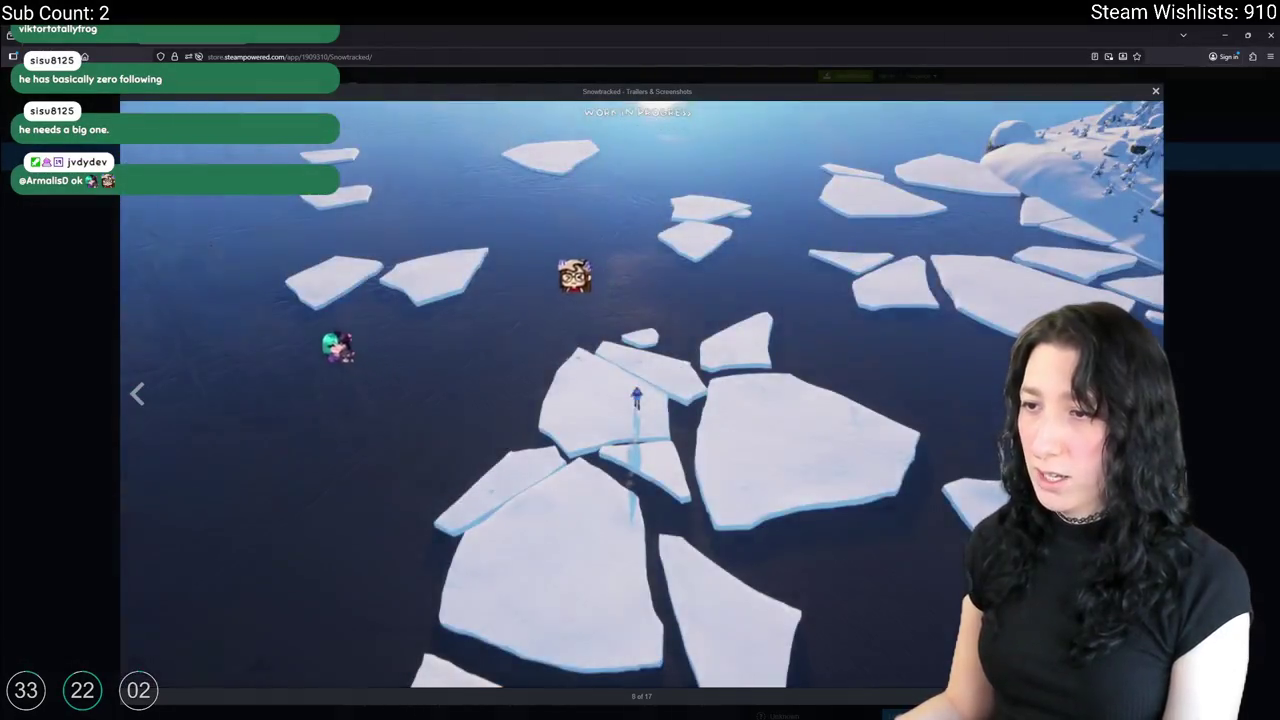
{"action": "left_click", "coordinate": [642, 297]}
{"action": "left_click", "coordinate": [642, 297]}
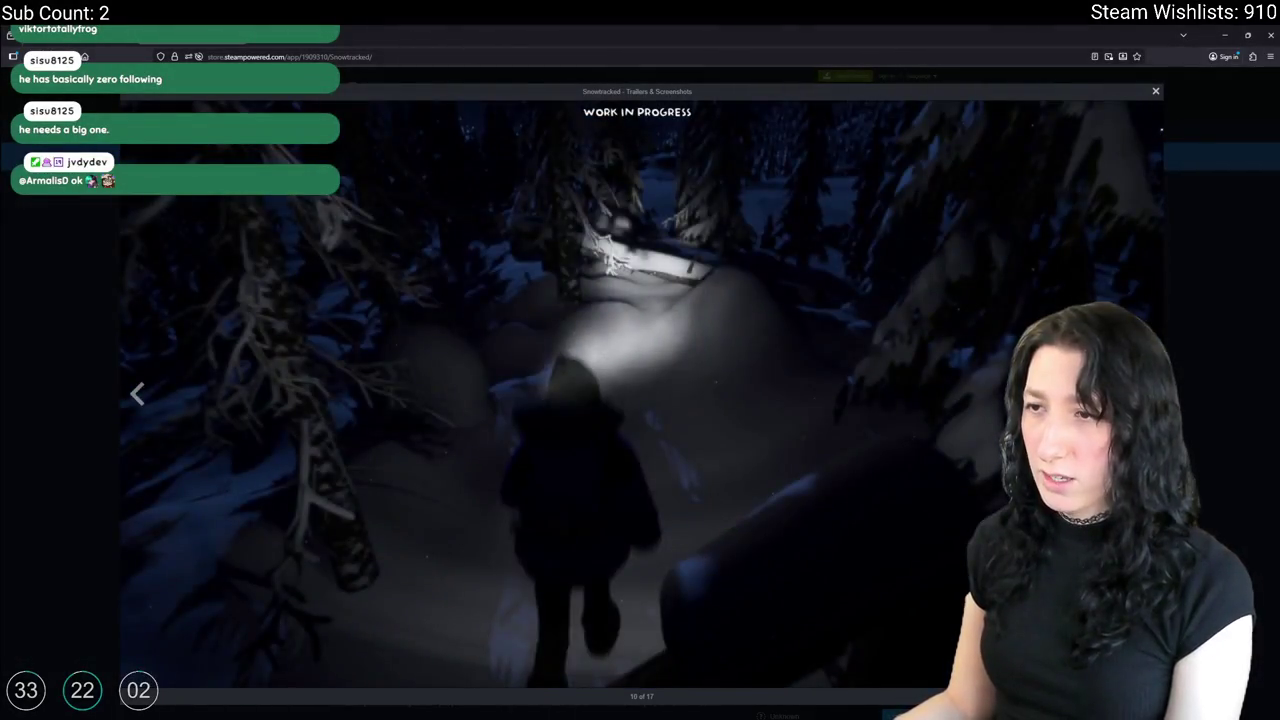
{"action": "left_click", "coordinate": [642, 297]}
{"action": "left_click", "coordinate": [642, 297]}
{"action": "left_click", "coordinate": [645, 398]}
{"action": "left_click", "coordinate": [645, 398]}
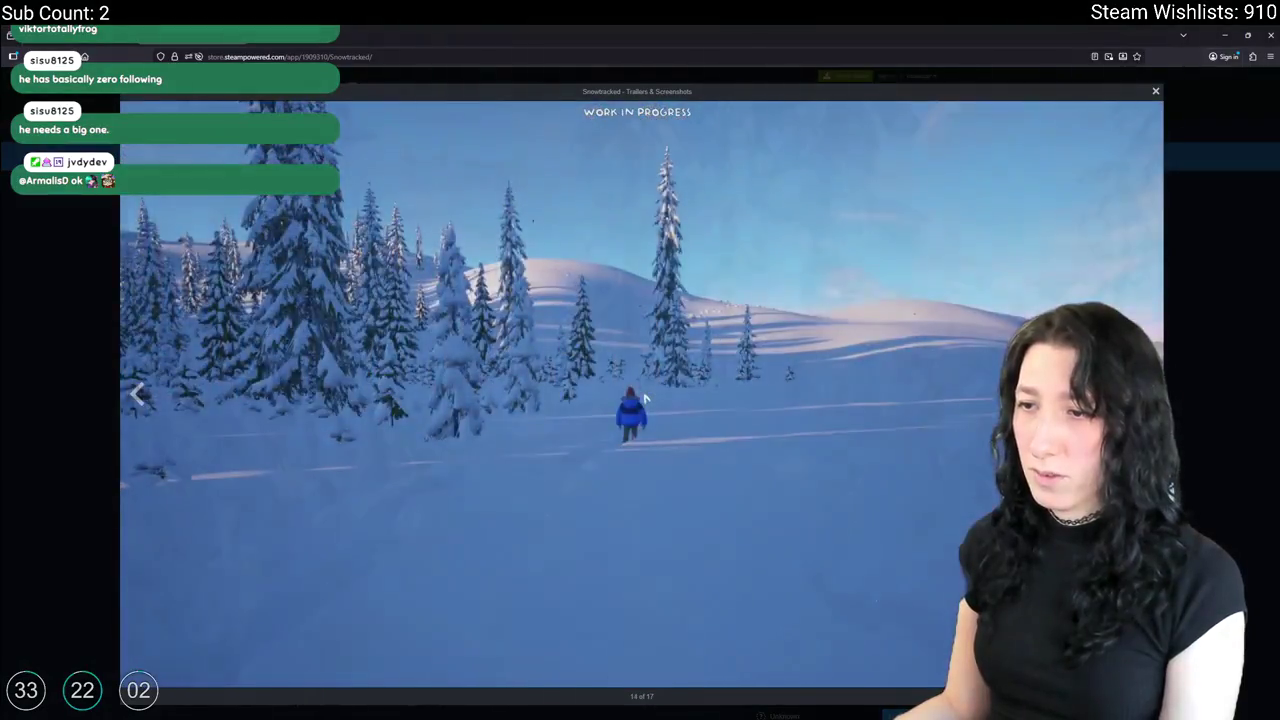
{"action": "left_click", "coordinate": [930, 247]}
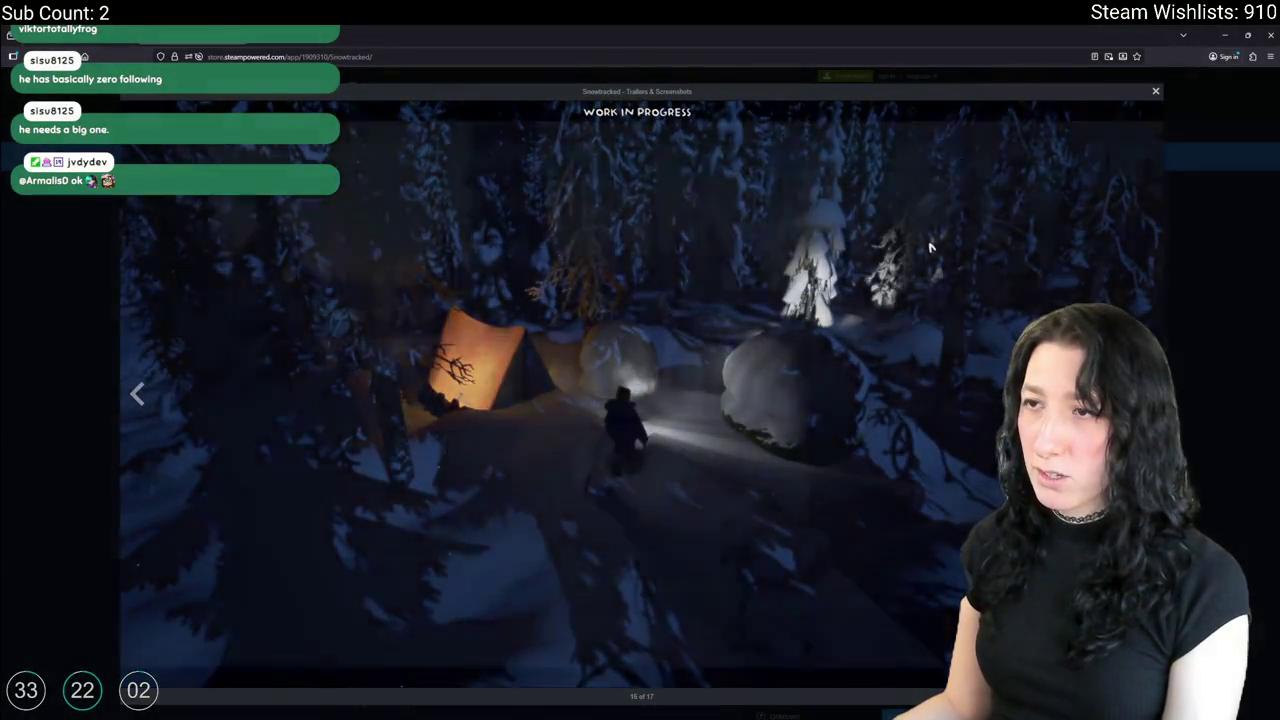
{"action": "left_click", "coordinate": [930, 247]}
{"action": "left_click", "coordinate": [676, 218]}
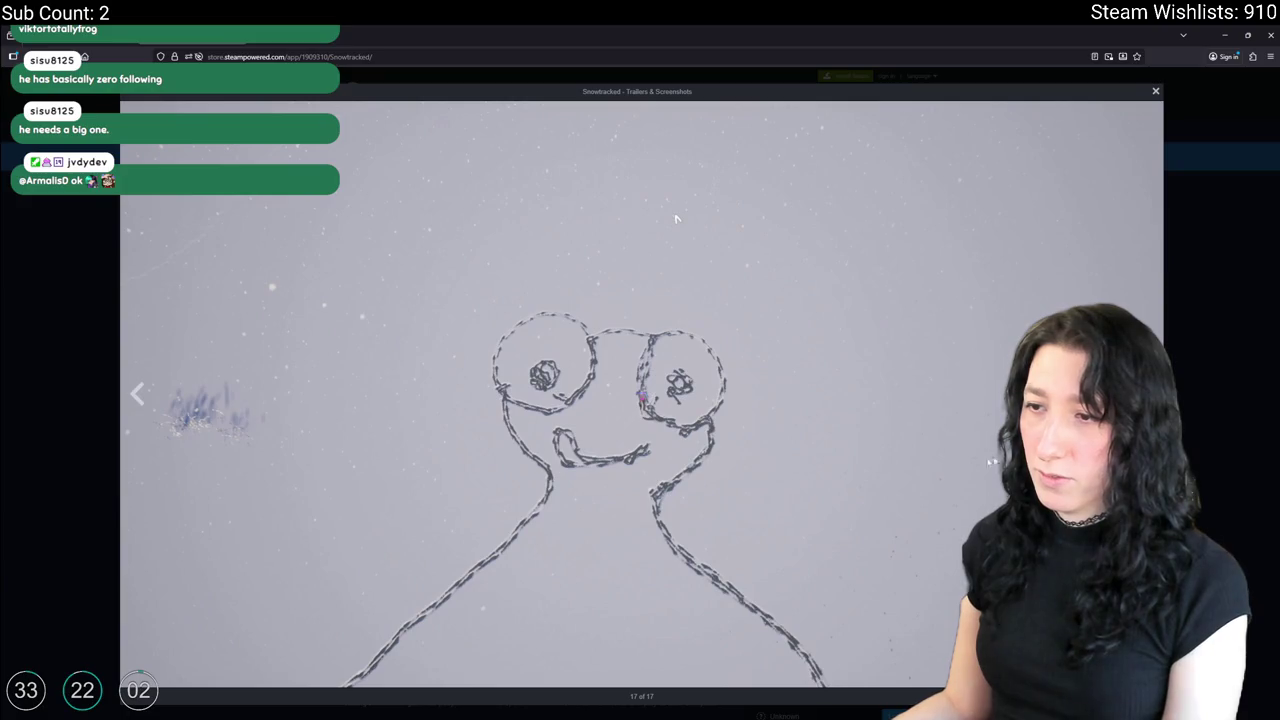
Skip through the Snowtracked trailer, then close the viewer and the Steam page.
{"action": "left_click", "coordinate": [632, 404]}
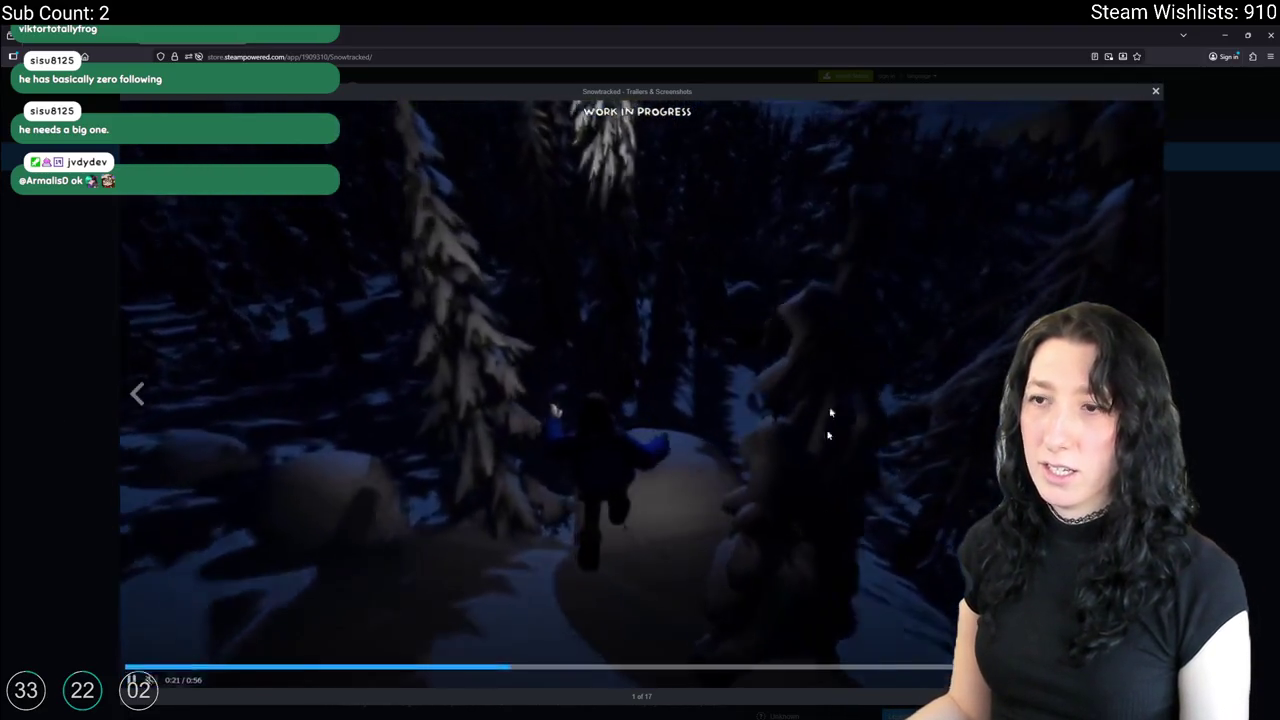
{"action": "left_click", "coordinate": [672, 670]}
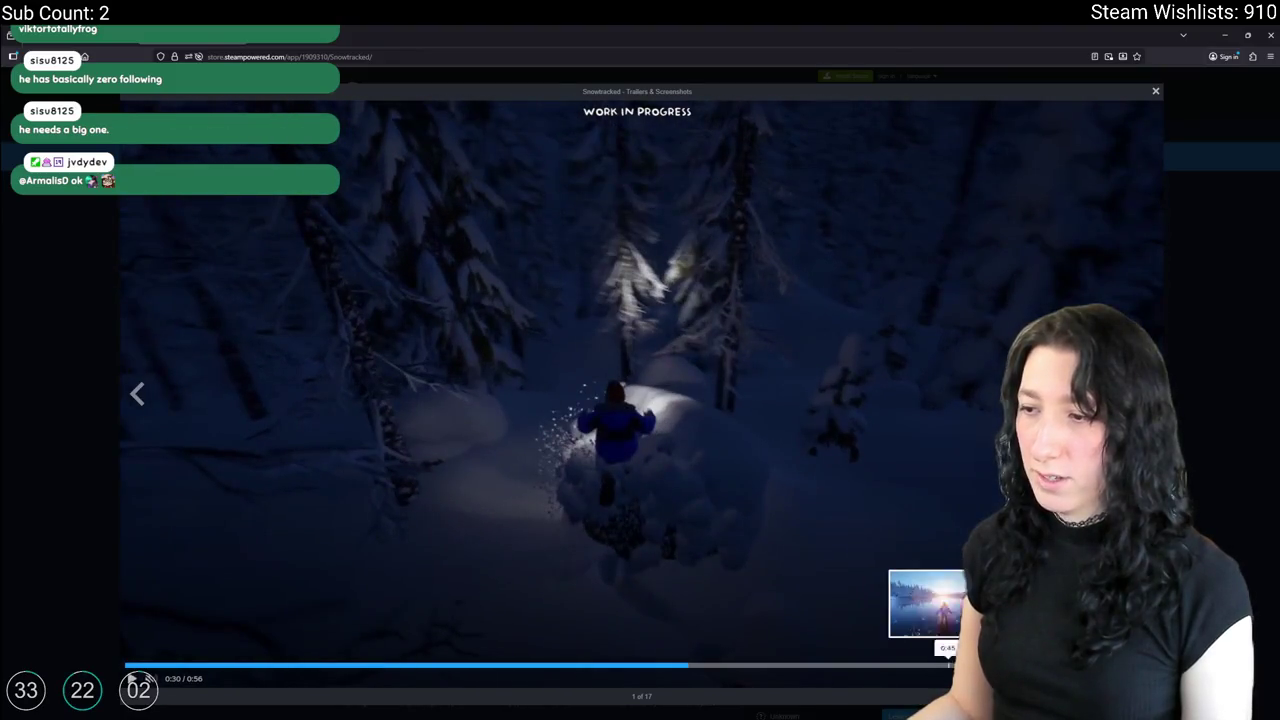
{"action": "left_click", "coordinate": [985, 668]}
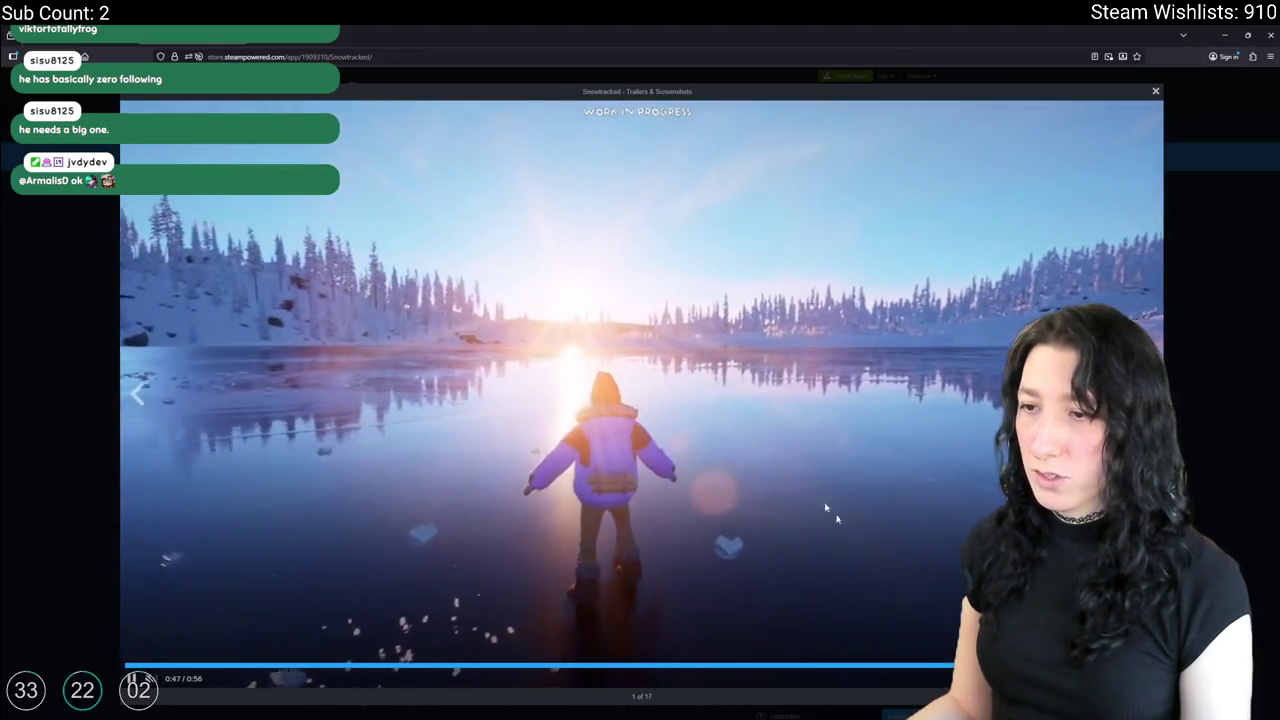
{"action": "key", "text": "Escape"}
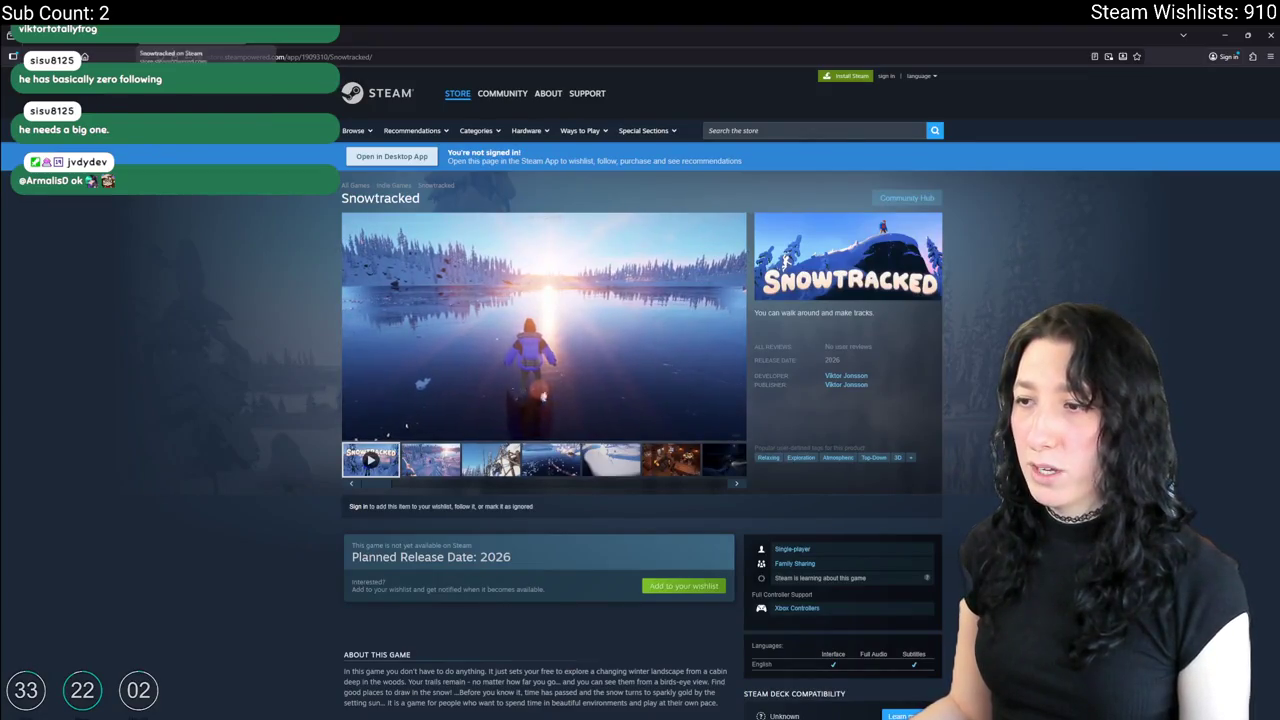
{"action": "scroll", "coordinate": [565, 314], "scroll_direction": "down", "scroll_amount": 4}
{"action": "scroll", "coordinate": [565, 314], "scroll_direction": "down", "scroll_amount": 2}
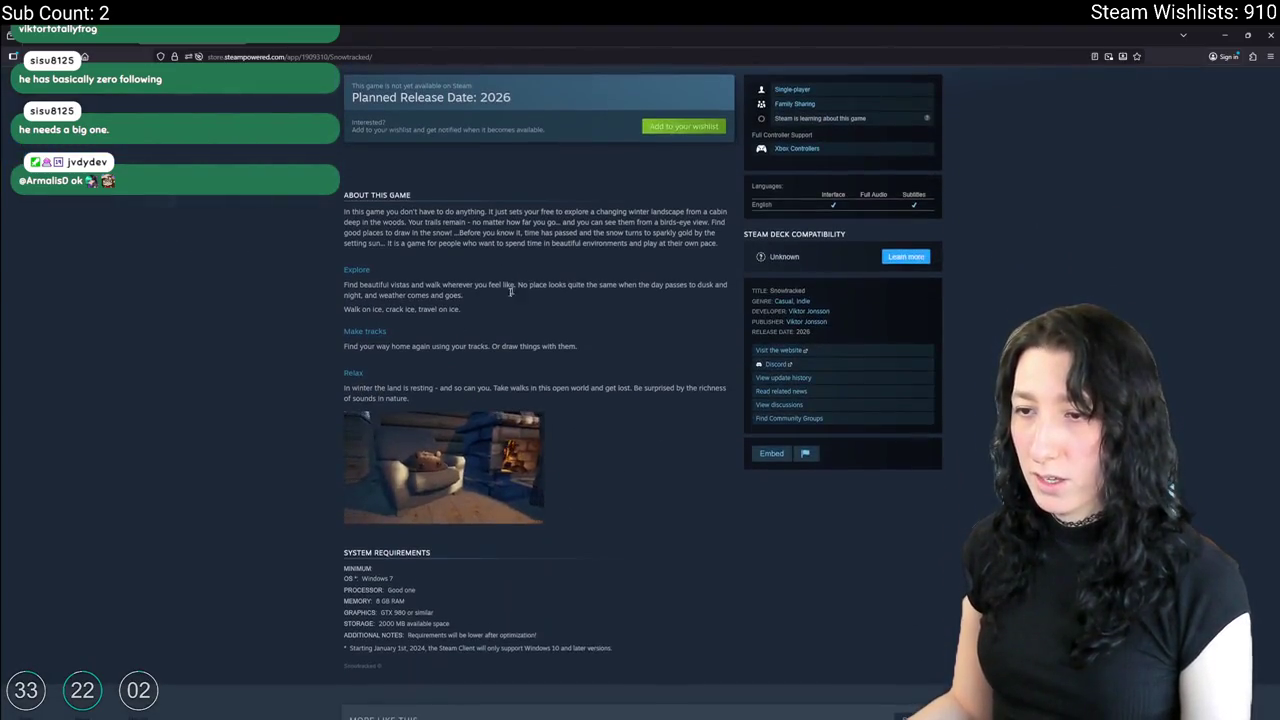
{"action": "scroll", "coordinate": [565, 314], "scroll_direction": "up", "scroll_amount": 6}
{"action": "key", "text": "ctrl+w"}
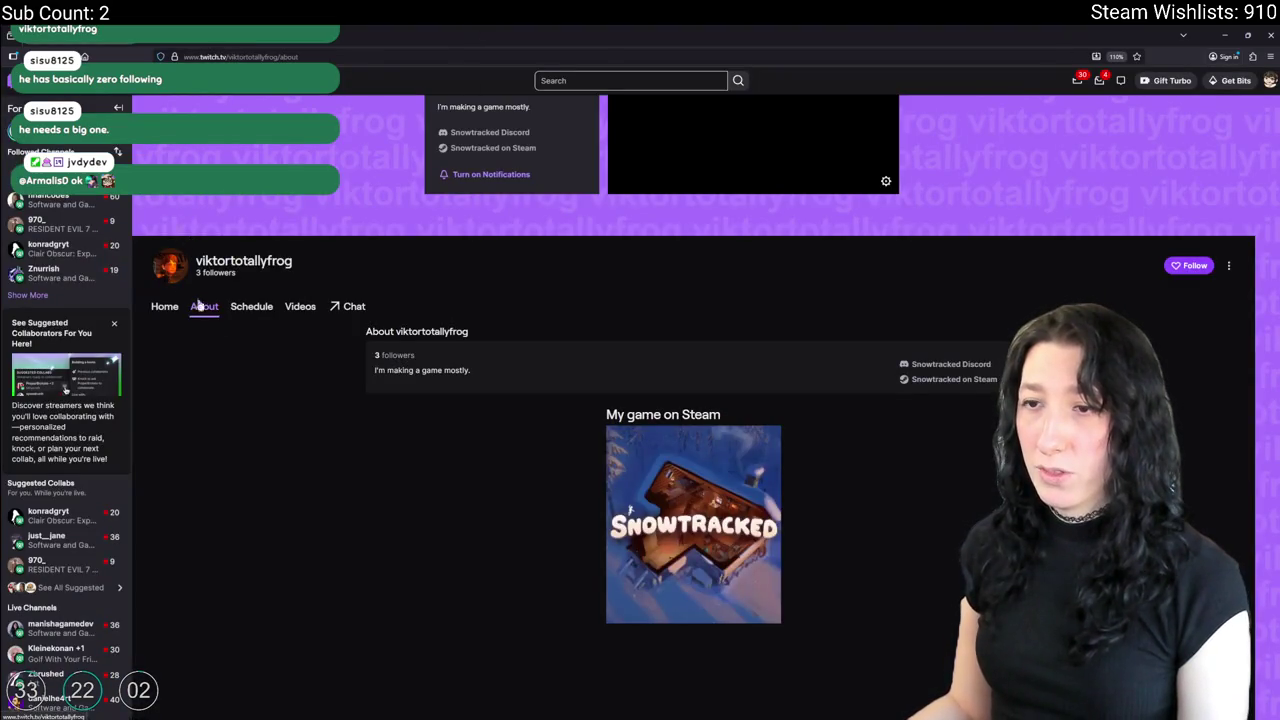
Scroll the developer's Twitch About page and select the address bar.
{"action": "scroll", "coordinate": [198, 306], "scroll_direction": "up", "scroll_amount": 2}
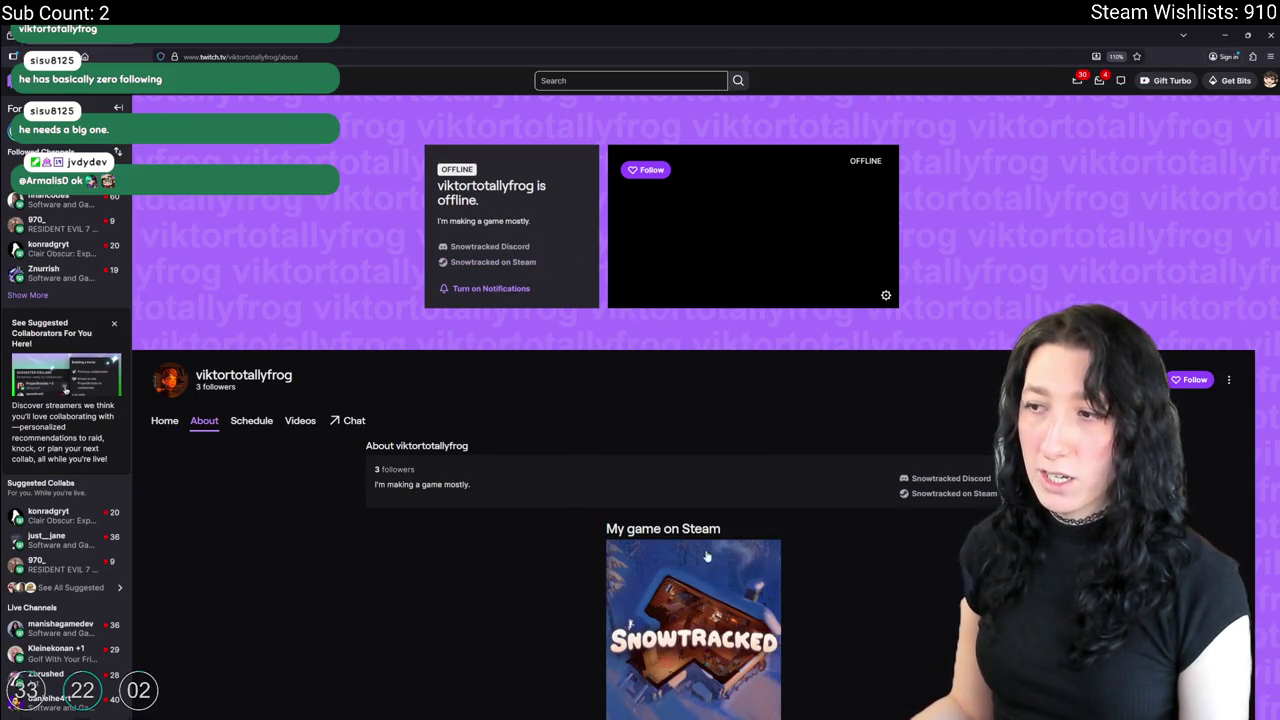
{"action": "scroll", "coordinate": [706, 556], "scroll_direction": "down", "scroll_amount": 2}
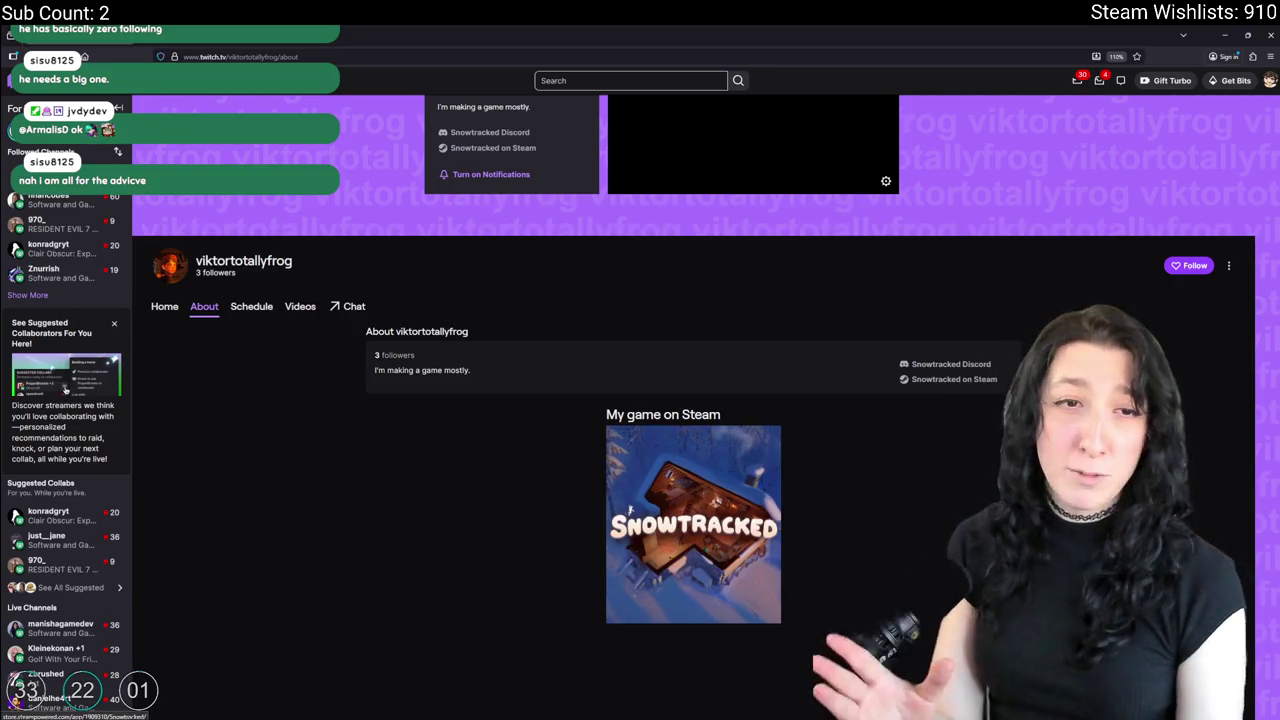
{"action": "left_click", "coordinate": [302, 55]}
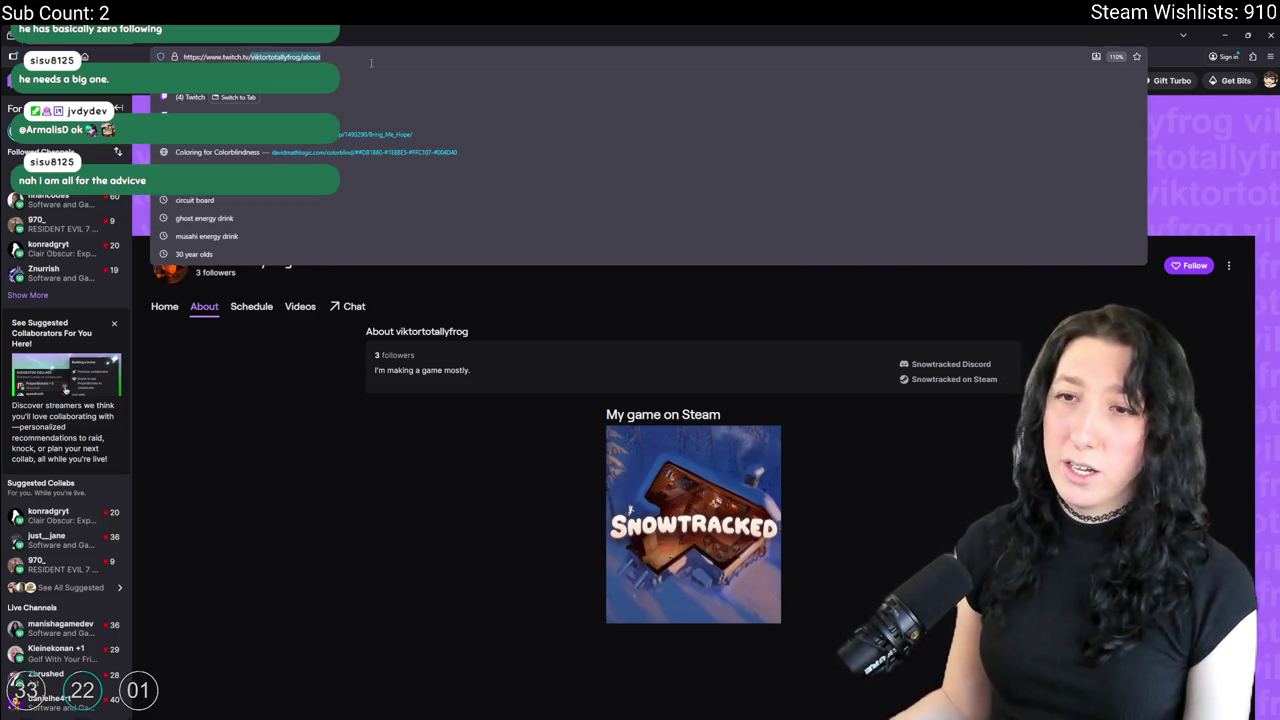
{"action": "type", "text": "soft"}
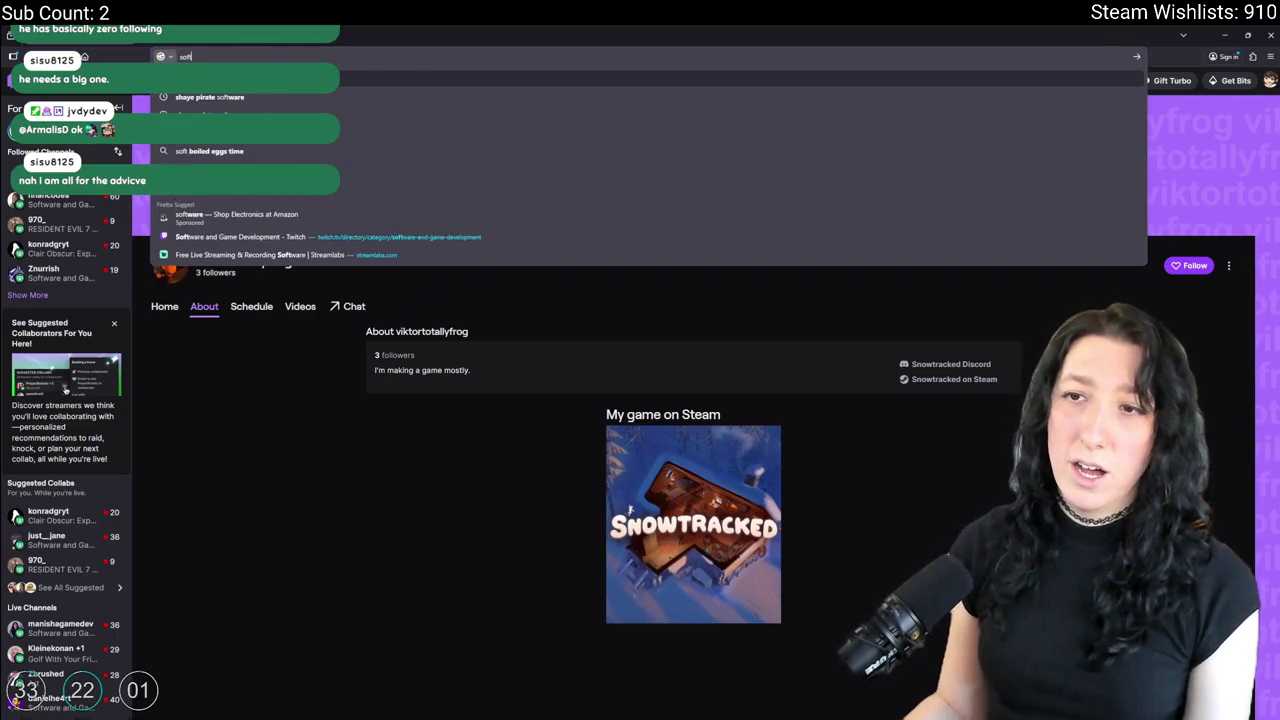
{"action": "key", "text": "Down"}
{"action": "key", "text": "Return"}
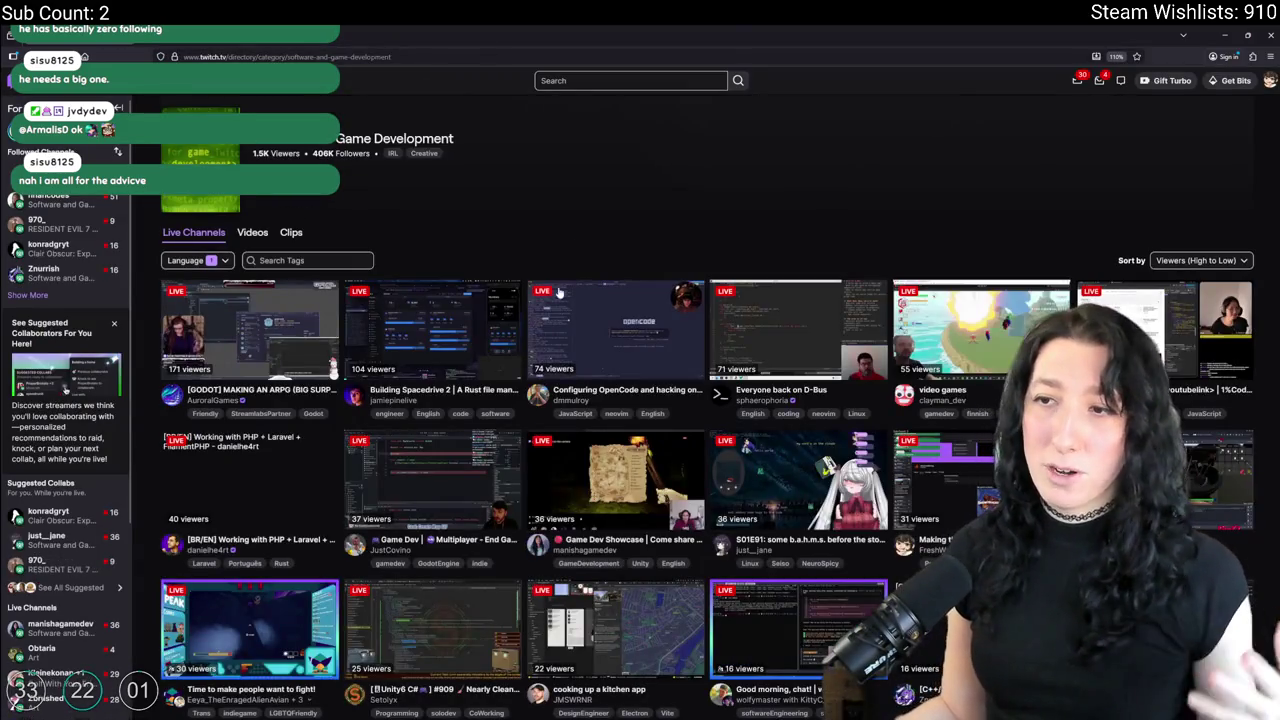
{"action": "scroll", "coordinate": [531, 240], "scroll_direction": "down", "scroll_amount": 5}
{"action": "scroll", "coordinate": [634, 703], "scroll_direction": "down", "scroll_amount": 5}
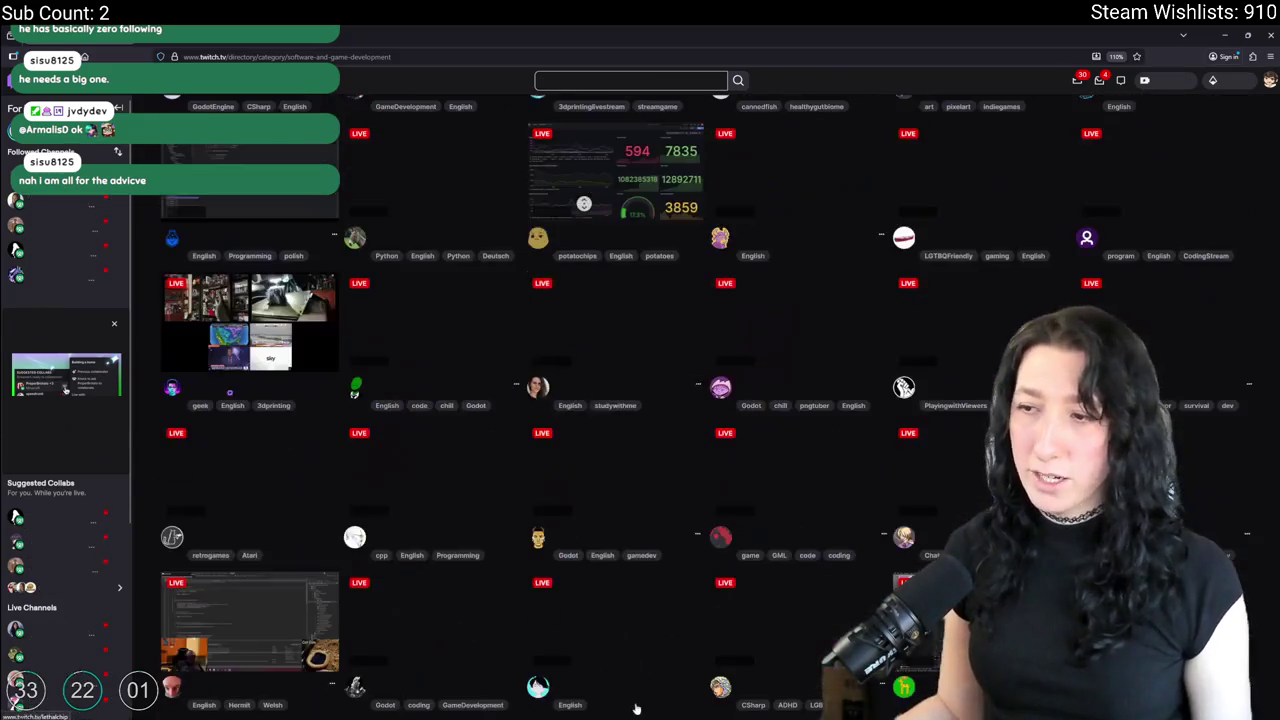
{"action": "scroll", "coordinate": [634, 714], "scroll_direction": "down", "scroll_amount": 5}
{"action": "scroll", "coordinate": [802, 630], "scroll_direction": "down", "scroll_amount": 5}
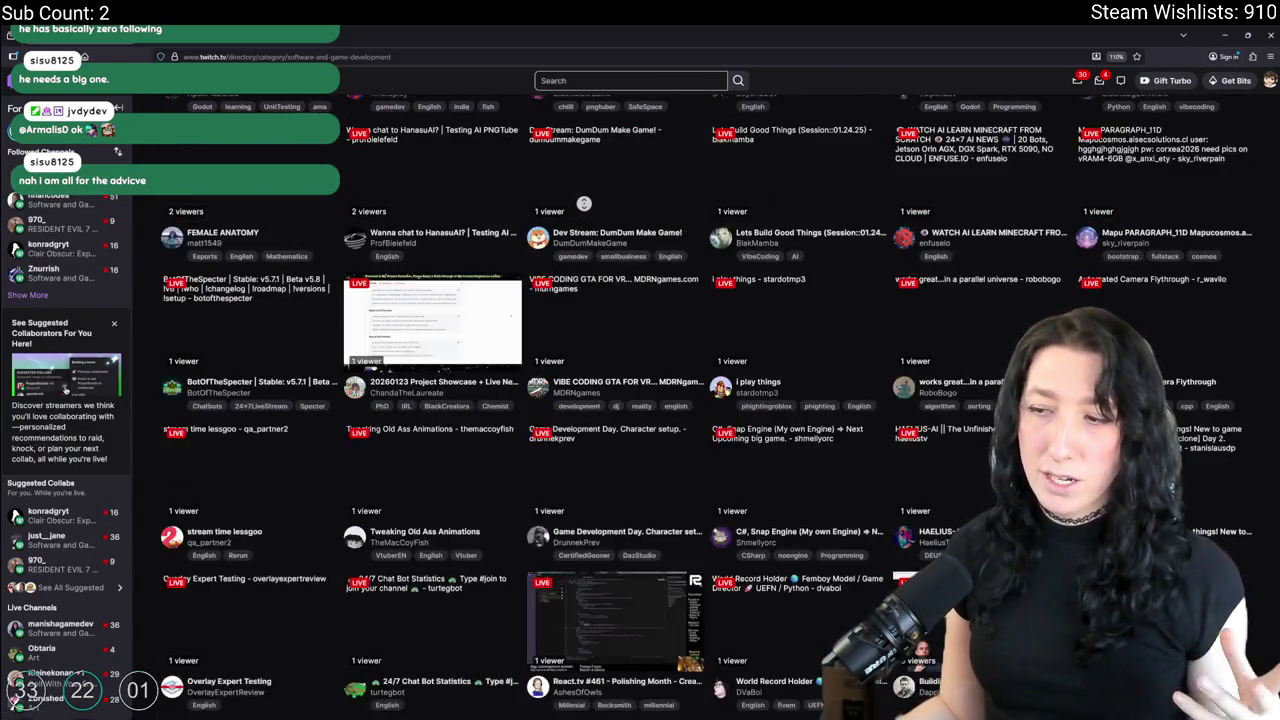
{"action": "scroll", "coordinate": [802, 630], "scroll_direction": "down", "scroll_amount": 5}
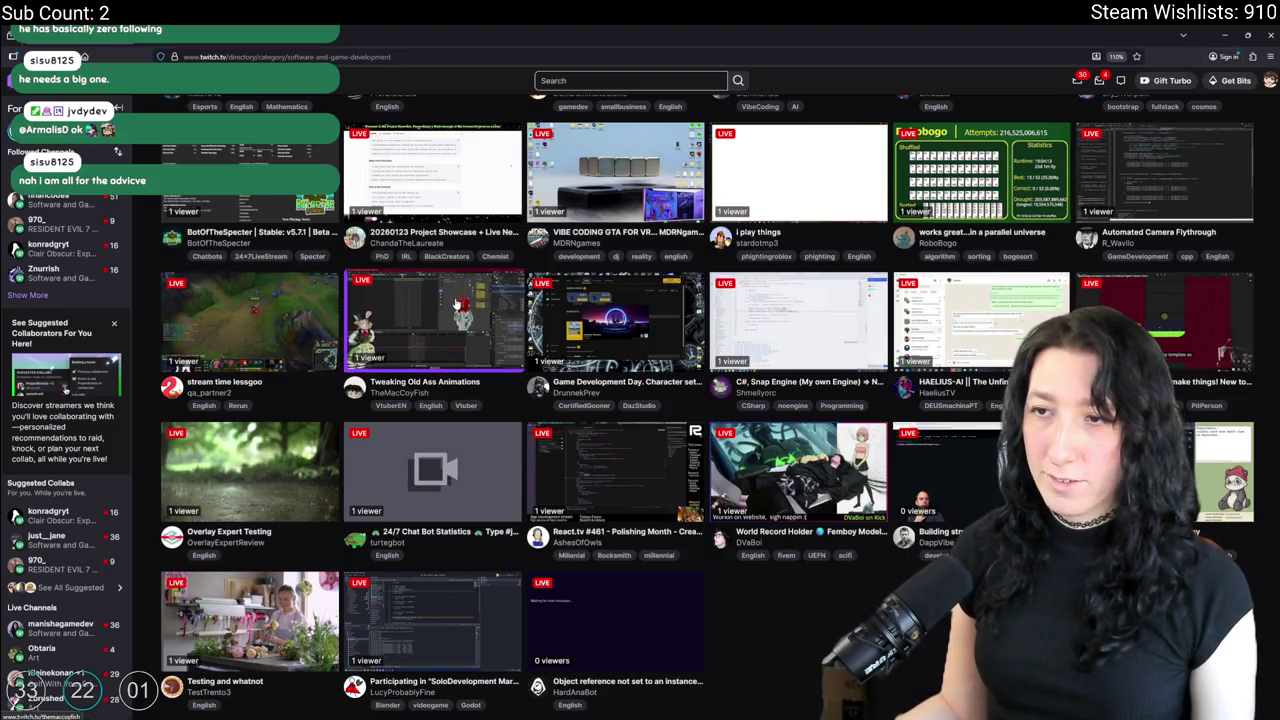
{"action": "left_click", "coordinate": [433, 320]}
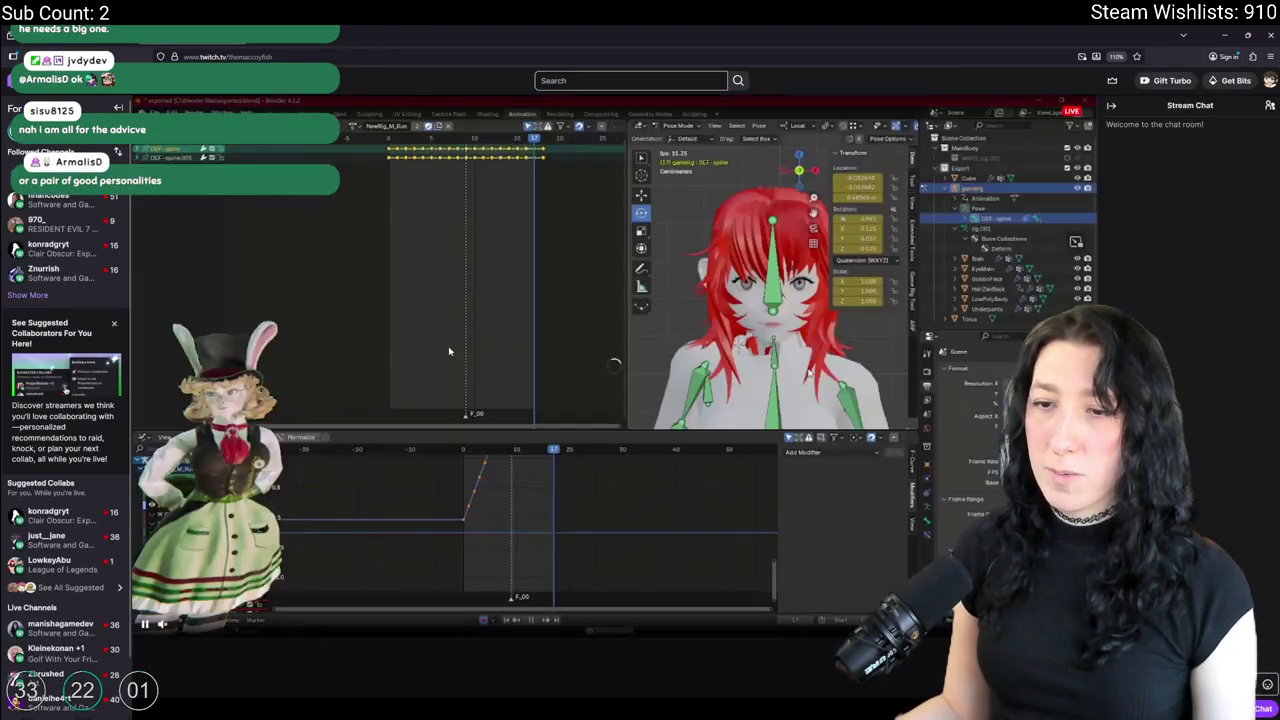
Look over a stream page, then return to the game development directory.
{"action": "scroll", "coordinate": [440, 465], "scroll_direction": "down", "scroll_amount": 5}
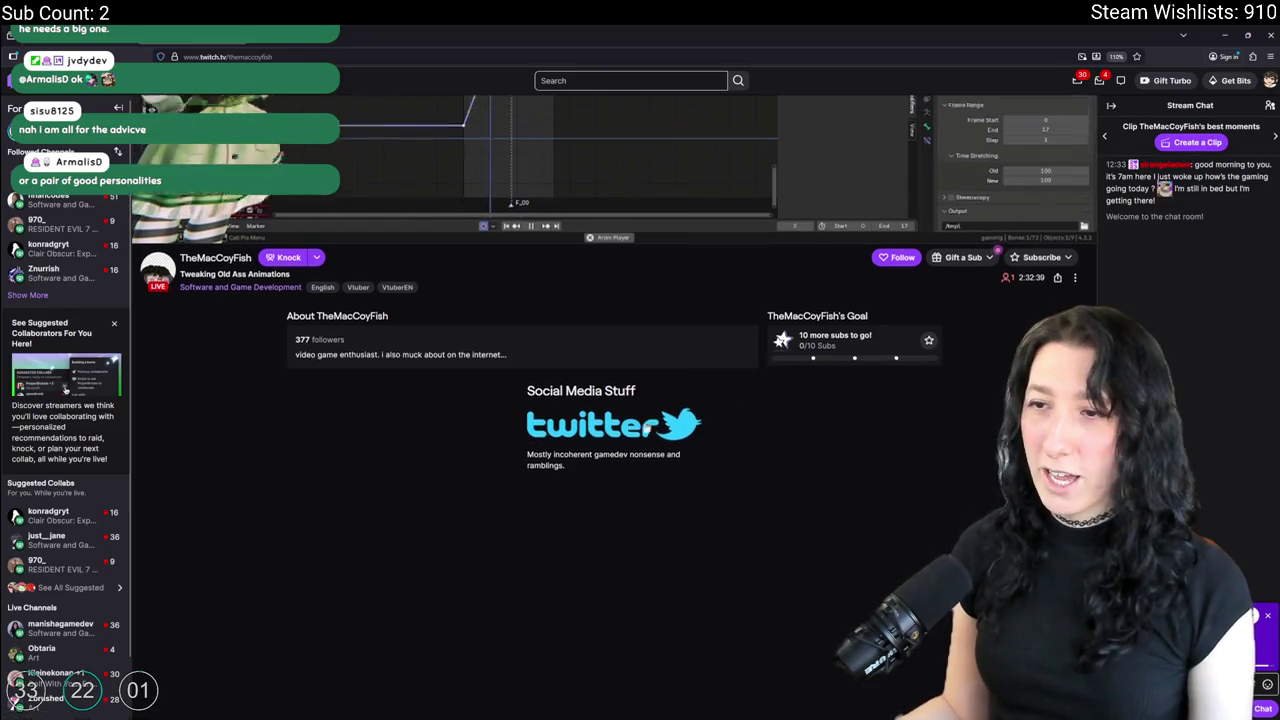
{"action": "scroll", "coordinate": [672, 368], "scroll_direction": "up", "scroll_amount": 1}
{"action": "scroll", "coordinate": [672, 368], "scroll_direction": "up", "scroll_amount": 3}
{"action": "scroll", "coordinate": [537, 431], "scroll_direction": "up", "scroll_amount": 2}
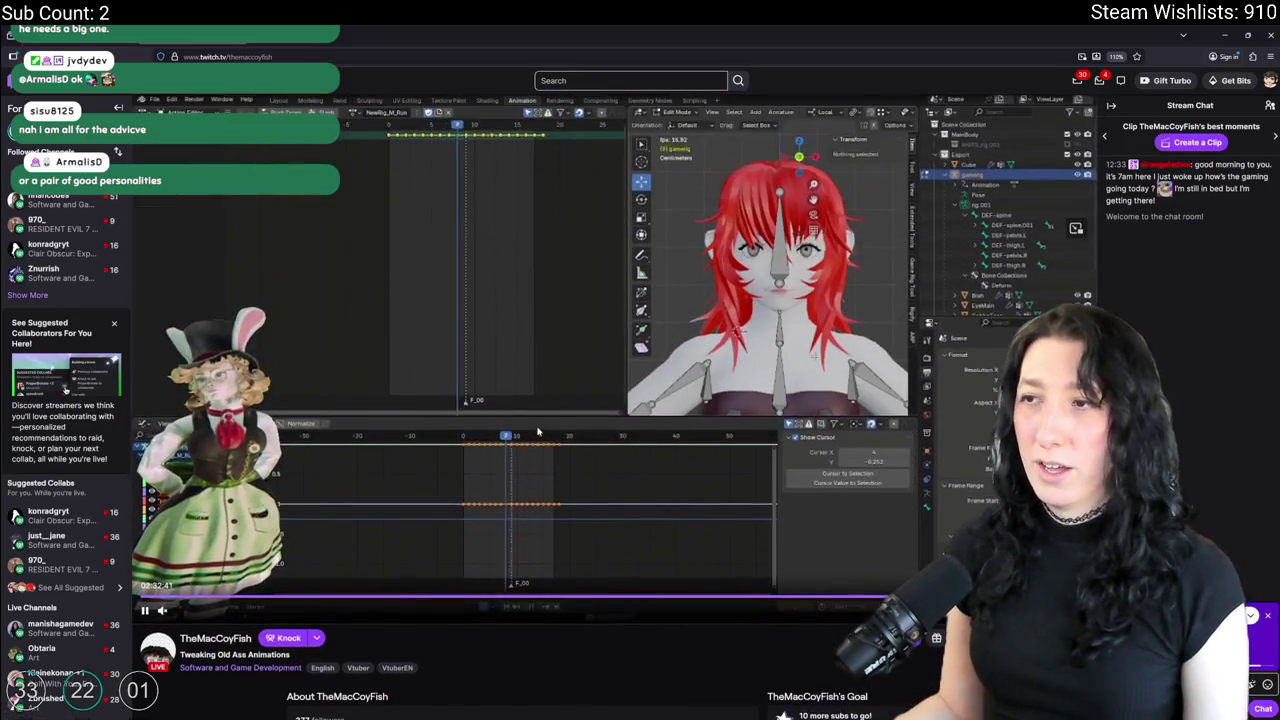
{"action": "scroll", "coordinate": [544, 426], "scroll_direction": "down", "scroll_amount": 2}
{"action": "scroll", "coordinate": [544, 426], "scroll_direction": "down", "scroll_amount": 3}
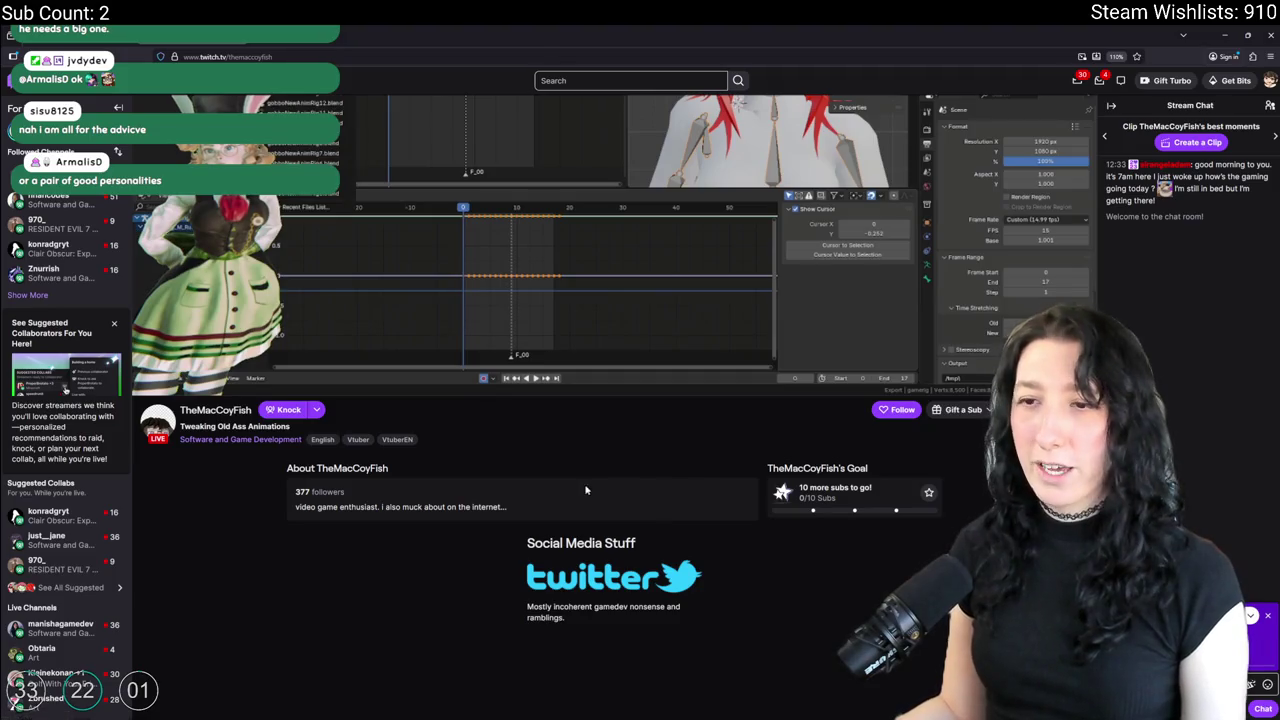
{"action": "scroll", "coordinate": [586, 490], "scroll_direction": "up", "scroll_amount": 3}
{"action": "key", "text": "alt+Left"}
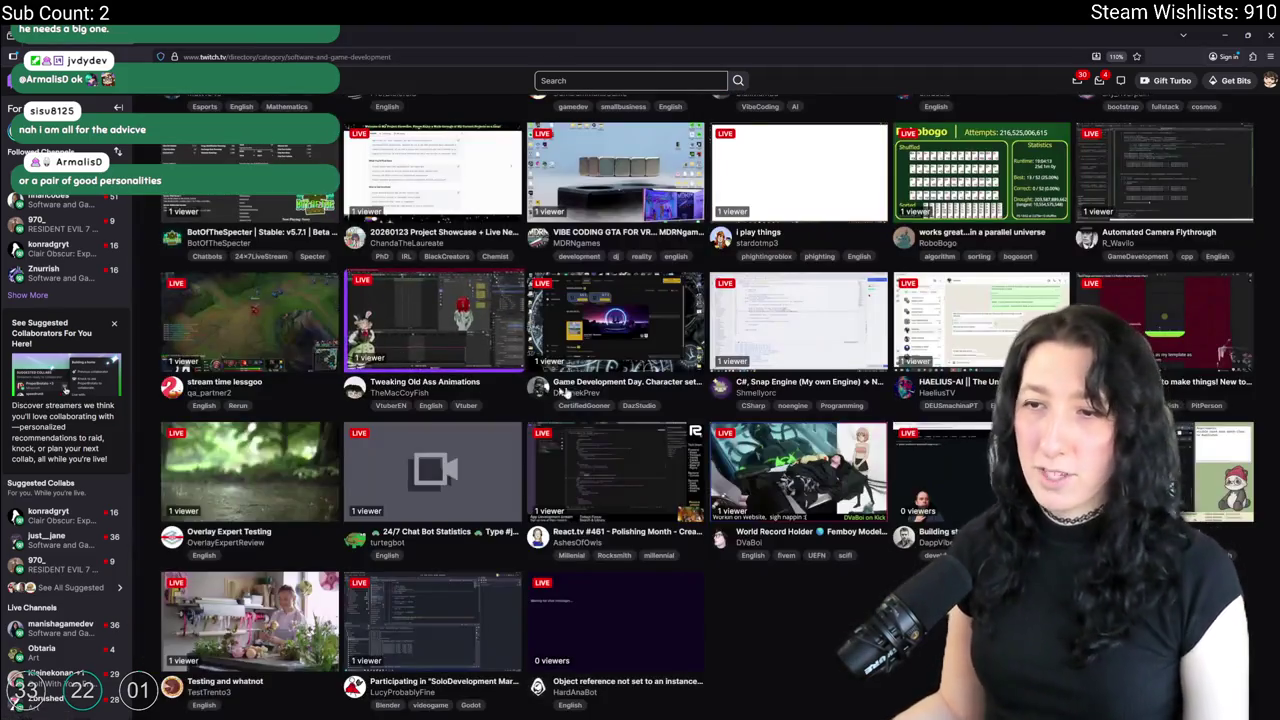
Glance at the 'i play things' stream, return, and open HanasuAI in a new tab.
{"action": "scroll", "coordinate": [563, 393], "scroll_direction": "up", "scroll_amount": 3}
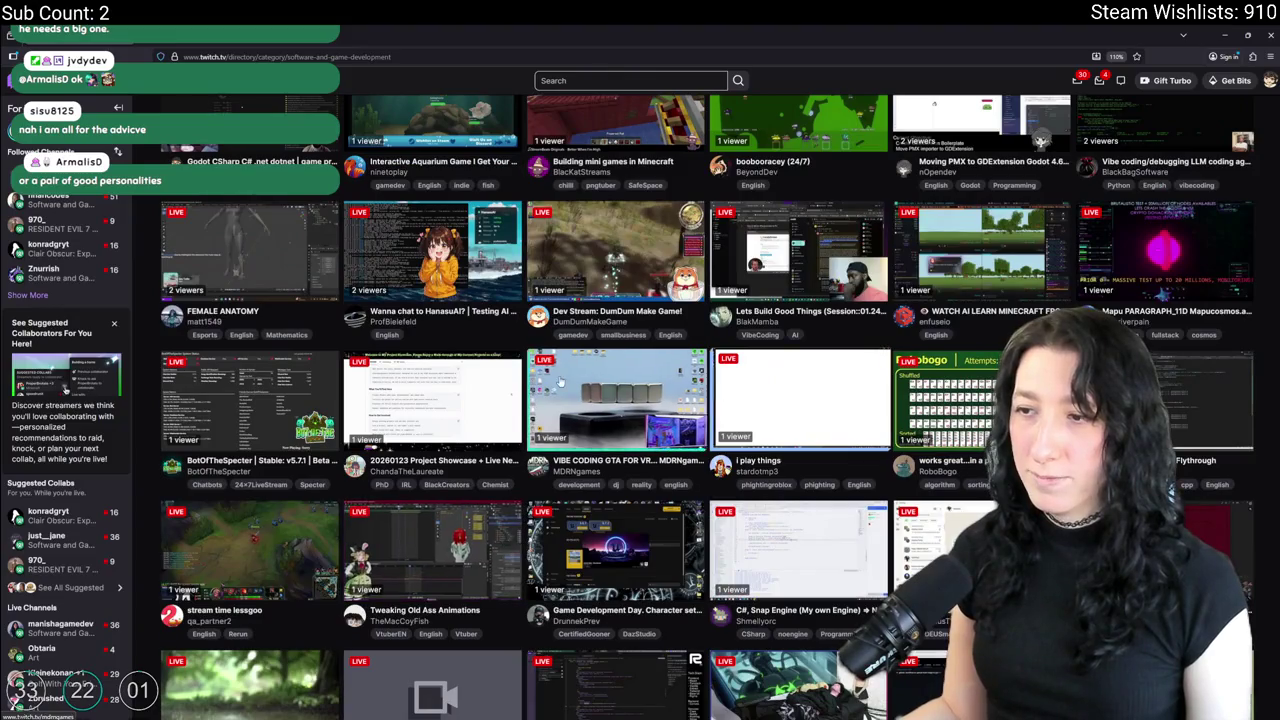
{"action": "left_click", "coordinate": [776, 391]}
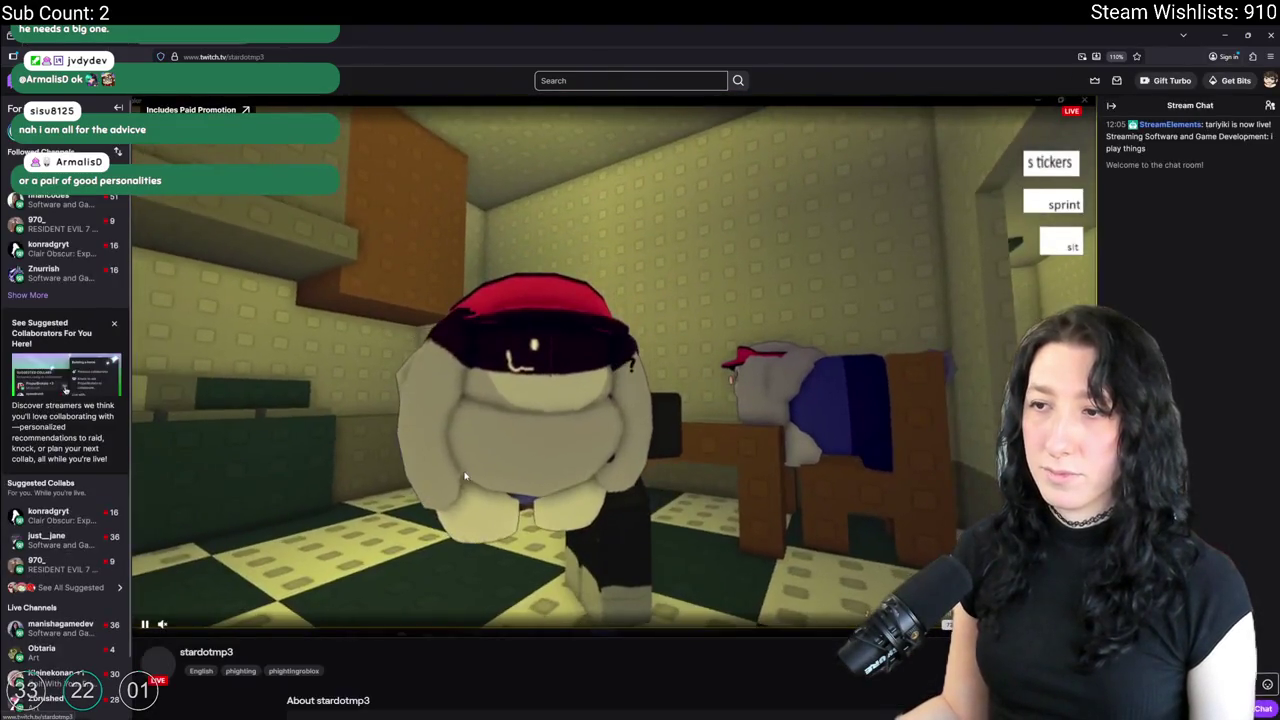
{"action": "scroll", "coordinate": [537, 405], "scroll_direction": "down", "scroll_amount": 2}
{"action": "scroll", "coordinate": [537, 405], "scroll_direction": "up", "scroll_amount": 2}
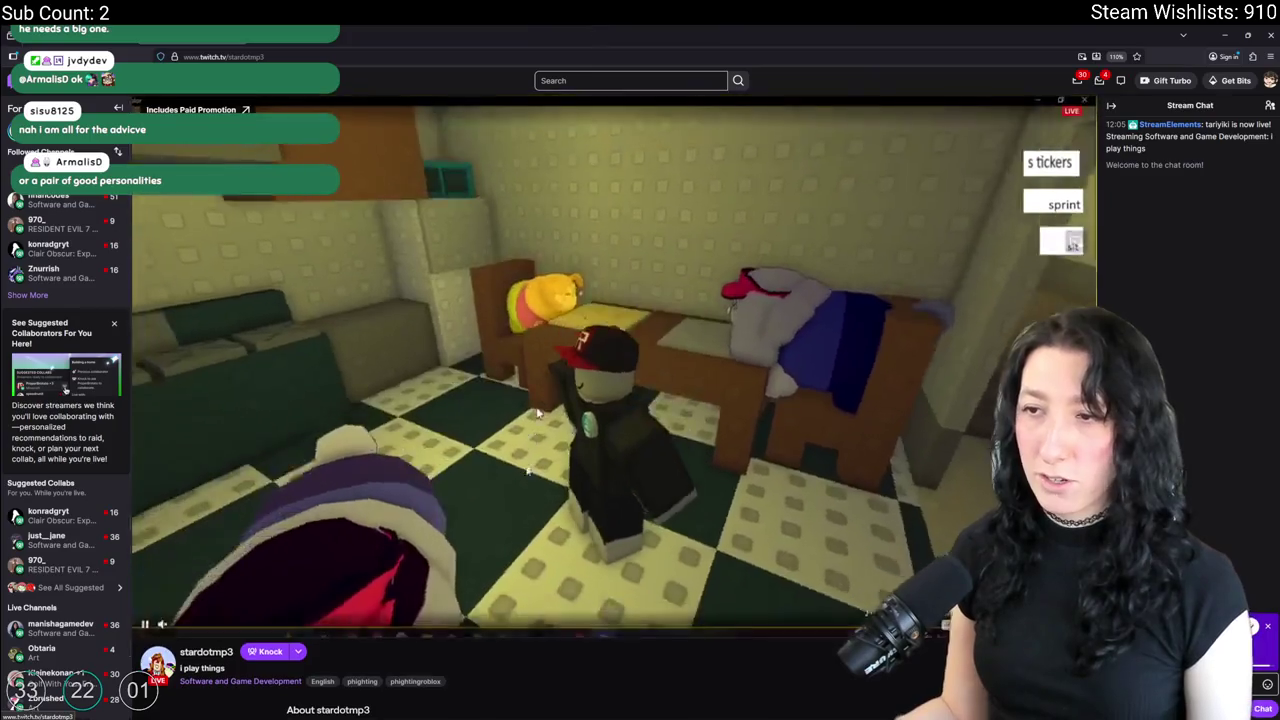
{"action": "scroll", "coordinate": [540, 430], "scroll_direction": "down", "scroll_amount": 4}
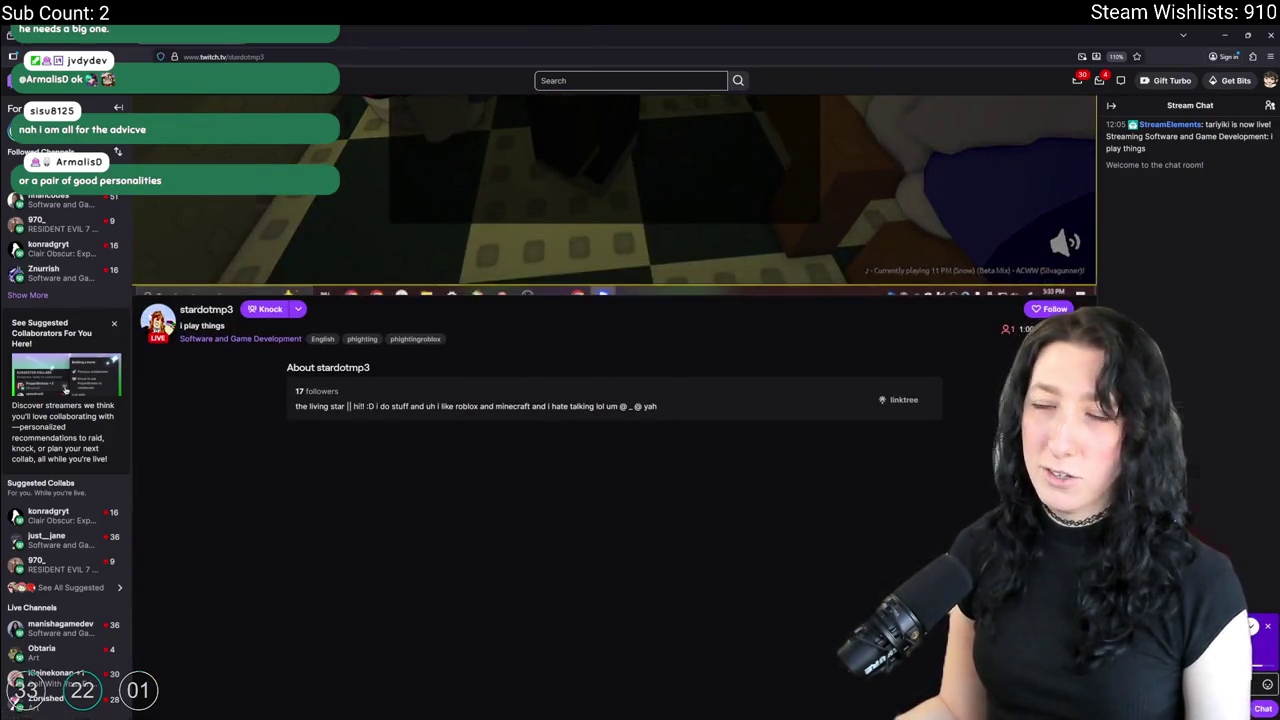
{"action": "key", "text": "alt+Left"}
{"action": "middle_click", "coordinate": [241, 259]}
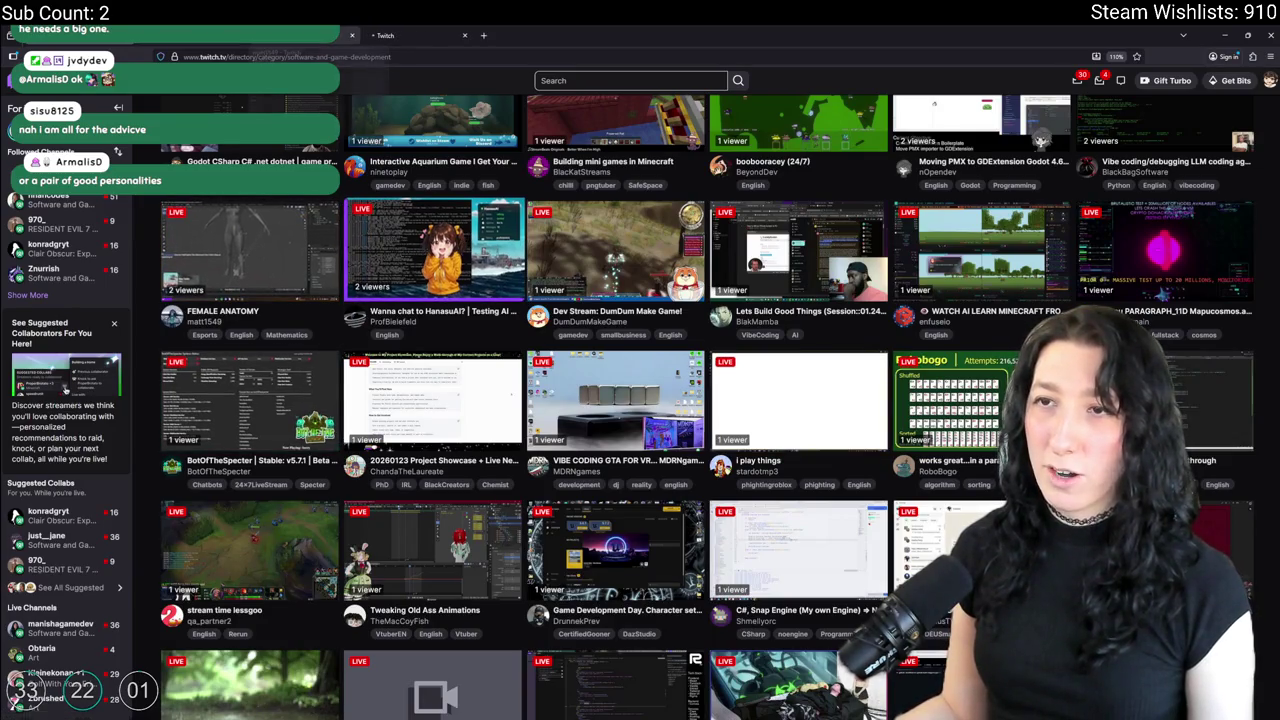
Peek at DumDum Make Game, then read HanasuAI's About section and leave it.
{"action": "left_click", "coordinate": [615, 250]}
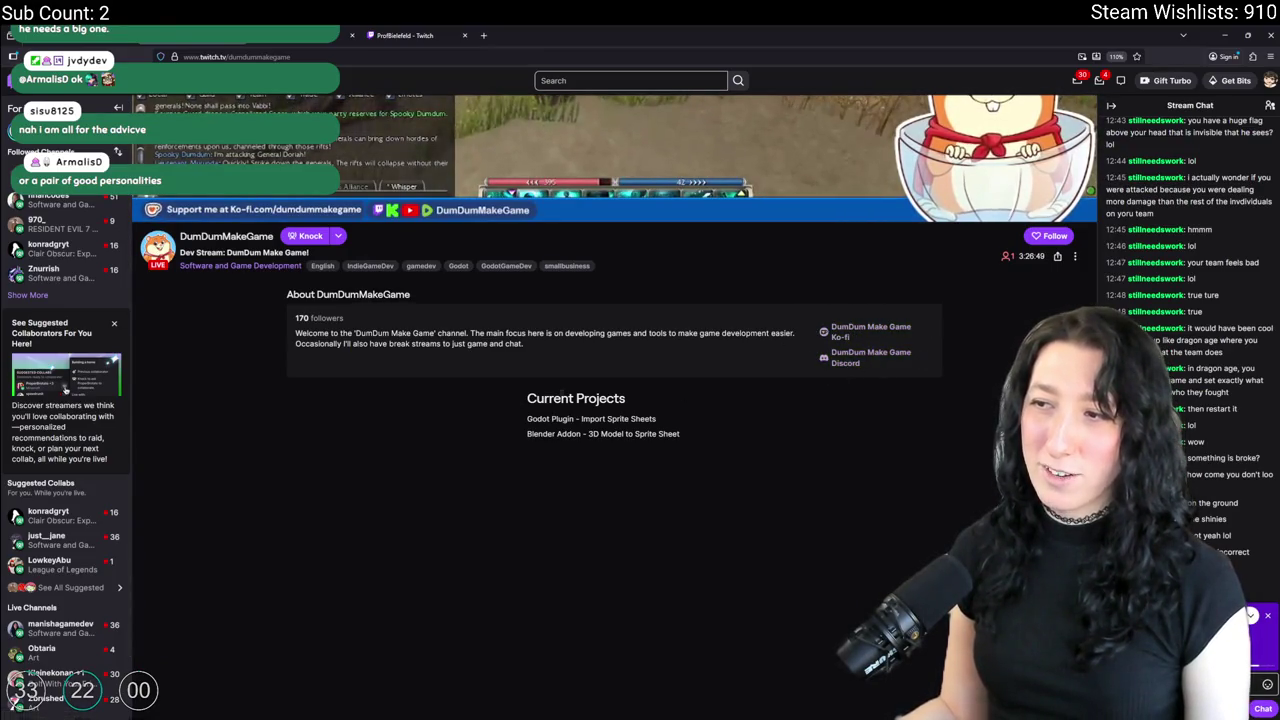
{"action": "key", "text": "alt+Left"}
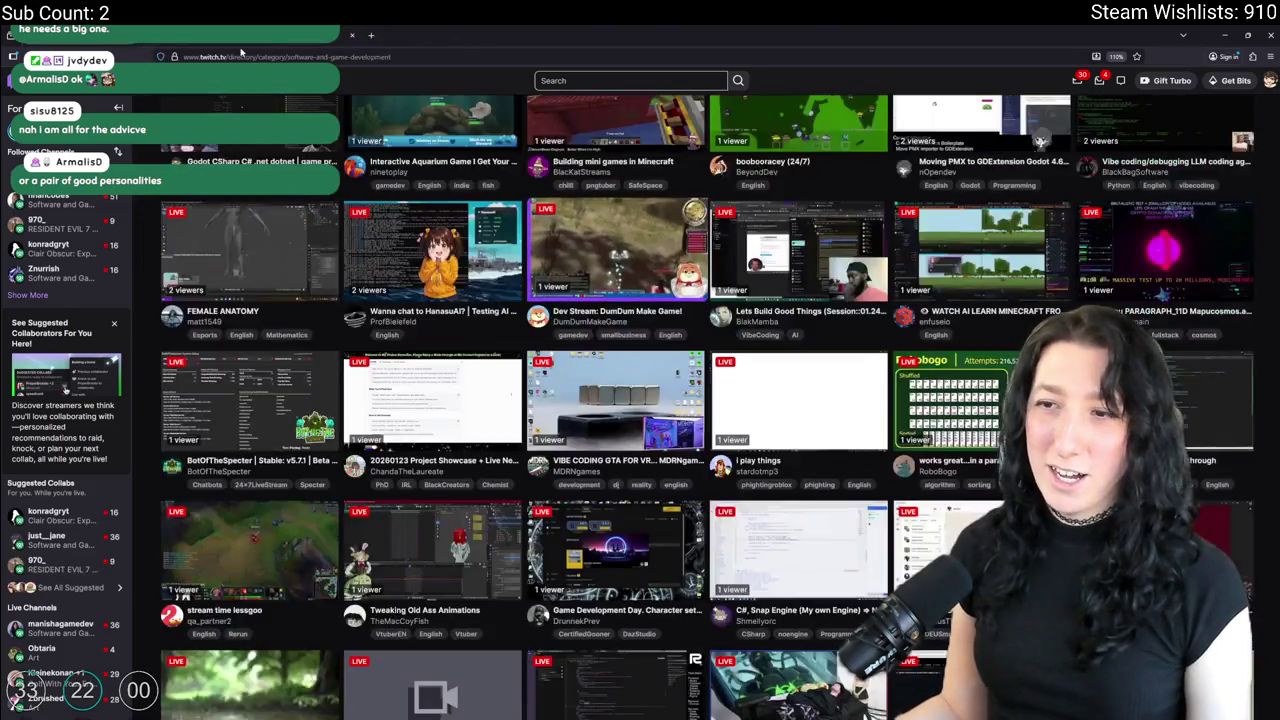
{"action": "key", "text": "alt+Right"}
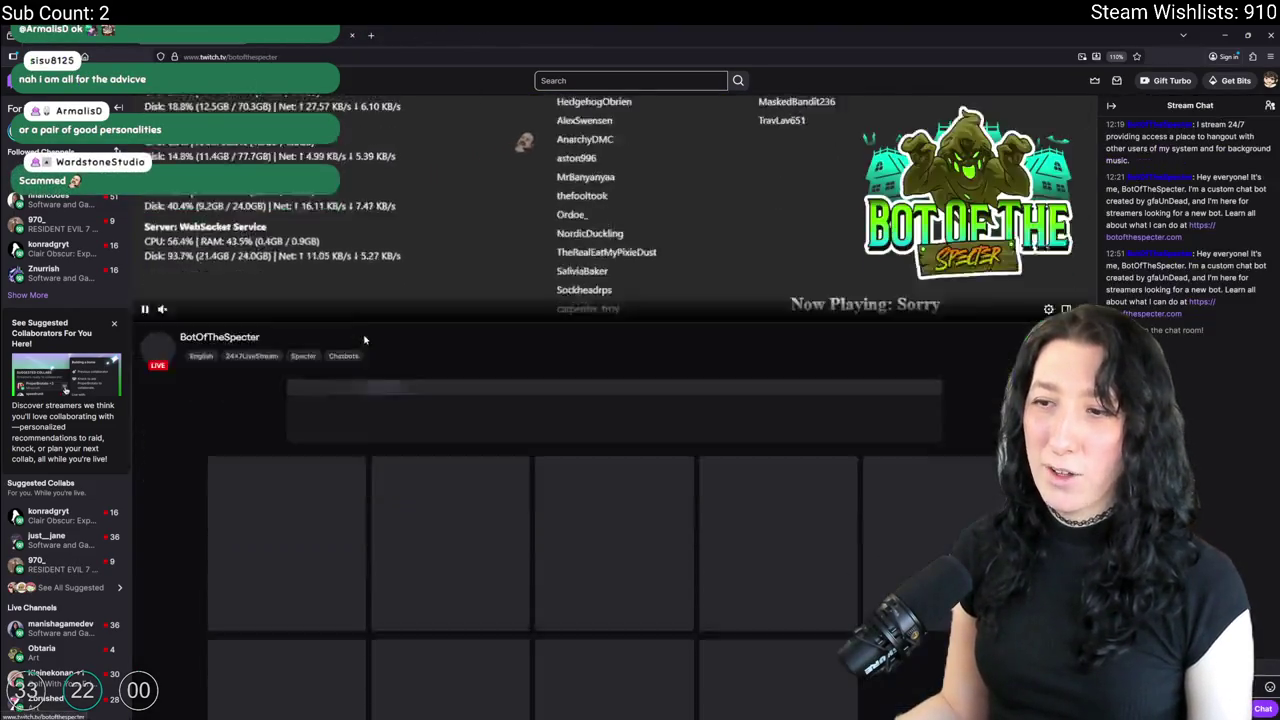
{"action": "scroll", "coordinate": [565, 395], "scroll_direction": "up", "scroll_amount": 5}
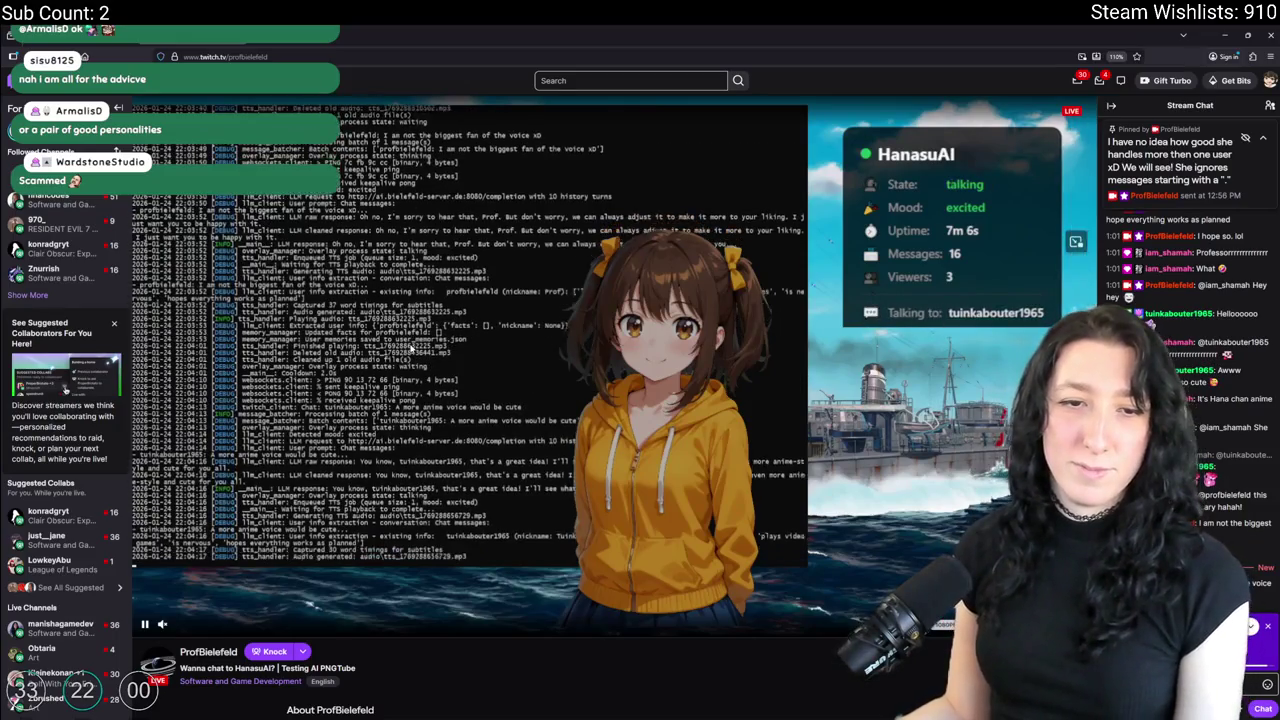
{"action": "scroll", "coordinate": [532, 472], "scroll_direction": "down", "scroll_amount": 2}
{"action": "scroll", "coordinate": [532, 472], "scroll_direction": "down", "scroll_amount": 2}
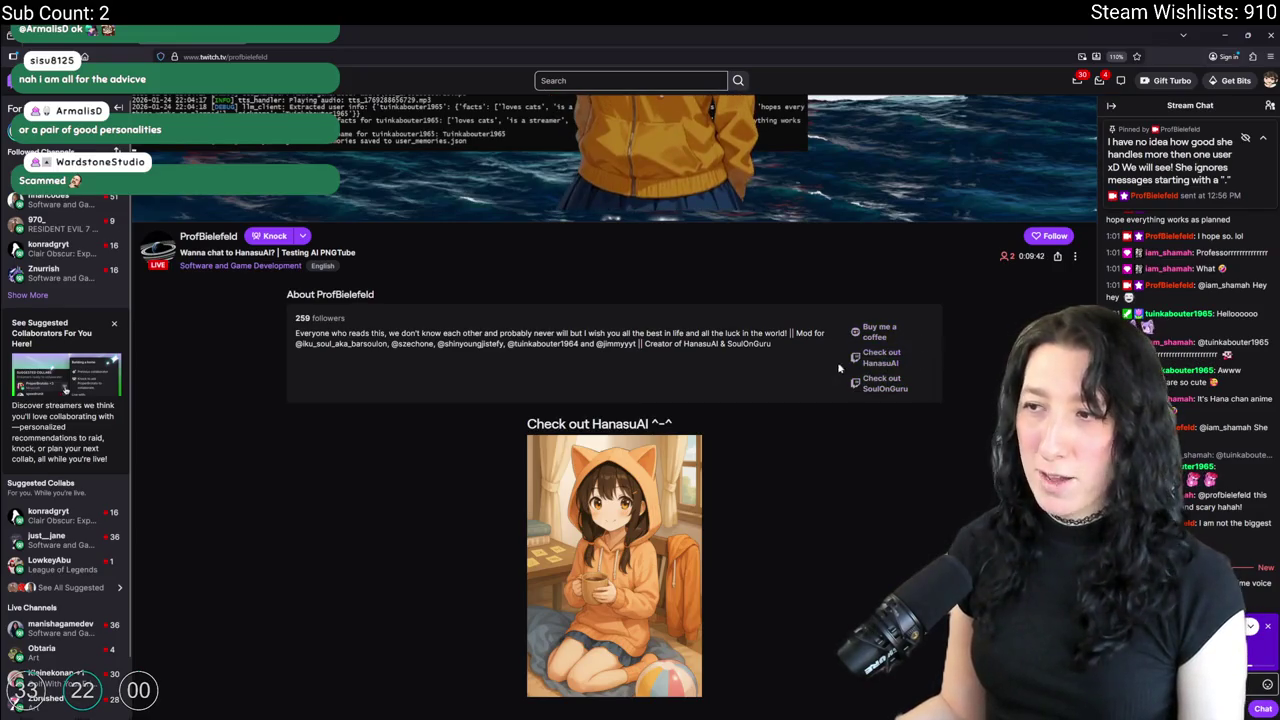
{"action": "scroll", "coordinate": [786, 543], "scroll_direction": "down", "scroll_amount": 1}
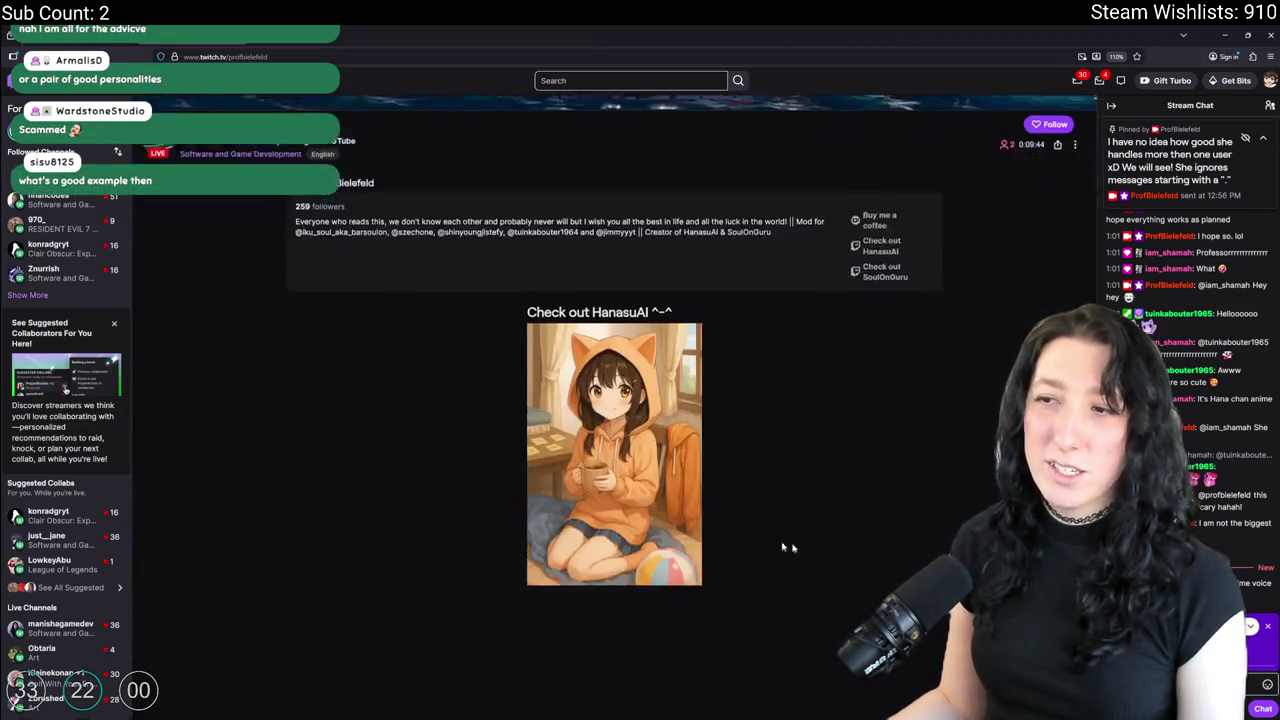
{"action": "scroll", "coordinate": [786, 543], "scroll_direction": "up", "scroll_amount": 4}
{"action": "key", "text": "alt+Left"}
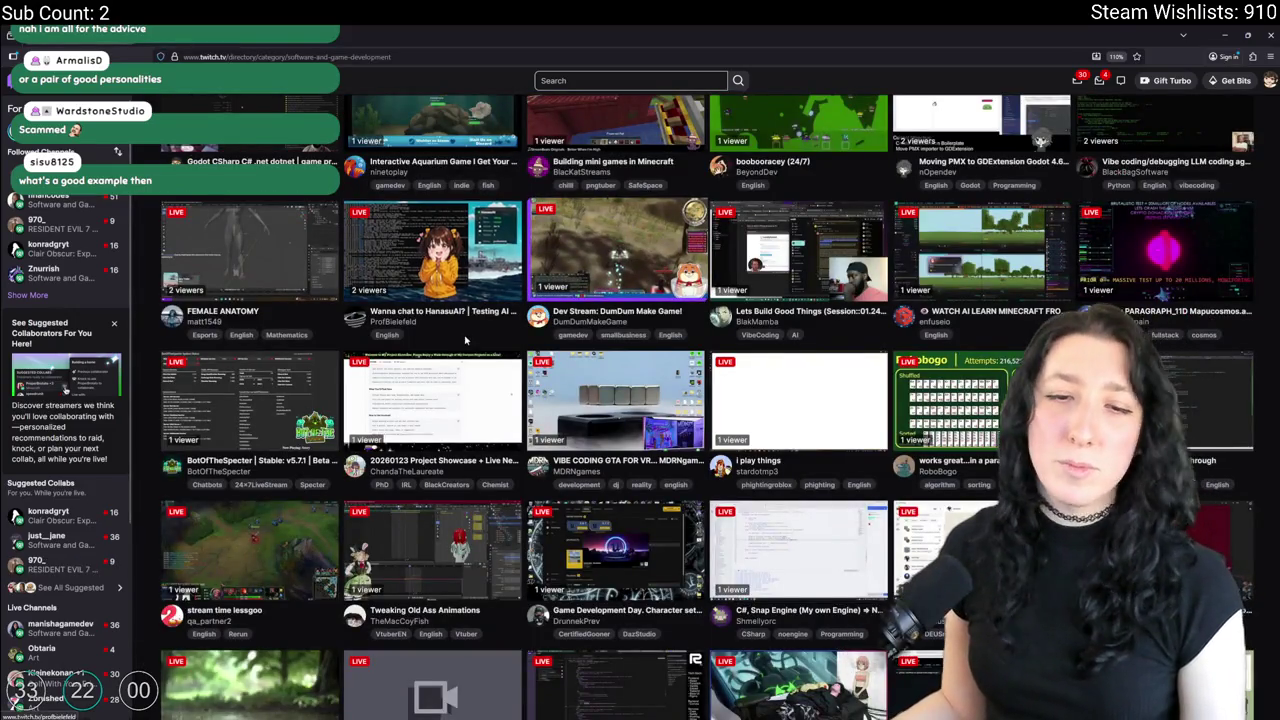
{"action": "scroll", "coordinate": [540, 430], "scroll_direction": "up", "scroll_amount": 5}
{"action": "scroll", "coordinate": [580, 480], "scroll_direction": "up", "scroll_amount": 5}
{"action": "scroll", "coordinate": [614, 521], "scroll_direction": "up", "scroll_amount": 5}
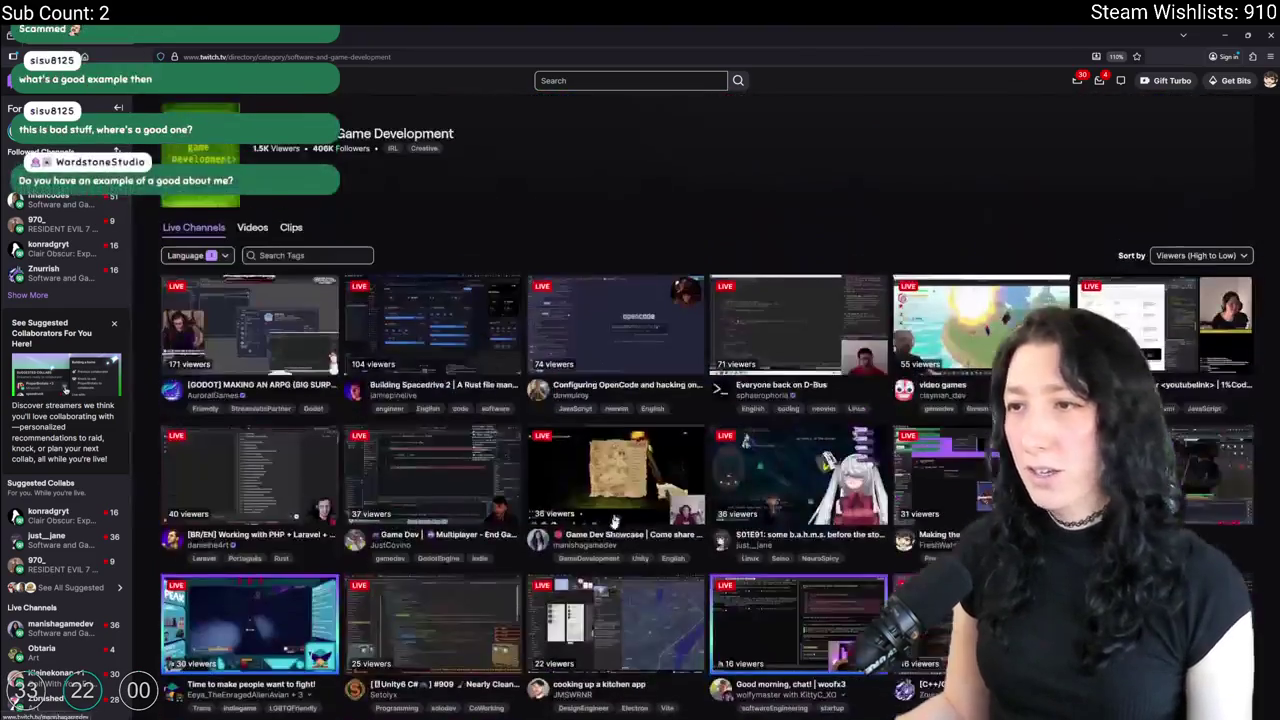
{"action": "scroll", "coordinate": [600, 480], "scroll_direction": "down", "scroll_amount": 3}
{"action": "scroll", "coordinate": [568, 355], "scroll_direction": "down", "scroll_amount": 1}
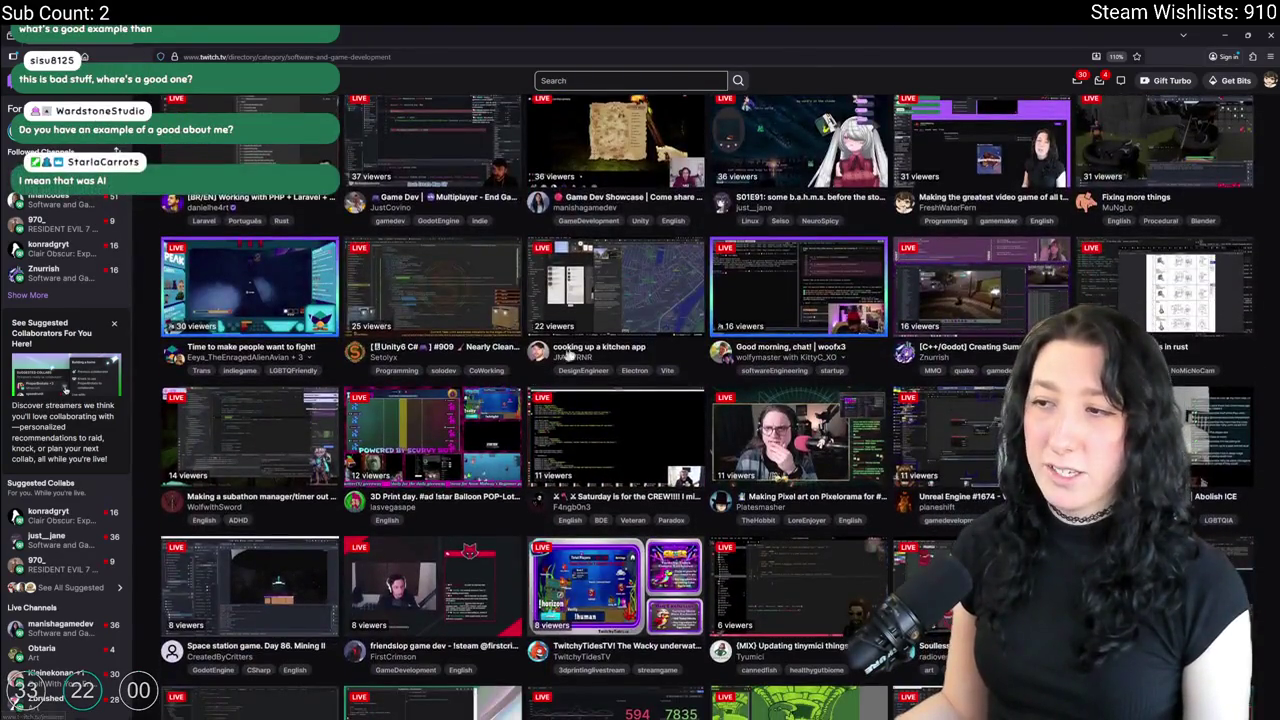
{"action": "scroll", "coordinate": [568, 355], "scroll_direction": "up", "scroll_amount": 1}
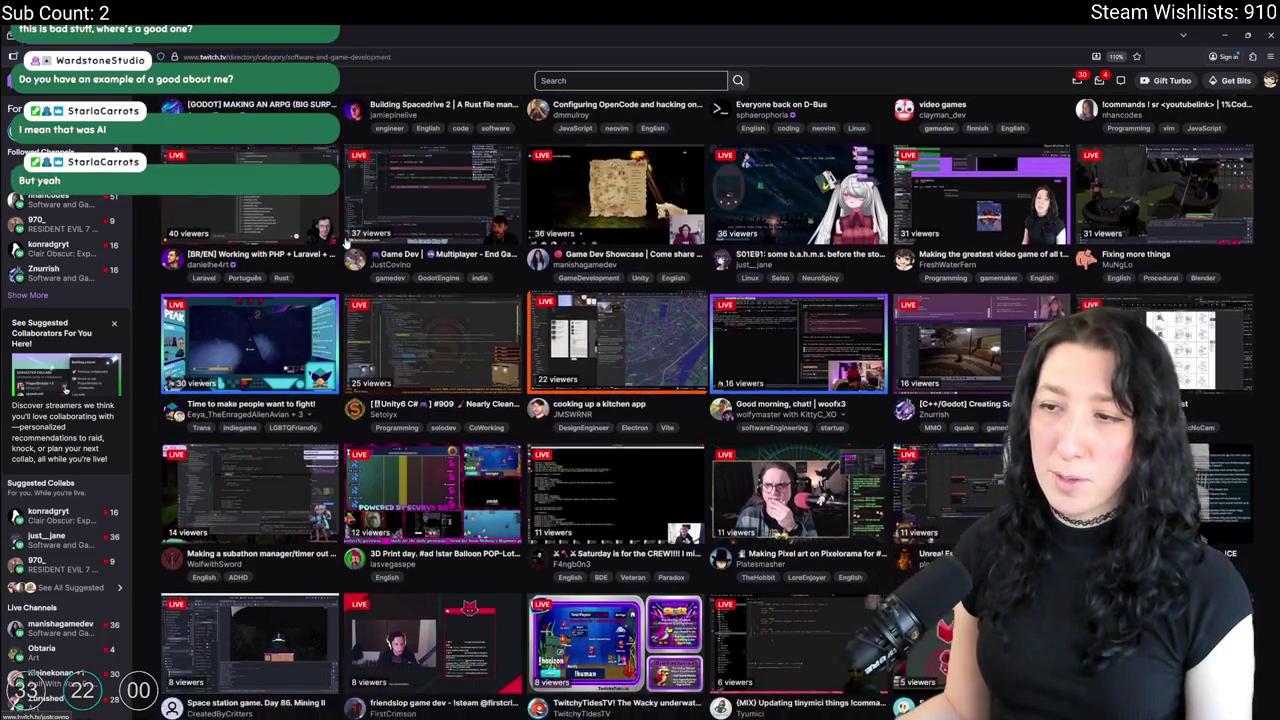
{"action": "left_click", "coordinate": [540, 385]}
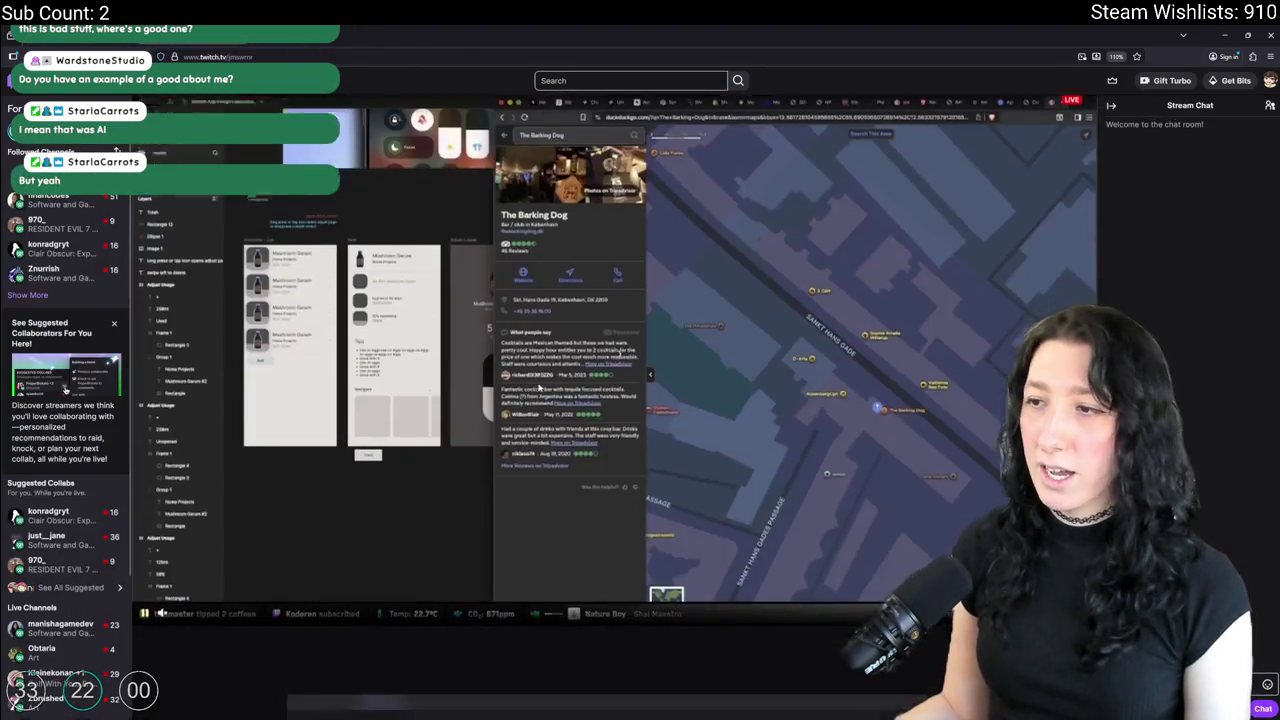
{"action": "scroll", "coordinate": [539, 388], "scroll_direction": "down", "scroll_amount": 5}
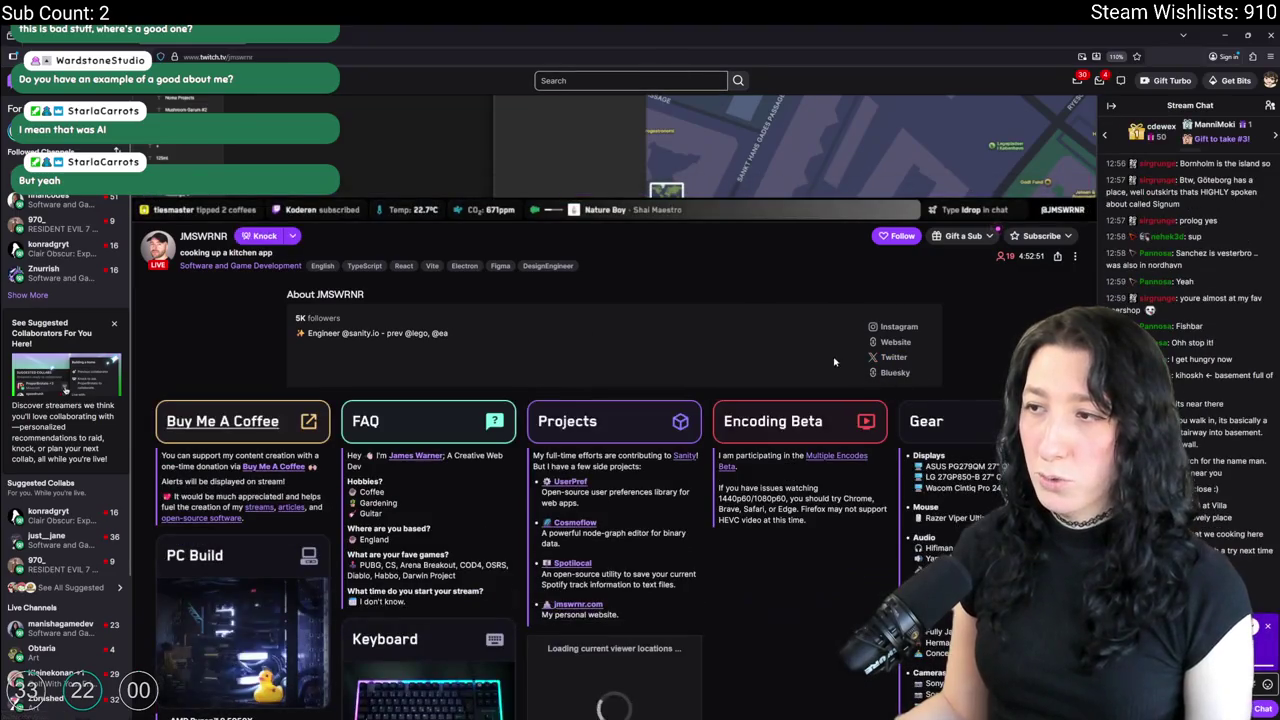
{"action": "scroll", "coordinate": [200, 290], "scroll_direction": "down", "scroll_amount": 2}
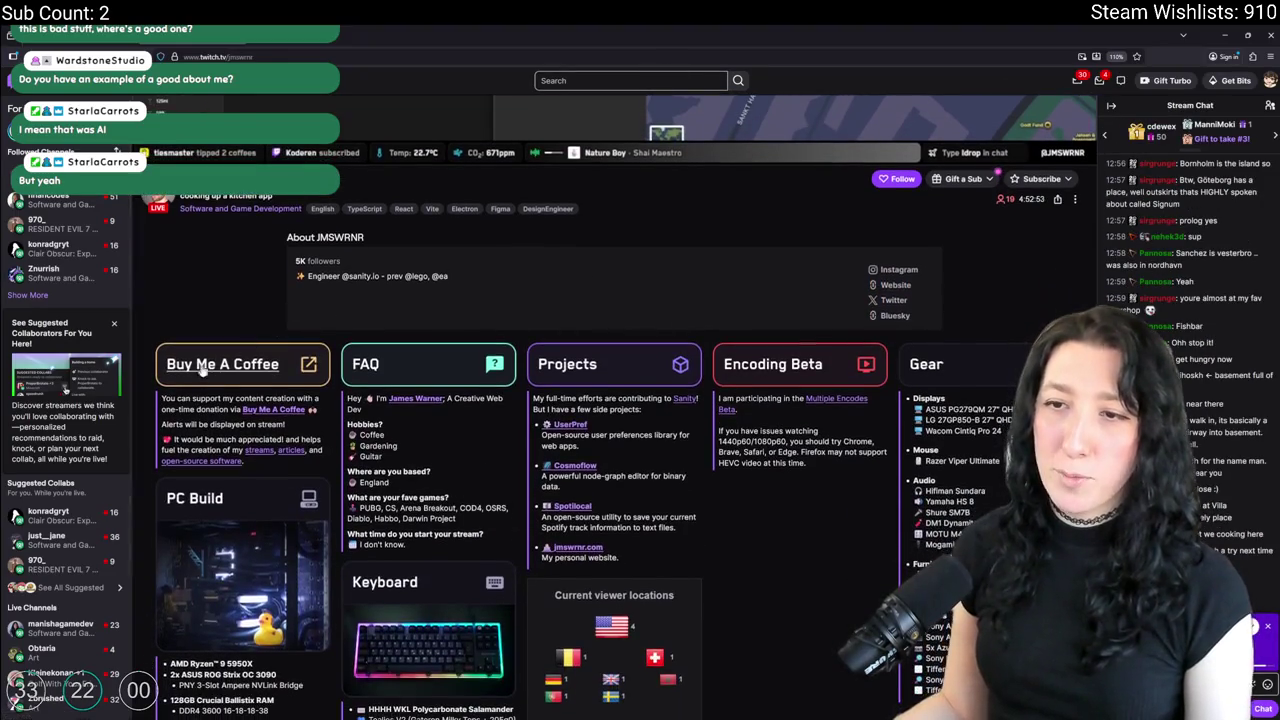
{"action": "scroll", "coordinate": [400, 260], "scroll_direction": "down", "scroll_amount": 1}
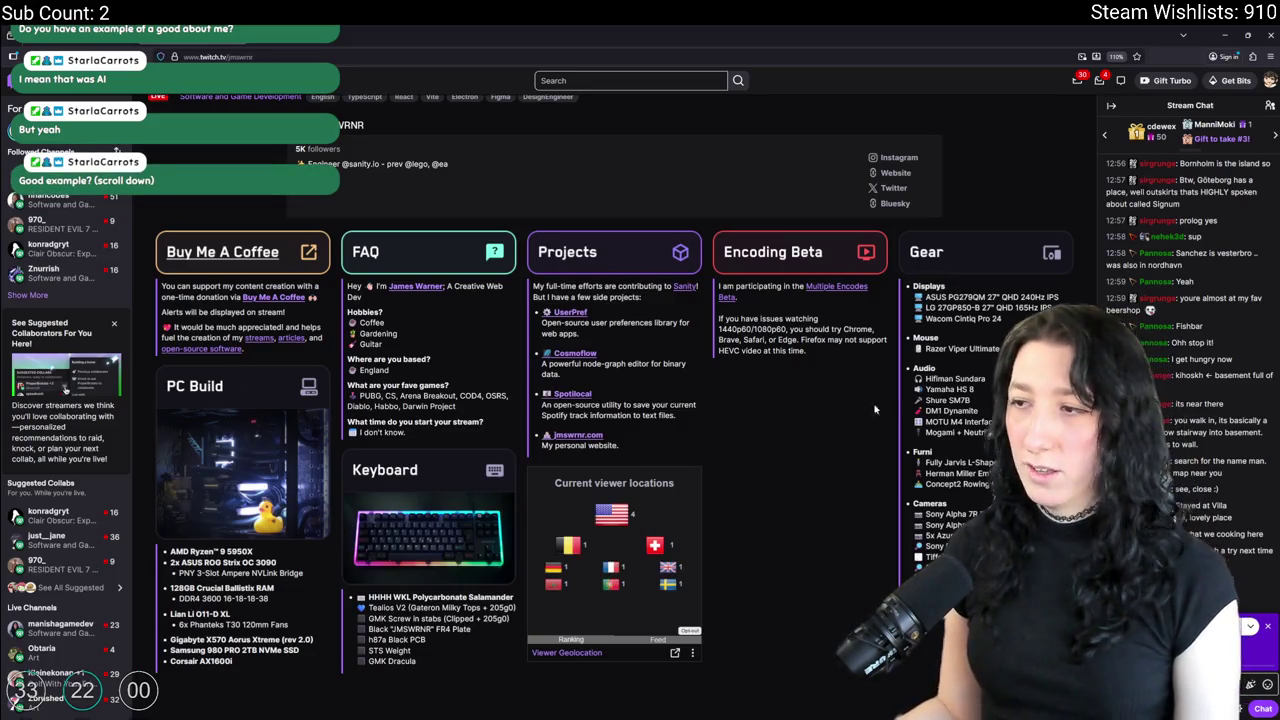
{"action": "scroll", "coordinate": [698, 425], "scroll_direction": "up", "scroll_amount": 2}
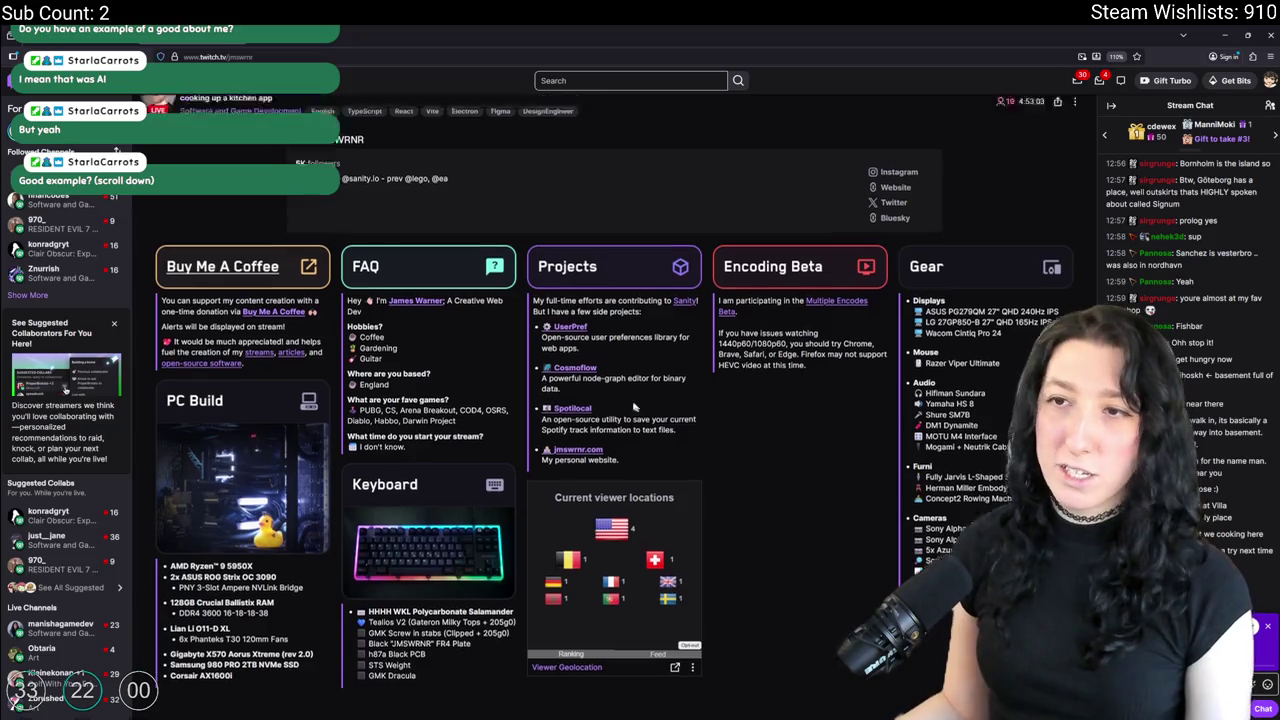
{"action": "scroll", "coordinate": [392, 355], "scroll_direction": "up", "scroll_amount": 4}
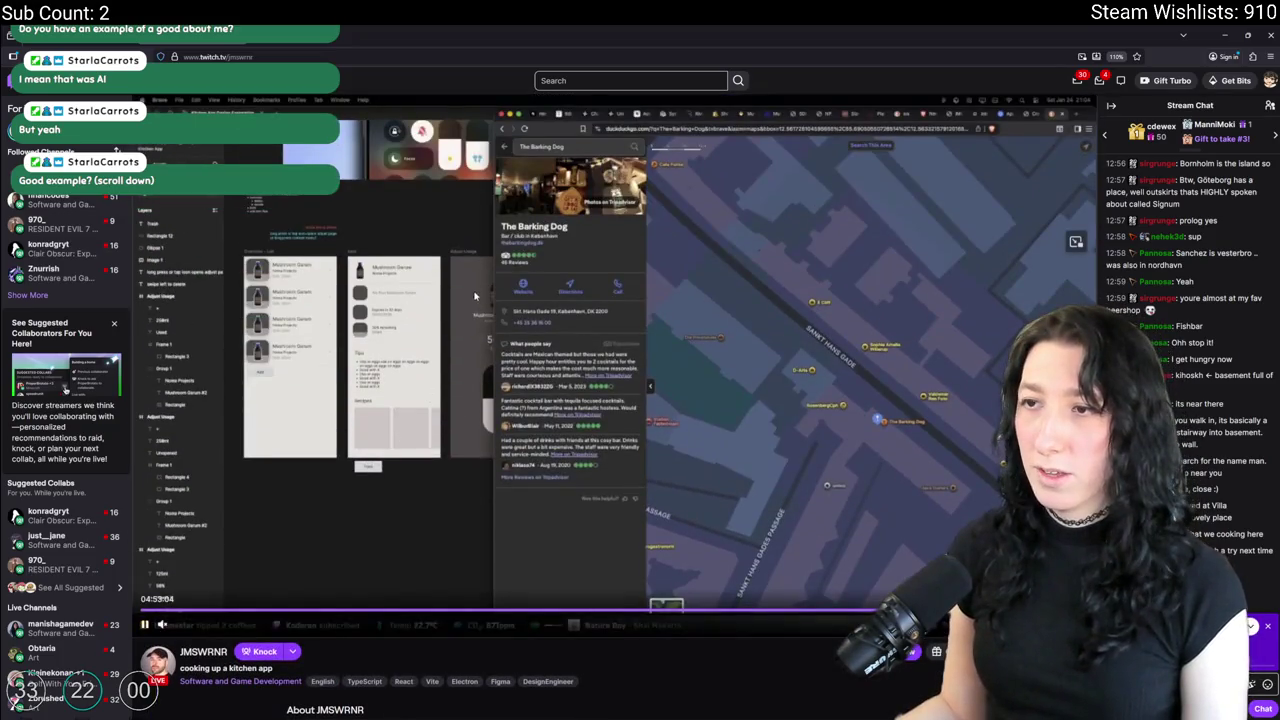
{"action": "key", "text": "alt+Left"}
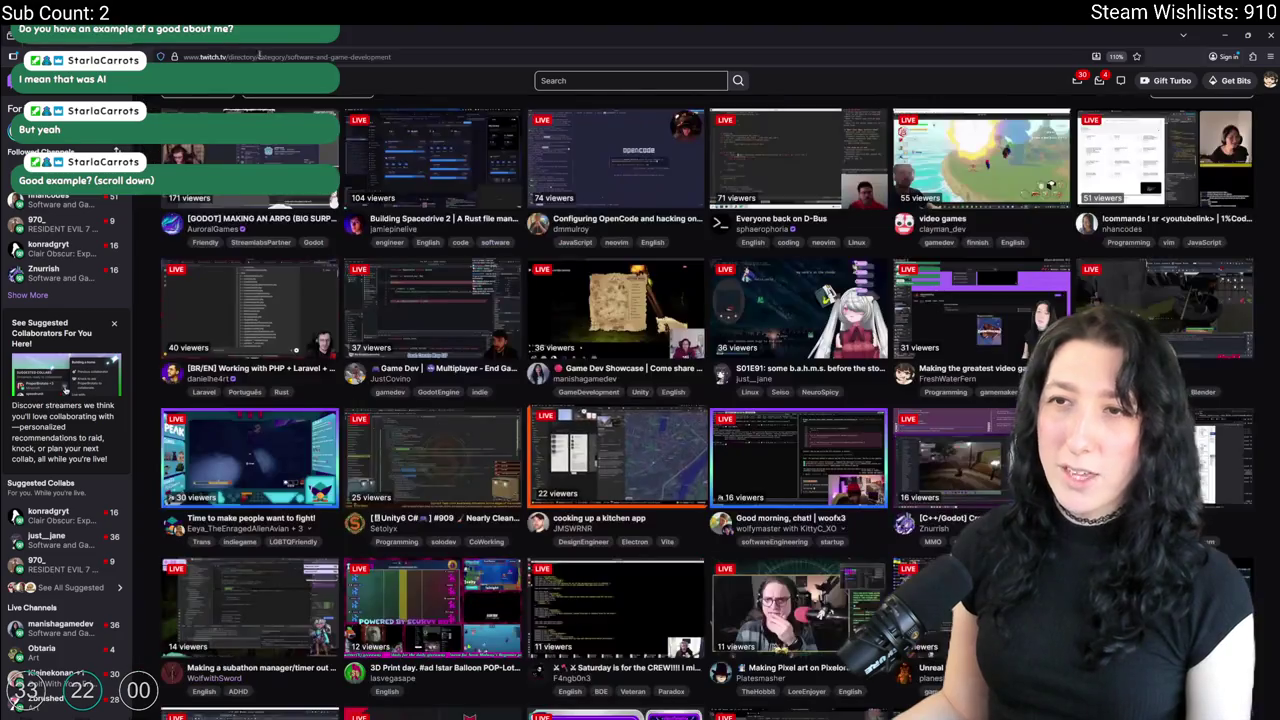
{"action": "scroll", "coordinate": [511, 308], "scroll_direction": "up", "scroll_amount": 1}
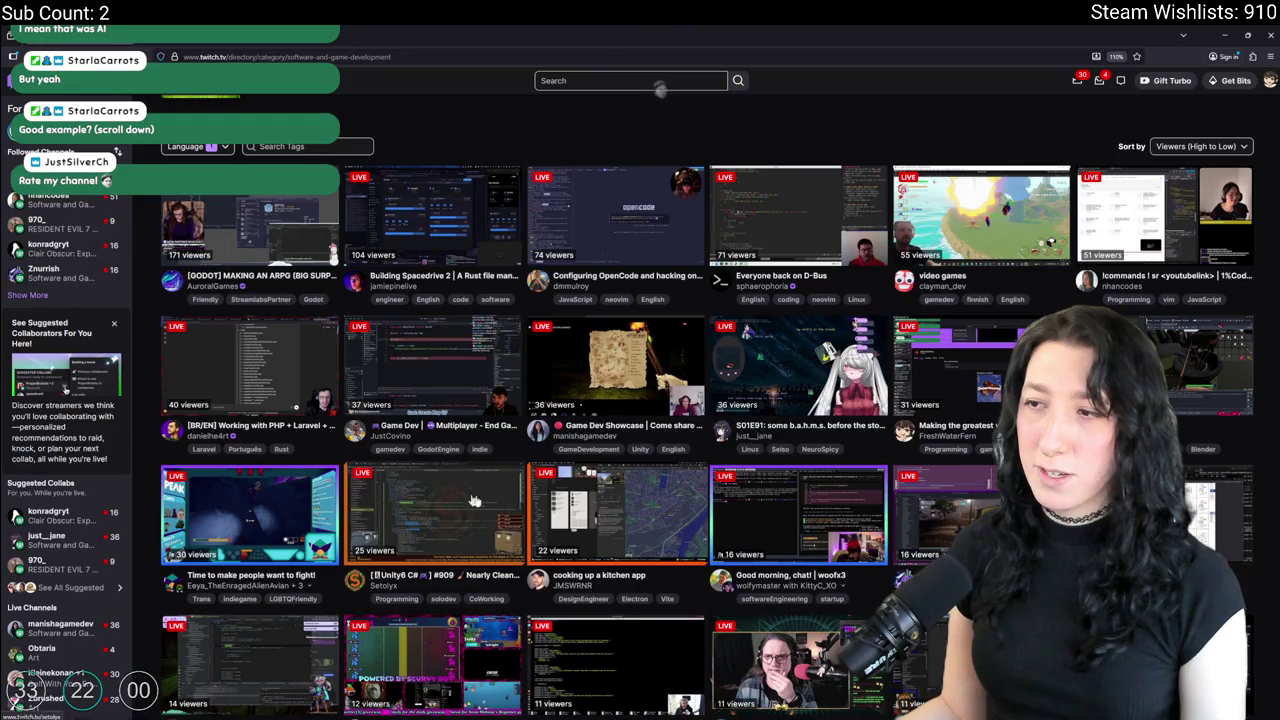
{"action": "scroll", "coordinate": [963, 326], "scroll_direction": "down", "scroll_amount": 4}
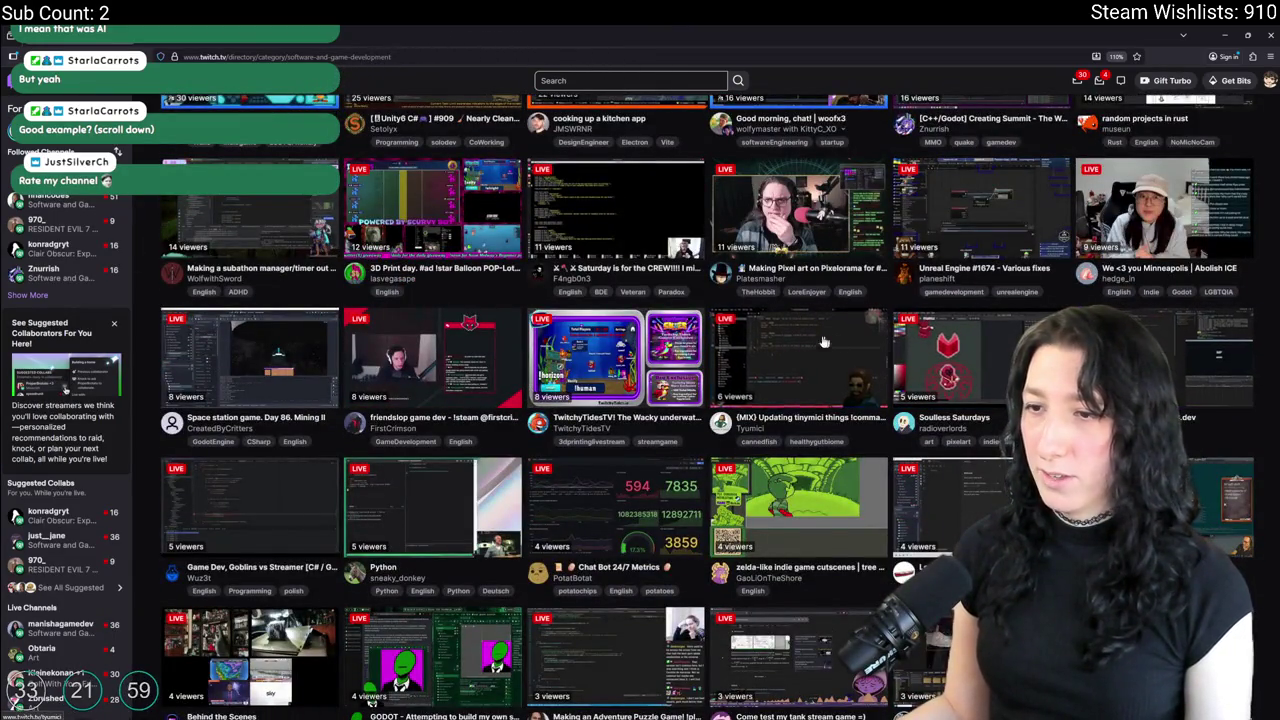
{"action": "scroll", "coordinate": [828, 356], "scroll_direction": "down", "scroll_amount": 1}
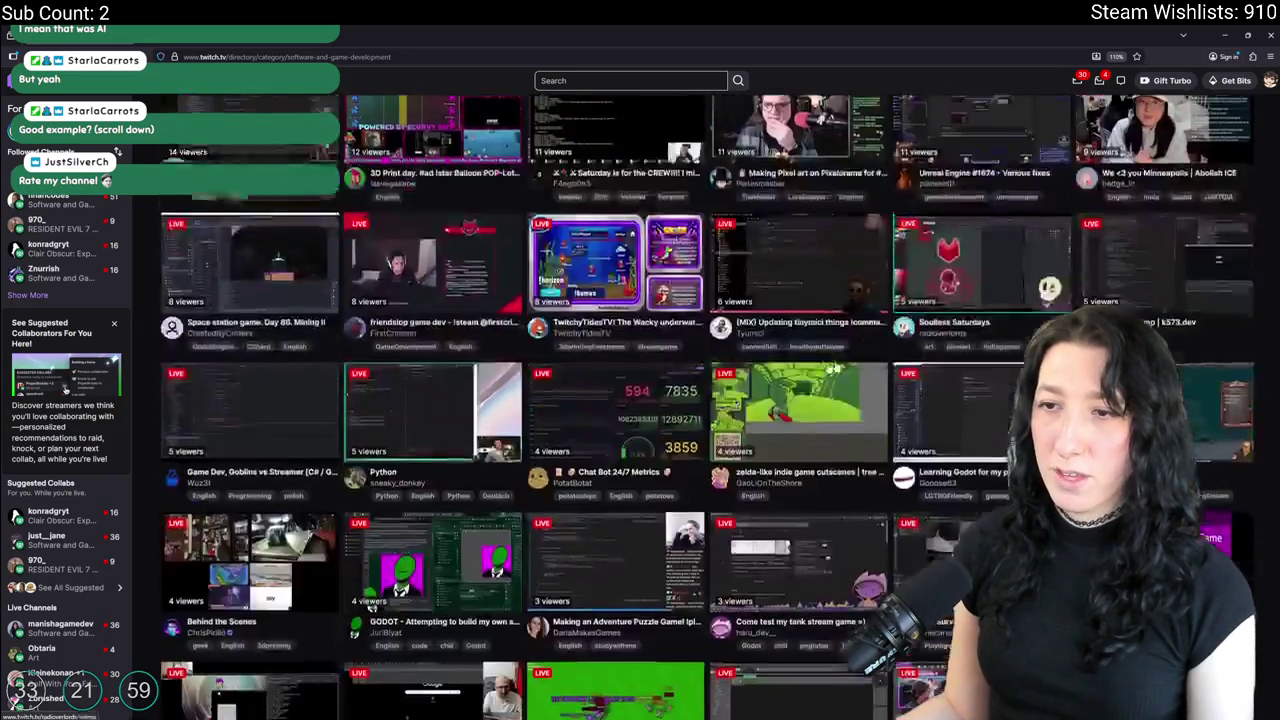
{"action": "scroll", "coordinate": [390, 420], "scroll_direction": "down", "scroll_amount": 4}
{"action": "scroll", "coordinate": [409, 224], "scroll_direction": "down", "scroll_amount": 1}
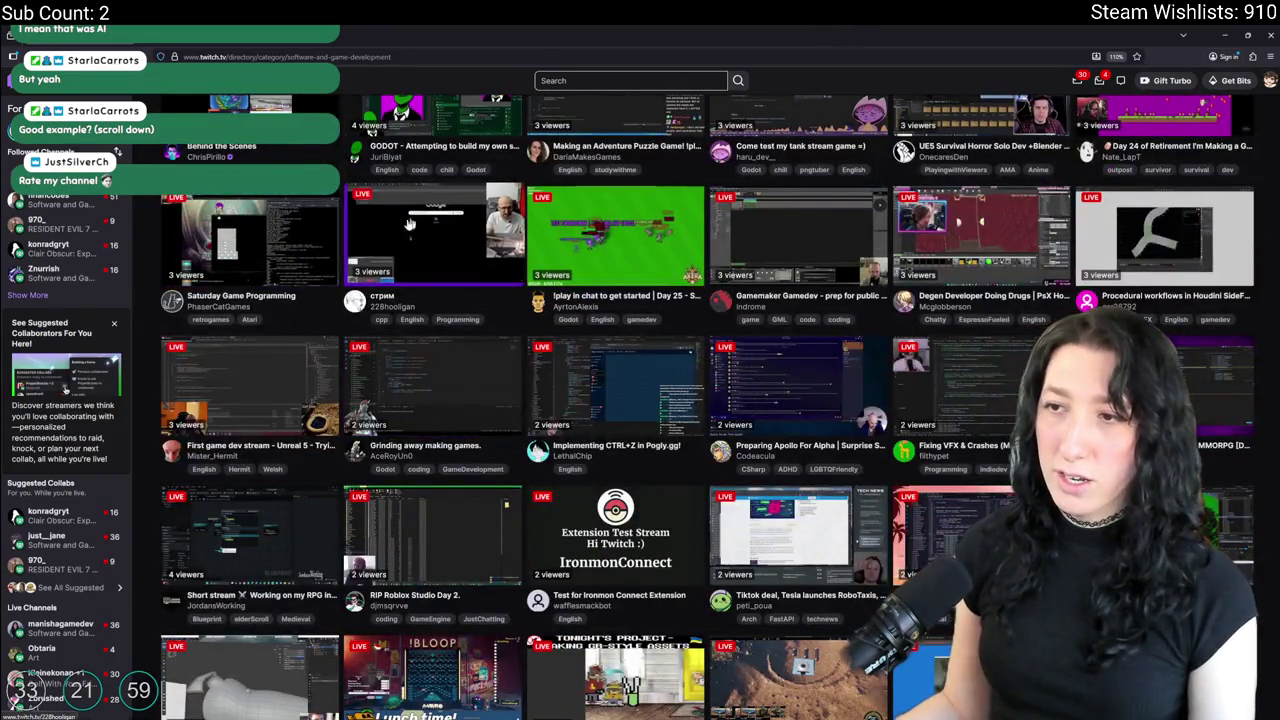
{"action": "scroll", "coordinate": [600, 300], "scroll_direction": "down", "scroll_amount": 2}
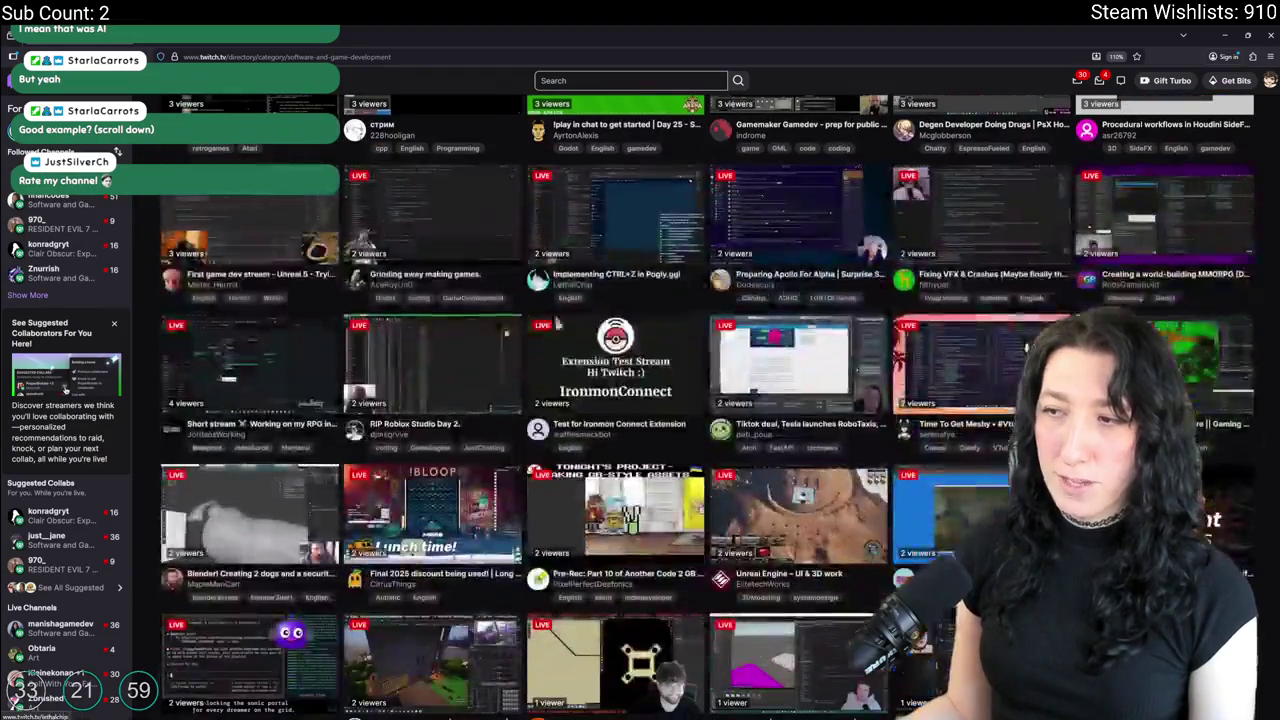
{"action": "left_click", "coordinate": [790, 380]}
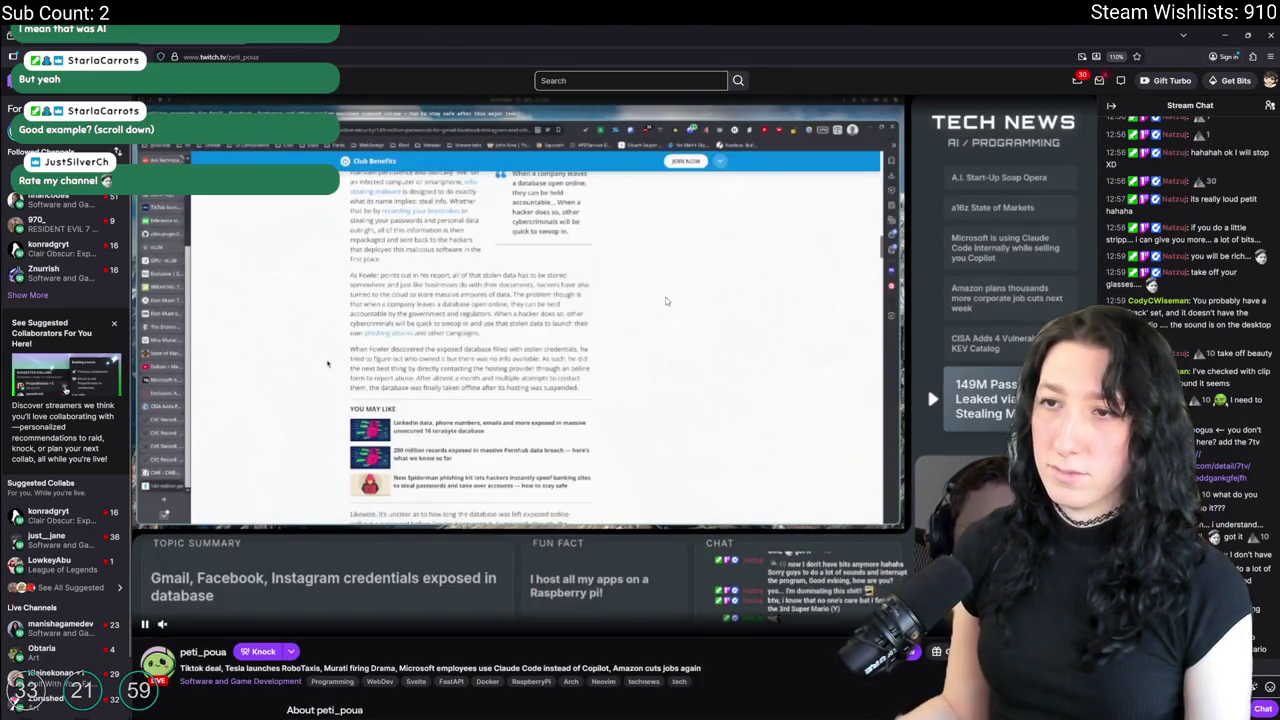
{"action": "scroll", "coordinate": [765, 471], "scroll_direction": "down", "scroll_amount": 2}
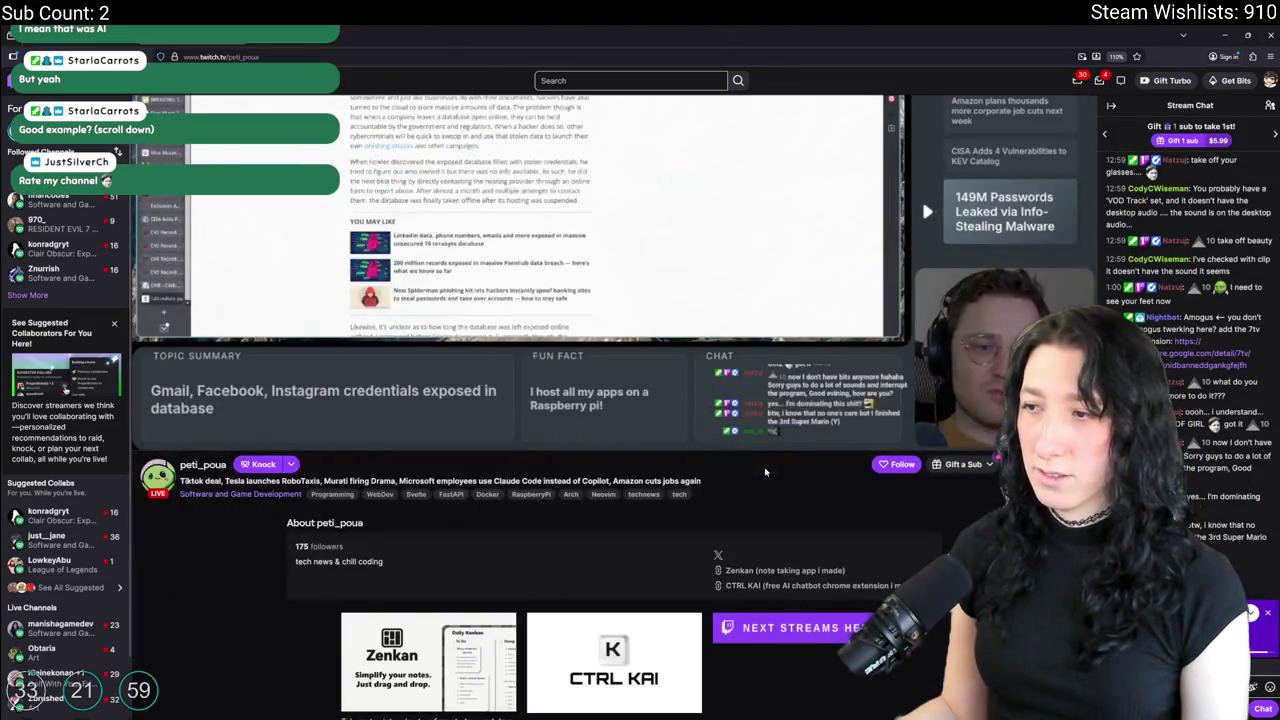
{"action": "scroll", "coordinate": [765, 471], "scroll_direction": "down", "scroll_amount": 3}
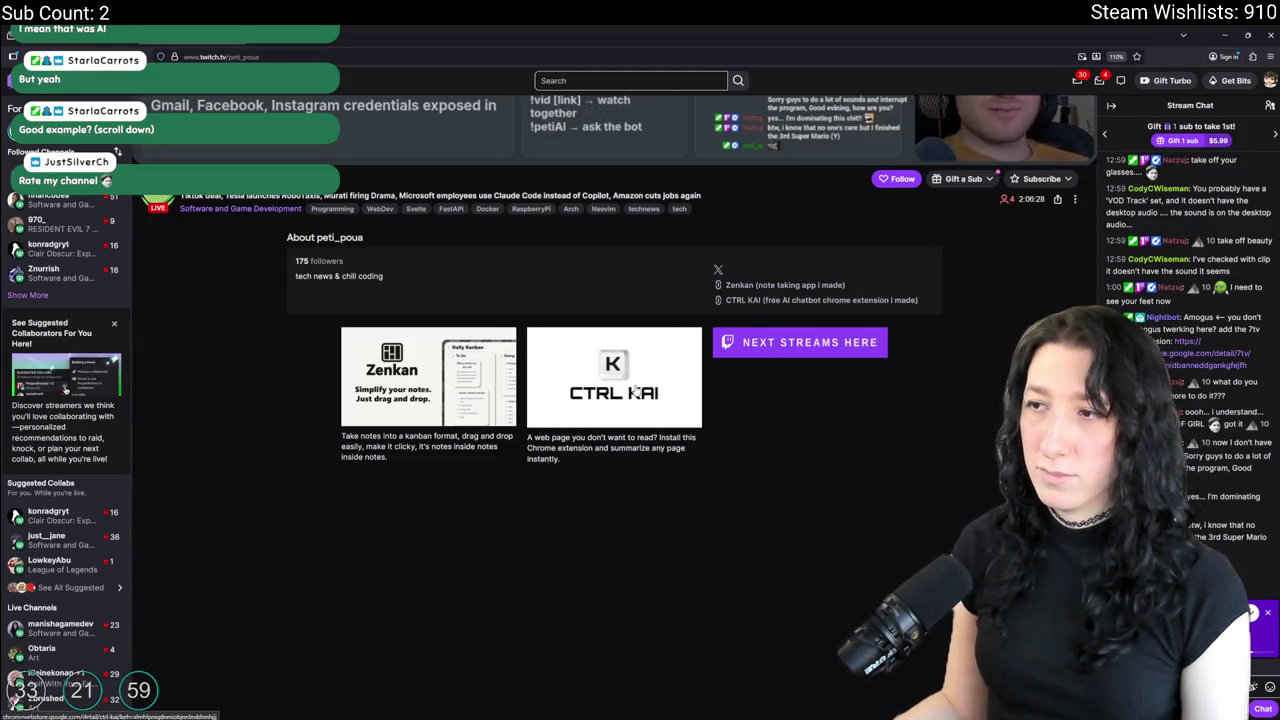
{"action": "scroll", "coordinate": [748, 305], "scroll_direction": "up", "scroll_amount": 5}
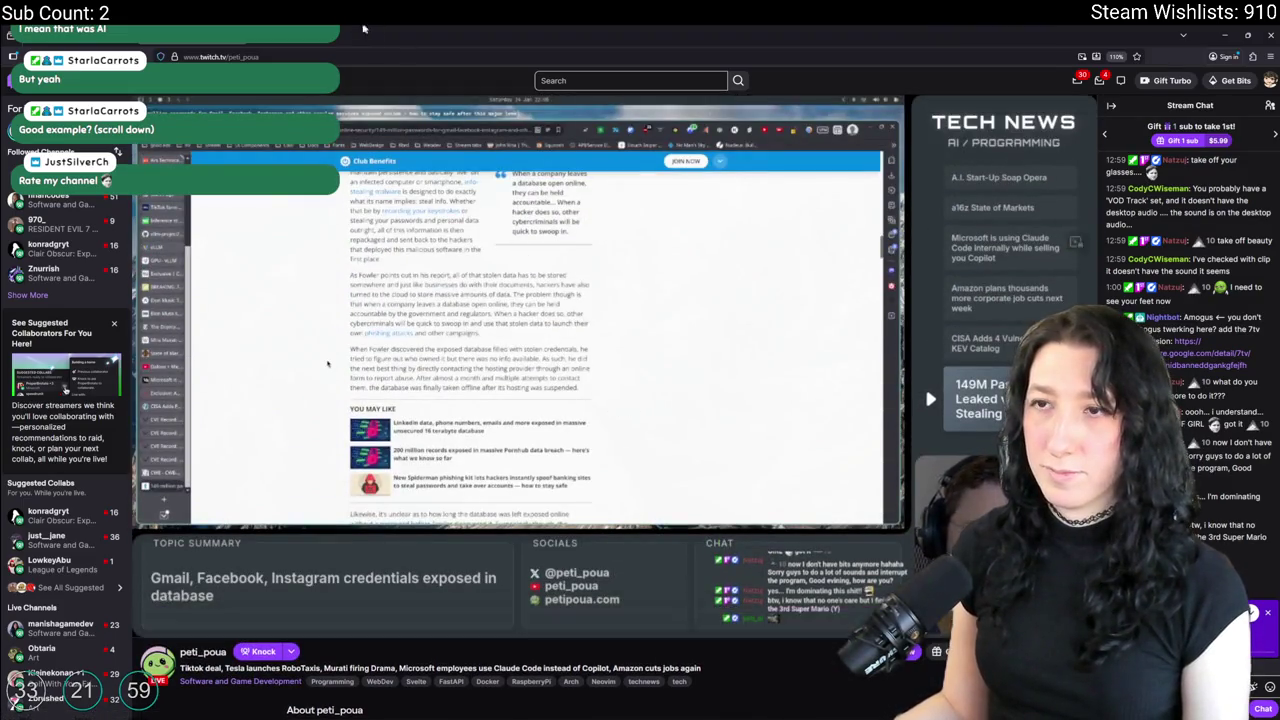
{"action": "key", "text": "alt+Left"}
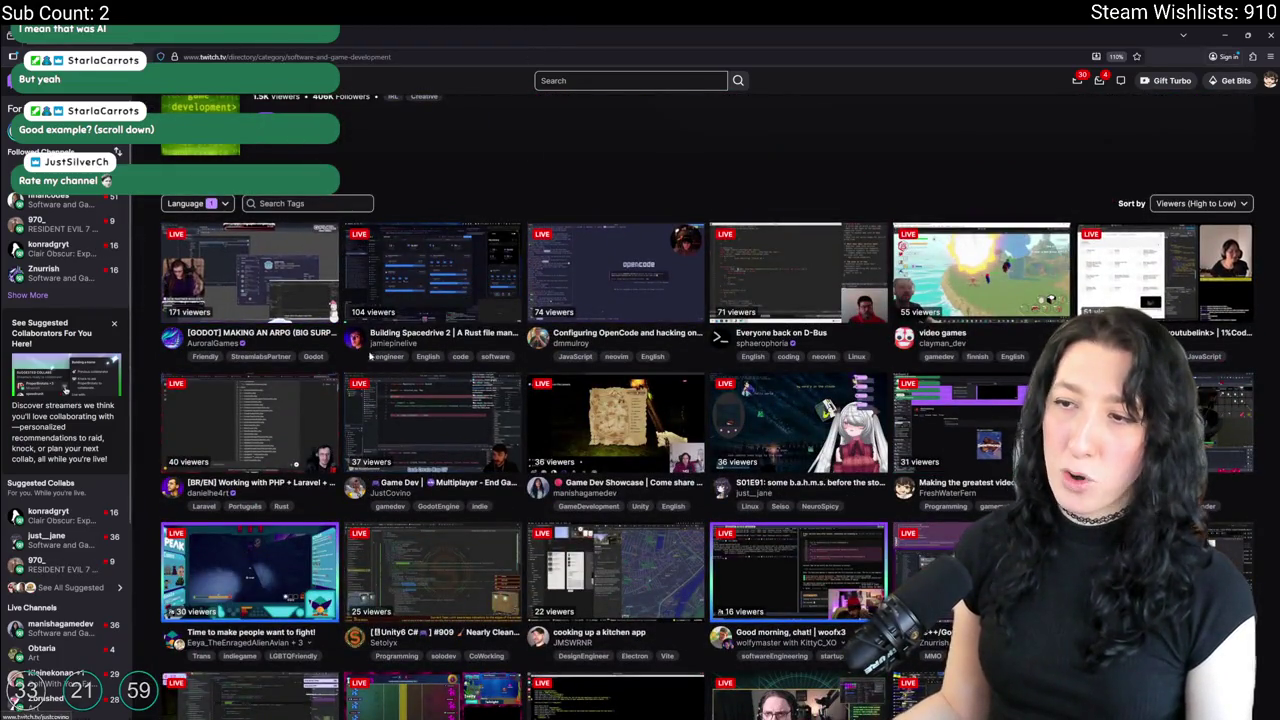
{"action": "scroll", "coordinate": [482, 243], "scroll_direction": "down", "scroll_amount": 2}
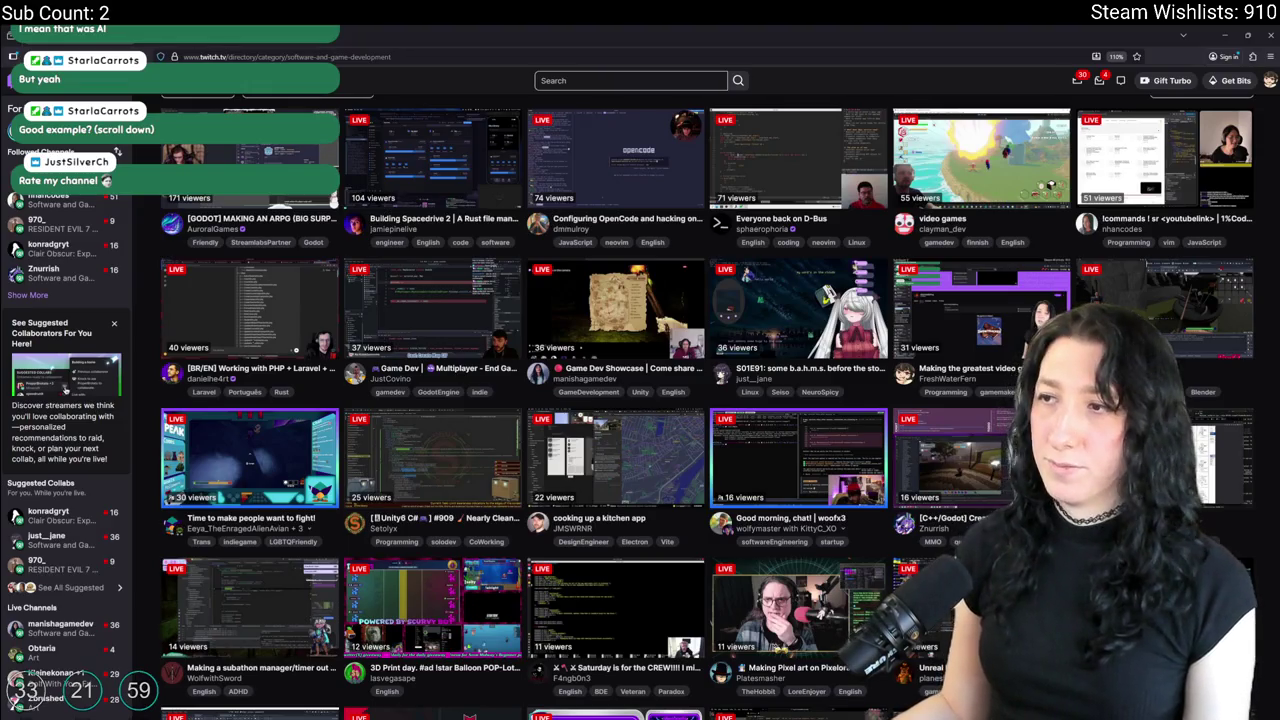
{"action": "scroll", "coordinate": [811, 306], "scroll_direction": "up", "scroll_amount": 2}
Open the 'Everyone back on D-Bus' stream and follow its About panel YouTube link.
{"action": "left_click", "coordinate": [811, 306]}
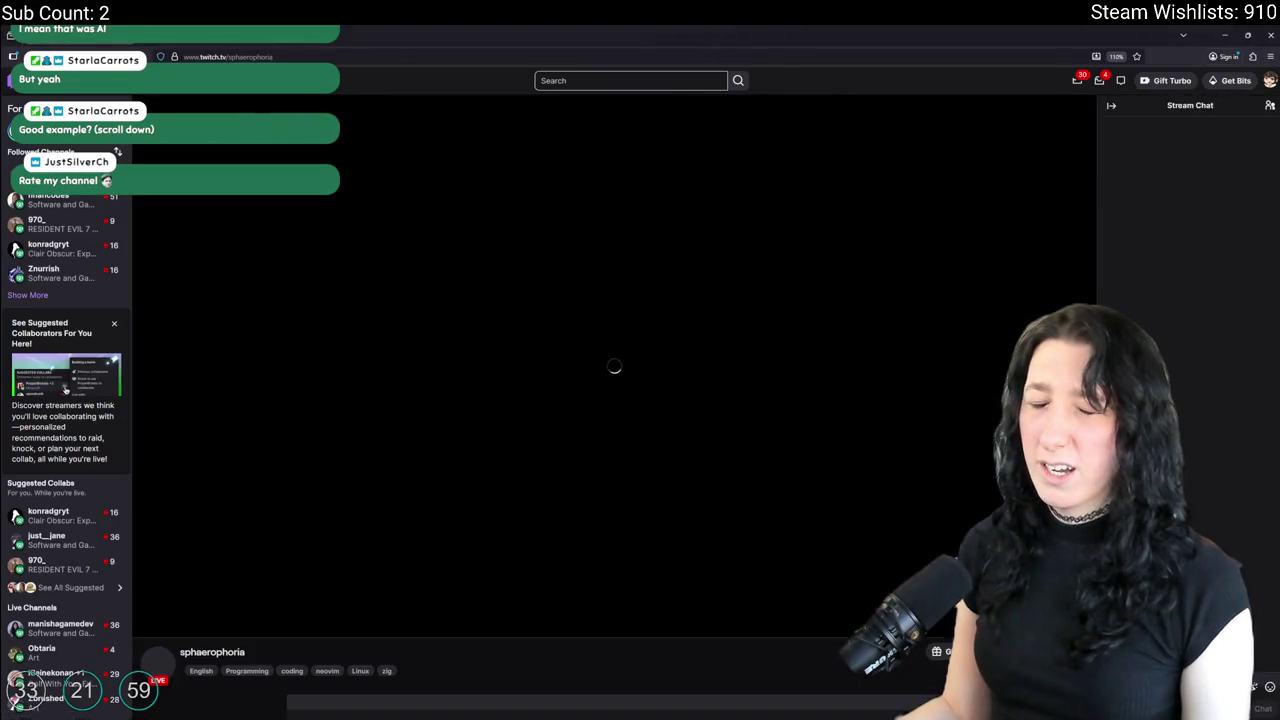
{"action": "scroll", "coordinate": [517, 546], "scroll_direction": "down", "scroll_amount": 1}
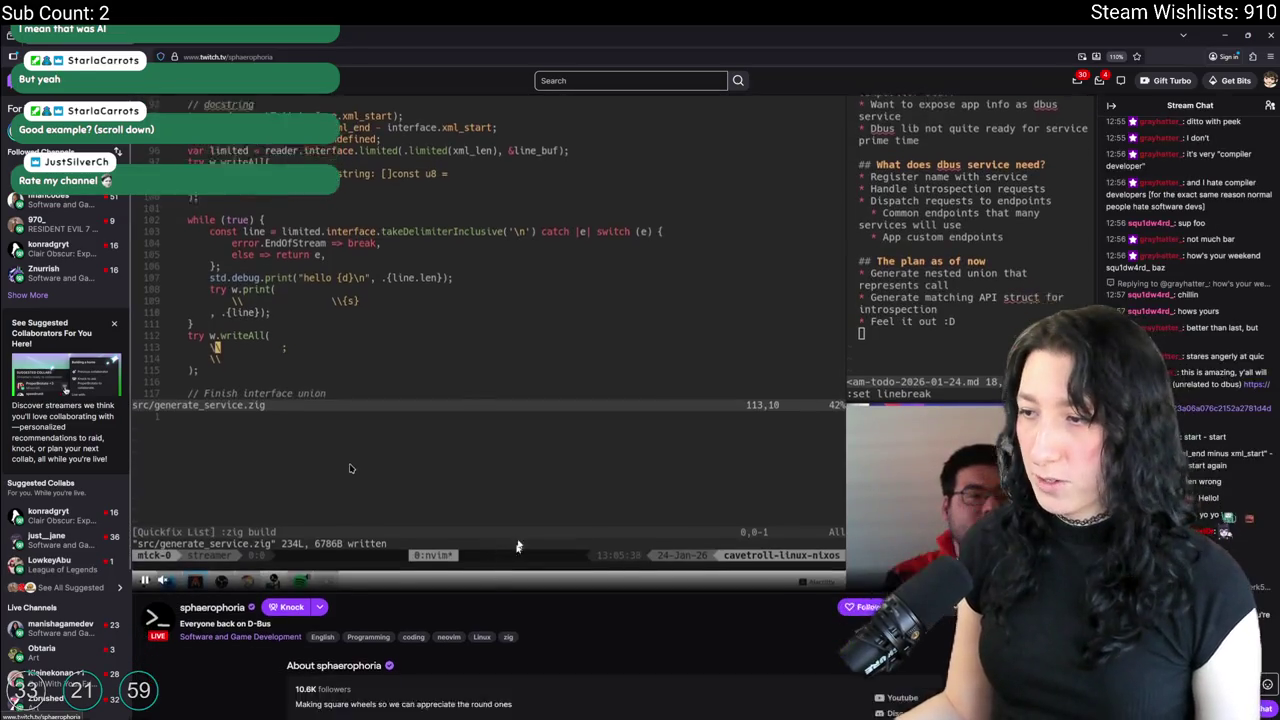
{"action": "scroll", "coordinate": [517, 546], "scroll_direction": "down", "scroll_amount": 1}
{"action": "scroll", "coordinate": [495, 470], "scroll_direction": "up", "scroll_amount": 2}
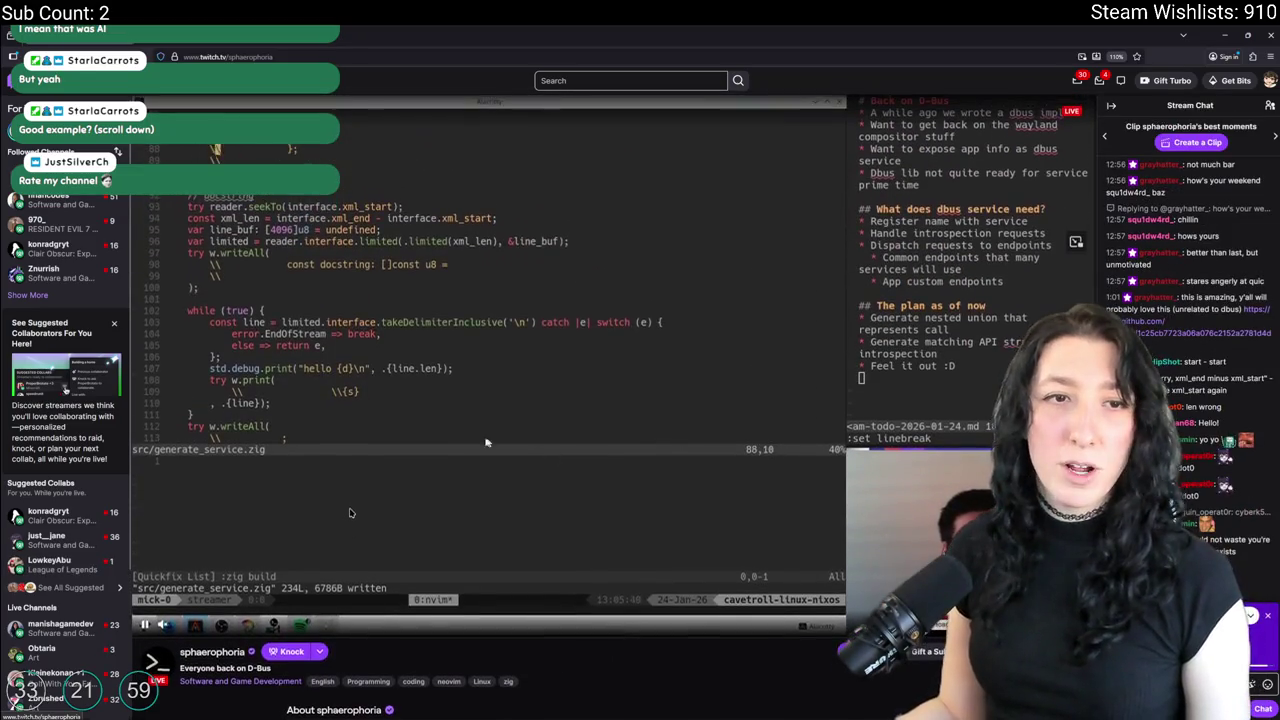
{"action": "scroll", "coordinate": [486, 442], "scroll_direction": "down", "scroll_amount": 2}
{"action": "scroll", "coordinate": [400, 350], "scroll_direction": "up", "scroll_amount": 2}
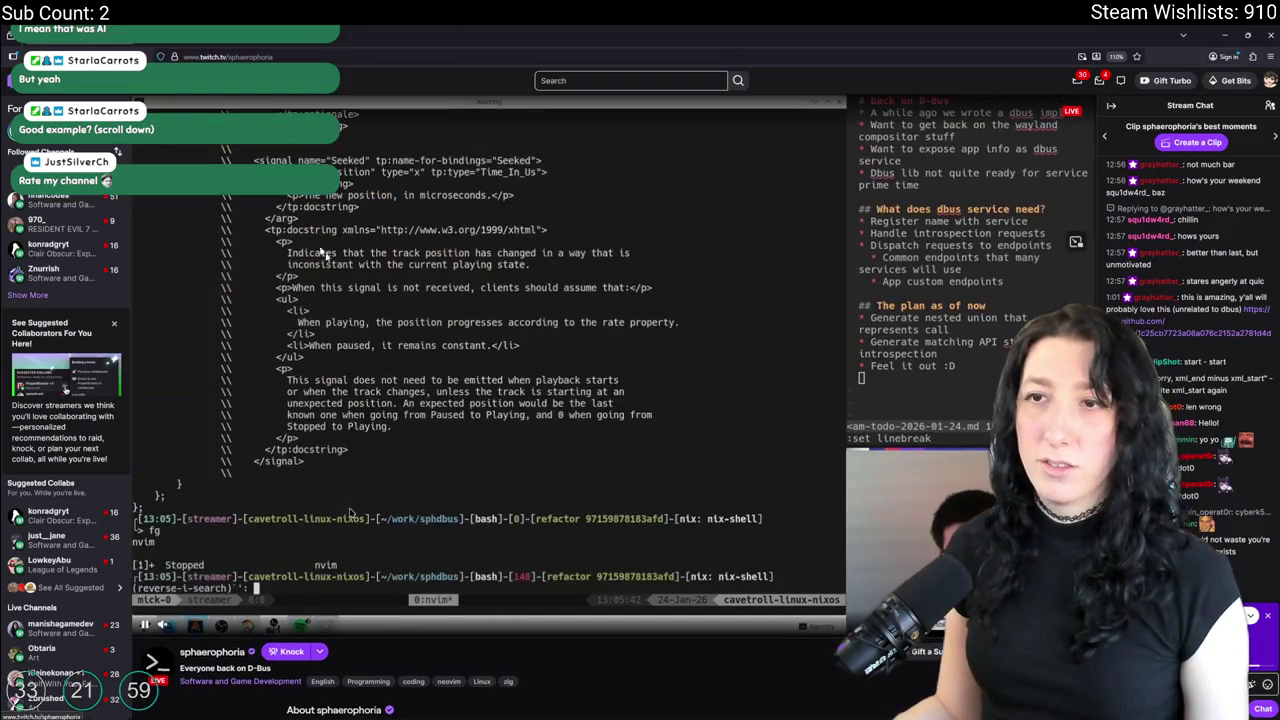
{"action": "scroll", "coordinate": [450, 460], "scroll_direction": "down", "scroll_amount": 3}
{"action": "scroll", "coordinate": [603, 396], "scroll_direction": "down", "scroll_amount": 3}
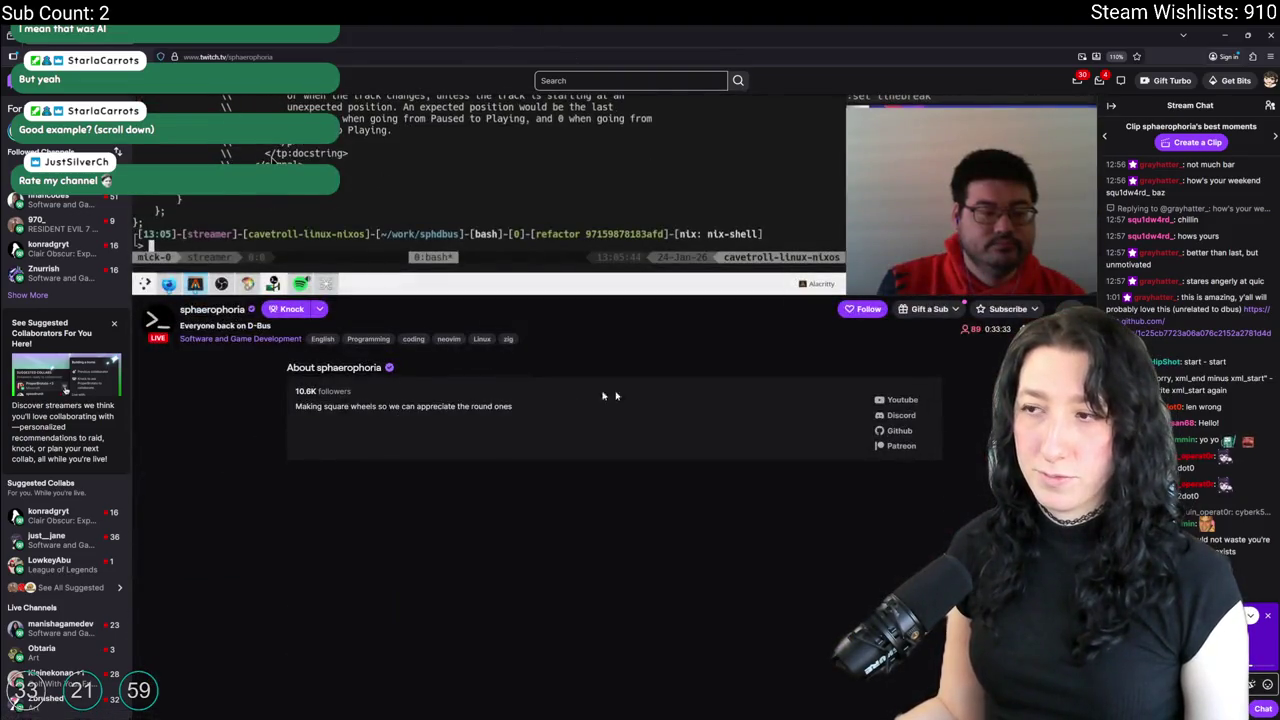
{"action": "scroll", "coordinate": [603, 396], "scroll_direction": "down", "scroll_amount": 2}
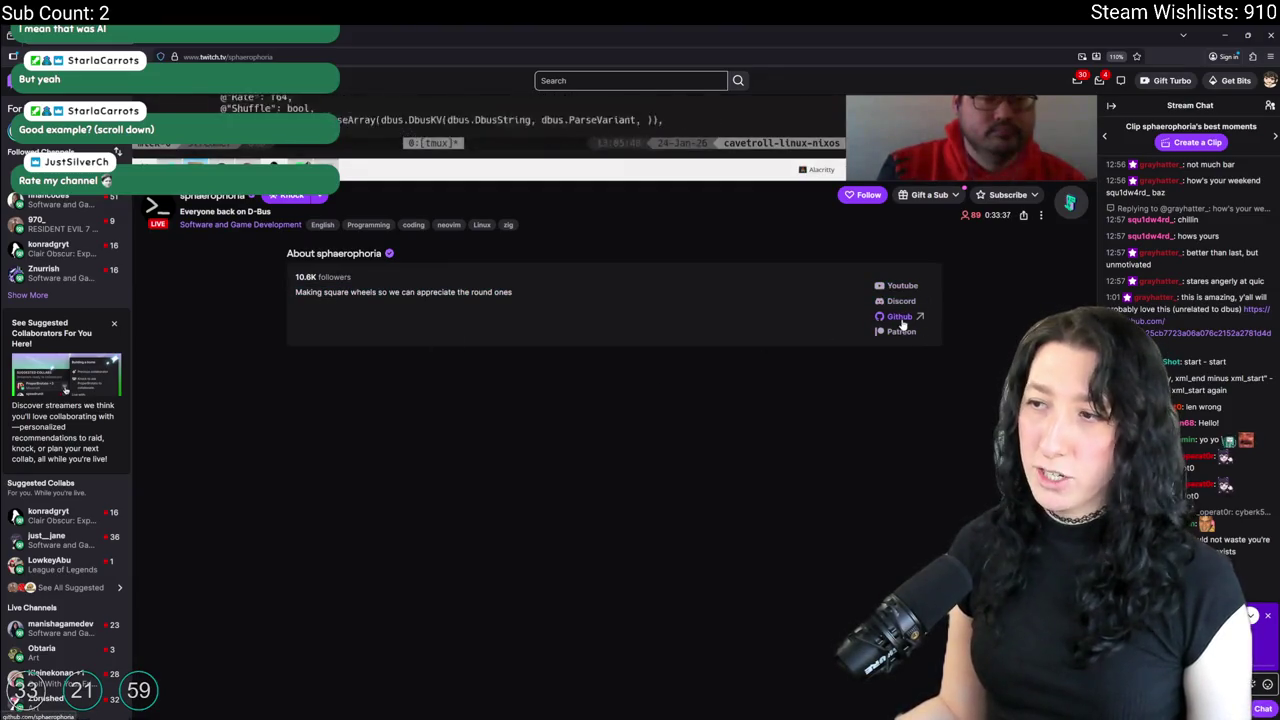
{"action": "left_click", "coordinate": [903, 287]}
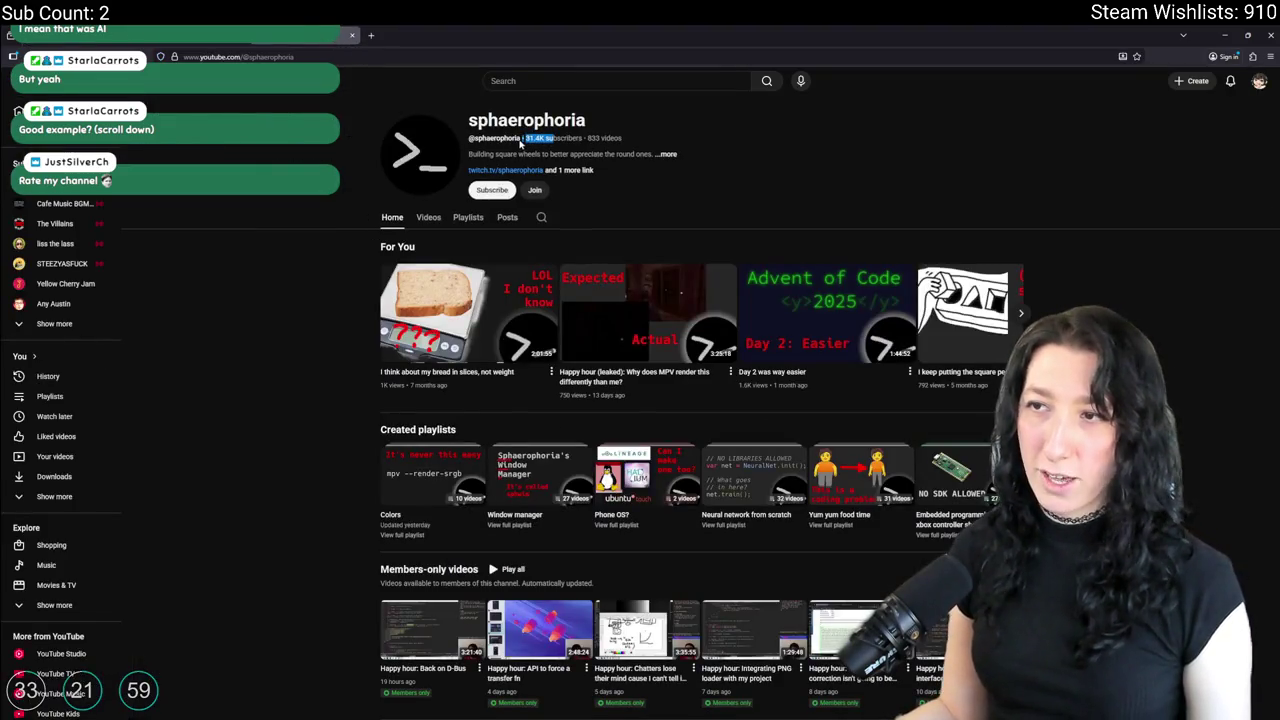
View the streamer's YouTube About details and GitHub profile, then return to the Twitch directory.
{"action": "left_click", "coordinate": [697, 161]}
{"action": "left_click", "coordinate": [600, 343]}
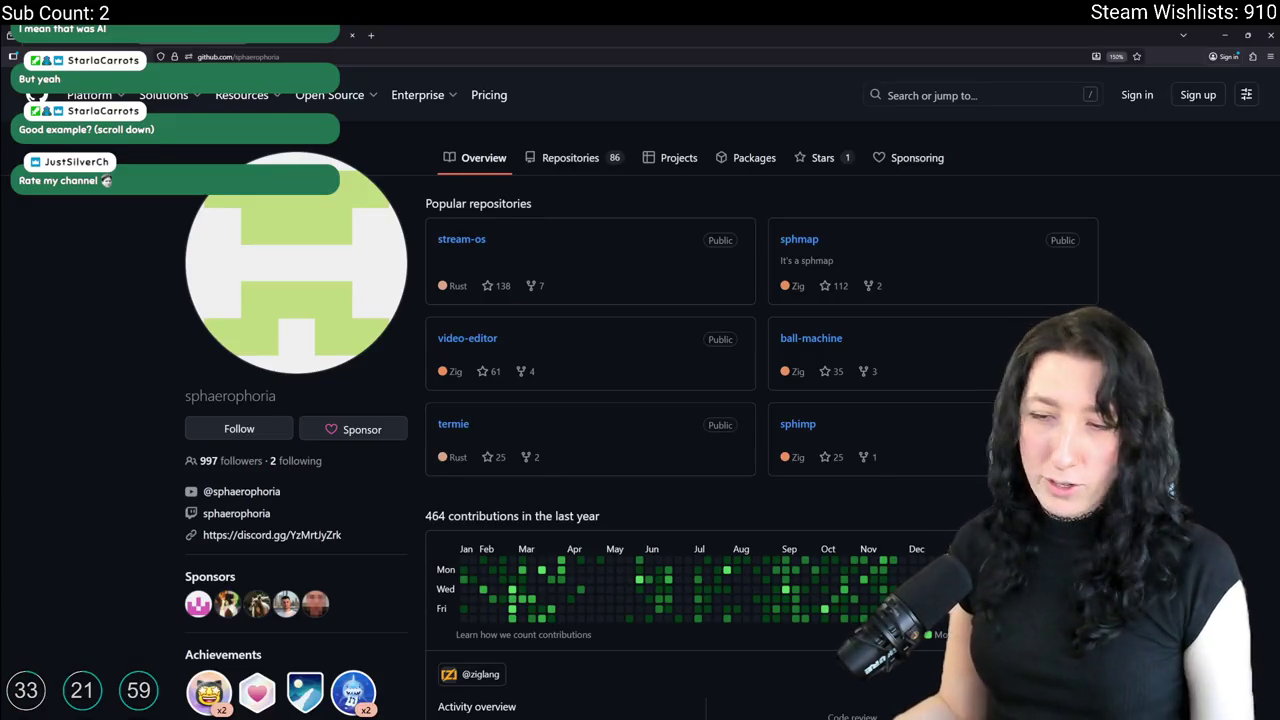
{"action": "key", "text": "alt+Left"}
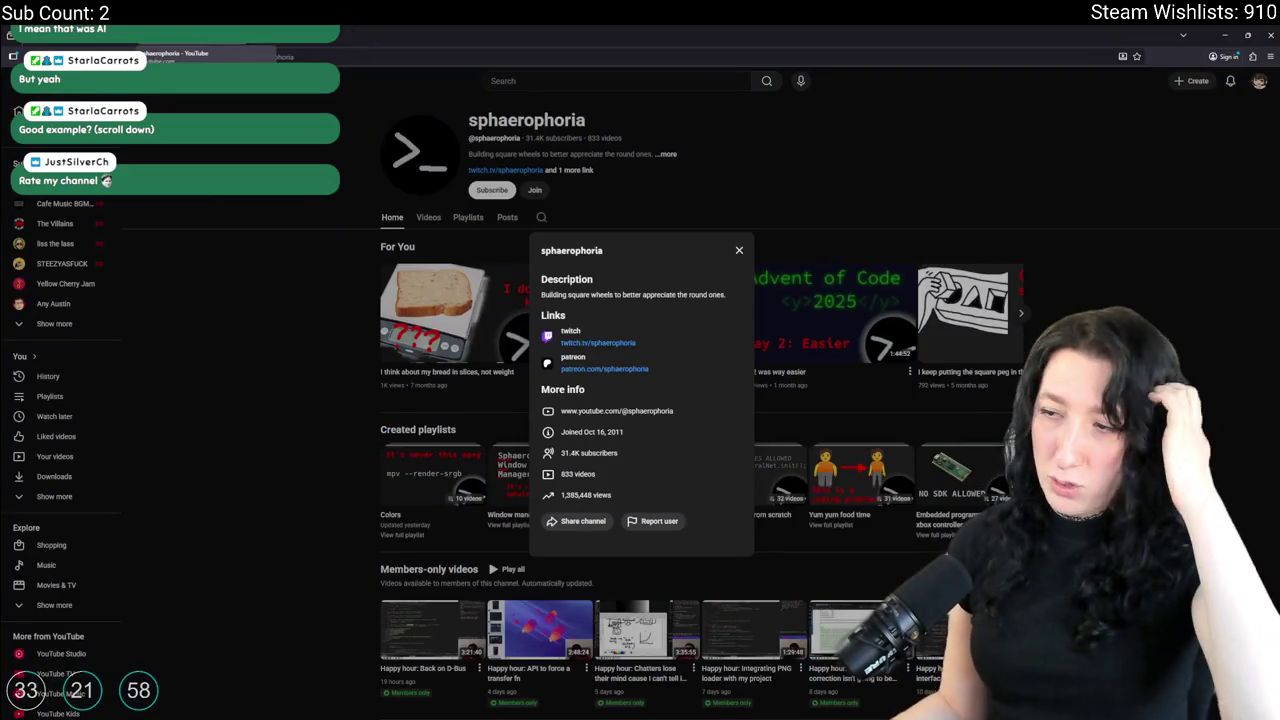
{"action": "key", "text": "alt+Left"}
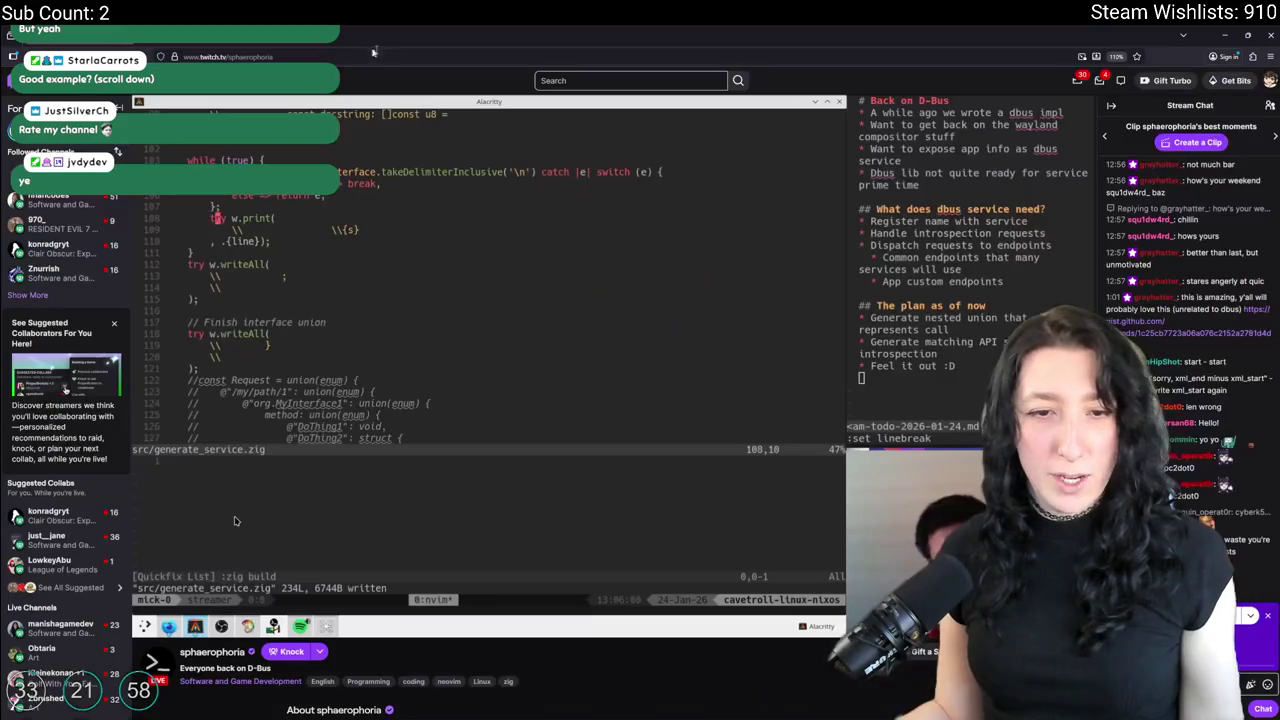
{"action": "key", "text": "alt+Left"}
{"action": "scroll", "coordinate": [545, 340], "scroll_direction": "down", "scroll_amount": 5}
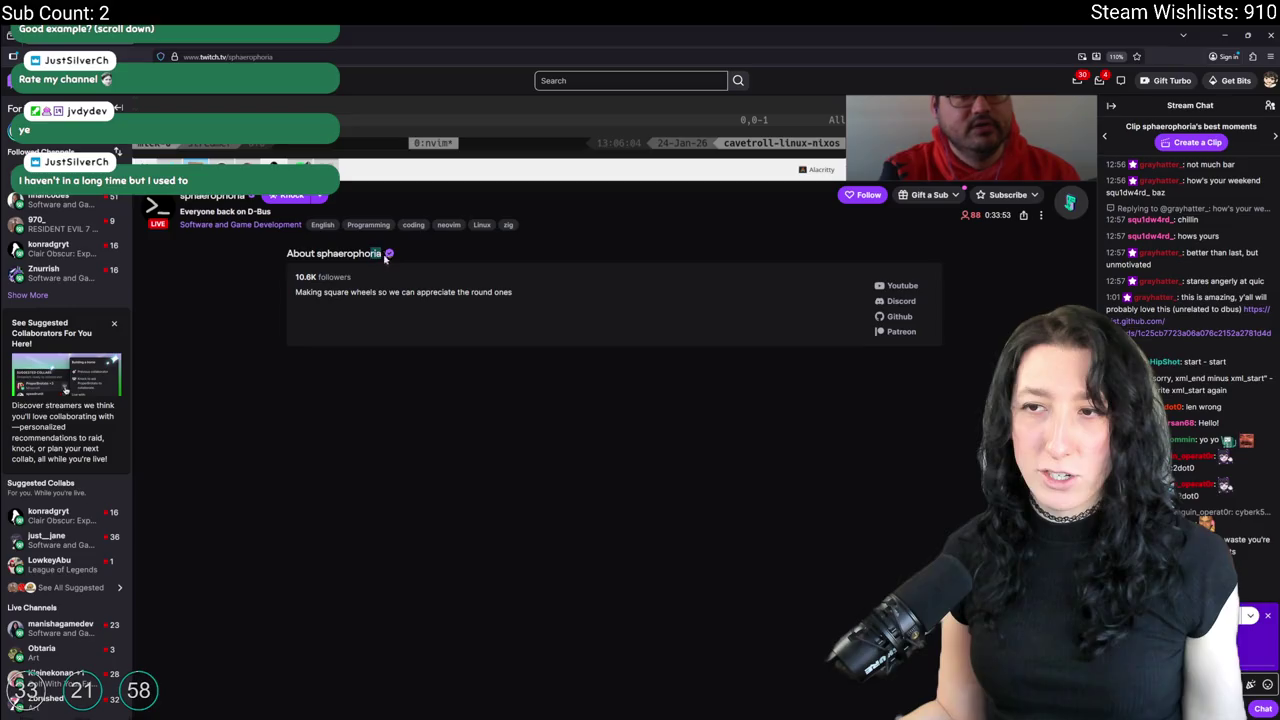
{"action": "scroll", "coordinate": [510, 291], "scroll_direction": "up", "scroll_amount": 5}
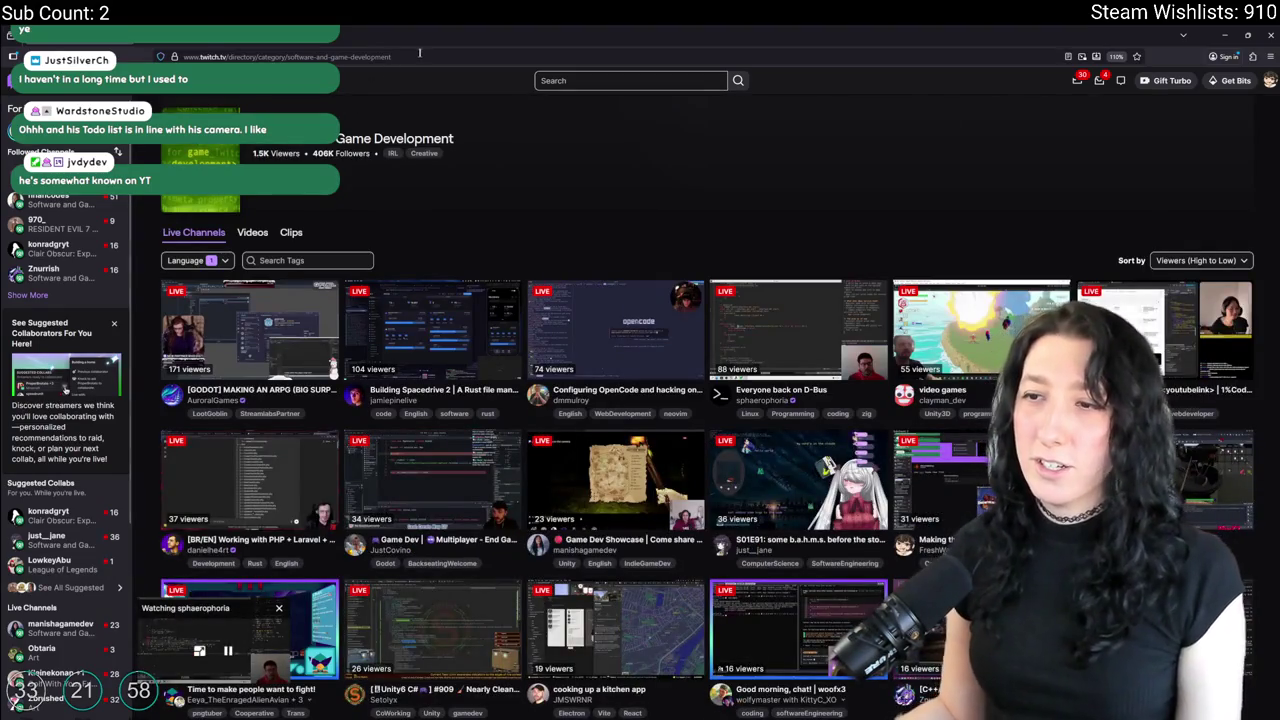
{"action": "left_click", "coordinate": [419, 56]}
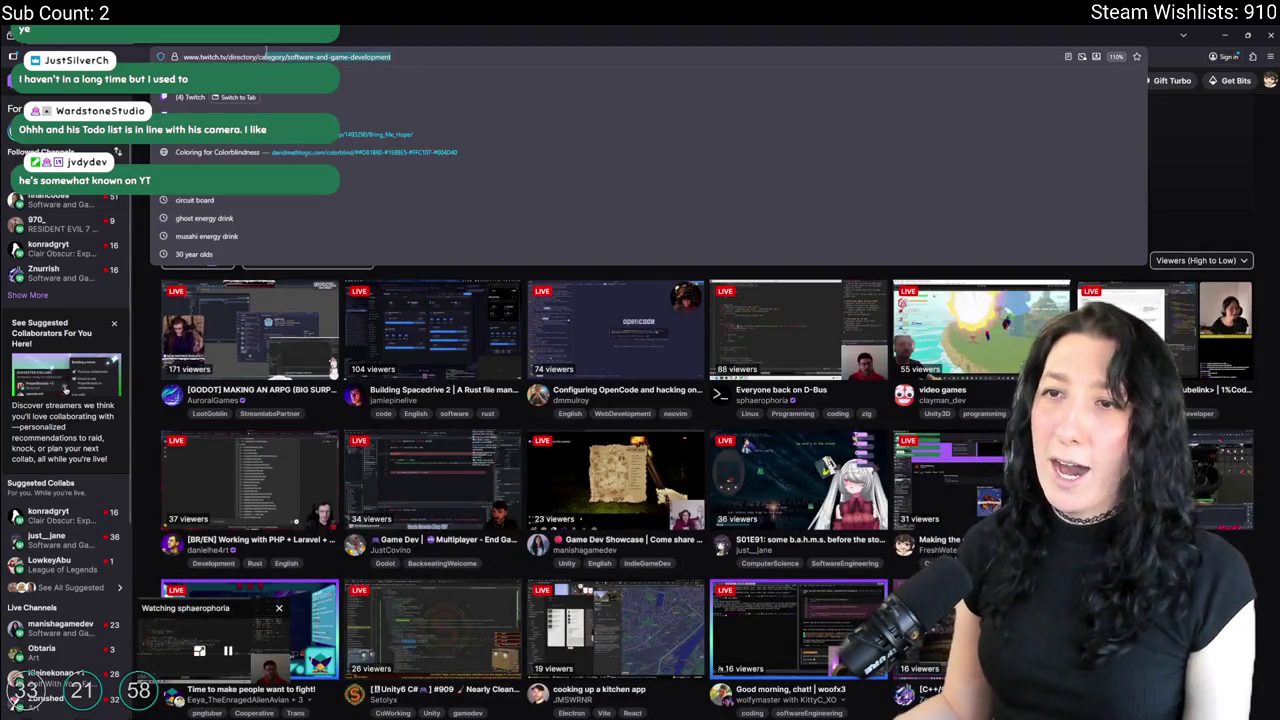
Load the chat viewer's Twitch channel and read its About Me, Special Thanks, PC Specs and Donate panels.
{"action": "type", "text": "JustSilverCh"}
{"action": "key", "text": "Return"}
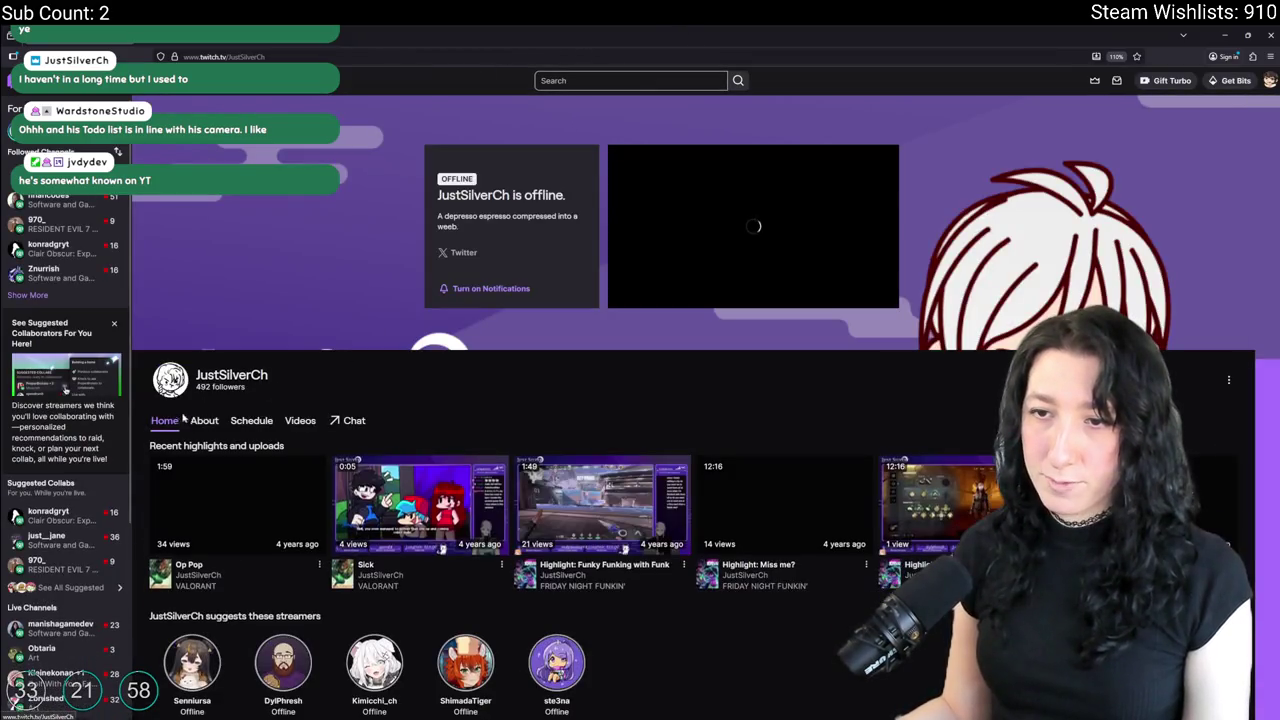
{"action": "left_click", "coordinate": [204, 420]}
{"action": "scroll", "coordinate": [485, 450], "scroll_direction": "down", "scroll_amount": 1}
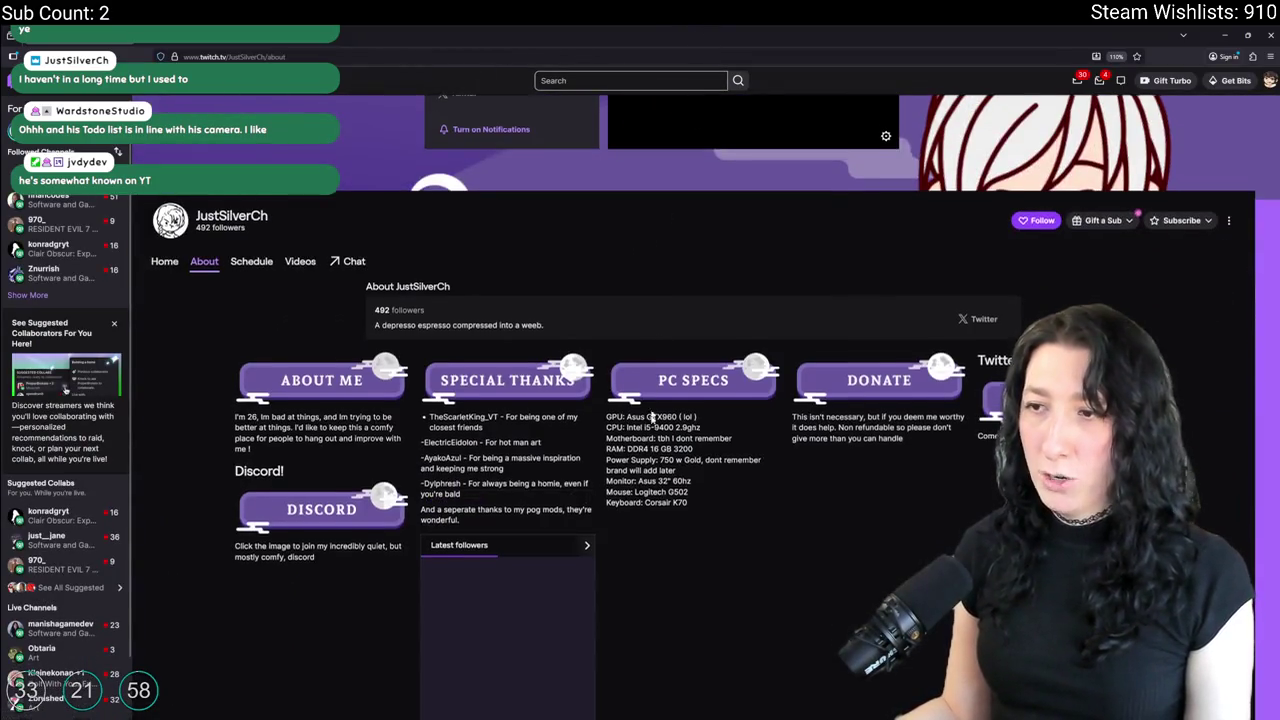
{"action": "scroll", "coordinate": [500, 480], "scroll_direction": "down", "scroll_amount": 1}
{"action": "scroll", "coordinate": [532, 528], "scroll_direction": "up", "scroll_amount": 1}
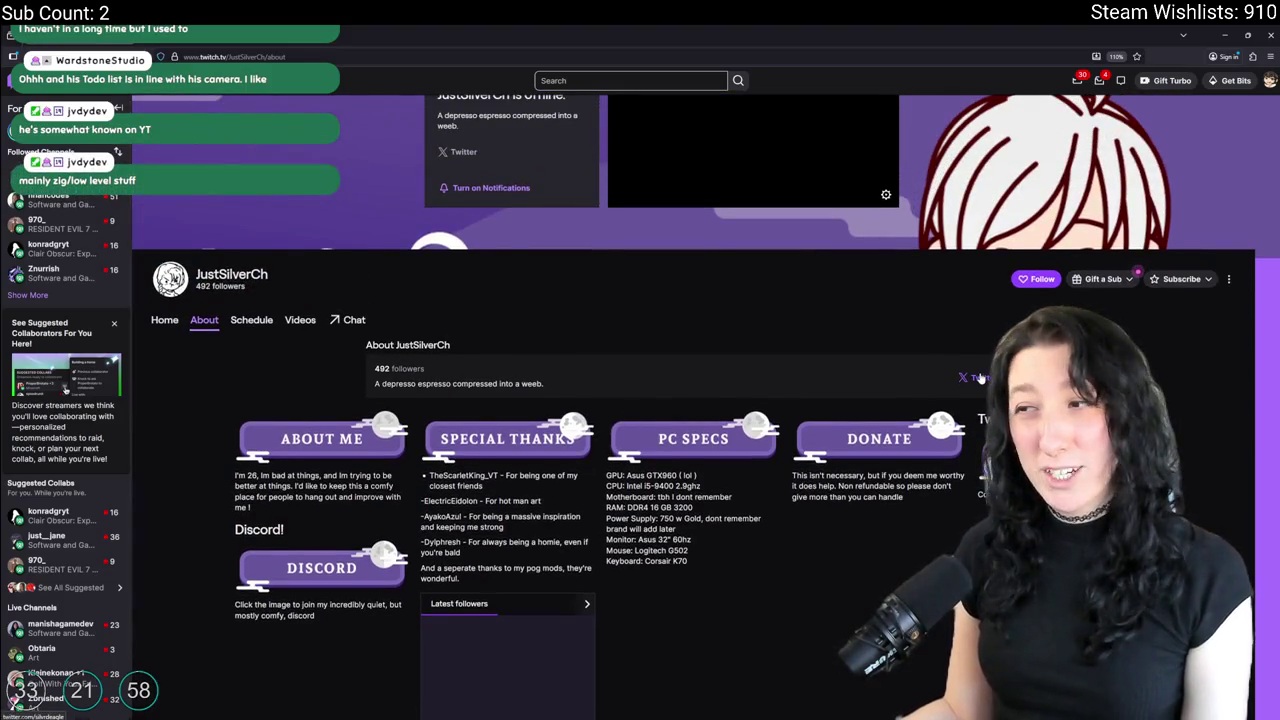
{"action": "scroll", "coordinate": [985, 370], "scroll_direction": "down", "scroll_amount": 2}
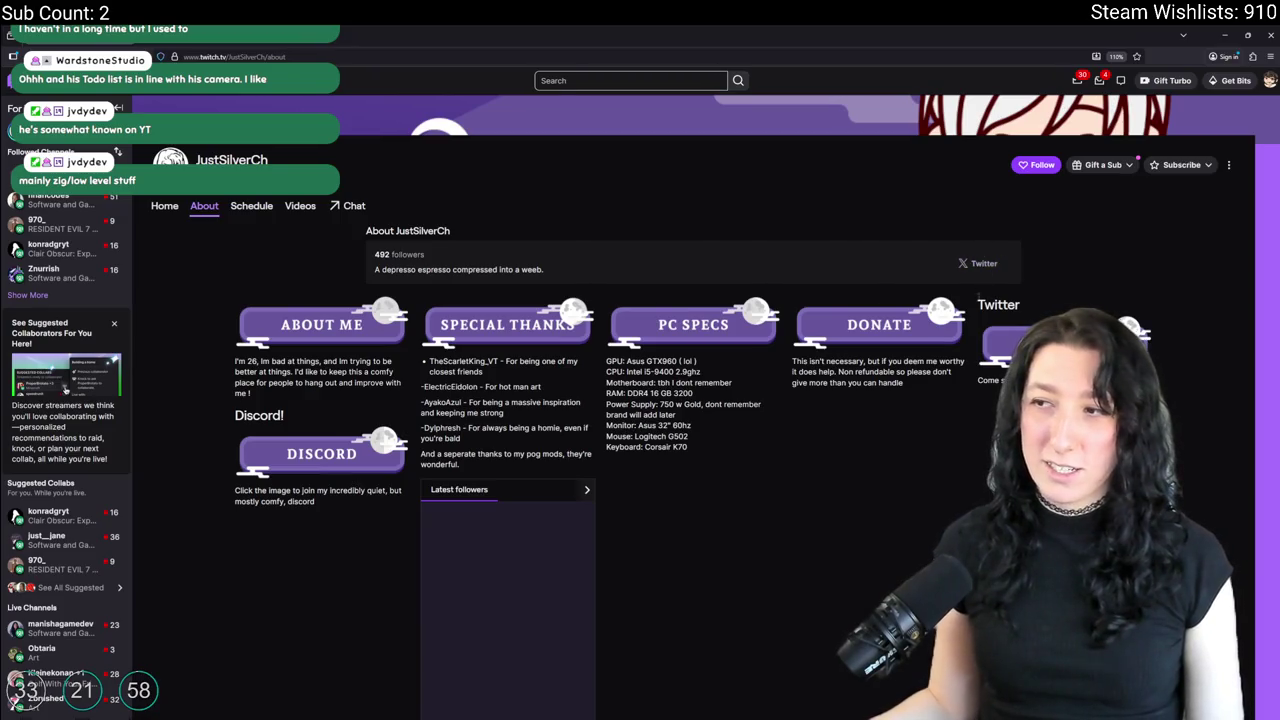
{"action": "scroll", "coordinate": [675, 450], "scroll_direction": "up", "scroll_amount": 3}
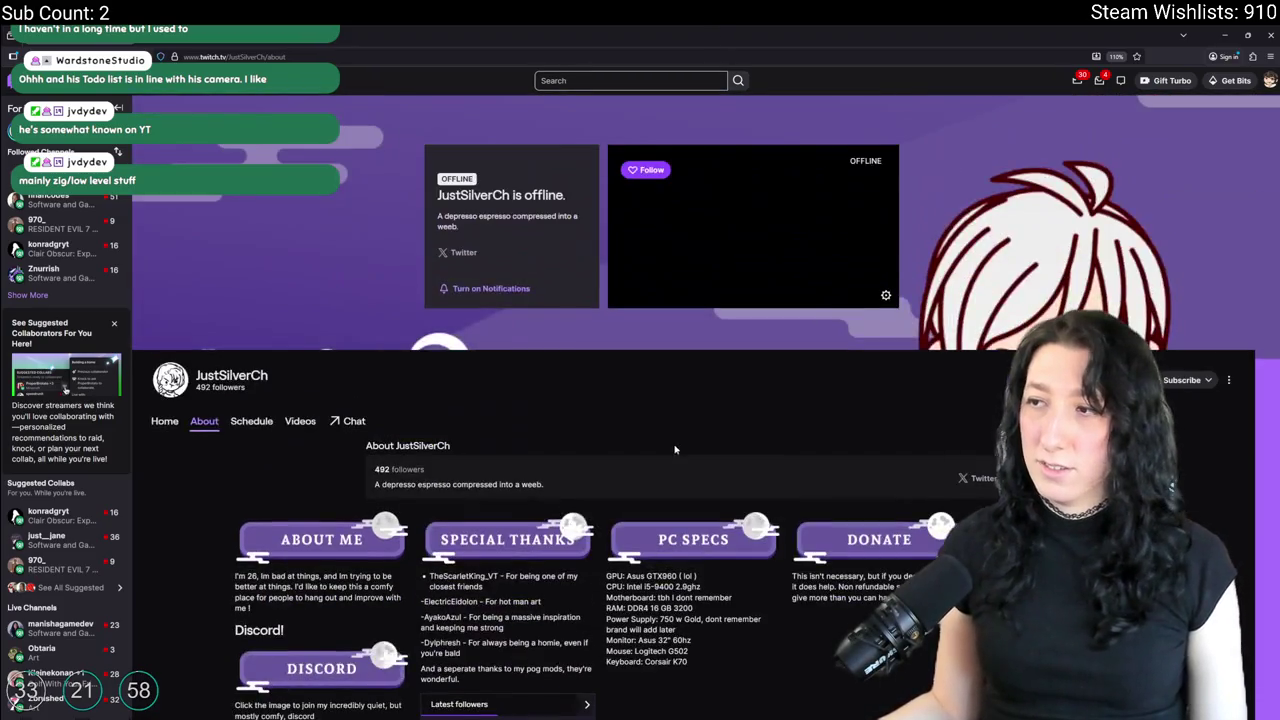
{"action": "left_click", "coordinate": [545, 511]}
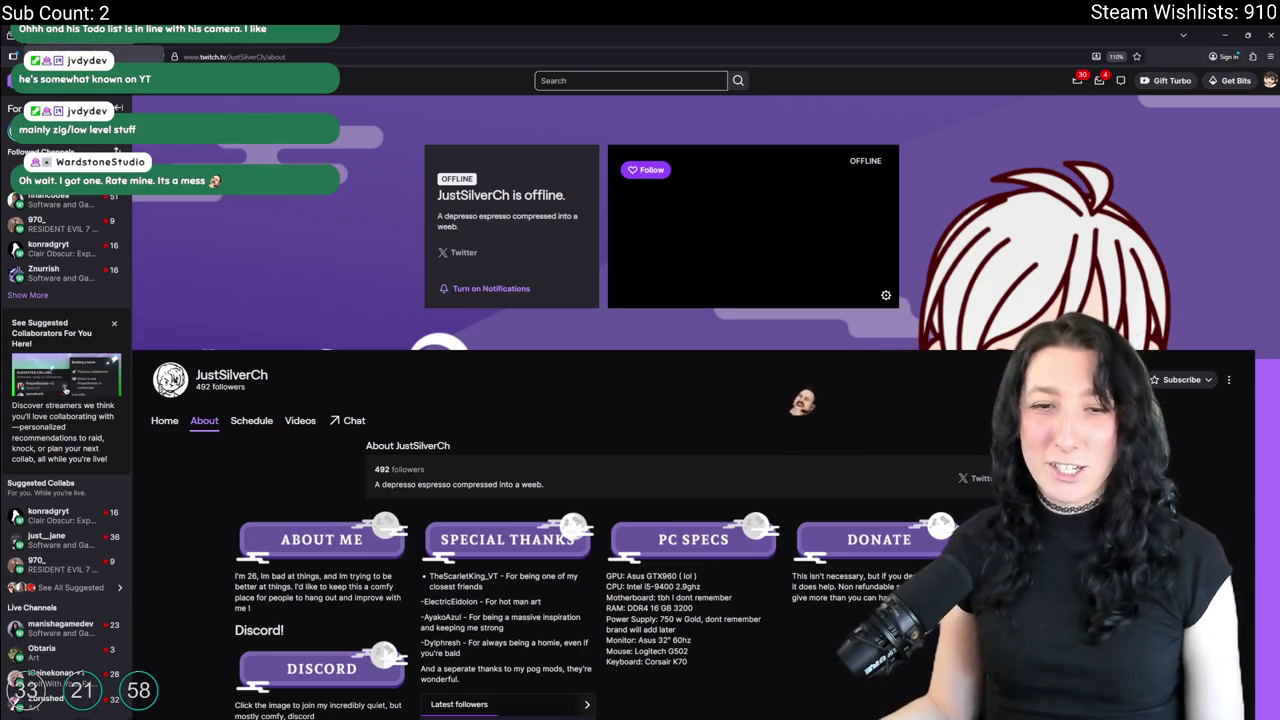
{"action": "left_click", "coordinate": [318, 57]}
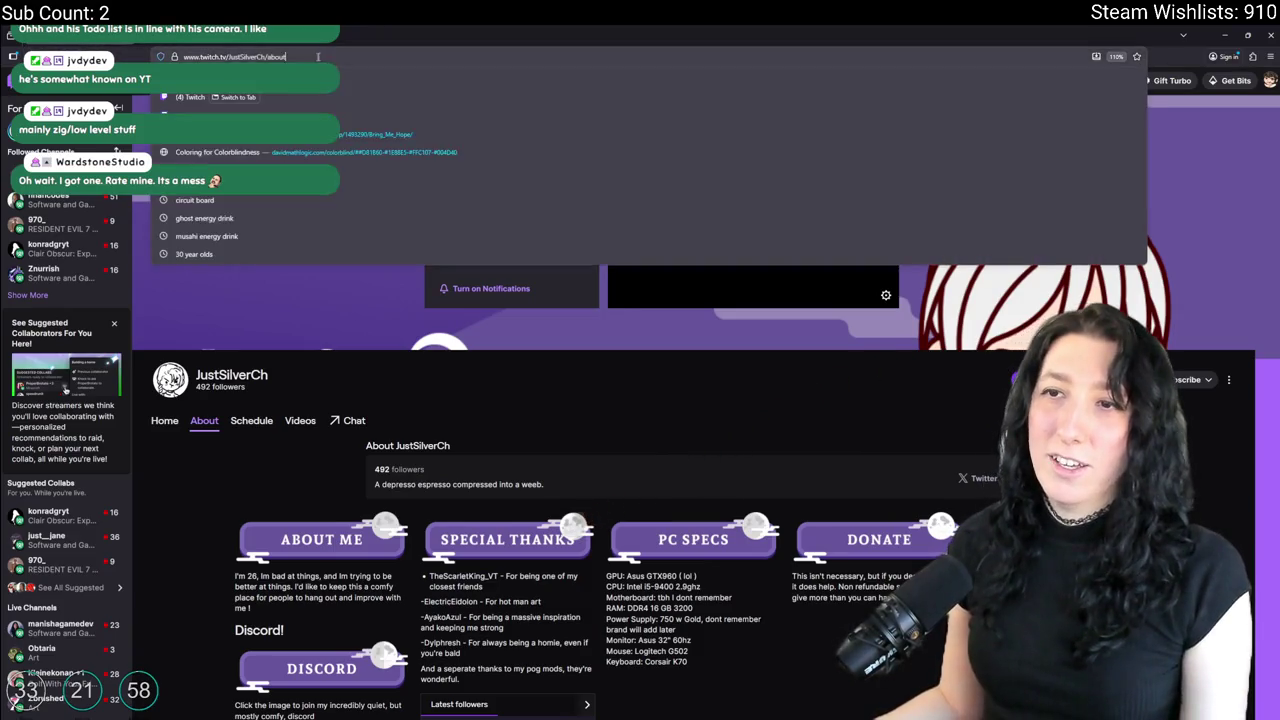
Load another chatter's Twitch channel, browse its About panels, then view its stream Schedule.
{"action": "type", "text": "wards"}
{"action": "key", "text": "Return"}
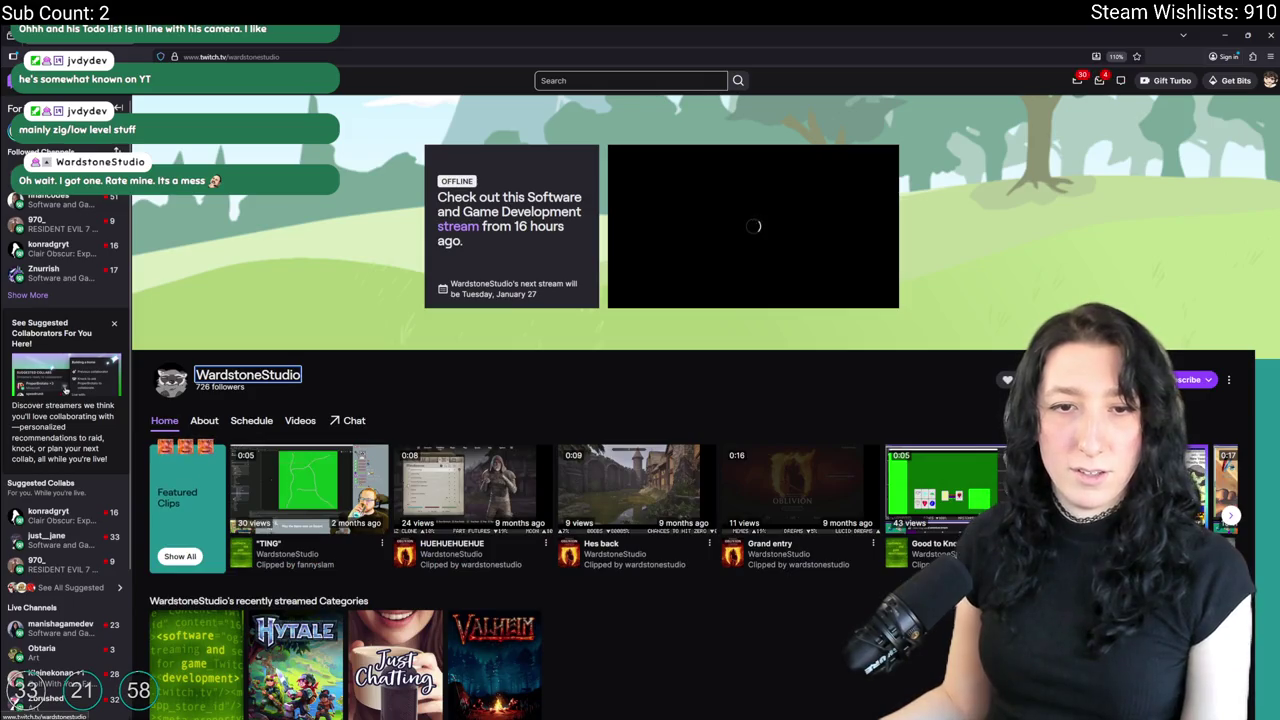
{"action": "mouse_move", "coordinate": [753, 225]}
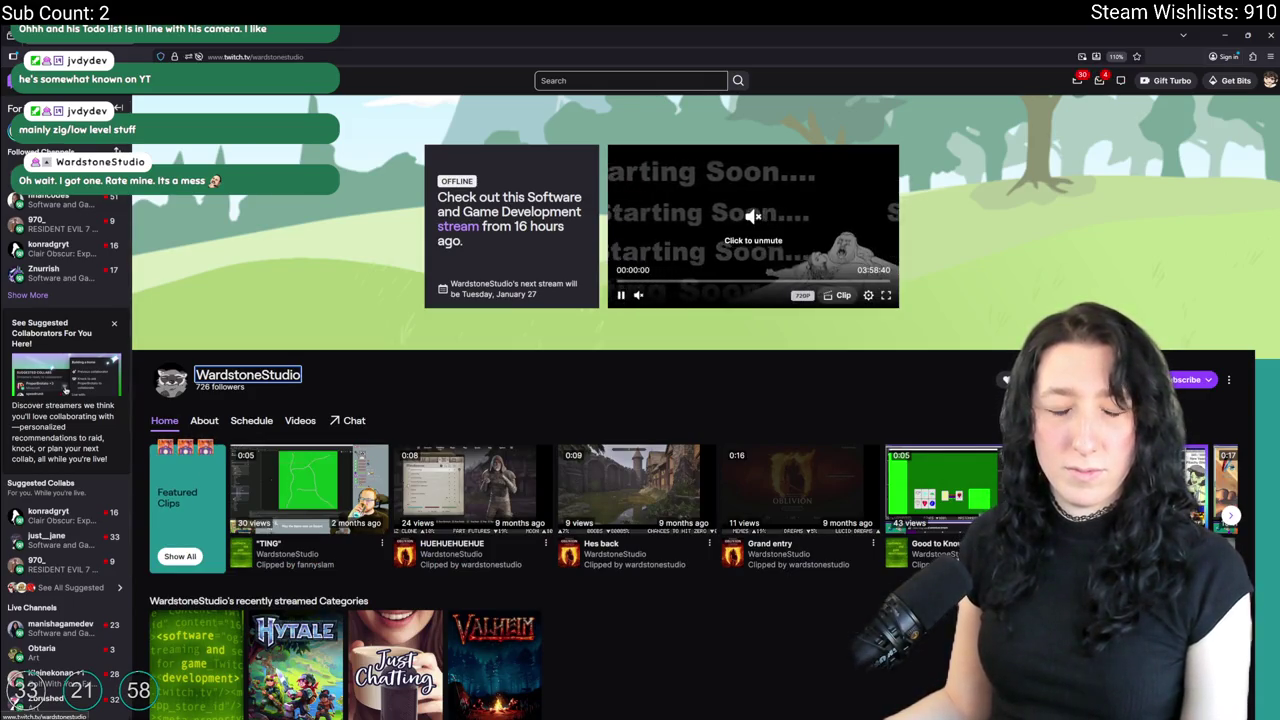
{"action": "scroll", "coordinate": [626, 332], "scroll_direction": "down", "scroll_amount": 2}
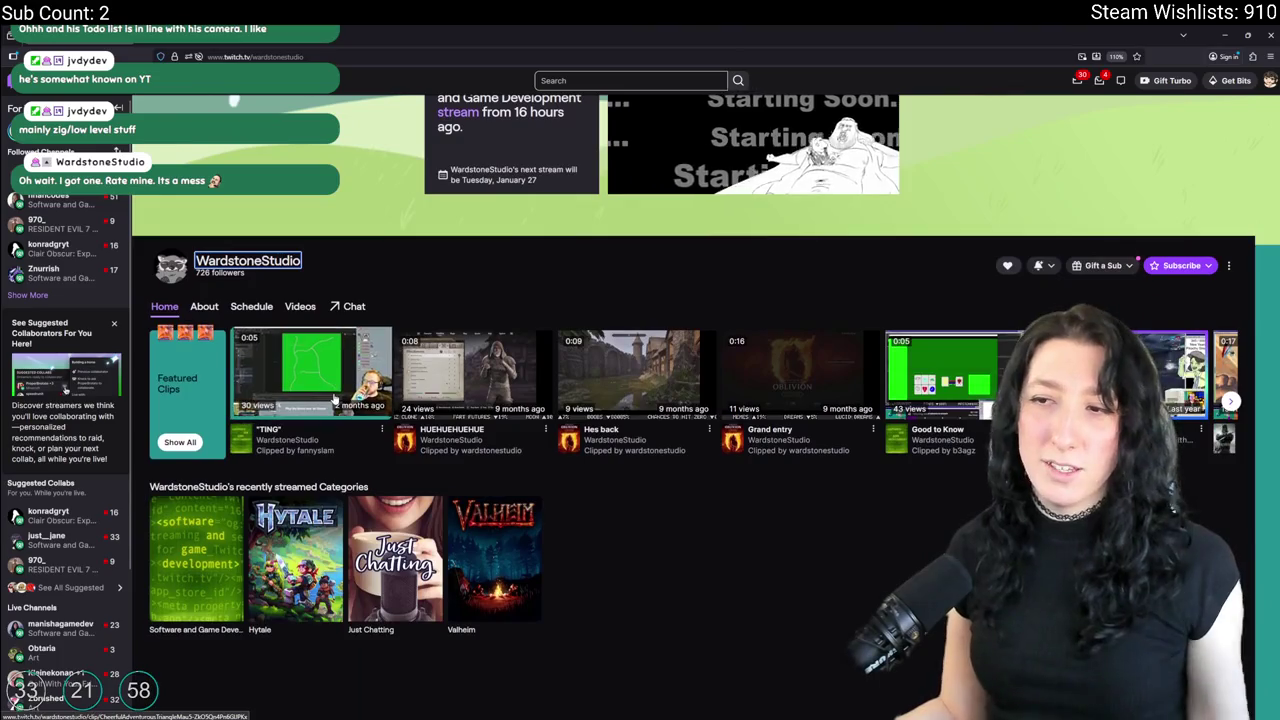
{"action": "left_click", "coordinate": [205, 306]}
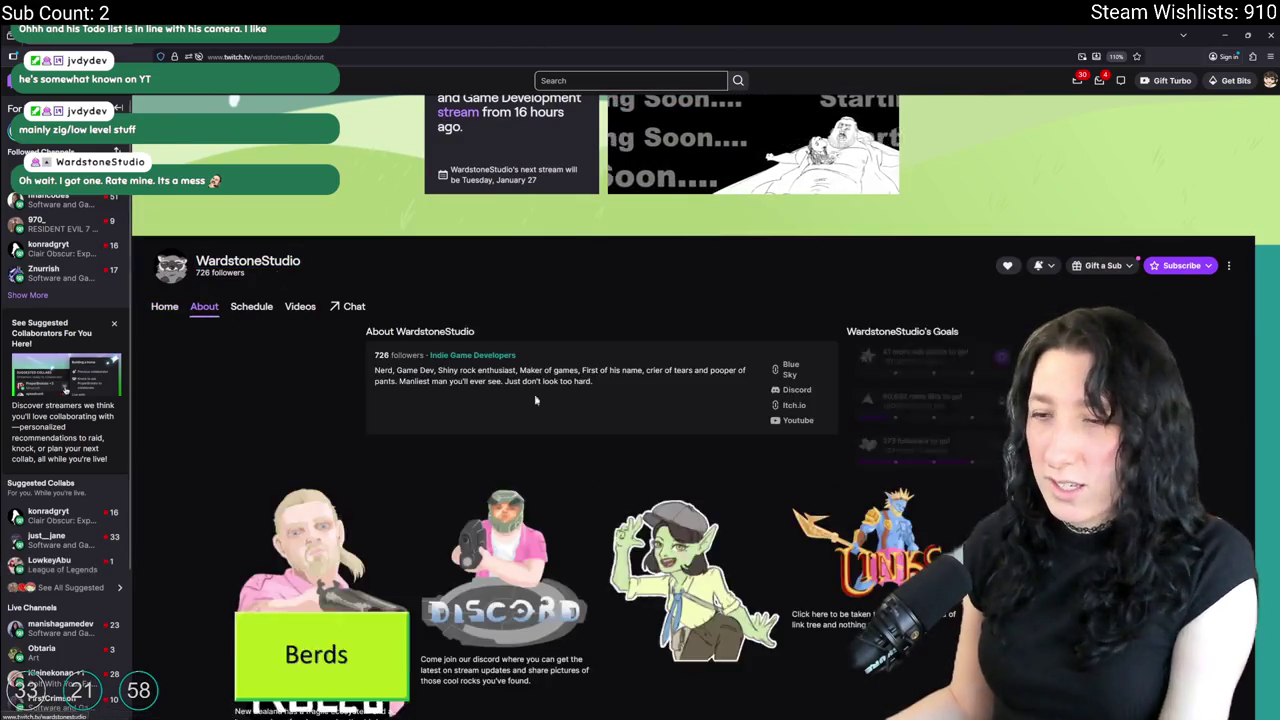
{"action": "scroll", "coordinate": [317, 478], "scroll_direction": "down", "scroll_amount": 2}
{"action": "scroll", "coordinate": [678, 420], "scroll_direction": "down", "scroll_amount": 2}
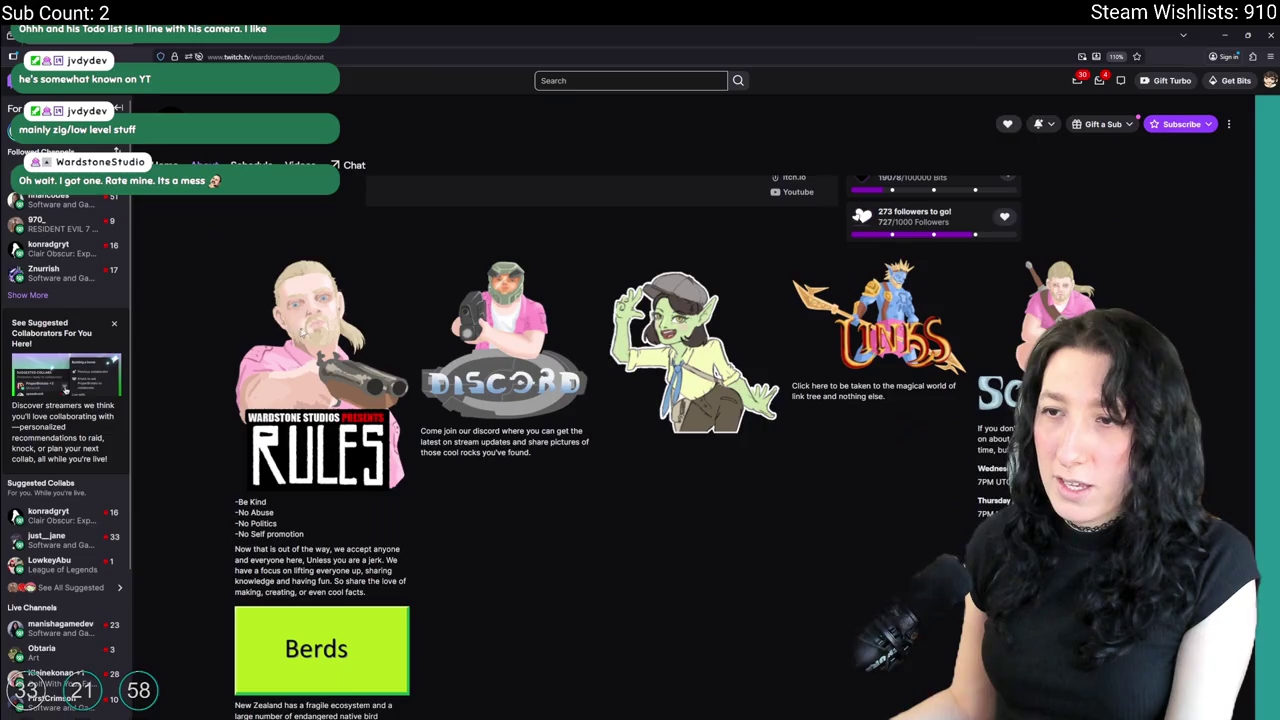
{"action": "scroll", "coordinate": [678, 420], "scroll_direction": "down", "scroll_amount": 1}
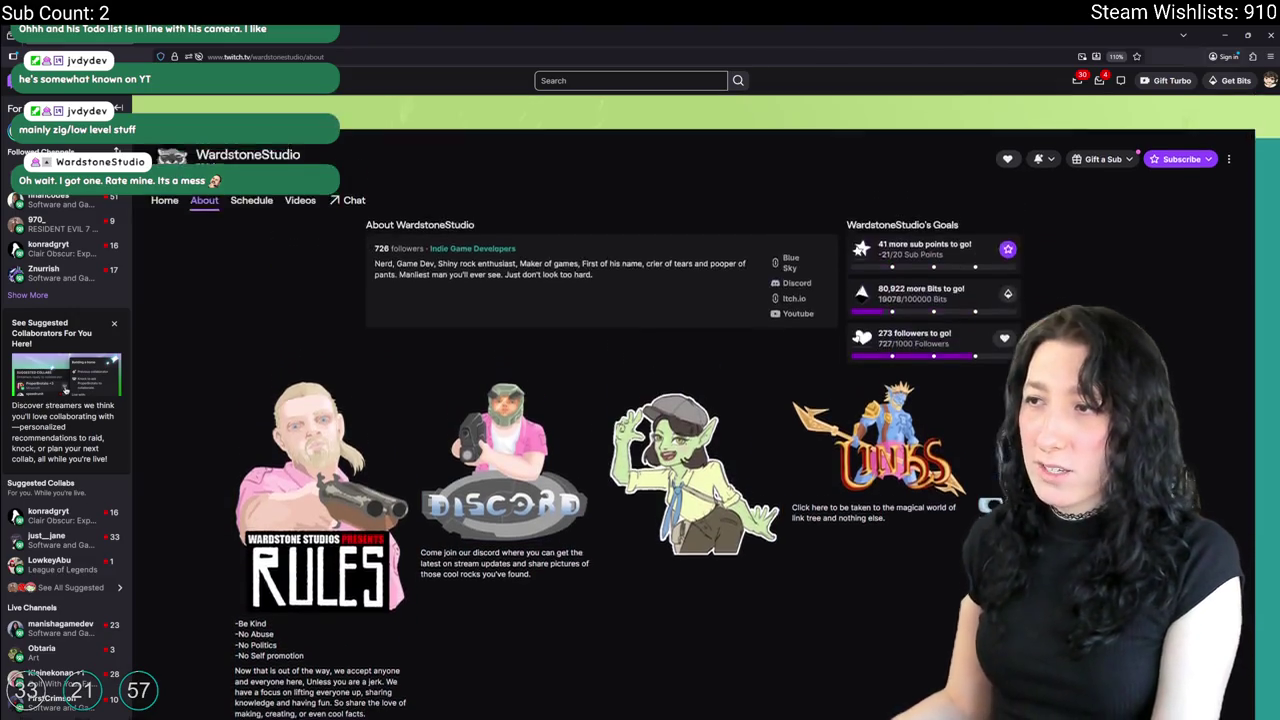
{"action": "scroll", "coordinate": [750, 545], "scroll_direction": "up", "scroll_amount": 3}
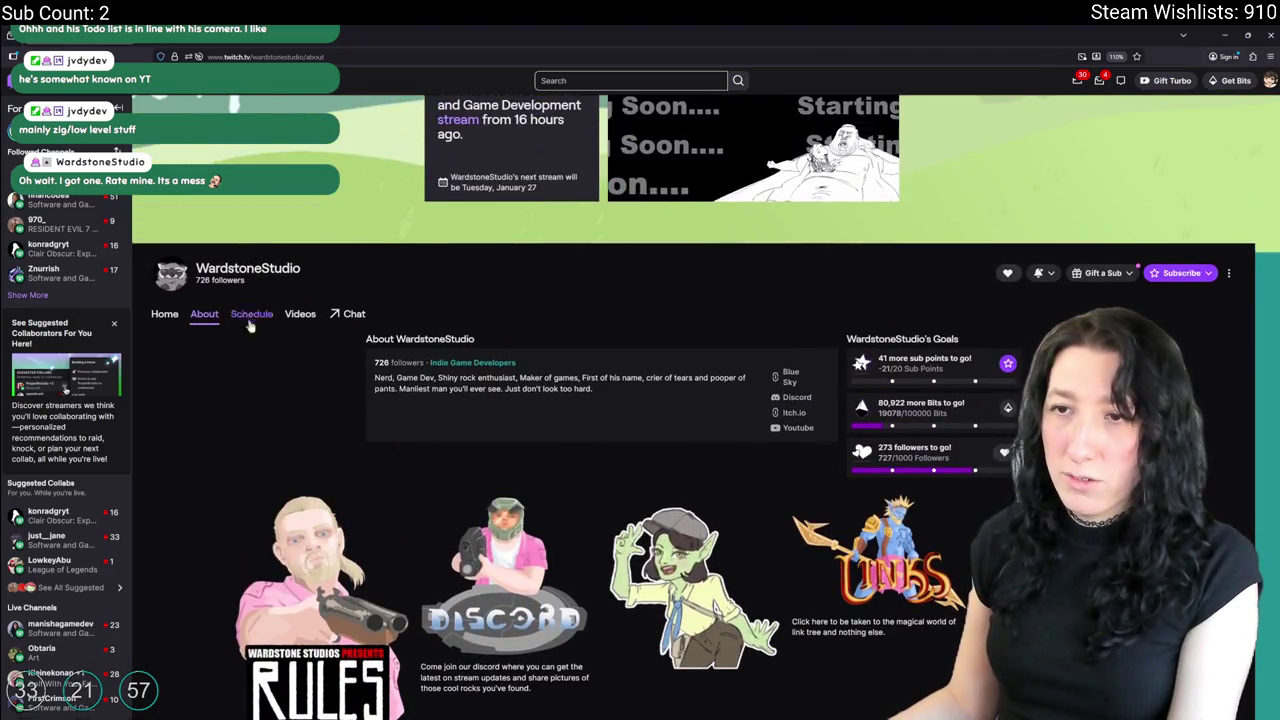
{"action": "left_click", "coordinate": [251, 313]}
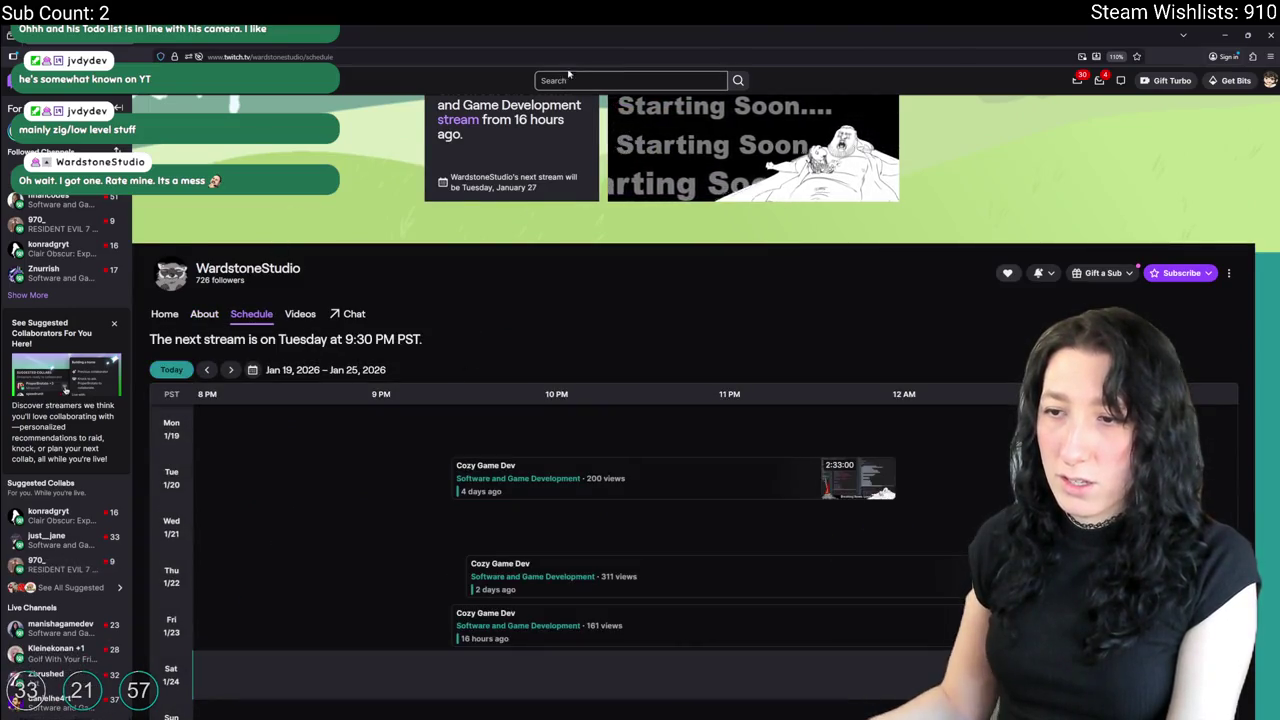
{"action": "scroll", "coordinate": [573, 402], "scroll_direction": "down", "scroll_amount": 1}
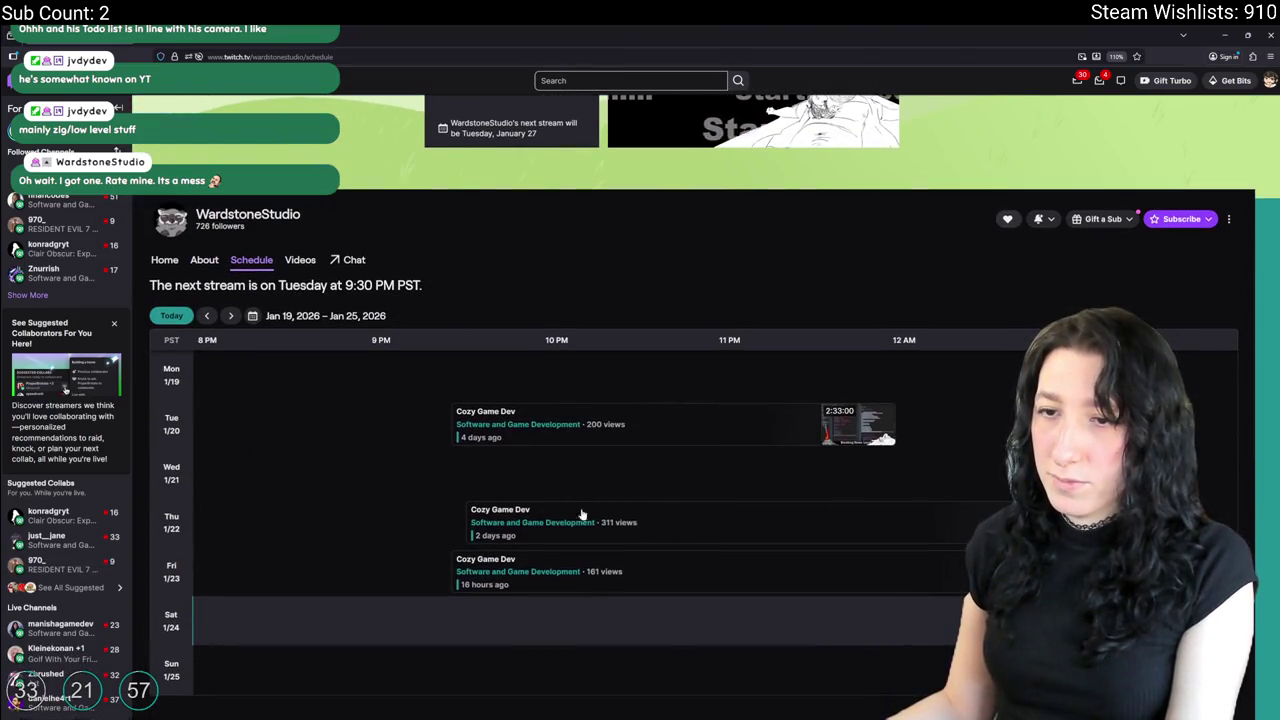
{"action": "left_click", "coordinate": [230, 315]}
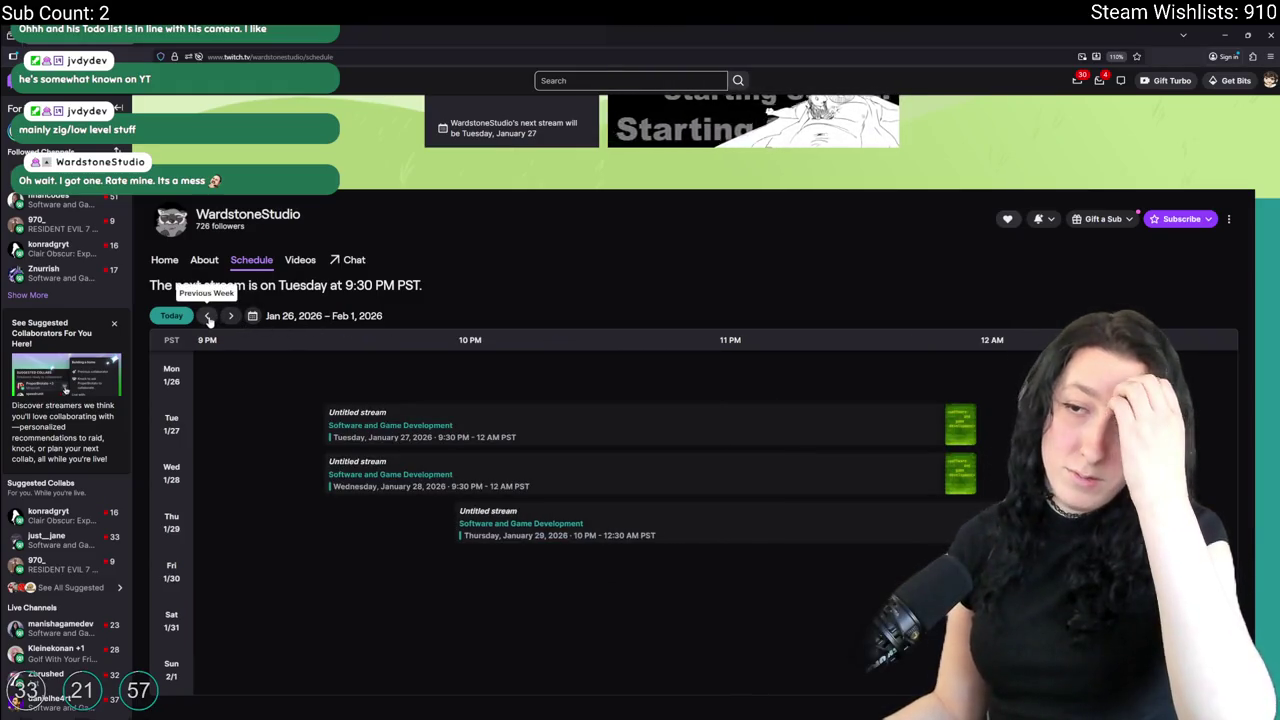
{"action": "left_click", "coordinate": [208, 316]}
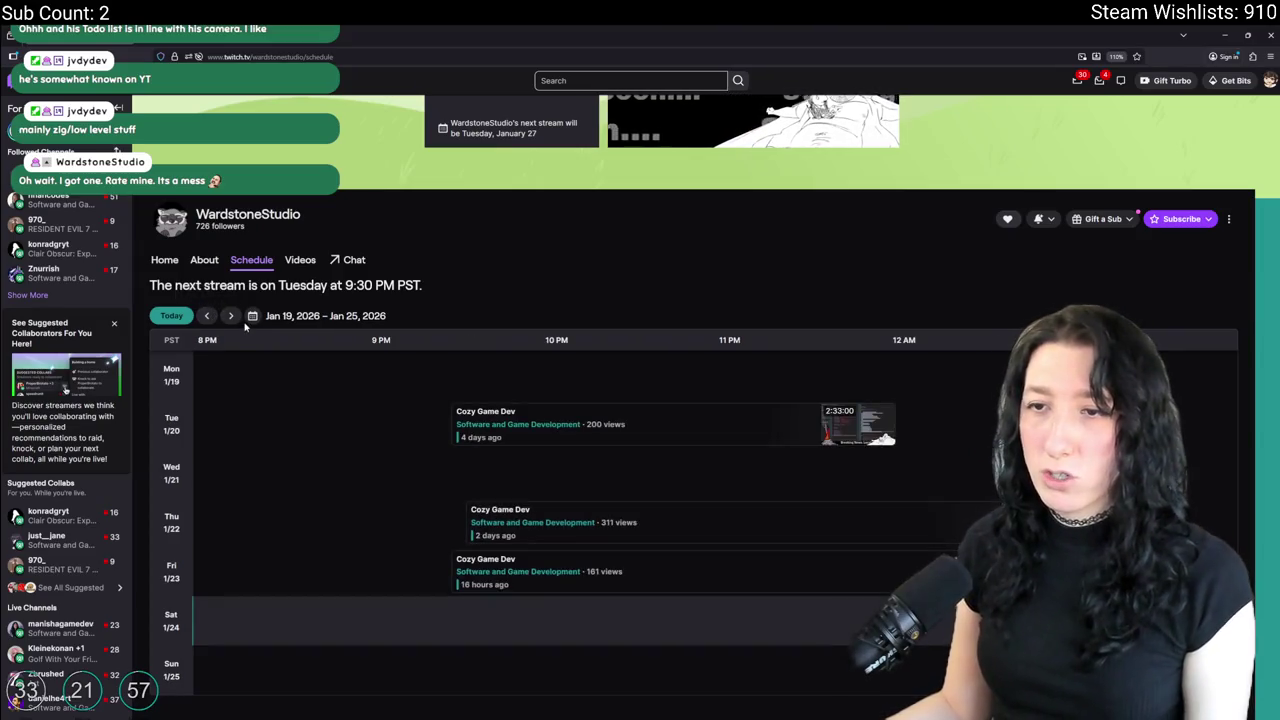
{"action": "left_click", "coordinate": [230, 315]}
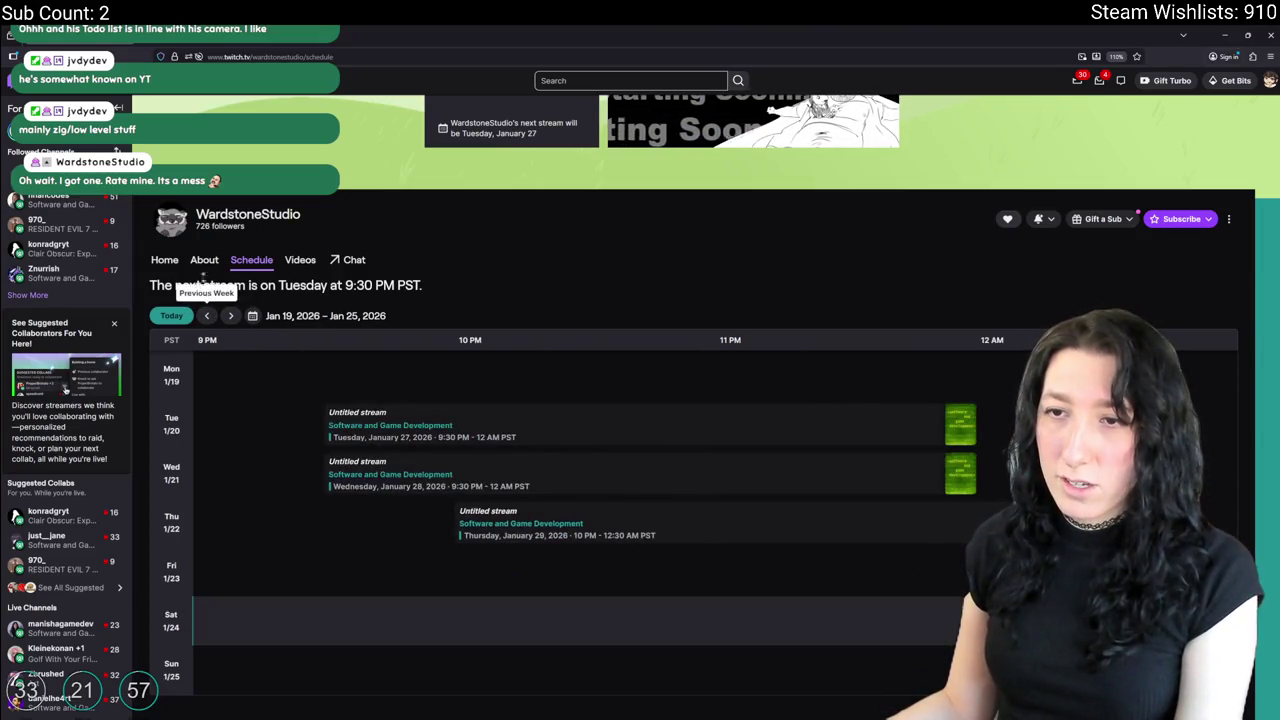
{"action": "left_click", "coordinate": [207, 316]}
{"action": "left_click", "coordinate": [204, 260]}
{"action": "scroll", "coordinate": [460, 508], "scroll_direction": "down", "scroll_amount": 2}
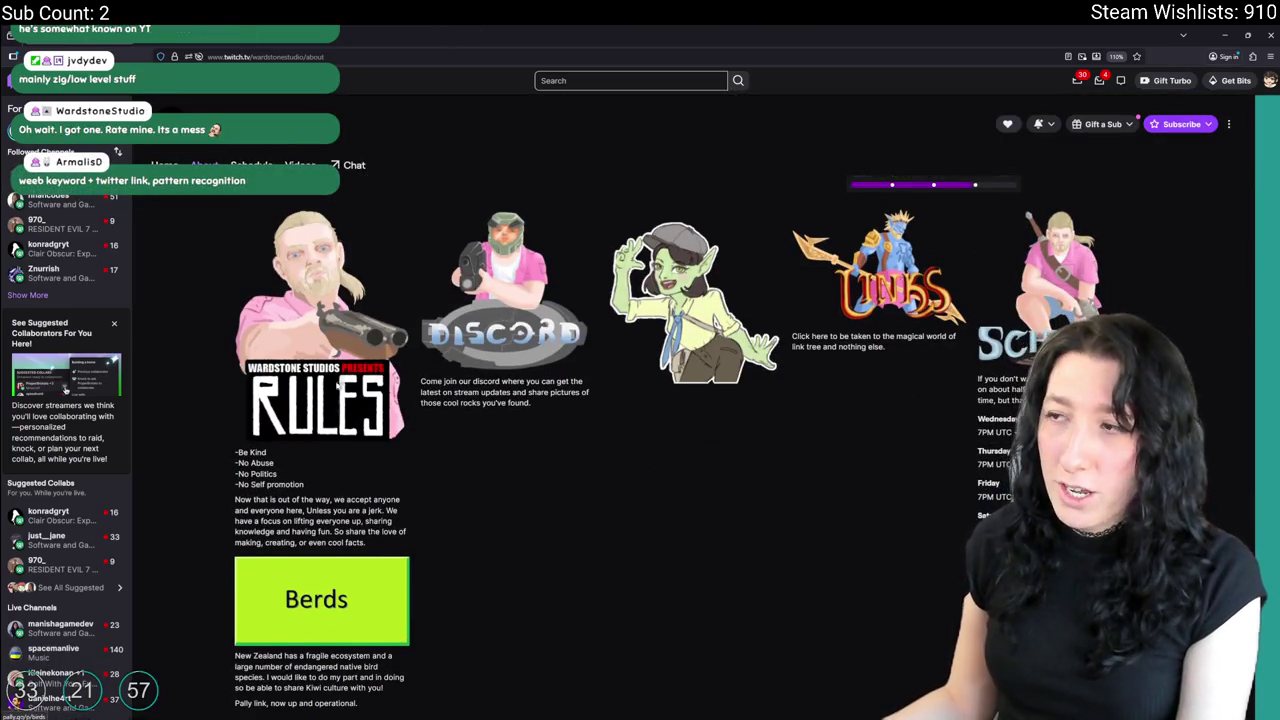
{"action": "scroll", "coordinate": [1033, 331], "scroll_direction": "up", "scroll_amount": 3}
{"action": "scroll", "coordinate": [506, 430], "scroll_direction": "down", "scroll_amount": 3}
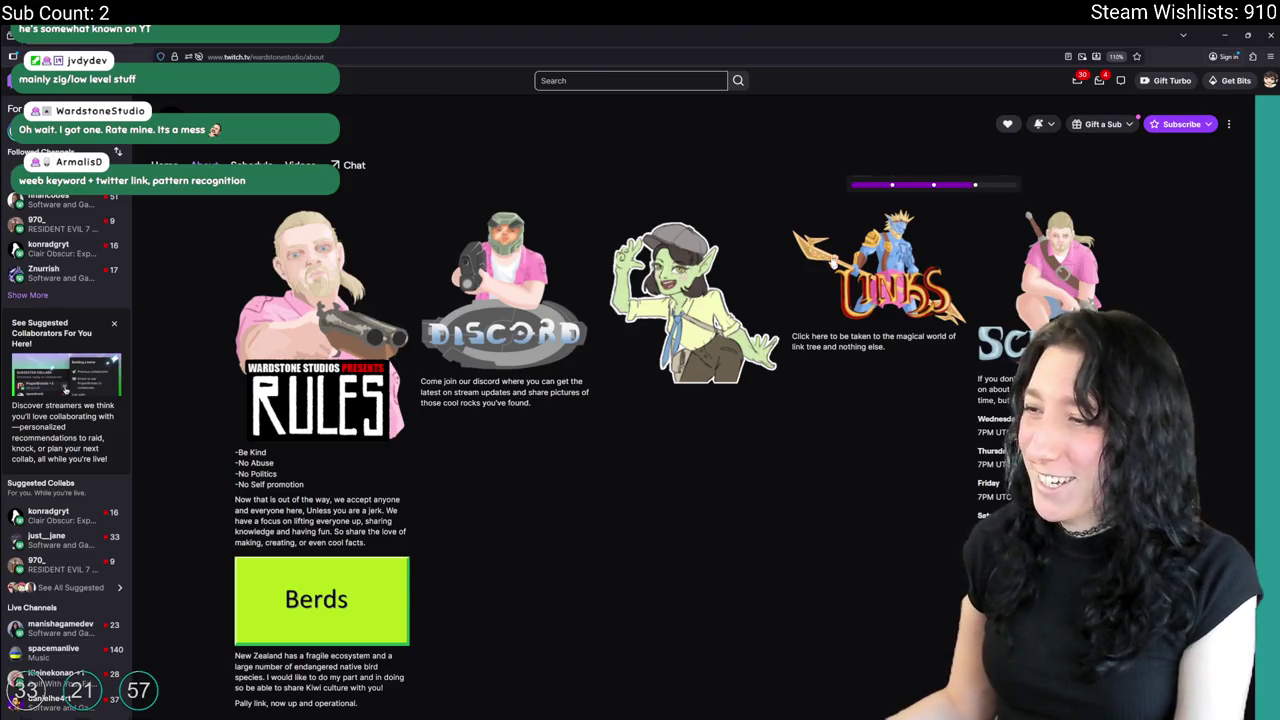
{"action": "scroll", "coordinate": [716, 28], "scroll_direction": "up", "scroll_amount": 3}
{"action": "scroll", "coordinate": [714, 29], "scroll_direction": "up", "scroll_amount": 3}
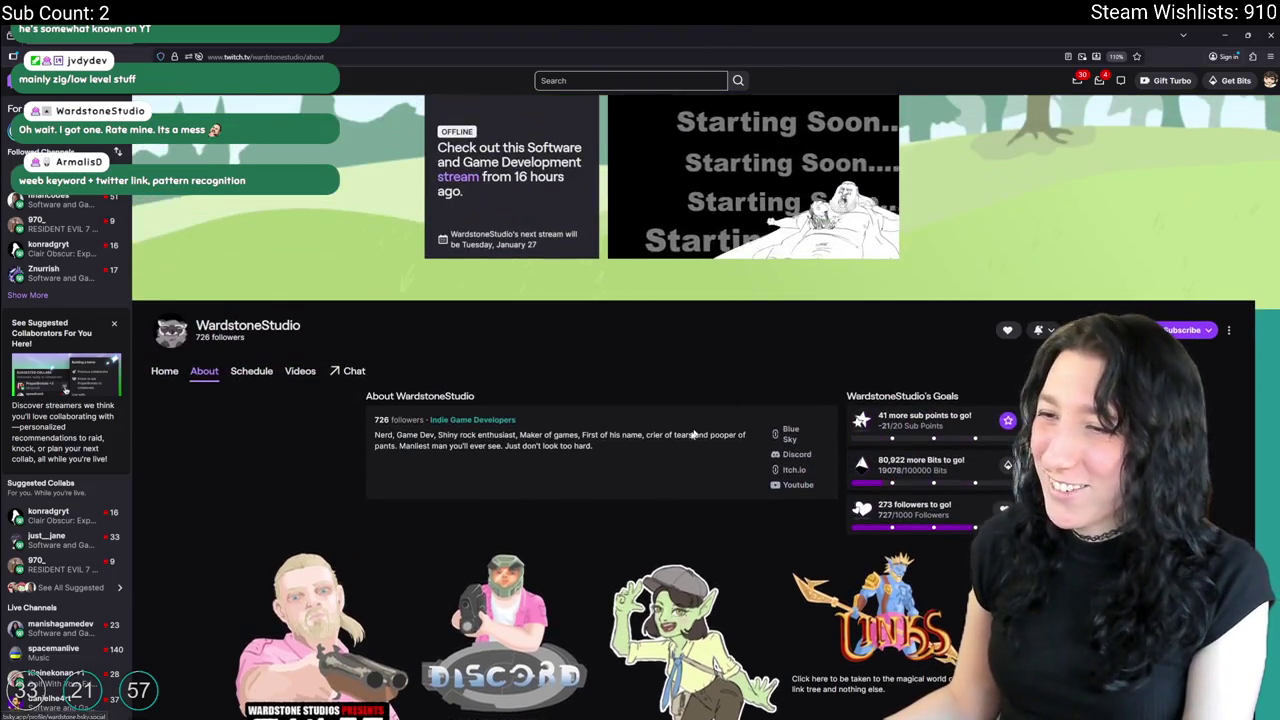
{"action": "scroll", "coordinate": [1029, 330], "scroll_direction": "down", "scroll_amount": 4}
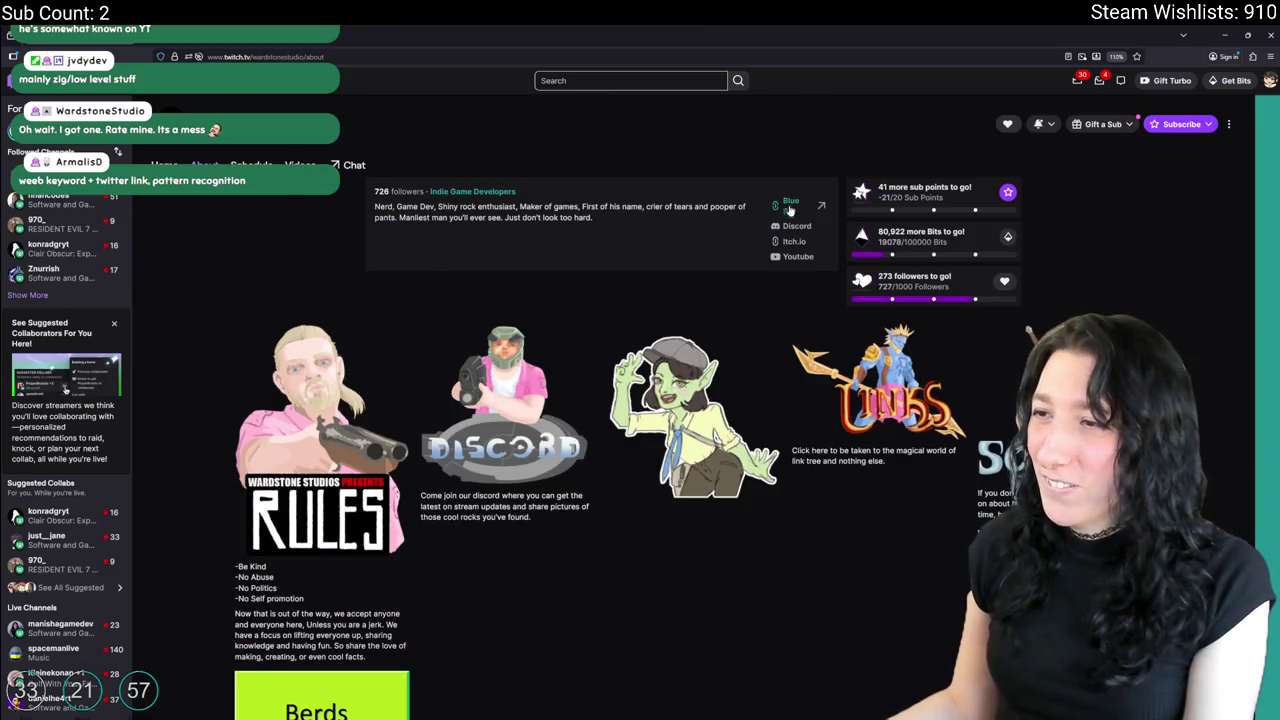
{"action": "scroll", "coordinate": [789, 210], "scroll_direction": "up", "scroll_amount": 3}
{"action": "scroll", "coordinate": [637, 559], "scroll_direction": "down", "scroll_amount": 5}
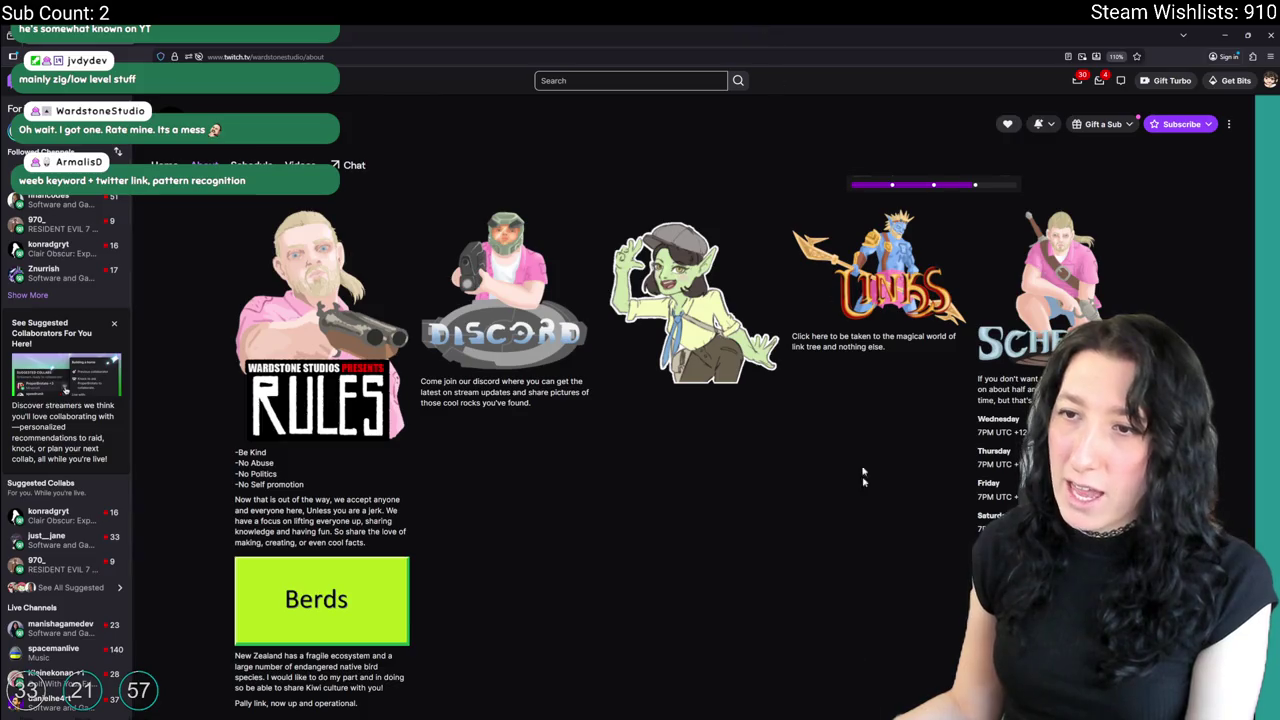
{"action": "scroll", "coordinate": [732, 197], "scroll_direction": "up", "scroll_amount": 4}
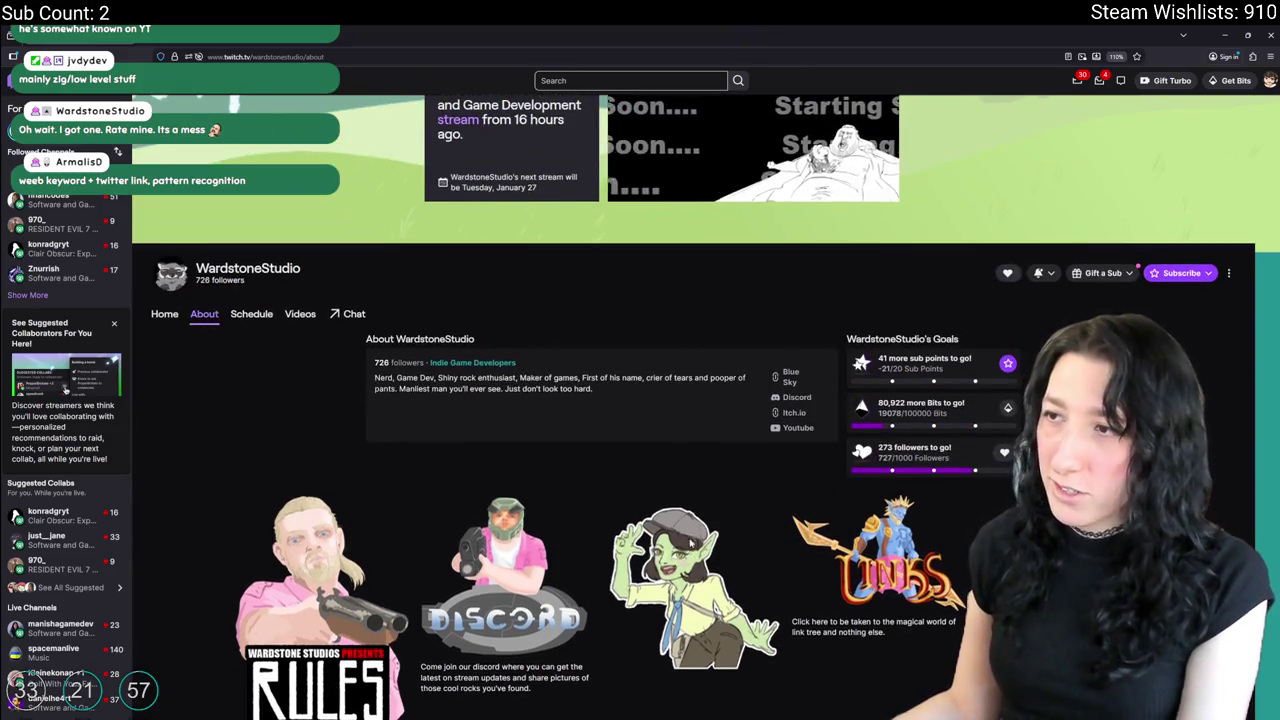
{"action": "scroll", "coordinate": [457, 563], "scroll_direction": "down", "scroll_amount": 2}
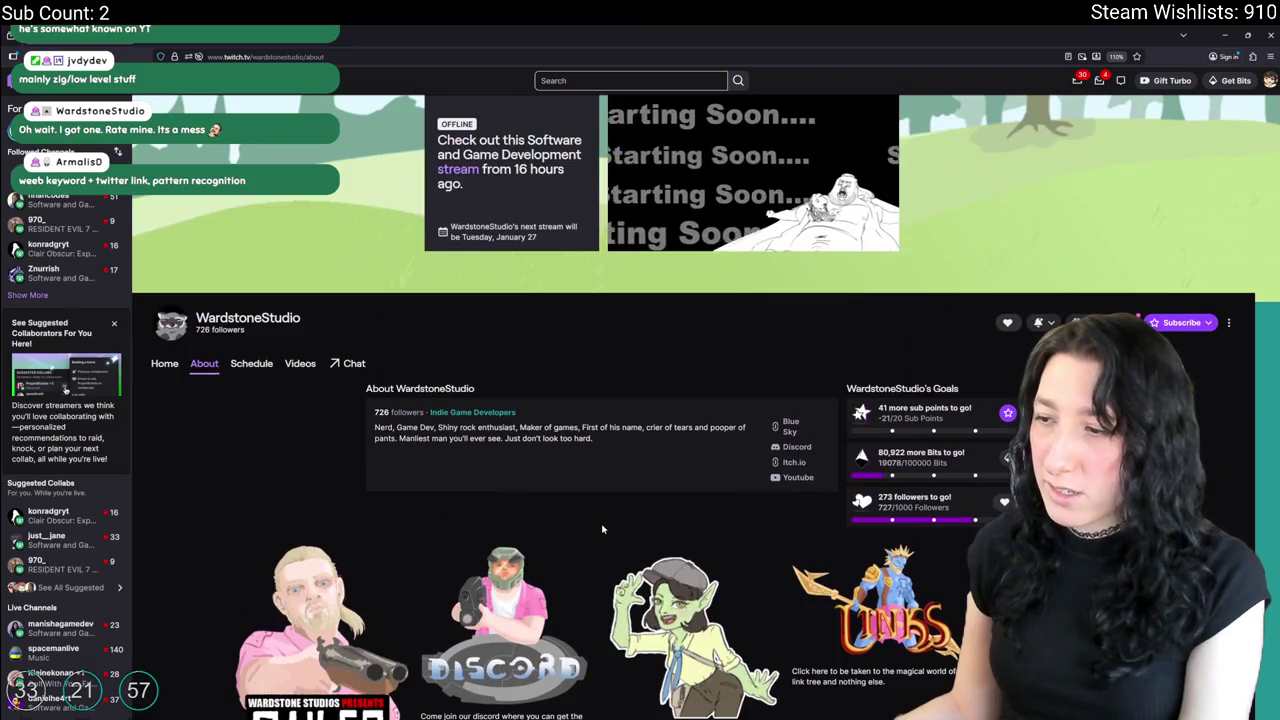
{"action": "scroll", "coordinate": [643, 480], "scroll_direction": "up", "scroll_amount": 1}
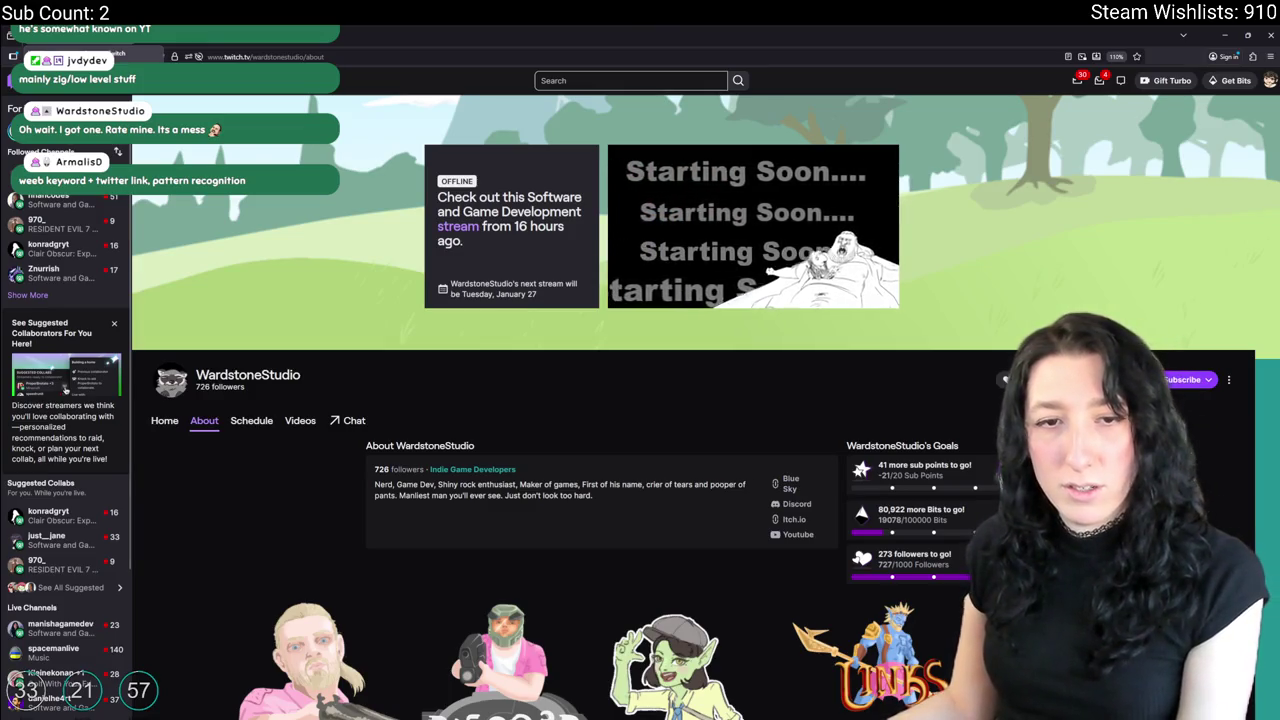
{"action": "key", "text": "alt+Tab"}
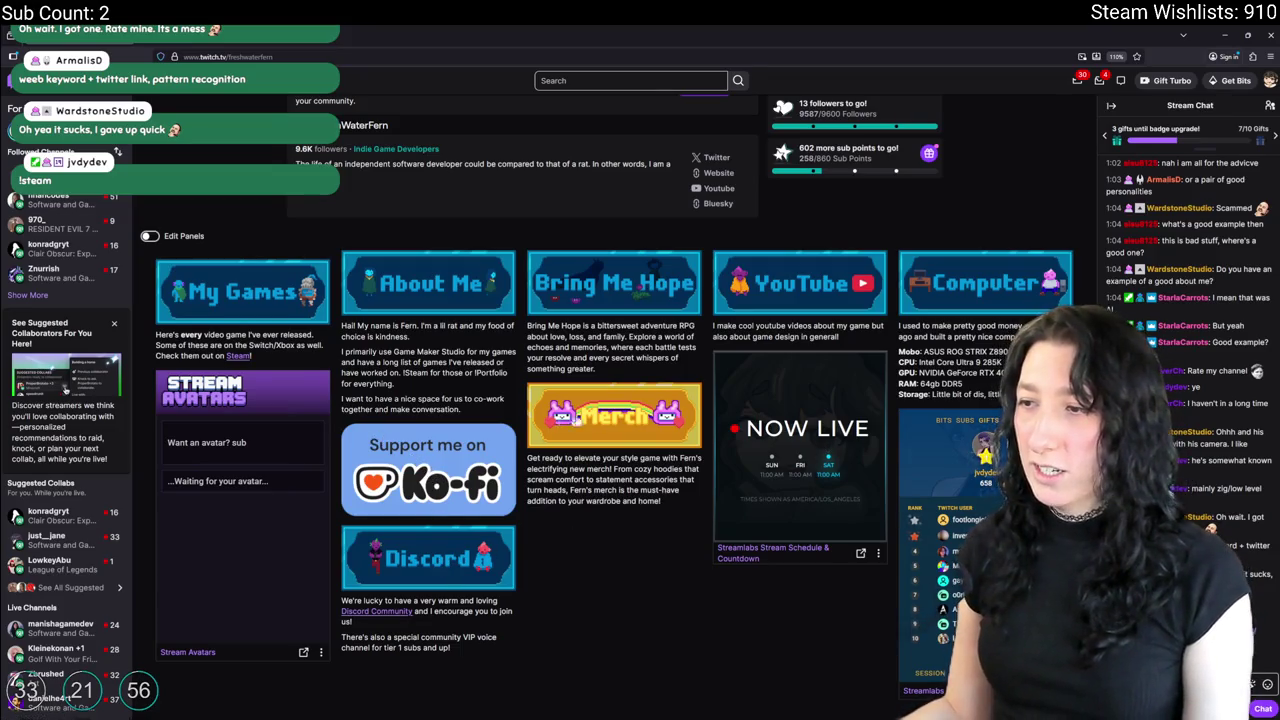
Open the developer's YouTube channel in a new tab, glance at it, then return to GameMaker.
{"action": "scroll", "coordinate": [551, 332], "scroll_direction": "up", "scroll_amount": 1}
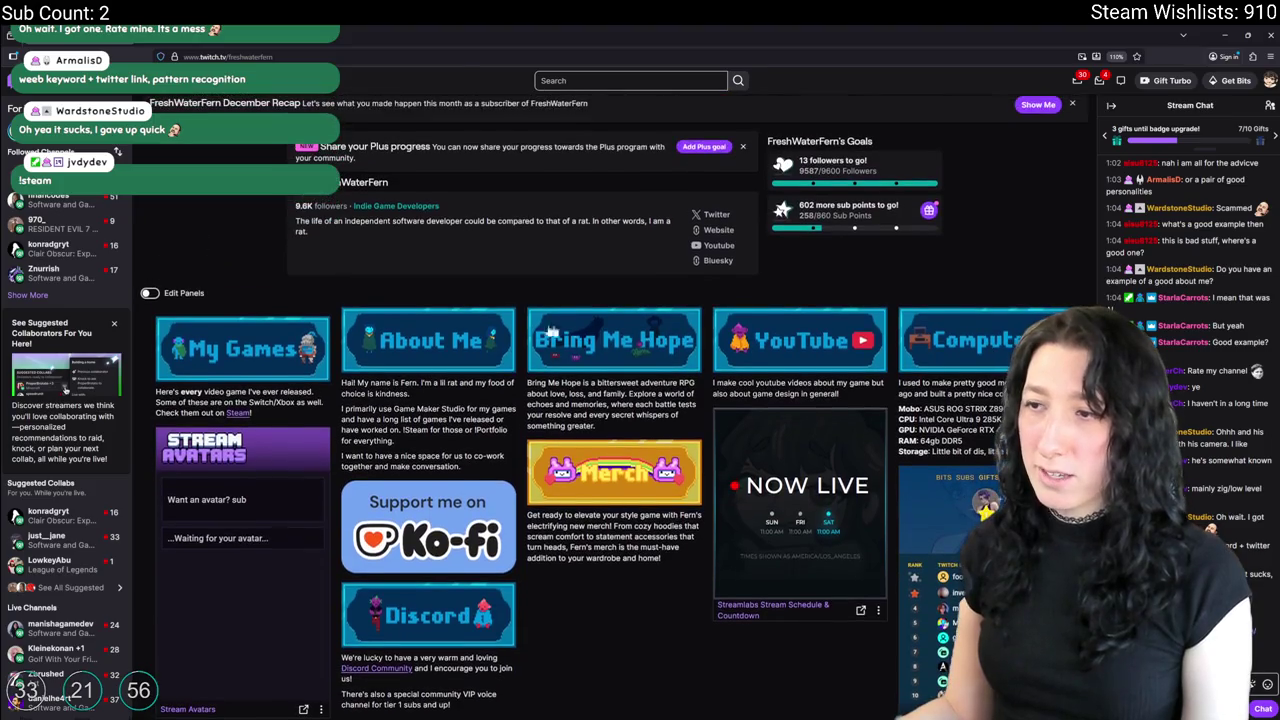
{"action": "scroll", "coordinate": [625, 290], "scroll_direction": "down", "scroll_amount": 1}
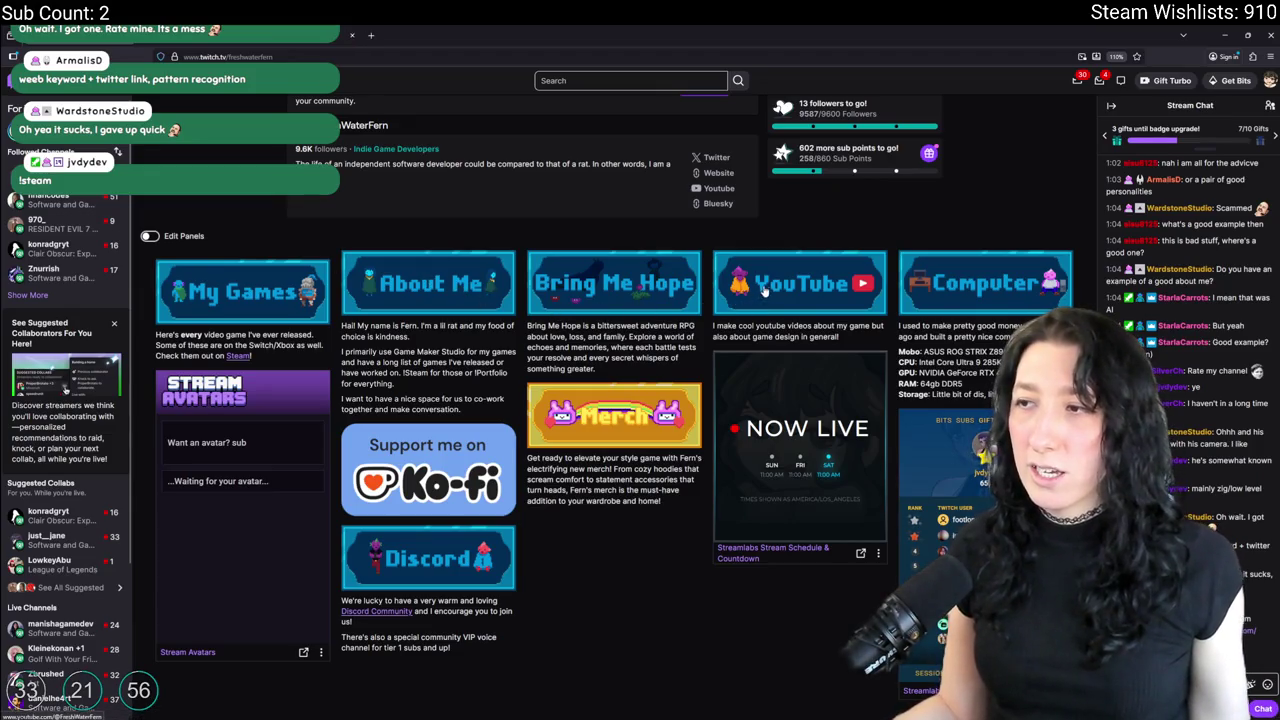
{"action": "middle_click", "coordinate": [799, 283]}
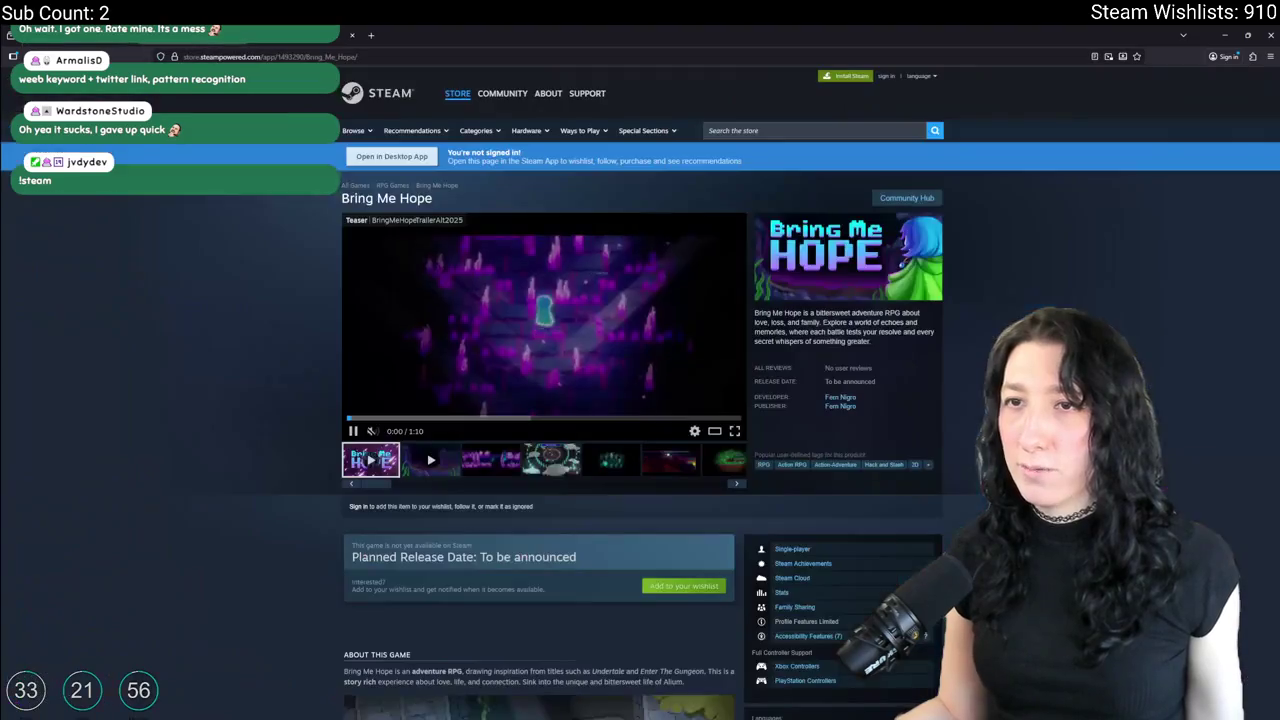
{"action": "left_click", "coordinate": [170, 35]}
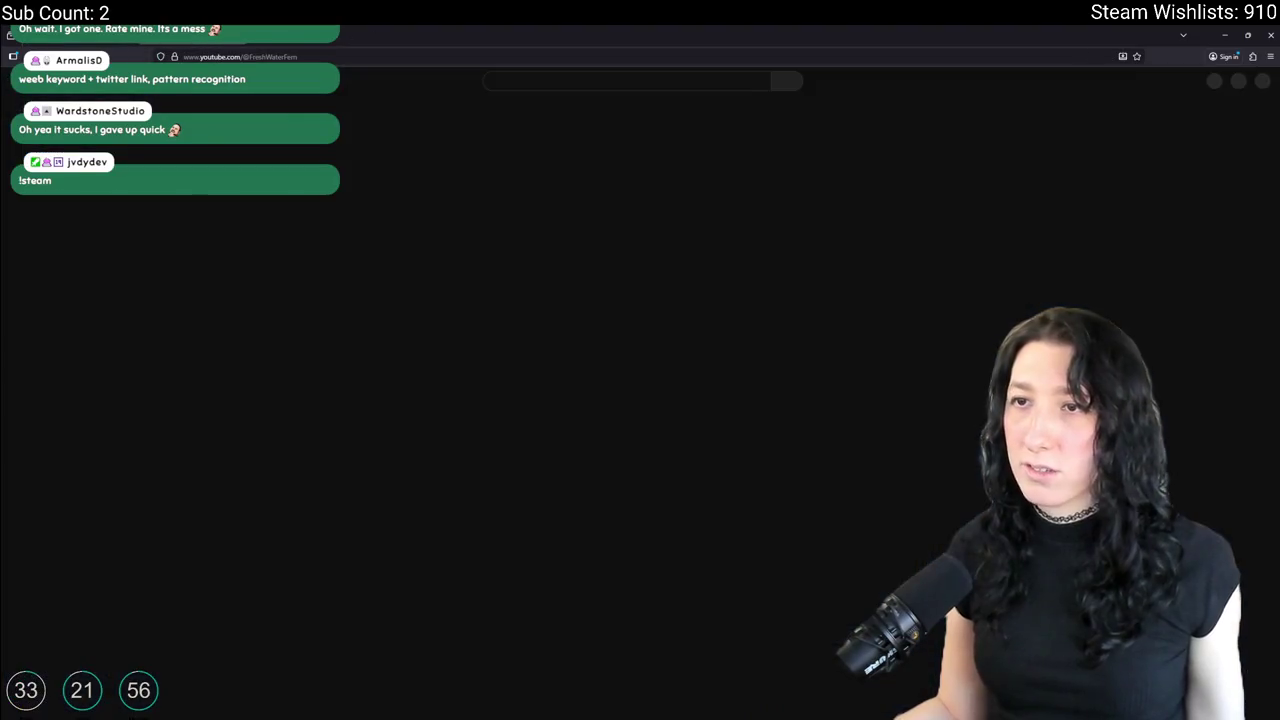
{"action": "left_click", "coordinate": [535, 29]}
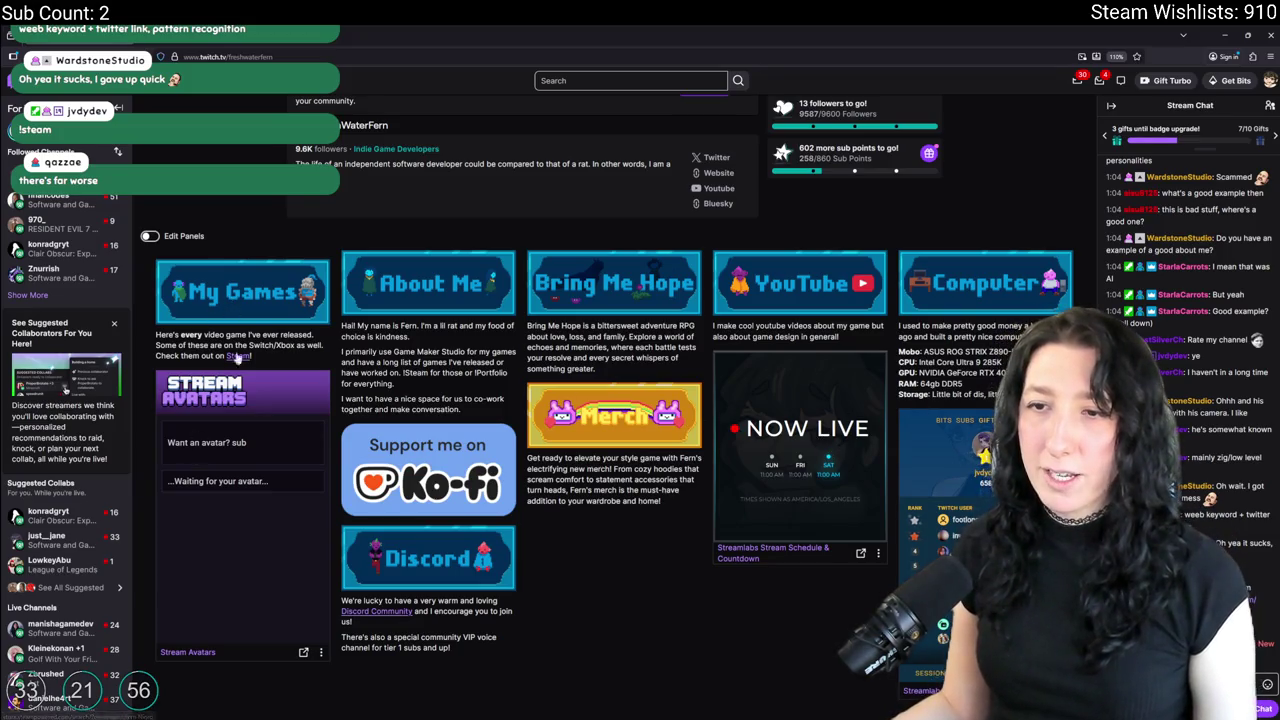
{"action": "scroll", "coordinate": [484, 327], "scroll_direction": "up", "scroll_amount": 3}
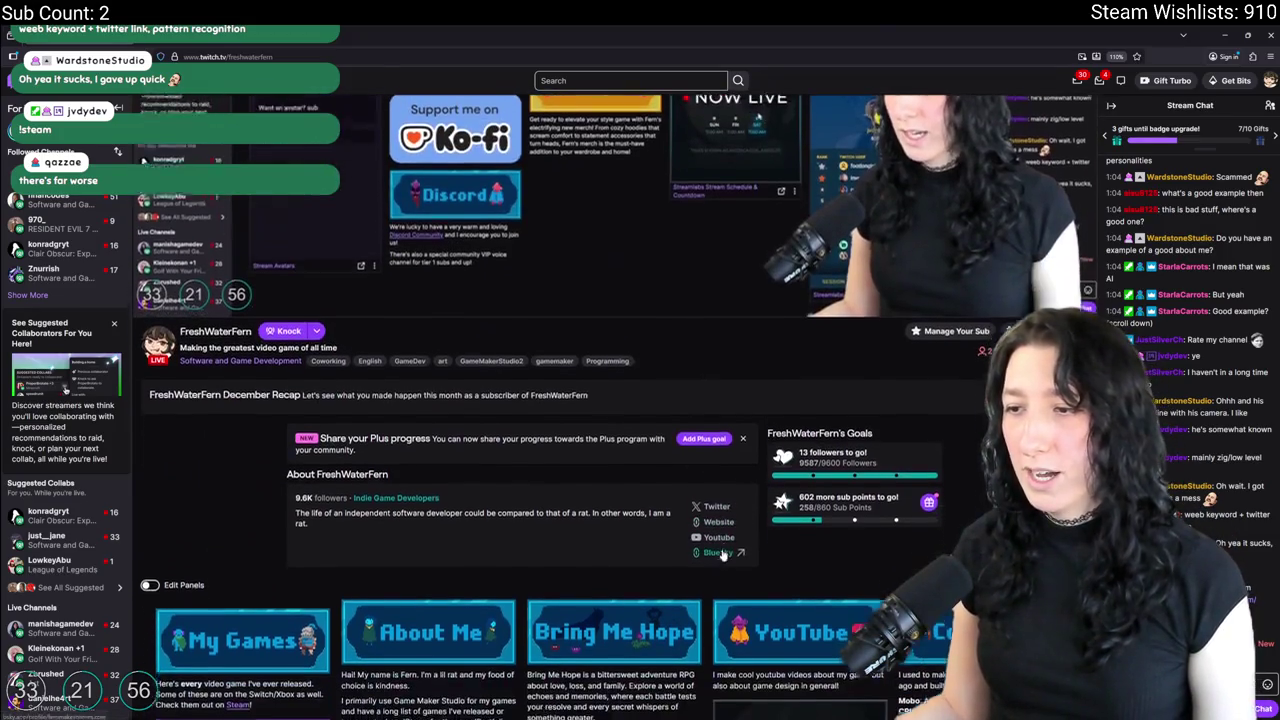
{"action": "scroll", "coordinate": [746, 563], "scroll_direction": "up", "scroll_amount": 3}
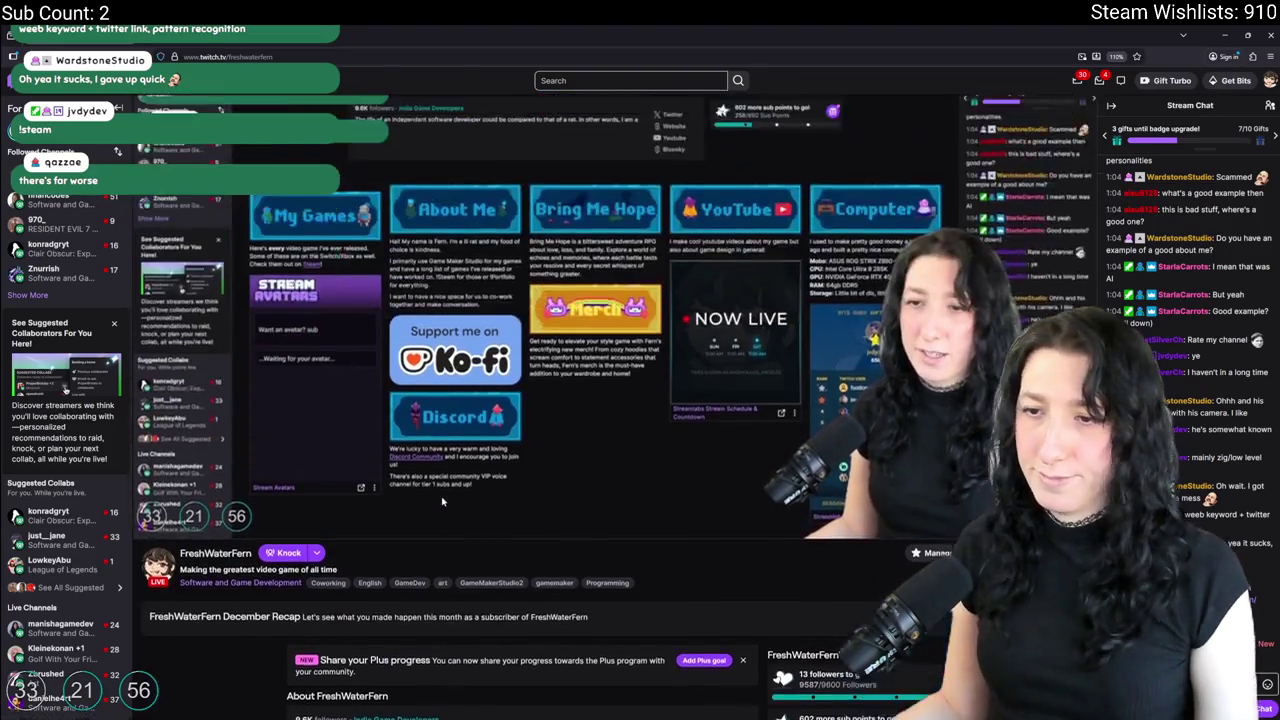
{"action": "key", "text": "alt+Tab"}
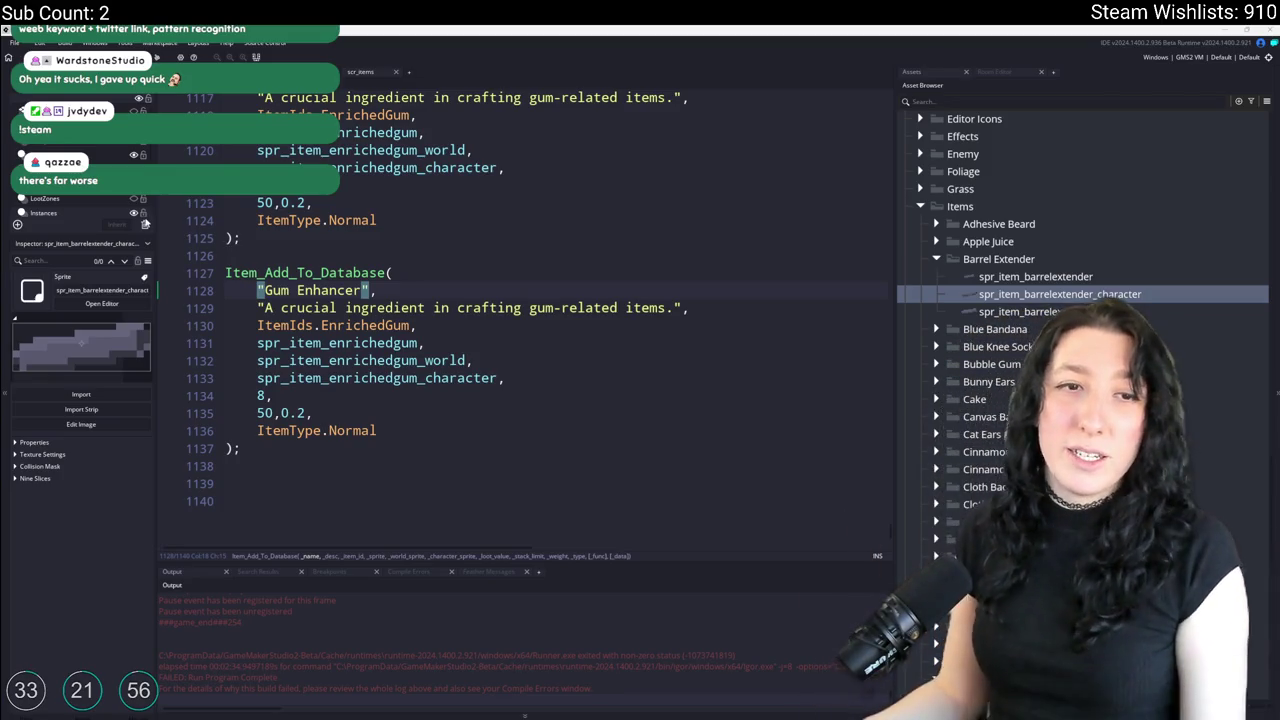
Locate the EnrichedGum entry in the scr_items ItemIds enum.
{"action": "left_click", "coordinate": [690, 307]}
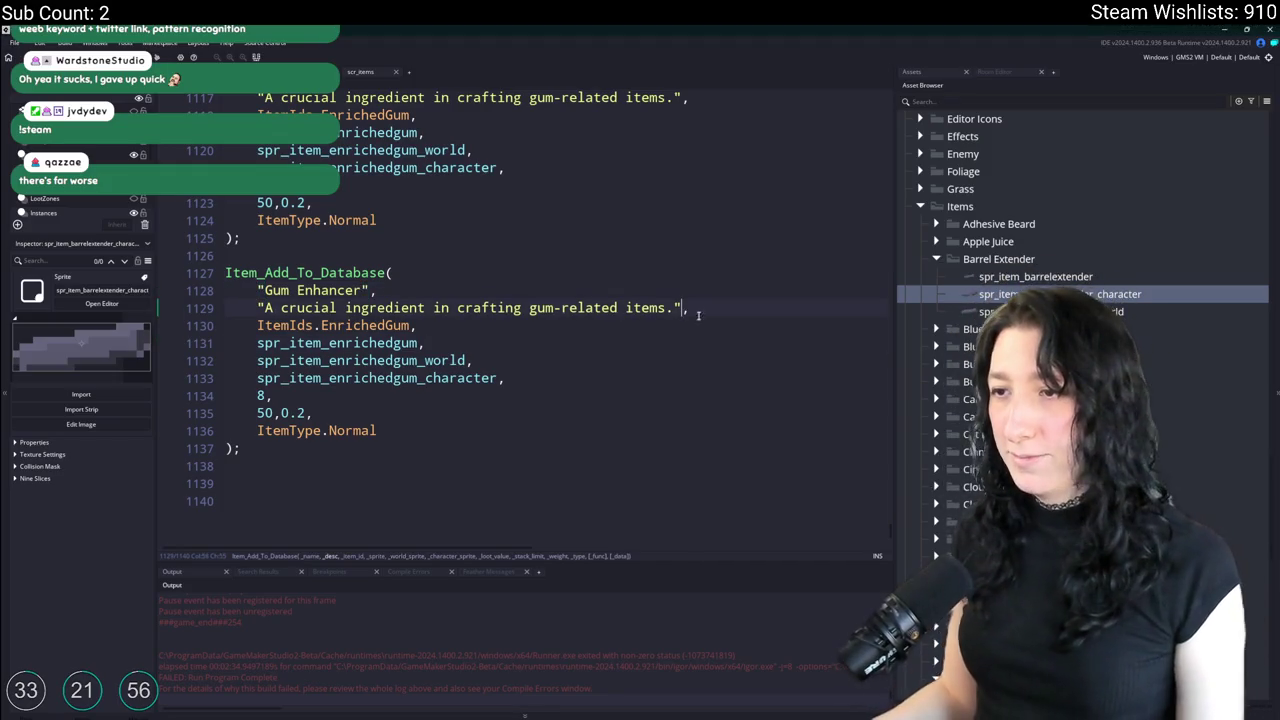
{"action": "scroll", "coordinate": [650, 340], "scroll_direction": "up", "scroll_amount": 1}
{"action": "double_click", "coordinate": [366, 365]}
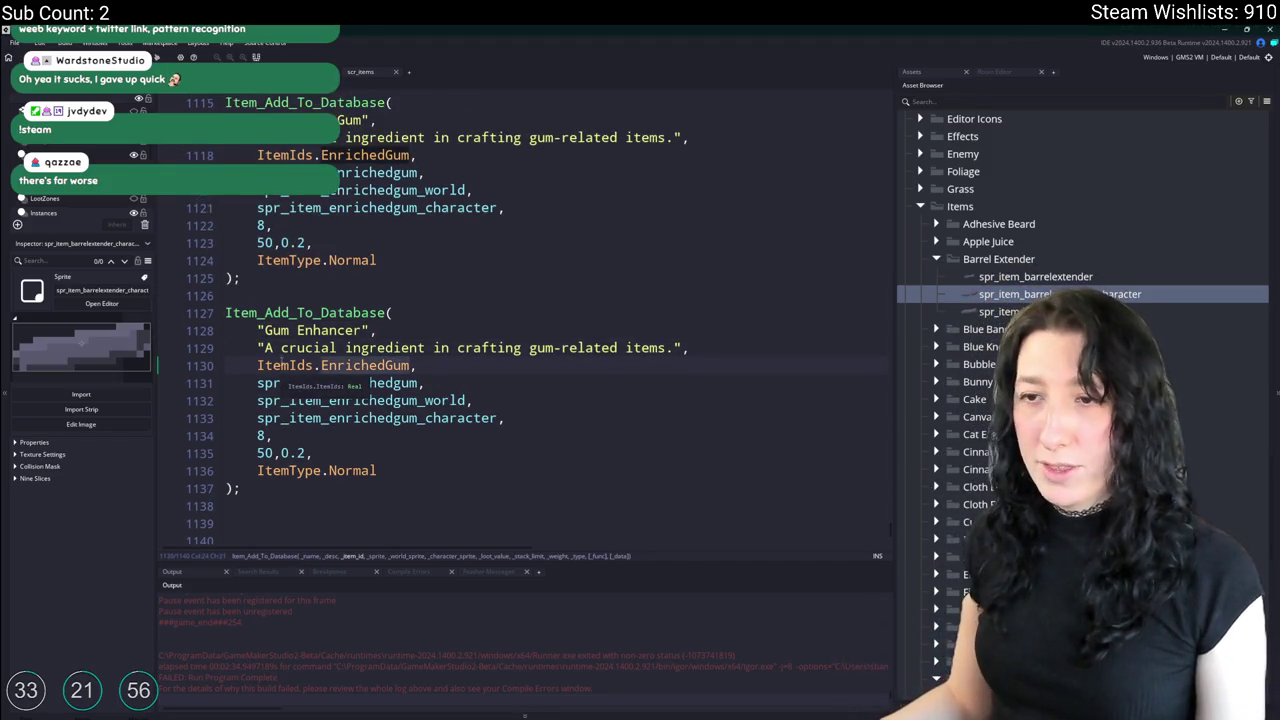
{"action": "scroll", "coordinate": [300, 330], "scroll_direction": "up", "scroll_amount": 15}
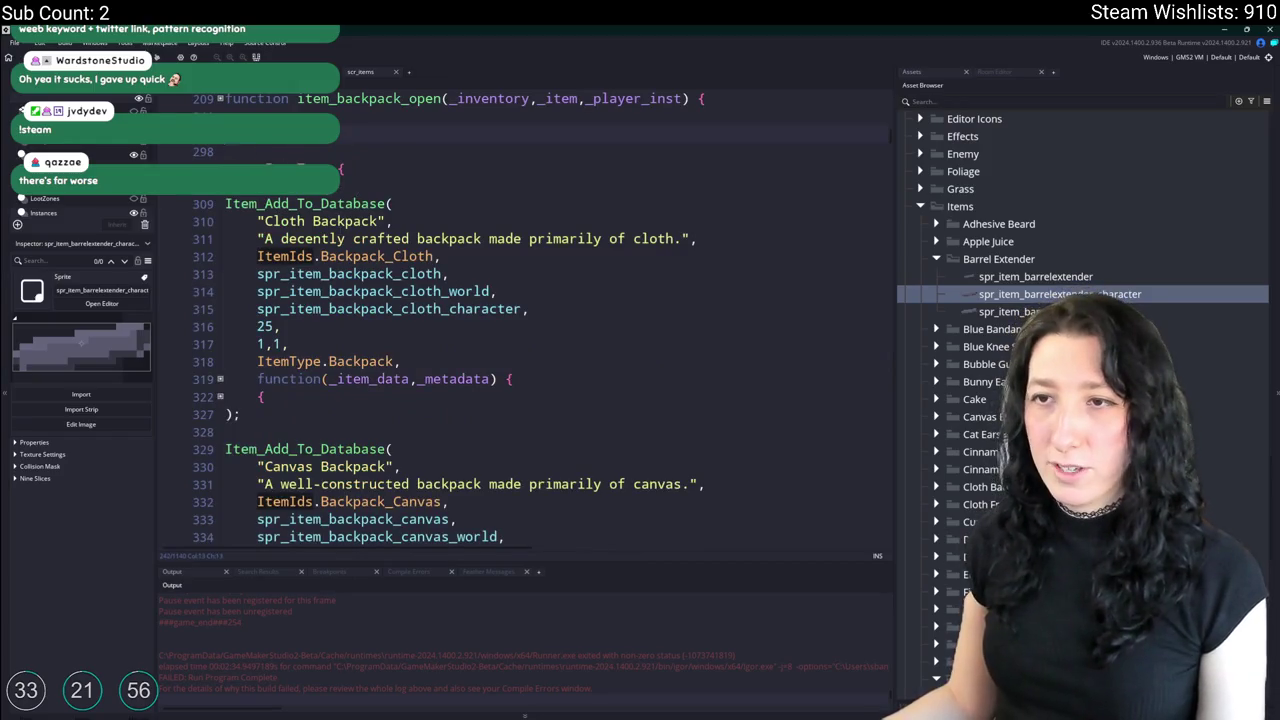
{"action": "scroll", "coordinate": [386, 417], "scroll_direction": "up", "scroll_amount": 10}
{"action": "scroll", "coordinate": [386, 417], "scroll_direction": "down", "scroll_amount": 1}
{"action": "scroll", "coordinate": [386, 417], "scroll_direction": "down", "scroll_amount": 1}
{"action": "scroll", "coordinate": [386, 417], "scroll_direction": "down", "scroll_amount": 1}
{"action": "scroll", "coordinate": [386, 417], "scroll_direction": "down", "scroll_amount": 2}
{"action": "scroll", "coordinate": [380, 430], "scroll_direction": "down", "scroll_amount": 4}
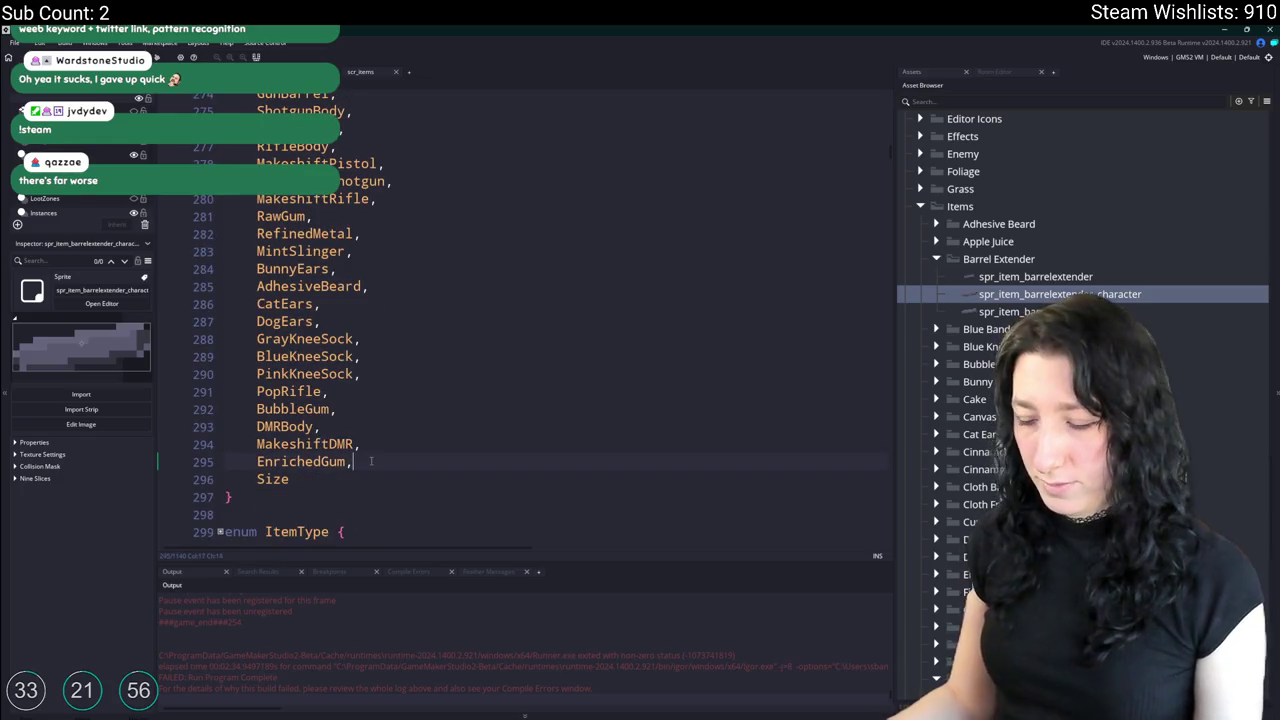
Add GumEnhancer and BarrelExtender entries after EnrichedGum, before Size.
{"action": "key", "text": "Return"}
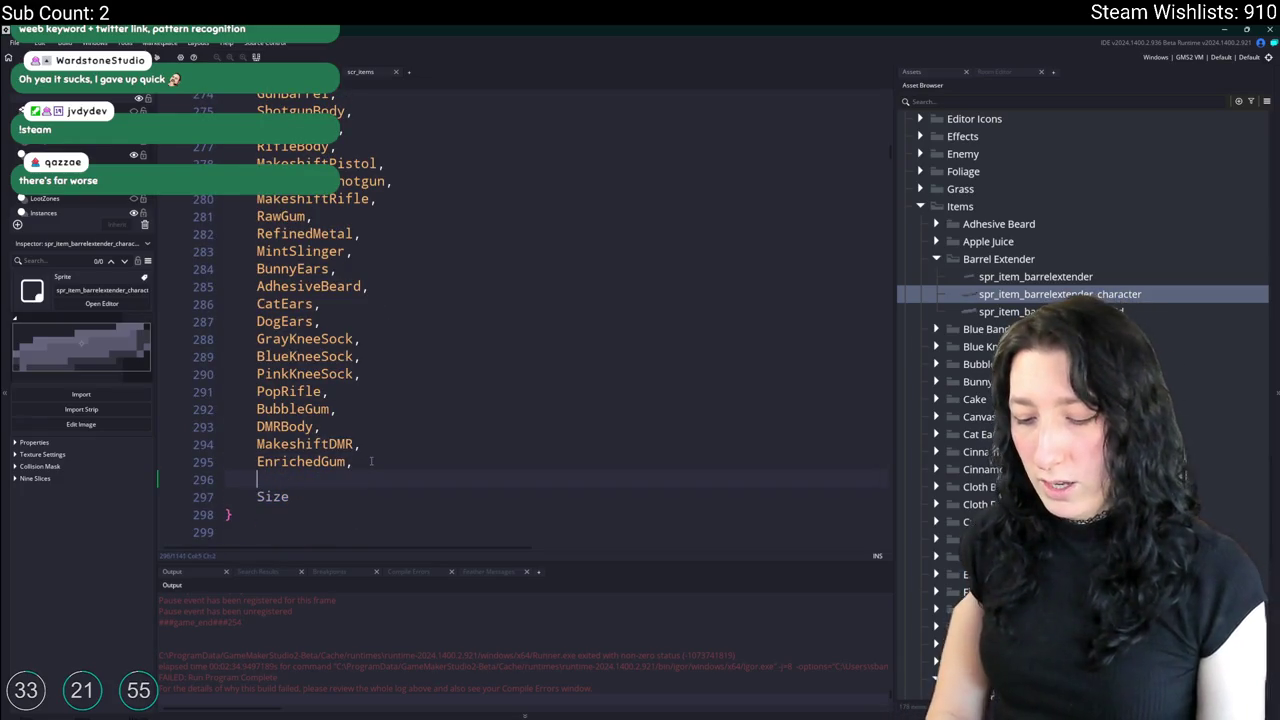
{"action": "type", "text": "BarrelExtender"}
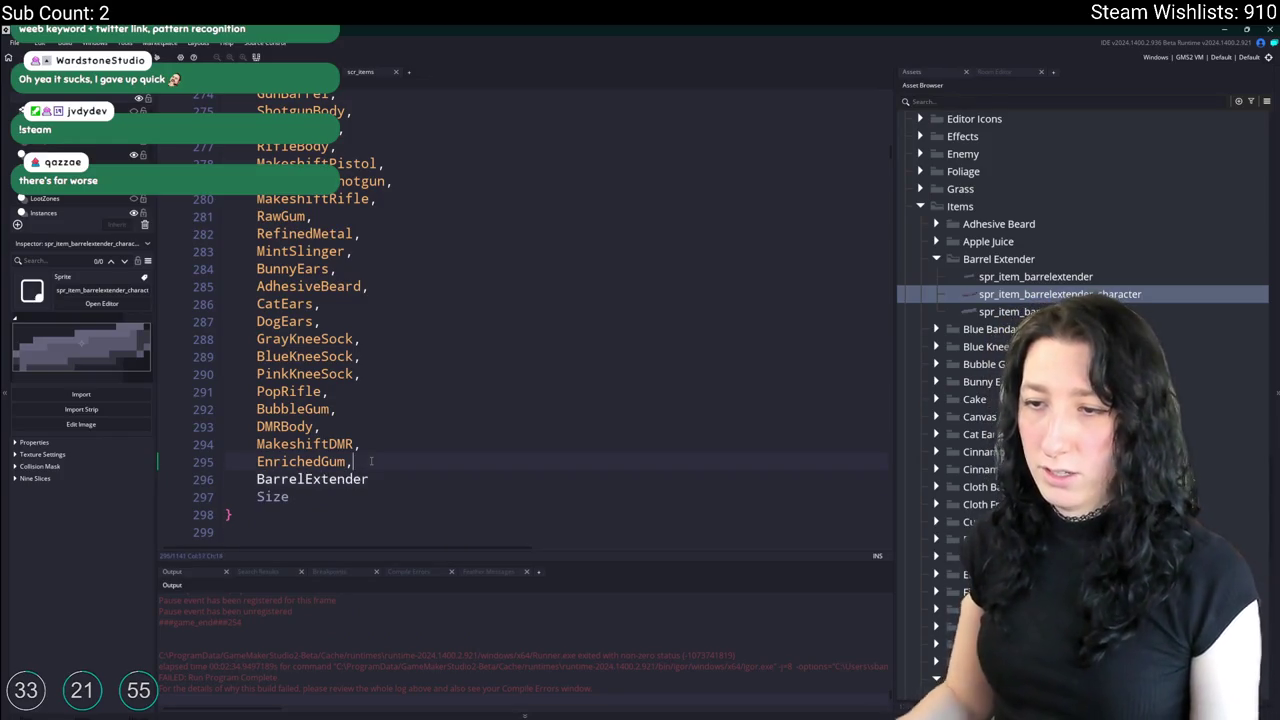
{"action": "key", "text": "Home"}
{"action": "key", "text": "Return"}
{"action": "key", "text": "Up"}
{"action": "type", "text": "GumE"}
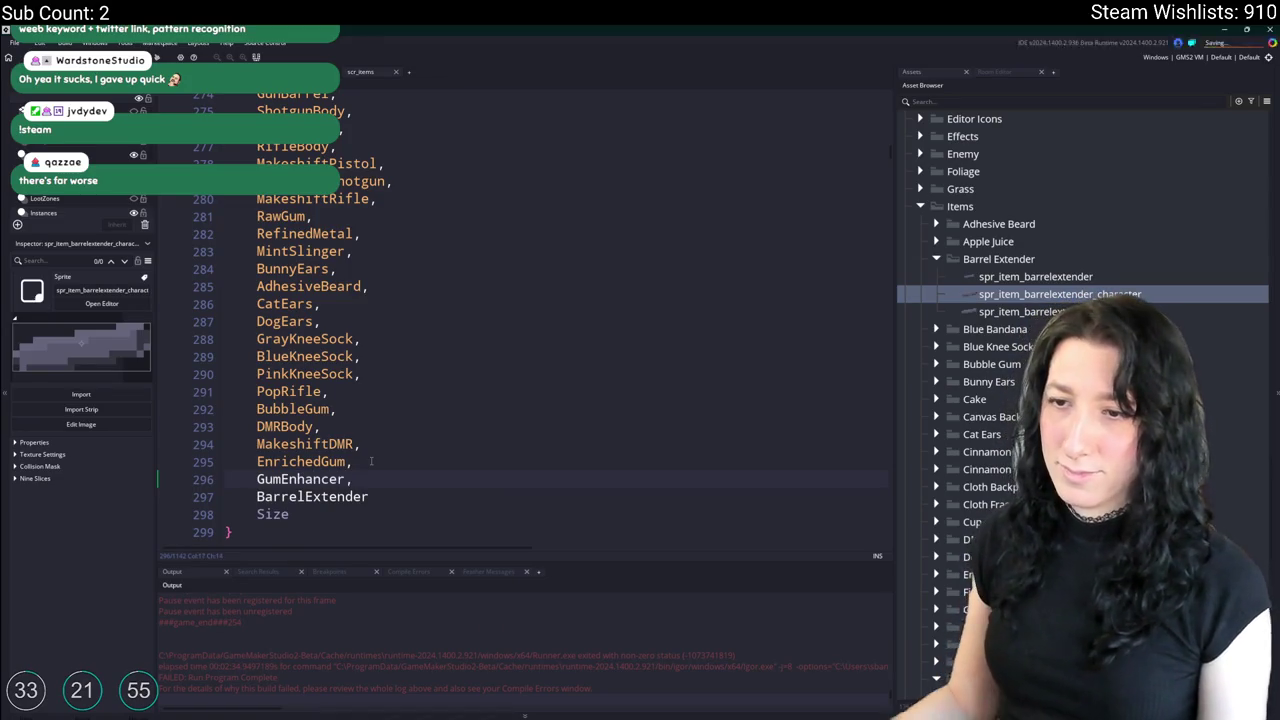
{"action": "left_click", "coordinate": [435, 495]}
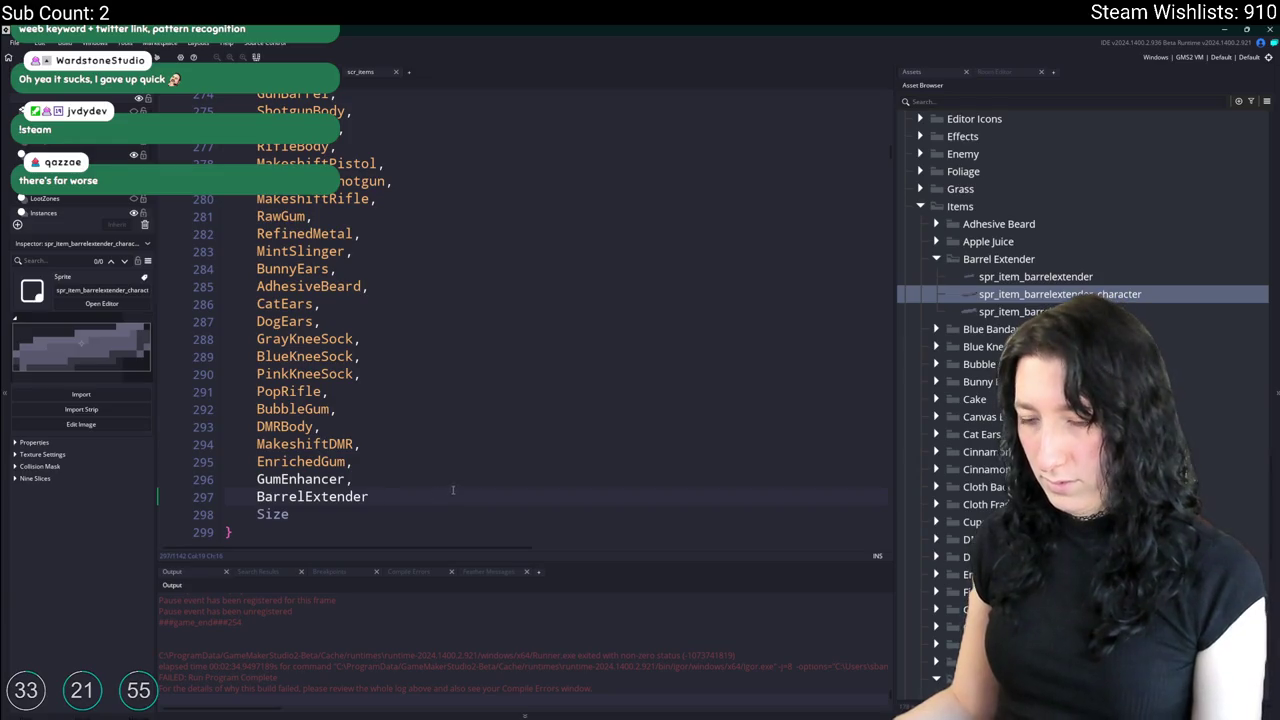
{"action": "left_click", "coordinate": [316, 496]}
{"action": "type", "text": ","}
{"action": "left_click_drag", "start_coordinate": [899, 153], "coordinate": [893, 450]}
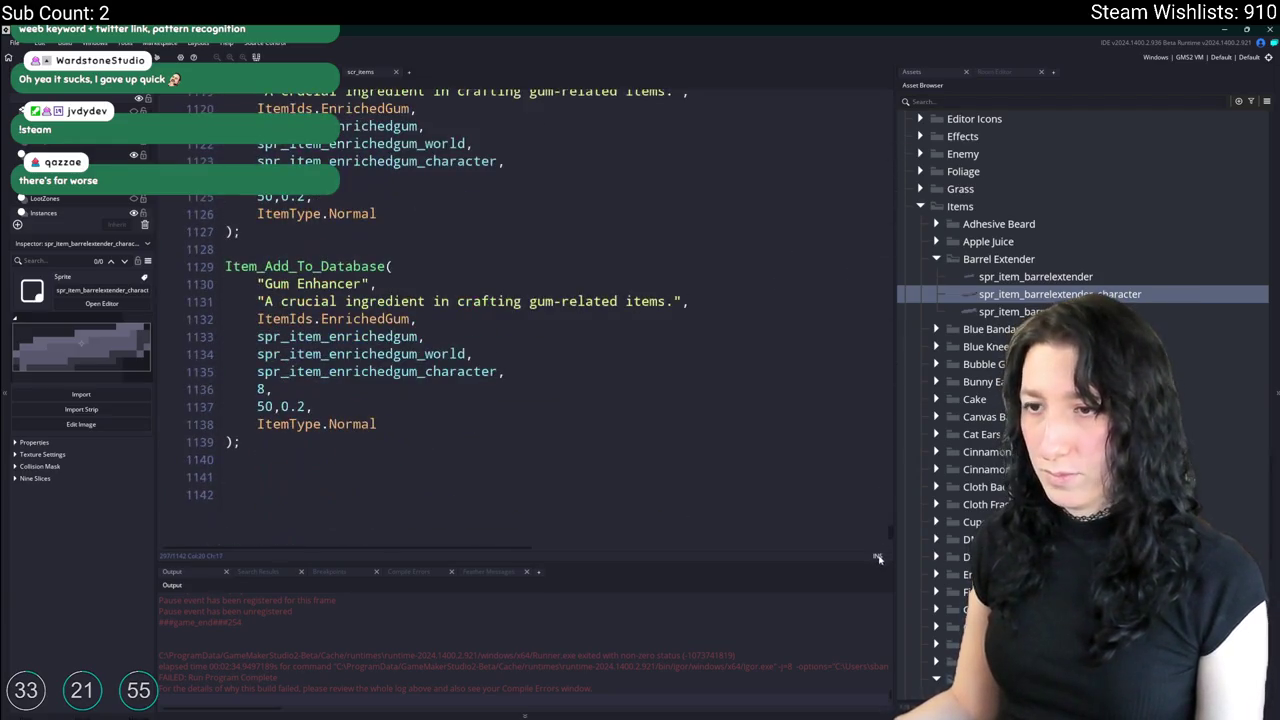
Change the Gum Enhancer description to "Used to upgrade damage for makeshift weapons.".
{"action": "scroll", "coordinate": [456, 103], "scroll_direction": "up", "scroll_amount": 2}
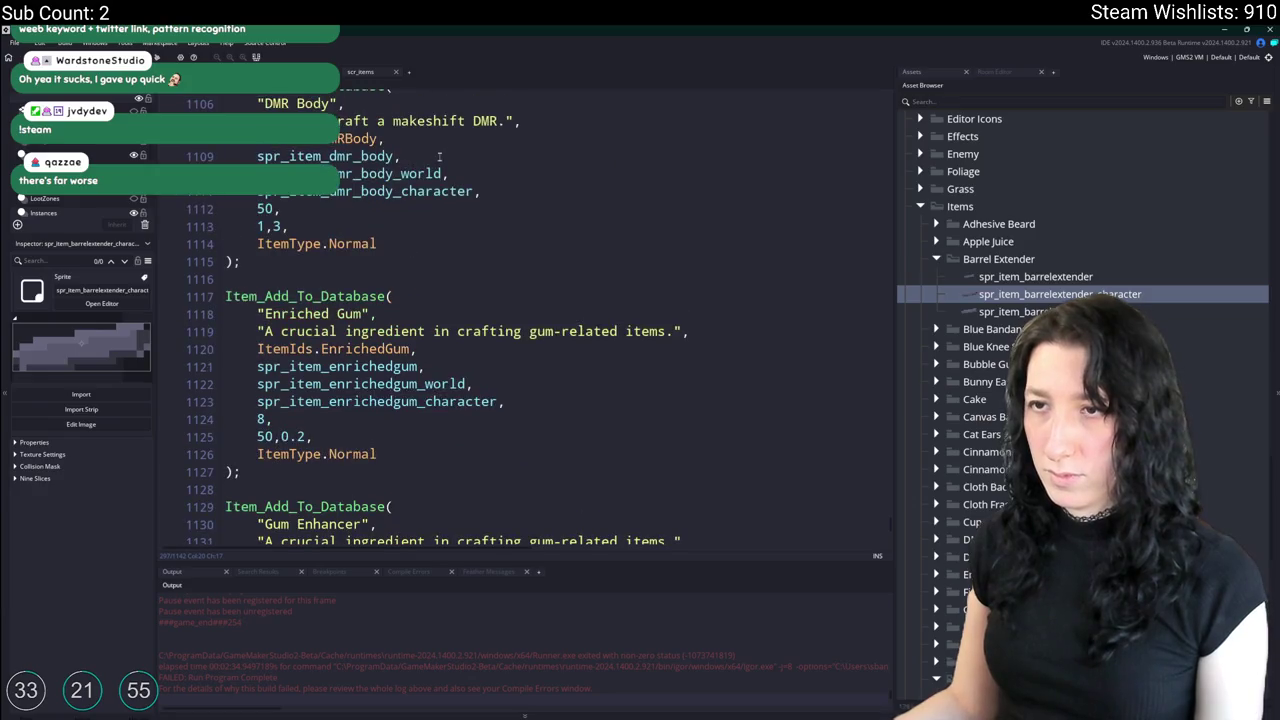
{"action": "scroll", "coordinate": [435, 200], "scroll_direction": "down", "scroll_amount": 4}
{"action": "left_click", "coordinate": [409, 359]}
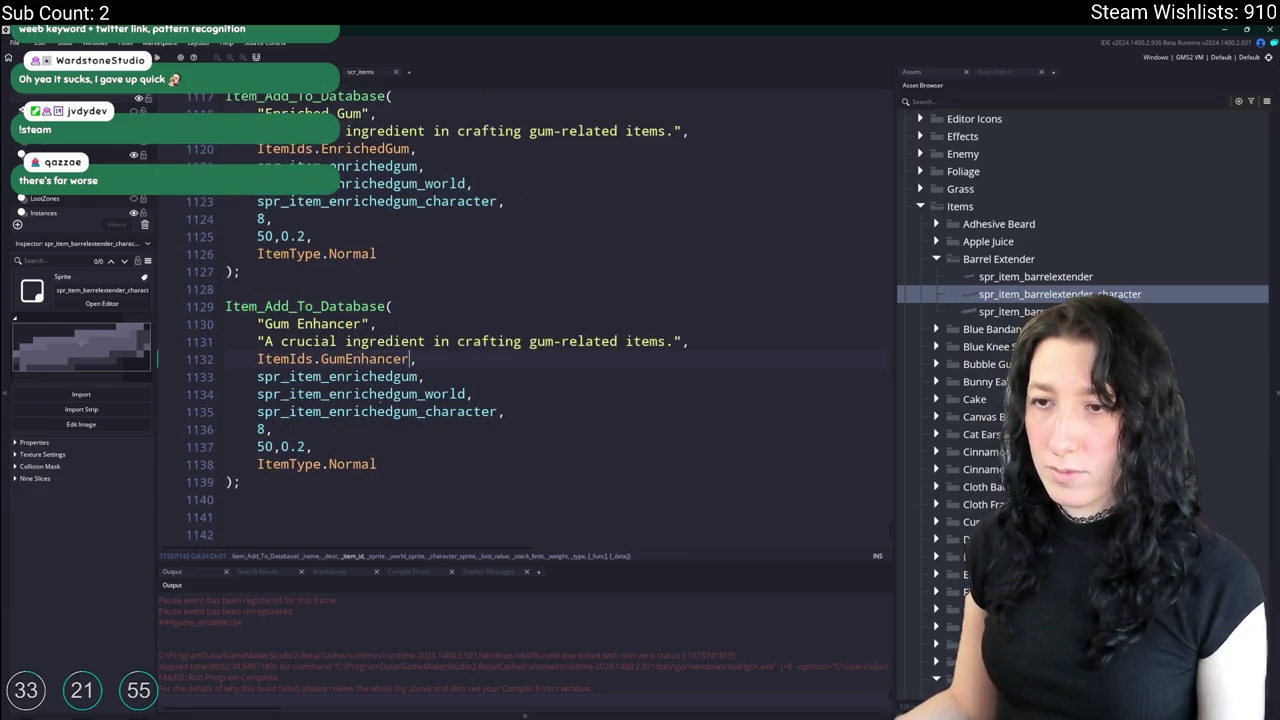
{"action": "left_click_drag", "start_coordinate": [266, 341], "coordinate": [665, 341]}
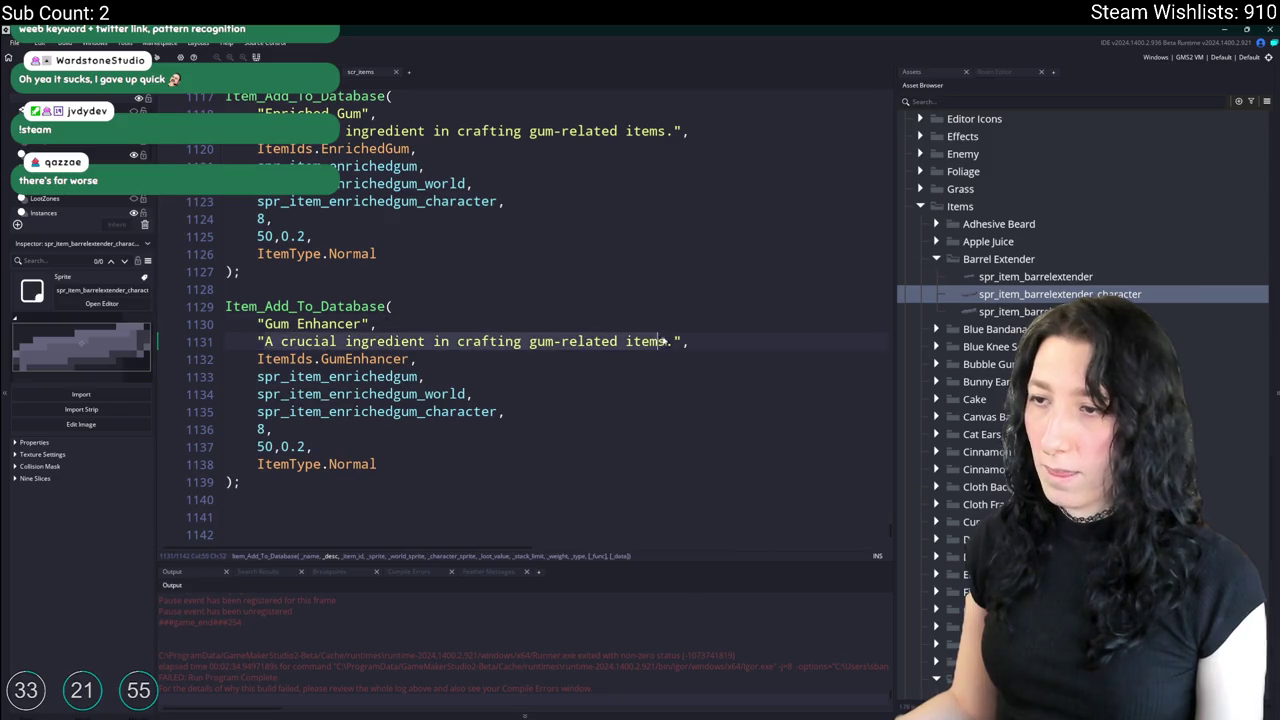
{"action": "type", "text": "Used to upgrade make"}
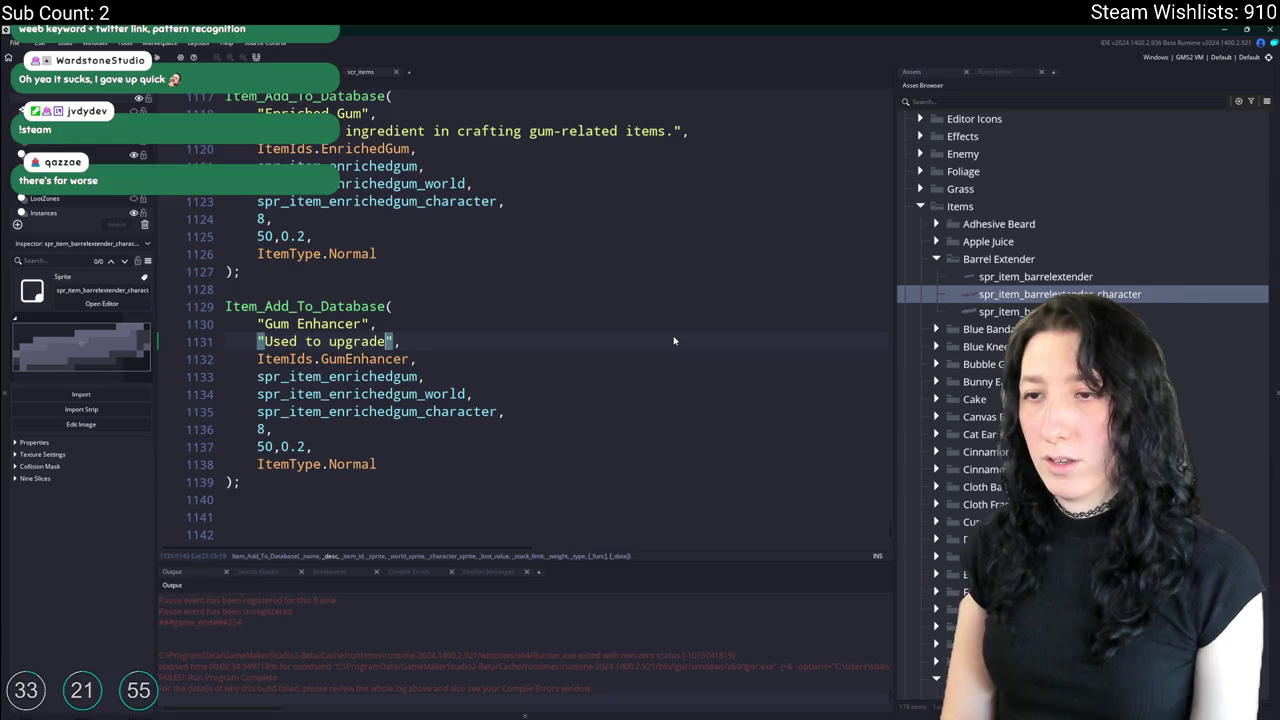
{"action": "type", "text": "shift weapons"}
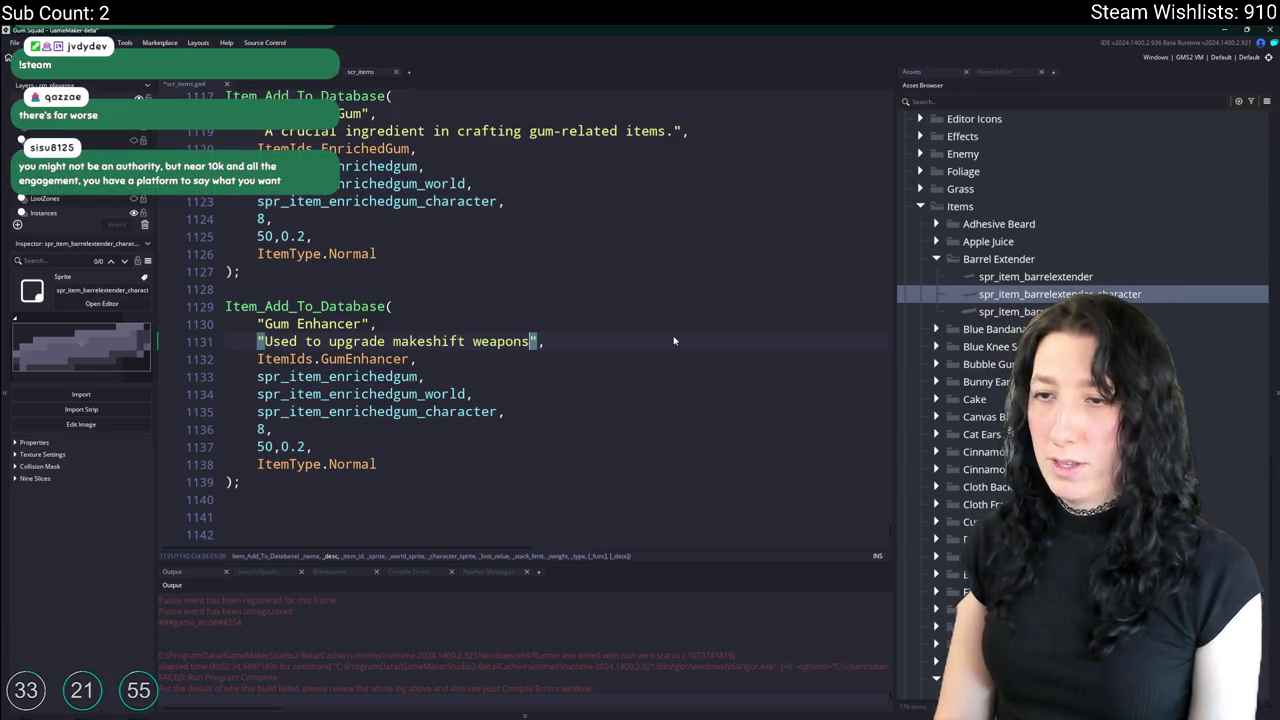
{"action": "type", "text": "."}
{"action": "left_click", "coordinate": [387, 341]}
{"action": "type", "text": "damage for"}
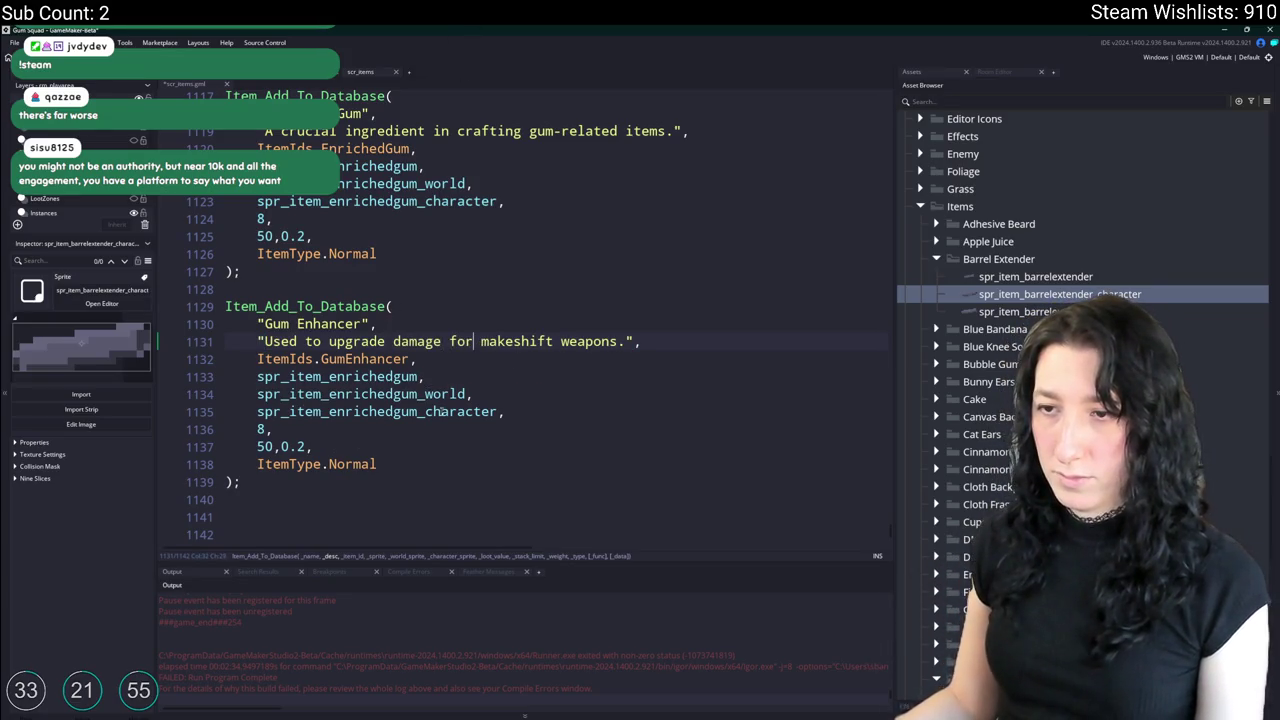
Rename its three sprites to spr_item_gumenhancer and set stack 30 and weights 1,1.
{"action": "left_click", "coordinate": [330, 413]}
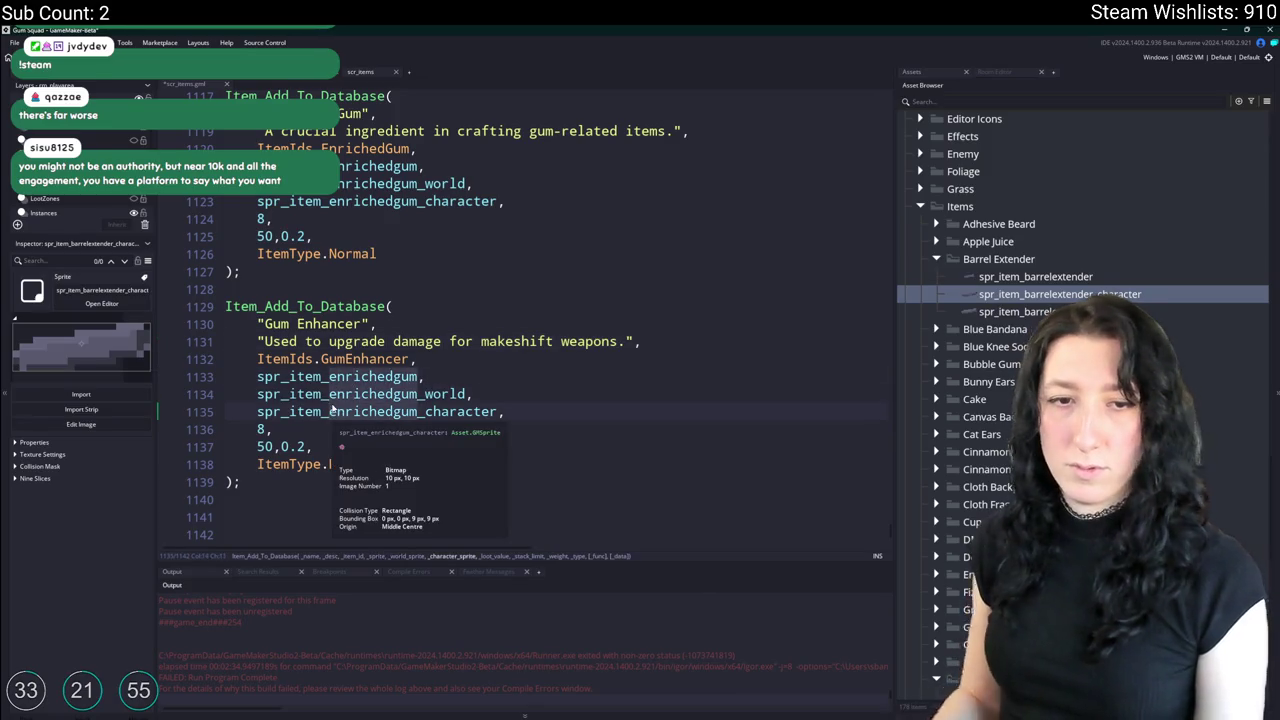
{"action": "type", "text": "gum"}
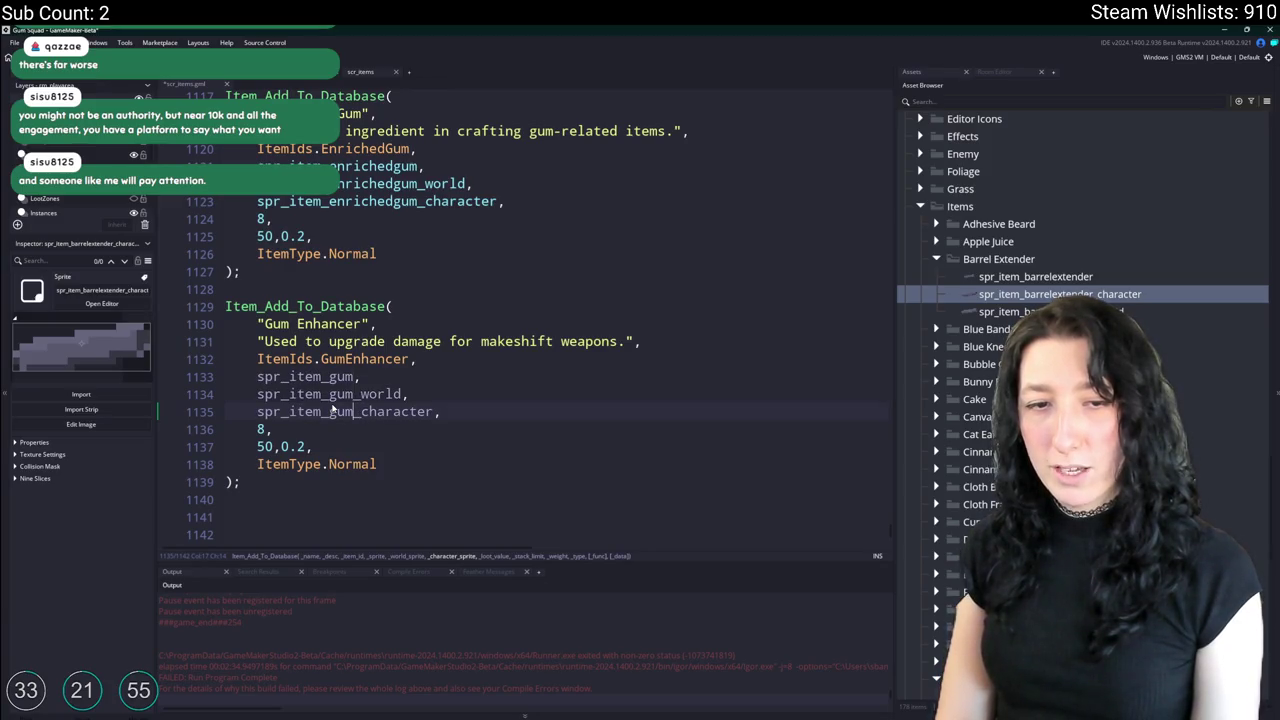
{"action": "type", "text": "enha"}
{"action": "key", "text": "BackSpace"}
{"action": "type", "text": "hancer"}
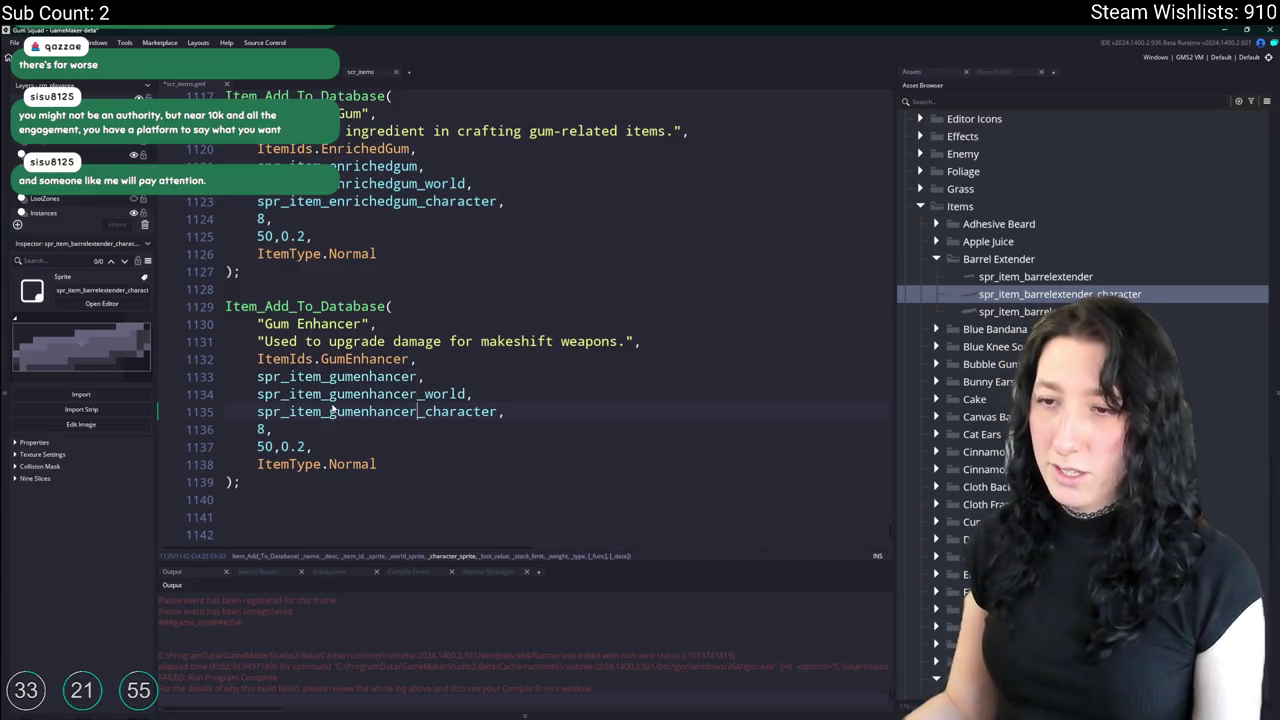
{"action": "left_click", "coordinate": [268, 429]}
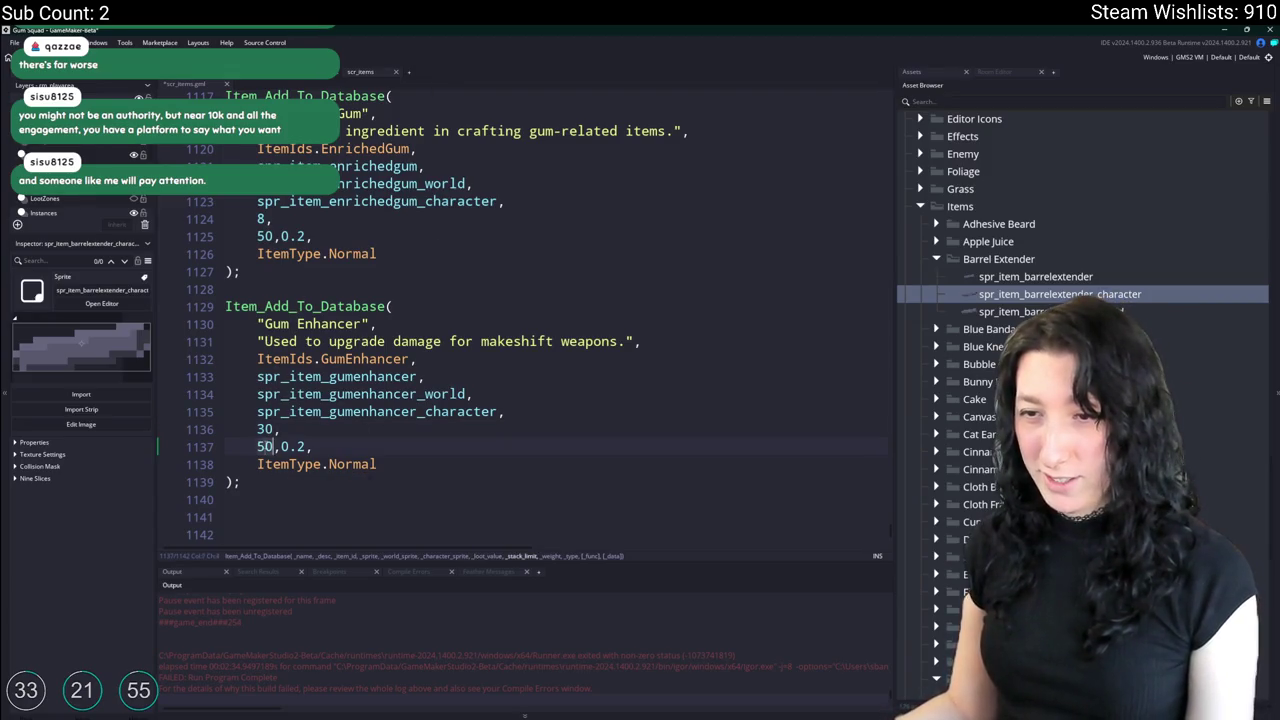
{"action": "type", "text": "1"}
{"action": "left_click", "coordinate": [281, 446]}
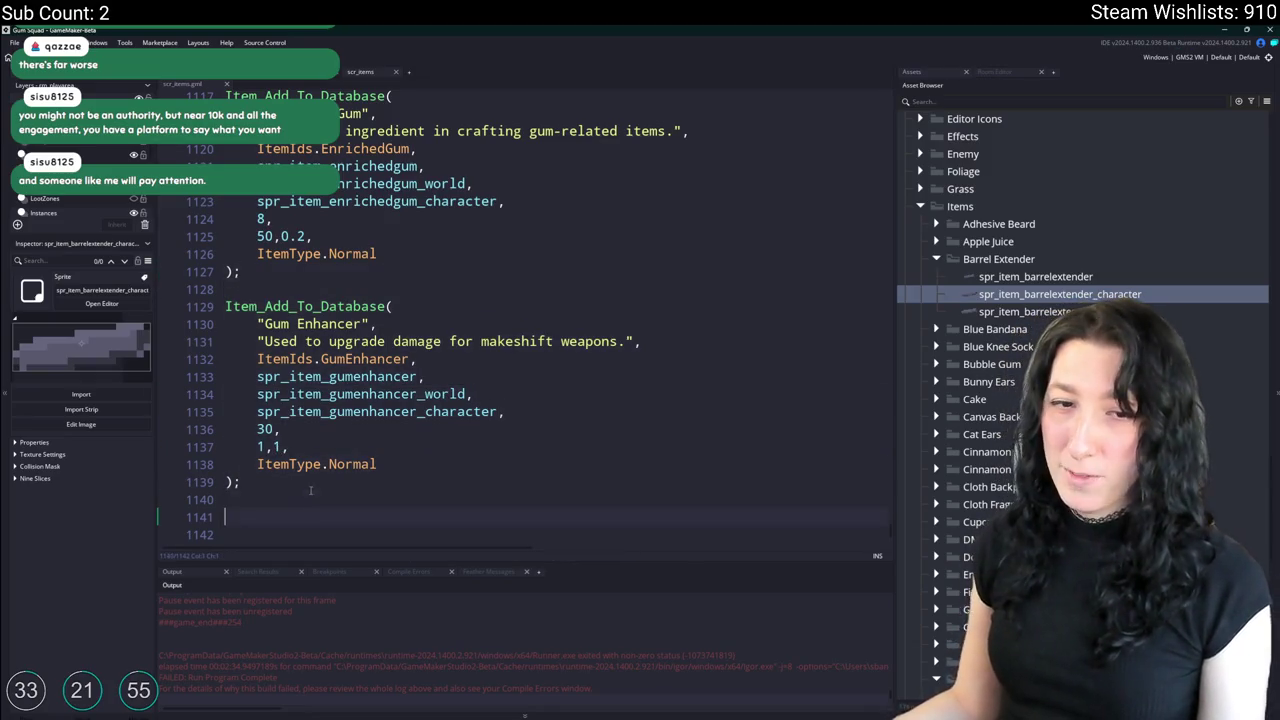
{"action": "key", "text": "Down"}
{"action": "key", "text": "Down"}
{"action": "key", "text": "Down"}
{"action": "scroll", "coordinate": [278, 446], "scroll_direction": "down", "scroll_amount": 1}
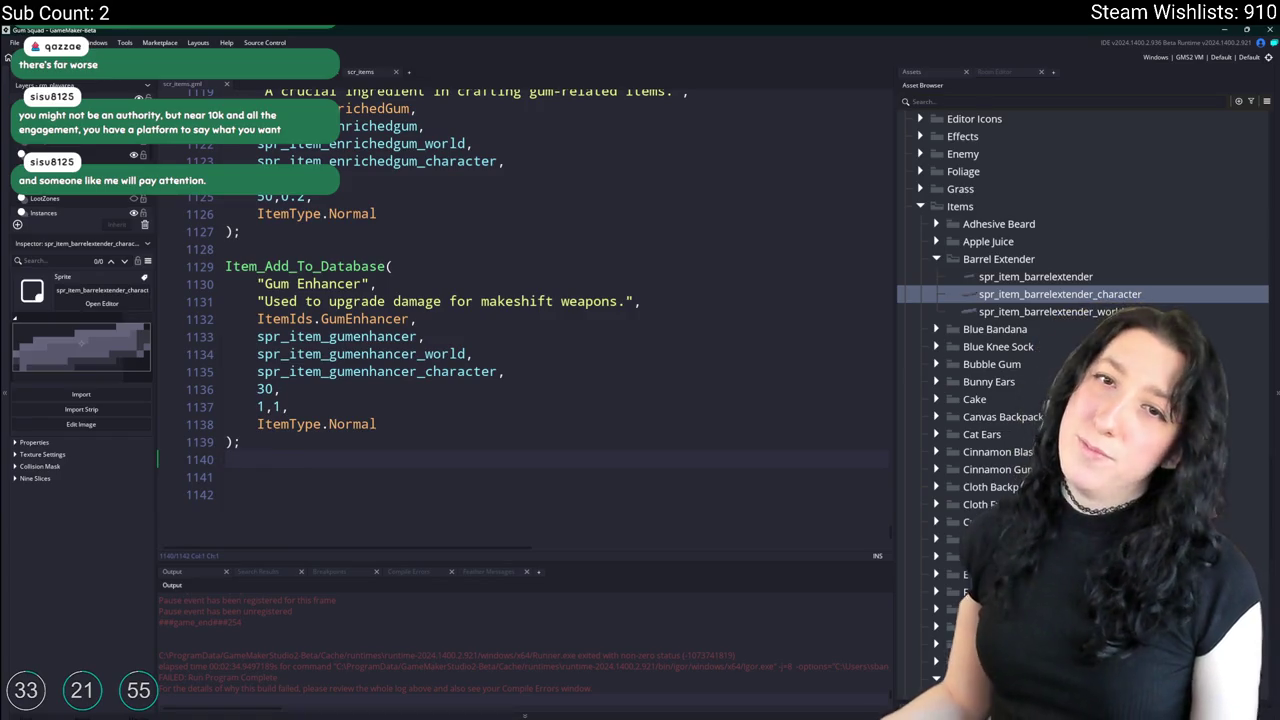
Duplicate the Gum Enhancer entry below itself and rename the copy Barrel Extender.
{"action": "scroll", "coordinate": [228, 236], "scroll_direction": "up", "scroll_amount": 1}
{"action": "left_click", "coordinate": [228, 236], "text": "shift"}
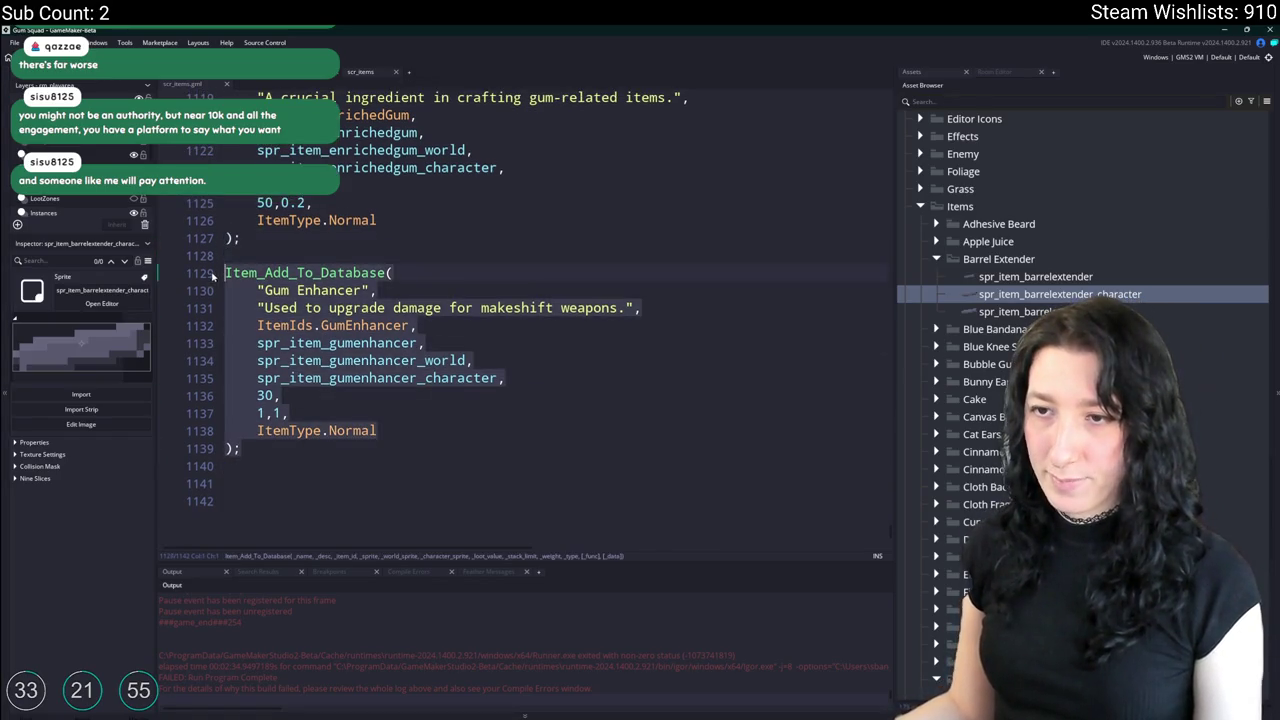
{"action": "scroll", "coordinate": [220, 274], "scroll_direction": "up", "scroll_amount": 1}
{"action": "scroll", "coordinate": [225, 273], "scroll_direction": "down", "scroll_amount": 1}
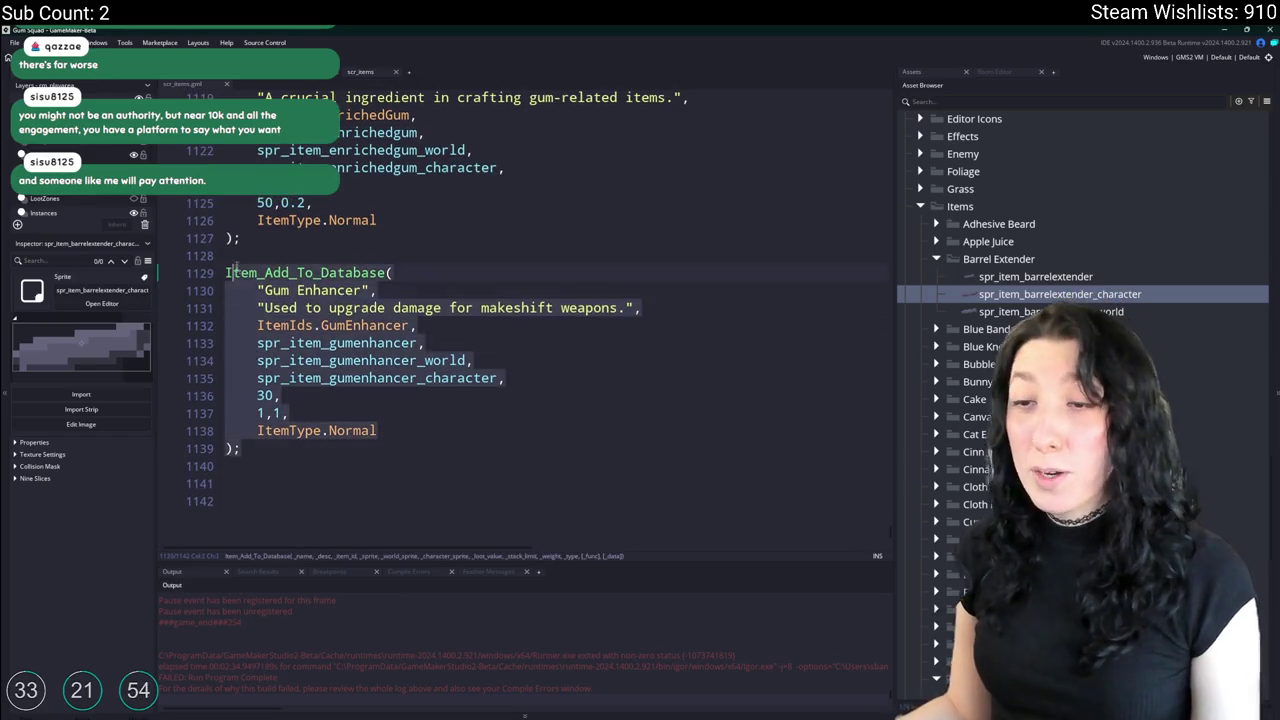
{"action": "key", "text": "ctrl+c"}
{"action": "left_click", "coordinate": [228, 483]}
{"action": "key", "text": "ctrl+v"}
{"action": "left_click_drag", "start_coordinate": [265, 378], "coordinate": [367, 378]}
{"action": "type", "text": "Barrel"}
{"action": "key", "text": "Return"}
{"action": "key", "text": "BackSpace"}
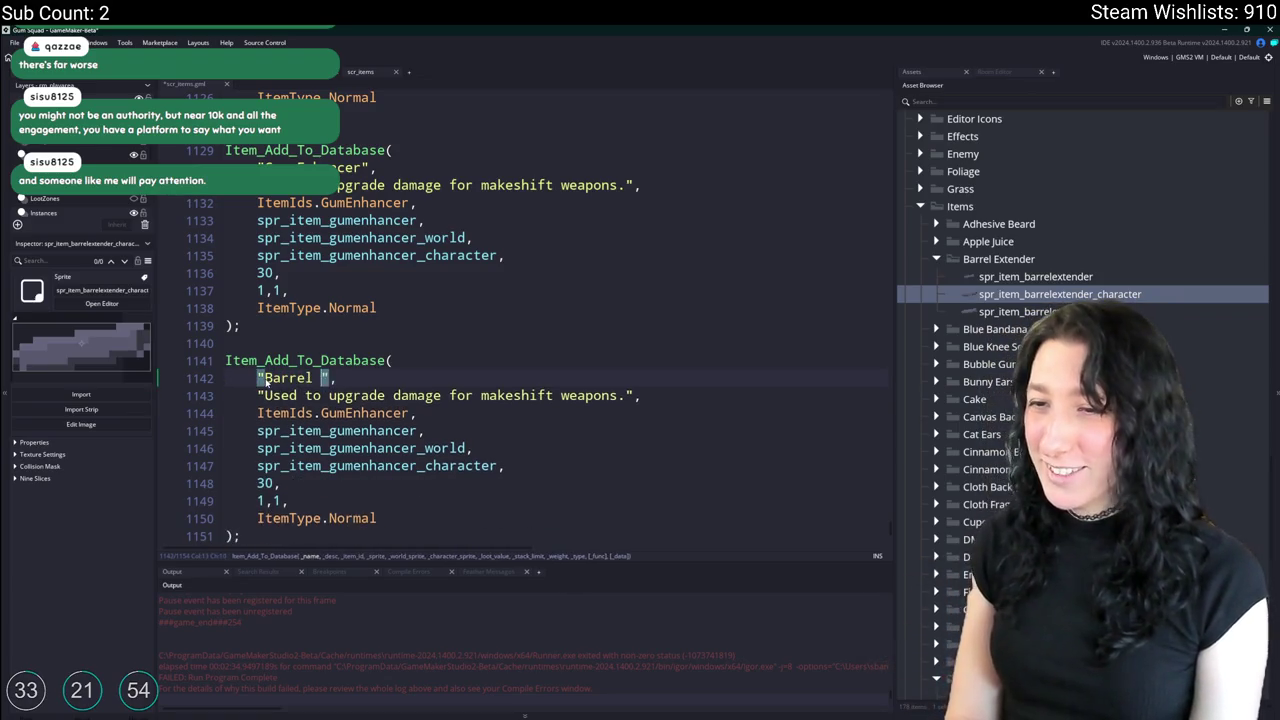
{"action": "type", "text": "Extender"}
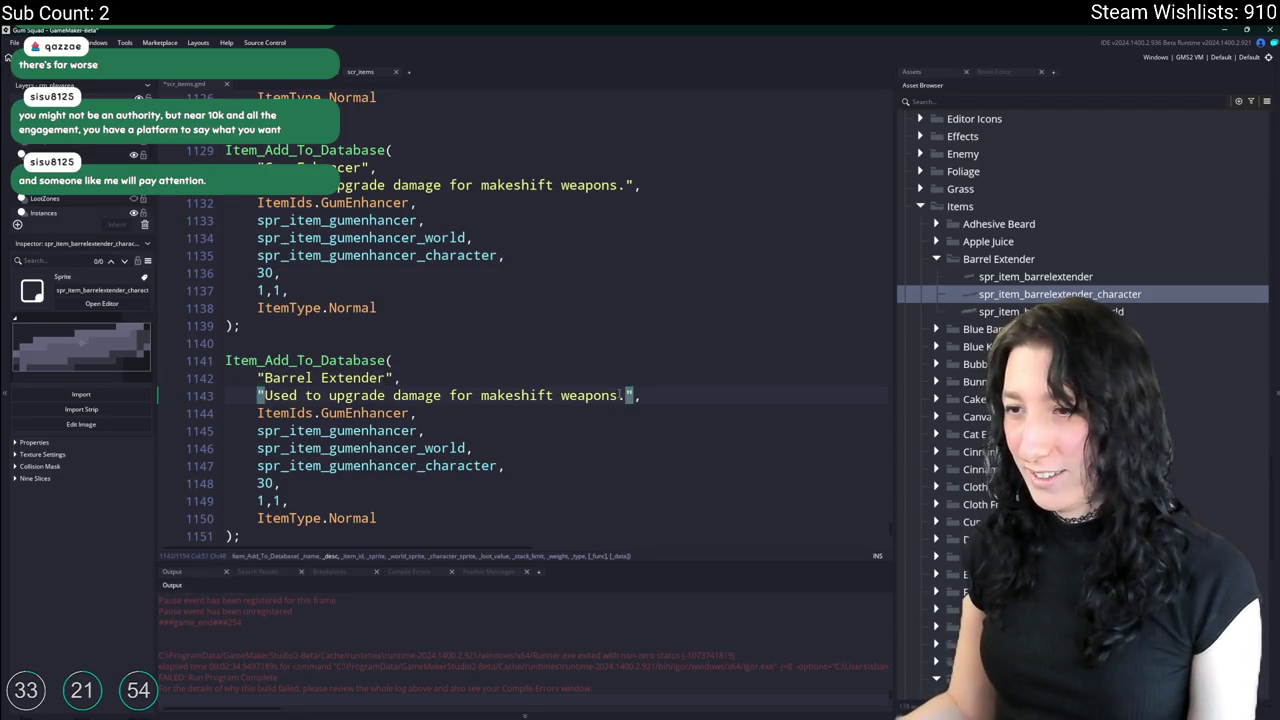
Make the description "Used to reduce the spread for makeshift weapons." and sprites spr_item_barrelextender.
{"action": "double_click", "coordinate": [425, 395]}
{"action": "key", "text": "BackSpace"}
{"action": "type", "text": "t"}
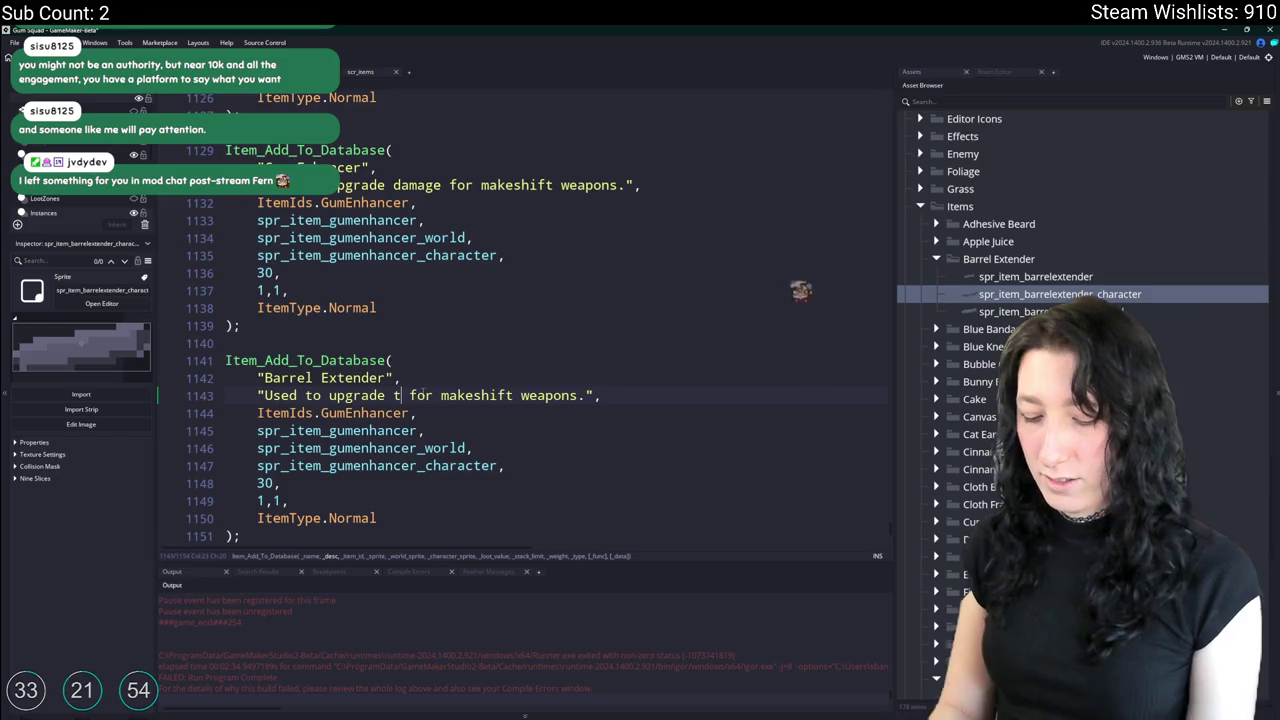
{"action": "key", "text": "BackSpace"}
{"action": "key", "text": "BackSpace"}
{"action": "key", "text": "BackSpace"}
{"action": "key", "text": "BackSpace"}
{"action": "key", "text": "BackSpace"}
{"action": "type", "text": "reduce the spread"}
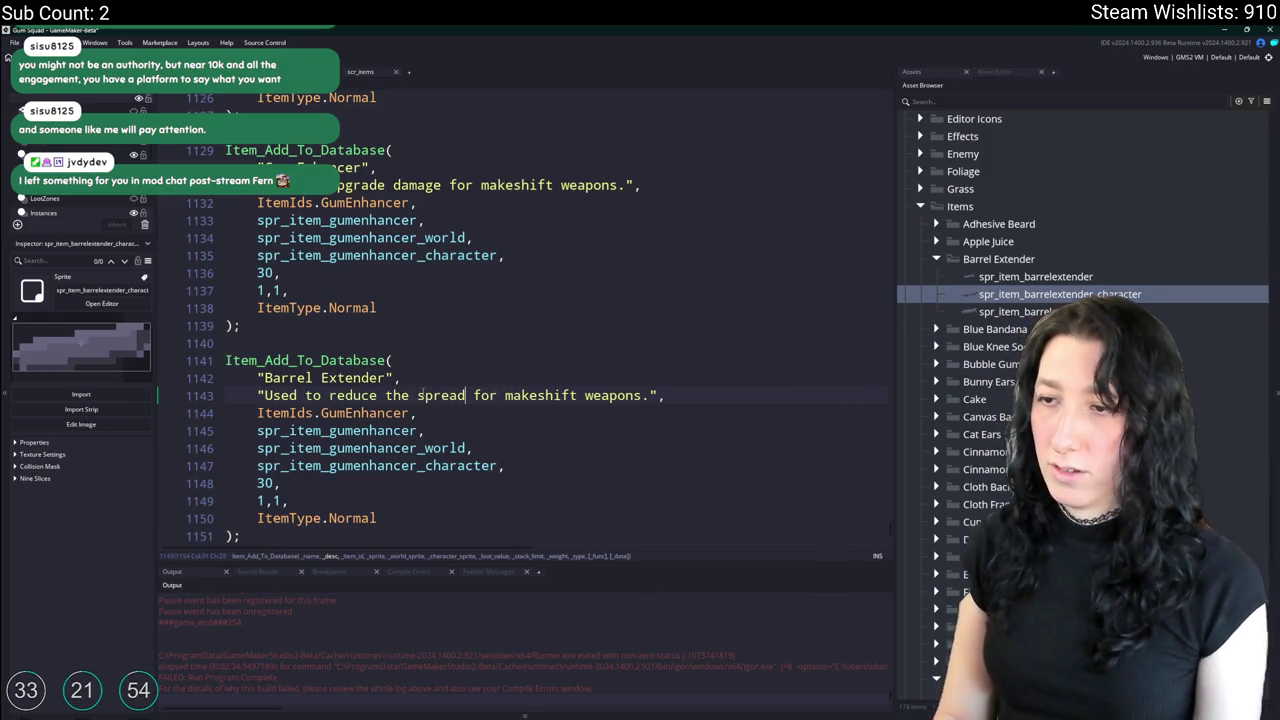
{"action": "left_click_drag", "start_coordinate": [417, 430], "coordinate": [329, 466]}
{"action": "type", "text": "barrelexte"}
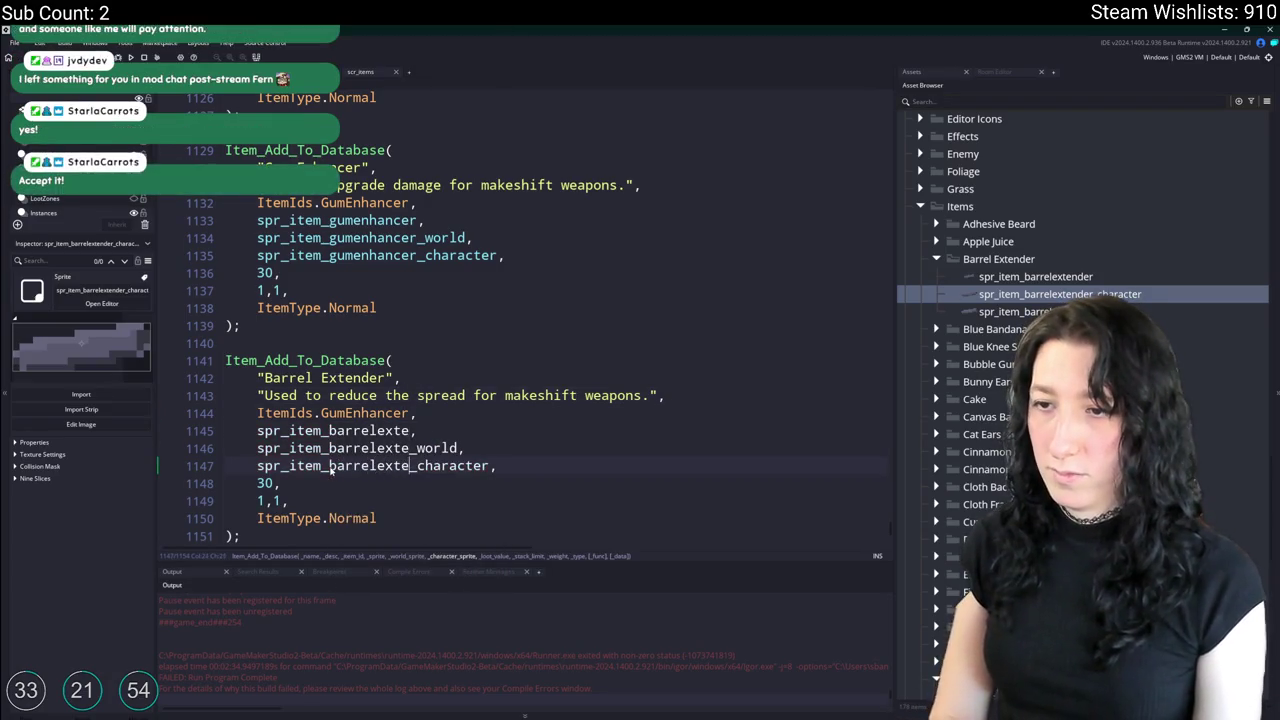
{"action": "type", "text": "nder"}
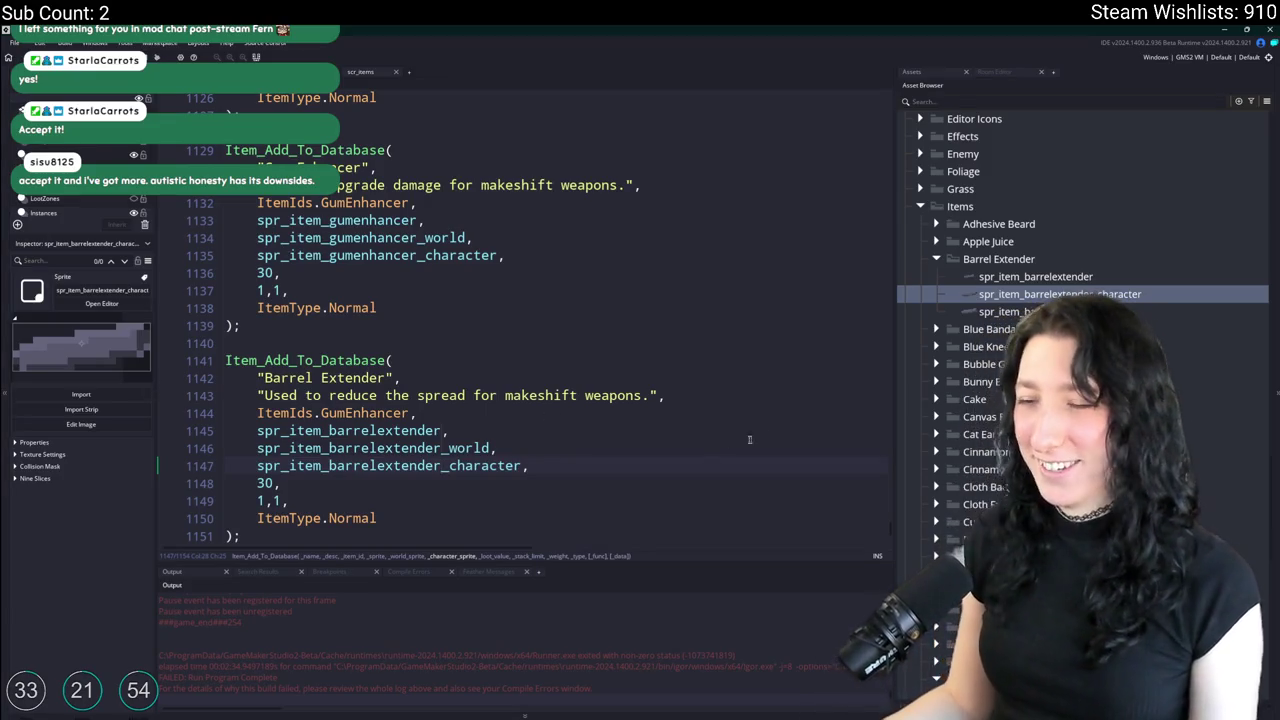
Check the stack limit and set the new entry's id to ItemIds.BarrelExtender.
{"action": "scroll", "coordinate": [663, 447], "scroll_direction": "down", "scroll_amount": 1}
{"action": "left_click", "coordinate": [279, 429]}
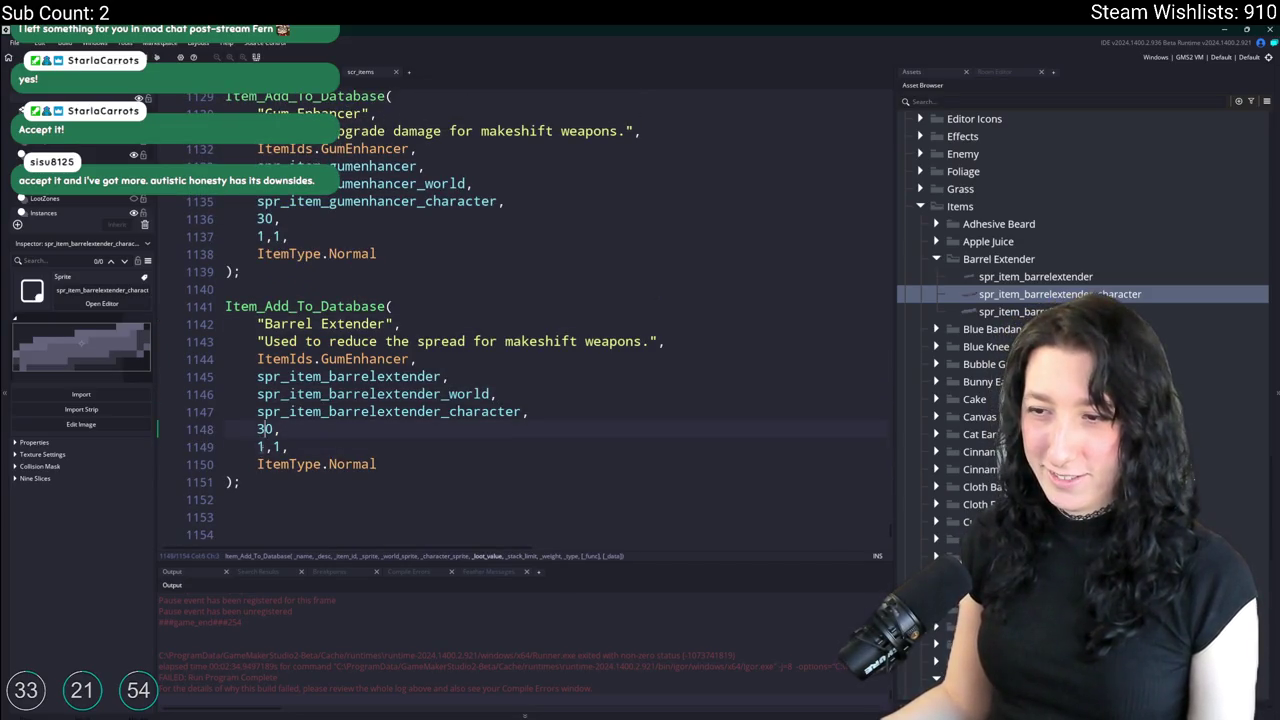
{"action": "key", "text": "Down"}
{"action": "key", "text": "Down"}
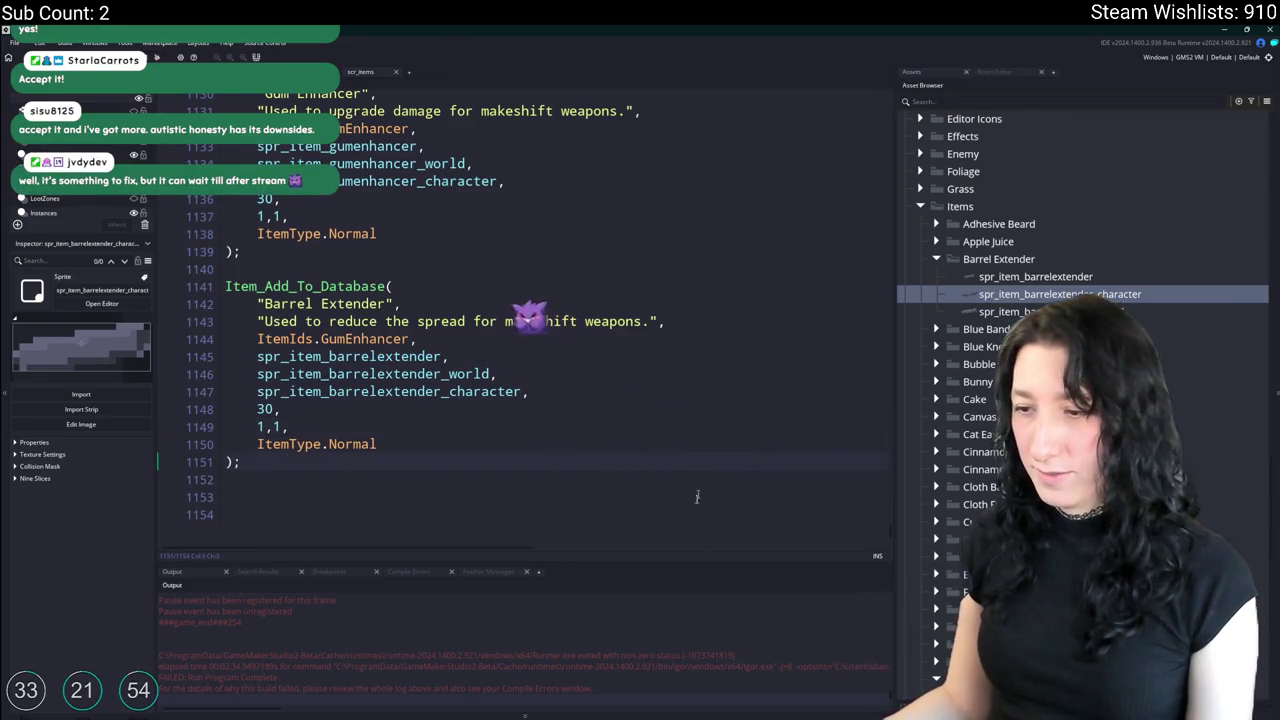
{"action": "scroll", "coordinate": [571, 423], "scroll_direction": "up", "scroll_amount": 1}
{"action": "left_click", "coordinate": [589, 425]}
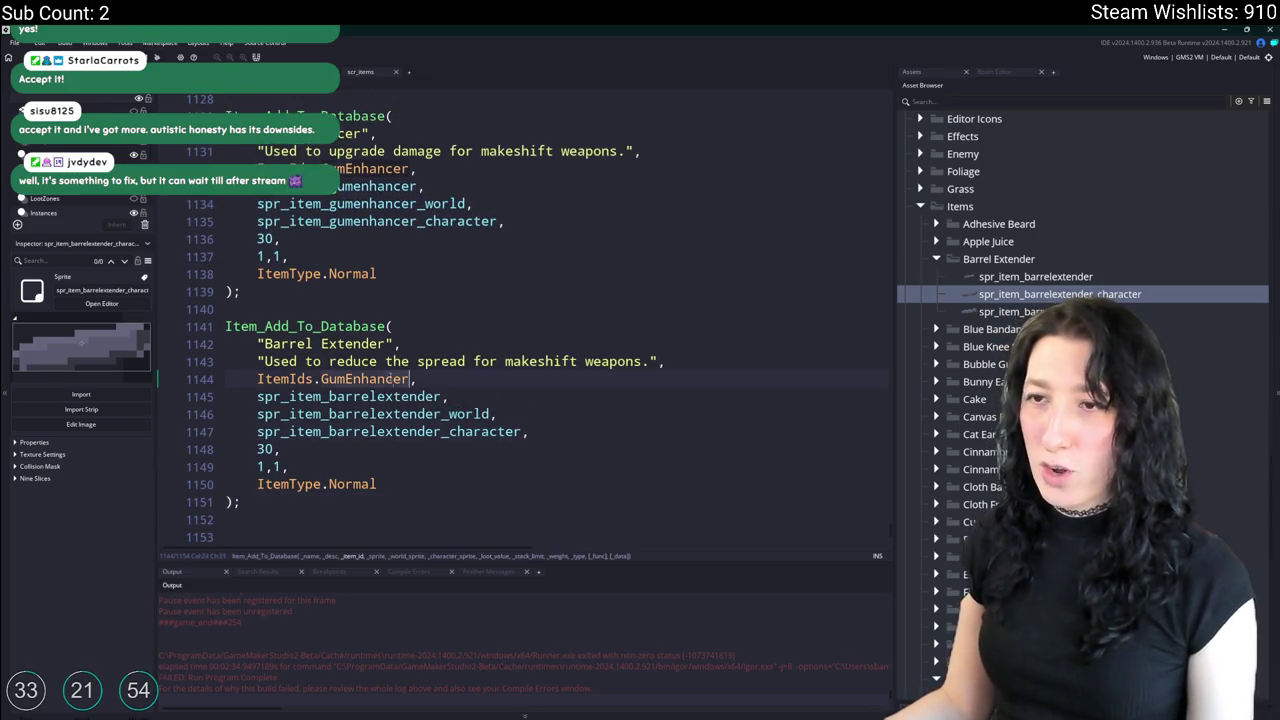
{"action": "double_click", "coordinate": [362, 378]}
{"action": "type", "text": "Barr"}
{"action": "key", "text": "Return"}
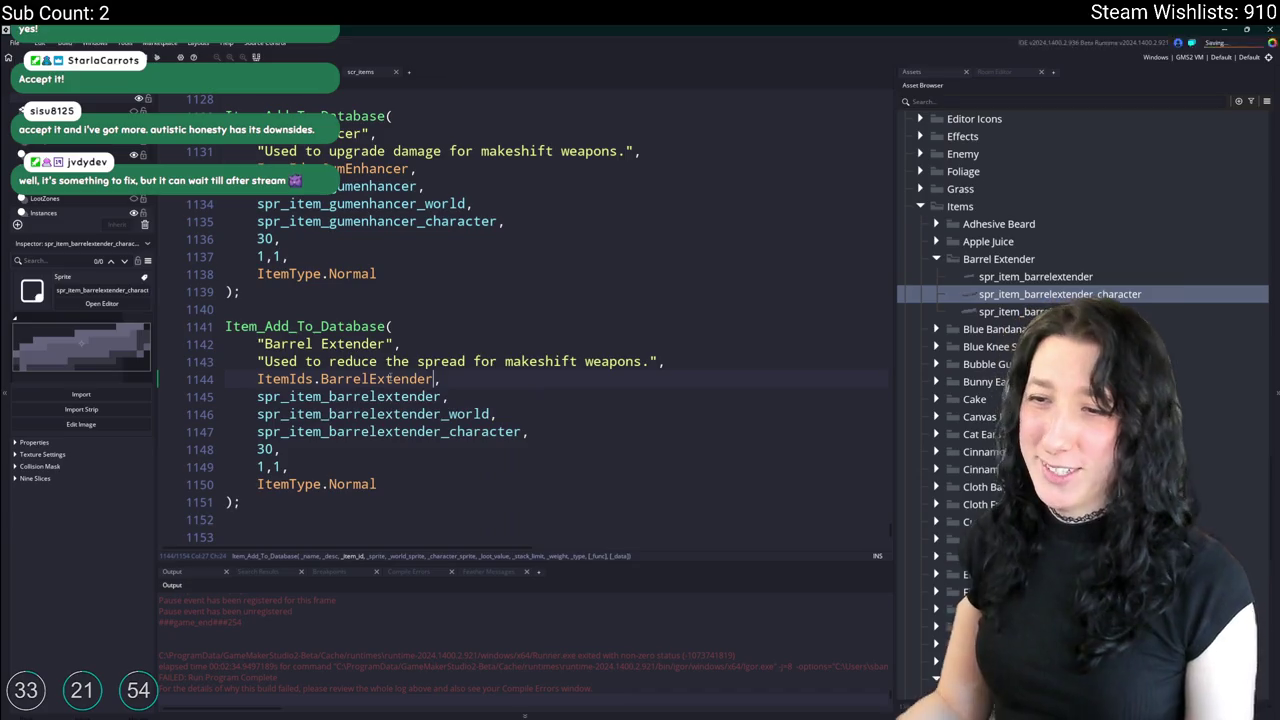
{"action": "left_click", "coordinate": [520, 396]}
{"action": "scroll", "coordinate": [526, 401], "scroll_direction": "down", "scroll_amount": 2}
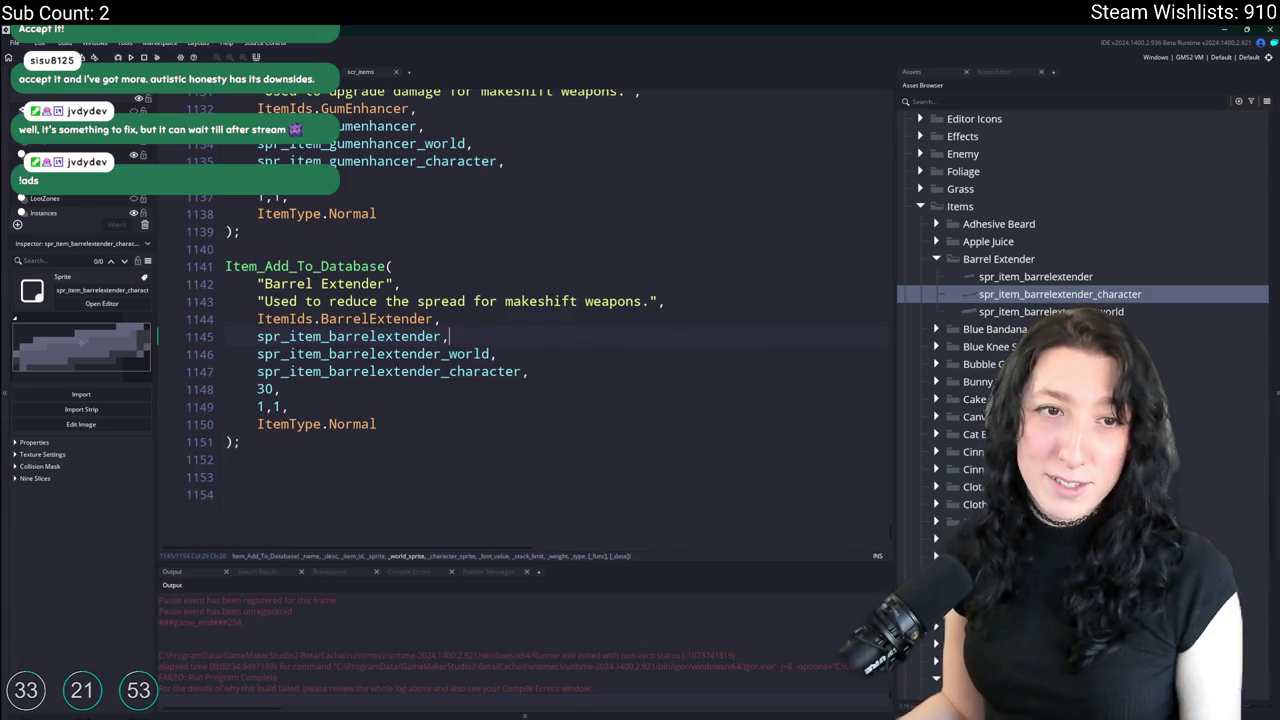
Inspect the weapon upgrade slots, including speed_reloader, then bring up the barrel sprite in Aseprite.
{"action": "key", "text": "Up"}
{"action": "key", "text": "Up"}
{"action": "key", "text": "Up"}
{"action": "key", "text": "Up"}
{"action": "key", "text": "Up"}
{"action": "key", "text": "Up"}
{"action": "key", "text": "Up"}
{"action": "key", "text": "Up"}
{"action": "key", "text": "Up"}
{"action": "key", "text": "Up"}
{"action": "key", "text": "Up"}
{"action": "key", "text": "Up"}
{"action": "scroll", "coordinate": [537, 311], "scroll_direction": "up", "scroll_amount": 1}
{"action": "scroll", "coordinate": [537, 311], "scroll_direction": "down", "scroll_amount": 2}
{"action": "scroll", "coordinate": [468, 490], "scroll_direction": "down", "scroll_amount": 1}
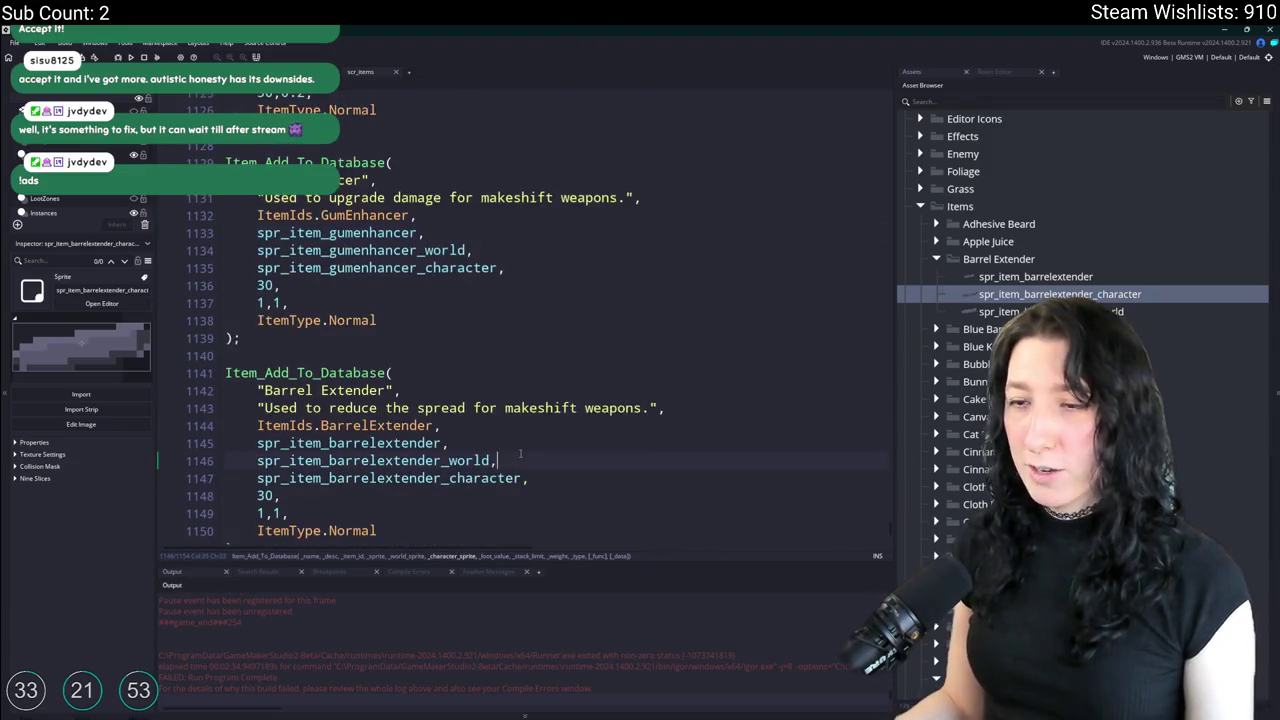
{"action": "scroll", "coordinate": [520, 453], "scroll_direction": "down", "scroll_amount": 2}
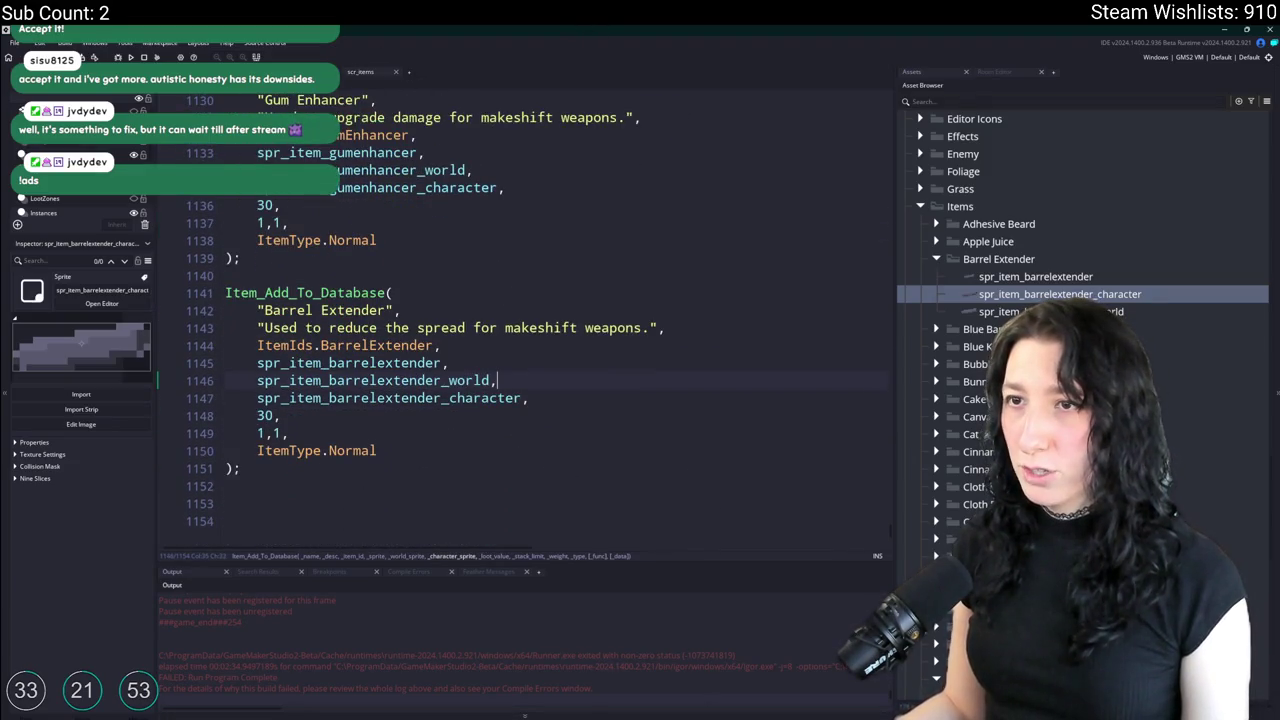
{"action": "left_click", "coordinate": [345, 208]}
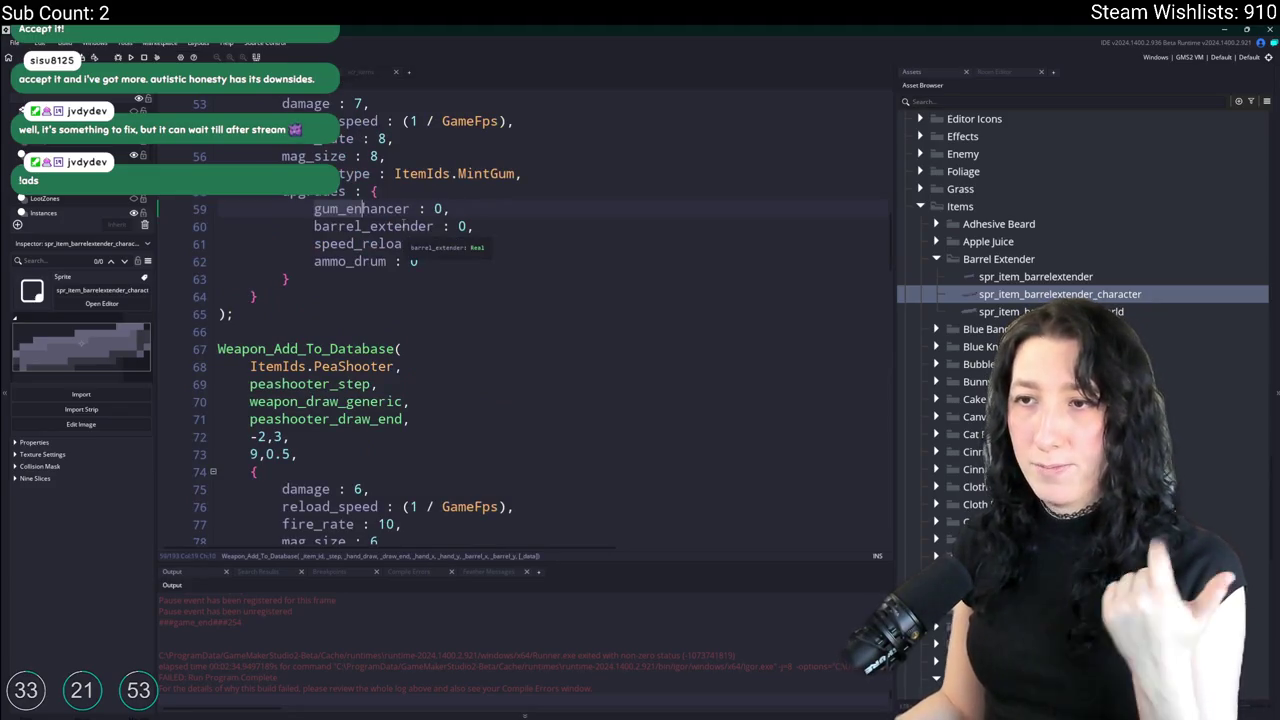
{"action": "mouse_move", "coordinate": [368, 244]}
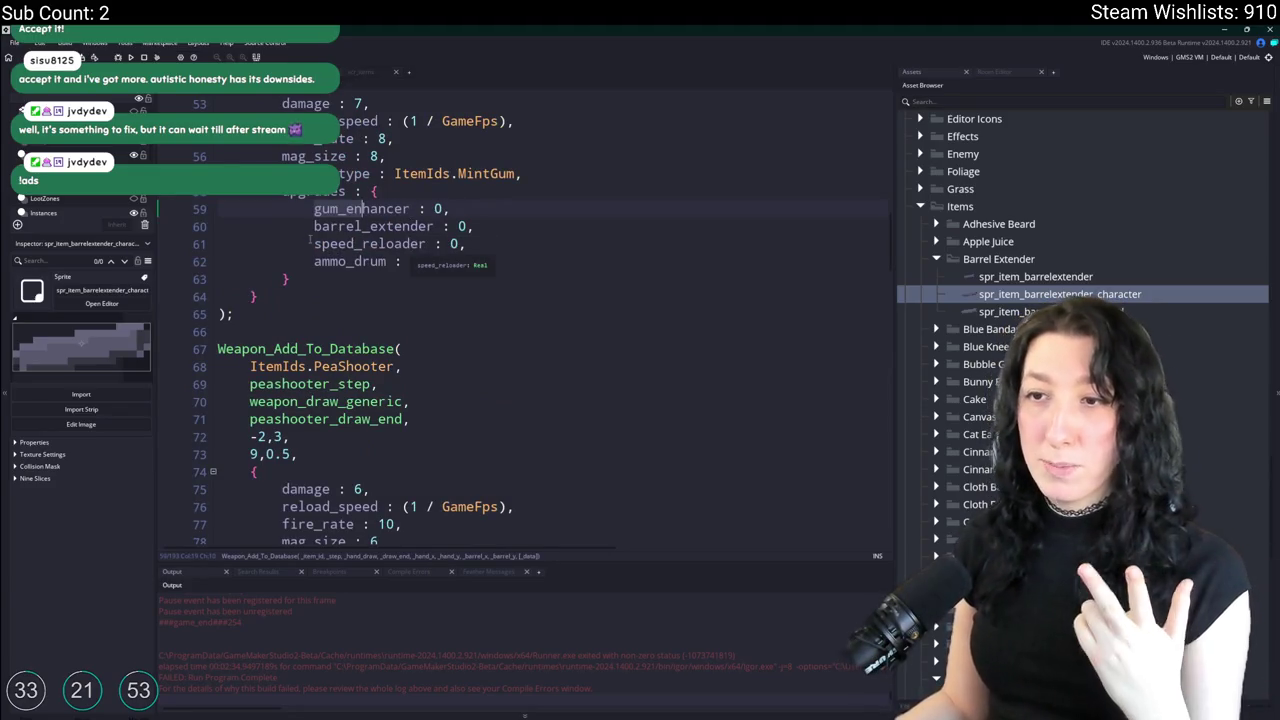
{"action": "left_click", "coordinate": [428, 244]}
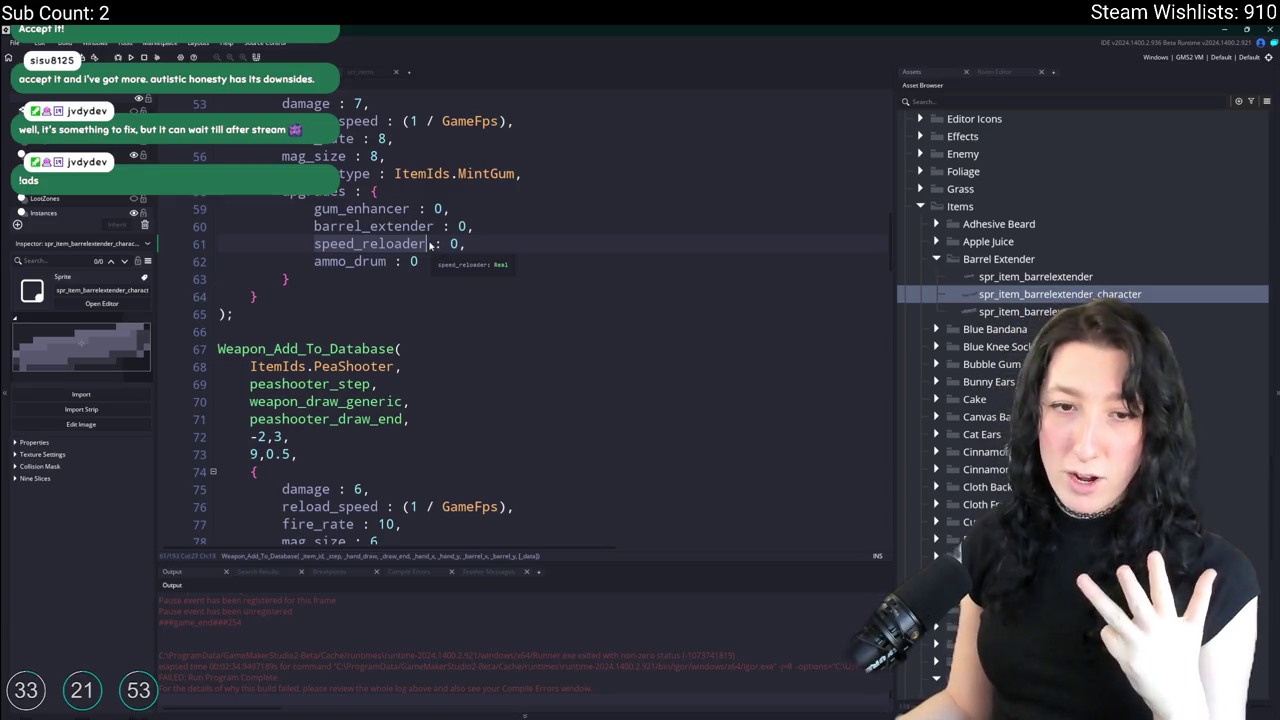
{"action": "key", "text": "alt+Tab"}
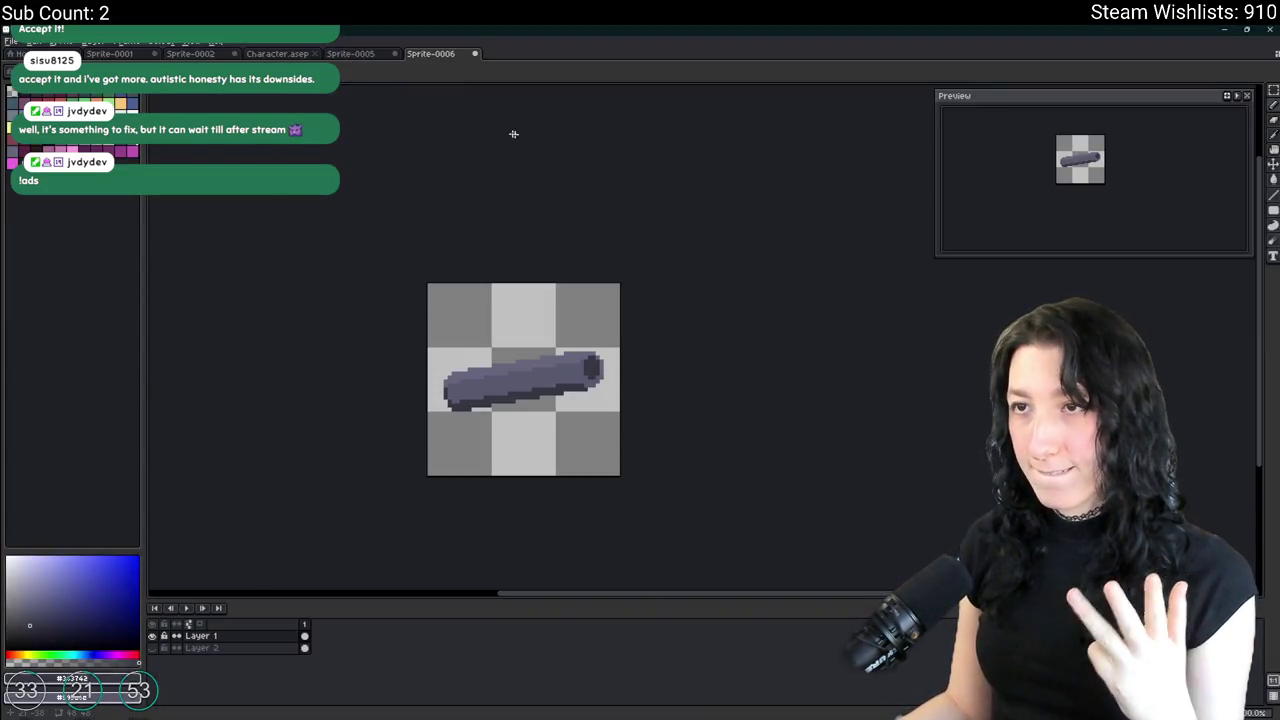
Leave the barrel sprite unchanged and switch to the revolver speedloader search results.
{"action": "scroll", "coordinate": [475, 349], "scroll_direction": "up", "scroll_amount": 2}
{"action": "scroll", "coordinate": [460, 320], "scroll_direction": "down", "scroll_amount": 1}
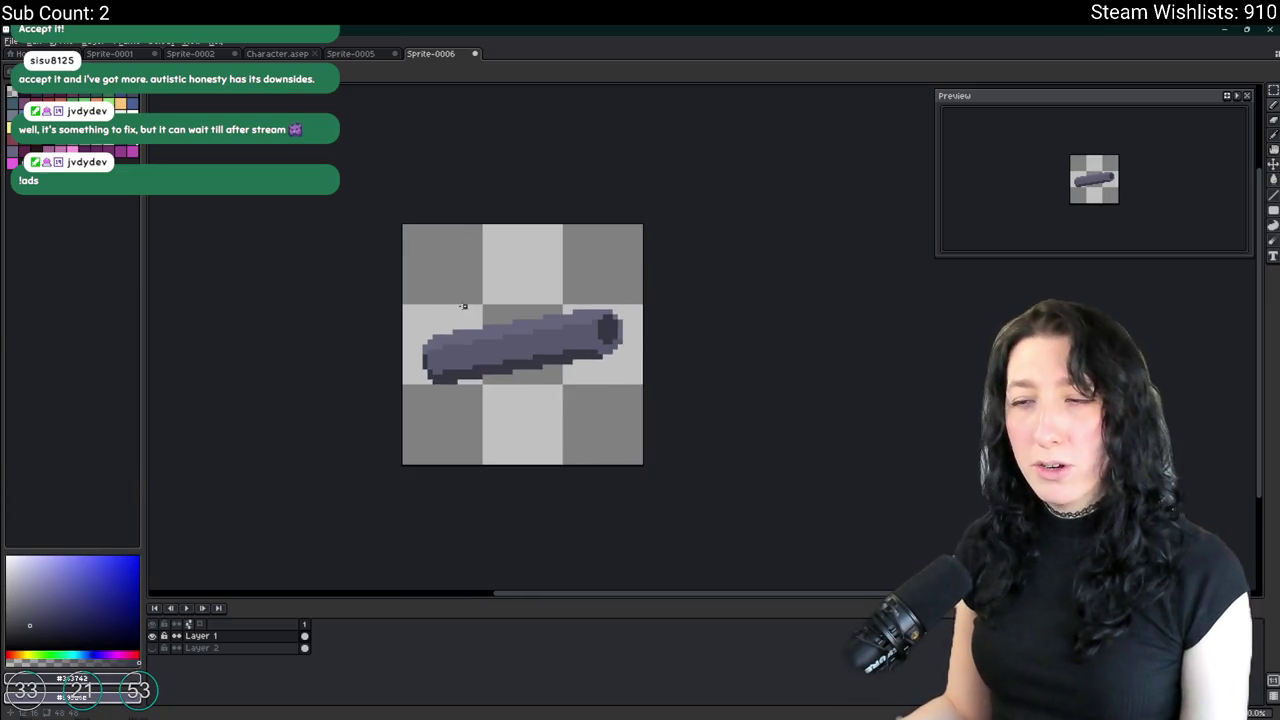
{"action": "scroll", "coordinate": [450, 290], "scroll_direction": "up", "scroll_amount": 1}
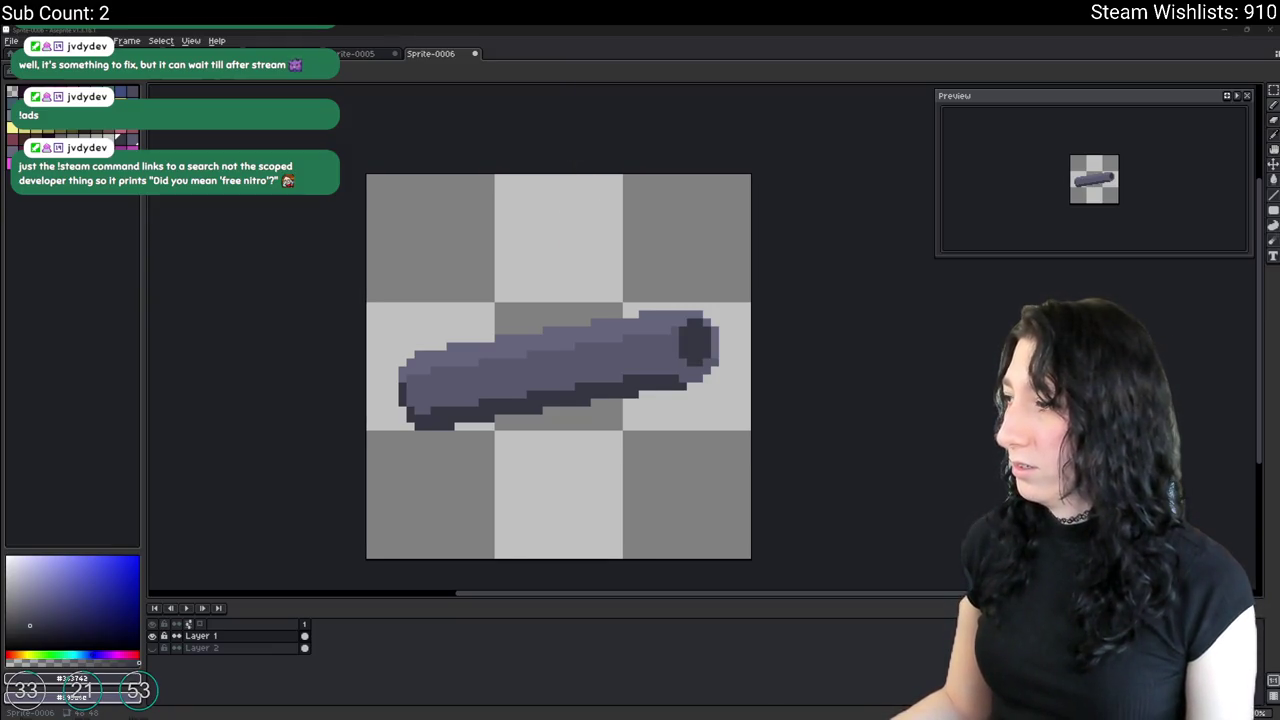
{"action": "key", "text": "alt+Tab"}
{"action": "scroll", "coordinate": [373, 470], "scroll_direction": "down", "scroll_amount": 3}
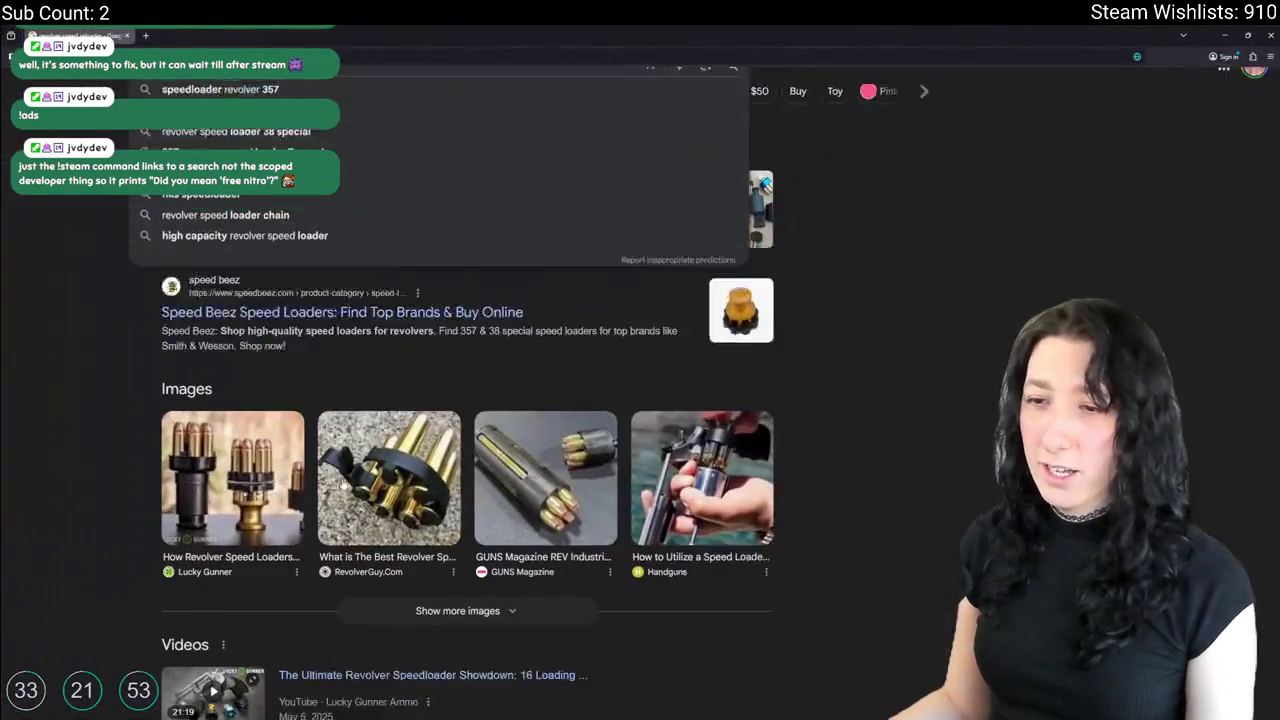
Preview a RevolverGuy.Com speedloader photo, then switch to the Steam store search.
{"action": "left_click", "coordinate": [373, 470]}
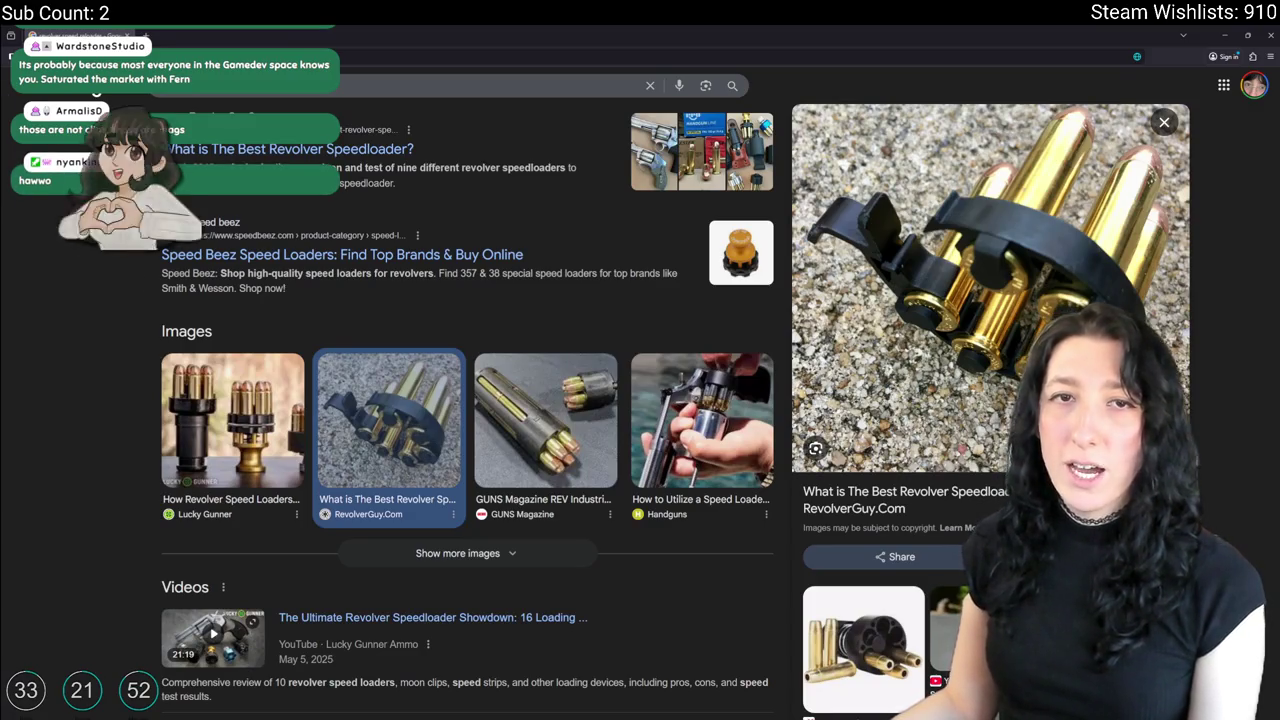
{"action": "key", "text": "alt+Tab"}
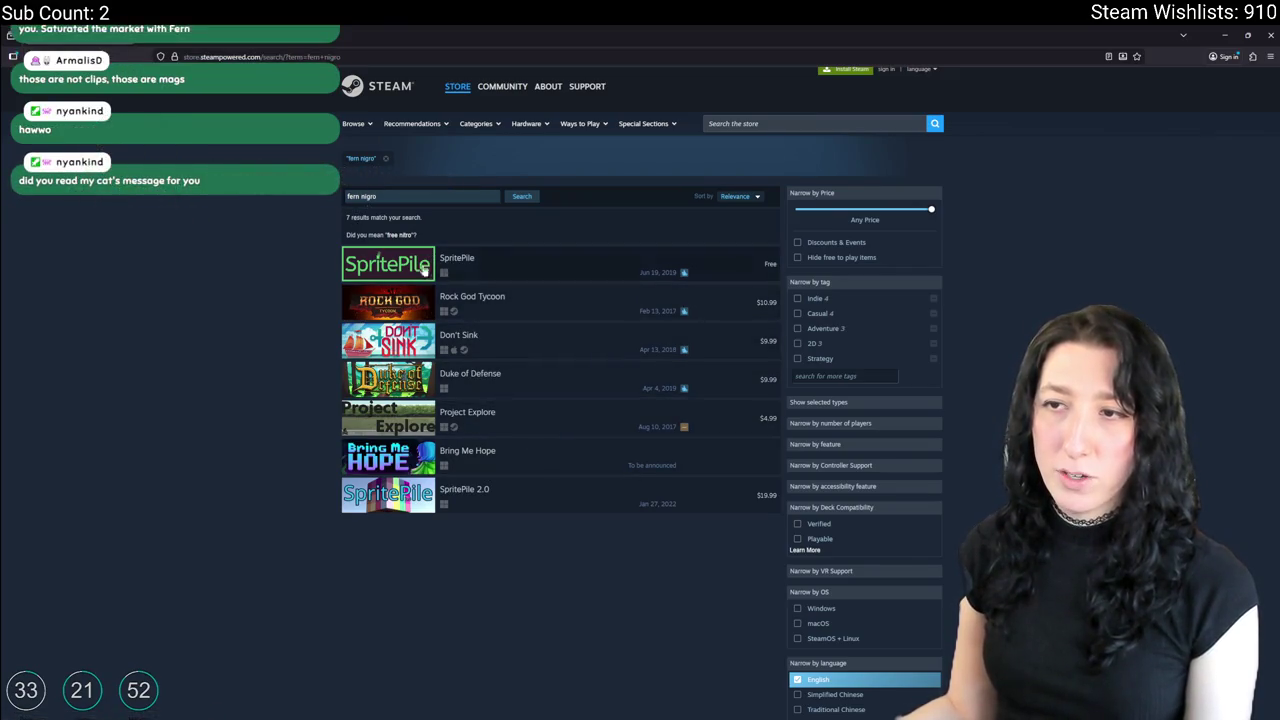
Visit the Rock God Tycoon store page and its developer's game list, then return to the speedloader image results.
{"action": "left_click", "coordinate": [410, 298]}
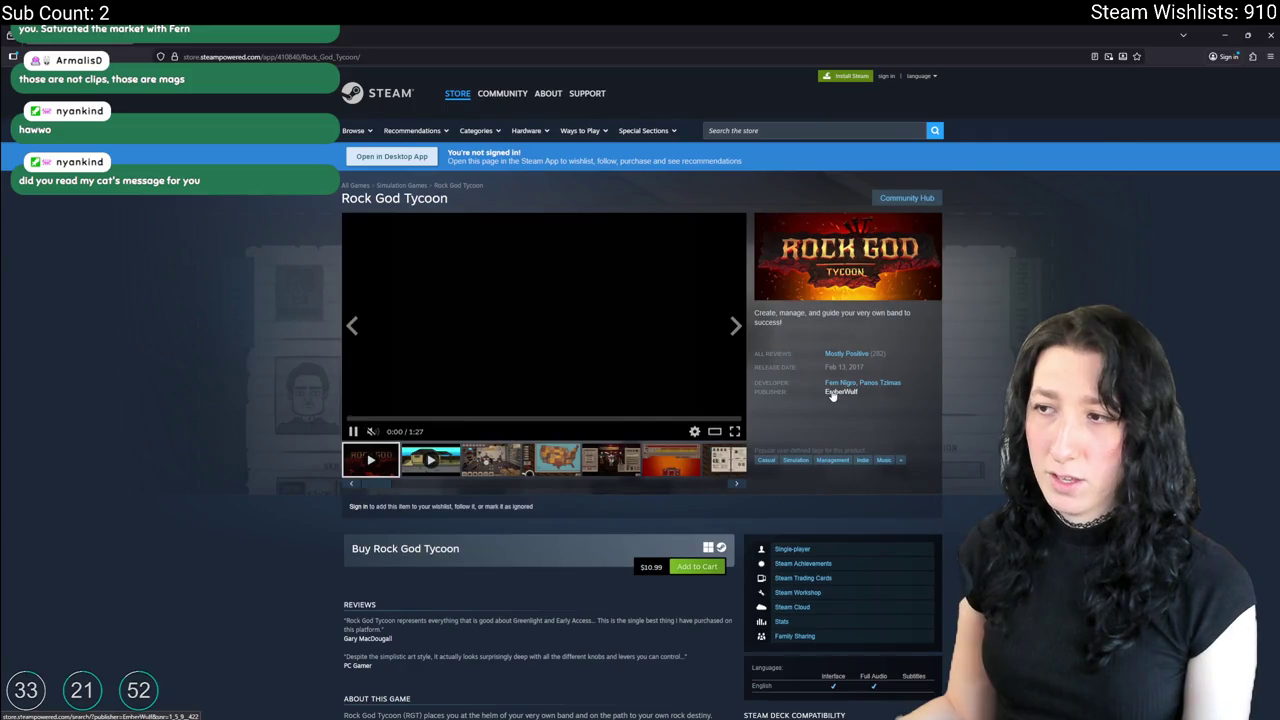
{"action": "left_click", "coordinate": [840, 383]}
{"action": "key", "text": "ctrl+l"}
{"action": "left_click", "coordinate": [247, 390]}
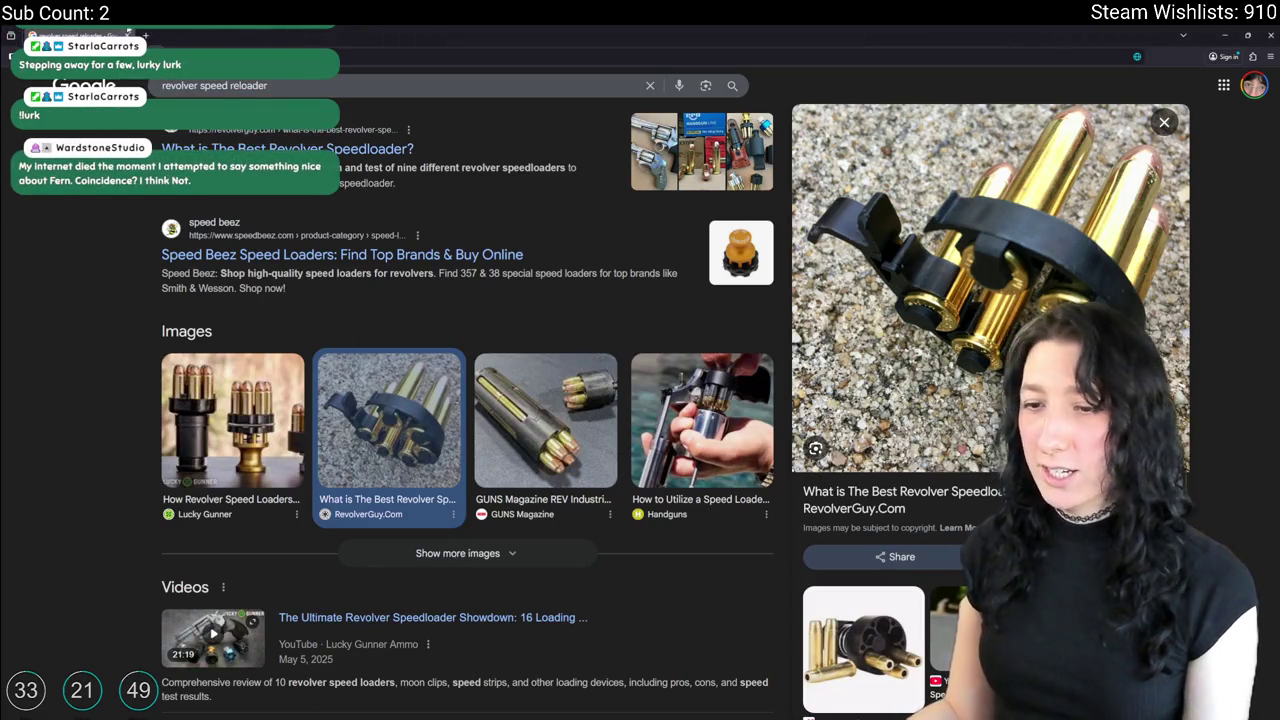
Switch from the browser back to Aseprite and its grey bullet sprite.
{"action": "key", "text": "alt+Tab"}
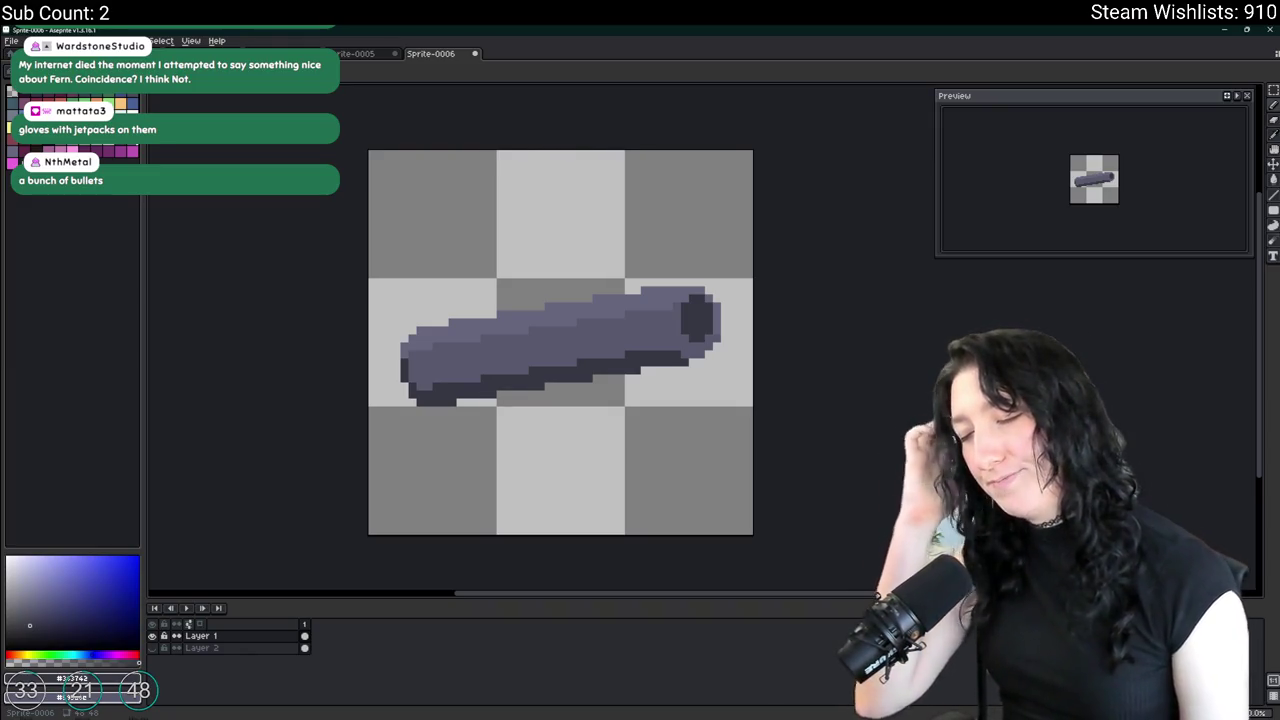
Clear the bullet sprite and pencil a square outline centred on the canvas.
{"action": "key", "text": "ctrl+a"}
{"action": "key", "text": "Delete"}
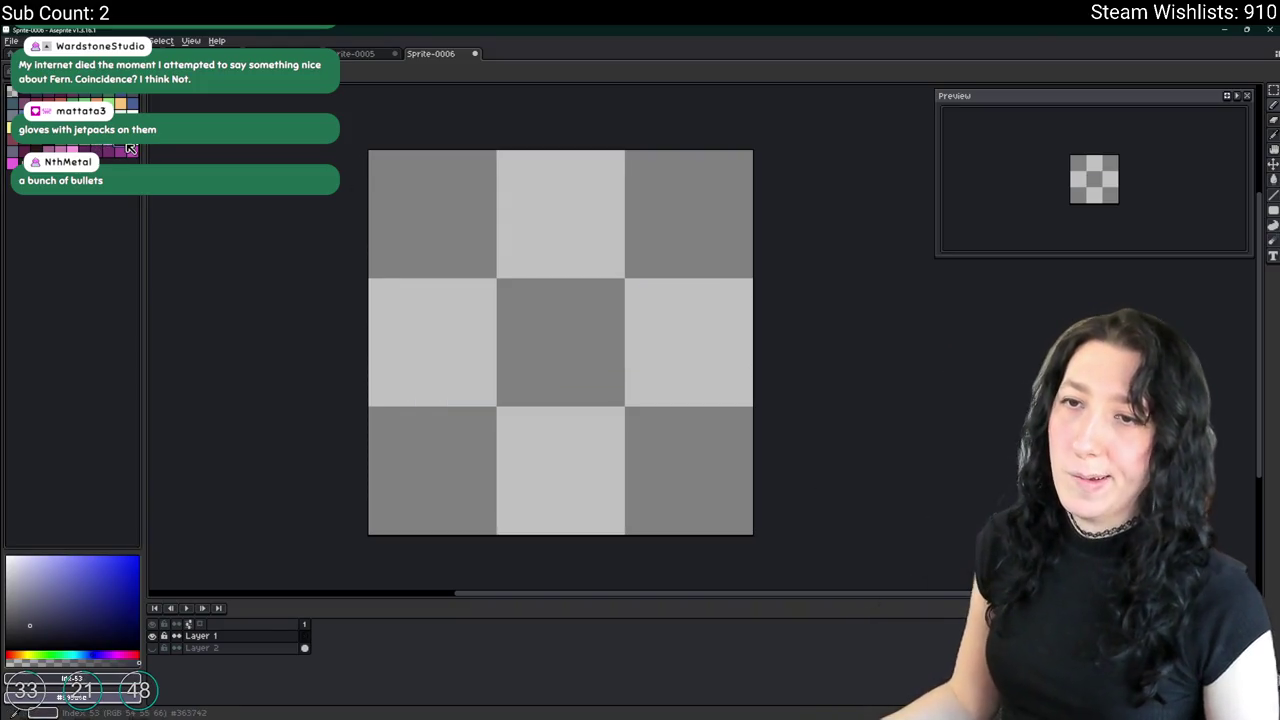
{"action": "scroll", "coordinate": [540, 434], "scroll_direction": "up", "scroll_amount": 2}
{"action": "left_click_drag", "start_coordinate": [570, 262], "coordinate": [632, 297]}
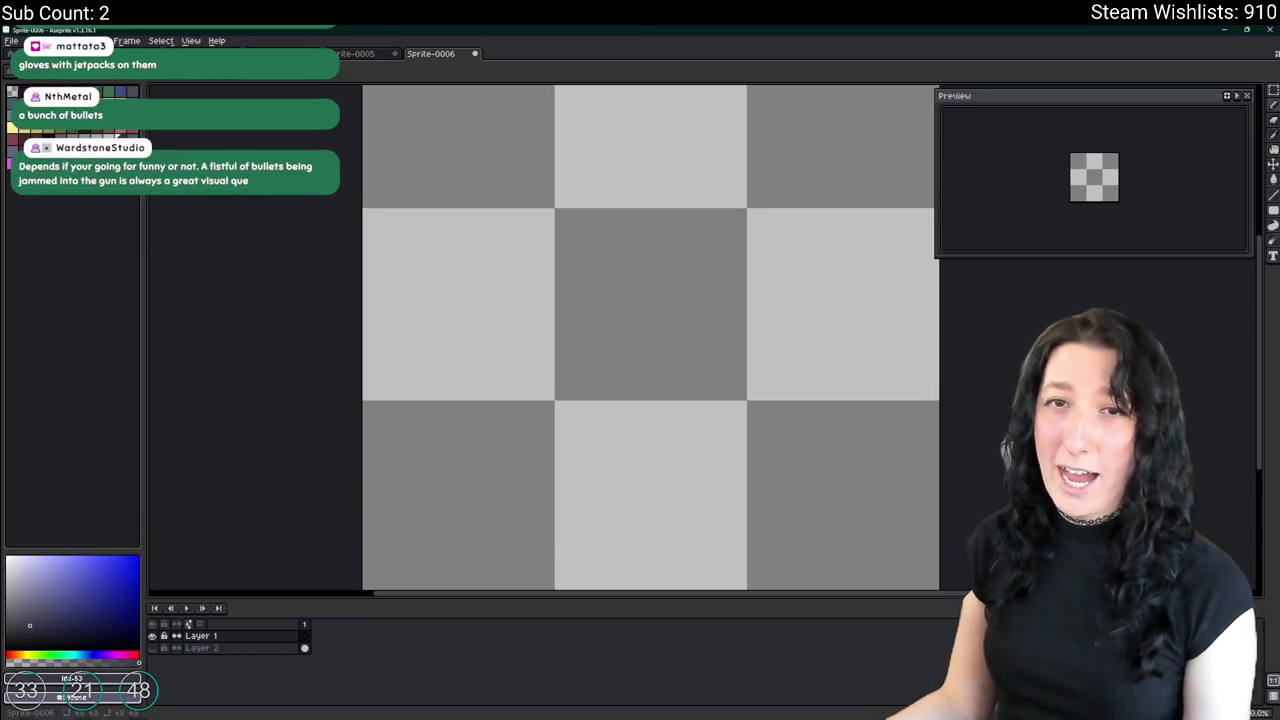
{"action": "left_click_drag", "start_coordinate": [476, 299], "coordinate": [620, 465]}
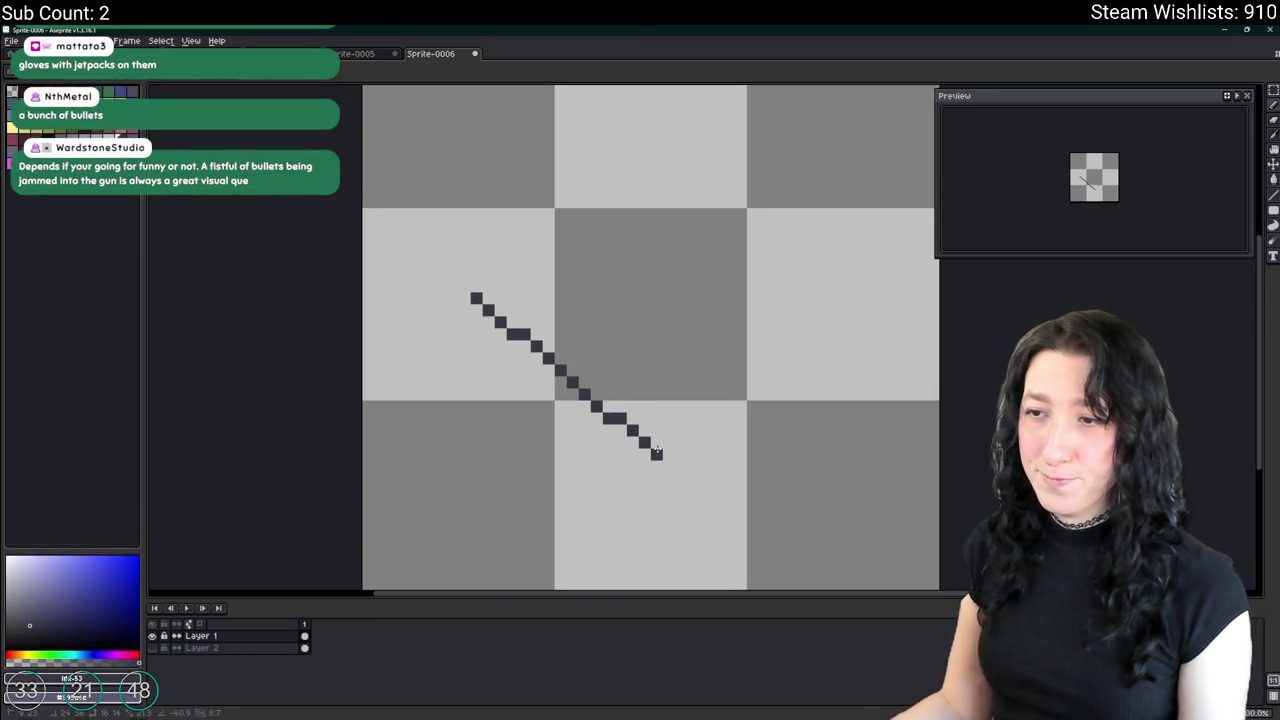
{"action": "key", "text": "ctrl+z"}
{"action": "key", "text": "ctrl+z"}
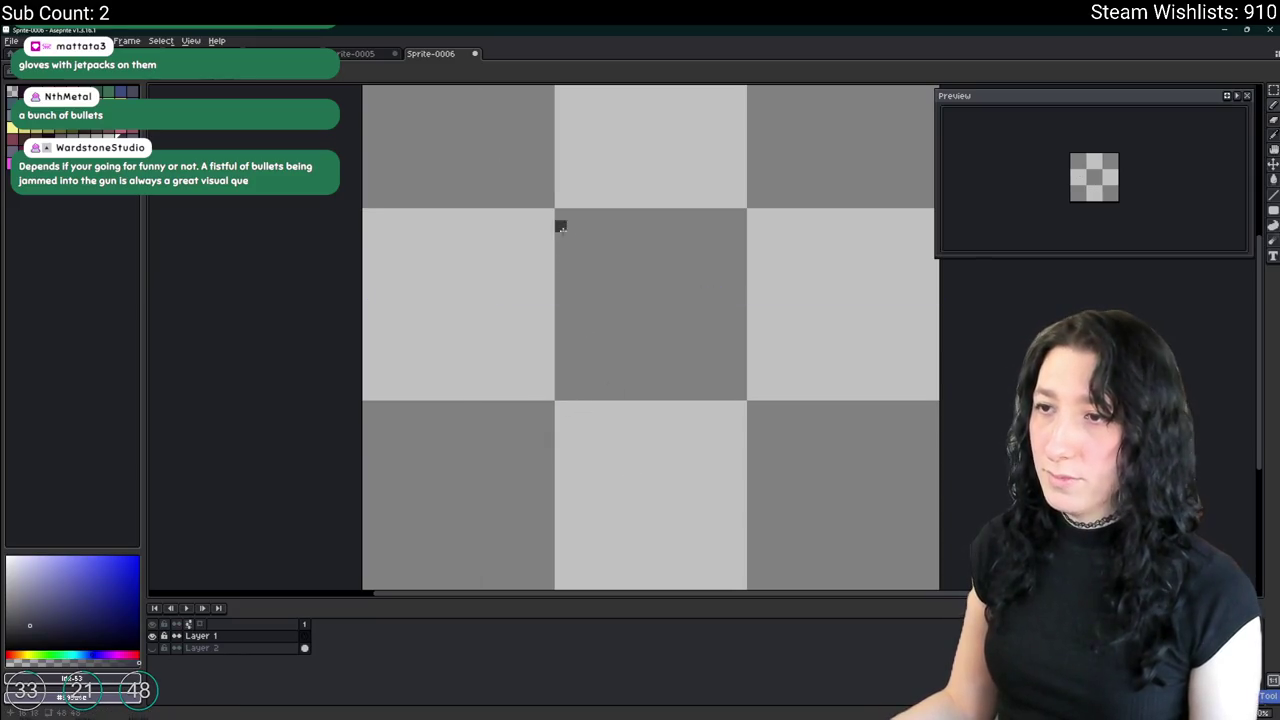
{"action": "mouse_move", "coordinate": [571, 203]}
{"action": "left_mouse_down"}
{"action": "mouse_move", "coordinate": [546, 400]}
{"action": "mouse_move", "coordinate": [572, 468]}
{"action": "left_mouse_up"}
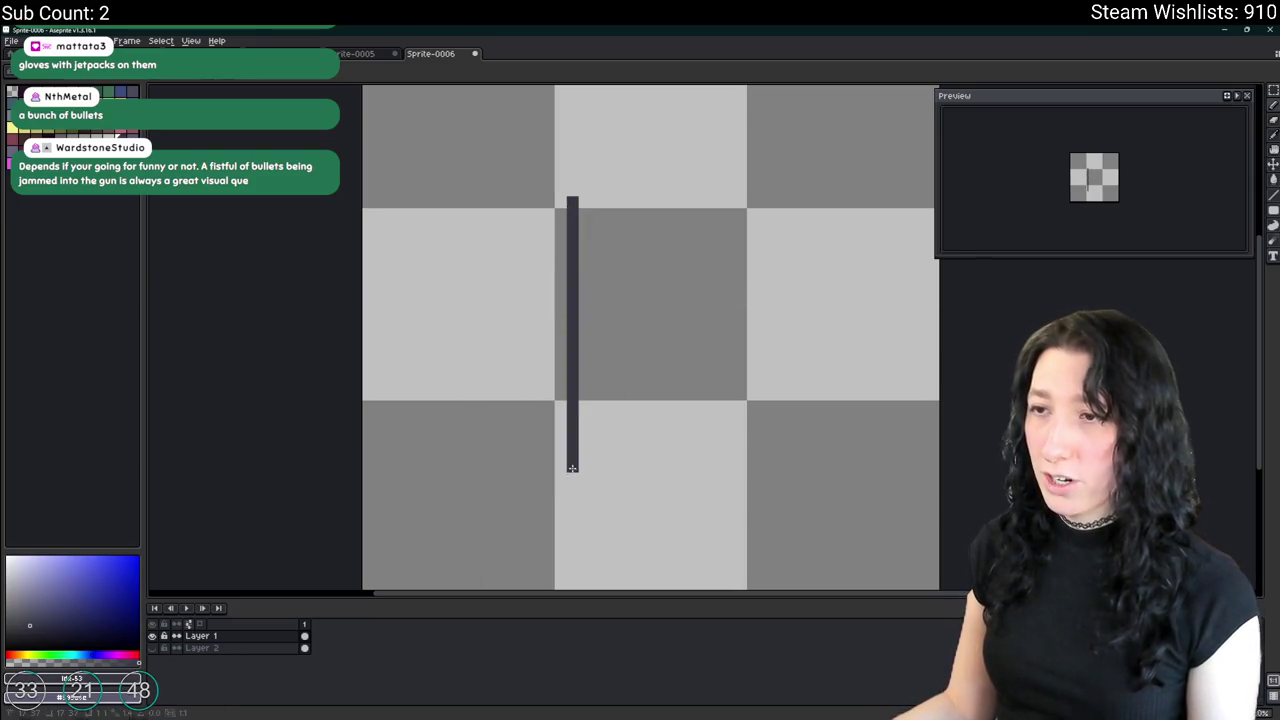
{"action": "key", "text": "ctrl+z"}
{"action": "key", "text": "ctrl+z"}
{"action": "mouse_move", "coordinate": [535, 200]}
{"action": "left_mouse_down"}
{"action": "mouse_move", "coordinate": [536, 439]}
{"action": "mouse_move", "coordinate": [765, 454]}
{"action": "mouse_move", "coordinate": [765, 300]}
{"action": "left_mouse_up"}
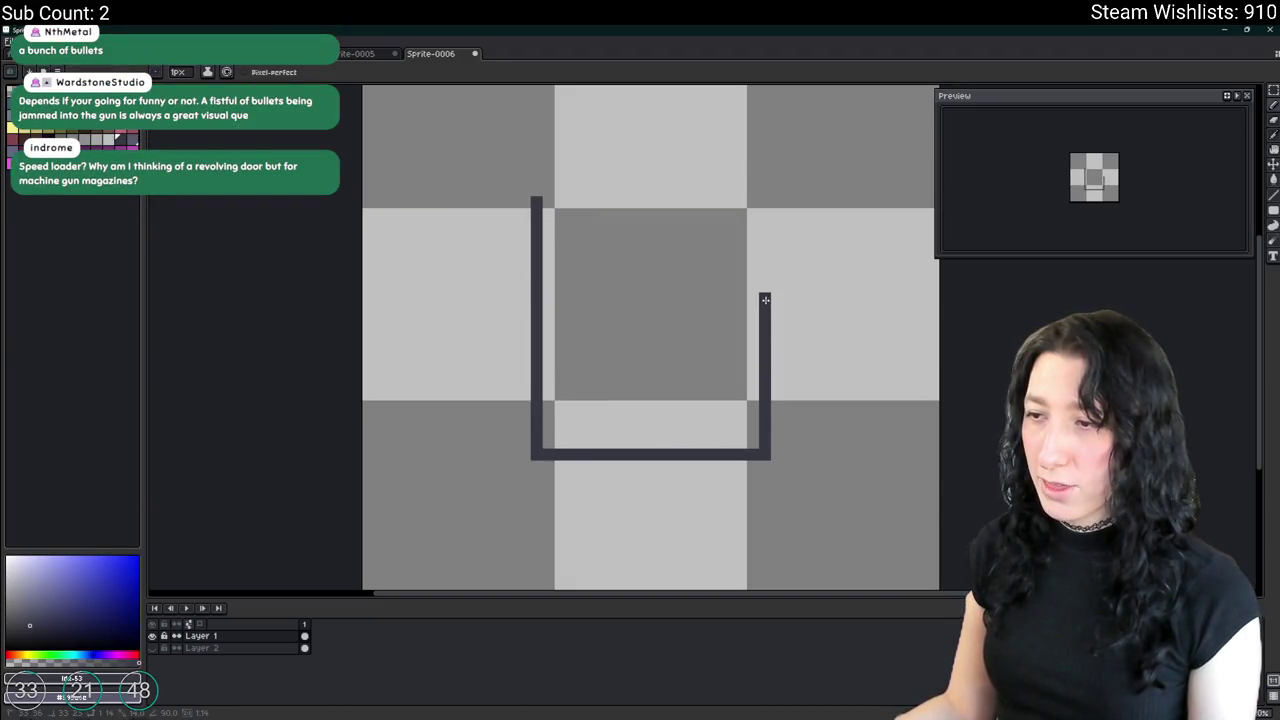
{"action": "left_click_drag", "start_coordinate": [767, 203], "coordinate": [572, 204]}
Fill the square, recolour it lighter purple, and draw a dark line along its bottom row.
{"action": "key", "text": "g"}
{"action": "left_click", "coordinate": [689, 357]}
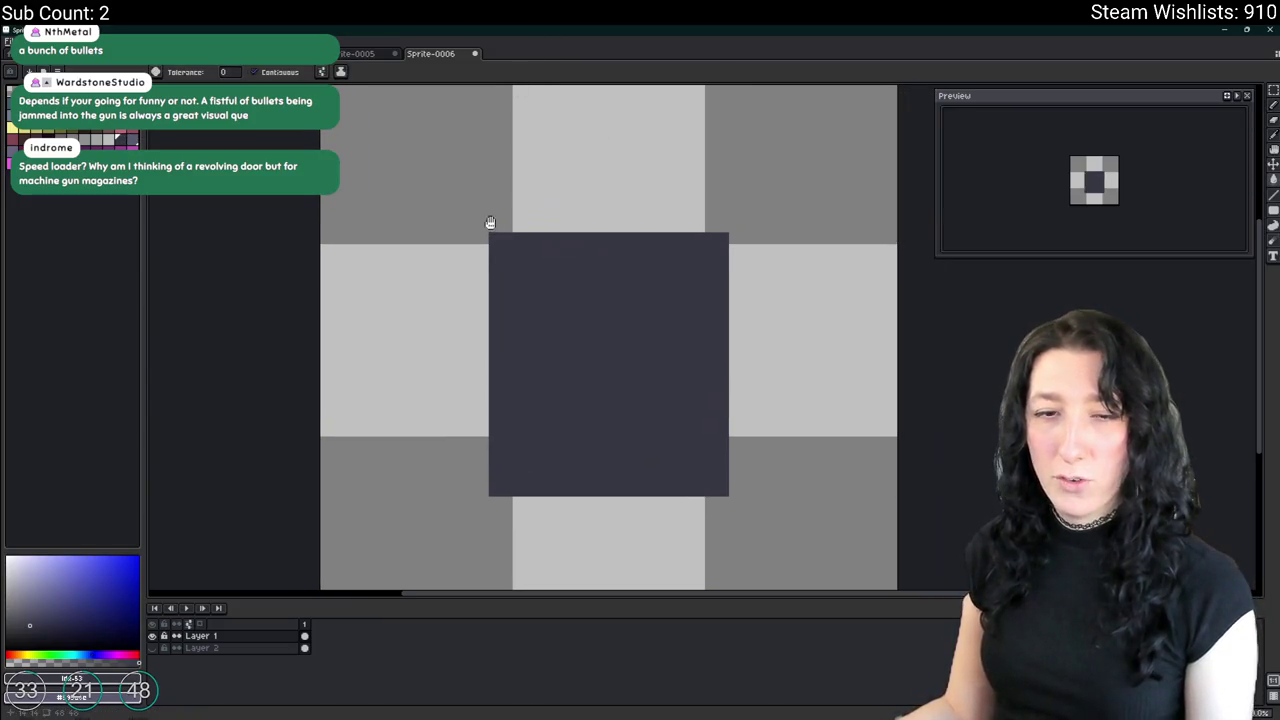
{"action": "left_click_drag", "start_coordinate": [490, 222], "coordinate": [481, 230]}
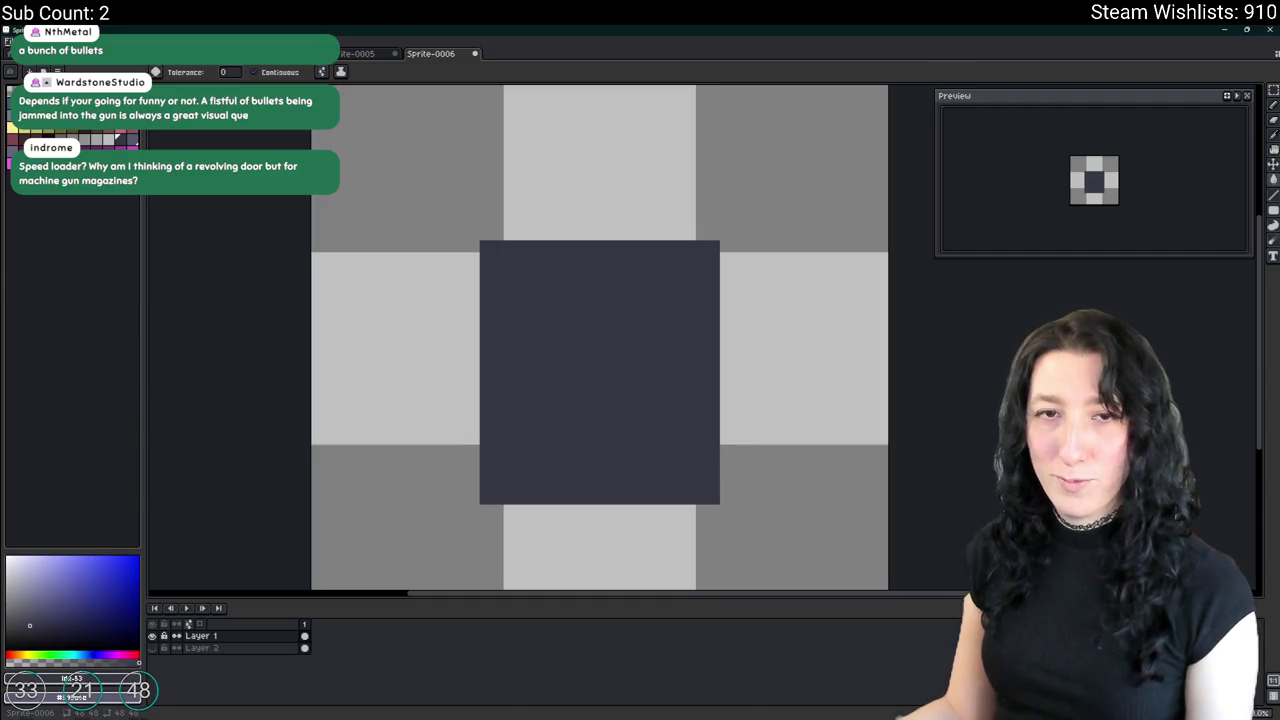
{"action": "left_click", "coordinate": [30, 609]}
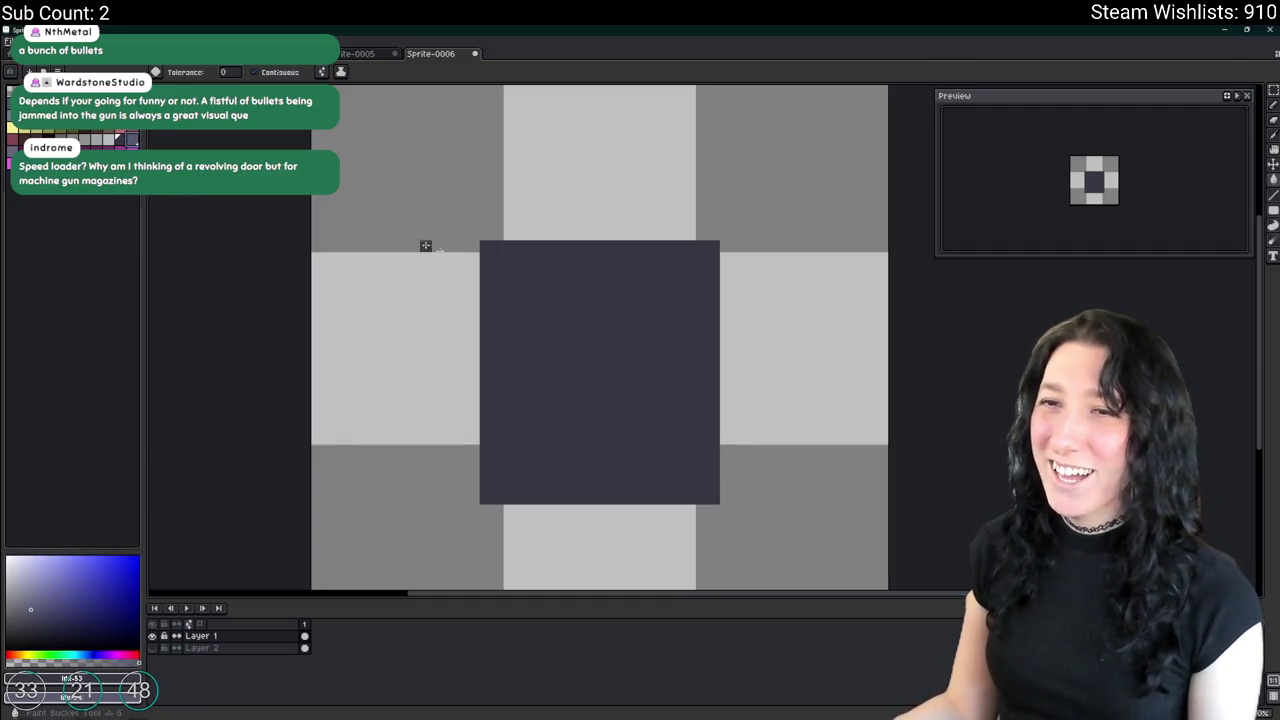
{"action": "left_click", "coordinate": [500, 262]}
{"action": "scroll", "coordinate": [497, 528], "scroll_direction": "up", "scroll_amount": 3}
{"action": "key", "text": "b"}
{"action": "scroll", "coordinate": [415, 449], "scroll_direction": "up", "scroll_amount": 2}
{"action": "mouse_move", "coordinate": [415, 449]}
{"action": "left_mouse_down"}
{"action": "mouse_move", "coordinate": [366, 414]}
{"action": "mouse_move", "coordinate": [820, 414]}
{"action": "left_mouse_up"}
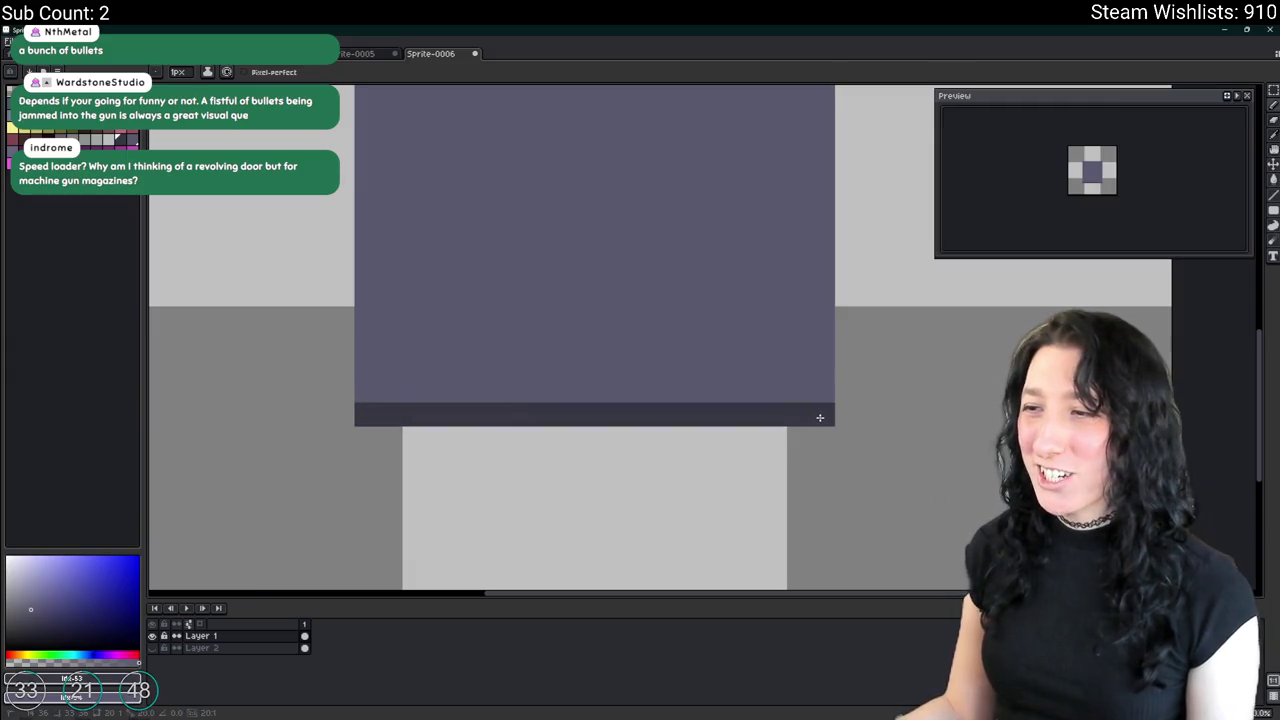
{"action": "scroll", "coordinate": [820, 416], "scroll_direction": "down", "scroll_amount": 3}
{"action": "scroll", "coordinate": [820, 418], "scroll_direction": "down", "scroll_amount": 2}
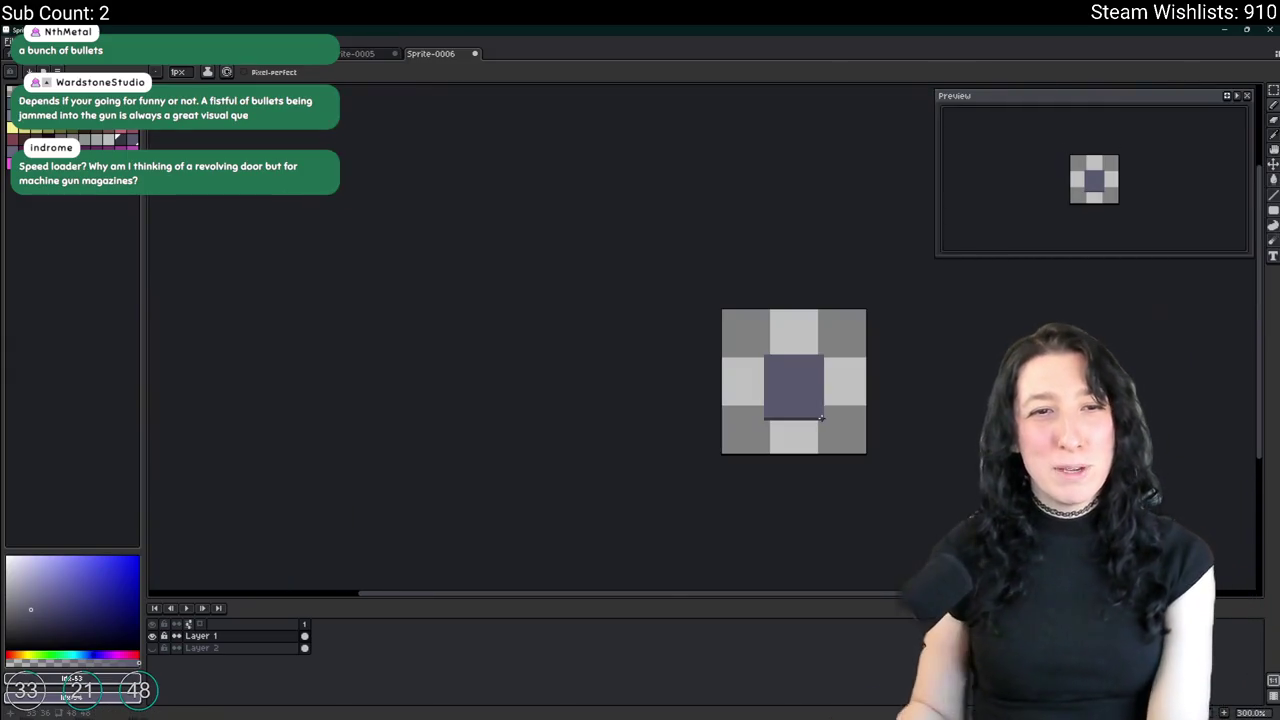
Erase thin gaps inside the square's left, bottom and right edges.
{"action": "key", "text": "ctrl+a"}
{"action": "key", "text": "ctrl+s"}
{"action": "key", "text": "Escape"}
{"action": "scroll", "coordinate": [822, 362], "scroll_direction": "up", "scroll_amount": 2}
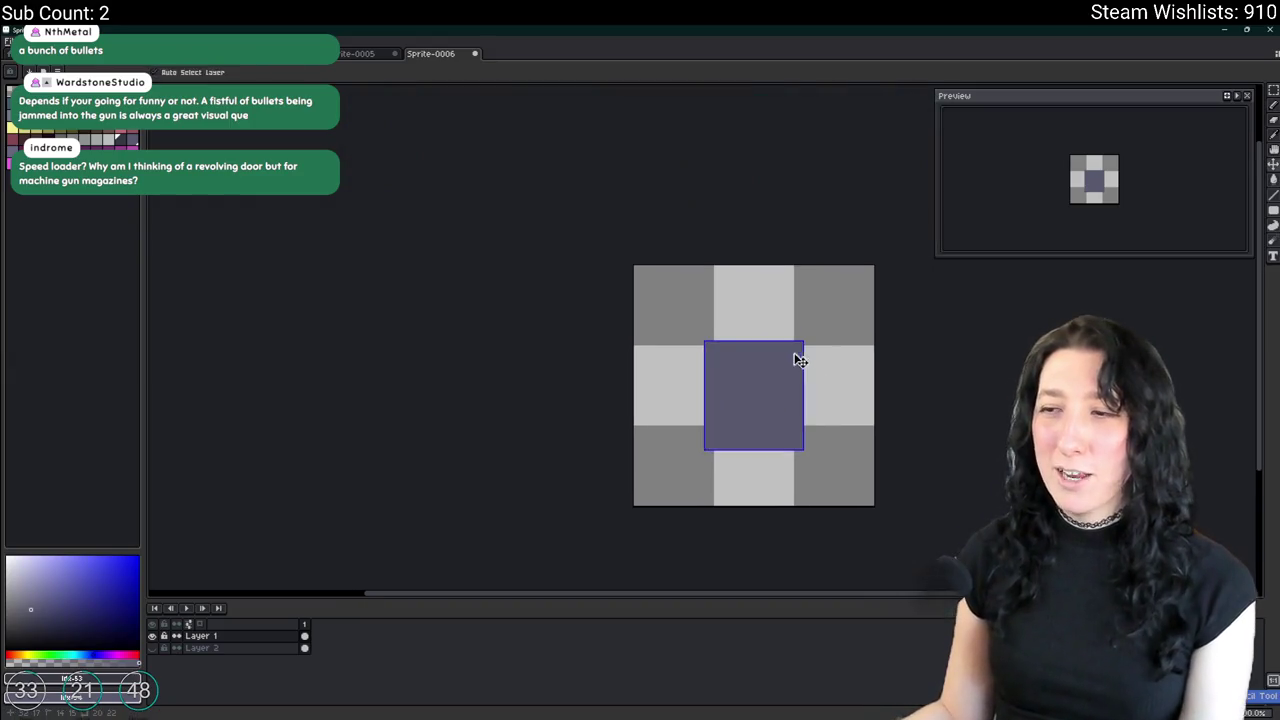
{"action": "scroll", "coordinate": [780, 368], "scroll_direction": "up", "scroll_amount": 3}
{"action": "scroll", "coordinate": [700, 340], "scroll_direction": "up", "scroll_amount": 3}
{"action": "scroll", "coordinate": [626, 308], "scroll_direction": "up", "scroll_amount": 1}
{"action": "key", "text": "e"}
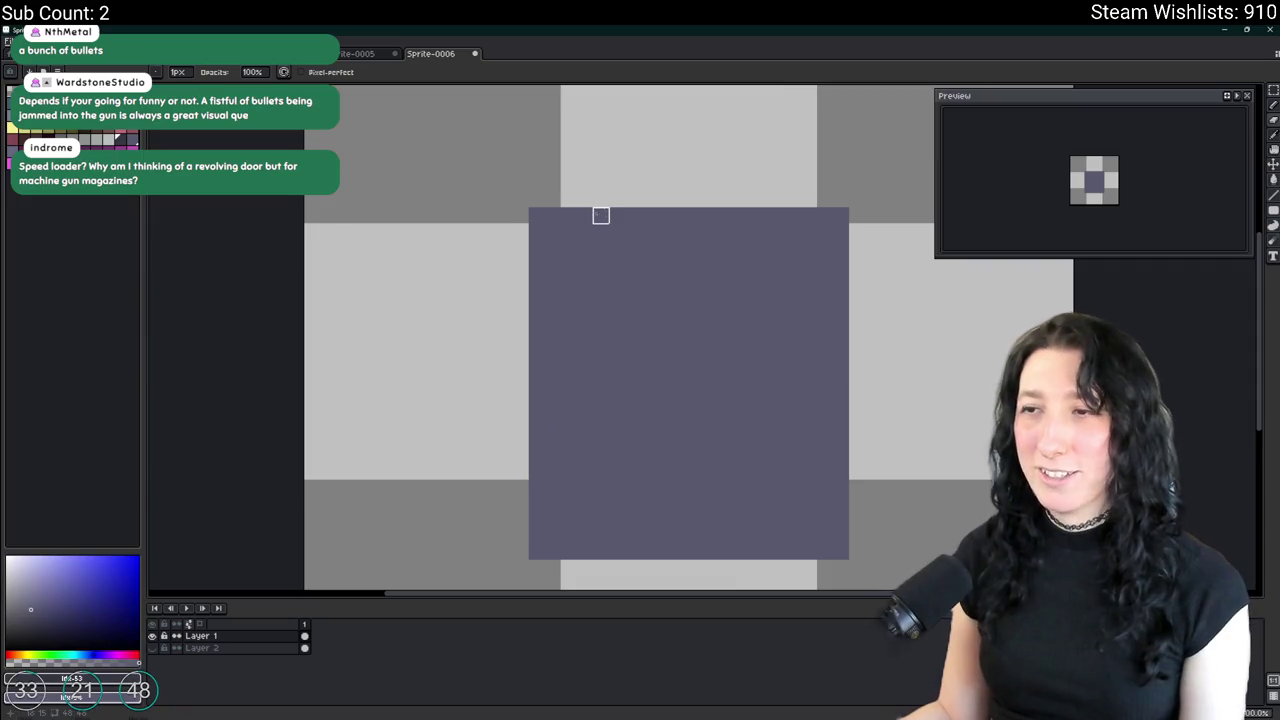
{"action": "mouse_move", "coordinate": [568, 216]}
{"action": "left_mouse_down"}
{"action": "mouse_move", "coordinate": [586, 494]}
{"action": "mouse_move", "coordinate": [563, 514]}
{"action": "mouse_move", "coordinate": [809, 536]}
{"action": "left_mouse_up"}
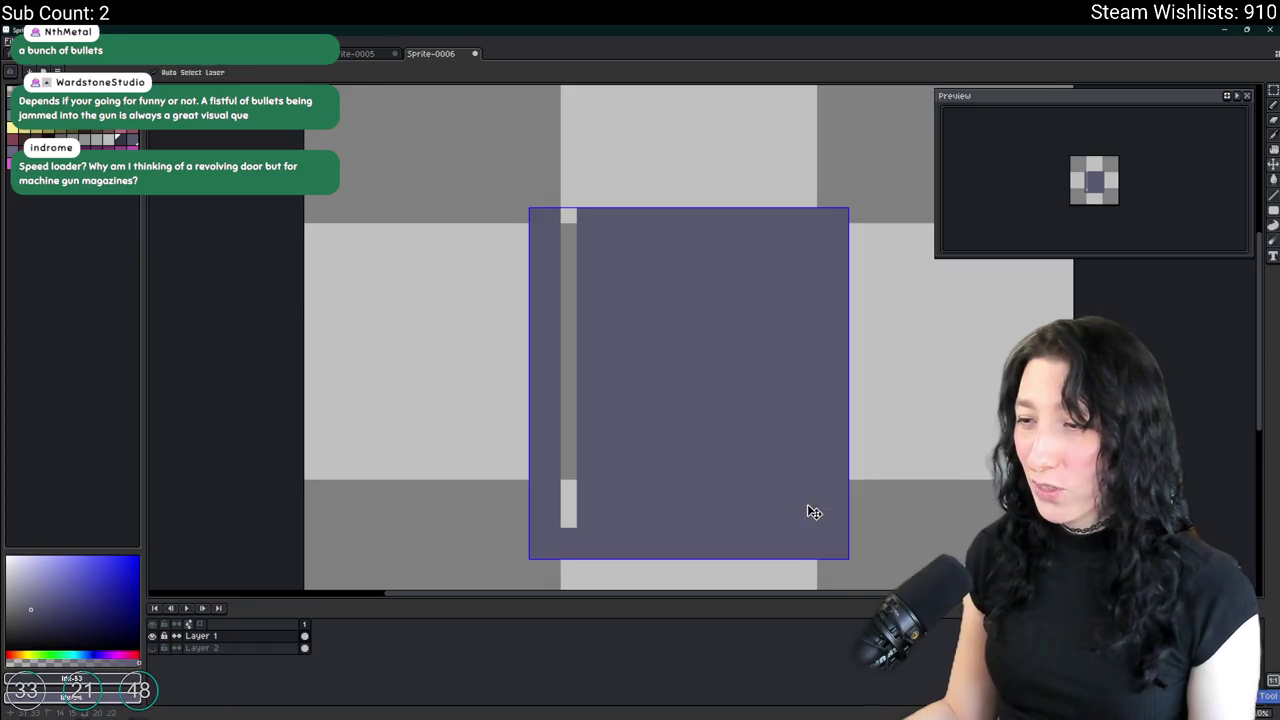
{"action": "left_click_drag", "start_coordinate": [808, 510], "coordinate": [808, 165]}
Select the inner purple rectangle with a contiguous Magic Wand and delete it, leaving a U outline.
{"action": "key", "text": "w"}
{"action": "left_click", "coordinate": [728, 280]}
{"action": "scroll", "coordinate": [728, 280], "scroll_direction": "down", "scroll_amount": 2}
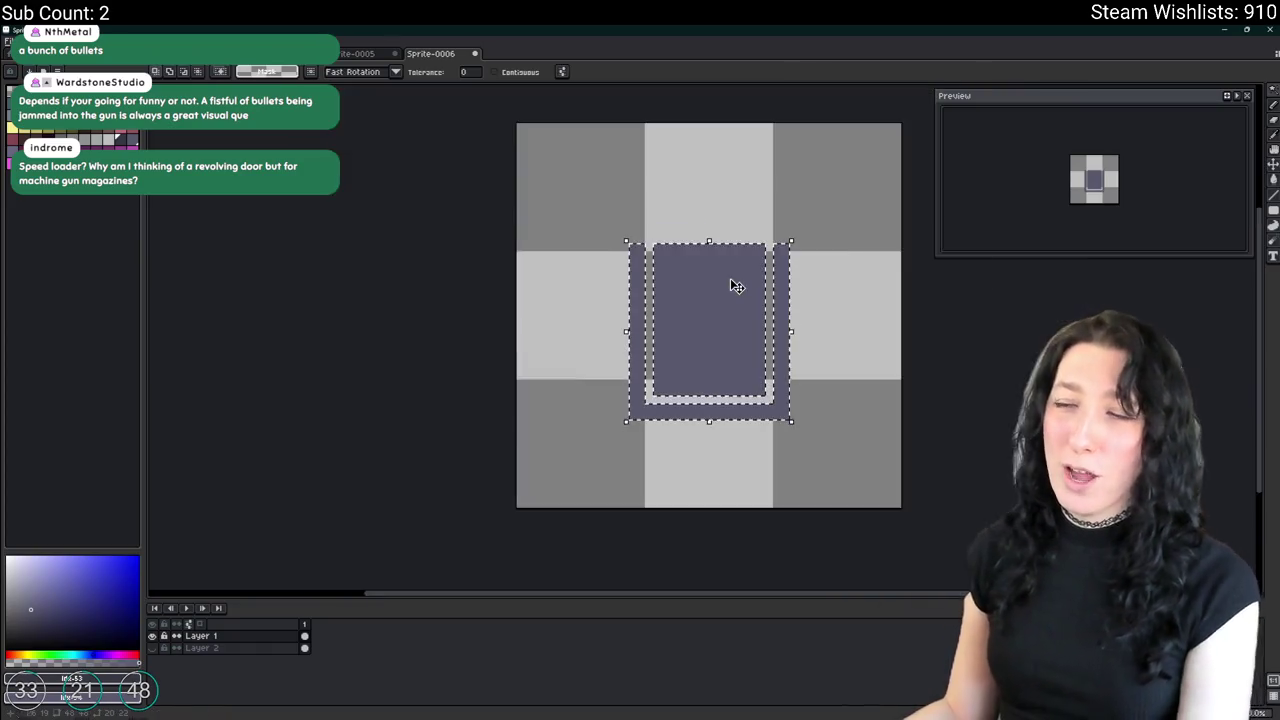
{"action": "scroll", "coordinate": [728, 280], "scroll_direction": "up", "scroll_amount": 2}
{"action": "key", "text": "ctrl+d"}
{"action": "left_click", "coordinate": [510, 74]}
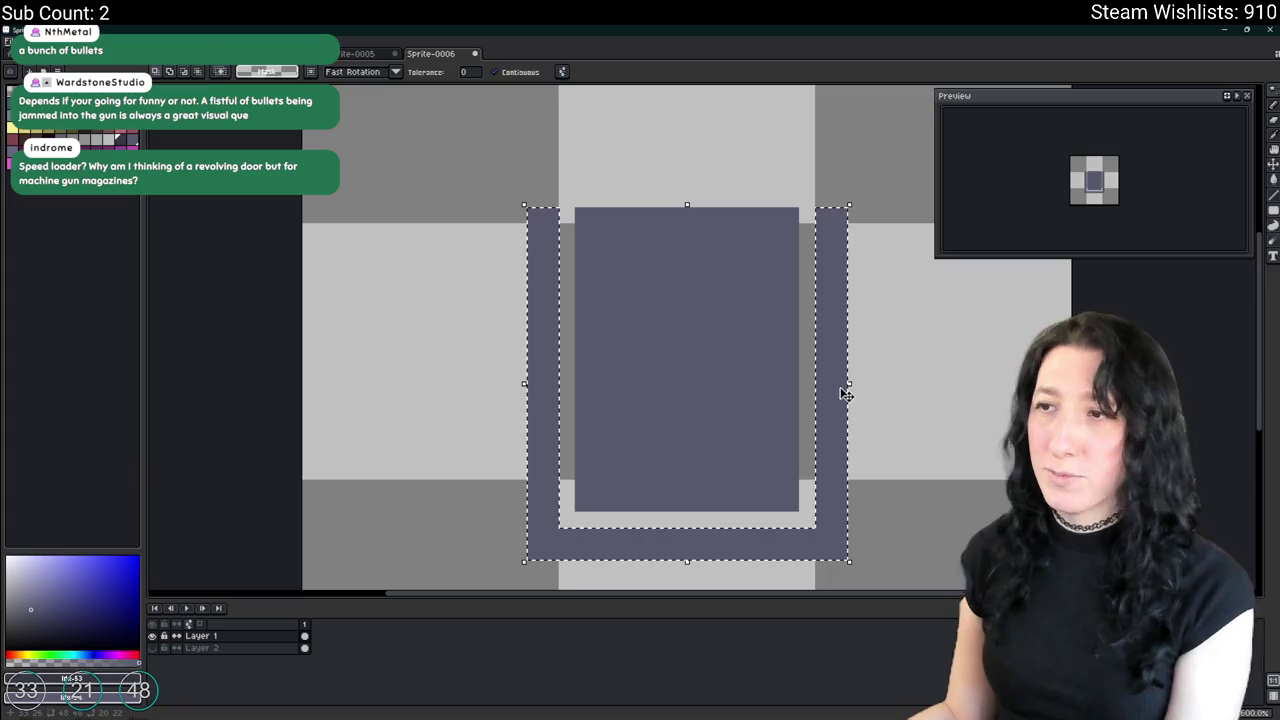
{"action": "left_click", "coordinate": [743, 308]}
{"action": "key", "text": "Delete"}
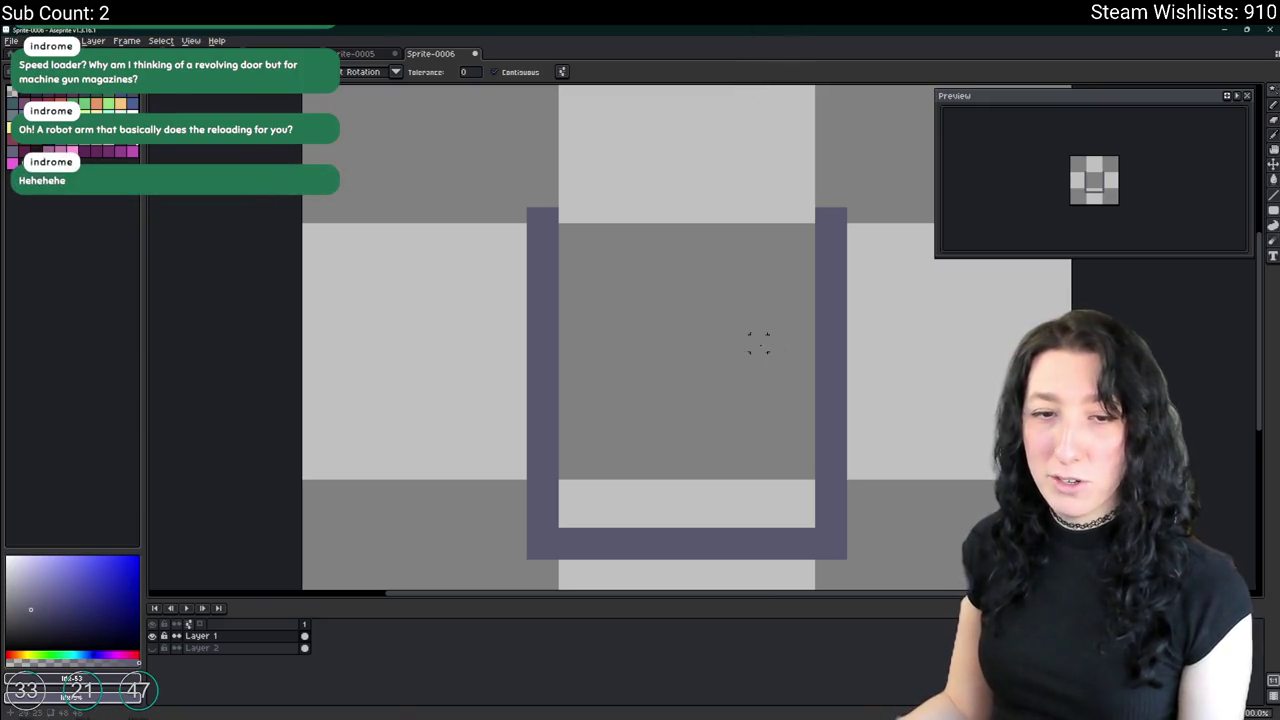
{"action": "scroll", "coordinate": [529, 254], "scroll_direction": "right", "scroll_amount": 2}
{"action": "scroll", "coordinate": [510, 245], "scroll_direction": "down", "scroll_amount": 1}
{"action": "scroll", "coordinate": [486, 260], "scroll_direction": "down", "scroll_amount": 1}
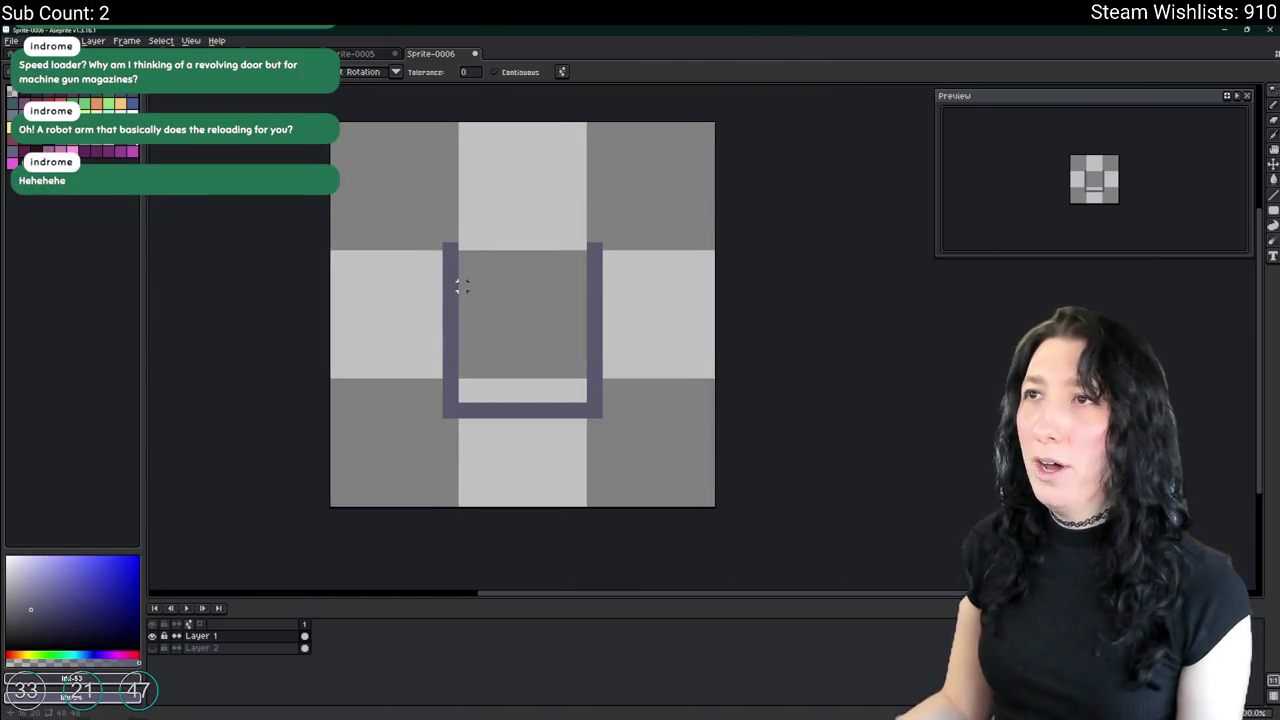
{"action": "scroll", "coordinate": [462, 286], "scroll_direction": "up", "scroll_amount": 1}
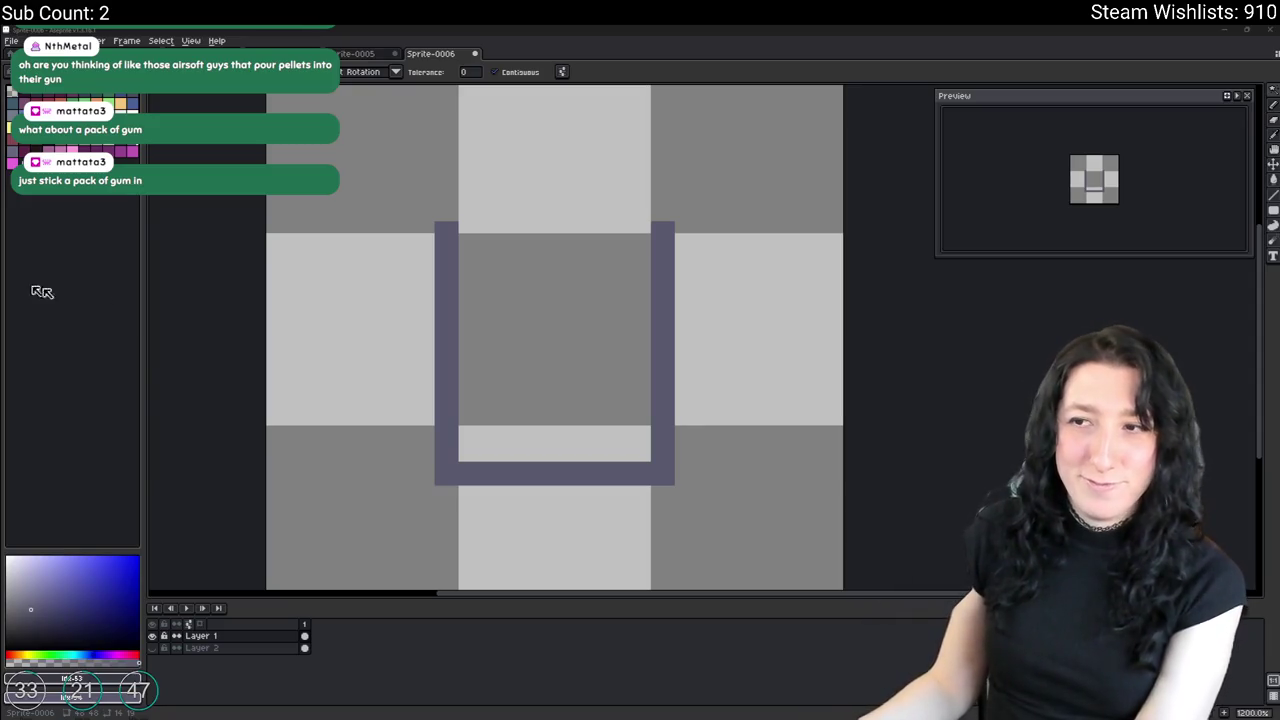
{"action": "scroll", "coordinate": [571, 286], "scroll_direction": "down", "scroll_amount": 2}
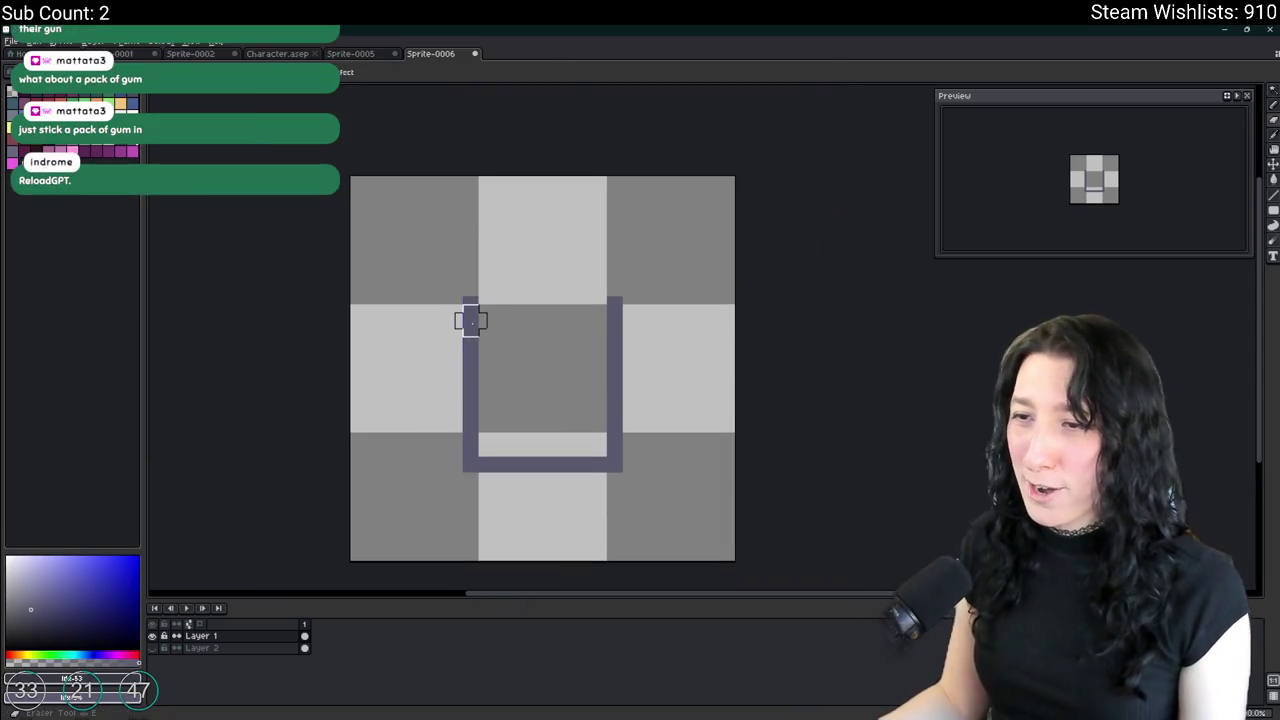
Erase the U-shaped outline and undo a few test strokes near the canvas bottom.
{"action": "left_click_drag", "start_coordinate": [471, 320], "coordinate": [500, 443]}
{"action": "mouse_move", "coordinate": [614, 300]}
{"action": "left_mouse_down"}
{"action": "mouse_move", "coordinate": [640, 294]}
{"action": "mouse_move", "coordinate": [611, 454]}
{"action": "mouse_move", "coordinate": [415, 400]}
{"action": "left_mouse_up"}
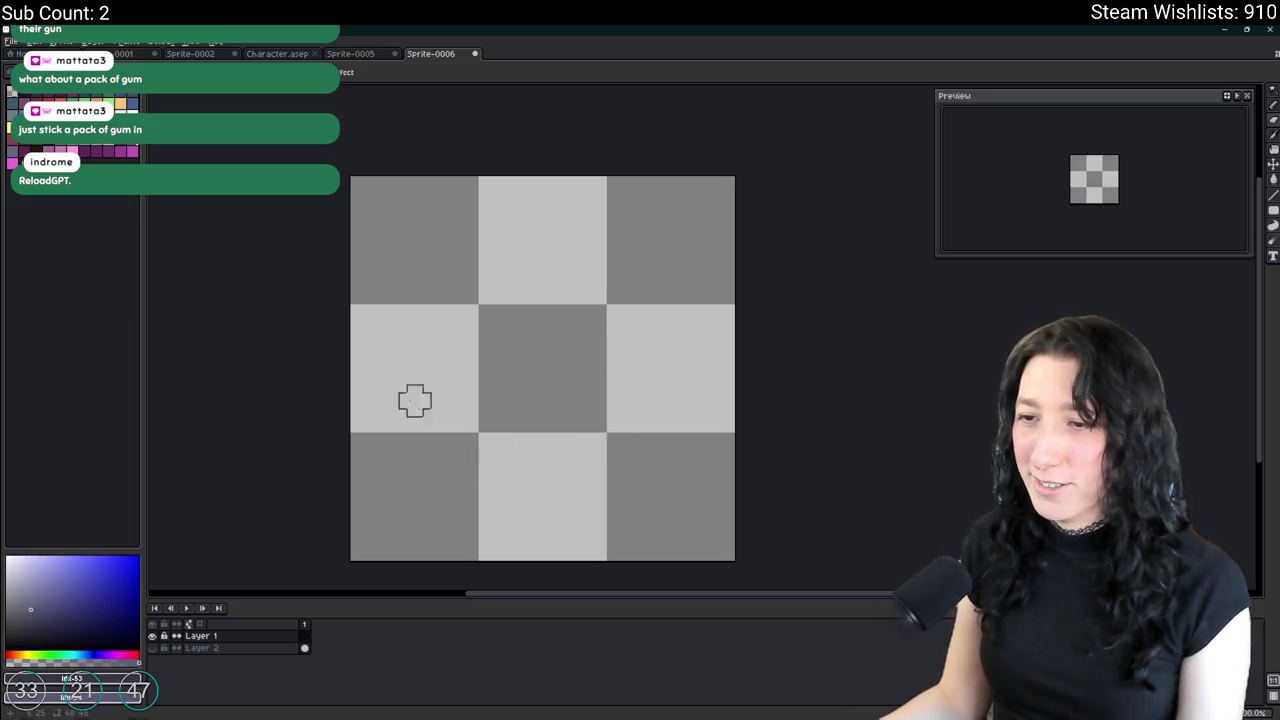
{"action": "scroll", "coordinate": [508, 400], "scroll_direction": "up", "scroll_amount": 1}
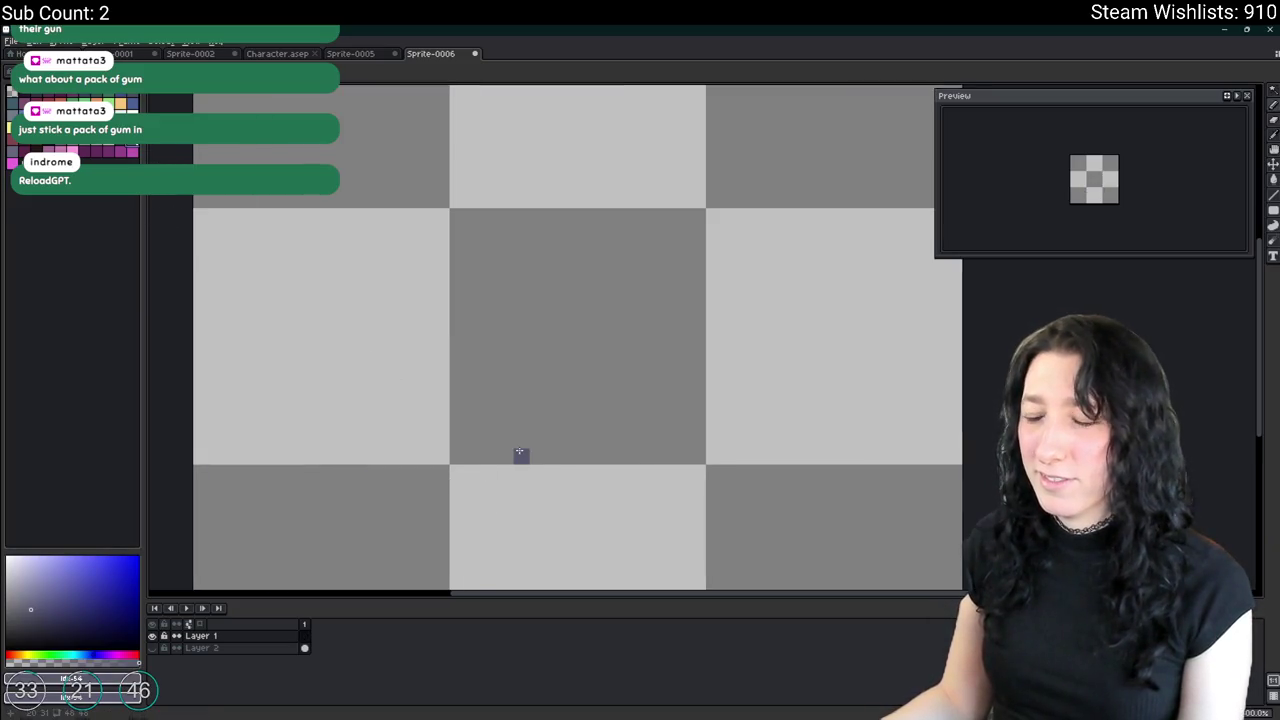
{"action": "scroll", "coordinate": [604, 456], "scroll_direction": "down", "scroll_amount": 1}
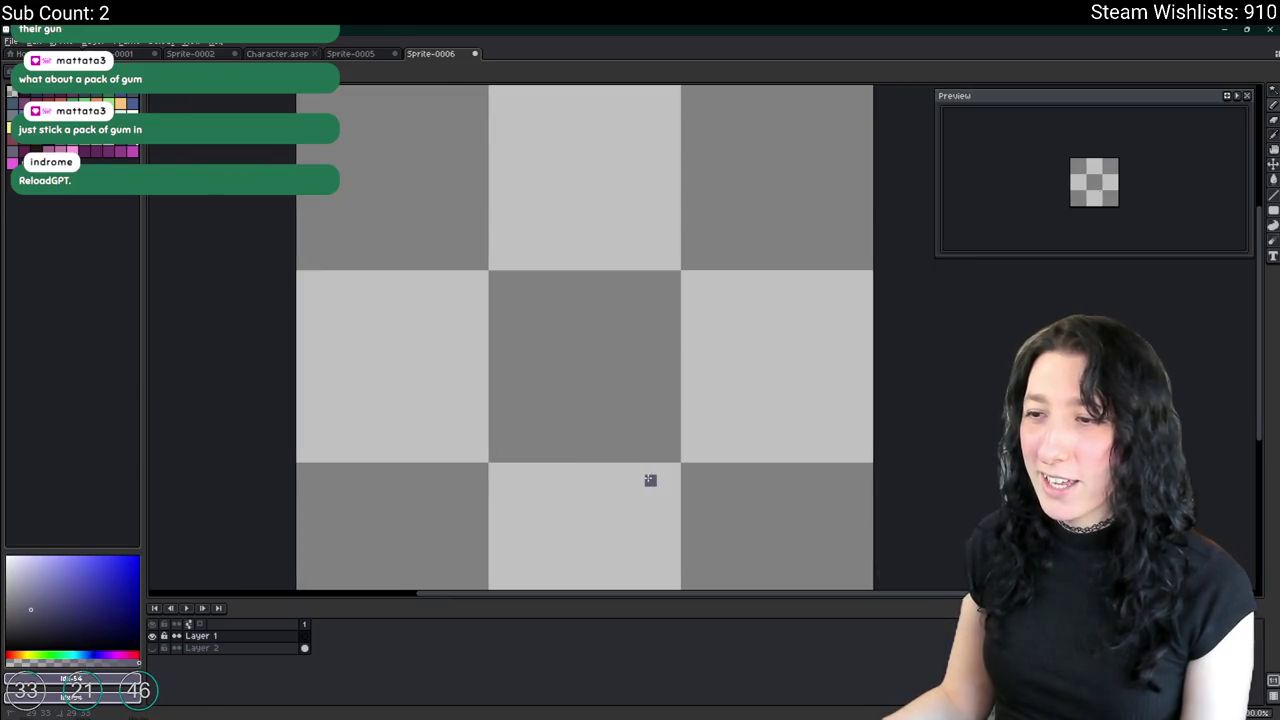
{"action": "left_click_drag", "start_coordinate": [648, 406], "coordinate": [651, 372]}
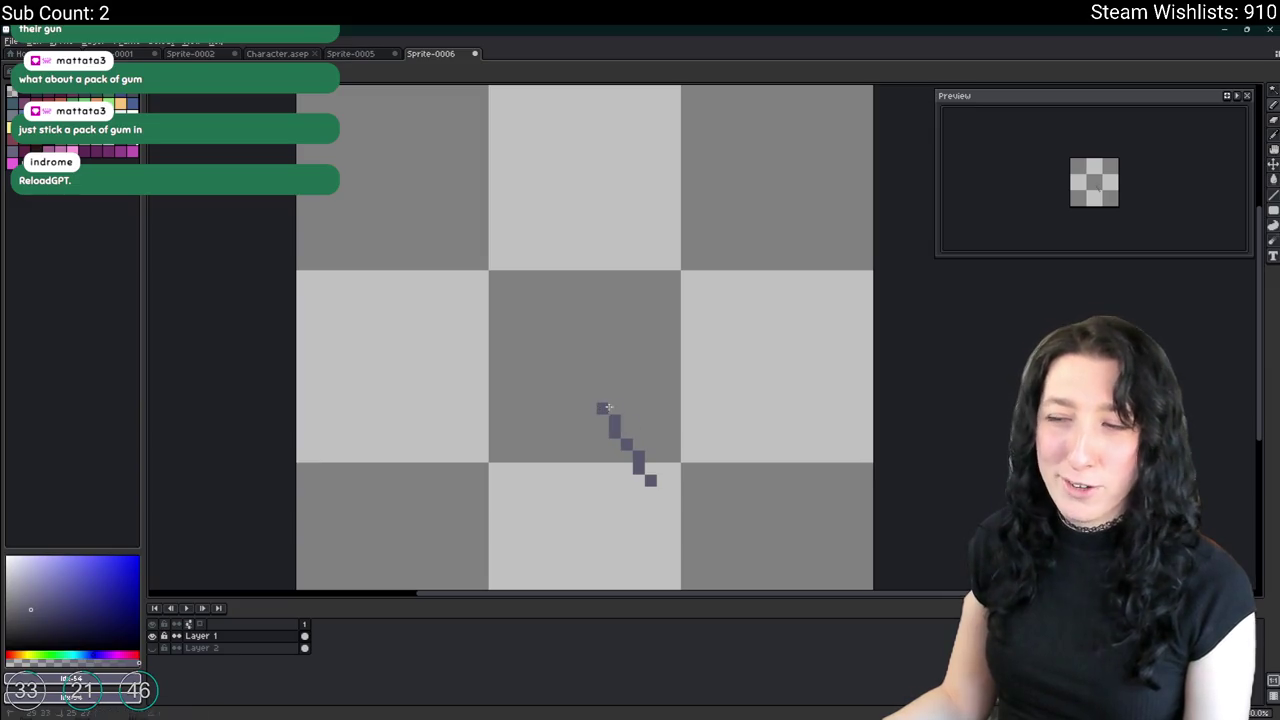
{"action": "left_click_drag", "start_coordinate": [607, 407], "coordinate": [603, 431]}
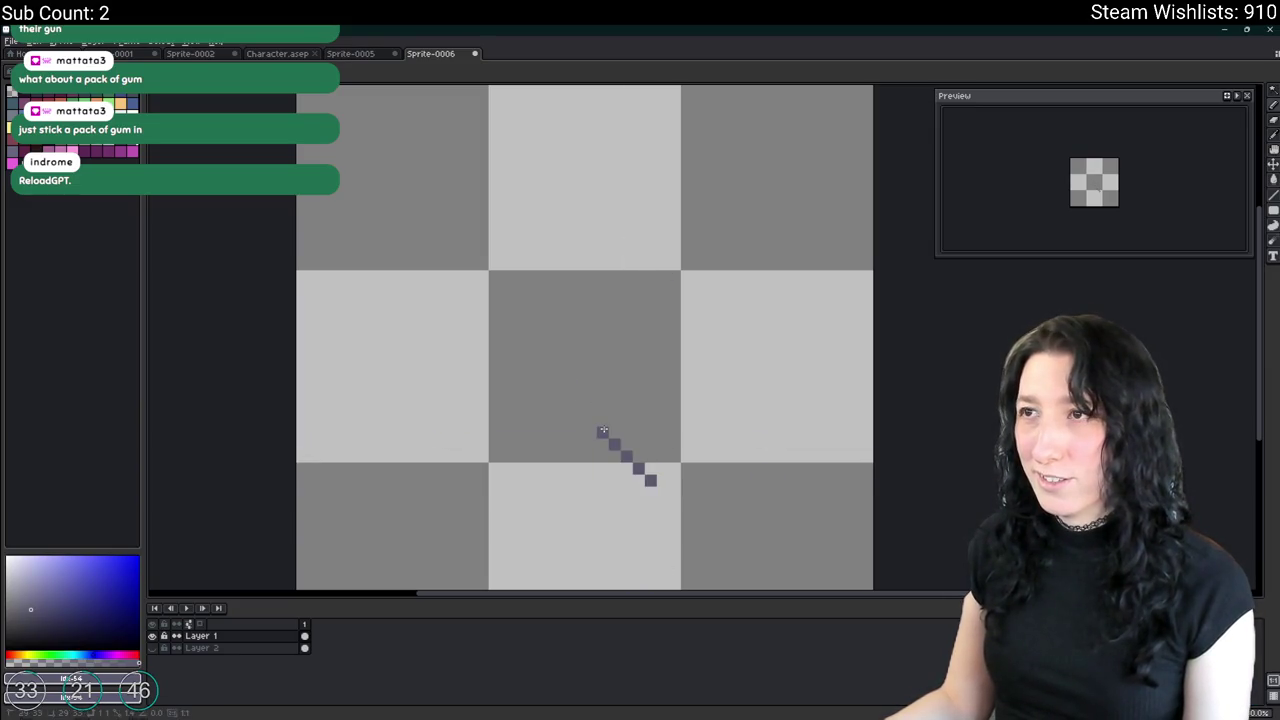
{"action": "left_click_drag", "start_coordinate": [542, 395], "coordinate": [603, 432]}
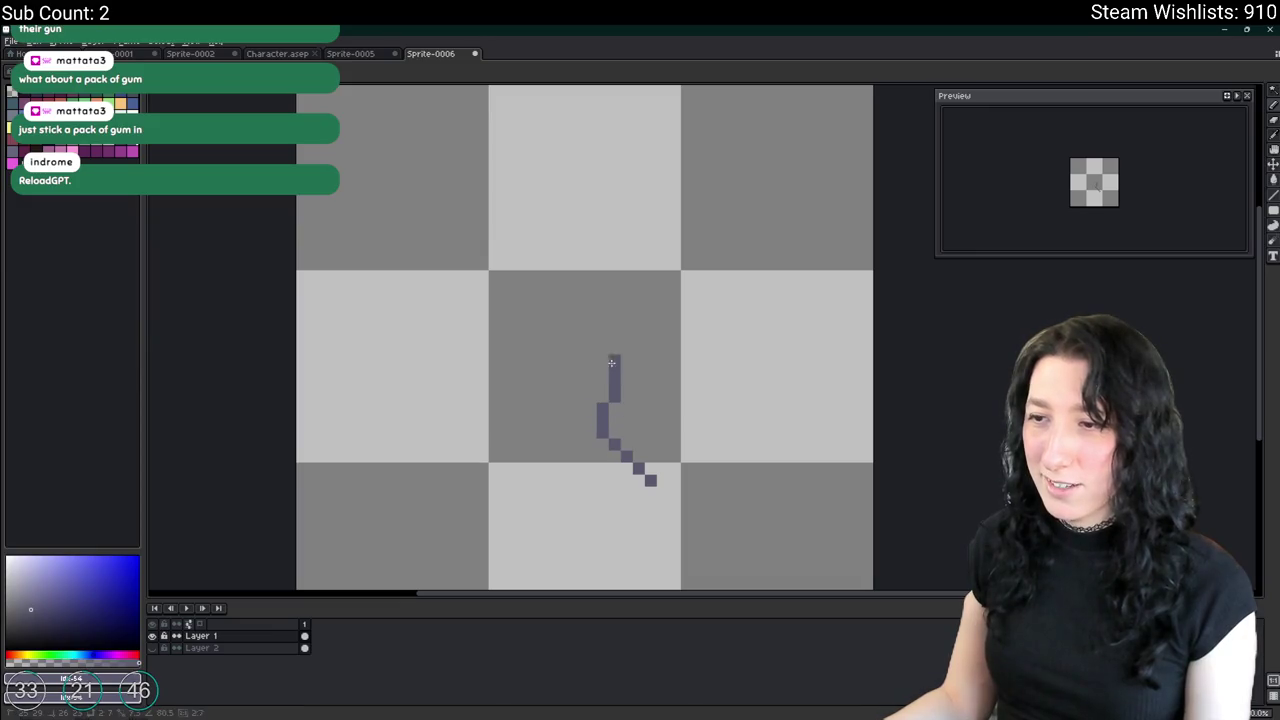
{"action": "key", "text": "ctrl+z"}
{"action": "key", "text": "ctrl+z"}
{"action": "key", "text": "ctrl+z"}
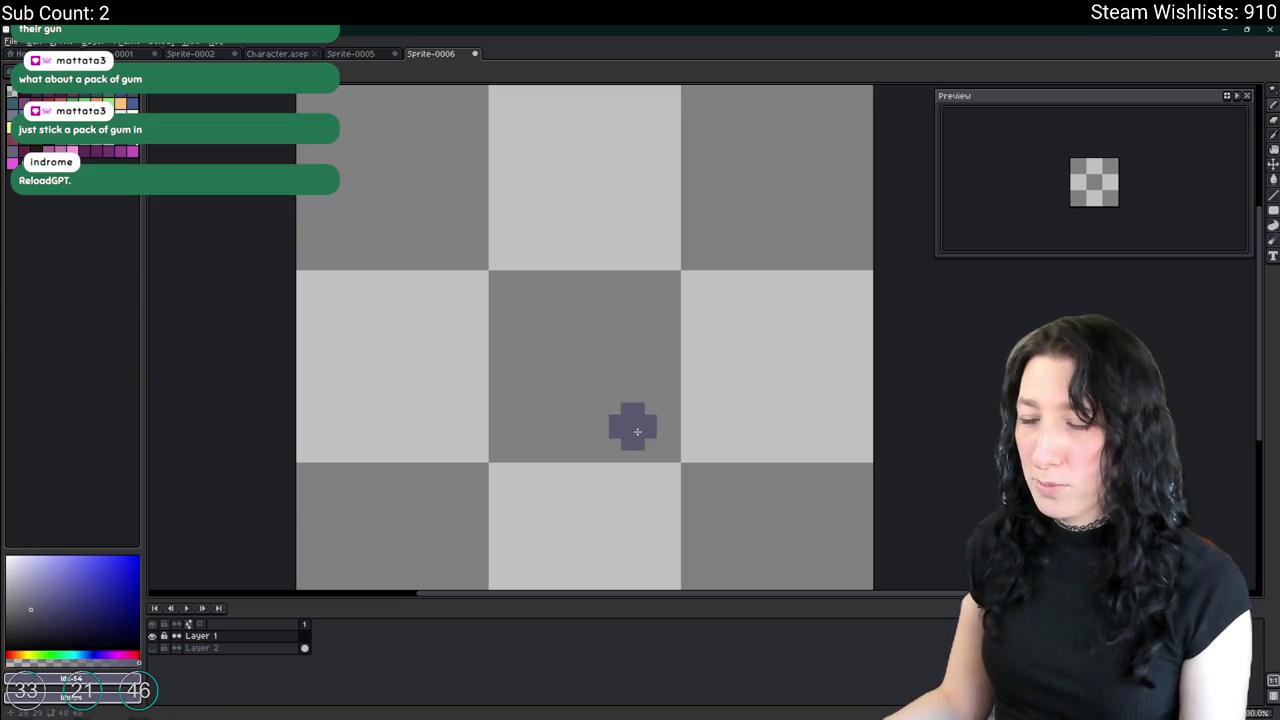
Mark out a small oval base near the bottom centre, testing a dark grey-blue fill.
{"action": "left_click", "coordinate": [668, 418], "text": "shift"}
{"action": "key", "text": "ctrl+z"}
{"action": "mouse_move", "coordinate": [674, 403]}
{"action": "left_mouse_down"}
{"action": "mouse_move", "coordinate": [551, 458]}
{"action": "mouse_move", "coordinate": [651, 451]}
{"action": "left_mouse_up"}
{"action": "key", "text": "g"}
{"action": "left_click", "coordinate": [609, 429]}
{"action": "scroll", "coordinate": [609, 429], "scroll_direction": "down", "scroll_amount": 1}
{"action": "key", "text": "ctrl+z"}
{"action": "key", "text": "ctrl+z"}
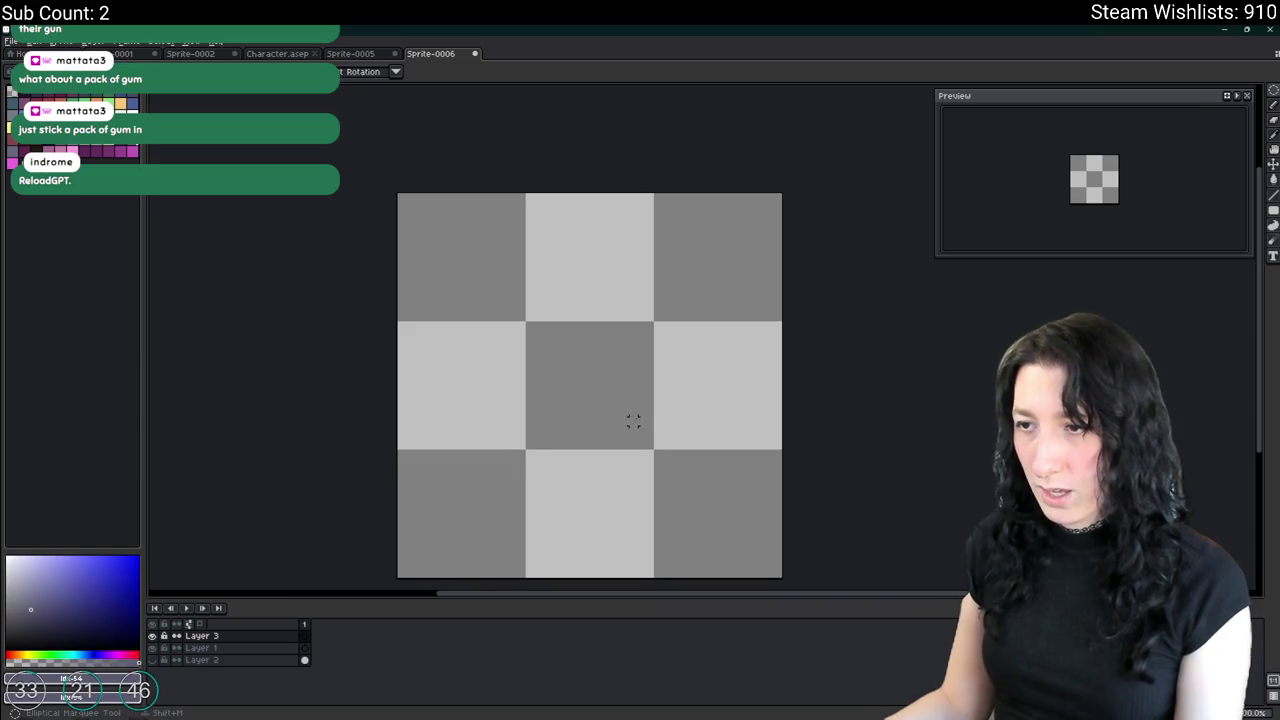
Fill a wider oval base dark grey-blue and give it a dark outline.
{"action": "left_click_drag", "start_coordinate": [628, 425], "coordinate": [720, 470]}
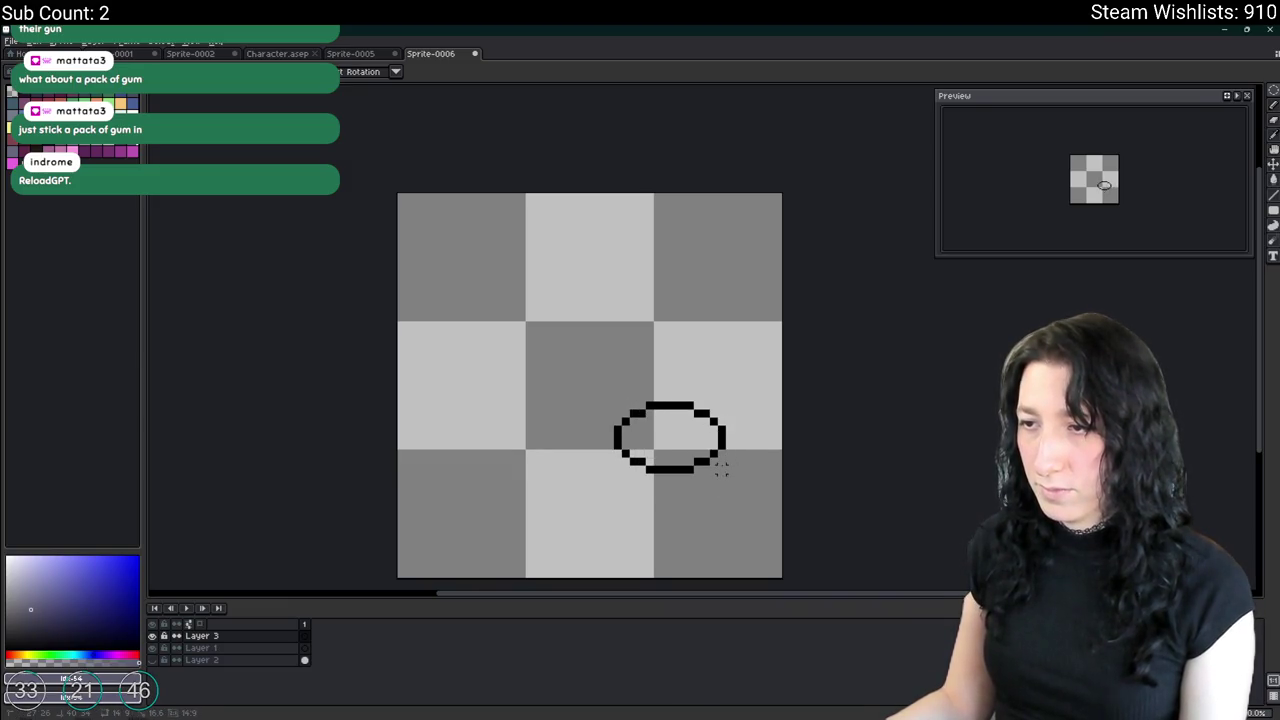
{"action": "key", "text": "g"}
{"action": "left_click", "coordinate": [687, 429]}
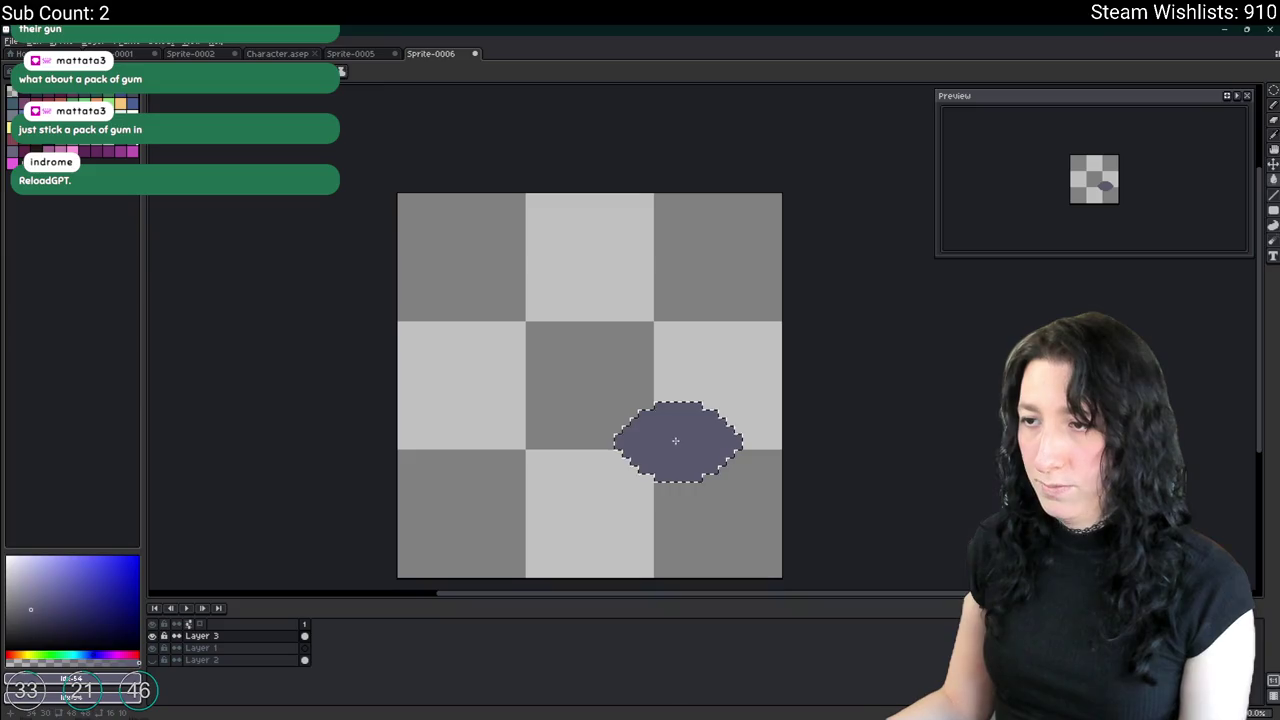
{"action": "key", "text": "v"}
{"action": "scroll", "coordinate": [665, 445], "scroll_direction": "up", "scroll_amount": 3}
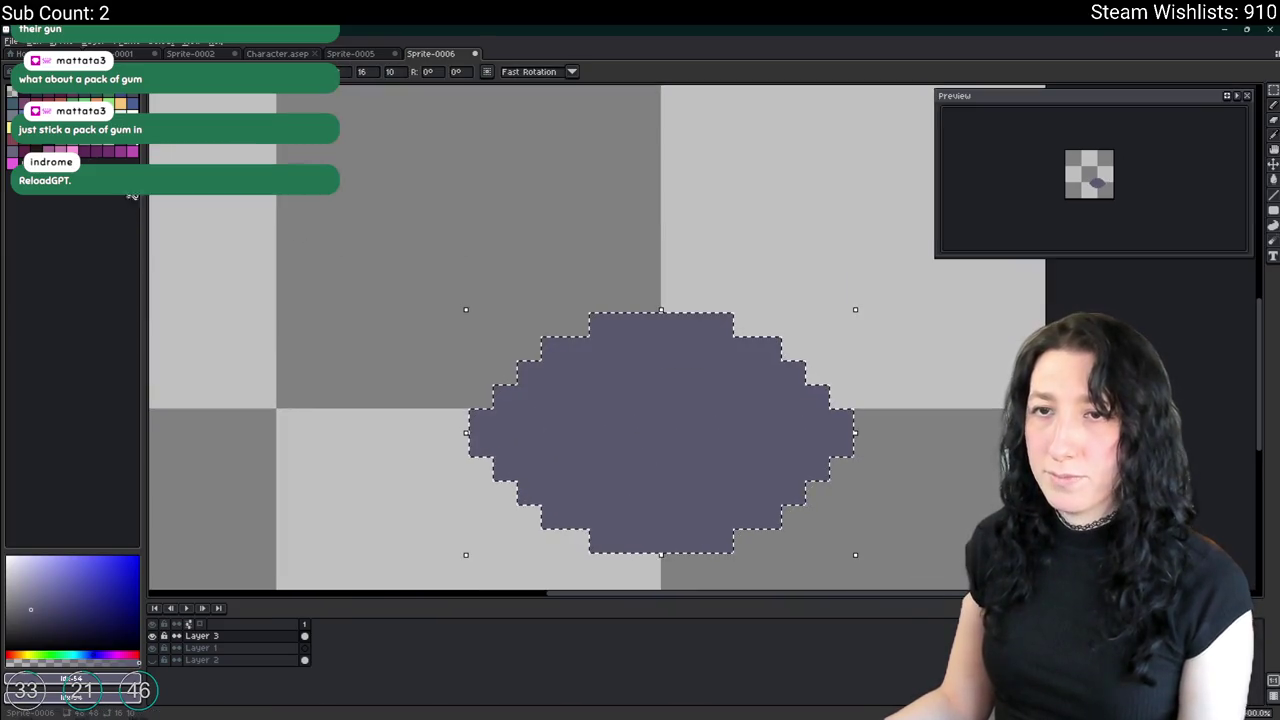
{"action": "key", "text": "ctrl+d"}
{"action": "key", "text": "shift+o"}
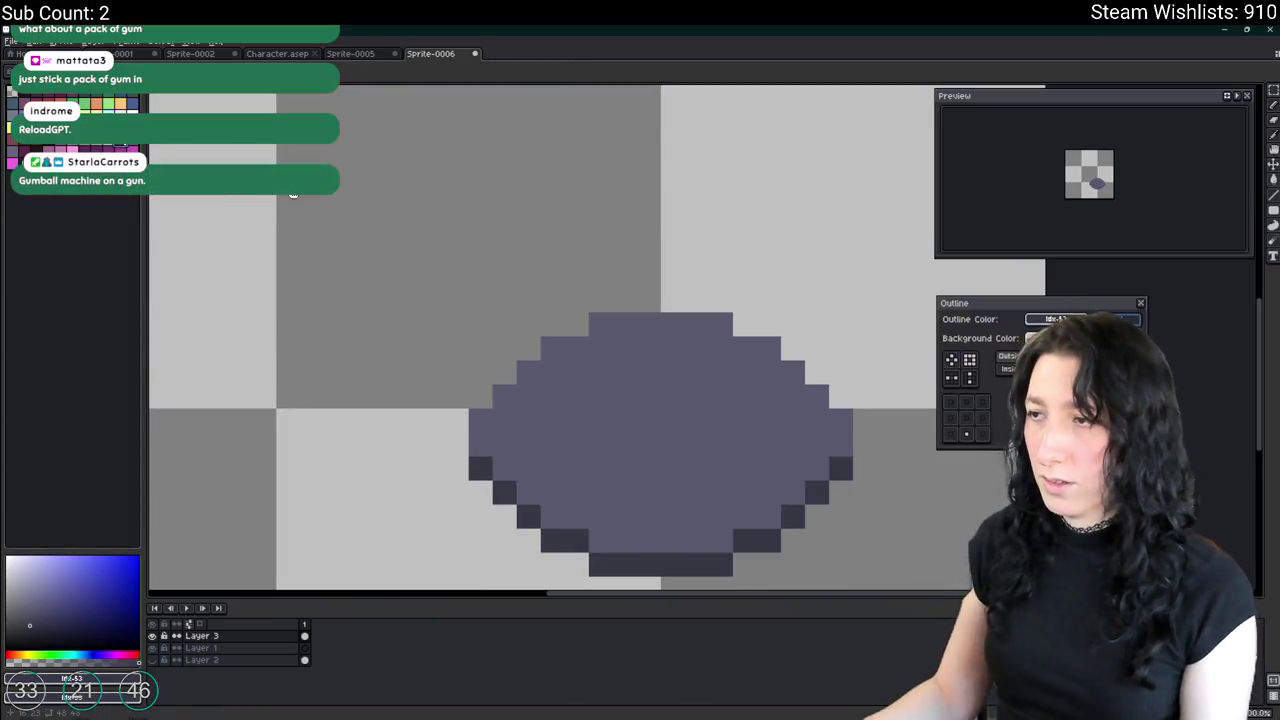
{"action": "key", "text": "Return"}
{"action": "scroll", "coordinate": [548, 322], "scroll_direction": "down", "scroll_amount": 3}
Show the dark purple background layer and pencil an arm line bending up-left from the dome.
{"action": "left_click", "coordinate": [152, 660]}
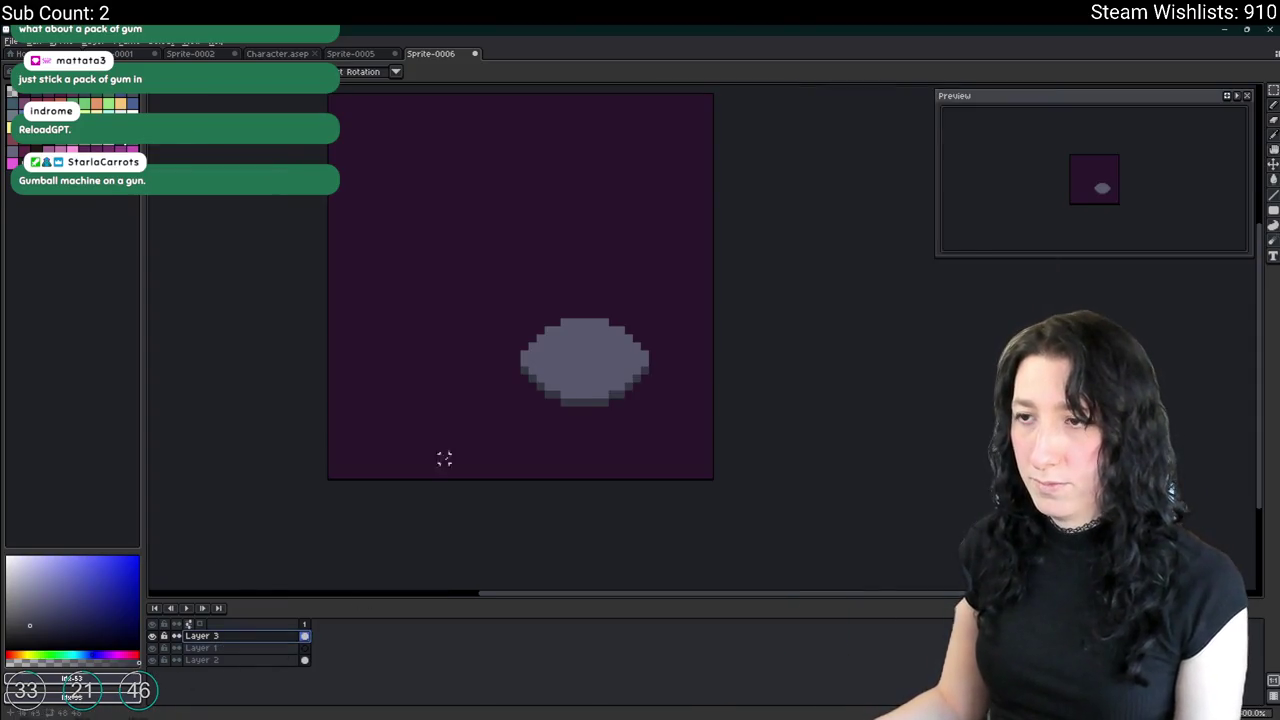
{"action": "scroll", "coordinate": [443, 457], "scroll_direction": "up", "scroll_amount": 2}
{"action": "scroll", "coordinate": [609, 309], "scroll_direction": "down", "scroll_amount": 2}
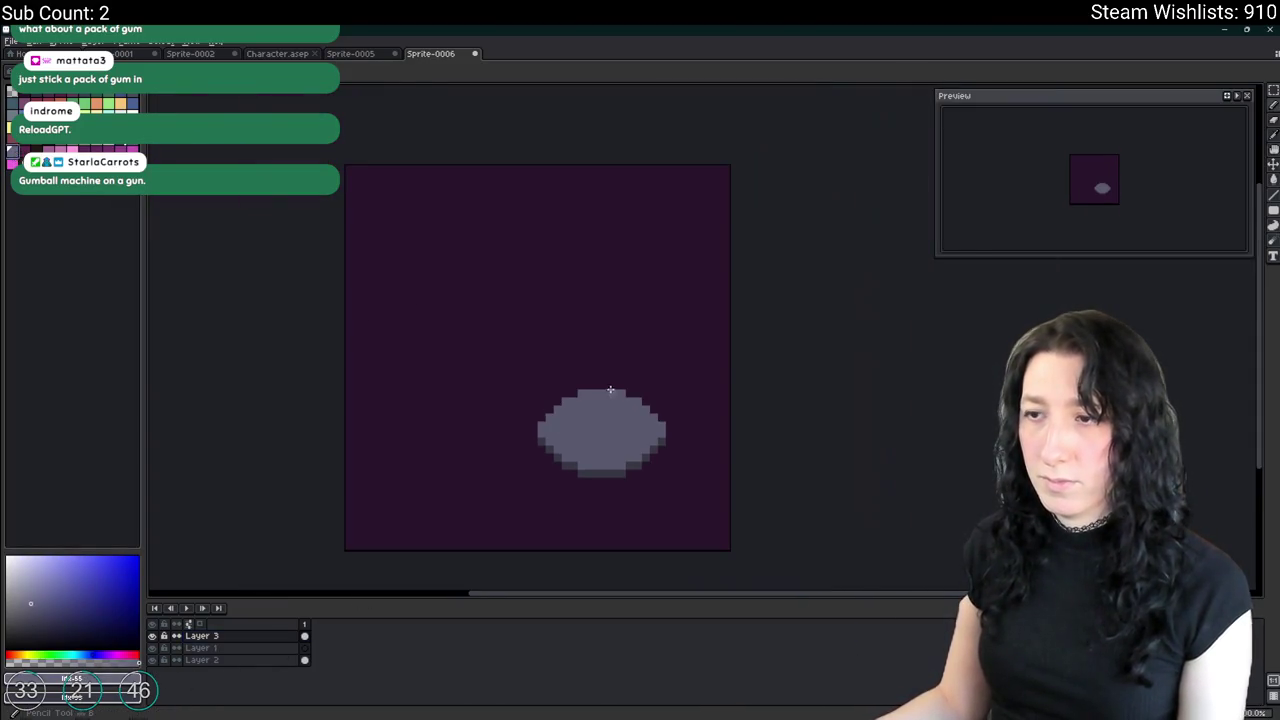
{"action": "scroll", "coordinate": [627, 452], "scroll_direction": "up", "scroll_amount": 2}
{"action": "mouse_move", "coordinate": [637, 421]}
{"action": "left_mouse_down"}
{"action": "mouse_move", "coordinate": [561, 319]}
{"action": "mouse_move", "coordinate": [516, 301]}
{"action": "left_mouse_up"}
{"action": "key", "text": "ctrl+z"}
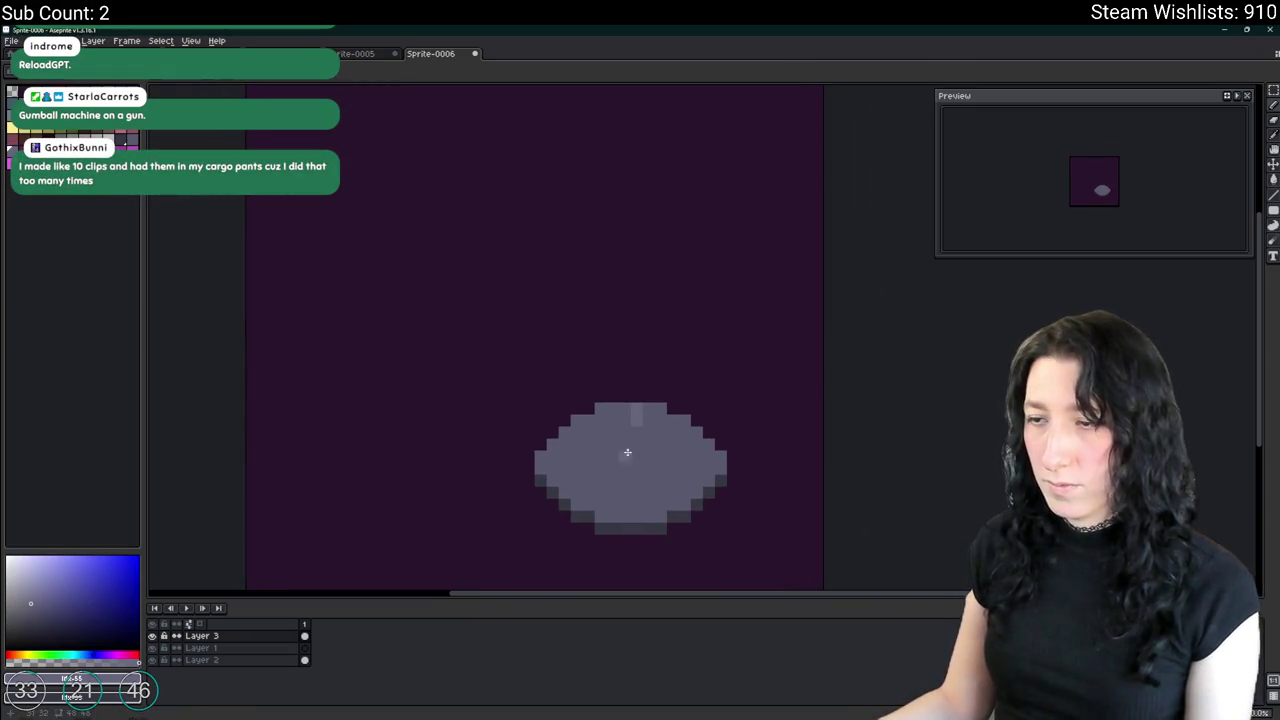
{"action": "key", "text": "ctrl+z"}
{"action": "left_click_drag", "start_coordinate": [639, 426], "coordinate": [540, 341]}
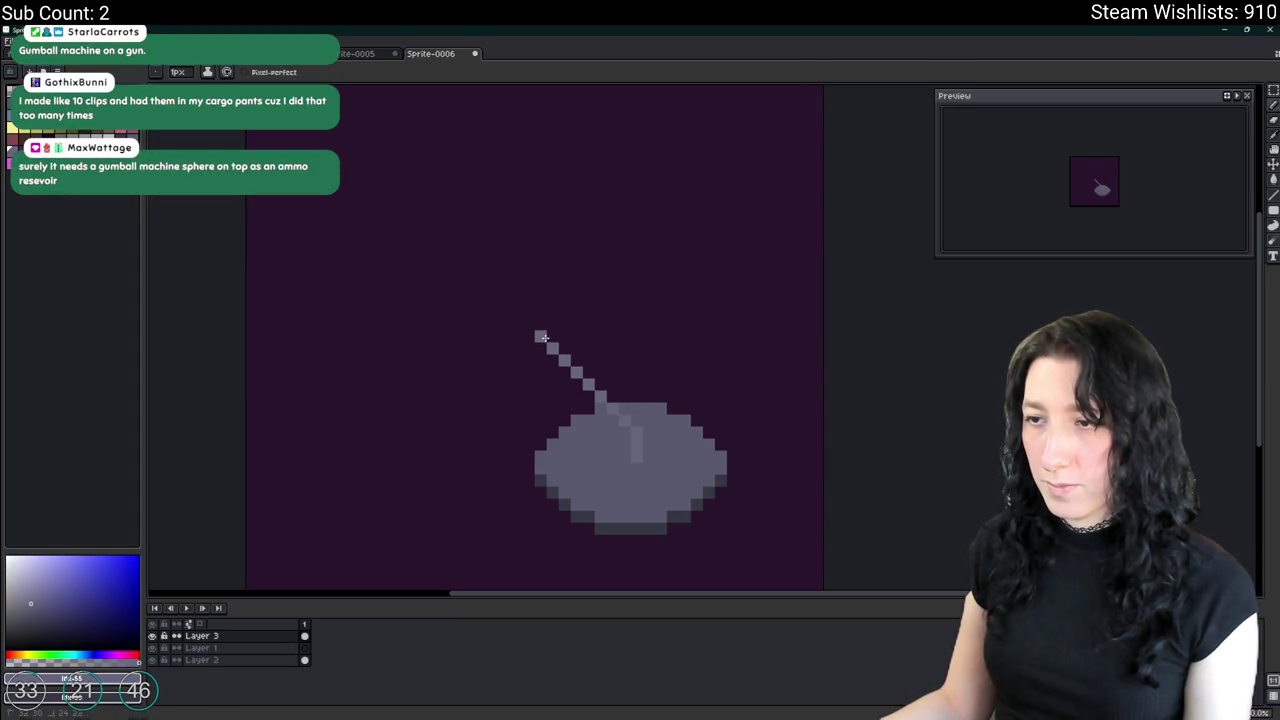
{"action": "scroll", "coordinate": [542, 338], "scroll_direction": "down", "scroll_amount": 2}
{"action": "mouse_move", "coordinate": [547, 360]}
{"action": "left_mouse_down"}
{"action": "mouse_move", "coordinate": [539, 369]}
{"action": "mouse_move", "coordinate": [651, 366]}
{"action": "mouse_move", "coordinate": [652, 380]}
{"action": "left_mouse_up"}
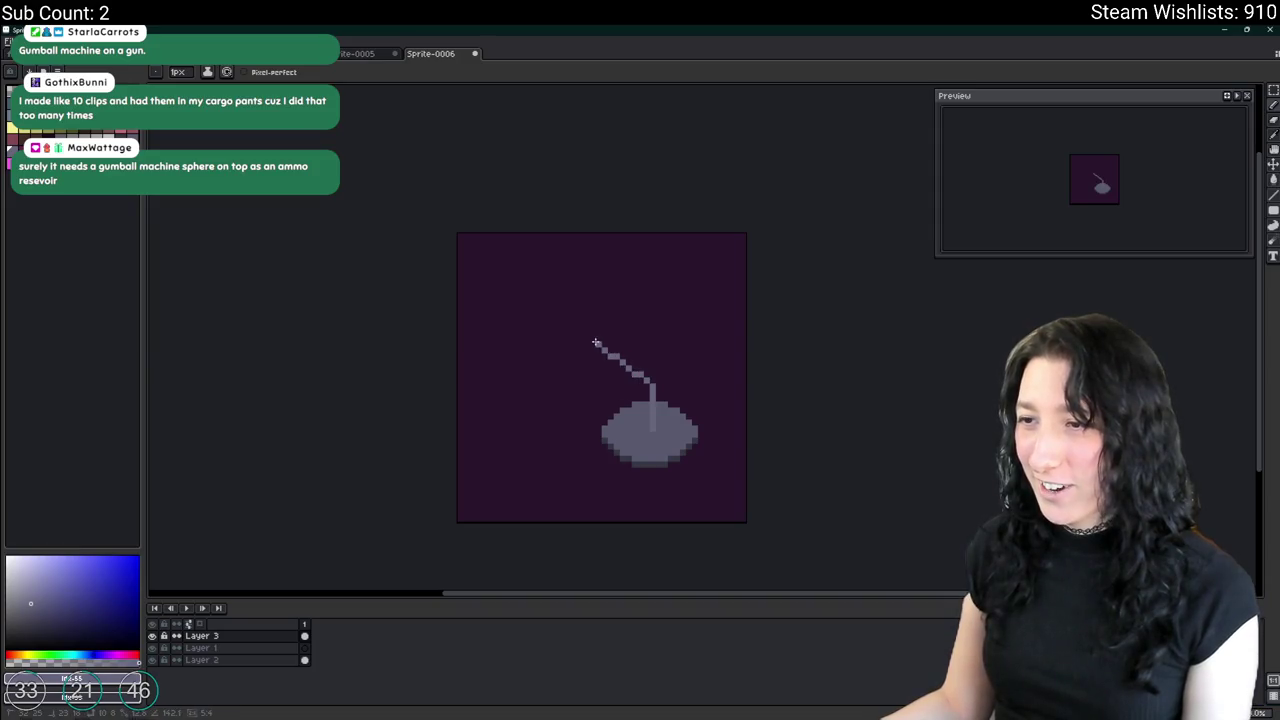
Add a short hook at the arm's end and fill the arm outline solid grey.
{"action": "scroll", "coordinate": [597, 331], "scroll_direction": "up", "scroll_amount": 1}
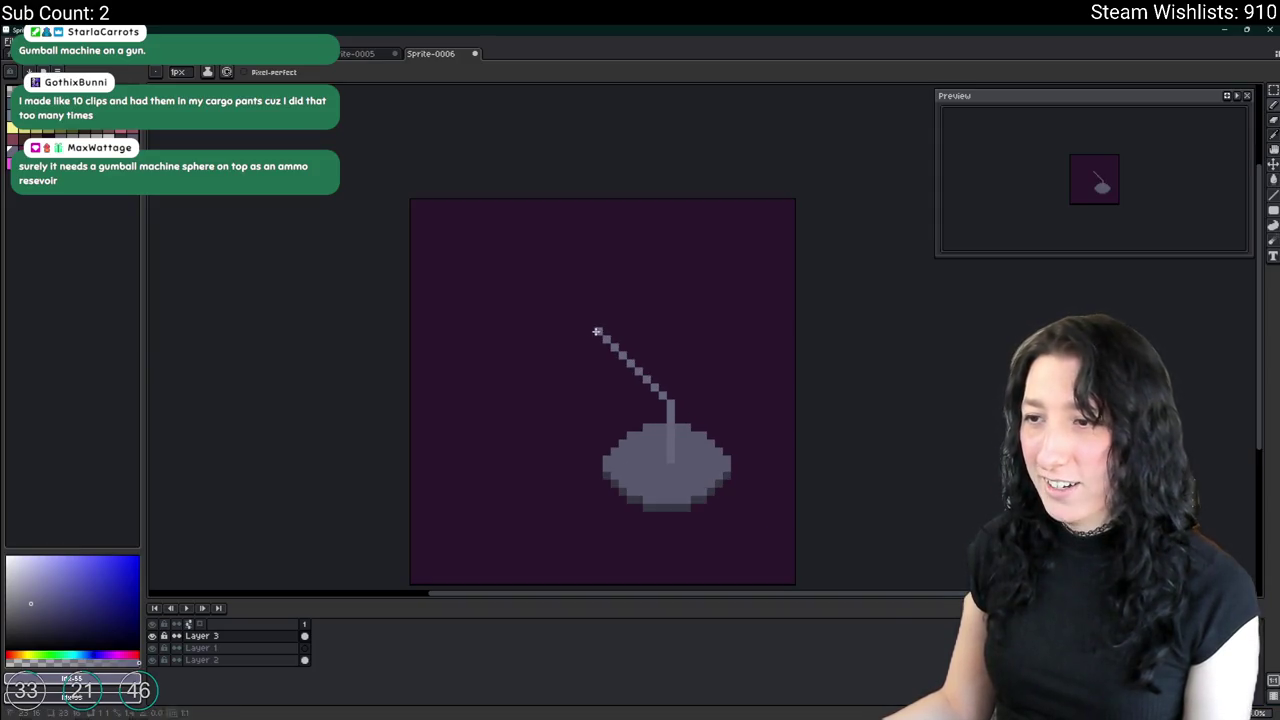
{"action": "left_click_drag", "start_coordinate": [542, 356], "coordinate": [541, 364]}
{"action": "scroll", "coordinate": [541, 364], "scroll_direction": "up", "scroll_amount": 2}
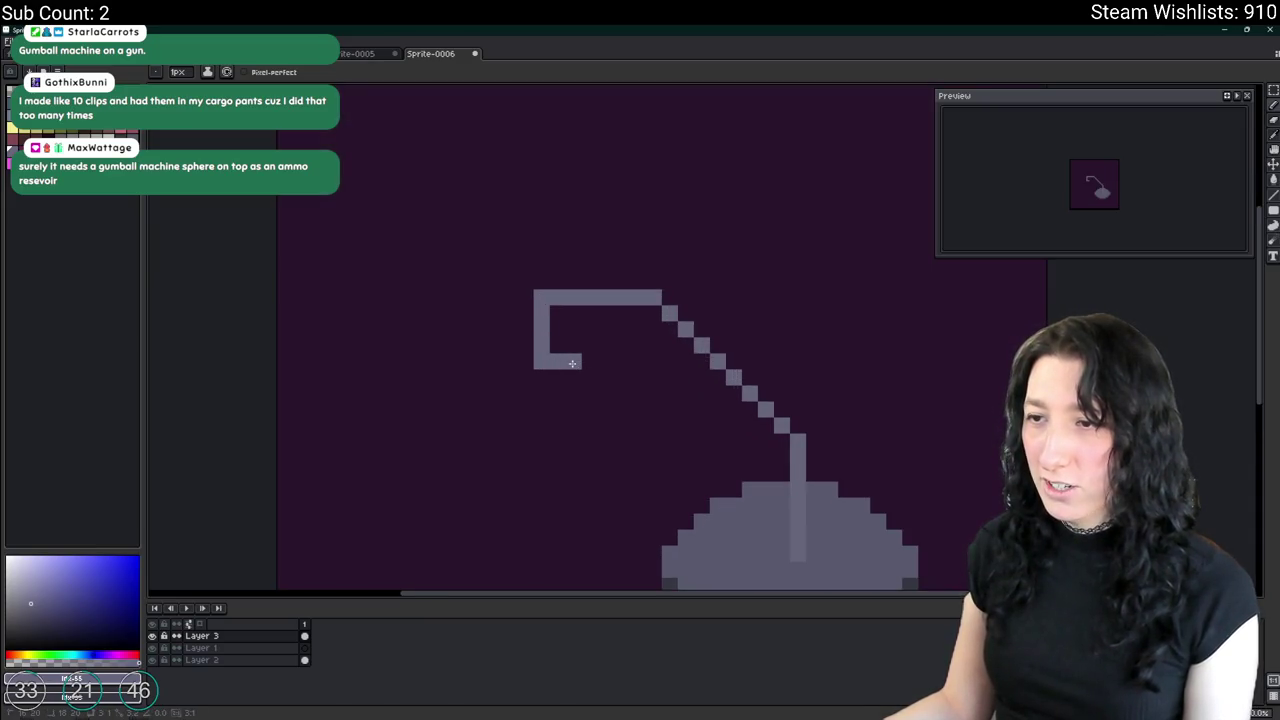
{"action": "key", "text": "ctrl+z"}
{"action": "left_click_drag", "start_coordinate": [556, 306], "coordinate": [552, 336]}
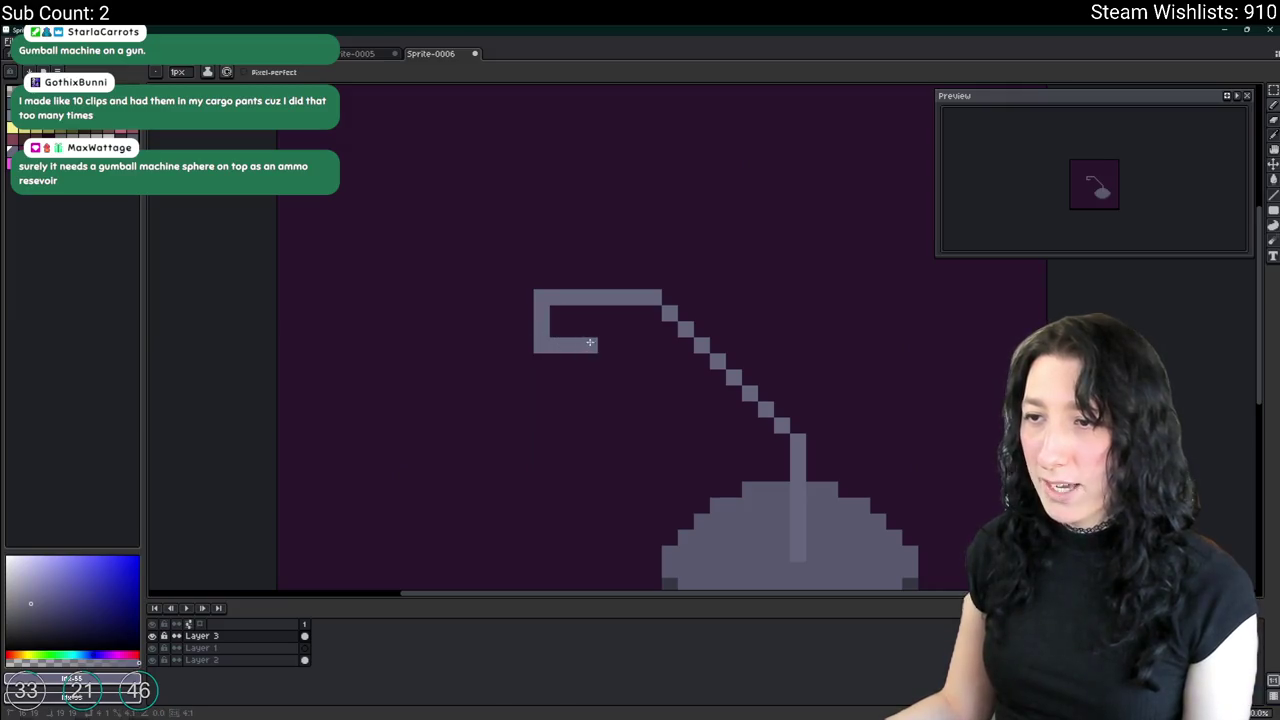
{"action": "mouse_move", "coordinate": [637, 357]}
{"action": "left_mouse_down"}
{"action": "mouse_move", "coordinate": [760, 460]}
{"action": "mouse_move", "coordinate": [749, 488]}
{"action": "mouse_move", "coordinate": [722, 438]}
{"action": "left_mouse_up"}
{"action": "key", "text": "ctrl+z"}
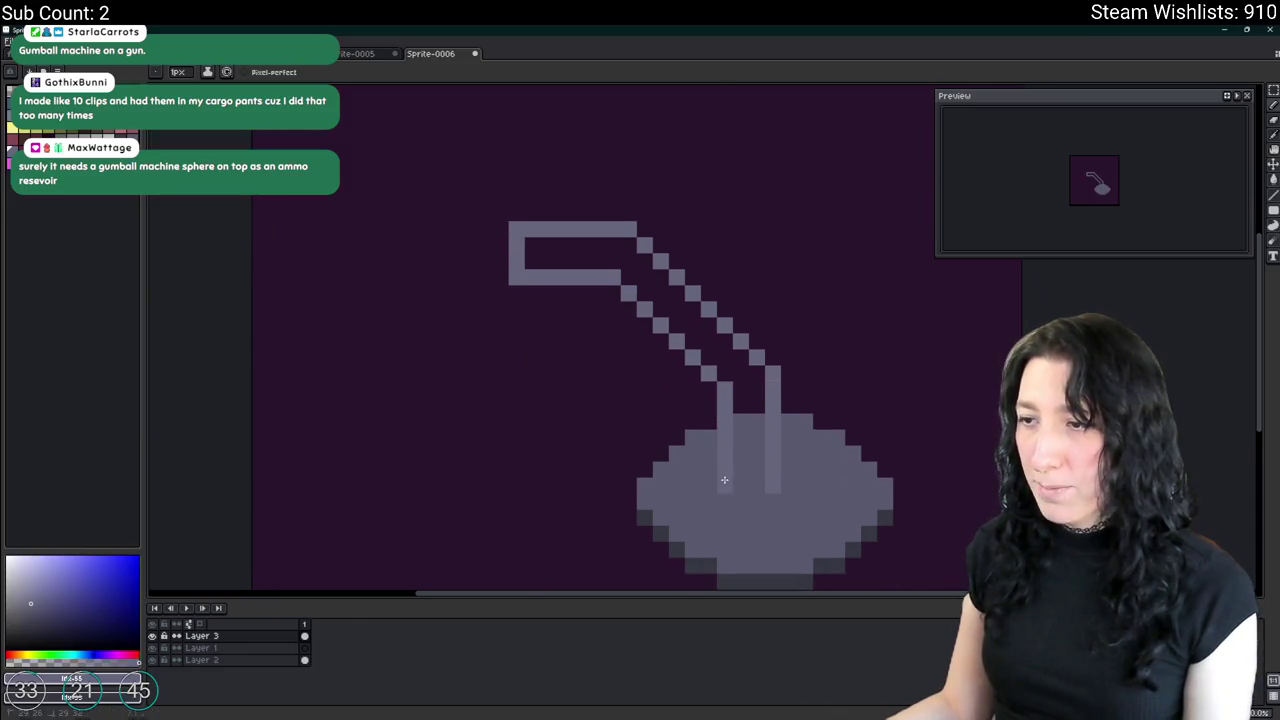
{"action": "key", "text": "g"}
{"action": "left_click", "coordinate": [754, 455]}
{"action": "scroll", "coordinate": [754, 455], "scroll_direction": "down", "scroll_amount": 3}
Pencil over the dark gap inside the arm and sample colours from the sprite.
{"action": "key", "text": "w"}
{"action": "left_click", "coordinate": [757, 448]}
{"action": "key", "text": "w"}
{"action": "scroll", "coordinate": [750, 432], "scroll_direction": "up", "scroll_amount": 3}
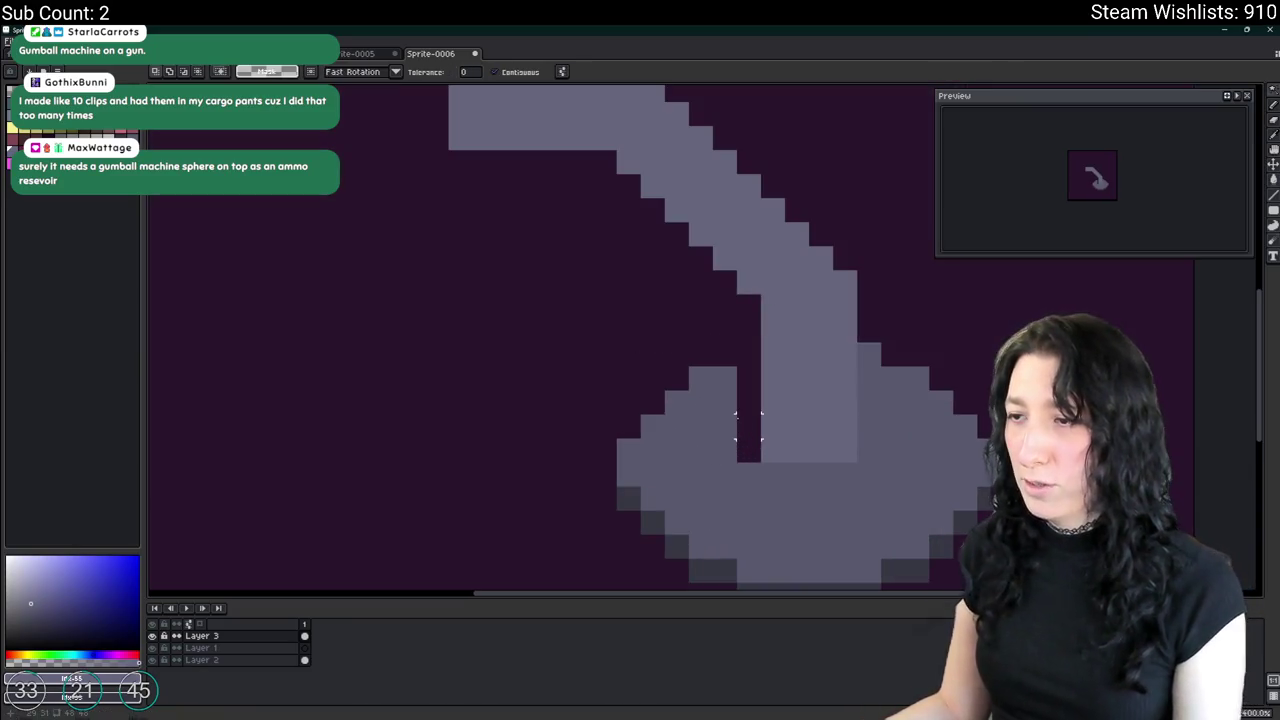
{"action": "key", "text": "Escape"}
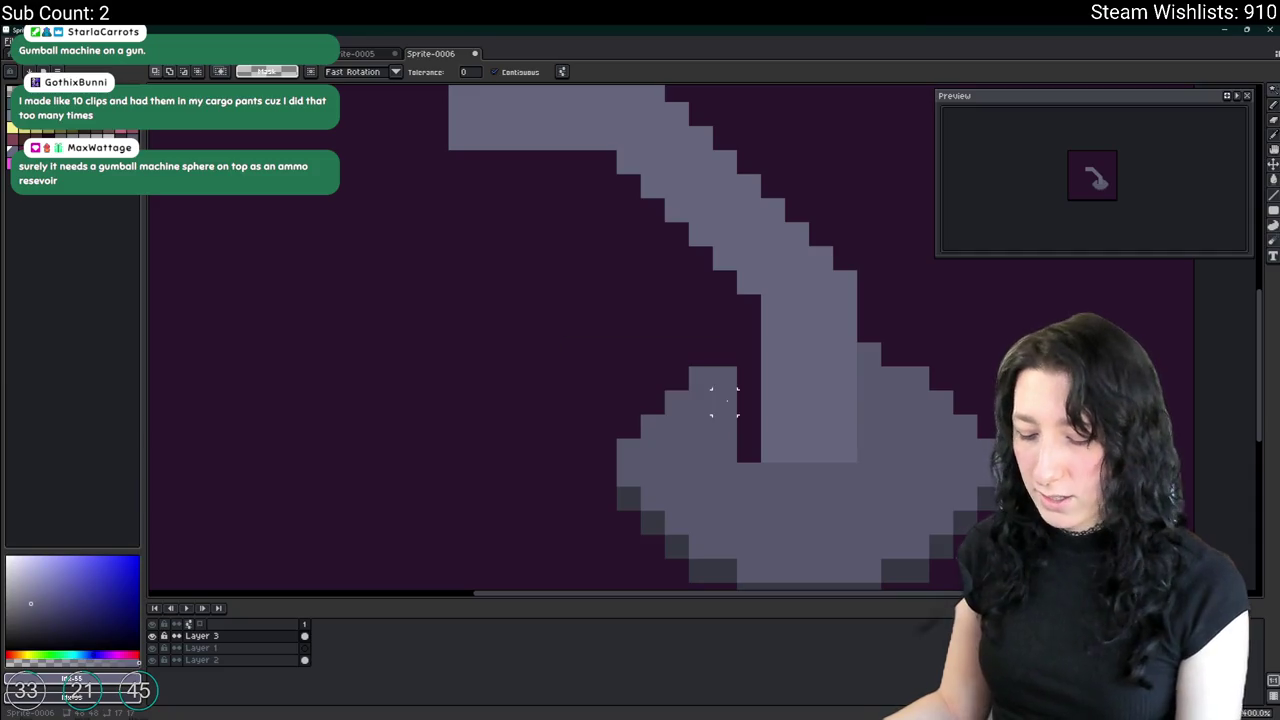
{"action": "key", "text": "p"}
{"action": "left_click_drag", "start_coordinate": [745, 358], "coordinate": [748, 458]}
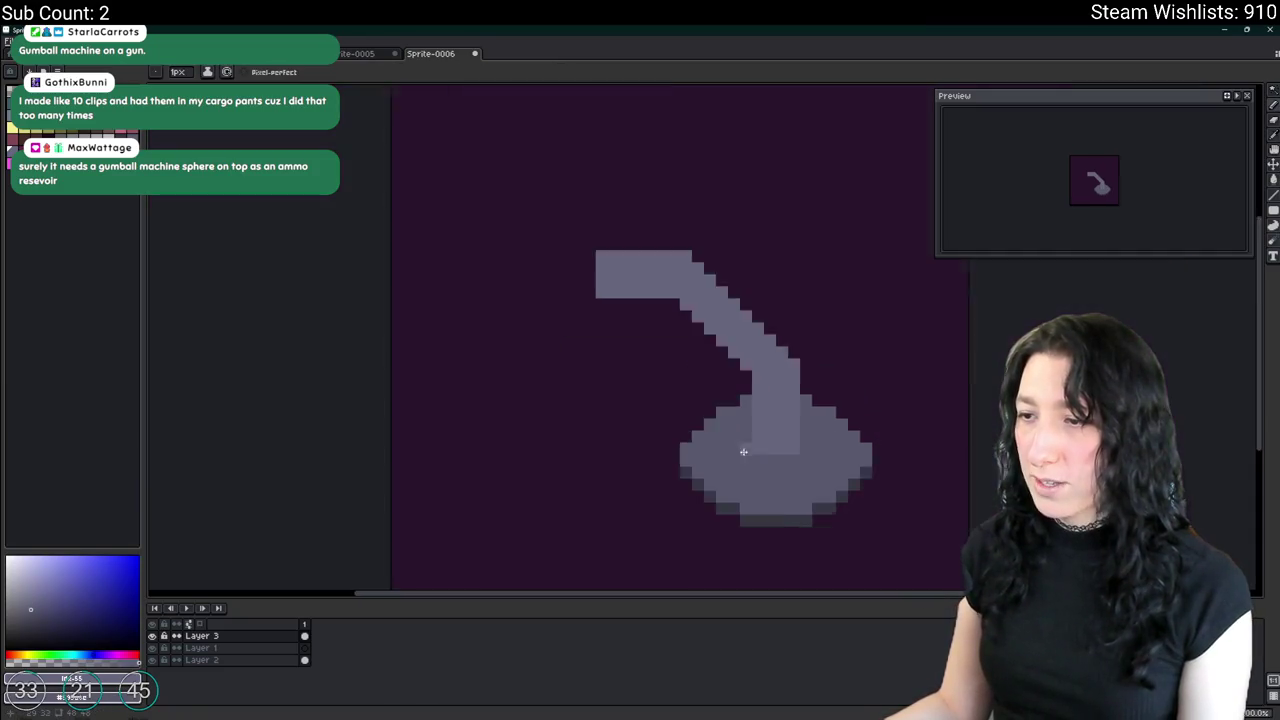
{"action": "scroll", "coordinate": [685, 464], "scroll_direction": "down", "scroll_amount": 3}
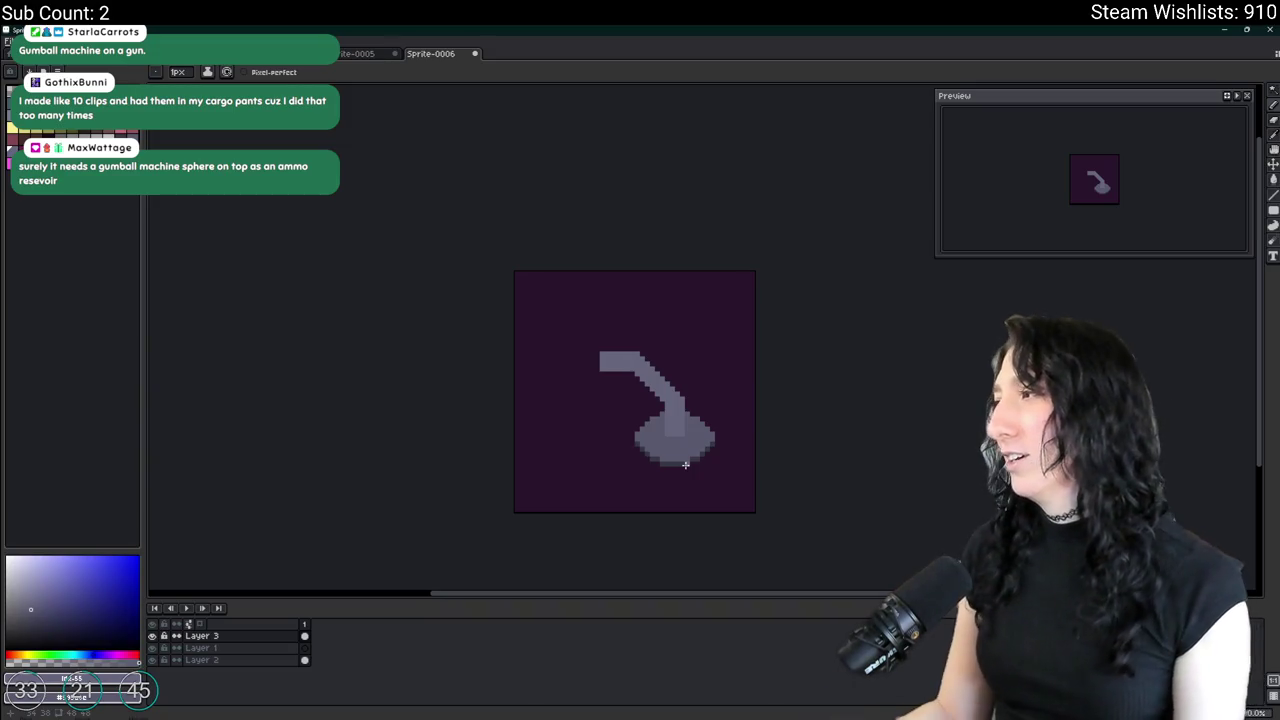
{"action": "key", "text": "i"}
{"action": "scroll", "coordinate": [677, 380], "scroll_direction": "up", "scroll_amount": 1}
{"action": "scroll", "coordinate": [490, 322], "scroll_direction": "down", "scroll_amount": 2}
{"action": "scroll", "coordinate": [490, 322], "scroll_direction": "down", "scroll_amount": 2}
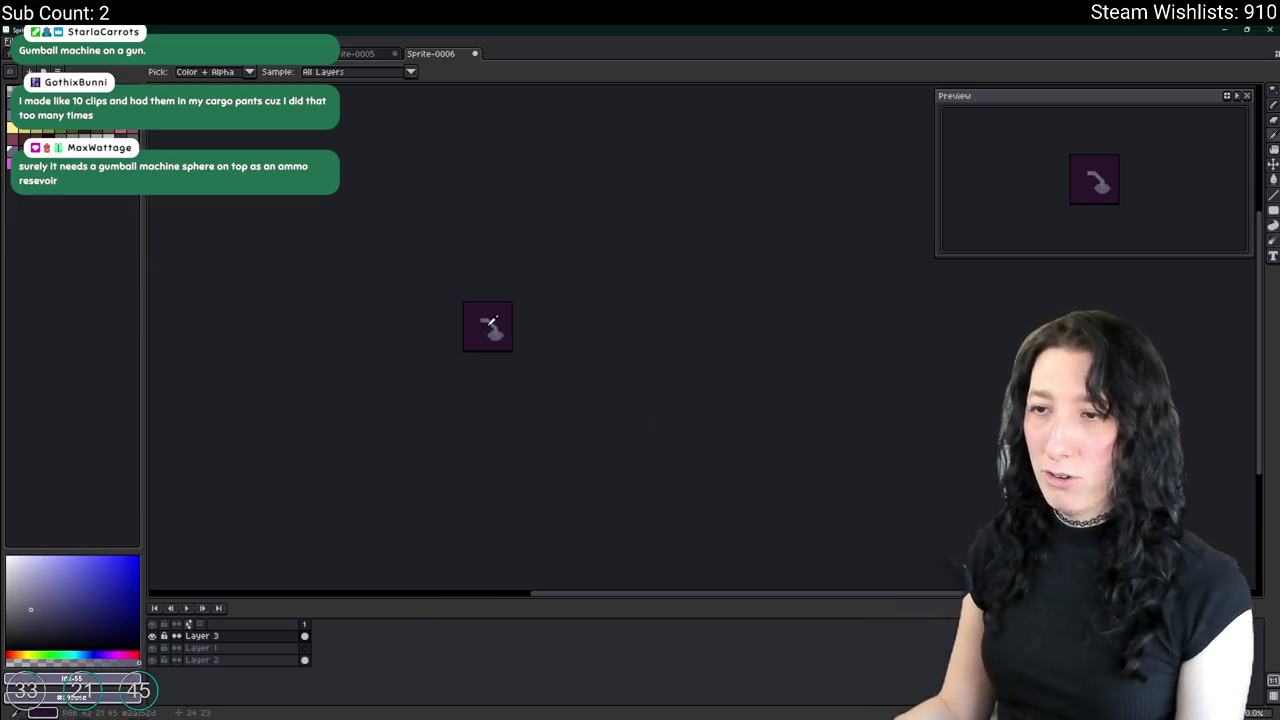
{"action": "scroll", "coordinate": [490, 322], "scroll_direction": "up", "scroll_amount": 2}
{"action": "scroll", "coordinate": [466, 289], "scroll_direction": "up", "scroll_amount": 1}
{"action": "scroll", "coordinate": [410, 291], "scroll_direction": "down", "scroll_amount": 1}
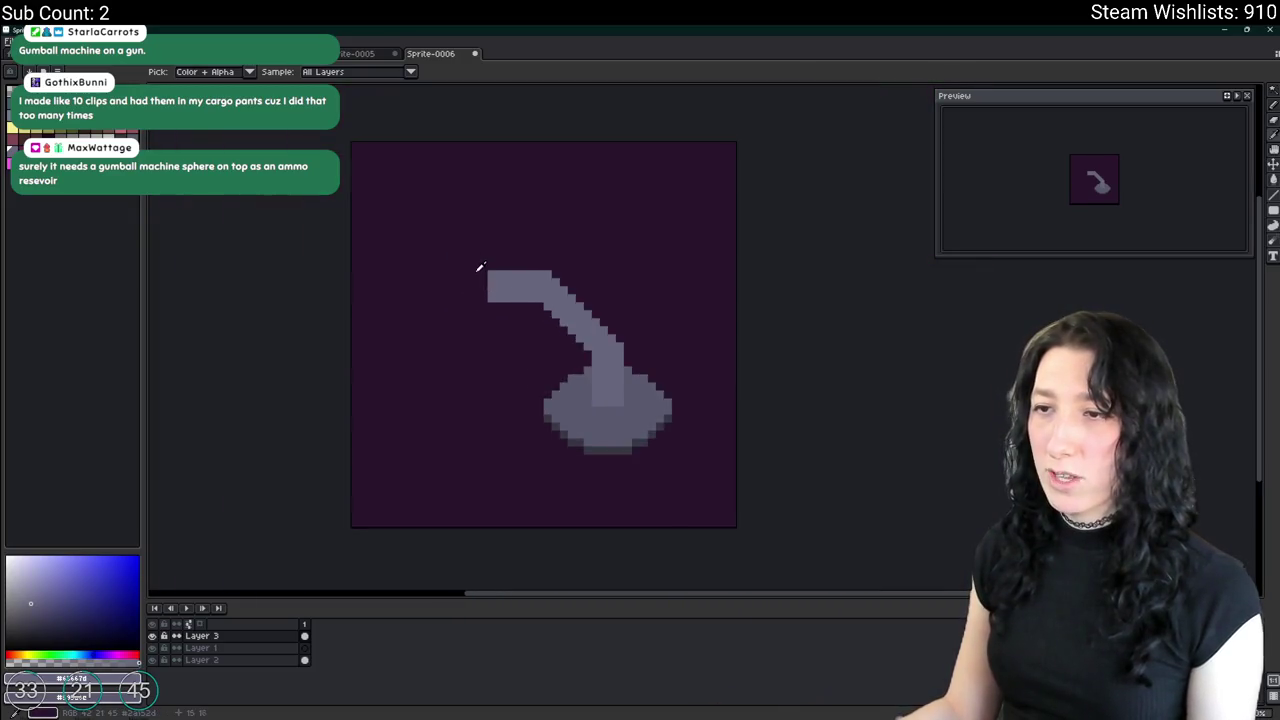
{"action": "key", "text": "b"}
{"action": "scroll", "coordinate": [471, 277], "scroll_direction": "up", "scroll_amount": 1}
{"action": "scroll", "coordinate": [590, 265], "scroll_direction": "up", "scroll_amount": 1}
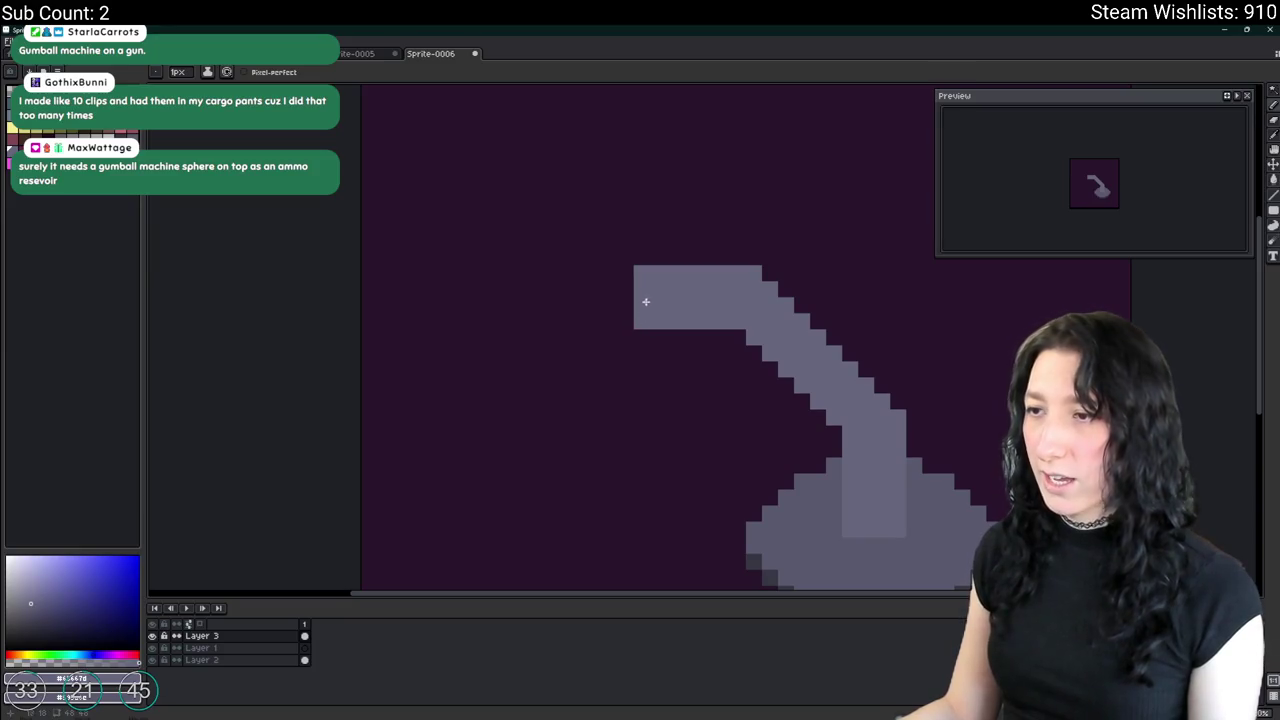
Select the block at the arm's tip and try rearranging its shading, then undo it.
{"action": "key", "text": "m"}
{"action": "scroll", "coordinate": [620, 258], "scroll_direction": "up", "scroll_amount": 1}
{"action": "scroll", "coordinate": [609, 257], "scroll_direction": "up", "scroll_amount": 1}
{"action": "mouse_move", "coordinate": [609, 256]}
{"action": "left_mouse_down"}
{"action": "mouse_move", "coordinate": [768, 380]}
{"action": "mouse_move", "coordinate": [737, 381]}
{"action": "left_mouse_up"}
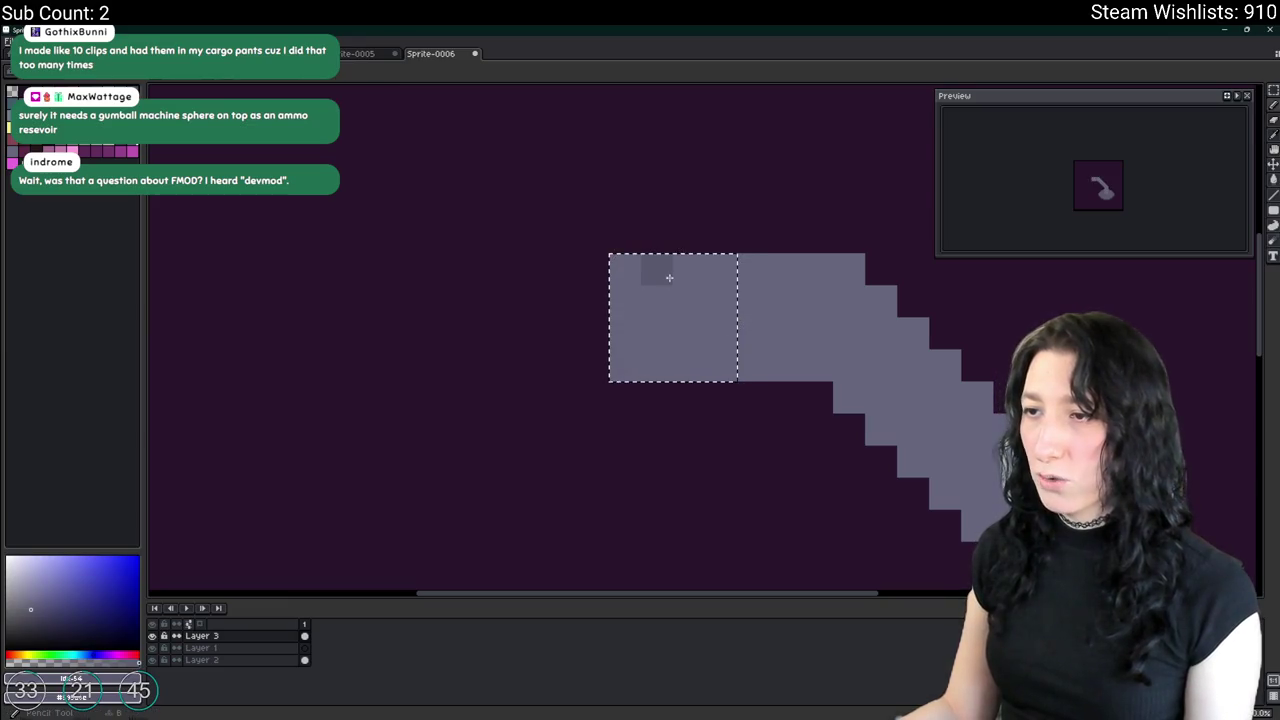
{"action": "left_click_drag", "start_coordinate": [640, 297], "coordinate": [701, 314]}
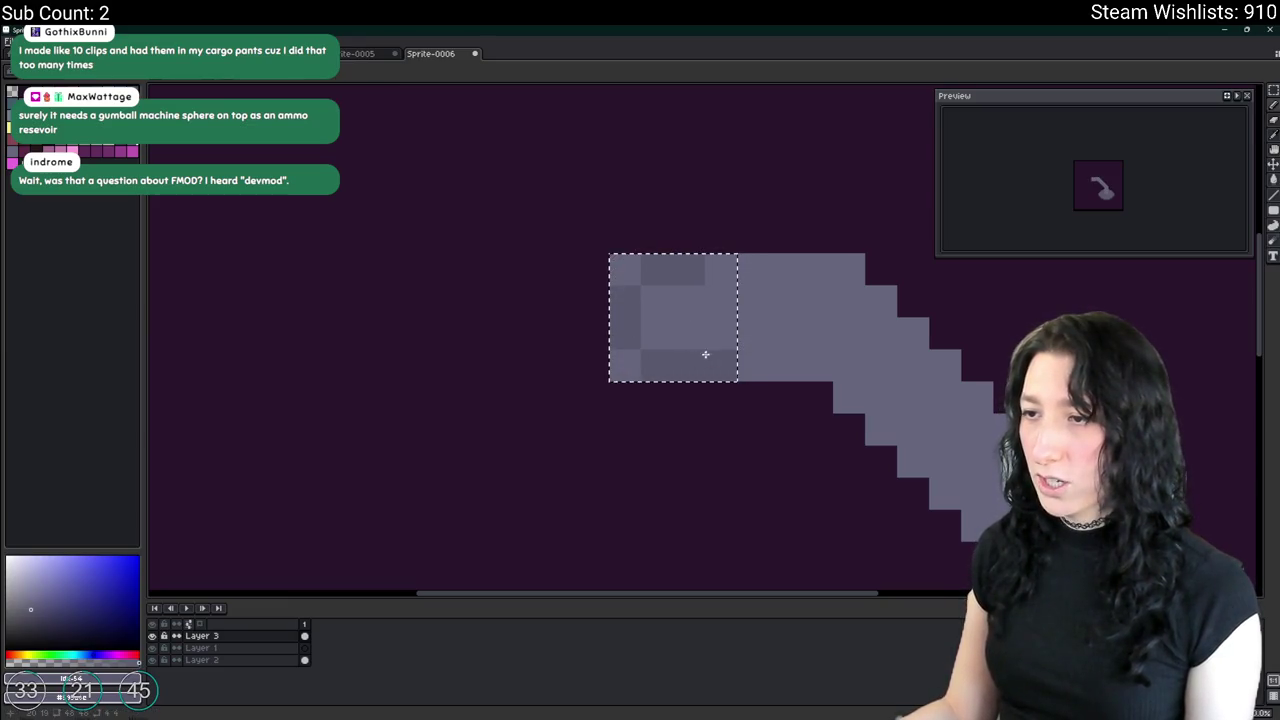
{"action": "key", "text": "ctrl+z"}
{"action": "scroll", "coordinate": [701, 314], "scroll_direction": "down", "scroll_amount": 3}
{"action": "scroll", "coordinate": [700, 290], "scroll_direction": "up", "scroll_amount": 3}
{"action": "scroll", "coordinate": [700, 286], "scroll_direction": "down", "scroll_amount": 3}
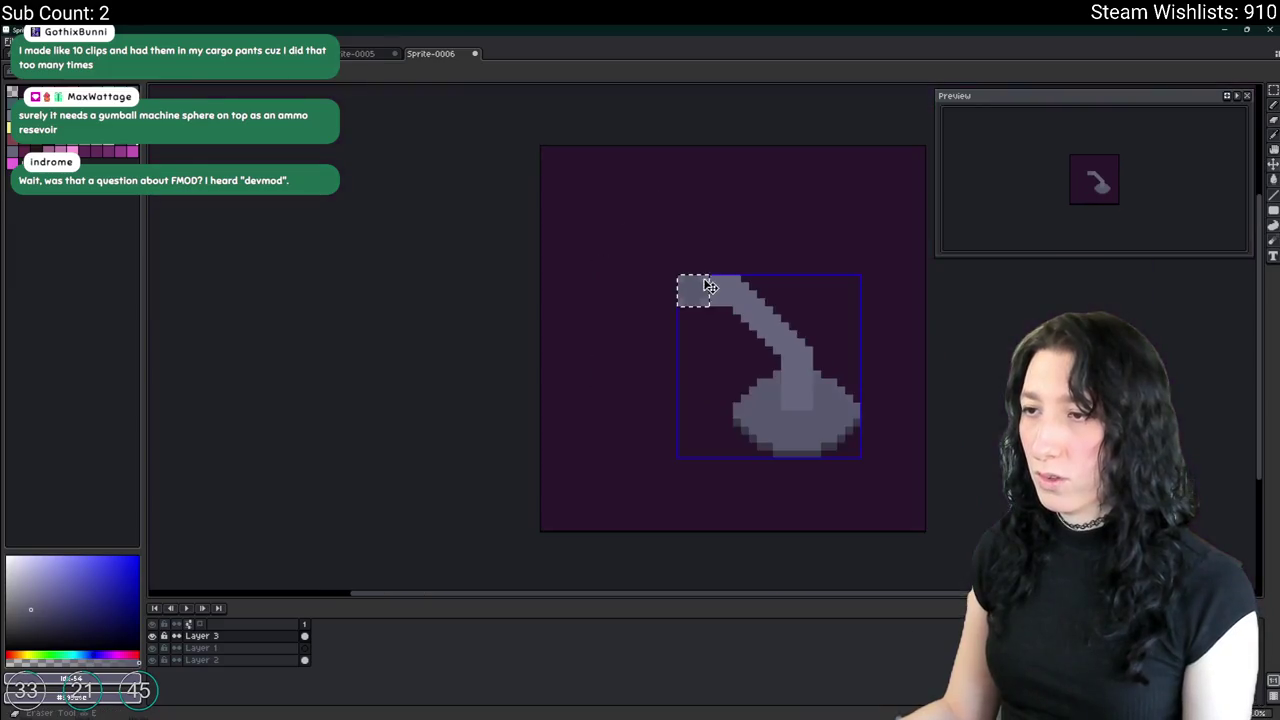
{"action": "scroll", "coordinate": [706, 279], "scroll_direction": "up", "scroll_amount": 2}
{"action": "scroll", "coordinate": [706, 279], "scroll_direction": "up", "scroll_amount": 3}
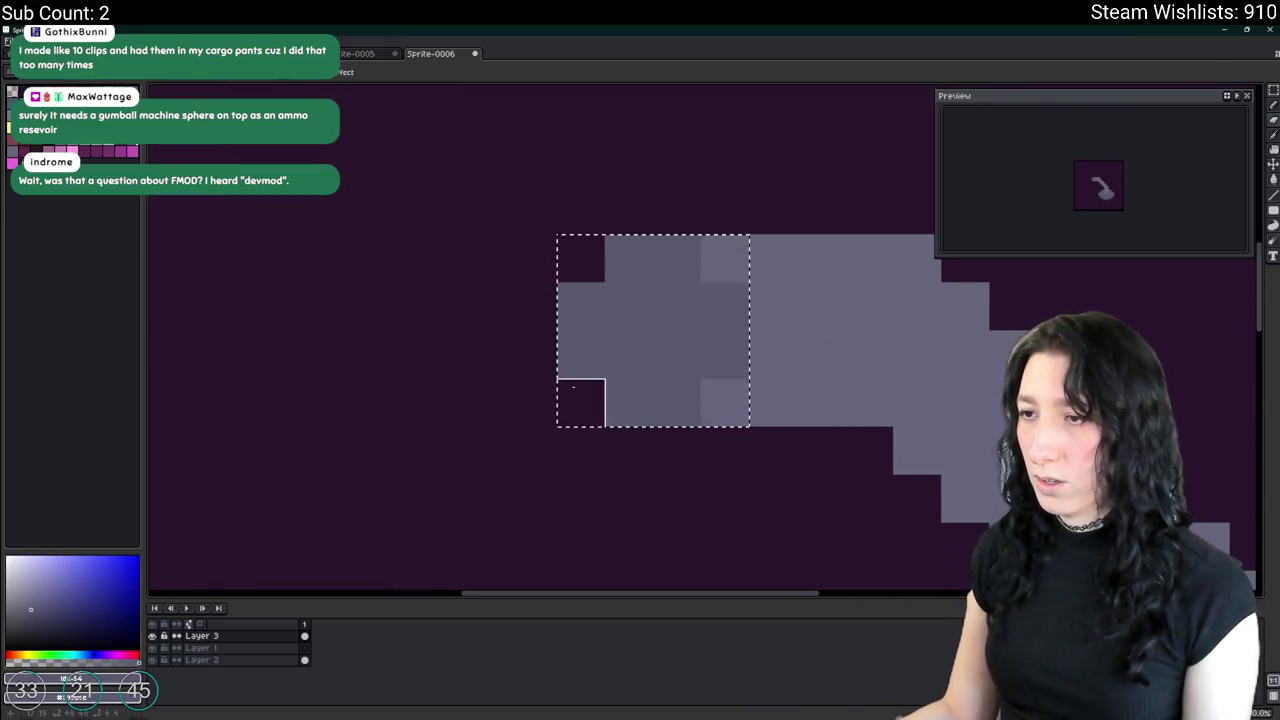
{"action": "scroll", "coordinate": [561, 322], "scroll_direction": "down", "scroll_amount": 3}
{"action": "scroll", "coordinate": [561, 322], "scroll_direction": "up", "scroll_amount": 2}
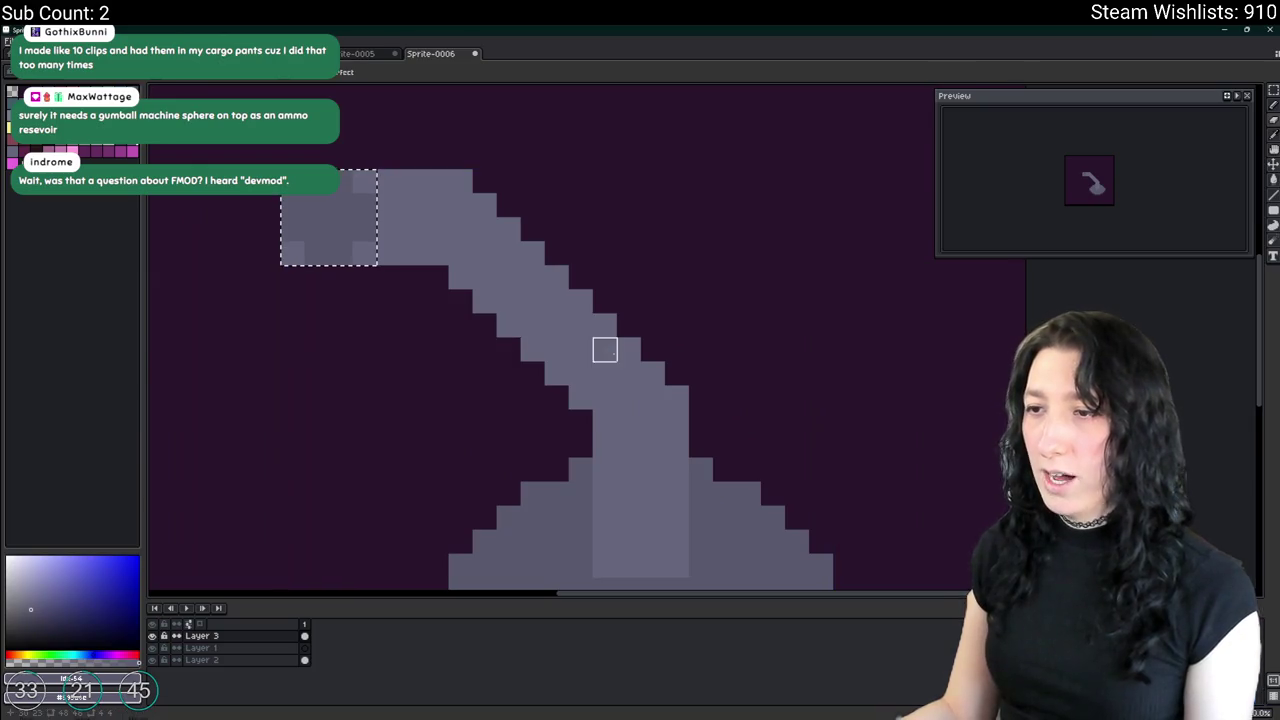
Add a dark joint to the arm and fill the surrounding dark gaps grey.
{"action": "left_click", "coordinate": [608, 400]}
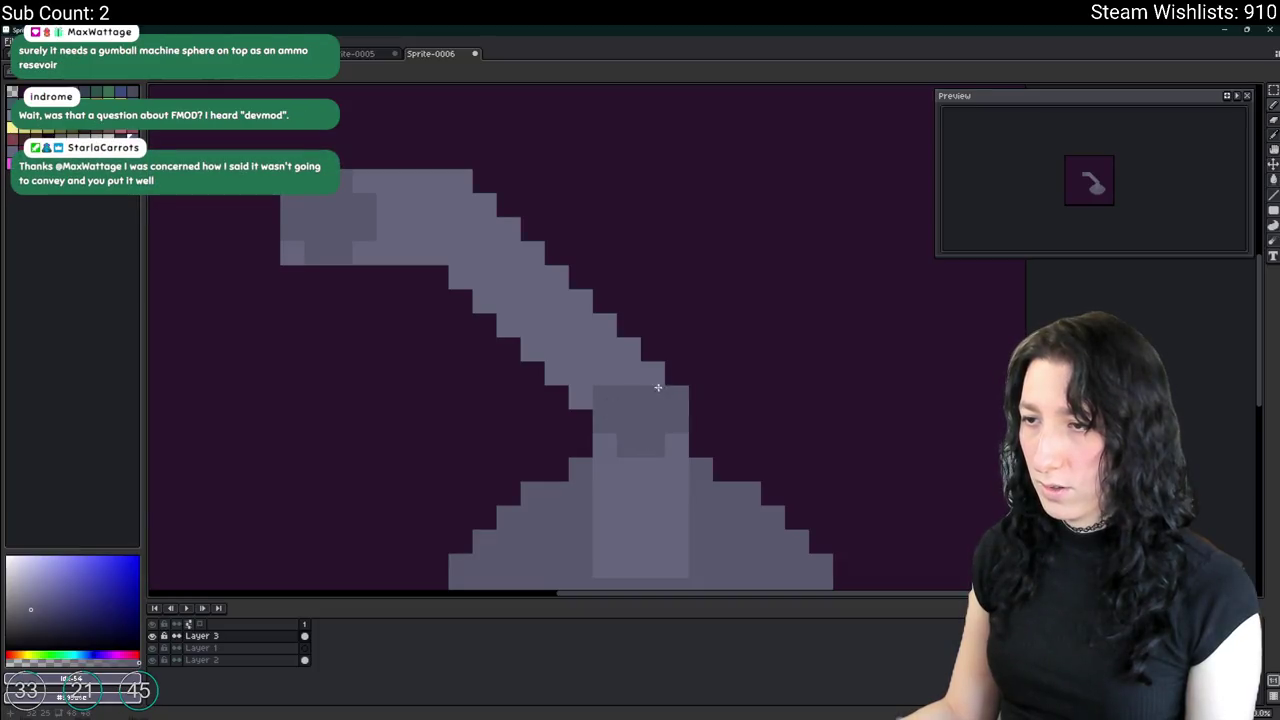
{"action": "scroll", "coordinate": [631, 377], "scroll_direction": "down", "scroll_amount": 4}
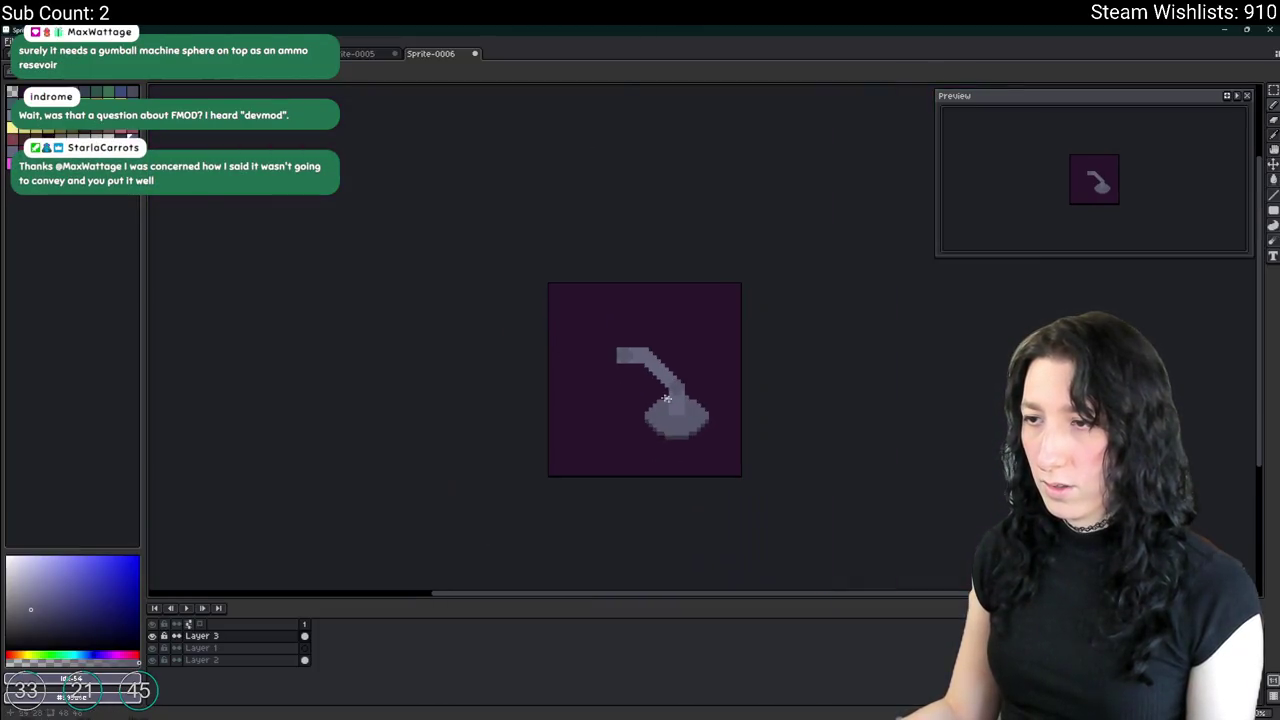
{"action": "scroll", "coordinate": [669, 374], "scroll_direction": "up", "scroll_amount": 5}
{"action": "key", "text": "p"}
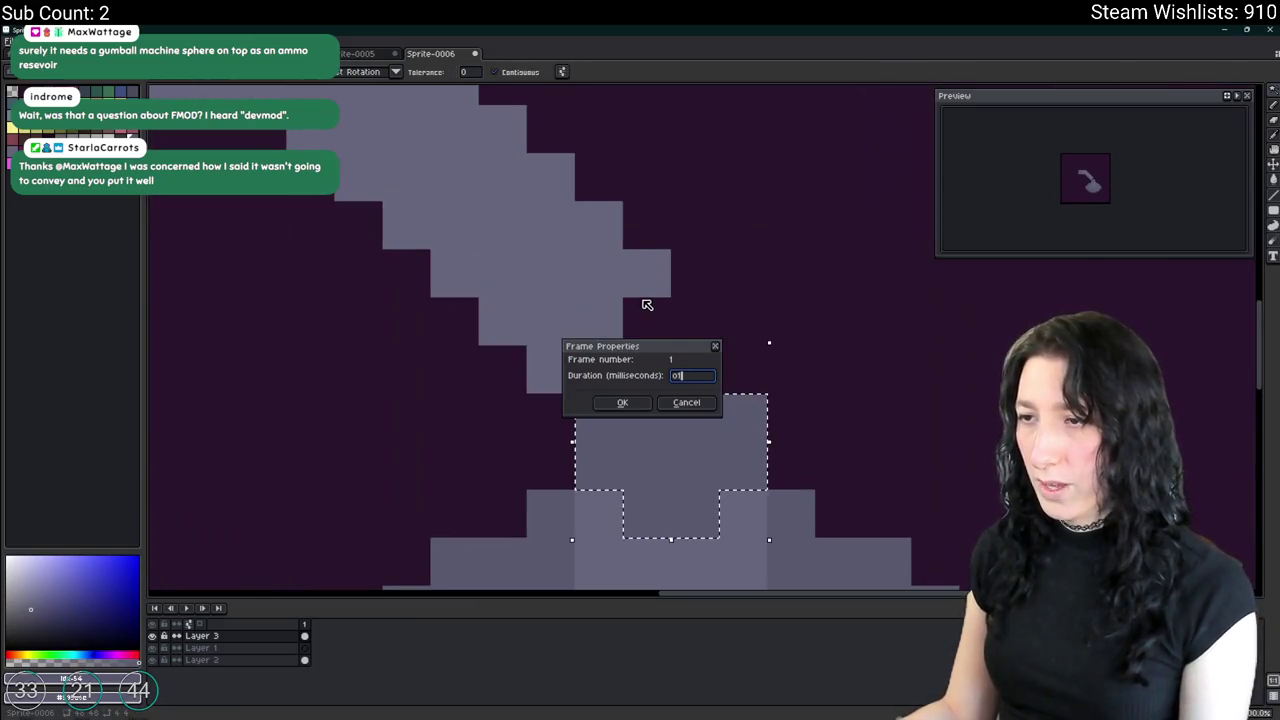
{"action": "key", "text": "Escape"}
{"action": "key", "text": "ctrl+d"}
{"action": "key", "text": "i"}
{"action": "scroll", "coordinate": [652, 270], "scroll_direction": "up", "scroll_amount": 1}
{"action": "mouse_move", "coordinate": [648, 328]}
{"action": "left_mouse_down"}
{"action": "mouse_move", "coordinate": [608, 351]}
{"action": "mouse_move", "coordinate": [680, 346]}
{"action": "left_mouse_up"}
{"action": "scroll", "coordinate": [680, 346], "scroll_direction": "down", "scroll_amount": 3}
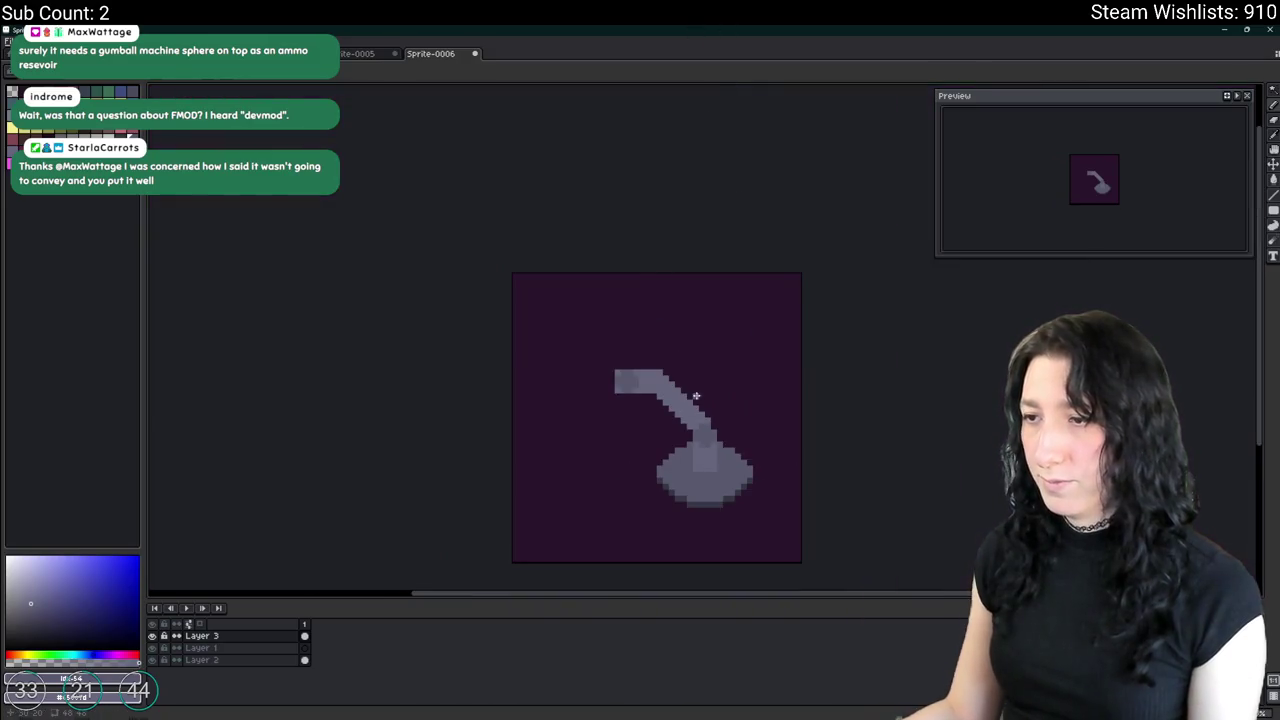
{"action": "scroll", "coordinate": [733, 338], "scroll_direction": "up", "scroll_amount": 2}
{"action": "scroll", "coordinate": [761, 326], "scroll_direction": "up", "scroll_amount": 1}
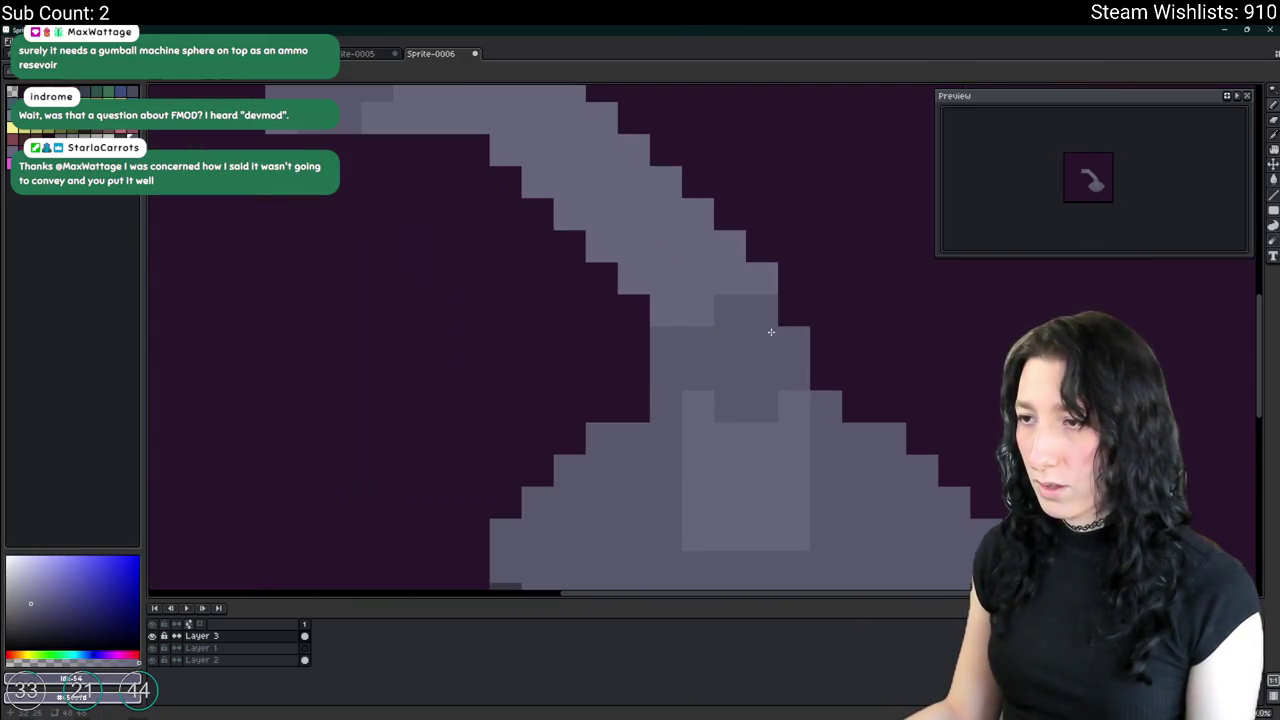
{"action": "scroll", "coordinate": [705, 381], "scroll_direction": "down", "scroll_amount": 2}
{"action": "scroll", "coordinate": [712, 385], "scroll_direction": "up", "scroll_amount": 2}
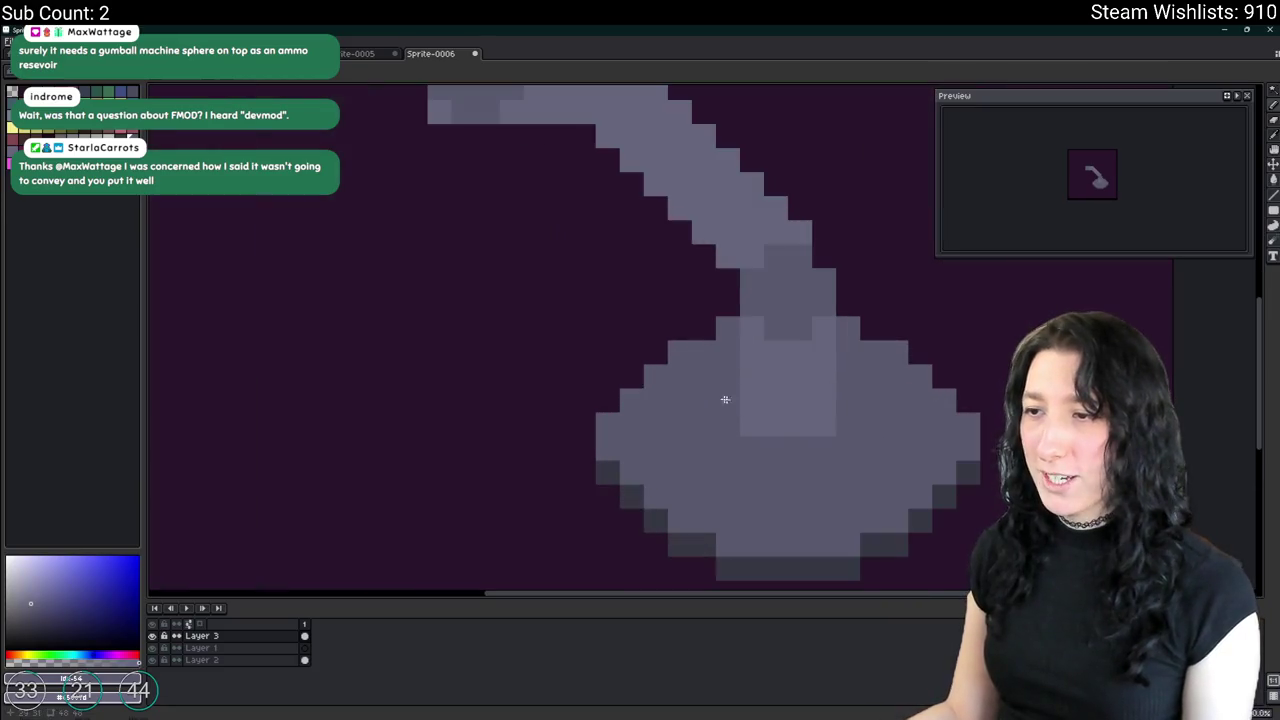
{"action": "scroll", "coordinate": [600, 240], "scroll_direction": "right", "scroll_amount": 2}
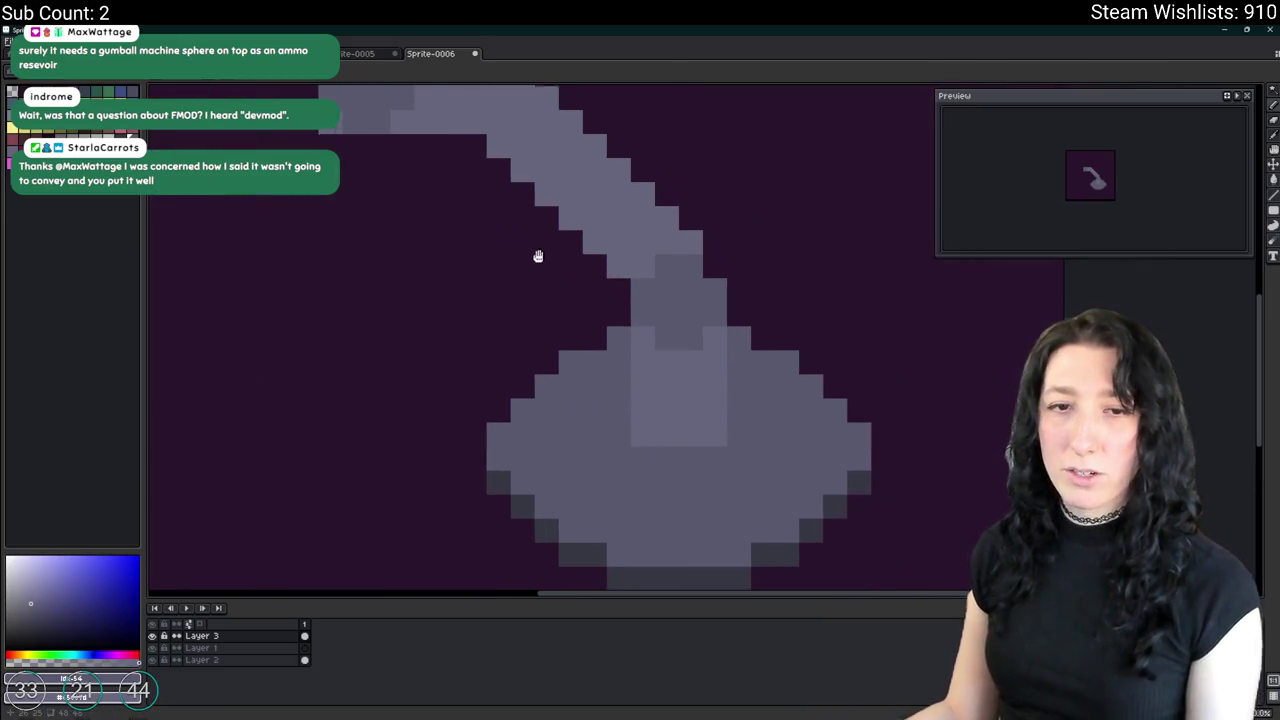
{"action": "scroll", "coordinate": [500, 120], "scroll_direction": "right", "scroll_amount": 3}
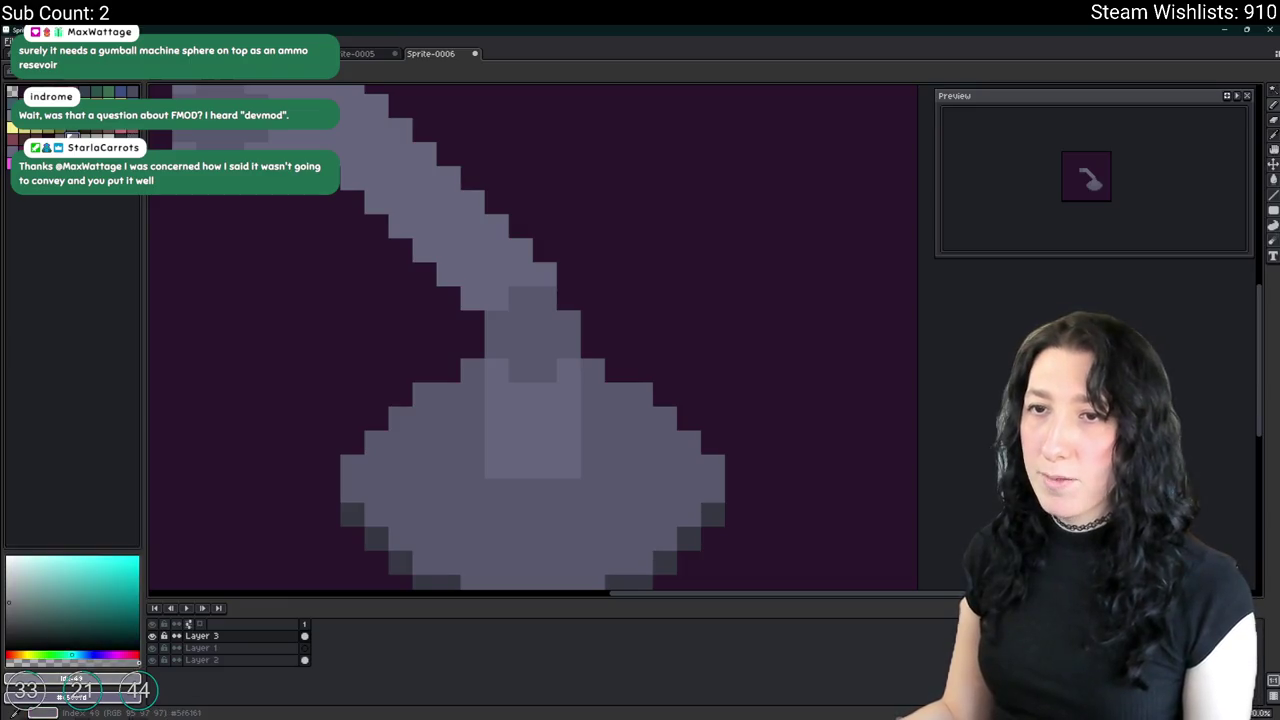
{"action": "scroll", "coordinate": [411, 397], "scroll_direction": "down", "scroll_amount": 2}
Recolour the dome bowl flat light grey and replace its dark shadow pixels.
{"action": "left_click", "coordinate": [466, 389]}
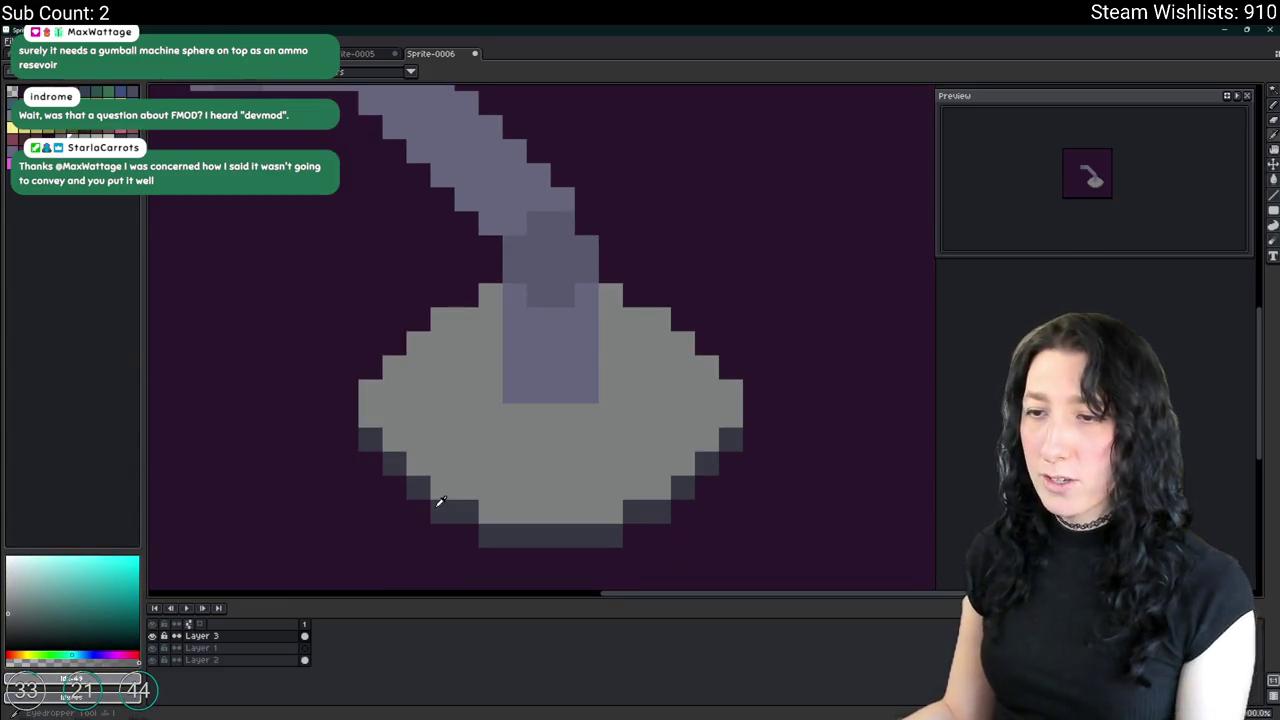
{"action": "left_click", "coordinate": [437, 503]}
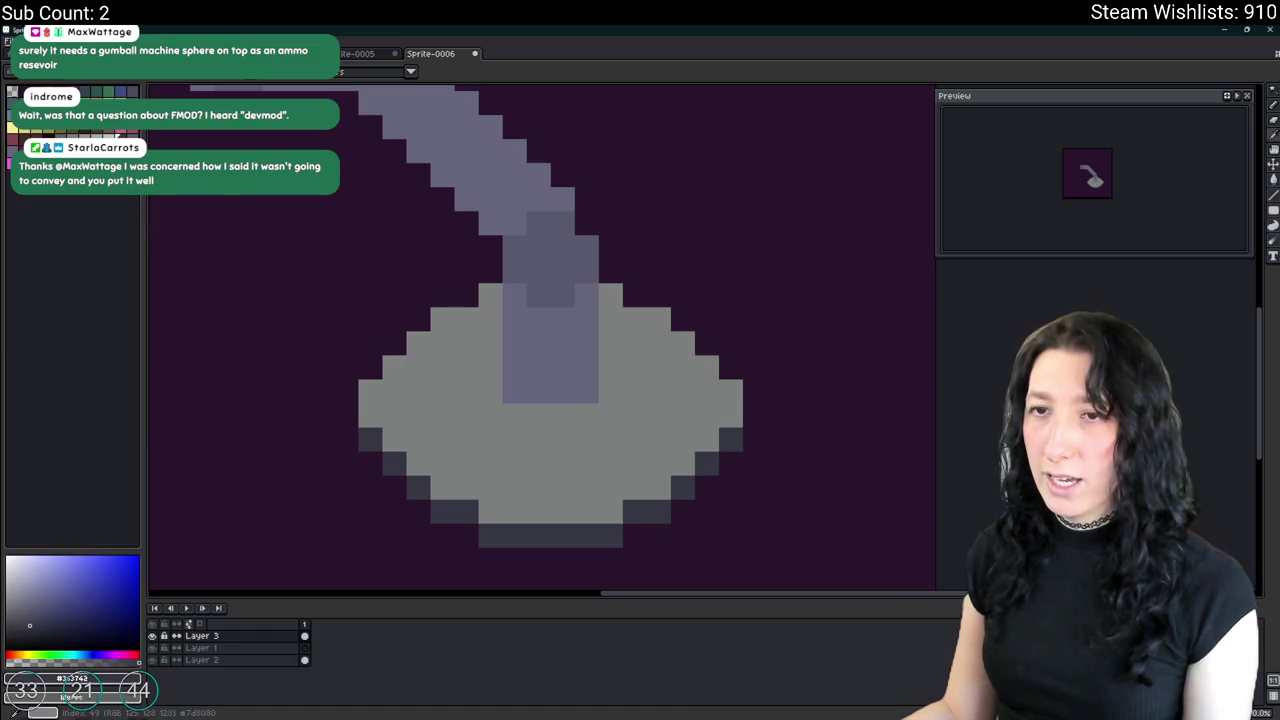
{"action": "key", "text": "shift+r"}
{"action": "left_click", "coordinate": [957, 300]}
{"action": "scroll", "coordinate": [519, 364], "scroll_direction": "down", "scroll_amount": 3}
{"action": "scroll", "coordinate": [519, 364], "scroll_direction": "down", "scroll_amount": 1}
{"action": "scroll", "coordinate": [519, 364], "scroll_direction": "down", "scroll_amount": 2}
{"action": "scroll", "coordinate": [560, 362], "scroll_direction": "up", "scroll_amount": 2}
{"action": "scroll", "coordinate": [591, 361], "scroll_direction": "up", "scroll_amount": 2}
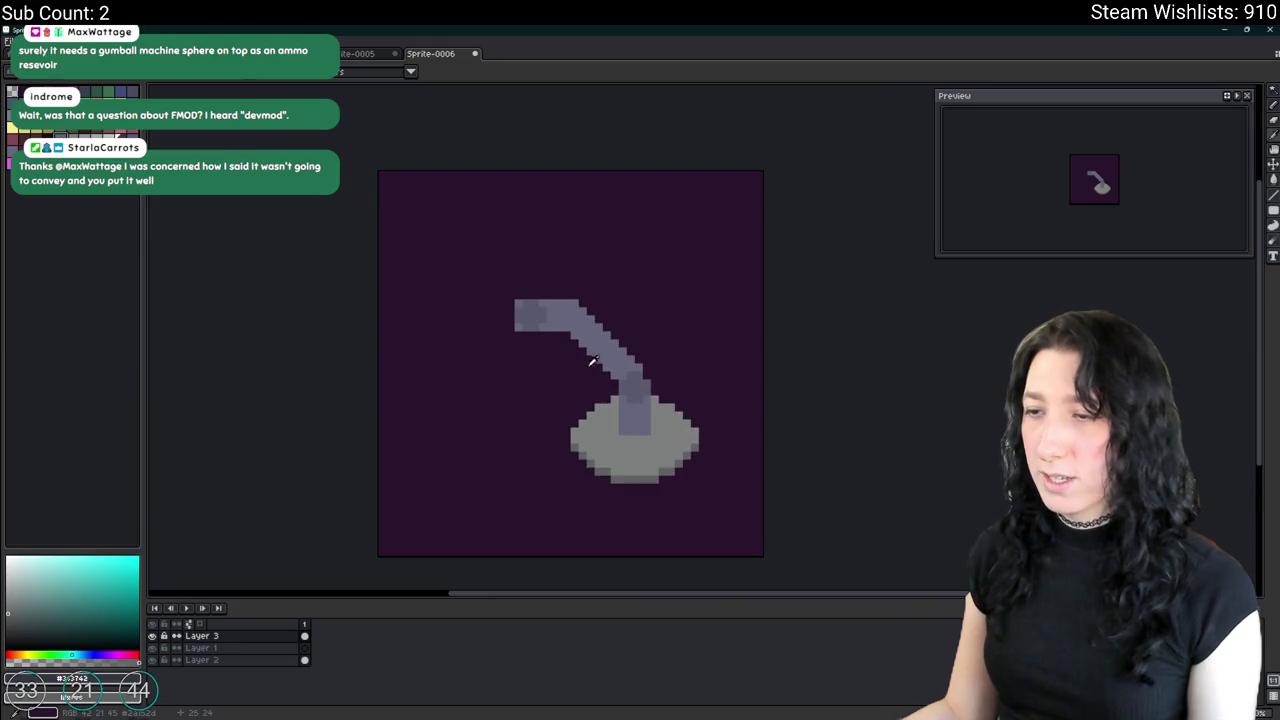
{"action": "left_click", "coordinate": [608, 378]}
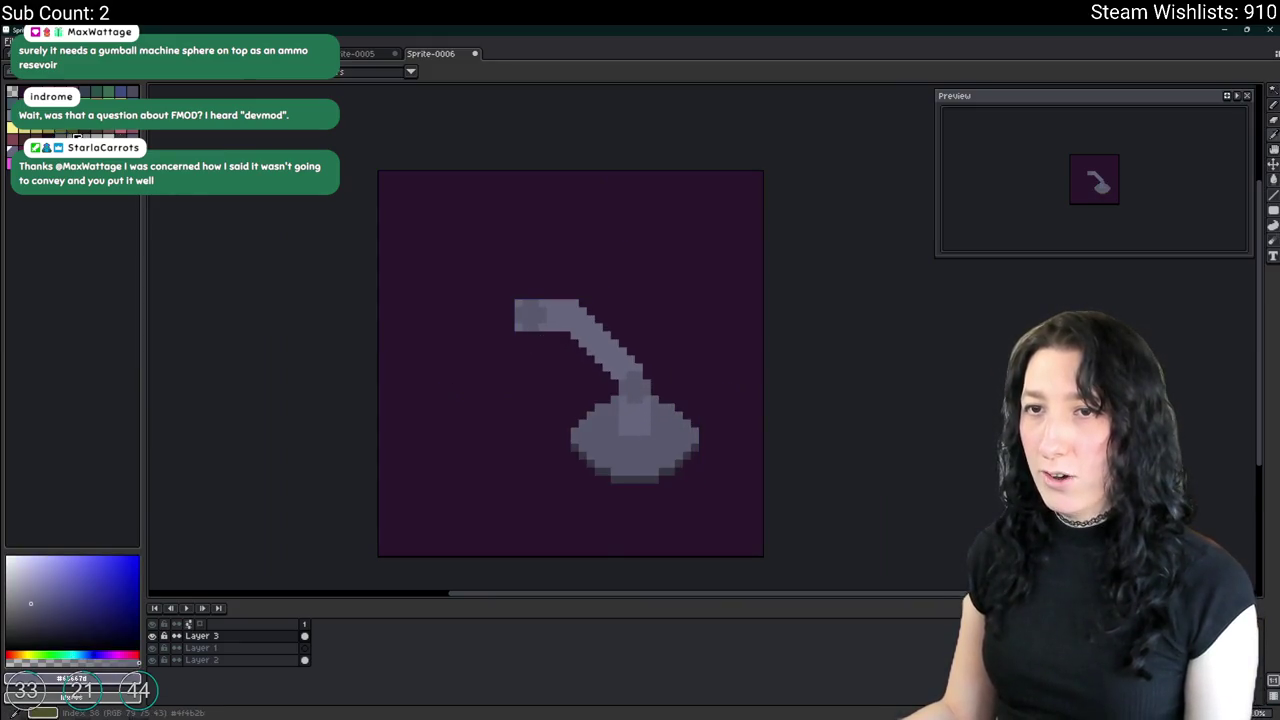
{"action": "scroll", "coordinate": [577, 366], "scroll_direction": "up", "scroll_amount": 2}
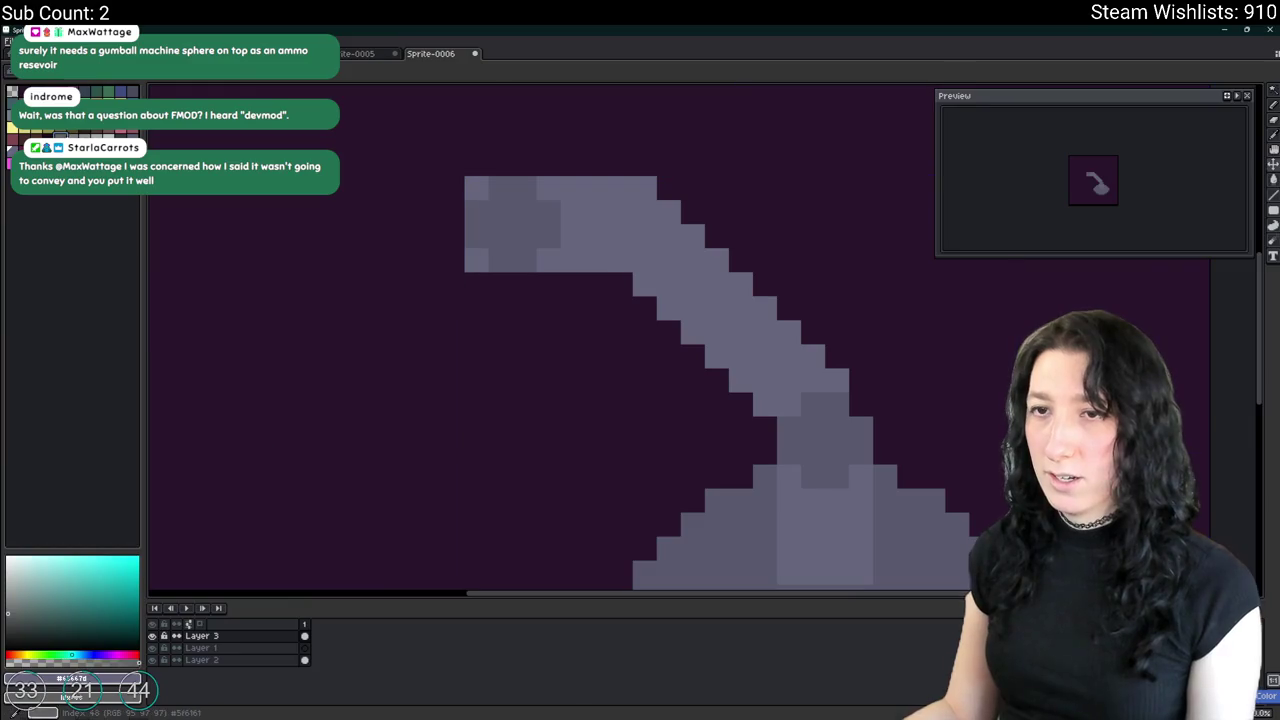
Make the arm pixels light grey and turn the remaining blue-grey pixels dark grey.
{"action": "left_click", "coordinate": [690, 330]}
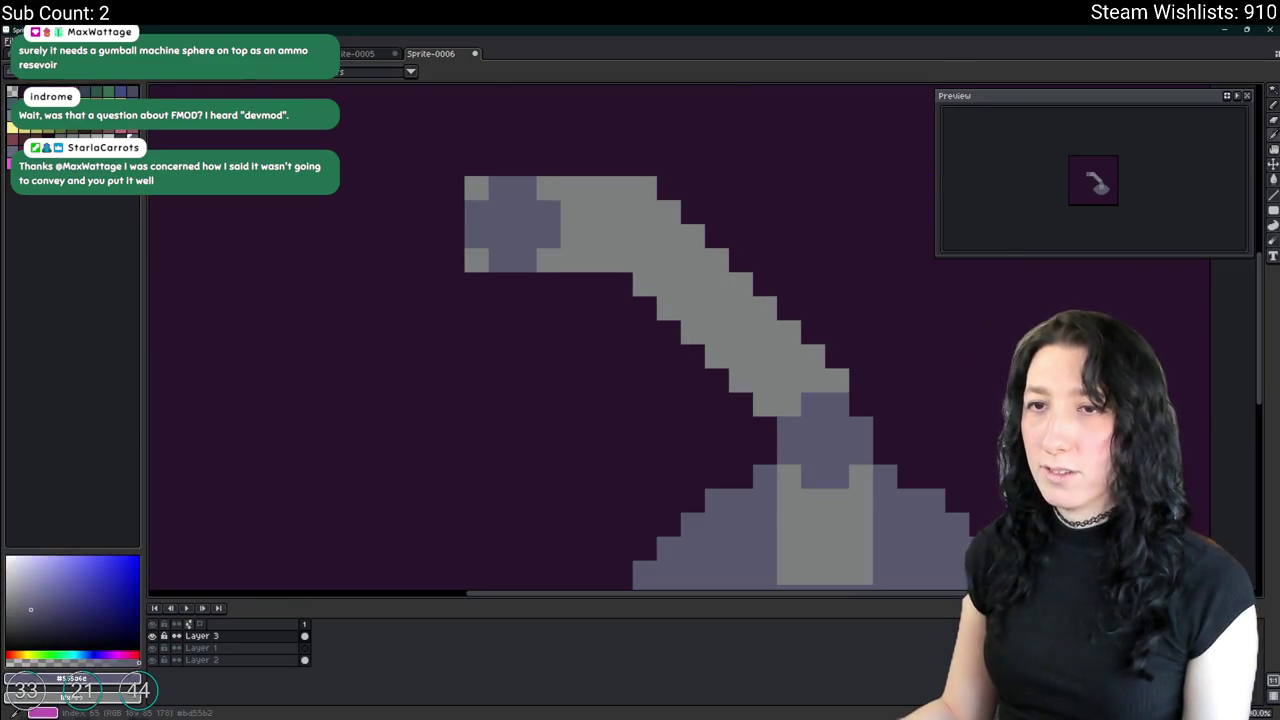
{"action": "left_click", "coordinate": [86, 148]}
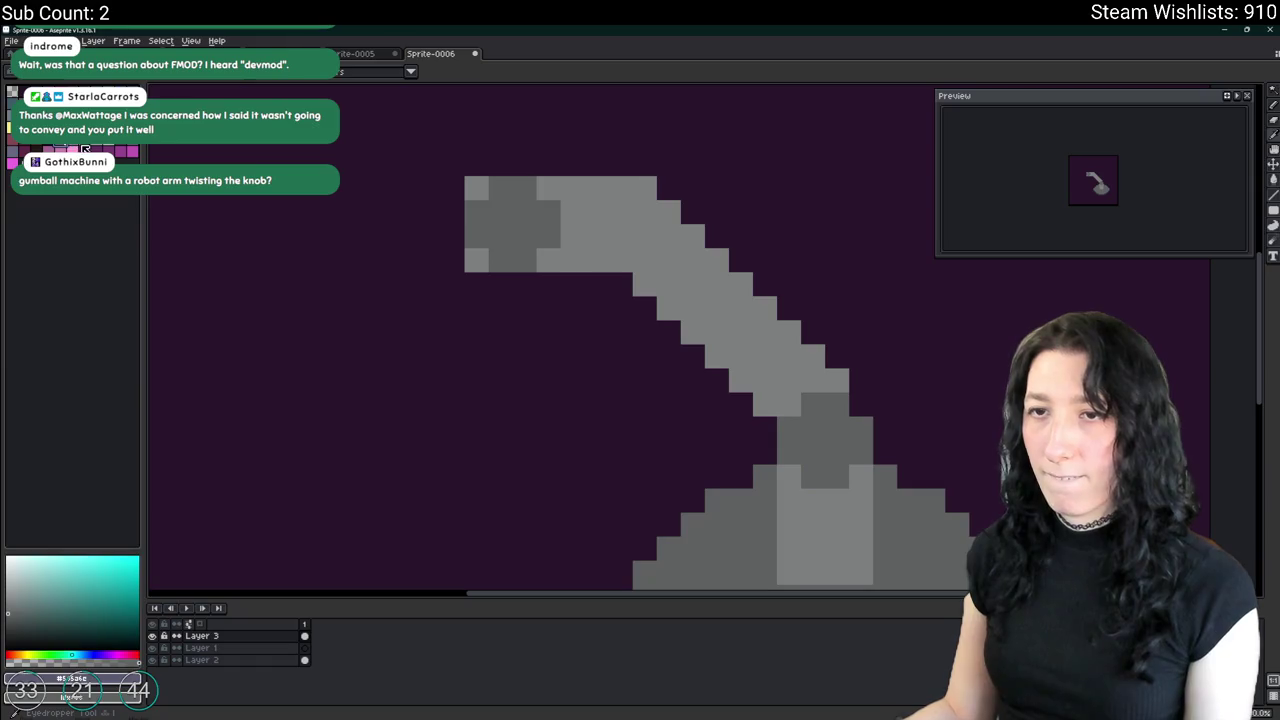
{"action": "scroll", "coordinate": [526, 206], "scroll_direction": "up", "scroll_amount": 1}
Shade the joint blocks at the arm's upper-left end in dark grey.
{"action": "left_click", "coordinate": [523, 170]}
{"action": "left_click", "coordinate": [475, 217]}
{"action": "left_click", "coordinate": [427, 217]}
{"action": "left_click", "coordinate": [568, 219]}
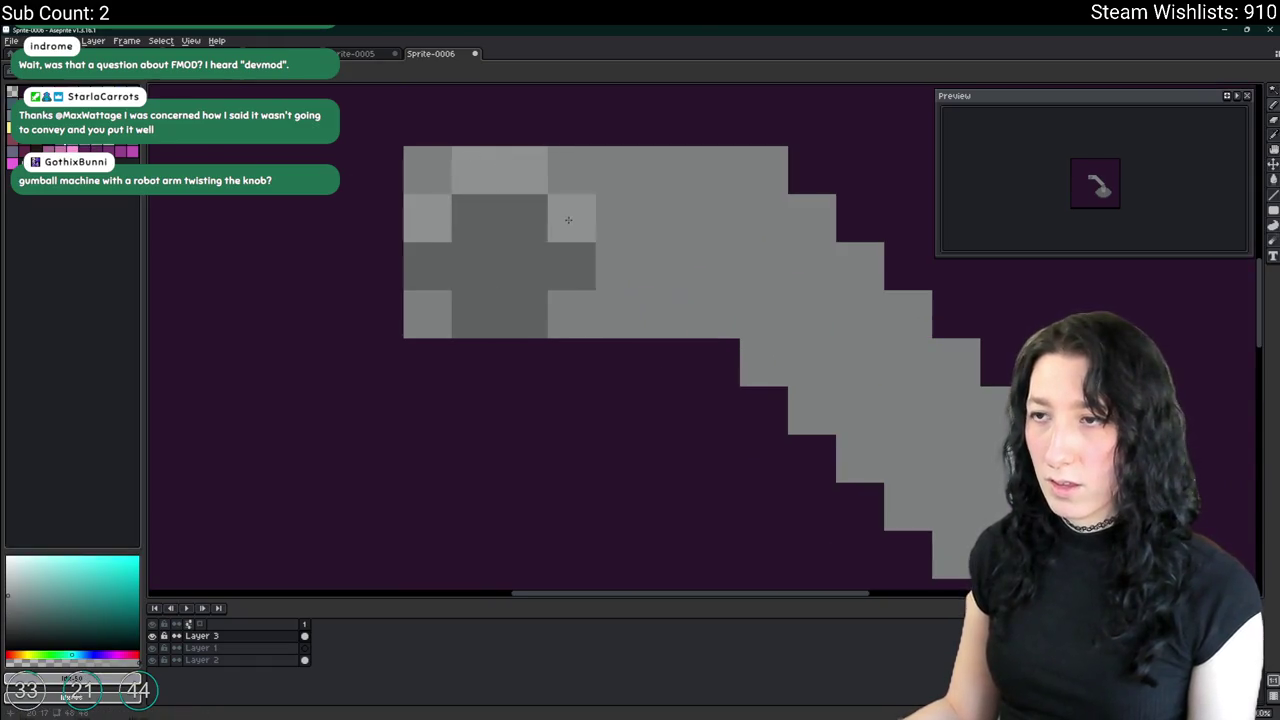
{"action": "scroll", "coordinate": [568, 219], "scroll_direction": "down", "scroll_amount": 2}
{"action": "scroll", "coordinate": [568, 219], "scroll_direction": "down", "scroll_amount": 2}
{"action": "scroll", "coordinate": [560, 250], "scroll_direction": "up", "scroll_amount": 2}
Darken two pixels at the arm's top-left corner and inspect the result.
{"action": "key", "text": "ctrl+a"}
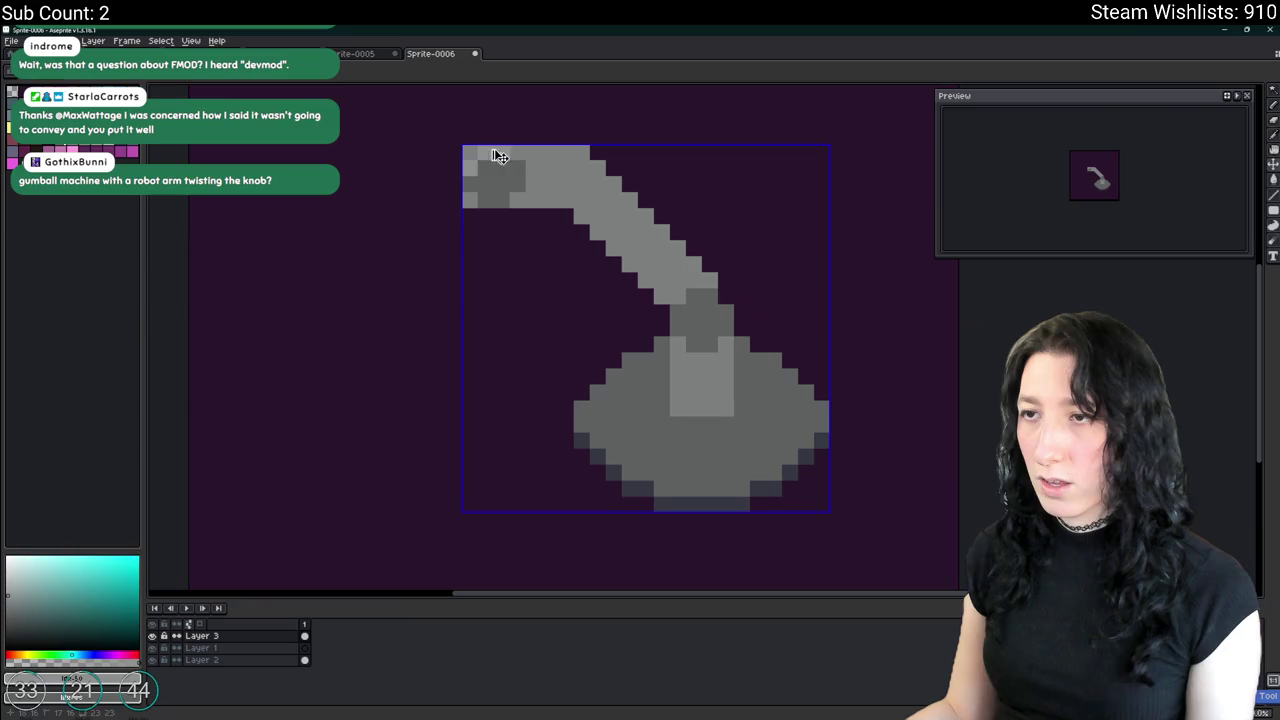
{"action": "left_click", "coordinate": [499, 157]}
{"action": "scroll", "coordinate": [476, 150], "scroll_direction": "up", "scroll_amount": 1}
{"action": "scroll", "coordinate": [565, 153], "scroll_direction": "down", "scroll_amount": 1}
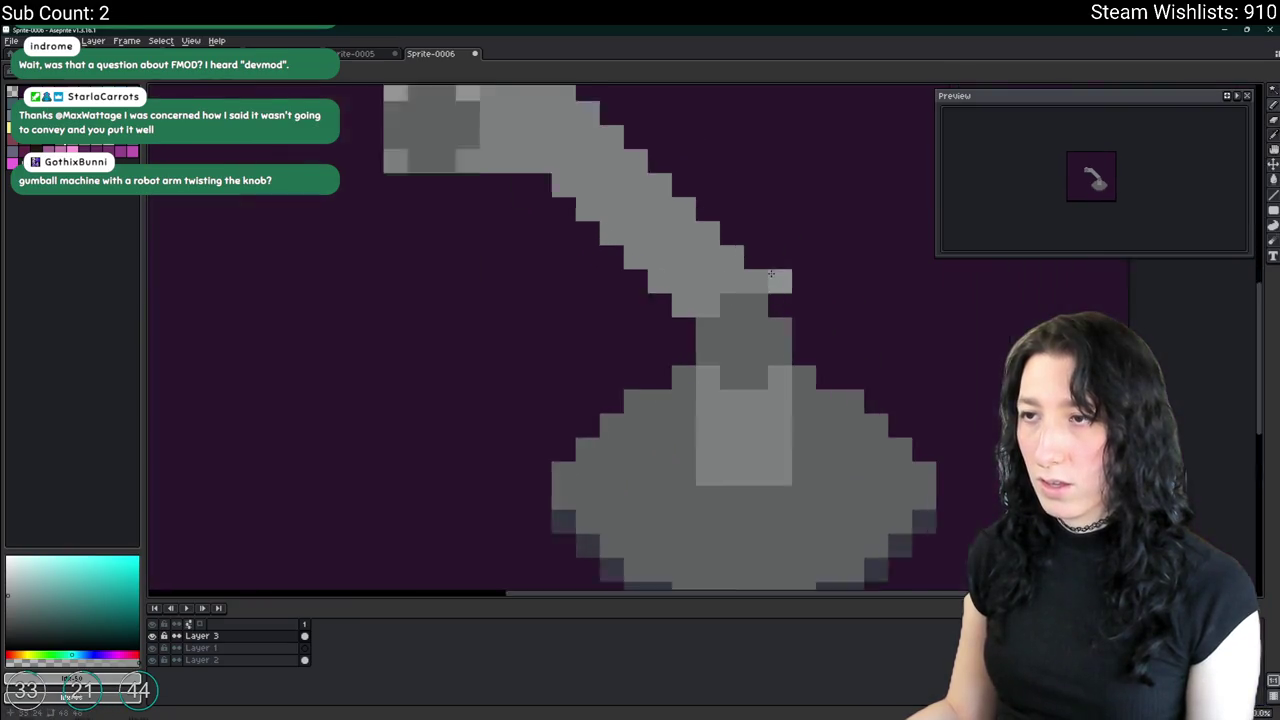
{"action": "scroll", "coordinate": [679, 320], "scroll_direction": "up", "scroll_amount": 1}
{"action": "scroll", "coordinate": [742, 283], "scroll_direction": "down", "scroll_amount": 2}
{"action": "scroll", "coordinate": [800, 310], "scroll_direction": "down", "scroll_amount": 1}
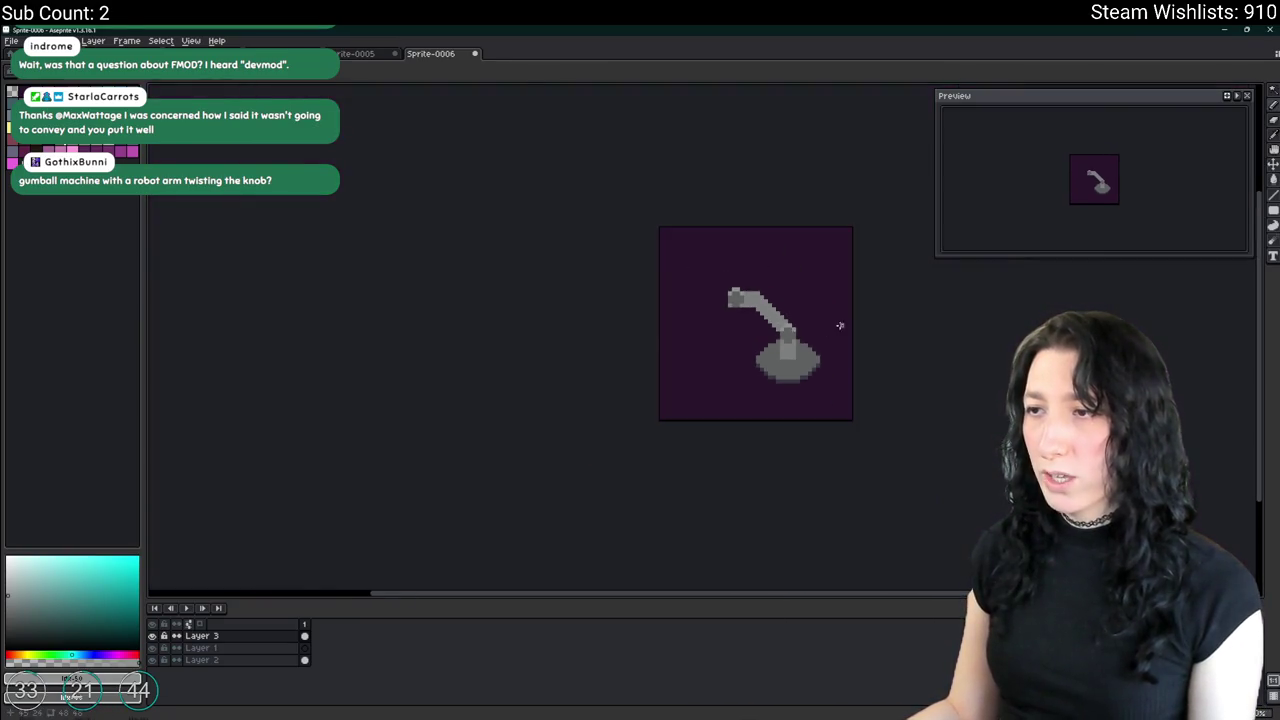
{"action": "scroll", "coordinate": [577, 366], "scroll_direction": "up", "scroll_amount": 2}
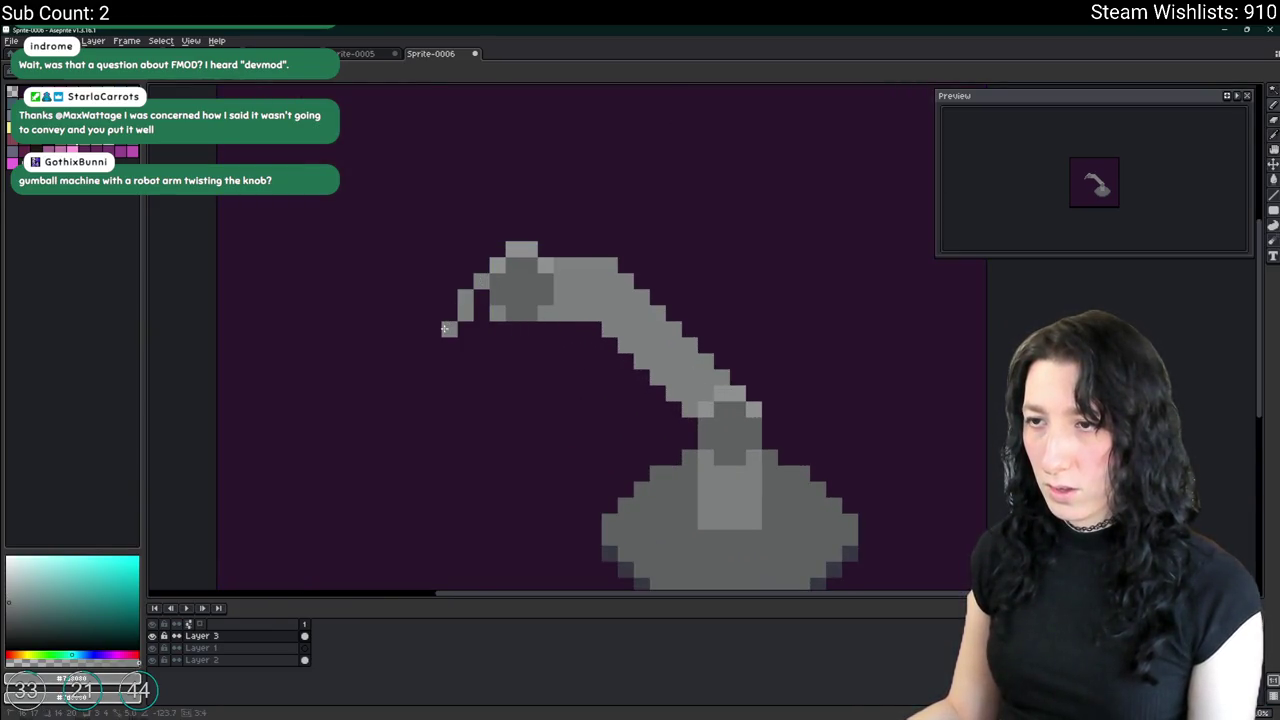
Draw the claw at the arm tip: a diagonal lower finger plus extra grey finger pixels.
{"action": "left_click_drag", "start_coordinate": [491, 372], "coordinate": [481, 374]}
{"action": "left_click", "coordinate": [481, 331]}
{"action": "scroll", "coordinate": [457, 337], "scroll_direction": "down", "scroll_amount": 2}
{"action": "scroll", "coordinate": [590, 290], "scroll_direction": "up", "scroll_amount": 2}
{"action": "scroll", "coordinate": [616, 342], "scroll_direction": "down", "scroll_amount": 2}
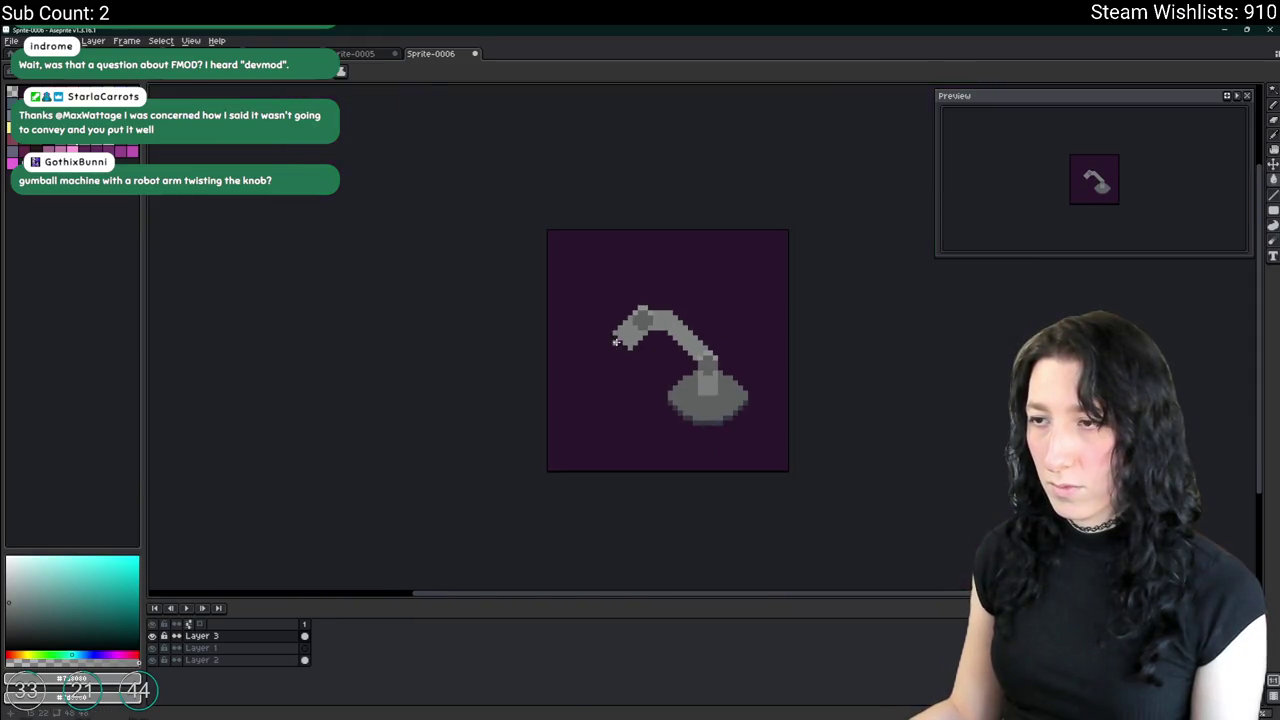
{"action": "scroll", "coordinate": [616, 342], "scroll_direction": "up", "scroll_amount": 2}
{"action": "scroll", "coordinate": [616, 342], "scroll_direction": "up", "scroll_amount": 1}
{"action": "left_click_drag", "start_coordinate": [556, 269], "coordinate": [570, 306]}
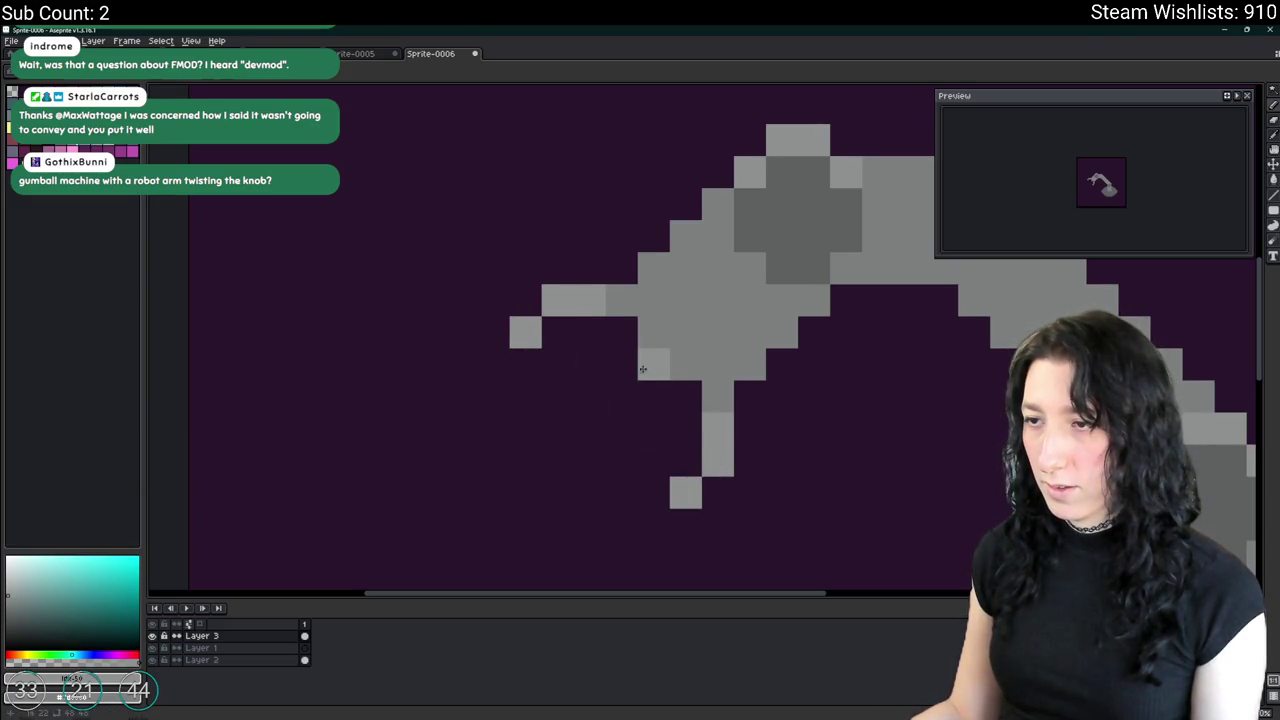
{"action": "scroll", "coordinate": [620, 397], "scroll_direction": "down", "scroll_amount": 5}
{"action": "scroll", "coordinate": [605, 425], "scroll_direction": "down", "scroll_amount": 3}
{"action": "scroll", "coordinate": [594, 443], "scroll_direction": "down", "scroll_amount": 1}
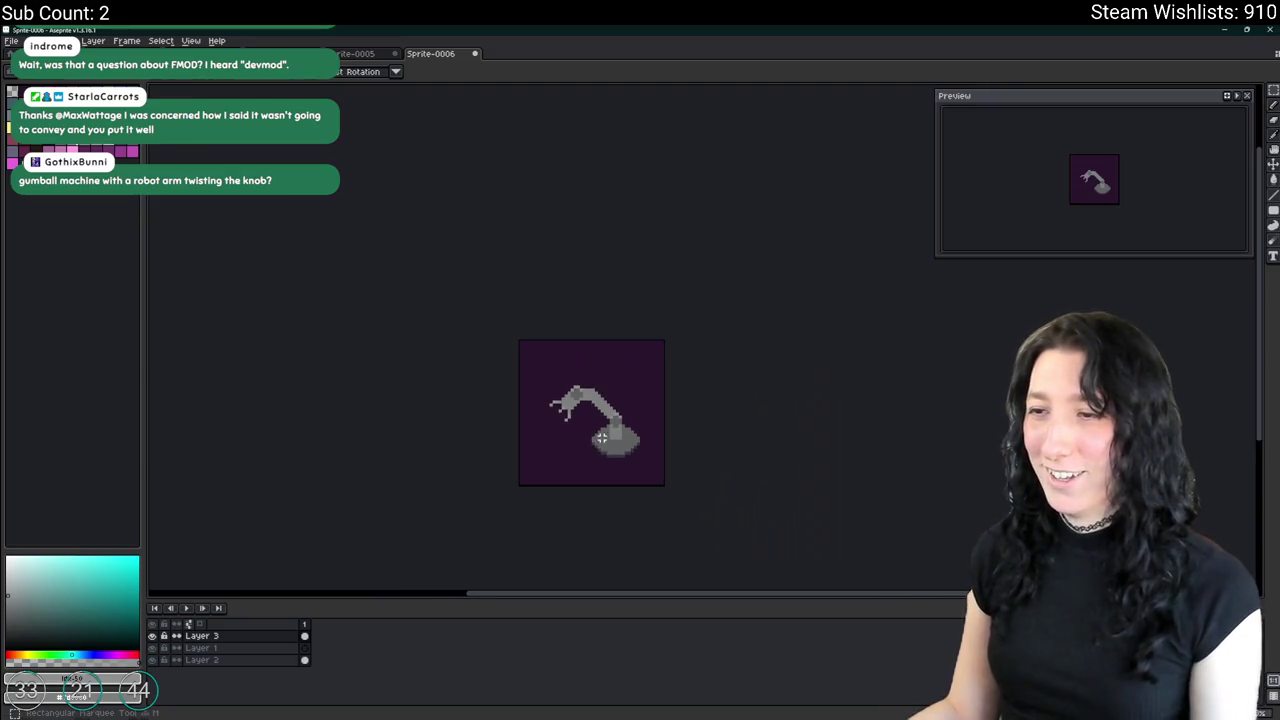
{"action": "scroll", "coordinate": [604, 437], "scroll_direction": "up", "scroll_amount": 2}
Marquee-select the knob area of the base, then clear the selection.
{"action": "left_click_drag", "start_coordinate": [700, 483], "coordinate": [590, 387]}
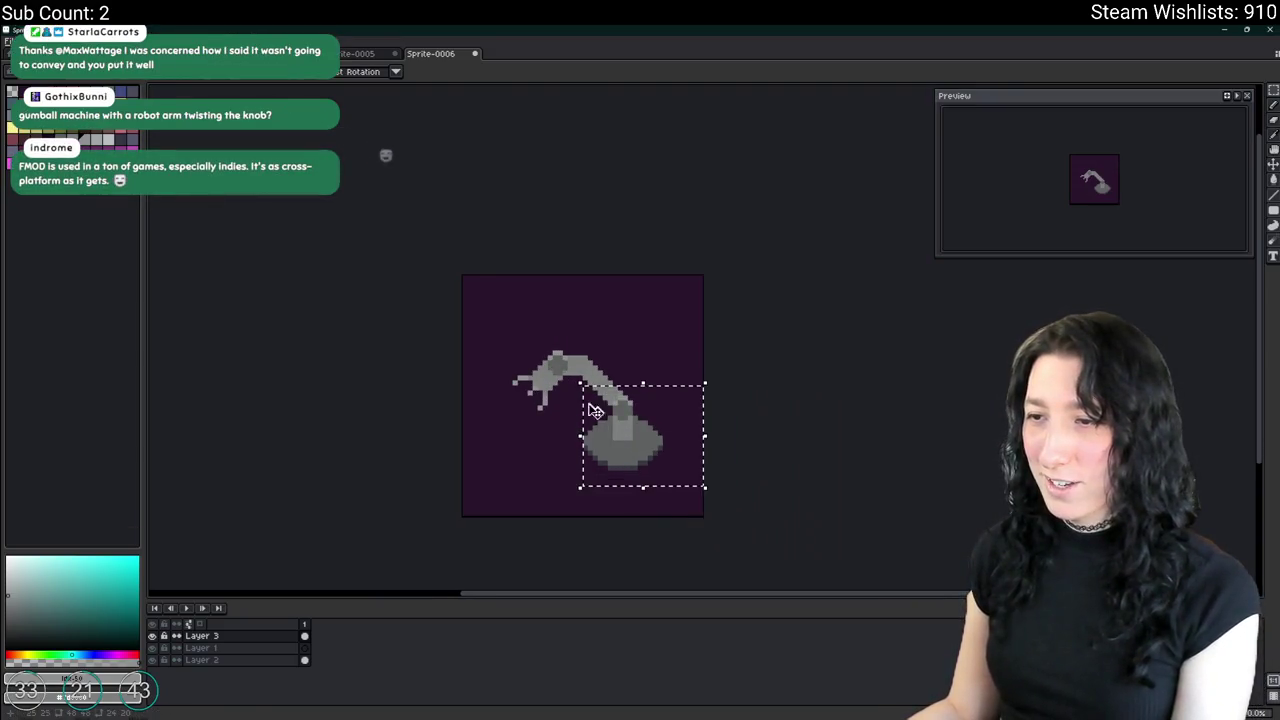
{"action": "key", "text": "ctrl+d"}
{"action": "scroll", "coordinate": [614, 385], "scroll_direction": "up", "scroll_amount": 2}
{"action": "scroll", "coordinate": [726, 534], "scroll_direction": "down", "scroll_amount": 2}
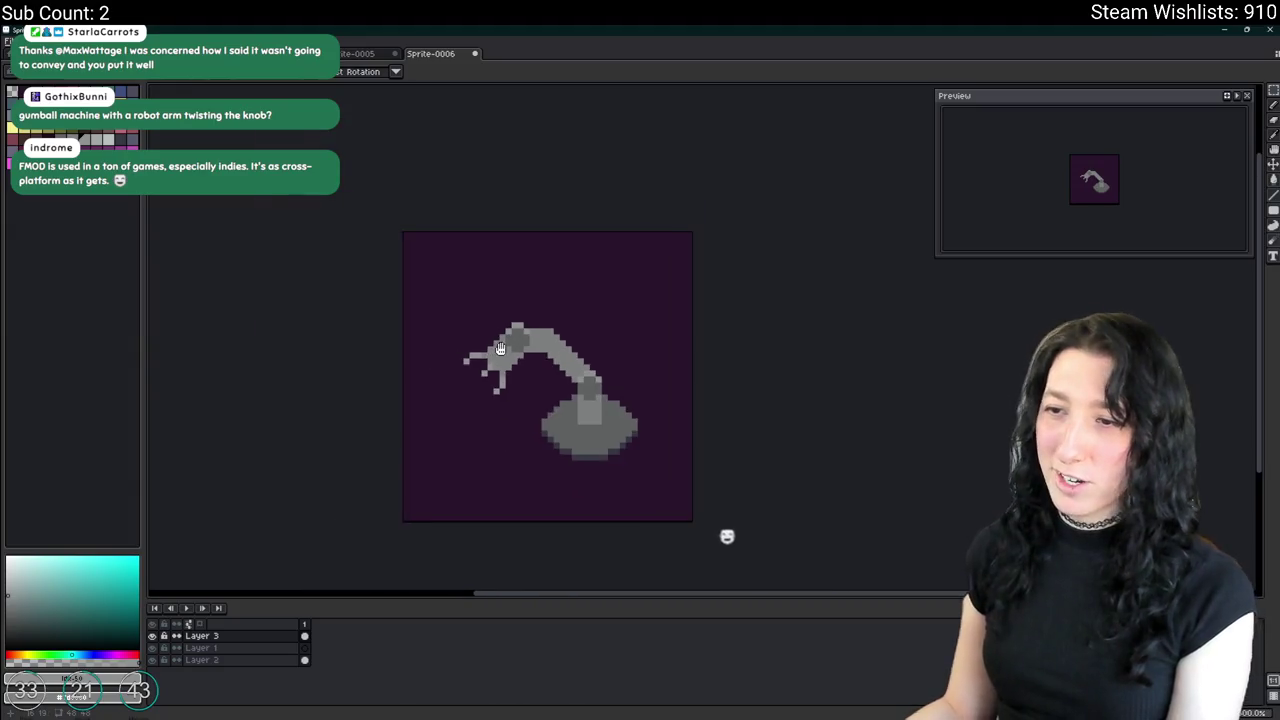
{"action": "scroll", "coordinate": [523, 466], "scroll_direction": "down", "scroll_amount": 1}
{"action": "scroll", "coordinate": [509, 420], "scroll_direction": "up", "scroll_amount": 2}
{"action": "scroll", "coordinate": [627, 390], "scroll_direction": "up", "scroll_amount": 3}
Sample the base greys and bucket-fill the bowl's edge pixels with blue-grey, undoing a background flood.
{"action": "left_click", "coordinate": [627, 390]}
{"action": "left_click", "coordinate": [640, 360]}
{"action": "left_click", "coordinate": [638, 395]}
{"action": "left_click", "coordinate": [645, 368]}
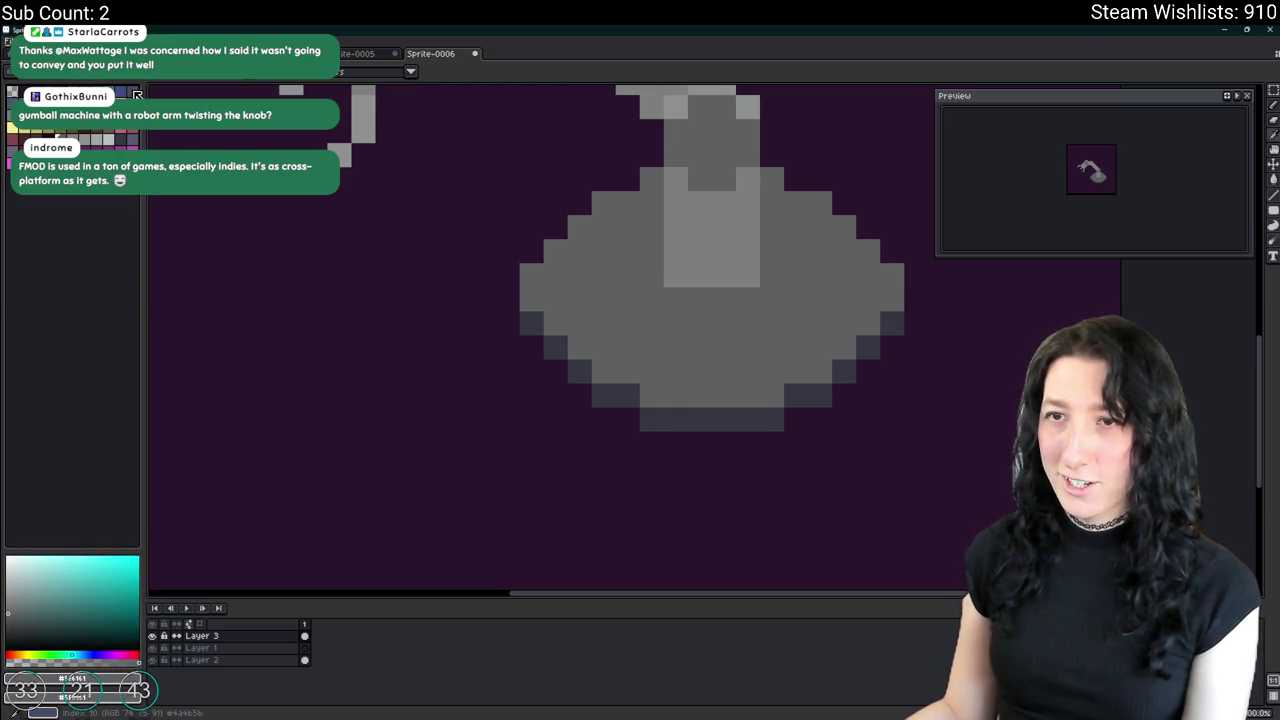
{"action": "left_click", "coordinate": [137, 95]}
{"action": "key", "text": "g"}
{"action": "left_click", "coordinate": [557, 341]}
{"action": "key", "text": "ctrl+z"}
{"action": "left_click", "coordinate": [566, 363]}
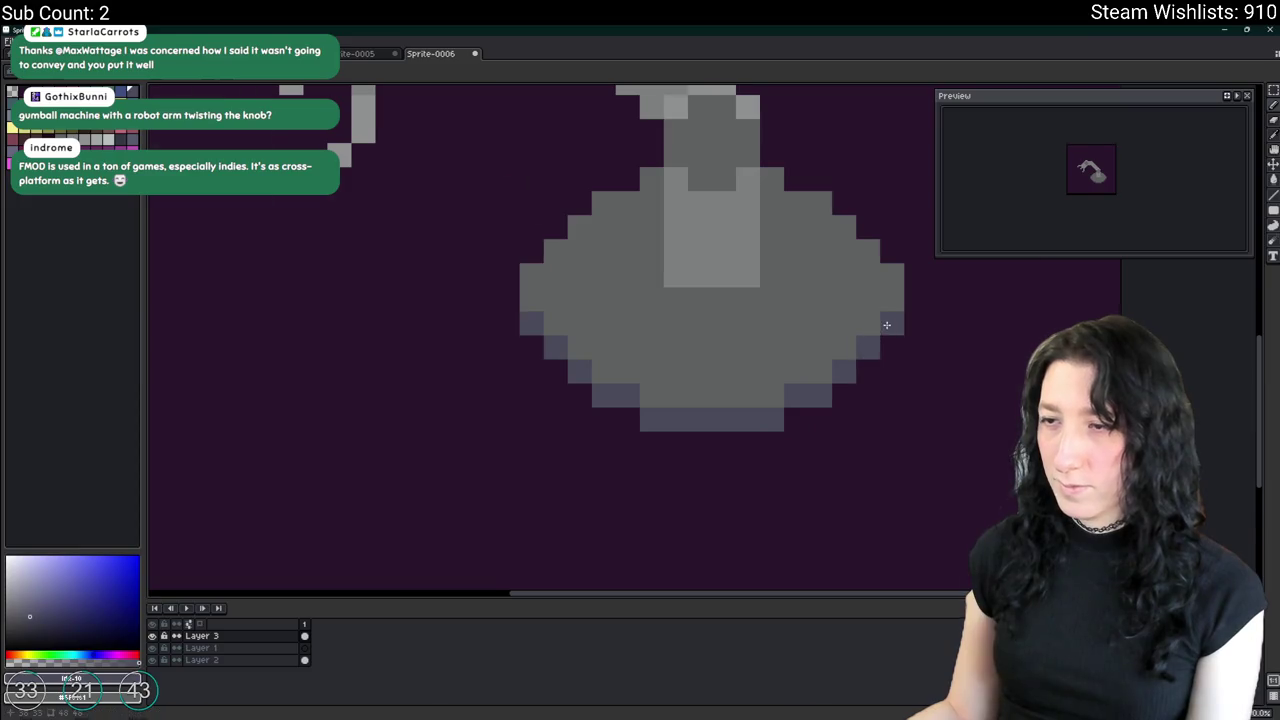
{"action": "scroll", "coordinate": [886, 324], "scroll_direction": "down", "scroll_amount": 5}
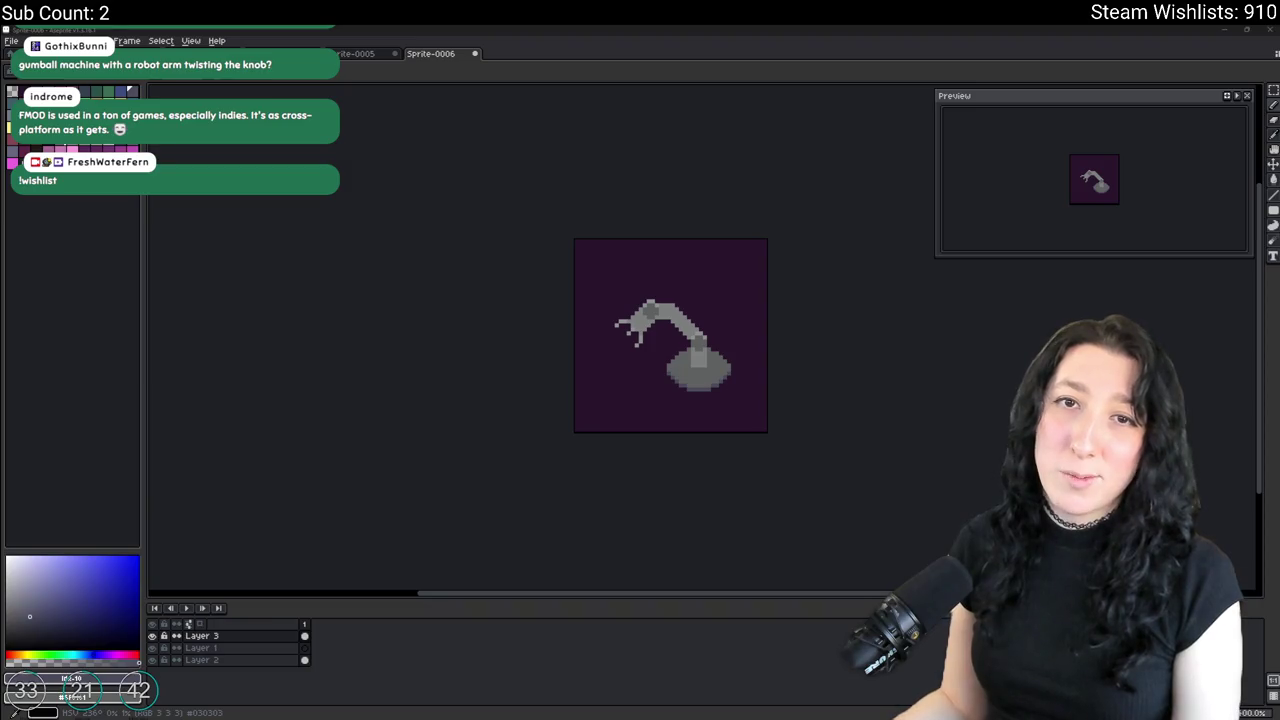
{"action": "key", "text": "alt+Tab"}
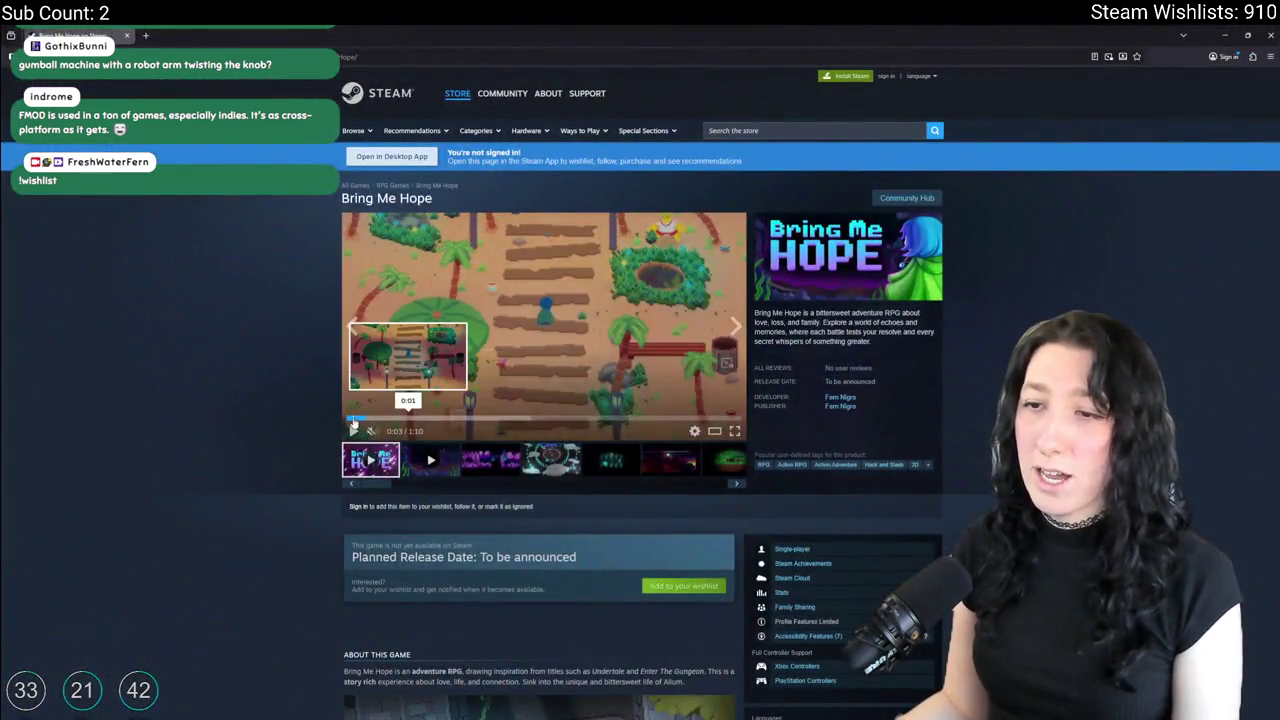
Restart the Bring Me Hope trailer, raise its volume slightly, and play it full screen.
{"action": "left_click", "coordinate": [352, 419]}
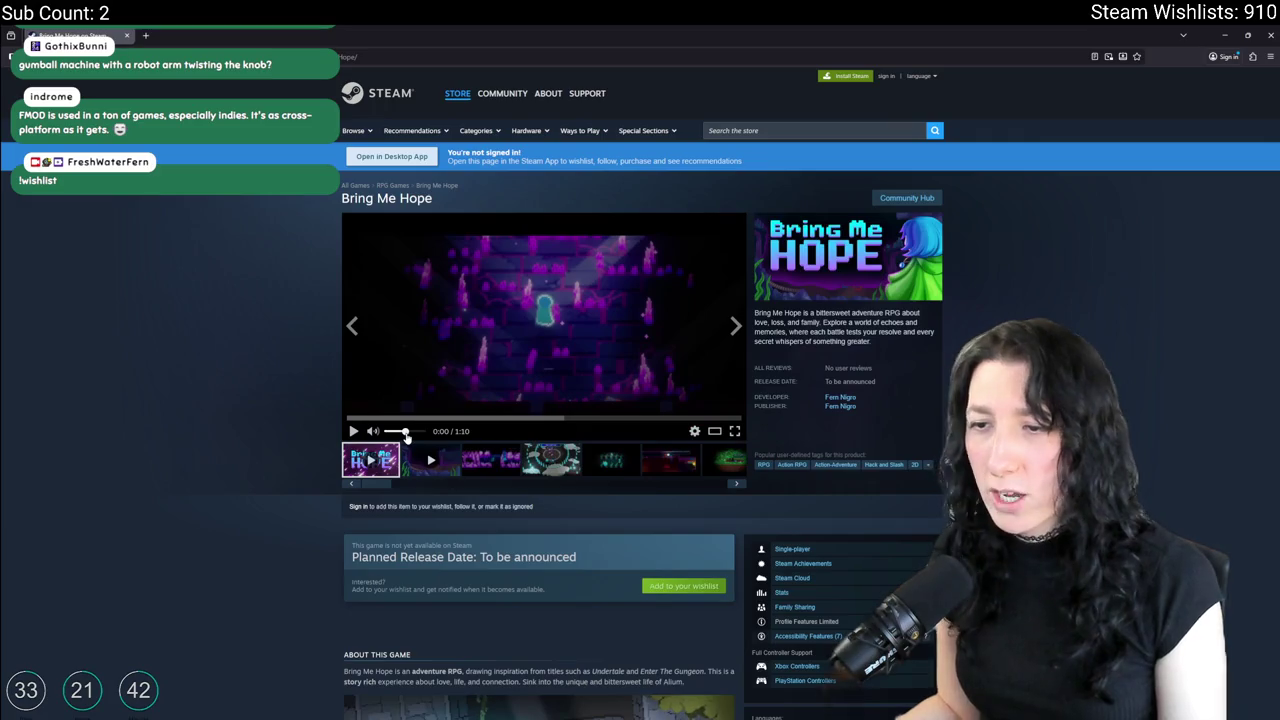
{"action": "left_click_drag", "start_coordinate": [405, 434], "coordinate": [413, 436]}
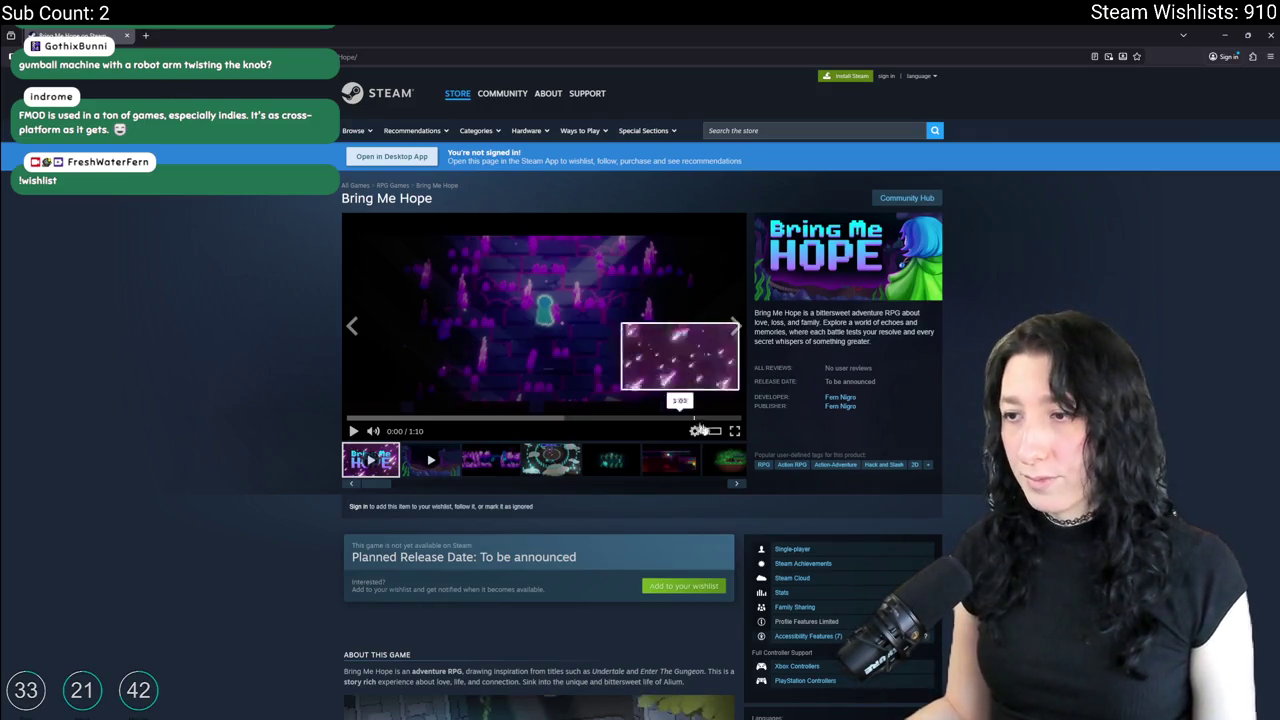
{"action": "left_click", "coordinate": [734, 431]}
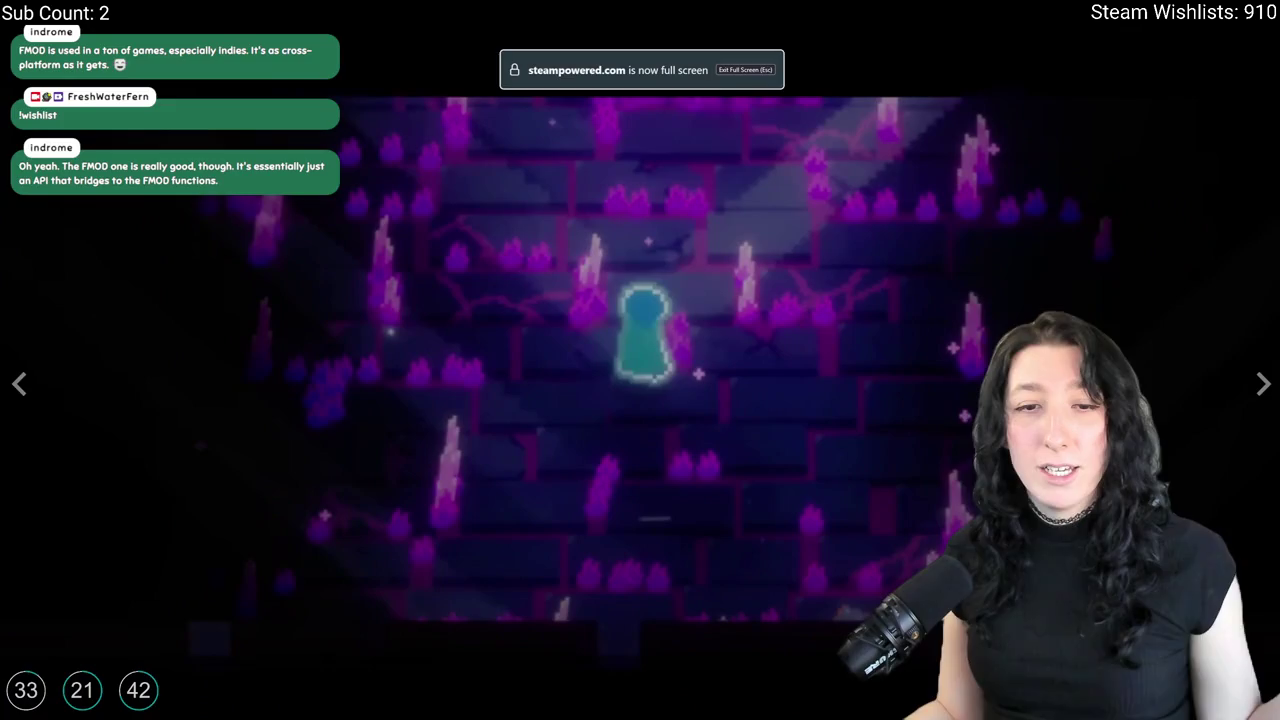
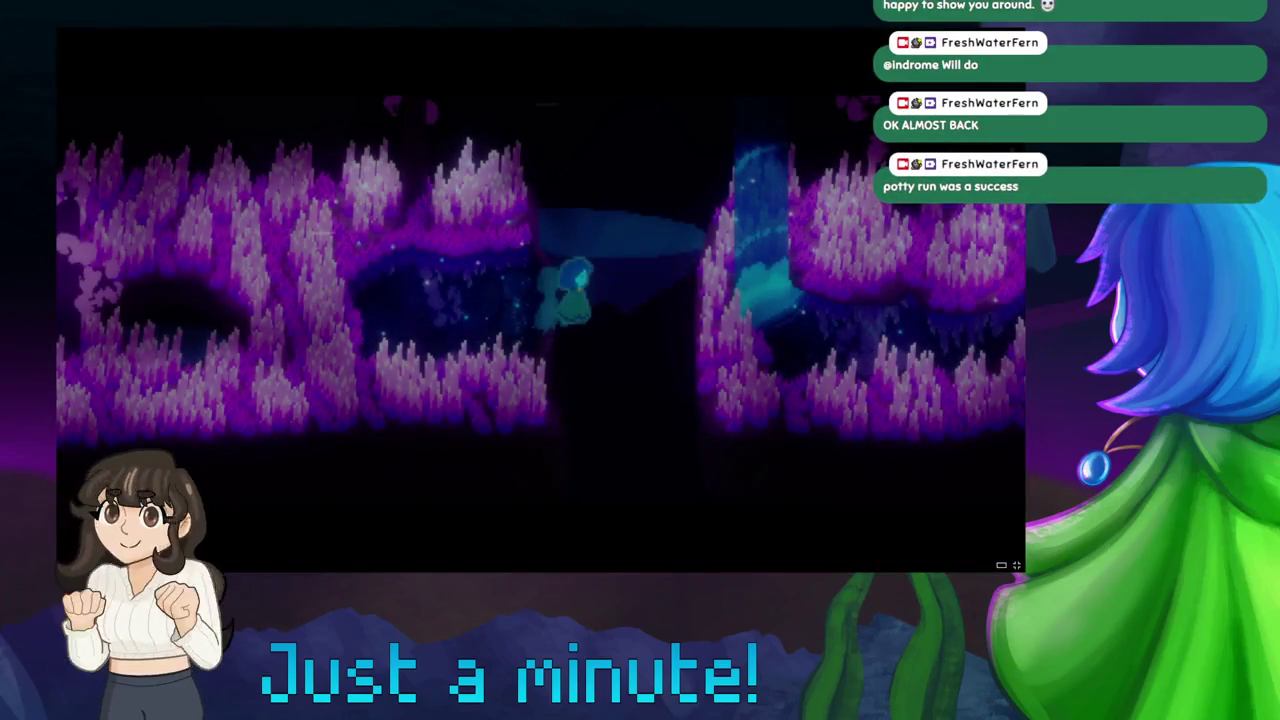
Close the fullscreen screenshot viewer and return to the robot-arm sprite in Aseprite.
{"action": "key", "text": "Escape"}
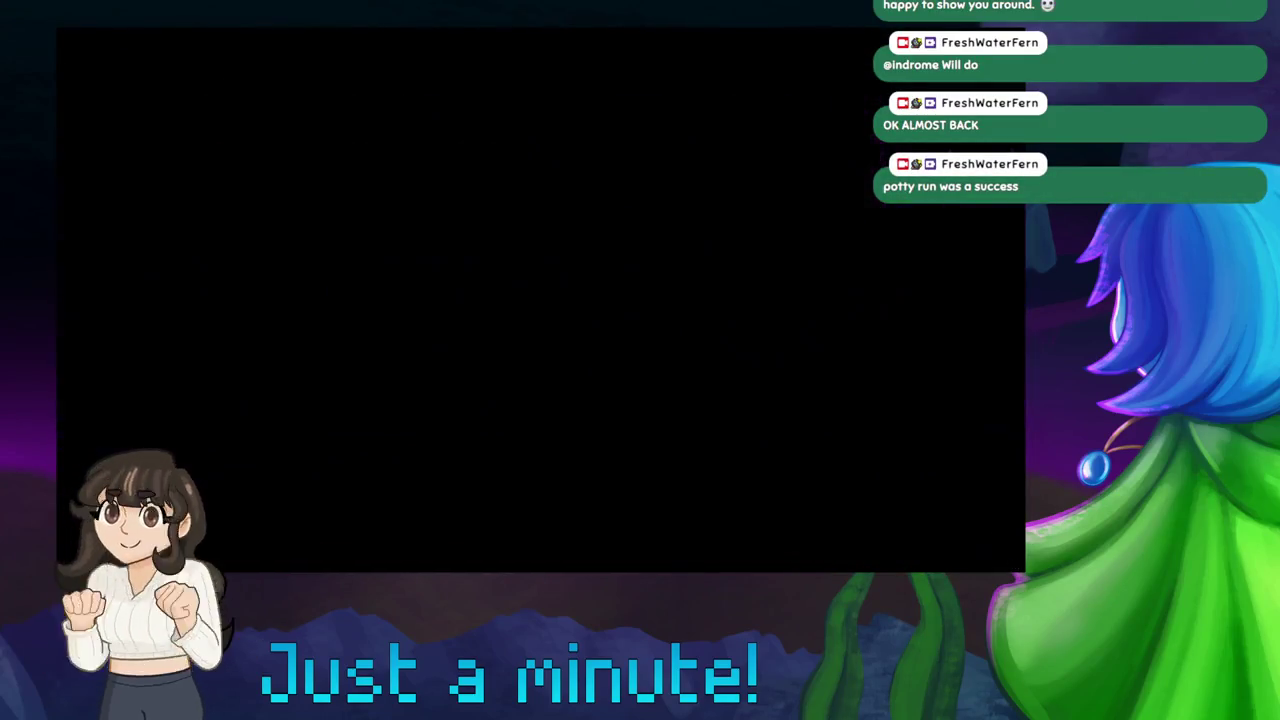
{"action": "key", "text": "alt+Tab"}
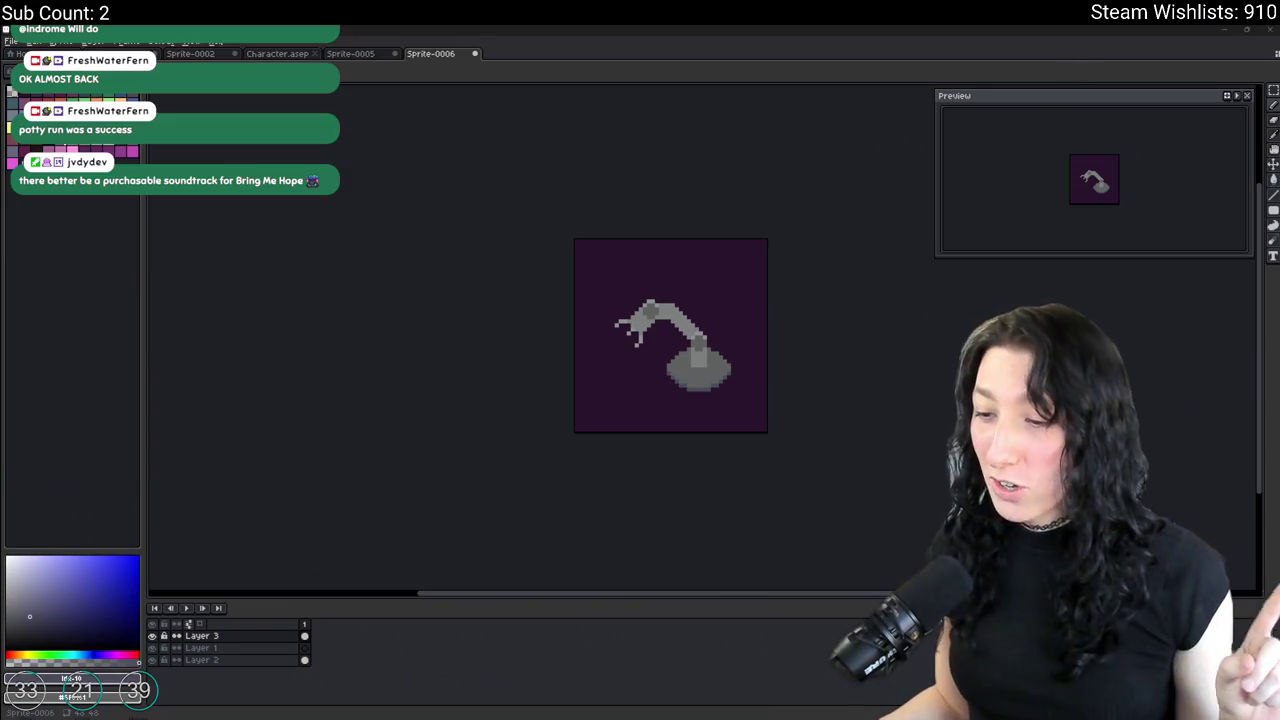
Launch FL Studio 2025 from the Windows Start menu search.
{"action": "key", "text": "super"}
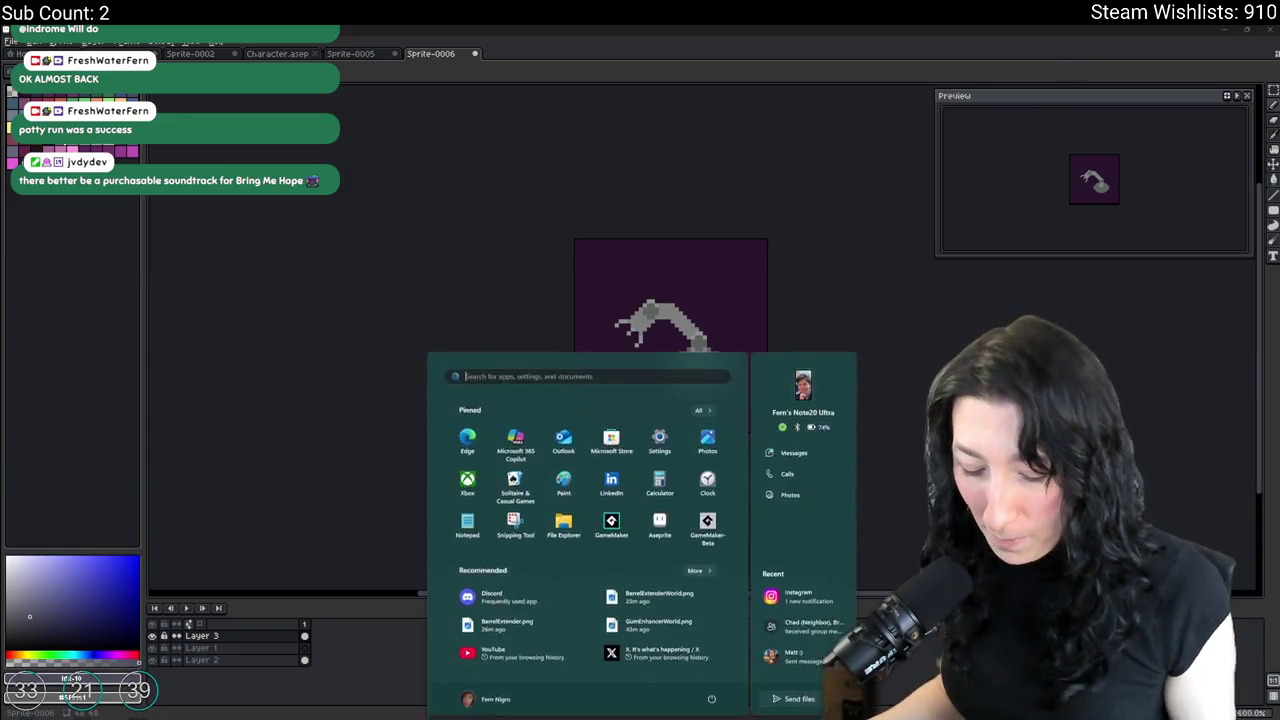
{"action": "type", "text": "fL Studio 2025"}
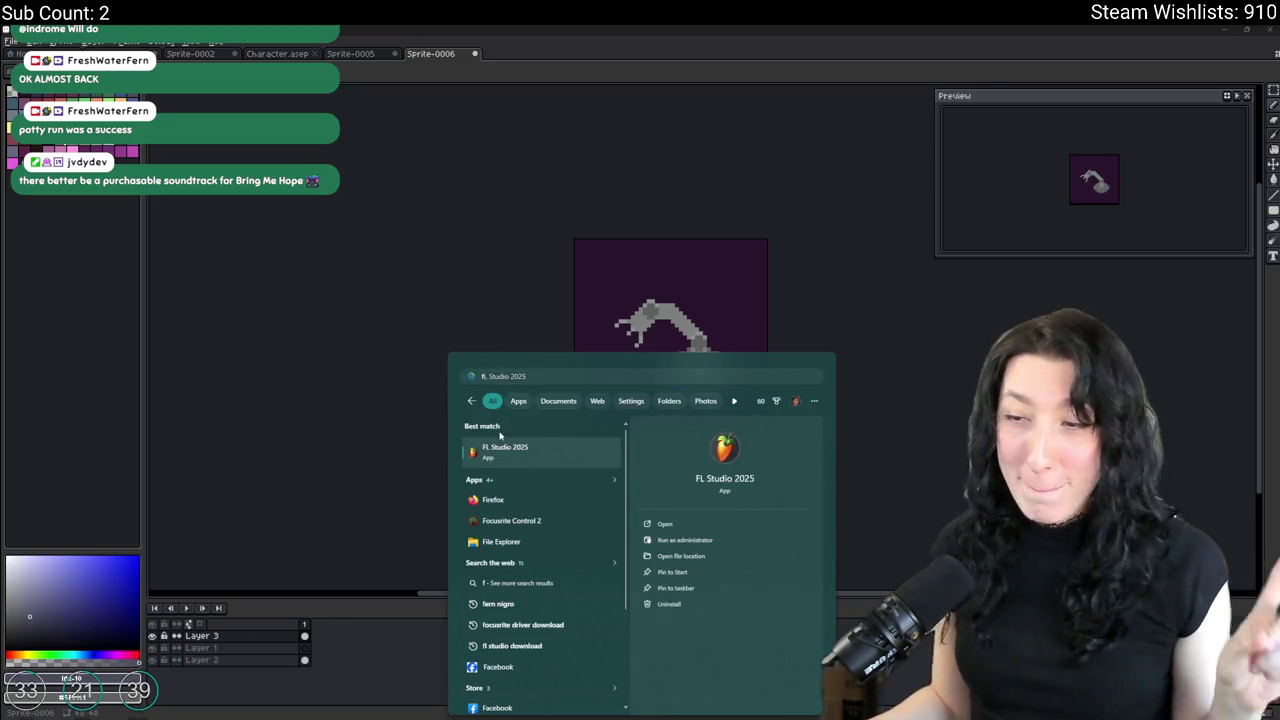
{"action": "key", "text": "Return"}
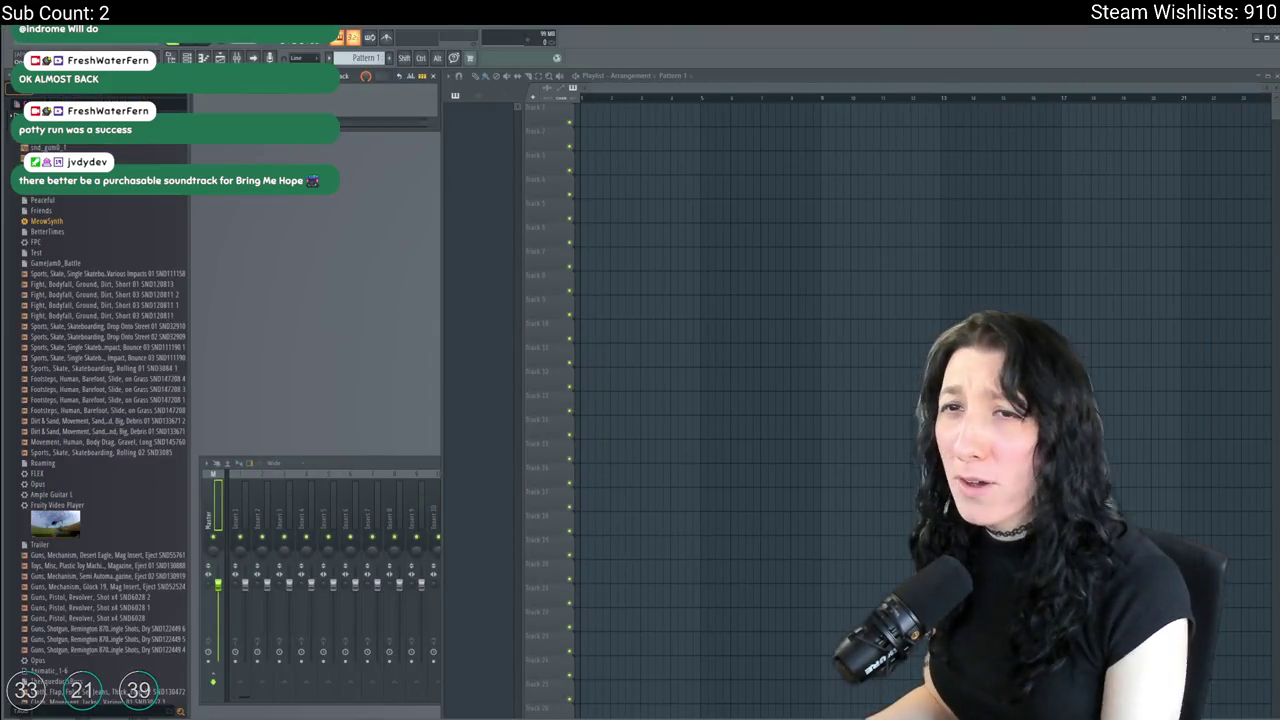
Load TheAqueductsBoss.flp from the recent projects list.
{"action": "key", "text": "alt+f"}
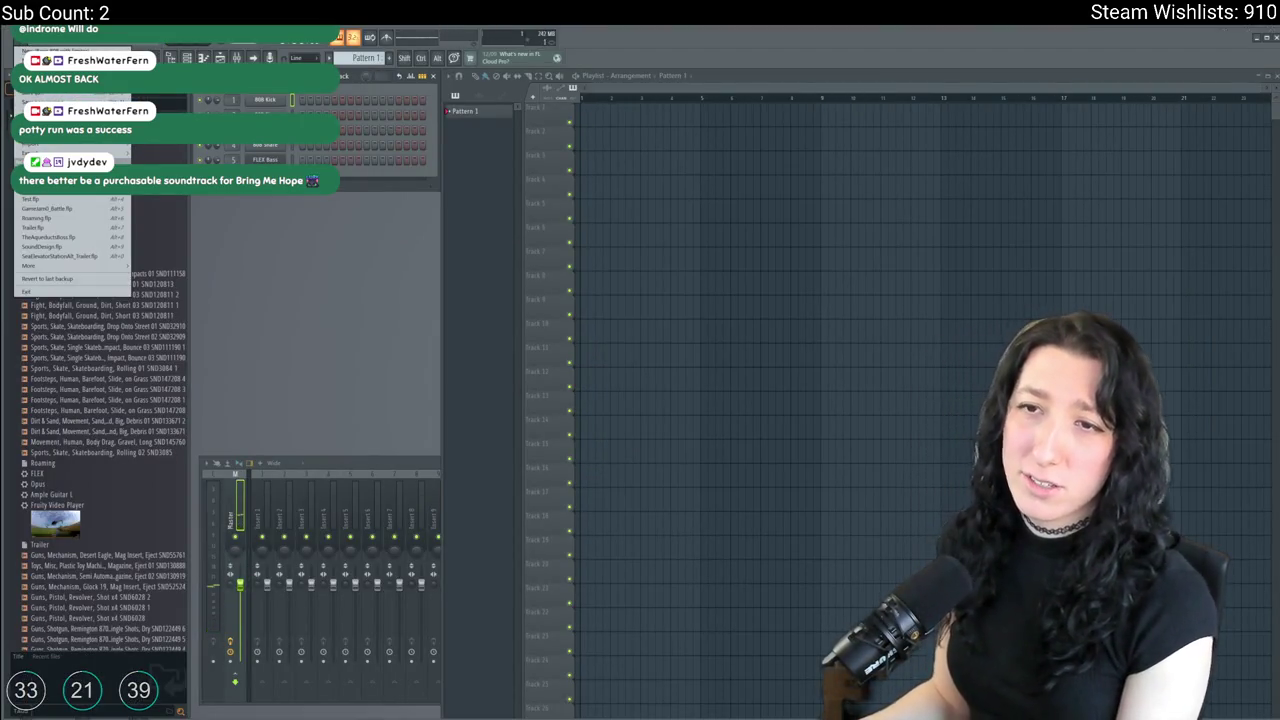
{"action": "left_click", "coordinate": [57, 238]}
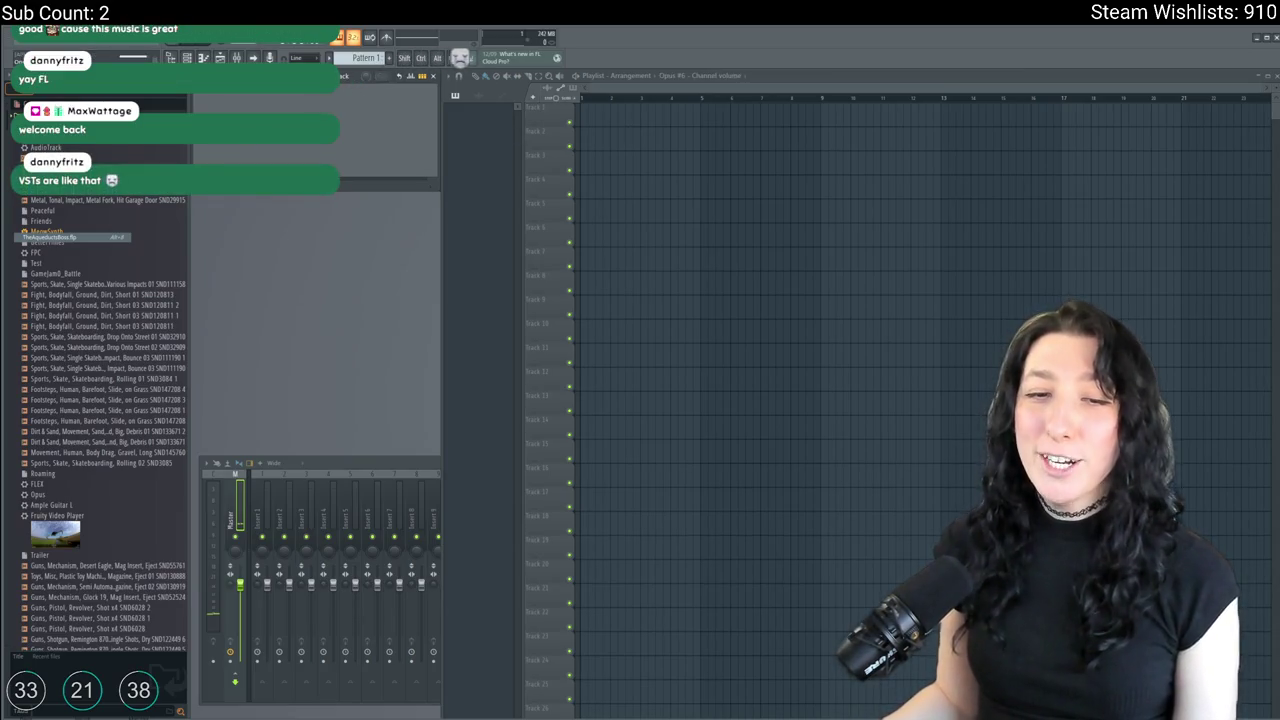
Move the Opus instrument window aside and close it.
{"action": "left_click", "coordinate": [519, 74]}
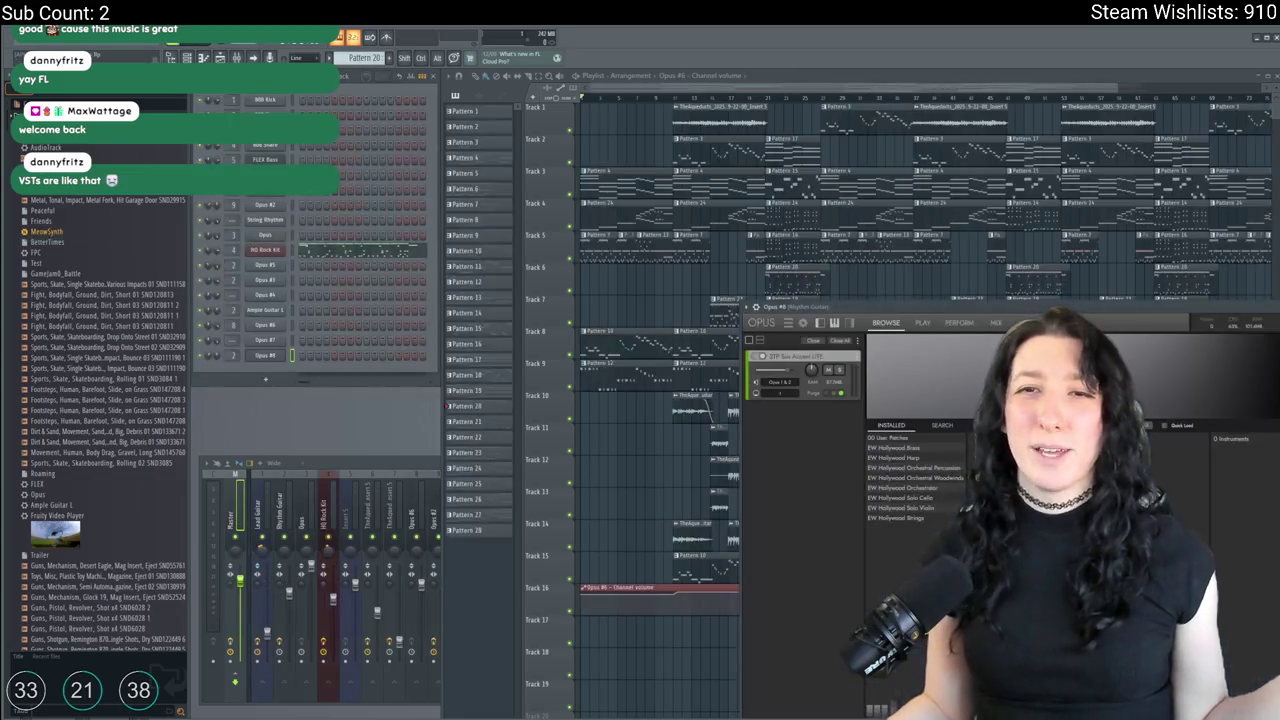
{"action": "left_click_drag", "start_coordinate": [927, 305], "coordinate": [621, 255]}
{"action": "left_click", "coordinate": [1007, 256]}
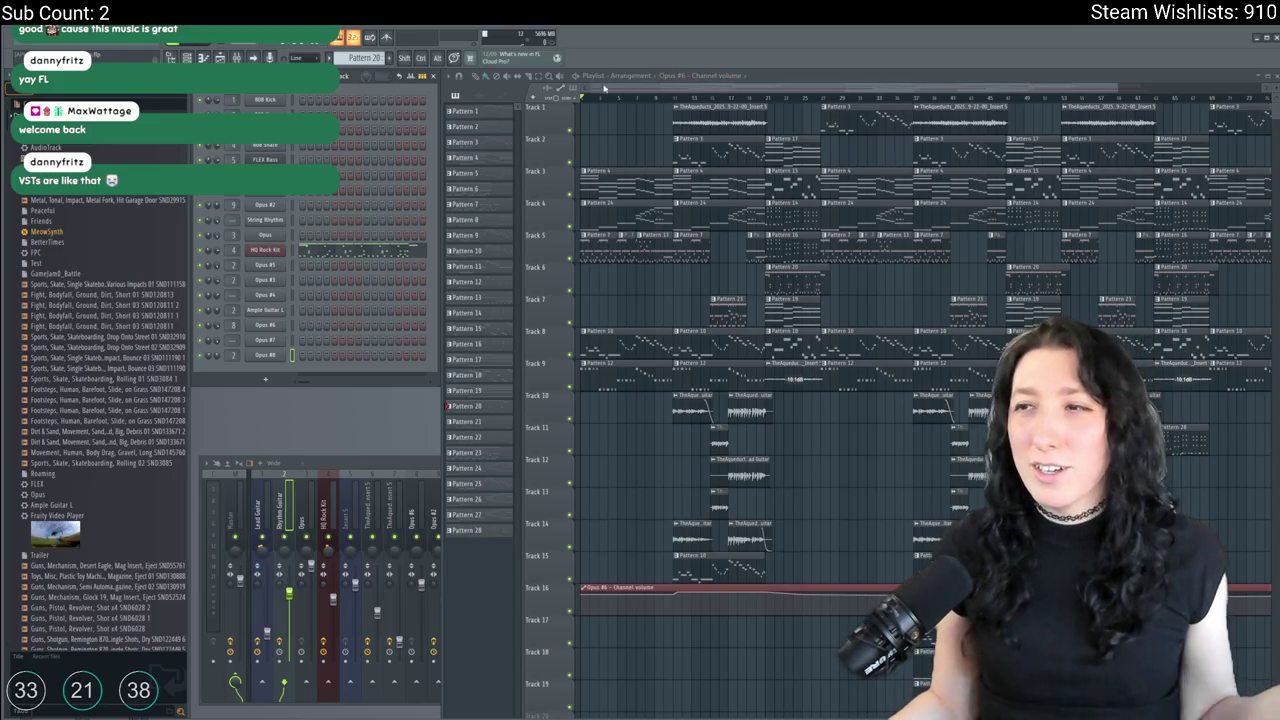
Play the boss-fight song, then select Pattern 3 and stop playback.
{"action": "key", "text": "space"}
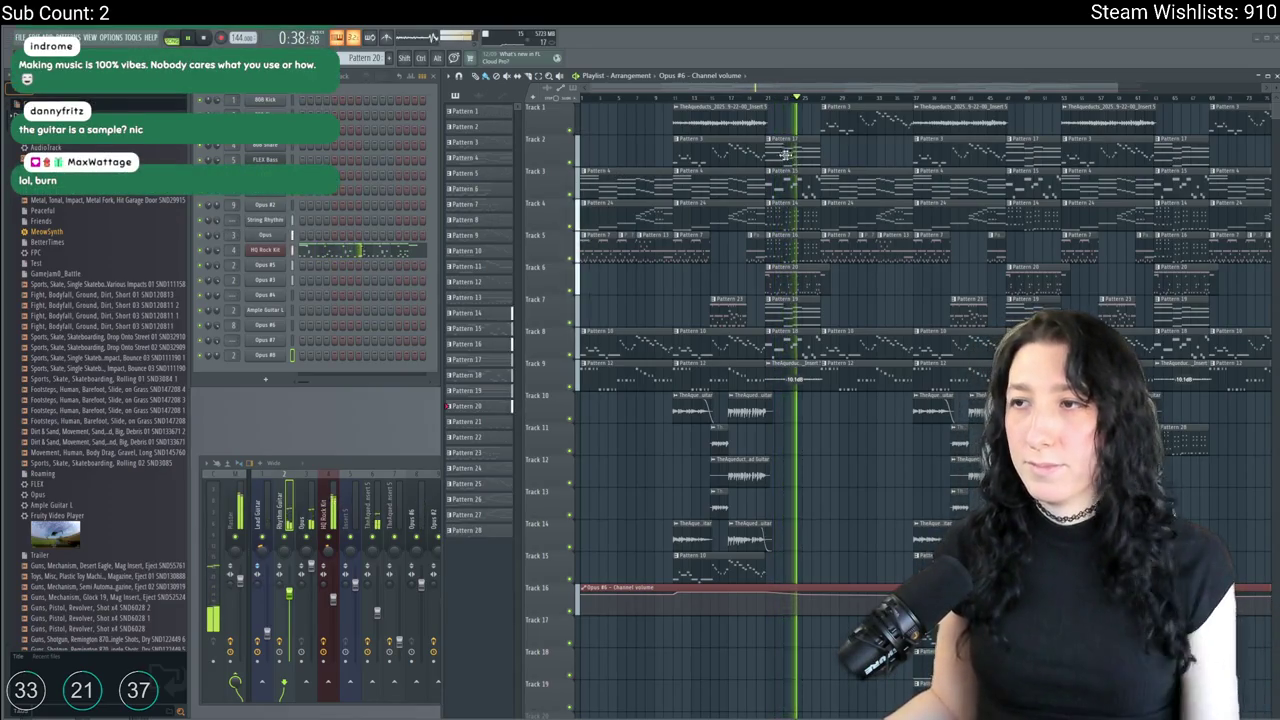
{"action": "left_click", "coordinate": [672, 147]}
{"action": "key", "text": "space"}
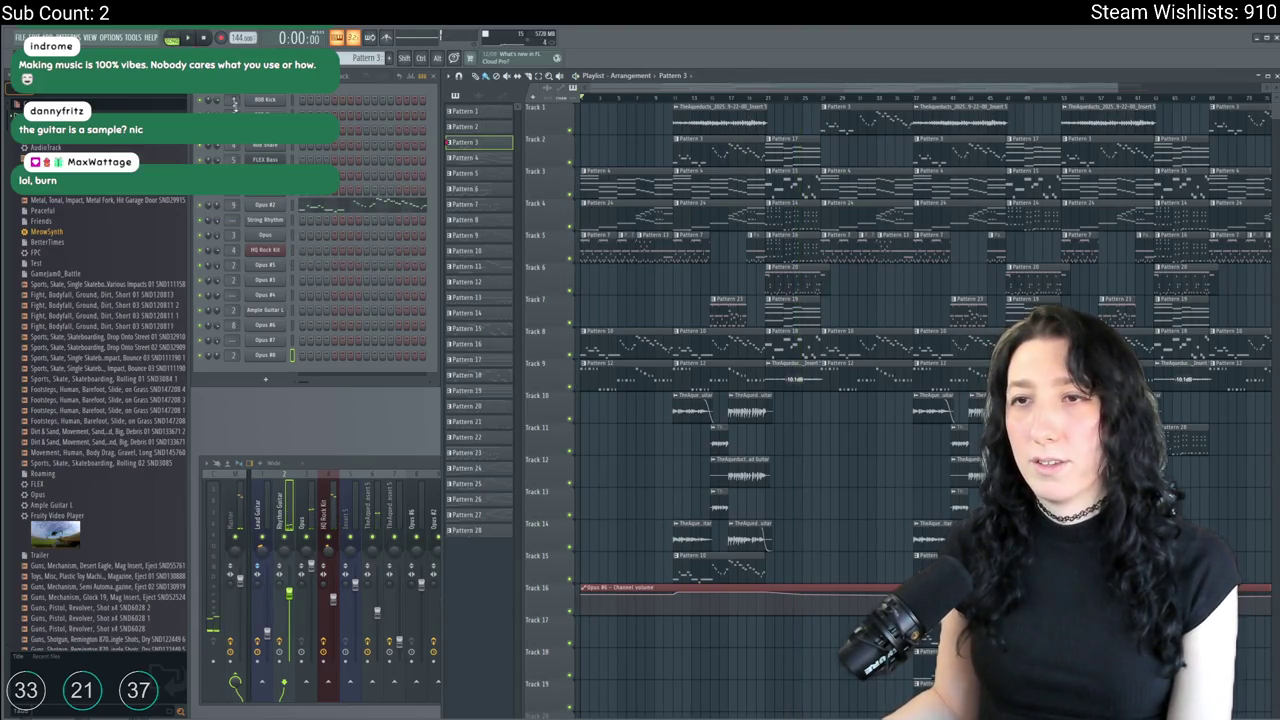
Open the Opus #2 channel in the piano roll and scroll through its Pattern 3 melody.
{"action": "right_click", "coordinate": [272, 205]}
{"action": "left_click", "coordinate": [300, 206]}
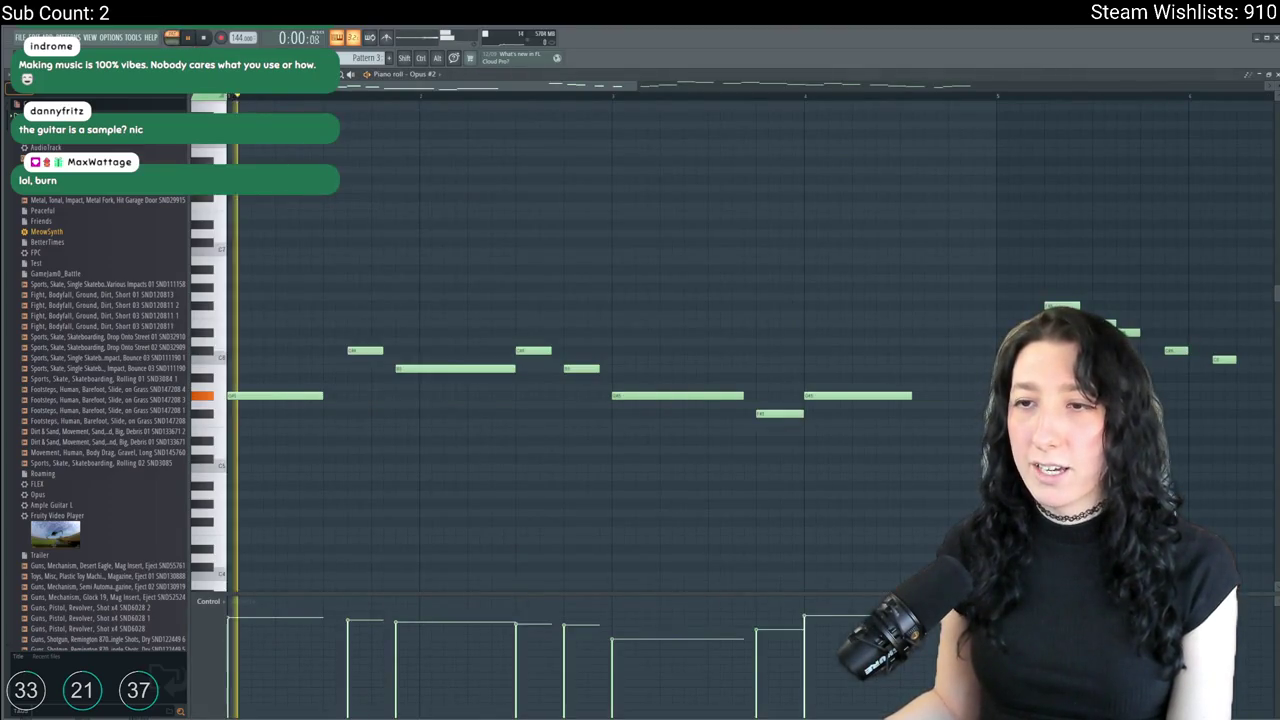
{"action": "scroll", "coordinate": [449, 357], "scroll_direction": "down", "scroll_amount": 1}
{"action": "scroll", "coordinate": [491, 346], "scroll_direction": "down", "scroll_amount": 1}
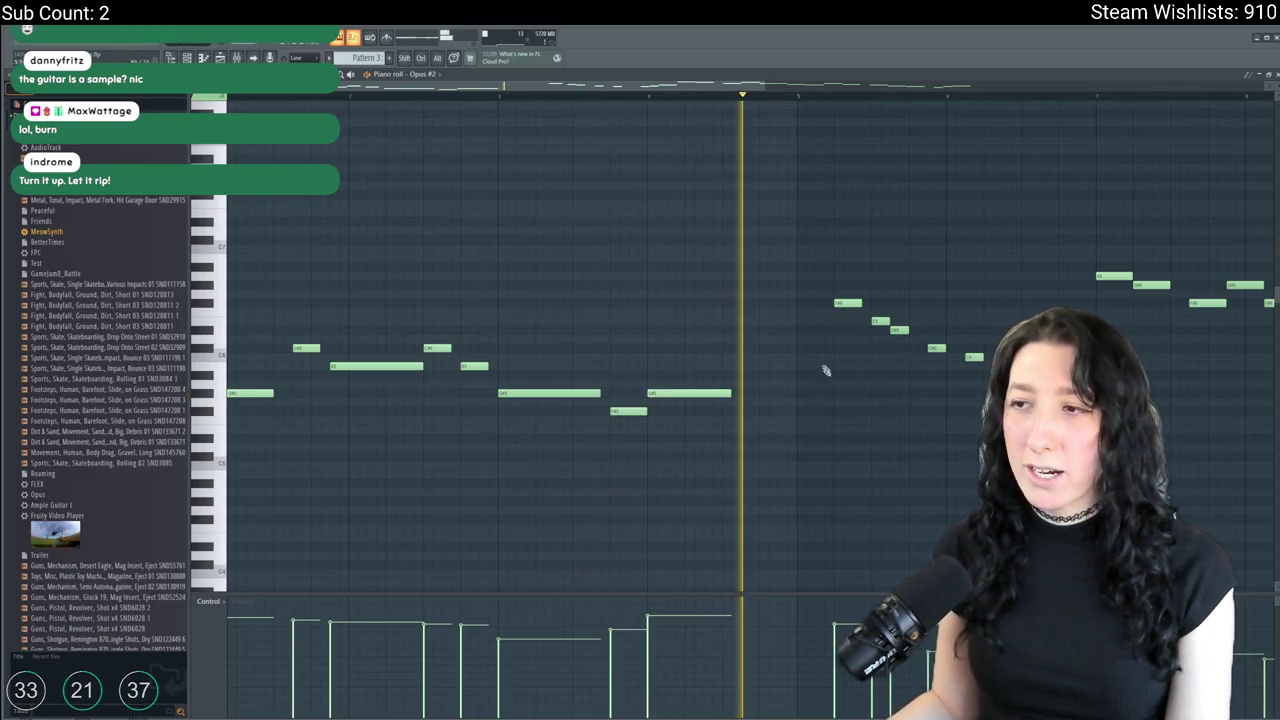
{"action": "scroll", "coordinate": [780, 372], "scroll_direction": "right", "scroll_amount": 2}
{"action": "scroll", "coordinate": [735, 390], "scroll_direction": "up", "scroll_amount": 1}
{"action": "scroll", "coordinate": [735, 390], "scroll_direction": "right", "scroll_amount": 2}
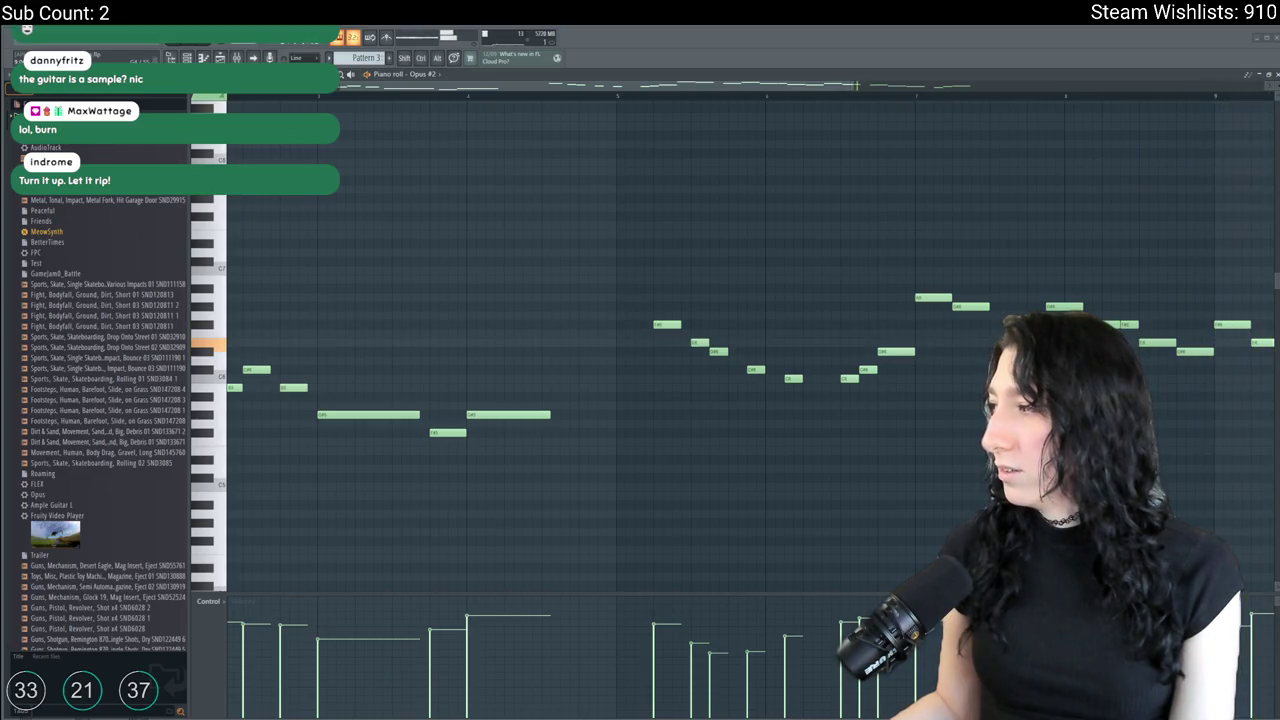
Check the melodyguy.txt tab notes, then close the piano roll back to the playlist.
{"action": "key", "text": "alt+Tab"}
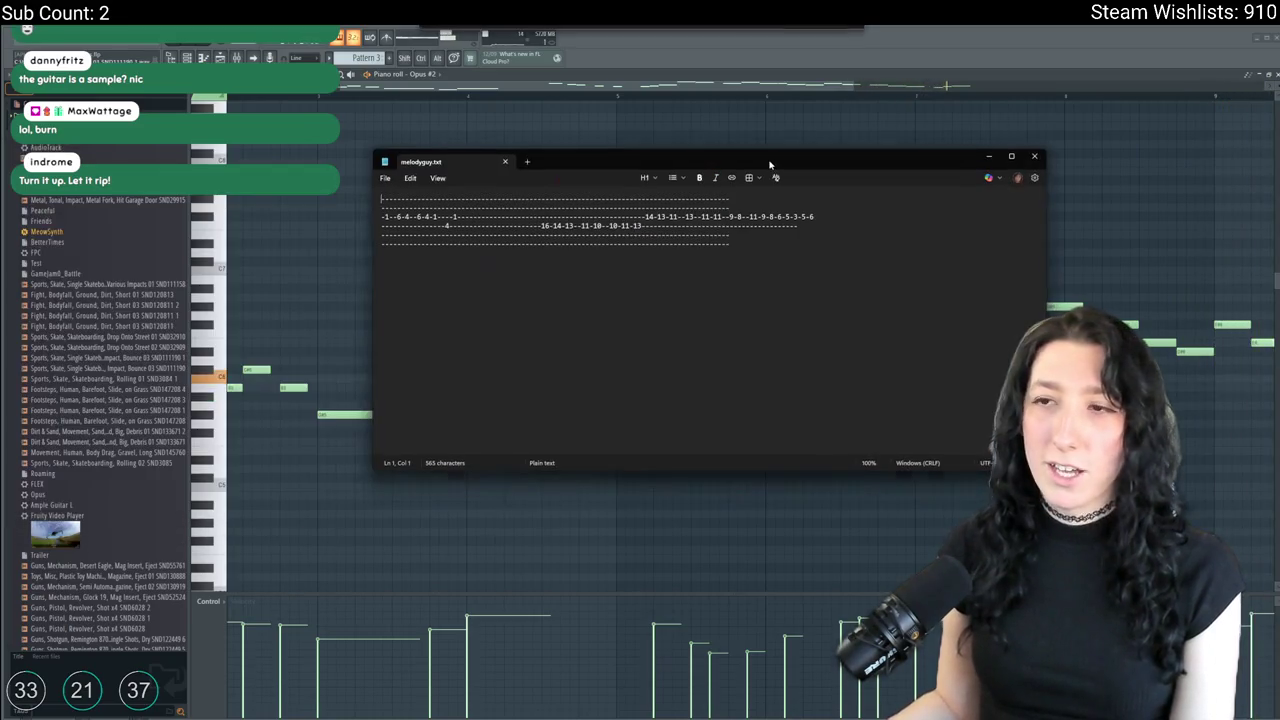
{"action": "key", "text": "ctrl+a"}
{"action": "left_click", "coordinate": [763, 257]}
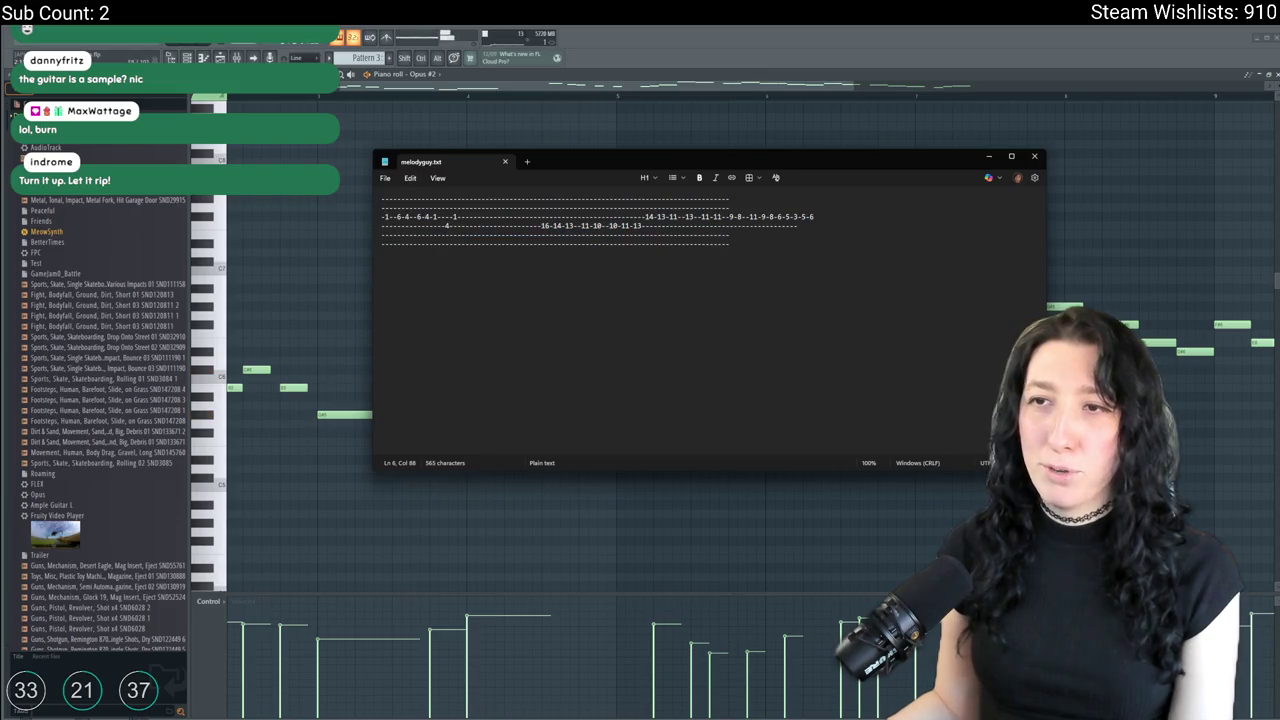
{"action": "key", "text": "alt+Tab"}
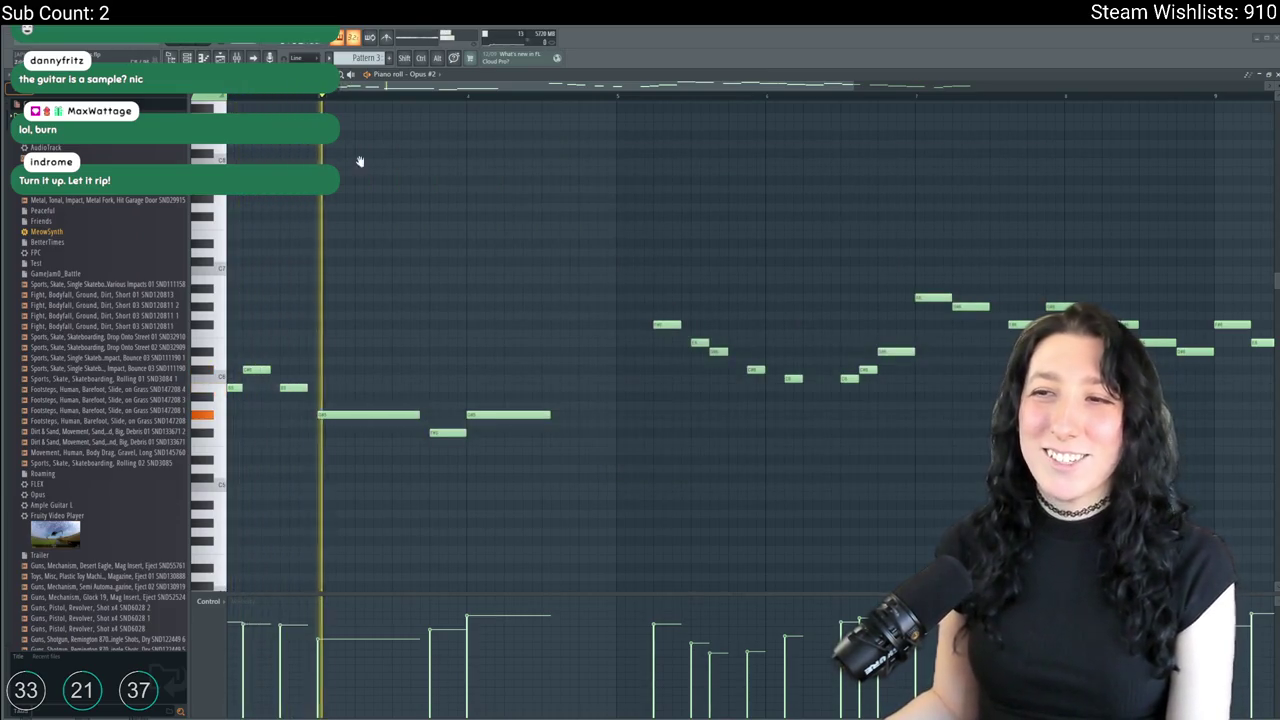
{"action": "key", "text": "F7"}
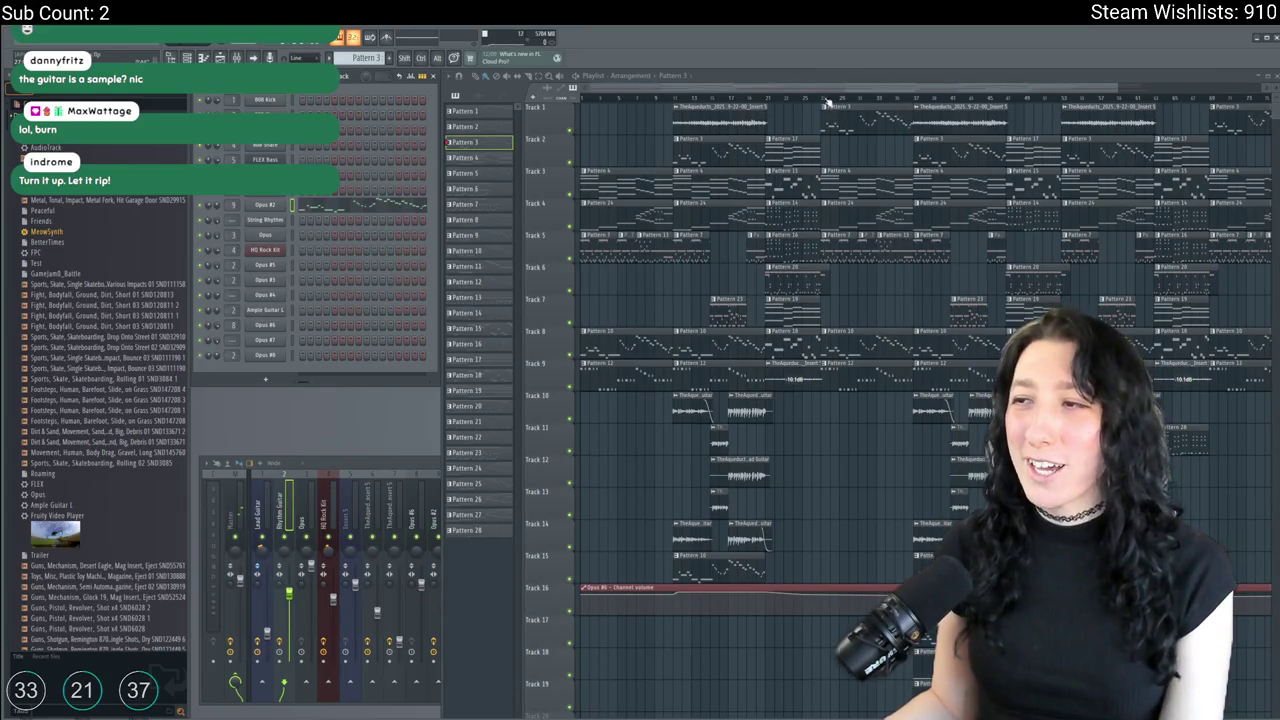
Open the recent project with SeaElevator clips, answering the save-changes prompt.
{"action": "left_click_drag", "start_coordinate": [827, 101], "coordinate": [827, 101]}
{"action": "left_click", "coordinate": [28, 37]}
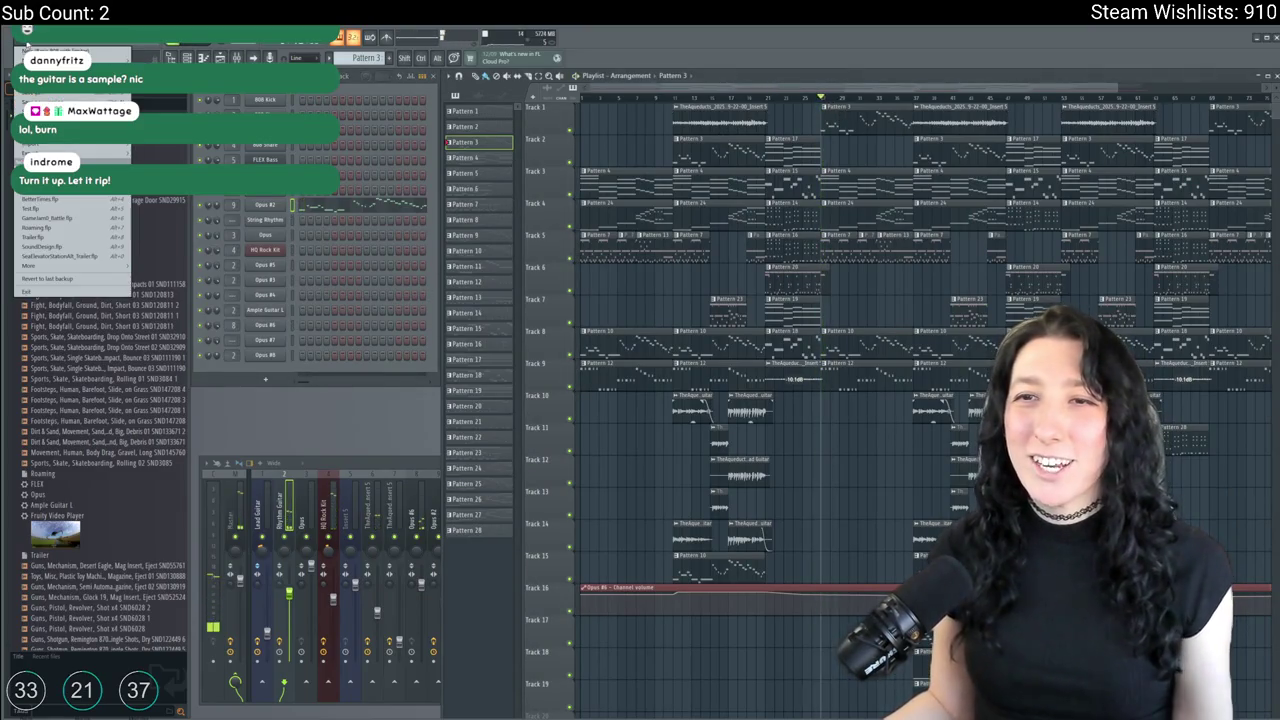
{"action": "left_click", "coordinate": [103, 262]}
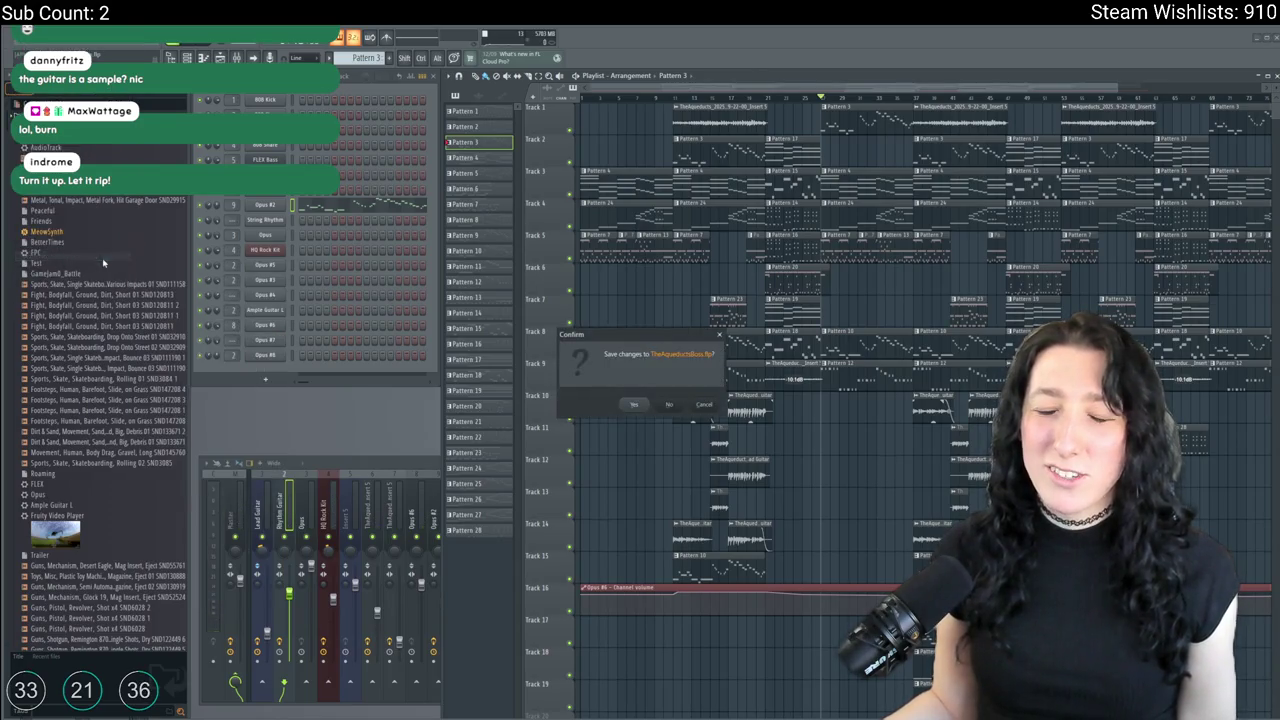
{"action": "left_click", "coordinate": [640, 404]}
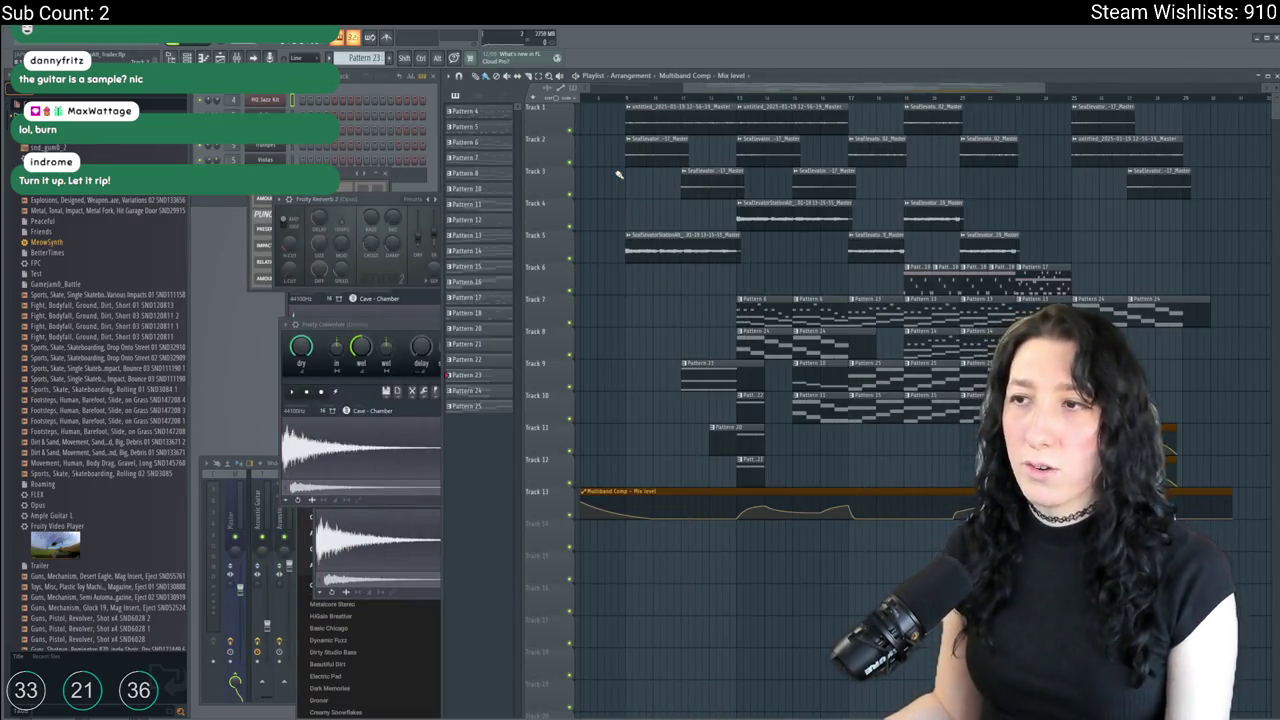
{"action": "scroll", "coordinate": [599, 160], "scroll_direction": "left", "scroll_amount": 2}
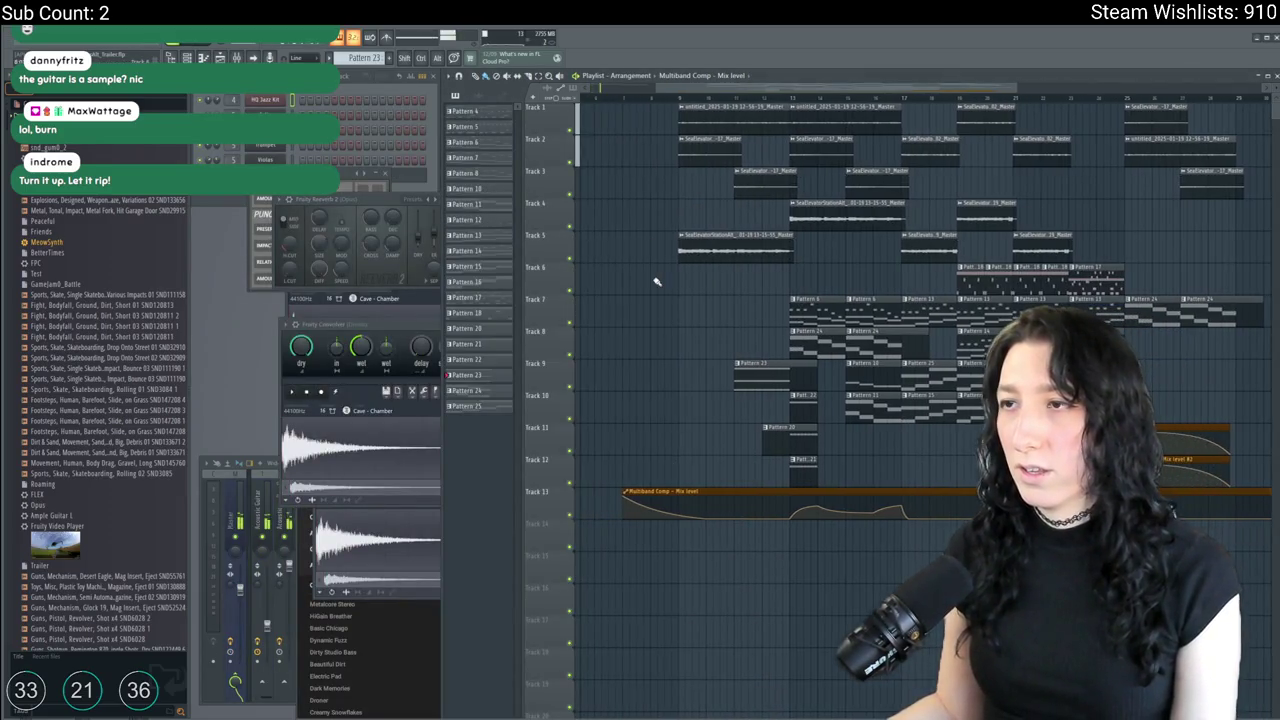
{"action": "scroll", "coordinate": [654, 277], "scroll_direction": "left", "scroll_amount": 3}
{"action": "left_click", "coordinate": [778, 103]}
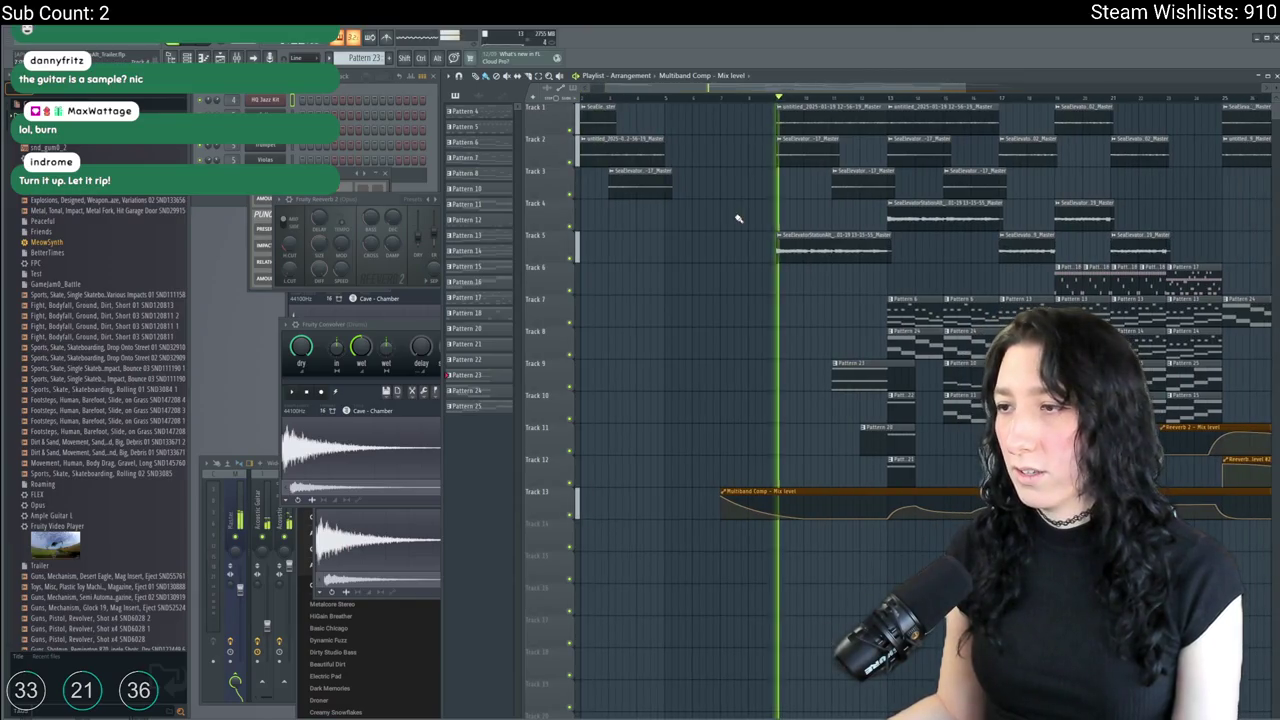
{"action": "scroll", "coordinate": [671, 229], "scroll_direction": "right", "scroll_amount": 2}
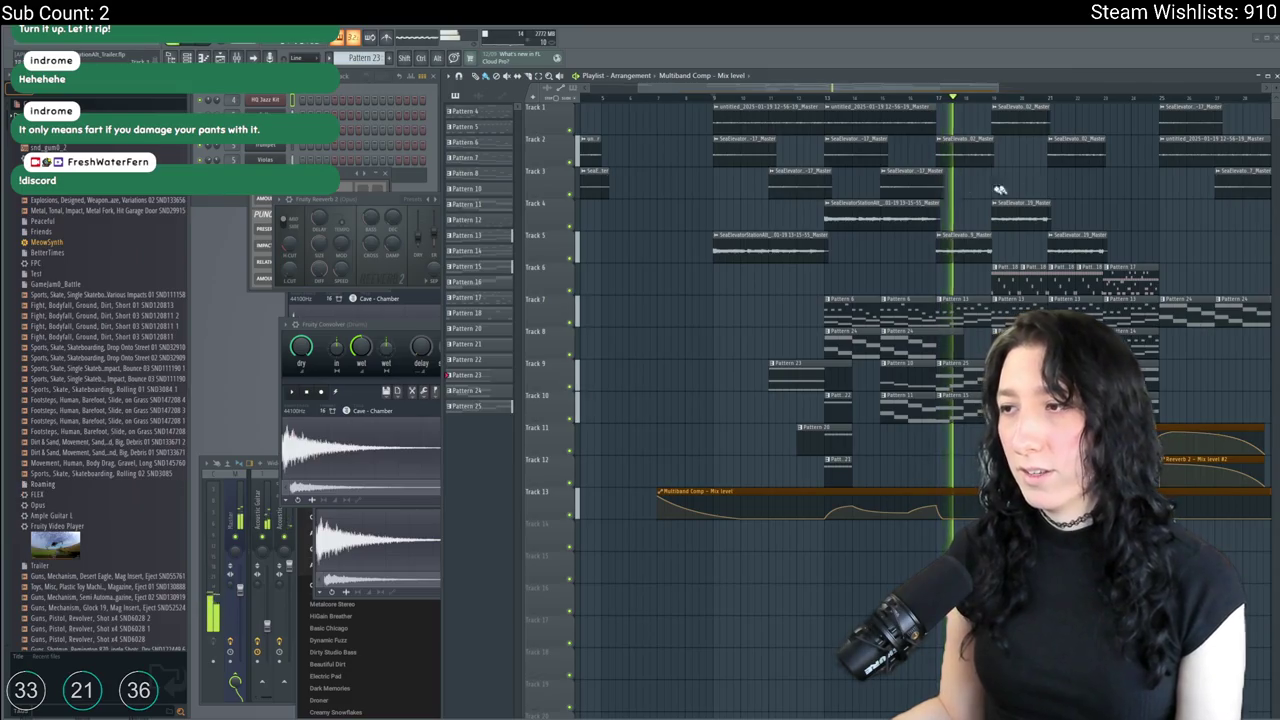
{"action": "scroll", "coordinate": [980, 222], "scroll_direction": "right", "scroll_amount": 3}
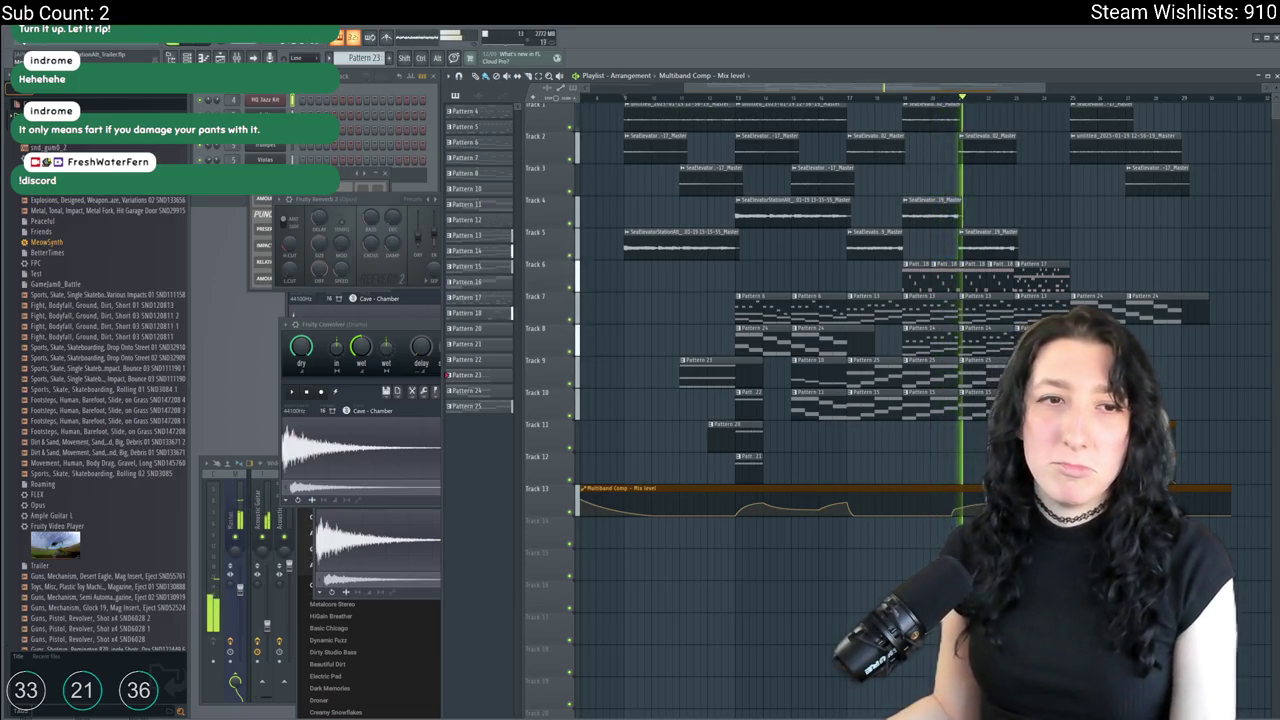
{"action": "key", "text": "space"}
Open the KingRelfBoss .flp via File > Open, answering the trailer project's save prompt.
{"action": "left_click", "coordinate": [24, 46]}
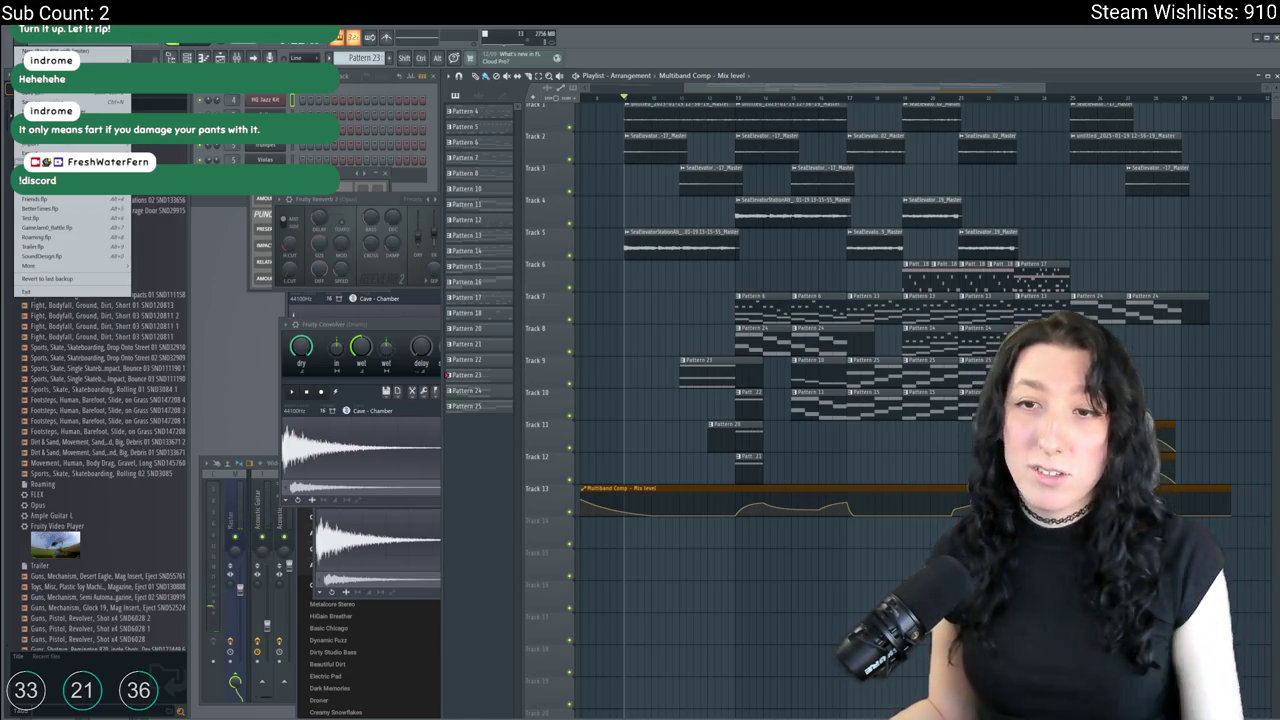
{"action": "left_click", "coordinate": [100, 102]}
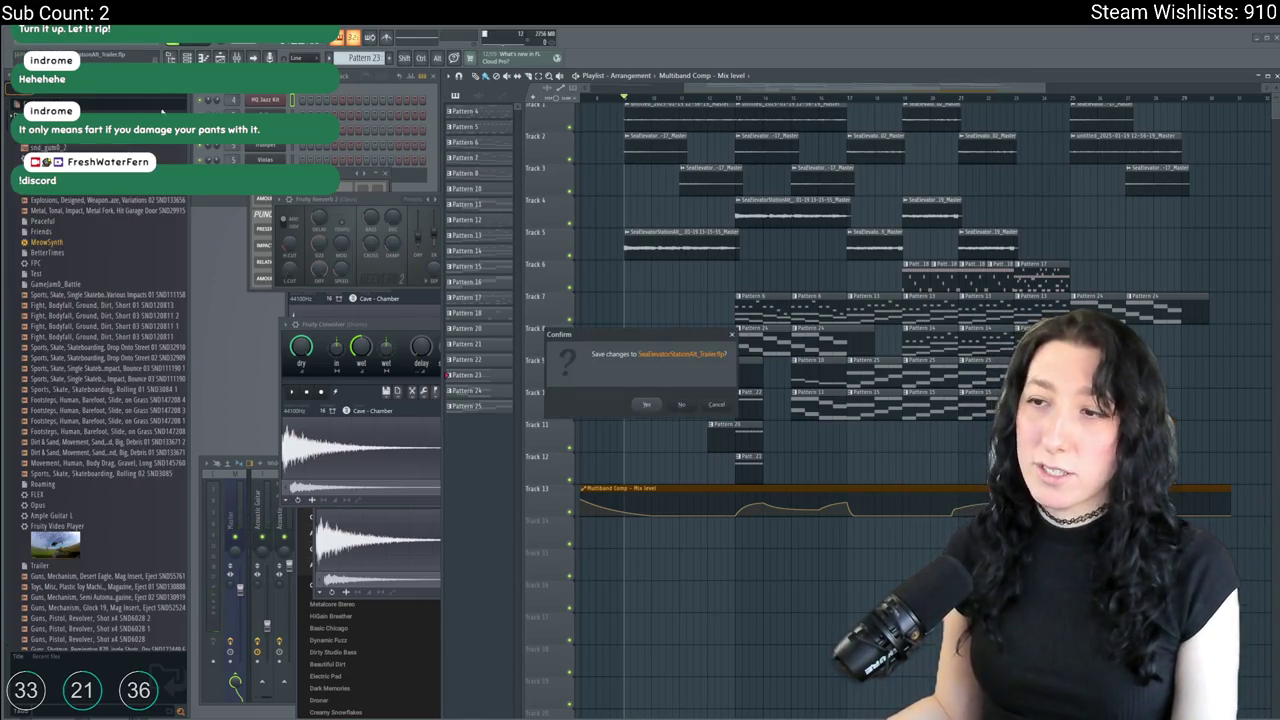
{"action": "left_click", "coordinate": [677, 403]}
{"action": "scroll", "coordinate": [347, 203], "scroll_direction": "down", "scroll_amount": 5}
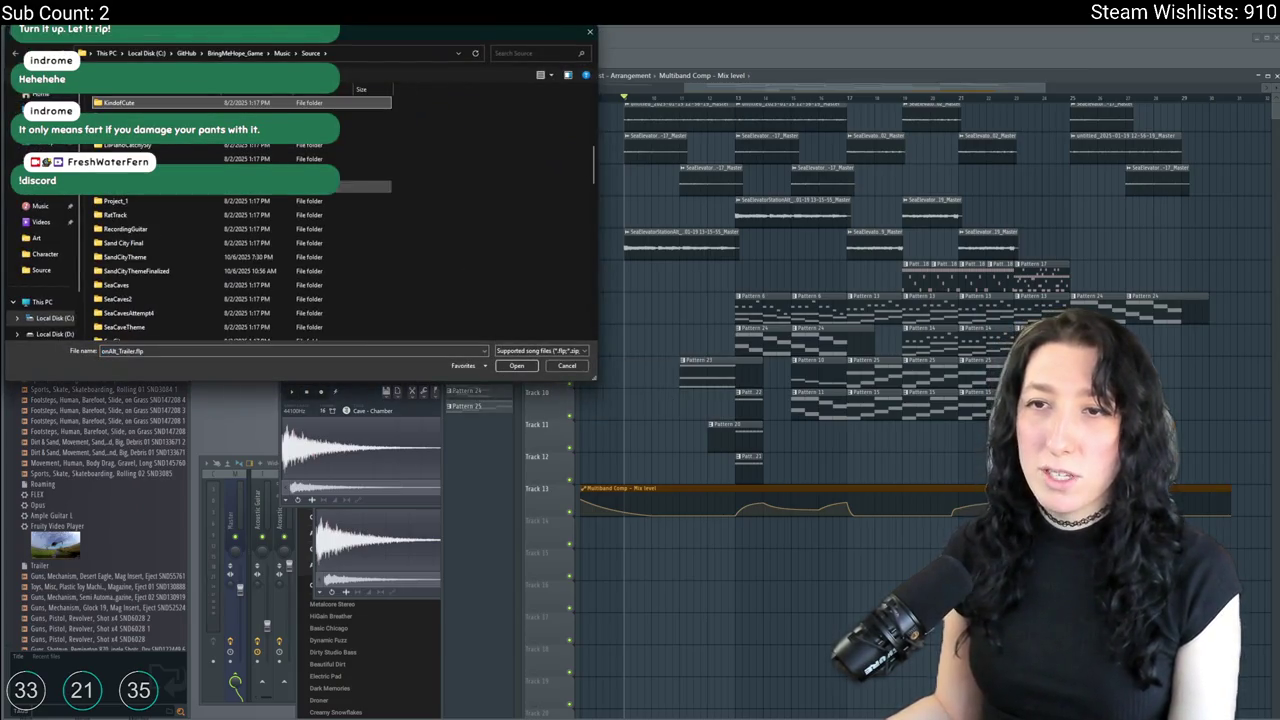
{"action": "double_click", "coordinate": [200, 116]}
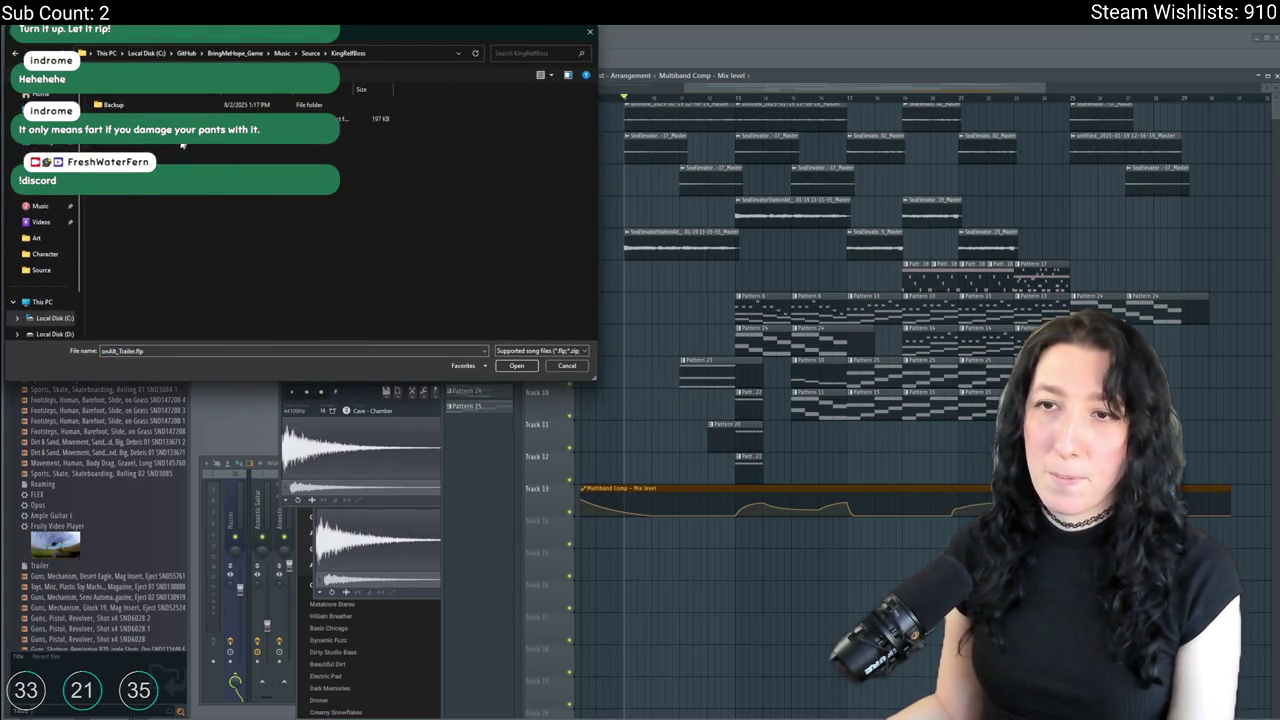
{"action": "double_click", "coordinate": [200, 113]}
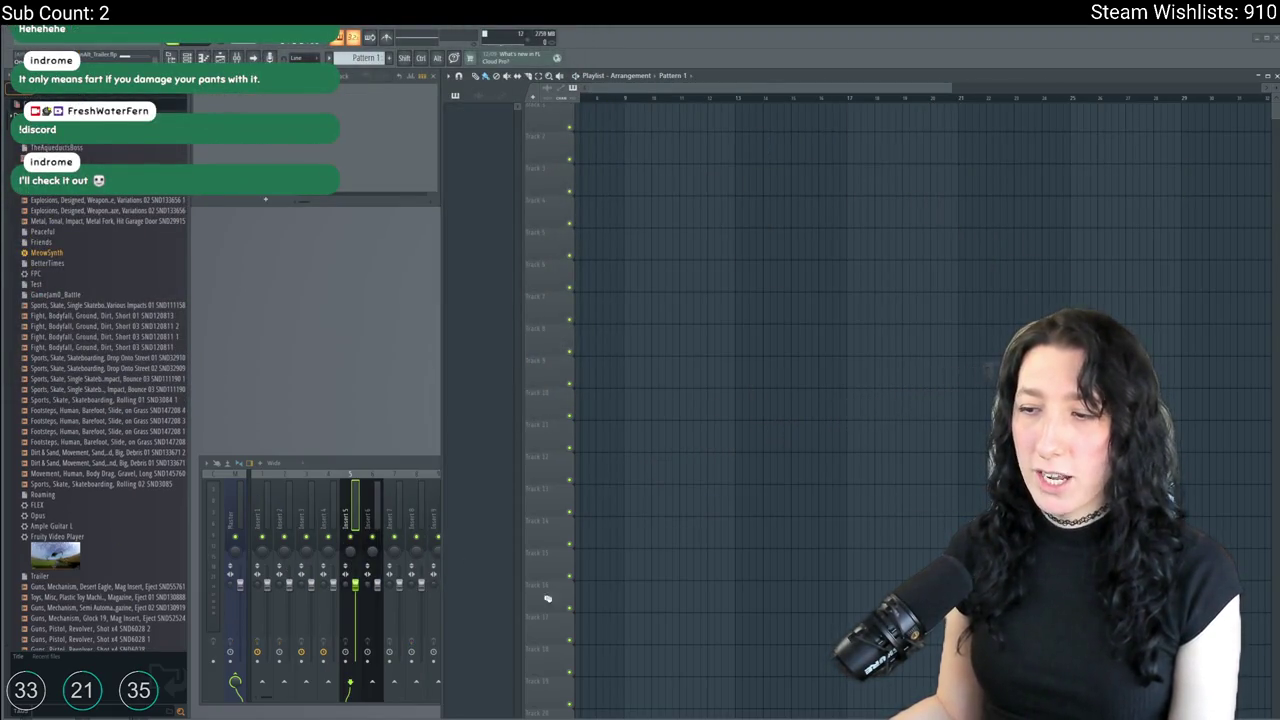
Search Windows for 'discord', then dismiss the search.
{"action": "key", "text": "super"}
{"action": "type", "text": "discord"}
{"action": "key", "text": "Escape"}
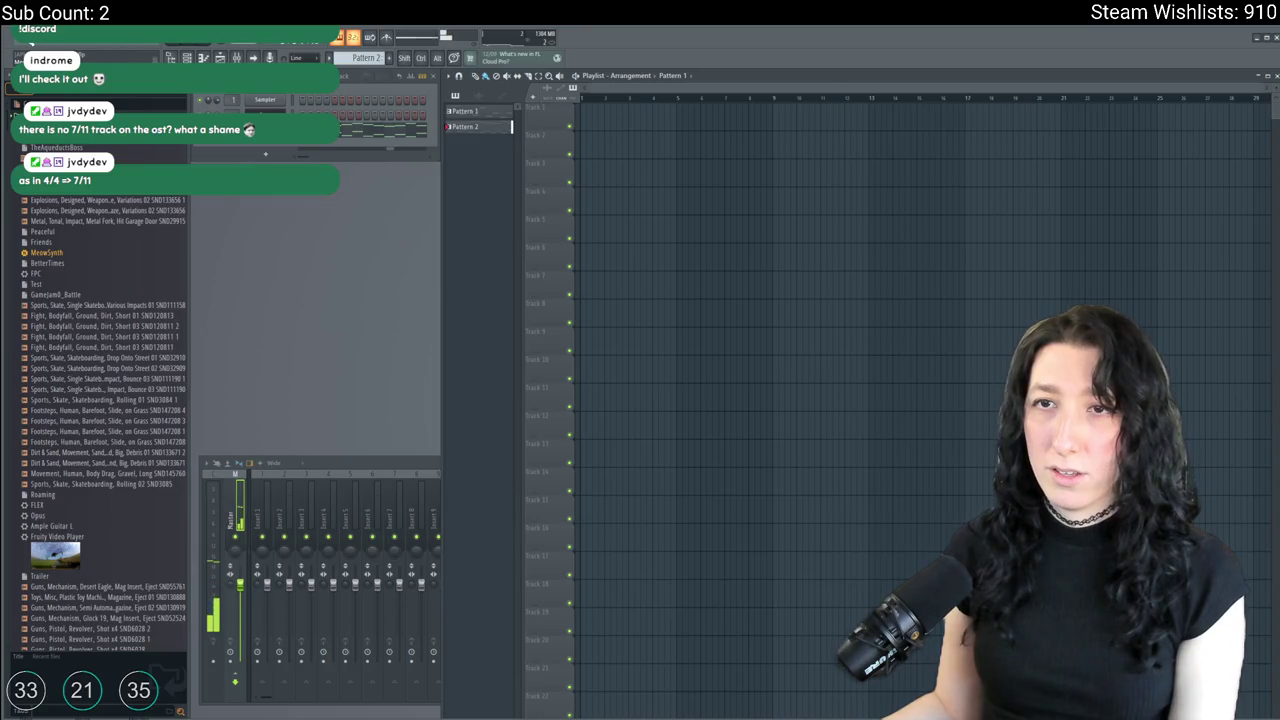
Browse up to the Source folder and open ShoppingButYourHeartIsBroken.flp.
{"action": "key", "text": "alt+f"}
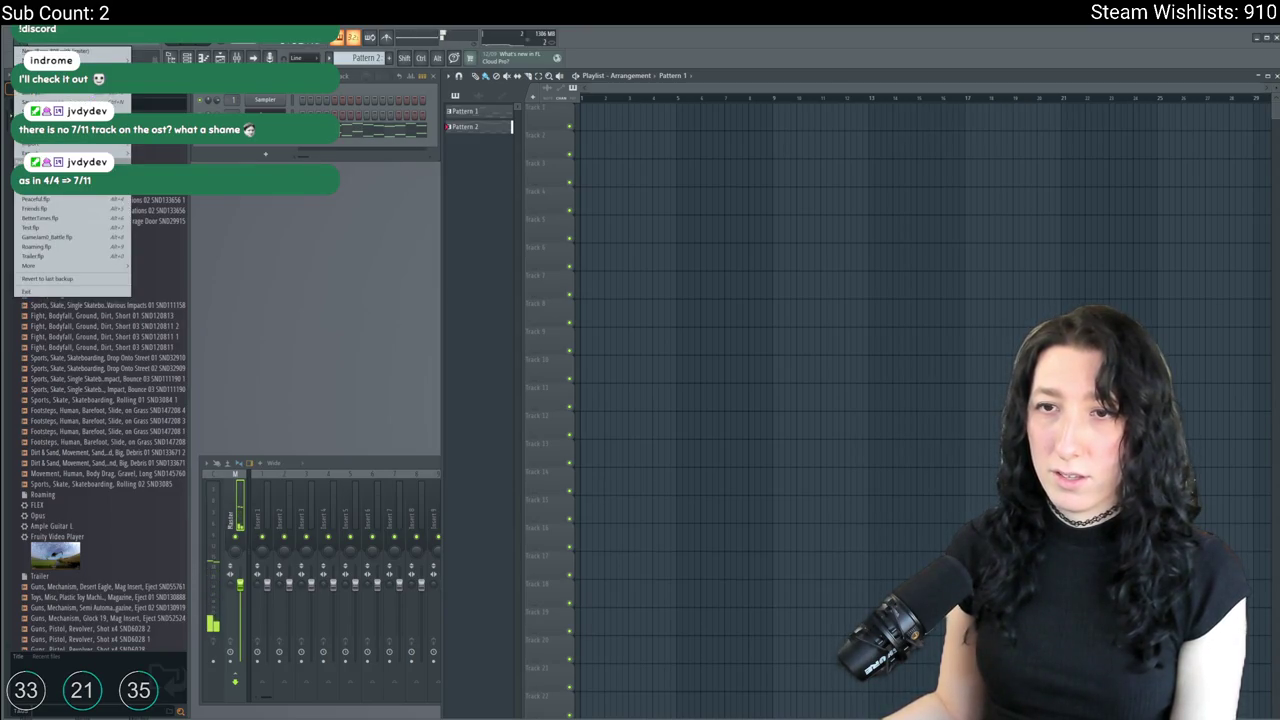
{"action": "key", "text": "ctrl+o"}
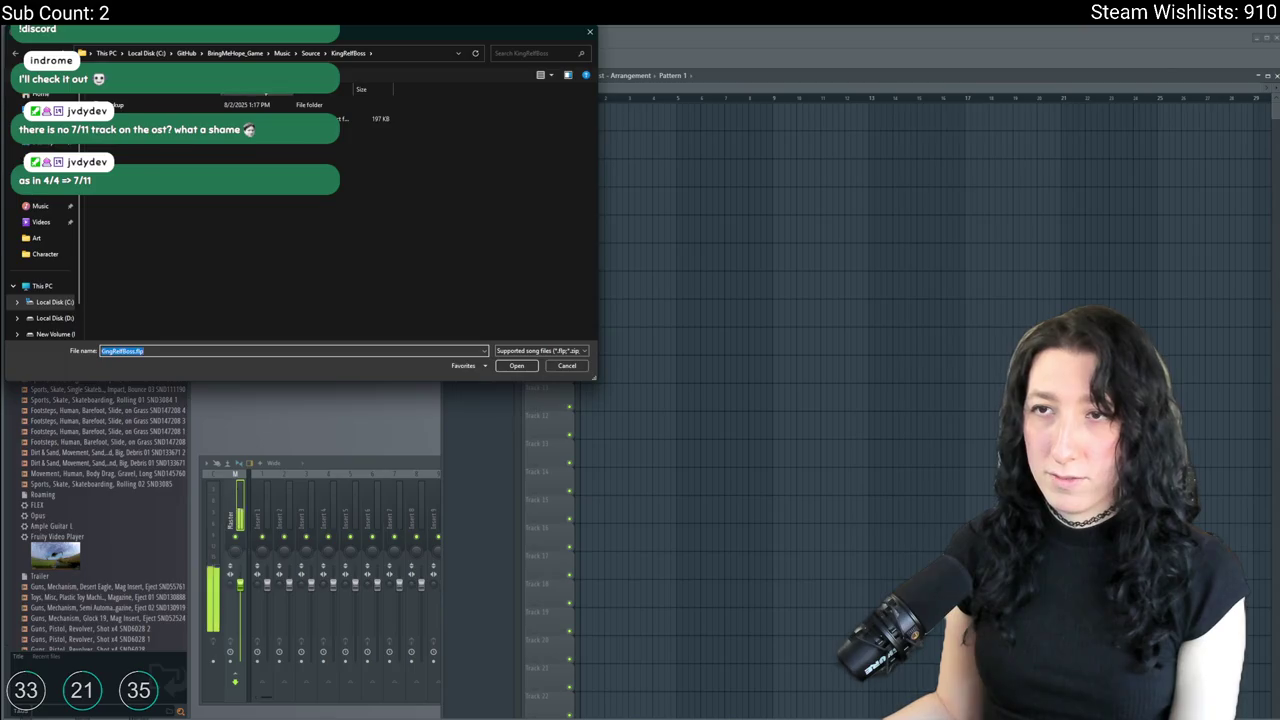
{"action": "left_click", "coordinate": [317, 57]}
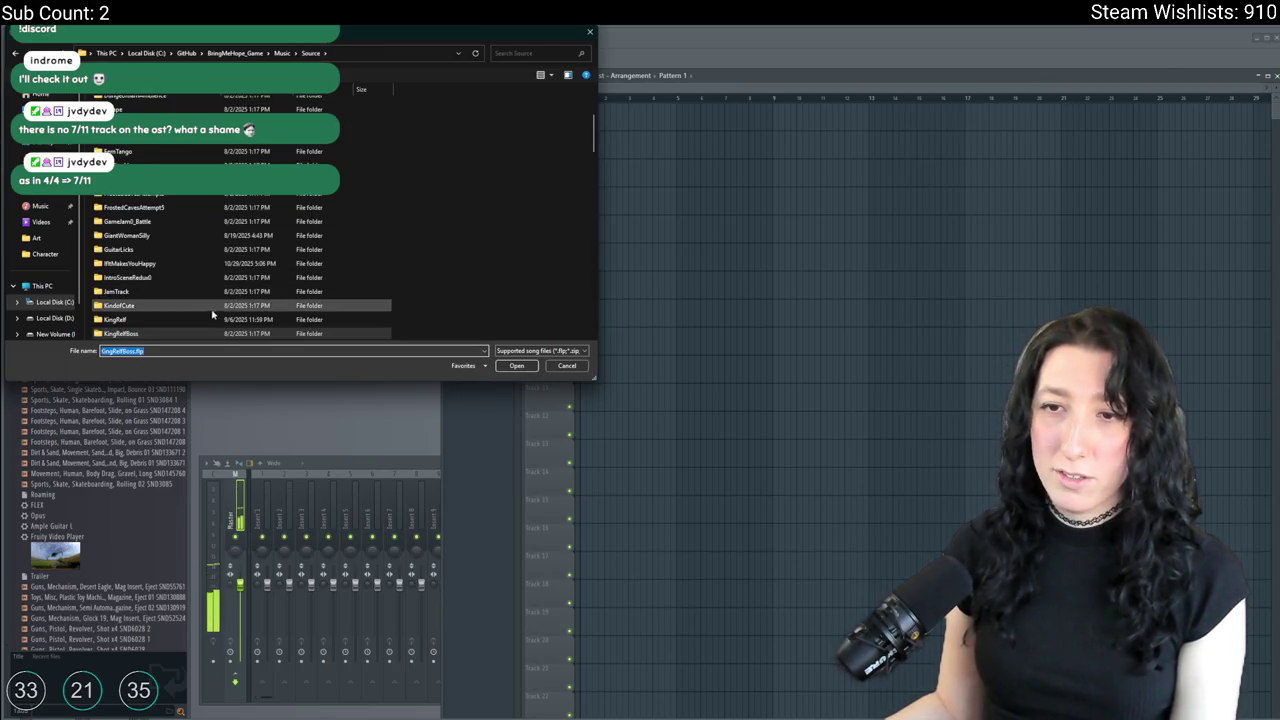
{"action": "scroll", "coordinate": [199, 320], "scroll_direction": "up", "scroll_amount": 4}
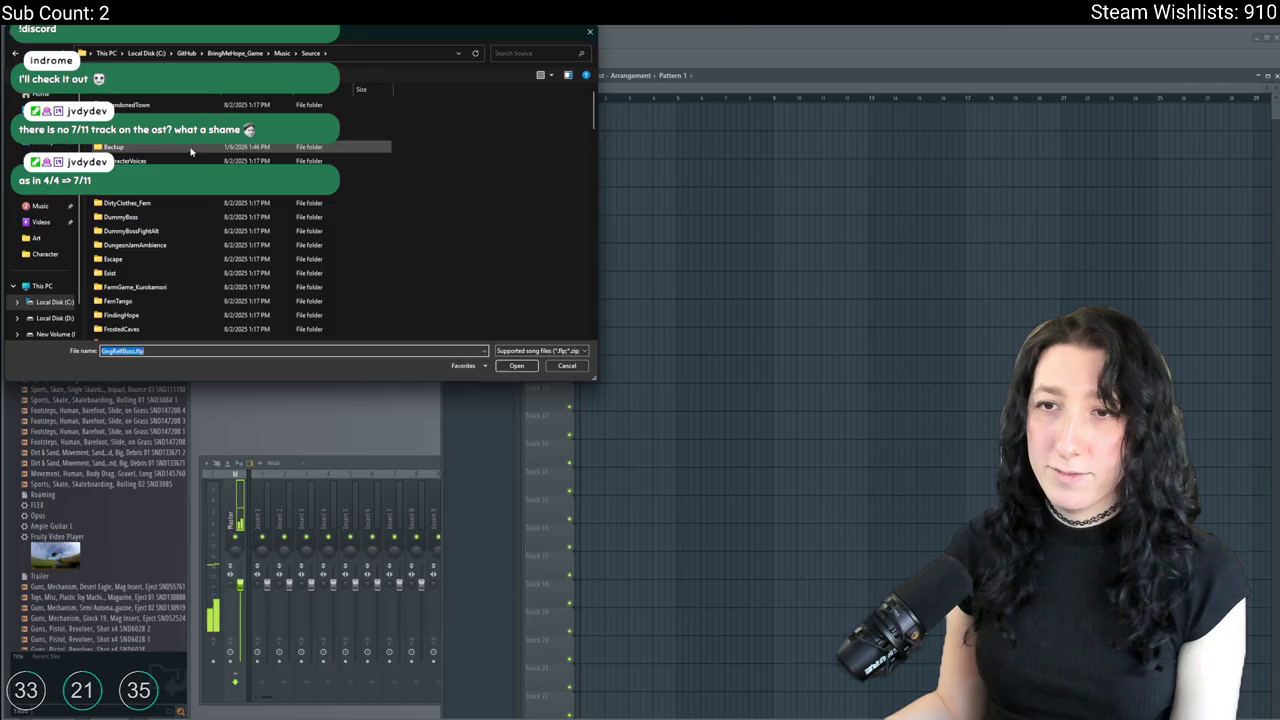
{"action": "scroll", "coordinate": [187, 155], "scroll_direction": "down", "scroll_amount": 10}
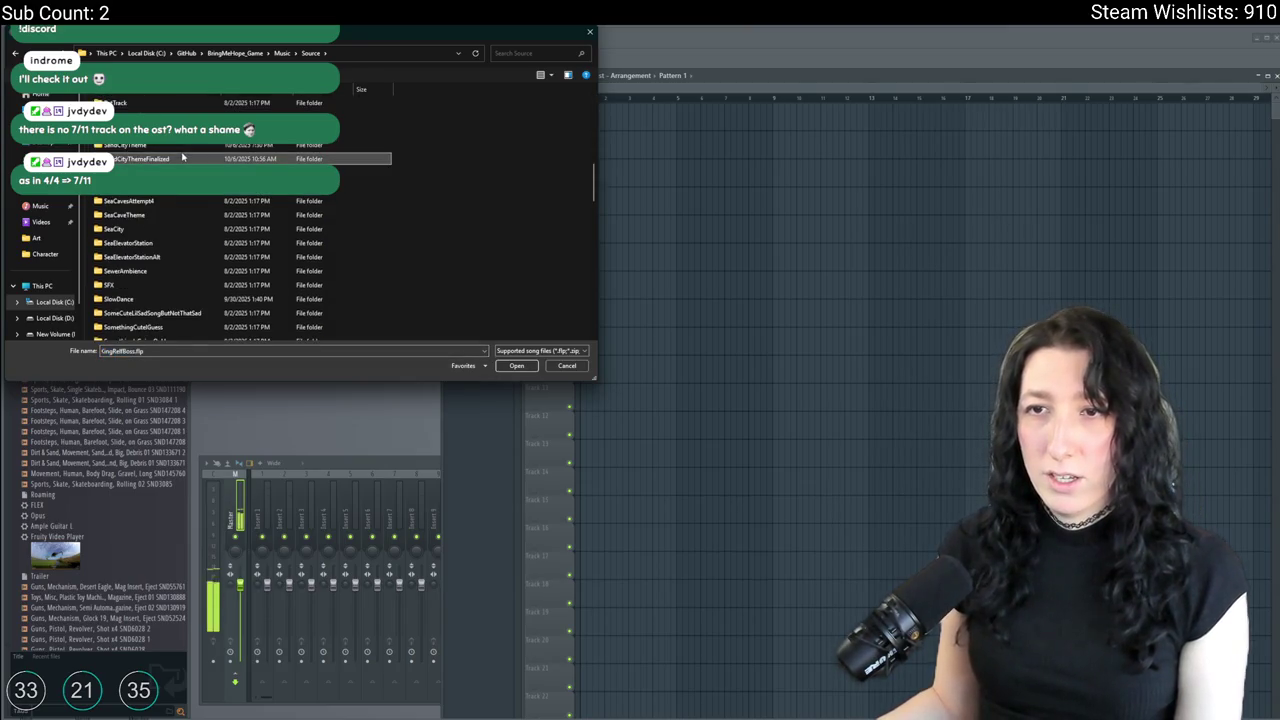
{"action": "scroll", "coordinate": [190, 280], "scroll_direction": "down", "scroll_amount": 5}
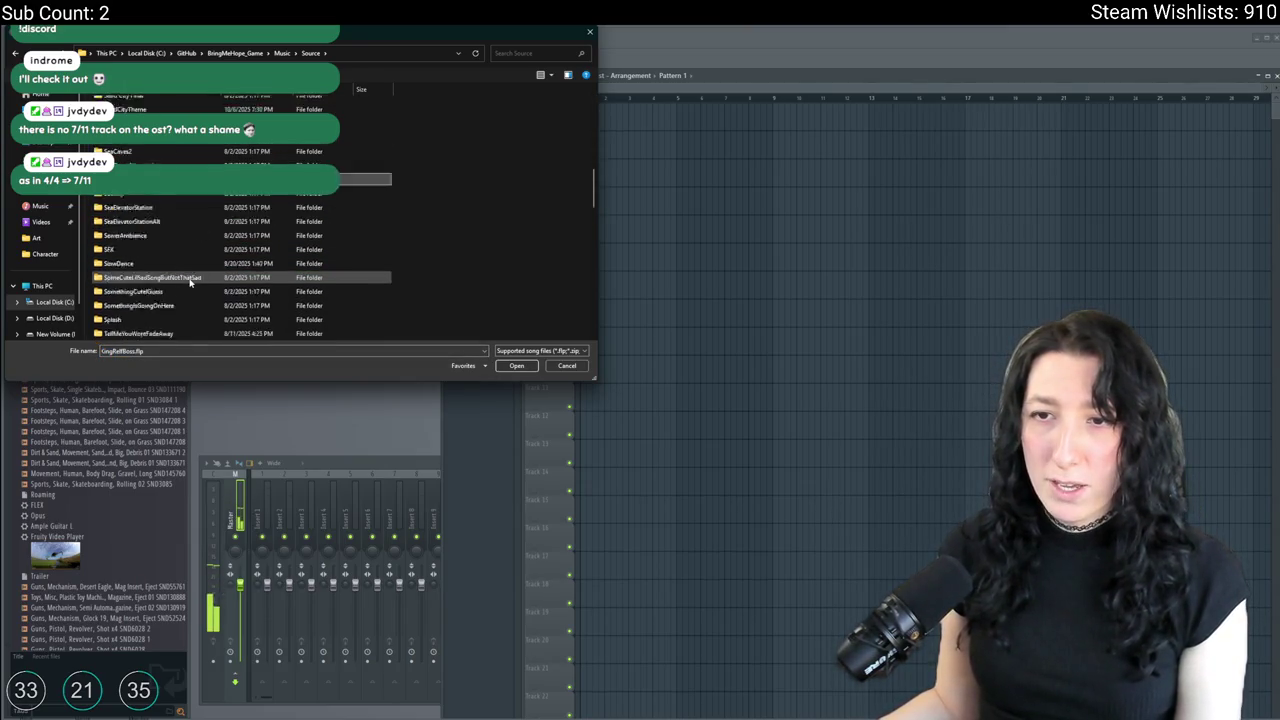
{"action": "scroll", "coordinate": [190, 283], "scroll_direction": "down", "scroll_amount": 10}
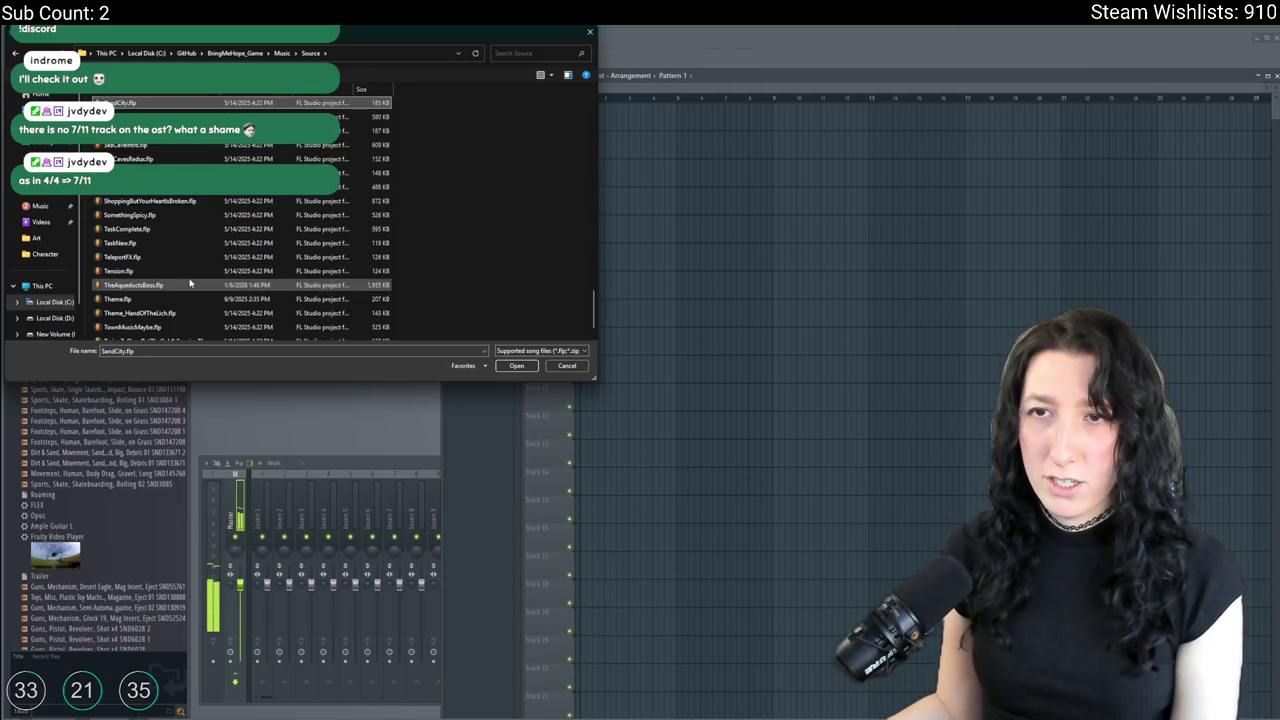
{"action": "left_click", "coordinate": [183, 203]}
{"action": "double_click", "coordinate": [183, 203]}
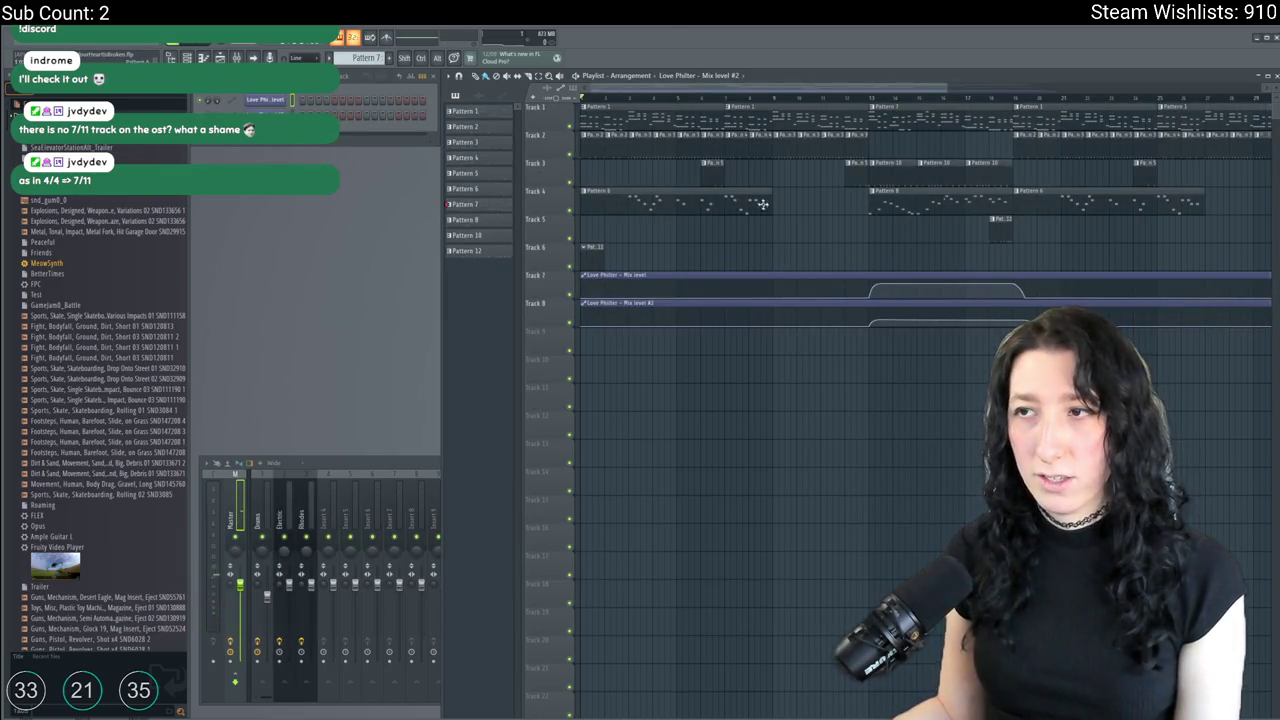
Start playback of the ShoppingButYourHeartIsBroken song.
{"action": "key", "text": "space"}
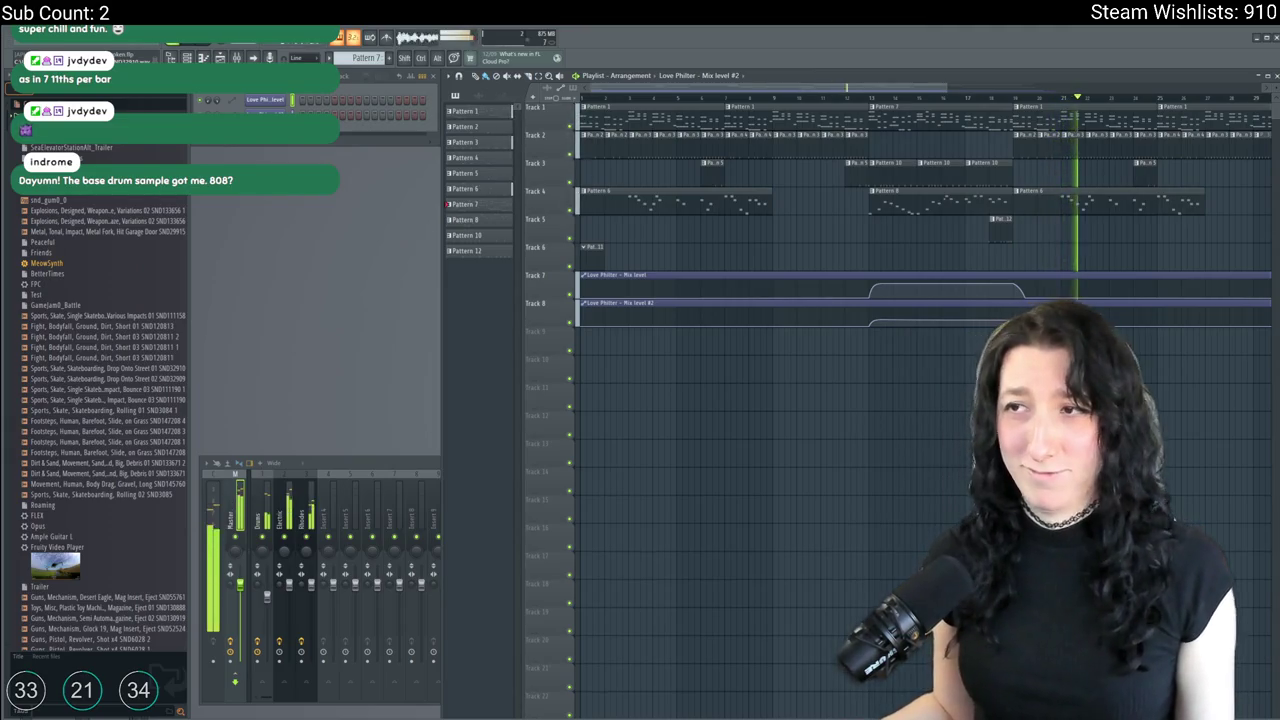
Select Pattern 1, briefly view the Electric channel's piano roll, then stop playback.
{"action": "left_click", "coordinate": [1080, 119]}
{"action": "right_click", "coordinate": [250, 99]}
{"action": "left_click", "coordinate": [300, 100]}
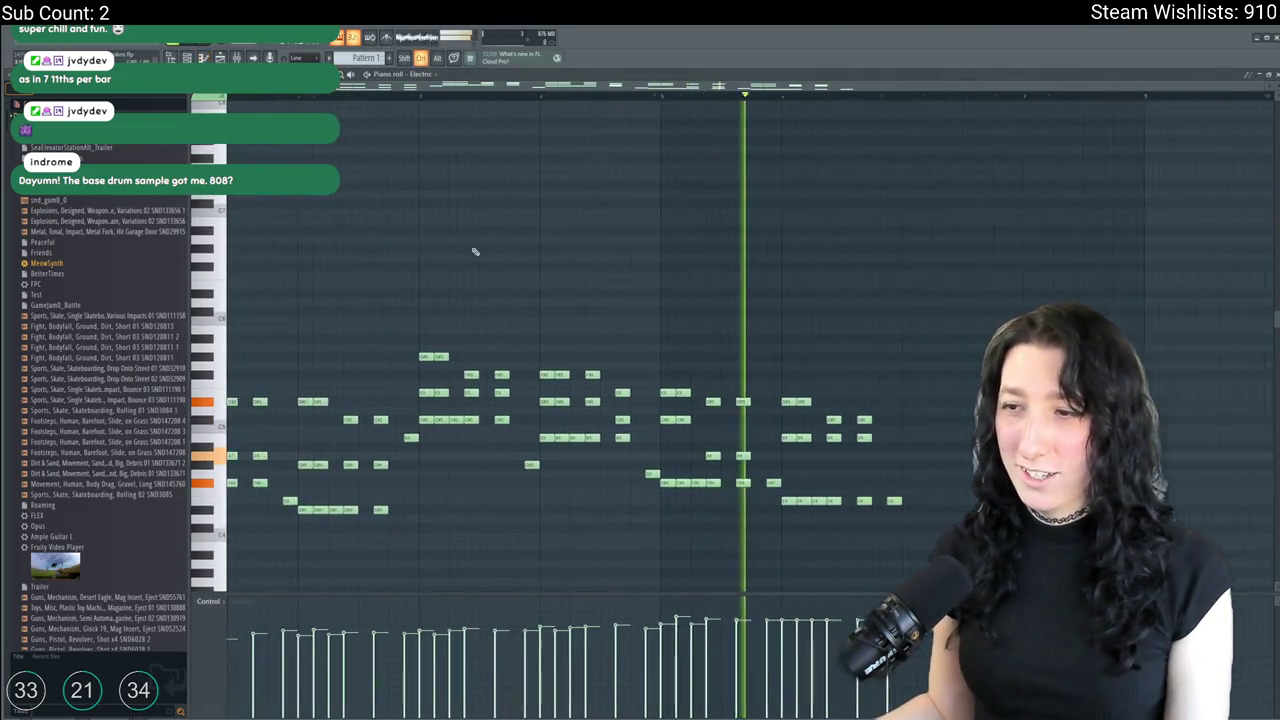
{"action": "key", "text": "F7"}
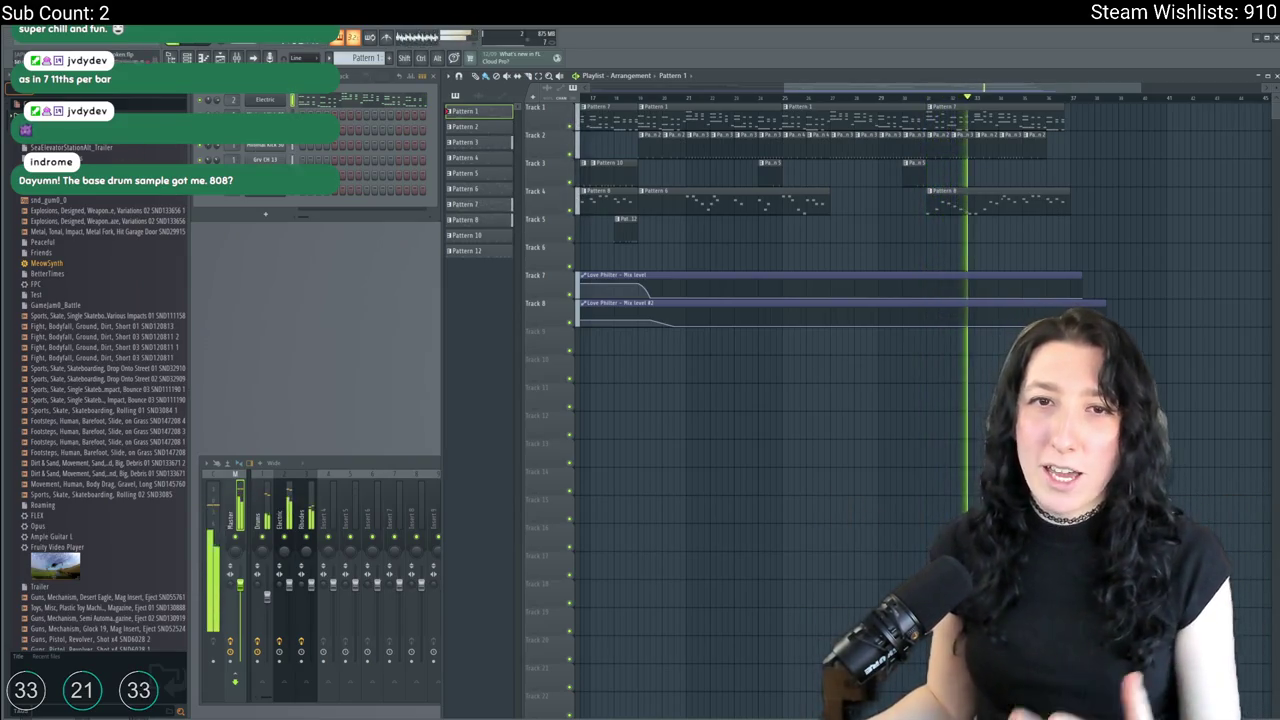
{"action": "key", "text": "space"}
{"action": "key", "text": "alt+f"}
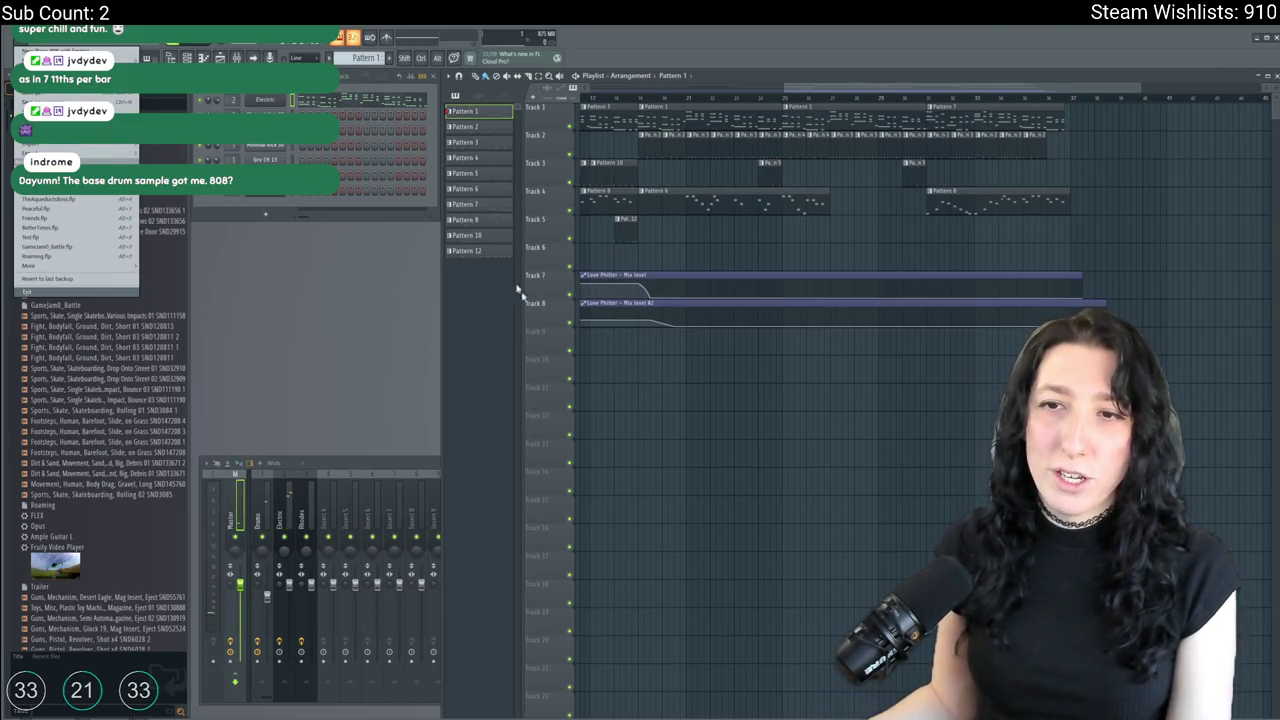
{"action": "mouse_move", "coordinate": [30, 265]}
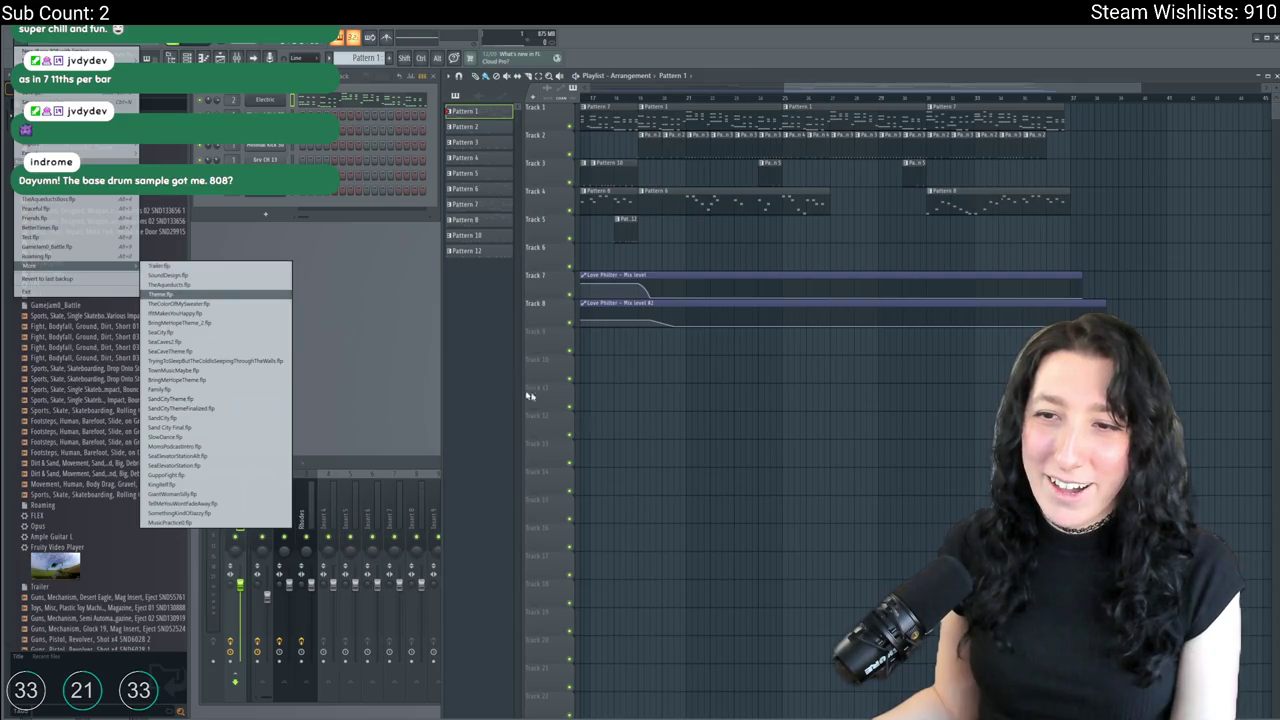
Close the File menu, quit FL Studio and discard the unsaved song changes.
{"action": "left_click", "coordinate": [393, 398]}
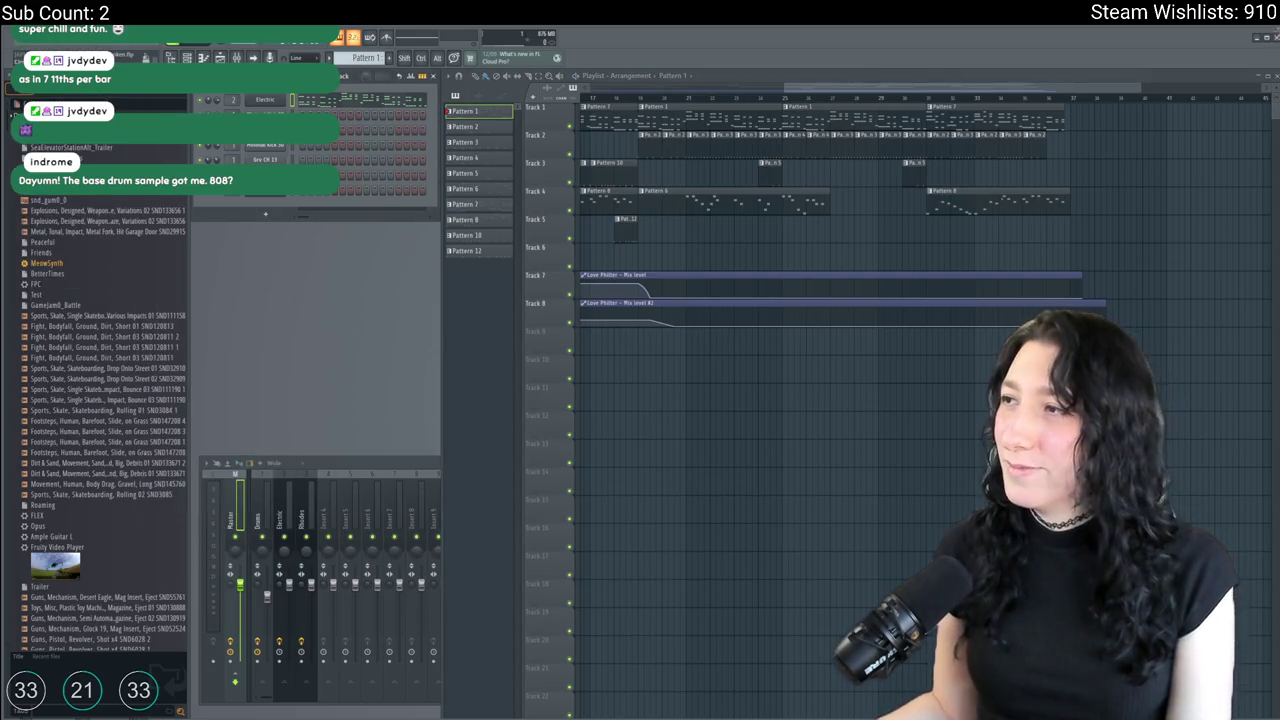
{"action": "left_click", "coordinate": [1274, 38]}
{"action": "left_click", "coordinate": [686, 404]}
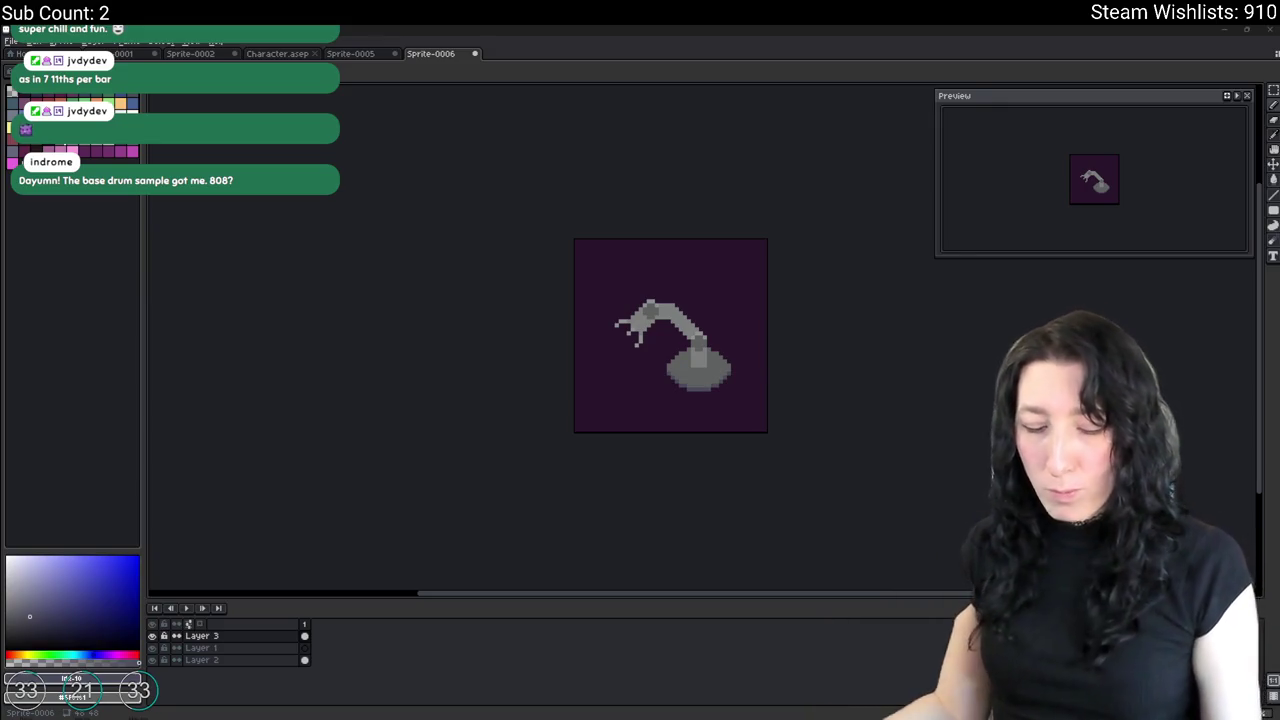
{"action": "key", "text": "super"}
{"action": "type", "text": "discord"}
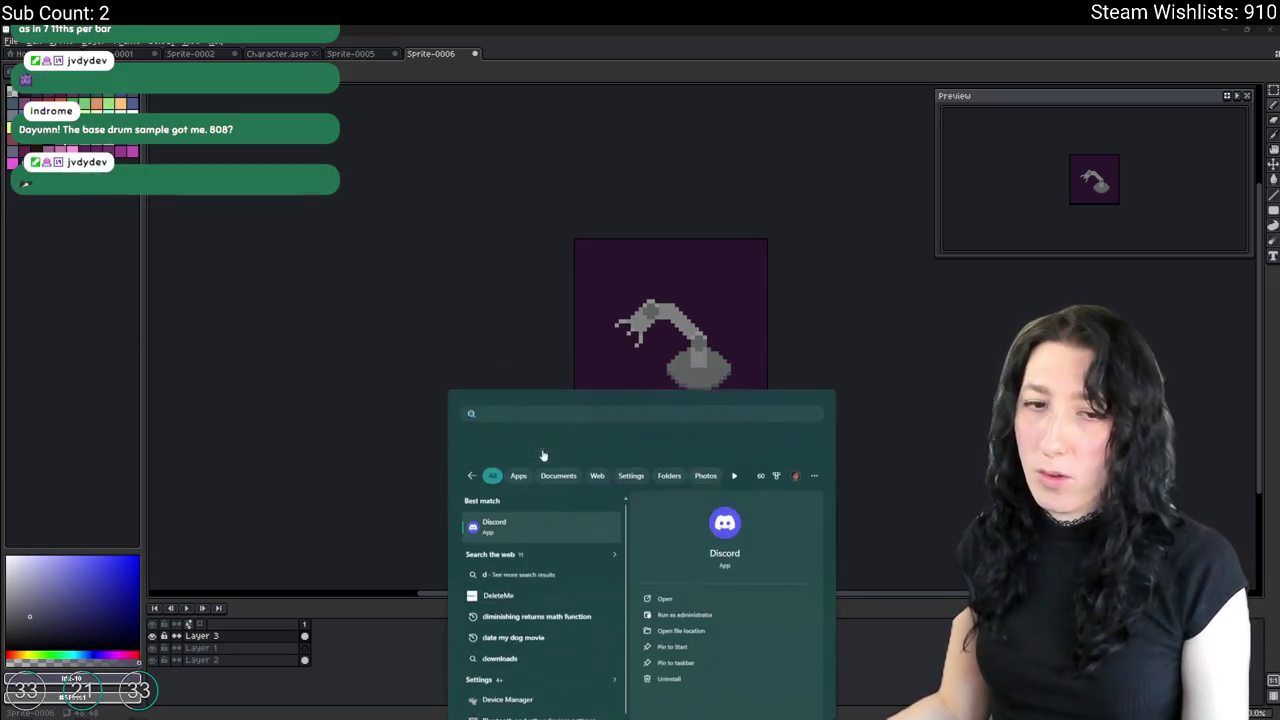
{"action": "key", "text": "Return"}
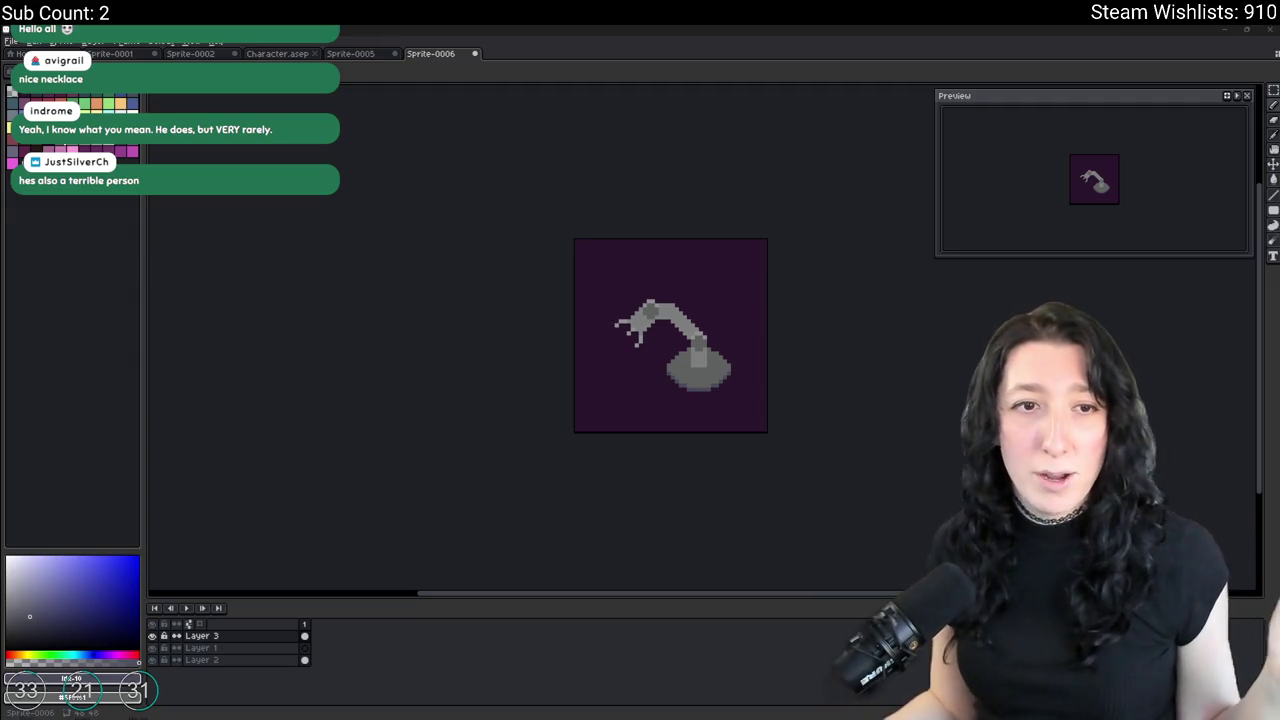
{"action": "scroll", "coordinate": [638, 295], "scroll_direction": "up", "scroll_amount": 1}
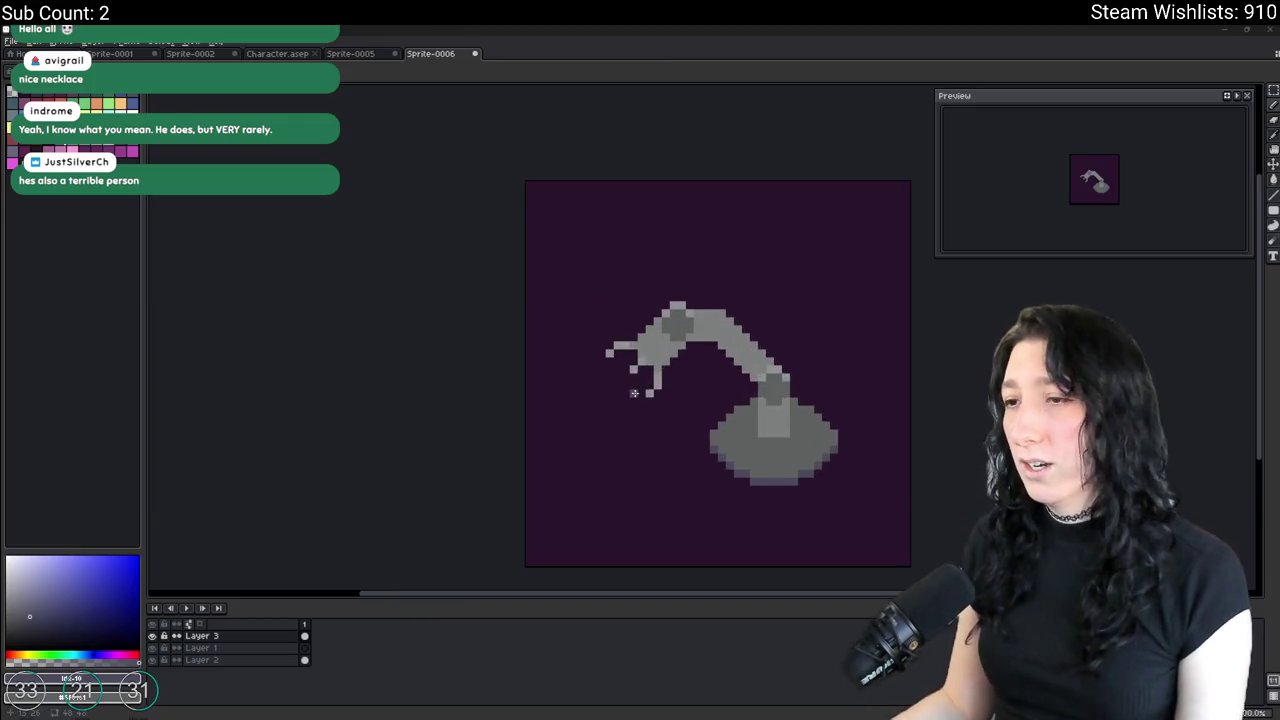
Sample the arm's grey with the Eyedropper and switch to the Paint Bucket (G).
{"action": "scroll", "coordinate": [630, 345], "scroll_direction": "up", "scroll_amount": 1}
{"action": "scroll", "coordinate": [634, 339], "scroll_direction": "up", "scroll_amount": 1}
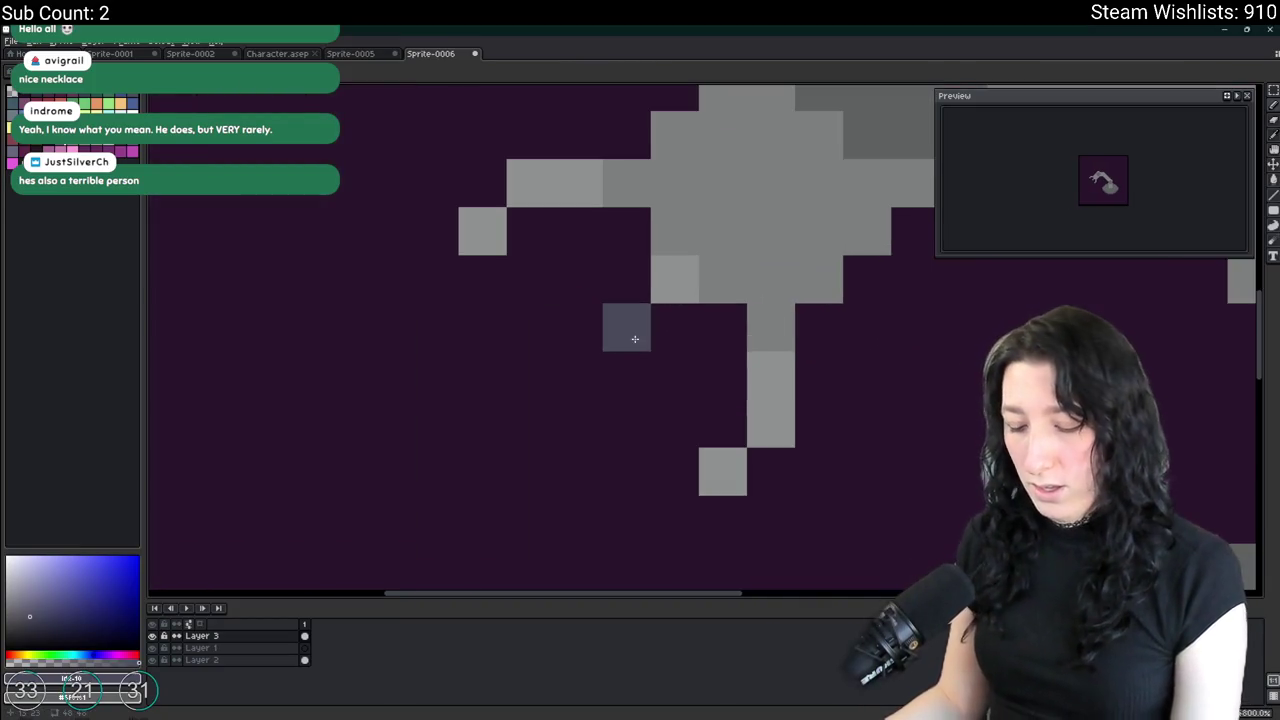
{"action": "left_click", "coordinate": [551, 183], "text": "alt"}
{"action": "key", "text": "g"}
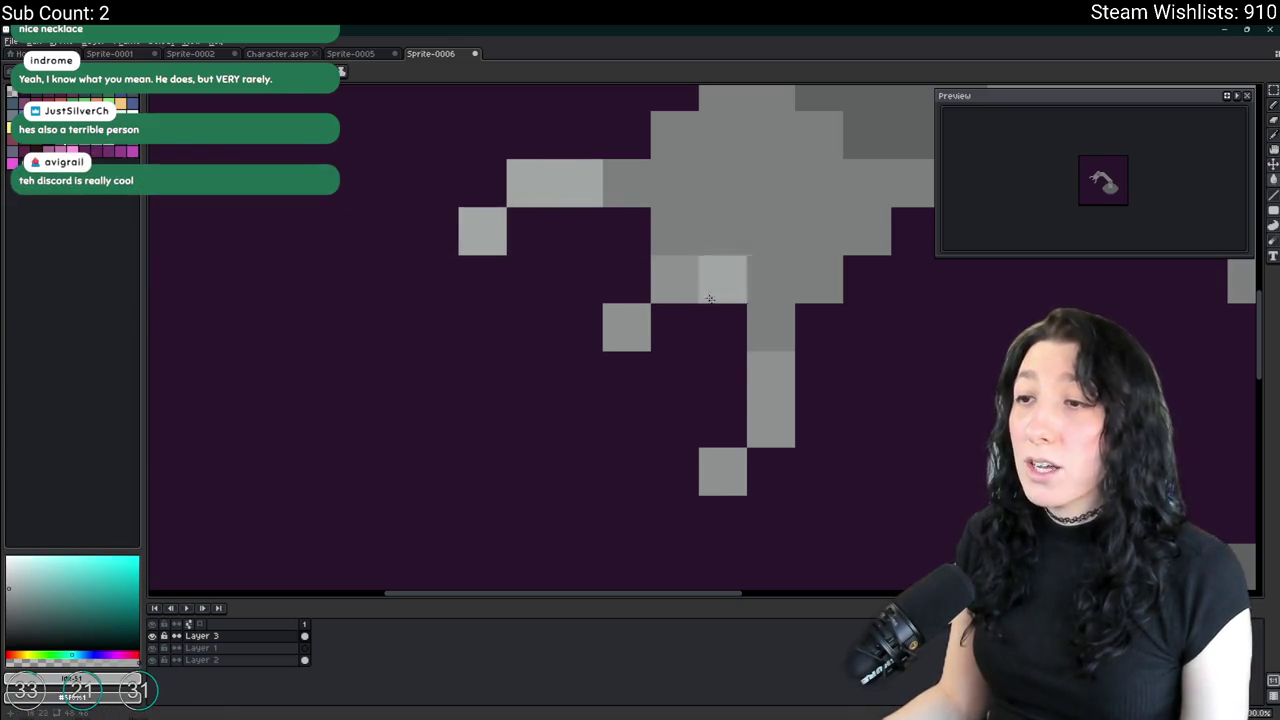
Zoom and pan the view onto the robot arm's claw, then pick a purple-blue swatch.
{"action": "scroll", "coordinate": [700, 300], "scroll_direction": "down", "scroll_amount": 3}
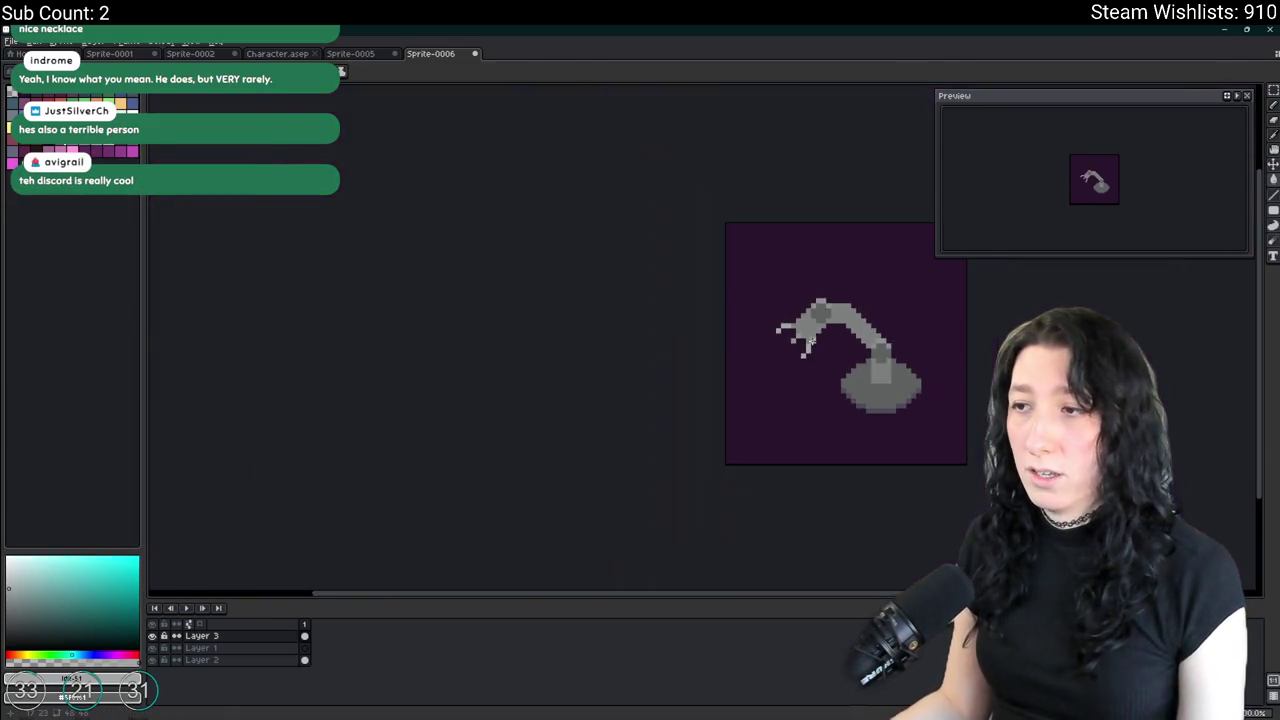
{"action": "scroll", "coordinate": [680, 330], "scroll_direction": "down", "scroll_amount": 1}
{"action": "scroll", "coordinate": [669, 348], "scroll_direction": "down", "scroll_amount": 1}
{"action": "scroll", "coordinate": [669, 348], "scroll_direction": "down", "scroll_amount": 1}
{"action": "scroll", "coordinate": [669, 348], "scroll_direction": "up", "scroll_amount": 1}
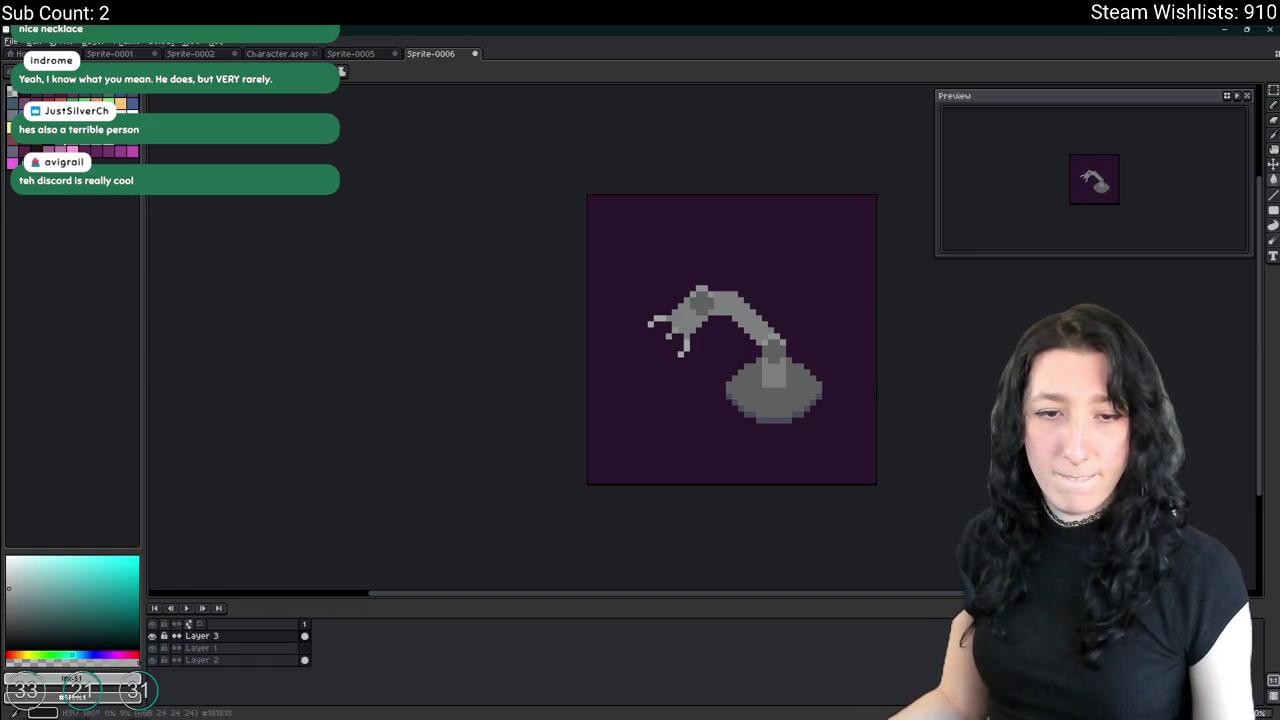
{"action": "scroll", "coordinate": [680, 350], "scroll_direction": "up", "scroll_amount": 2}
{"action": "scroll", "coordinate": [699, 364], "scroll_direction": "up", "scroll_amount": 1}
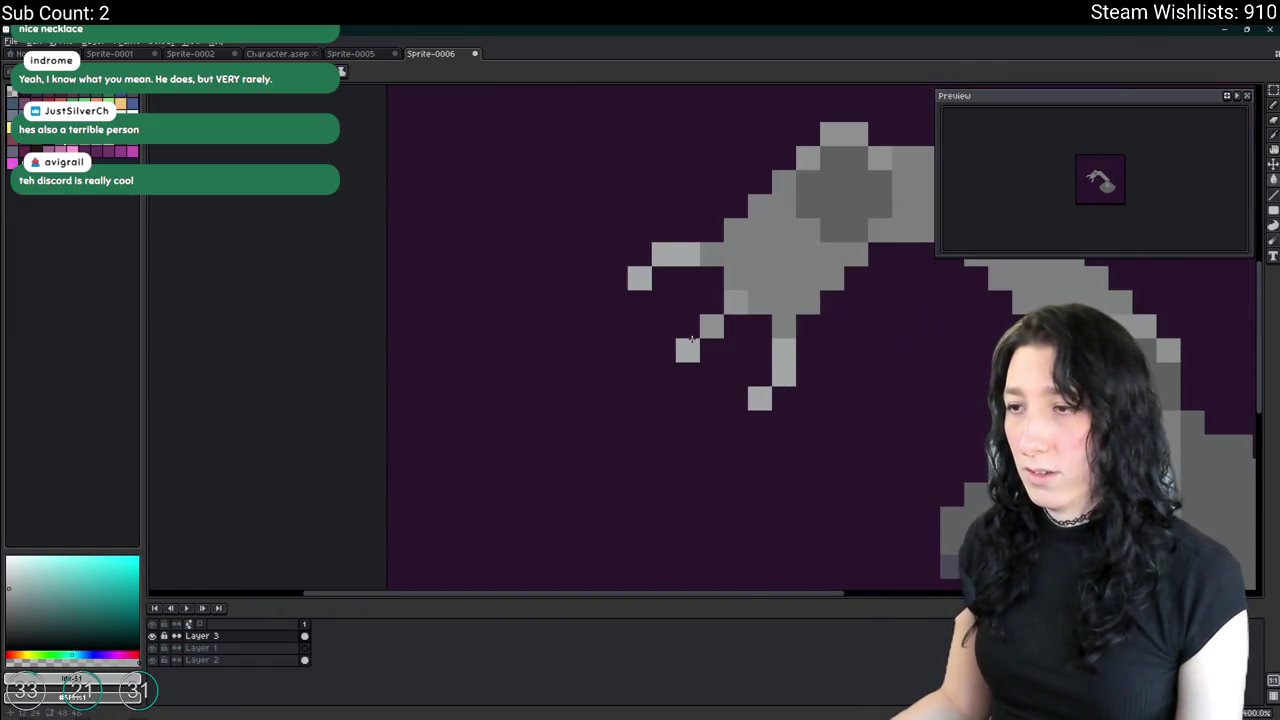
{"action": "scroll", "coordinate": [786, 401], "scroll_direction": "down", "scroll_amount": 2}
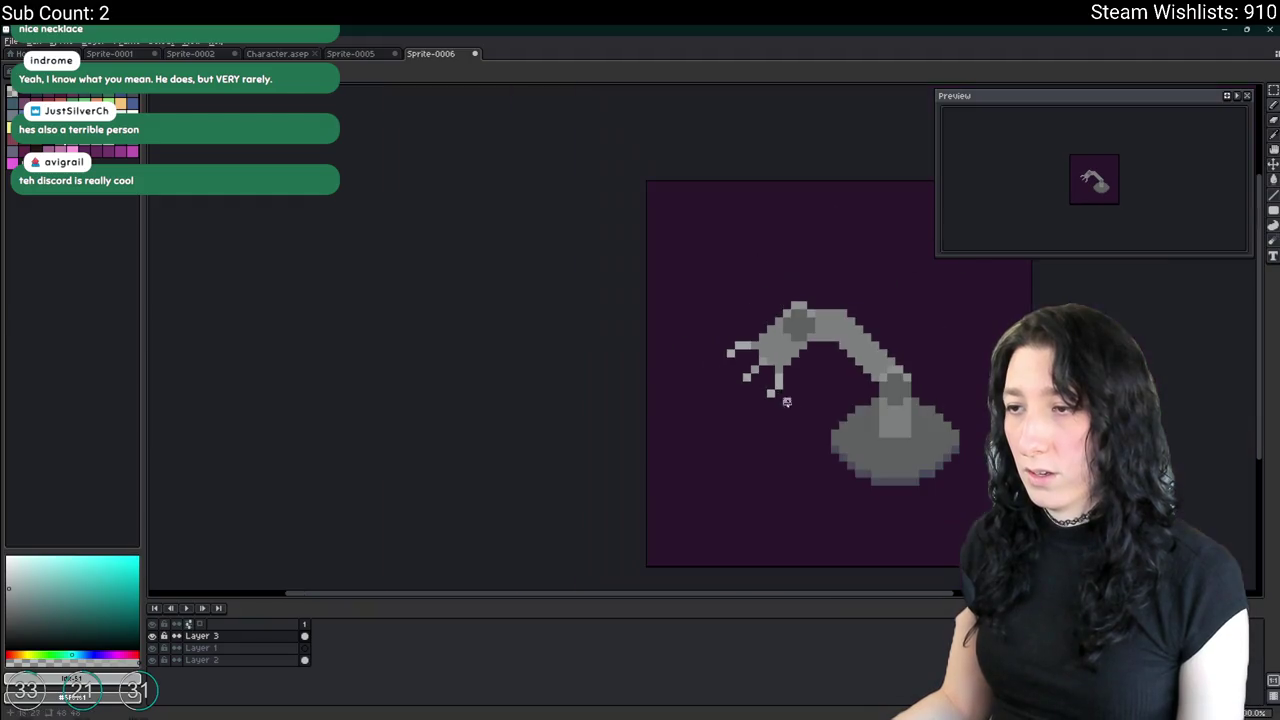
{"action": "scroll", "coordinate": [648, 396], "scroll_direction": "down", "scroll_amount": 1}
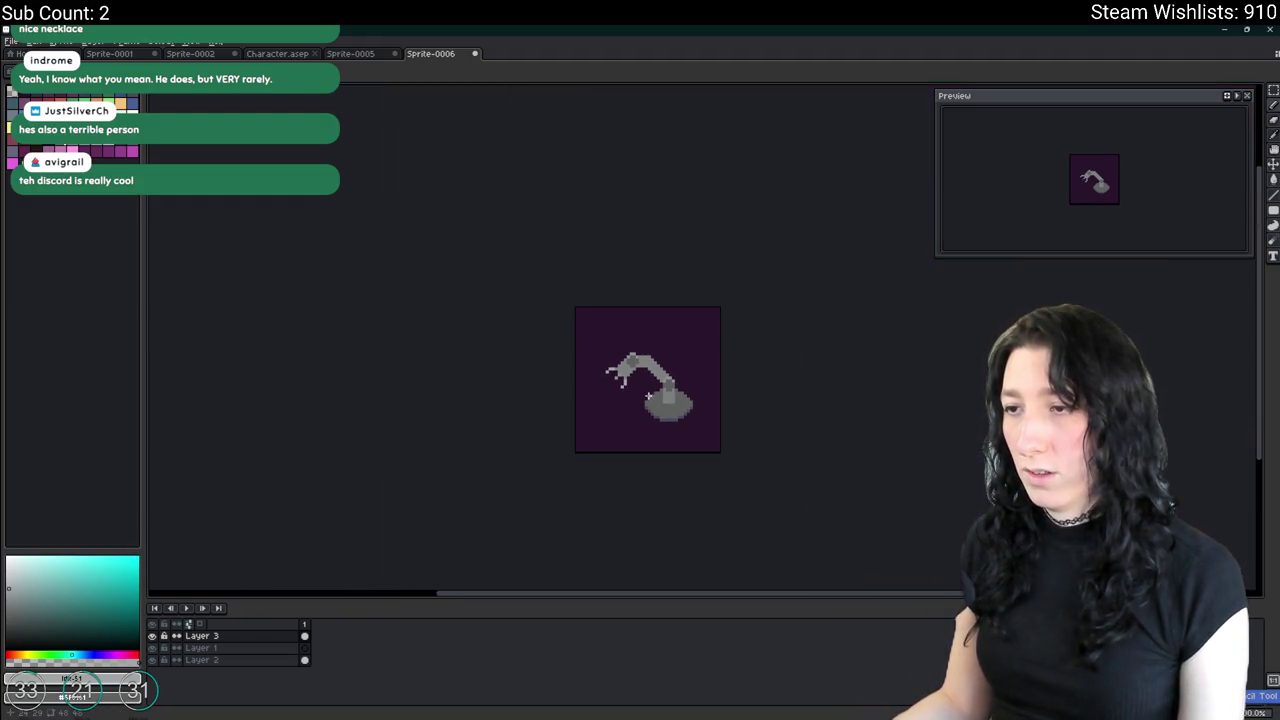
{"action": "scroll", "coordinate": [612, 374], "scroll_direction": "up", "scroll_amount": 1}
{"action": "scroll", "coordinate": [677, 398], "scroll_direction": "down", "scroll_amount": 2}
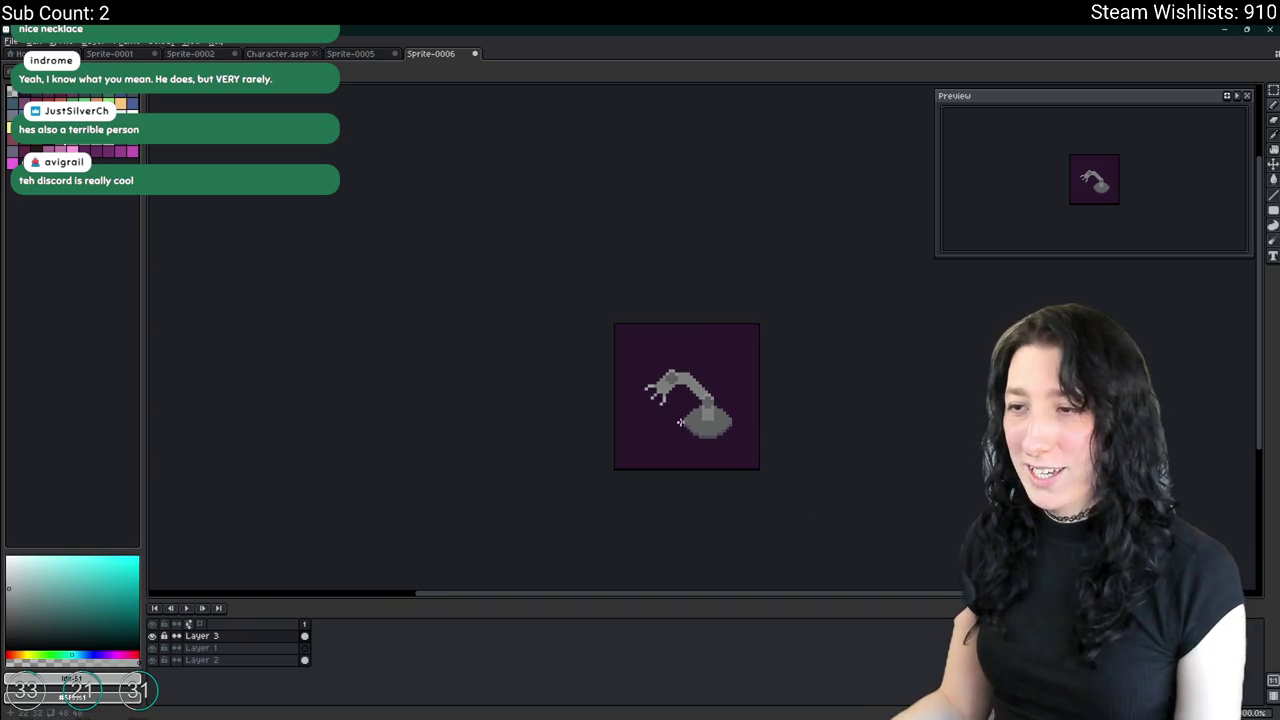
{"action": "scroll", "coordinate": [663, 423], "scroll_direction": "down", "scroll_amount": 1}
{"action": "scroll", "coordinate": [650, 405], "scroll_direction": "up", "scroll_amount": 5}
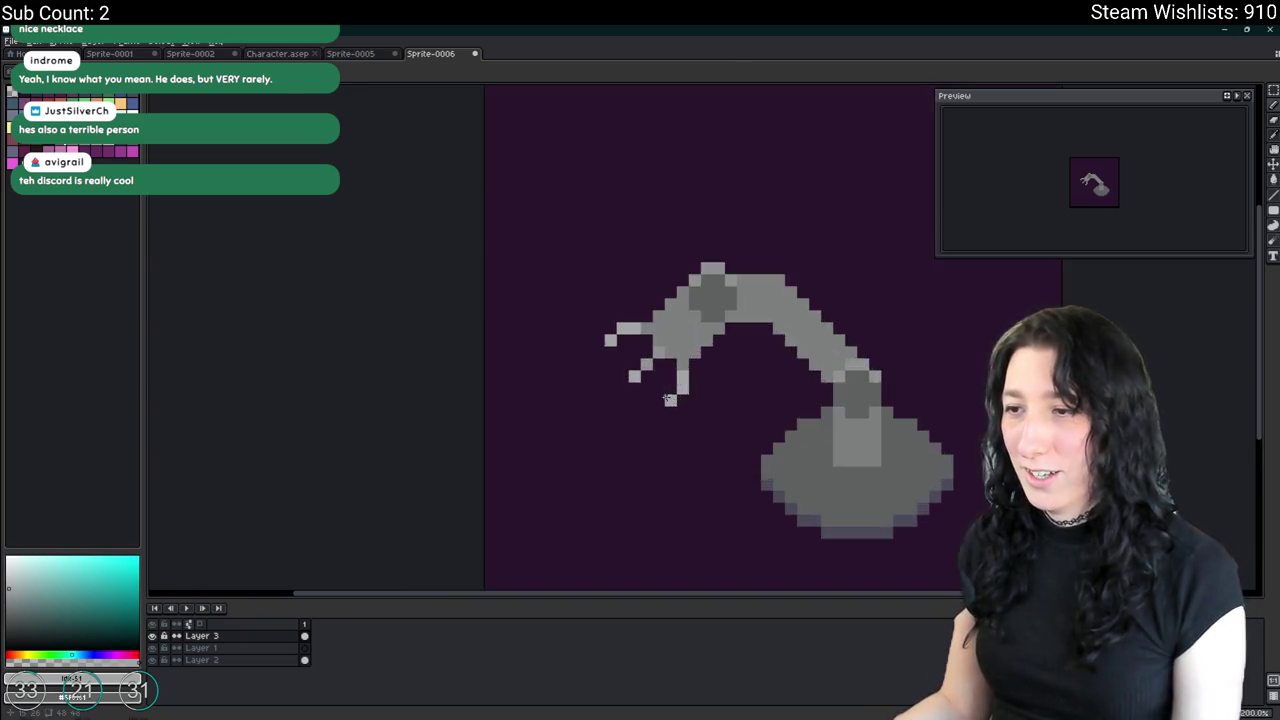
{"action": "scroll", "coordinate": [639, 392], "scroll_direction": "up", "scroll_amount": 2}
{"action": "scroll", "coordinate": [593, 340], "scroll_direction": "down", "scroll_amount": 3}
{"action": "scroll", "coordinate": [654, 257], "scroll_direction": "down", "scroll_amount": 1}
{"action": "left_click_drag", "start_coordinate": [729, 372], "coordinate": [530, 355]}
{"action": "scroll", "coordinate": [530, 358], "scroll_direction": "up", "scroll_amount": 1}
{"action": "scroll", "coordinate": [519, 328], "scroll_direction": "up", "scroll_amount": 3}
{"action": "scroll", "coordinate": [519, 351], "scroll_direction": "down", "scroll_amount": 3}
{"action": "scroll", "coordinate": [519, 355], "scroll_direction": "down", "scroll_amount": 1}
{"action": "scroll", "coordinate": [519, 360], "scroll_direction": "down", "scroll_amount": 2}
{"action": "scroll", "coordinate": [518, 382], "scroll_direction": "up", "scroll_amount": 4}
{"action": "scroll", "coordinate": [518, 382], "scroll_direction": "up", "scroll_amount": 2}
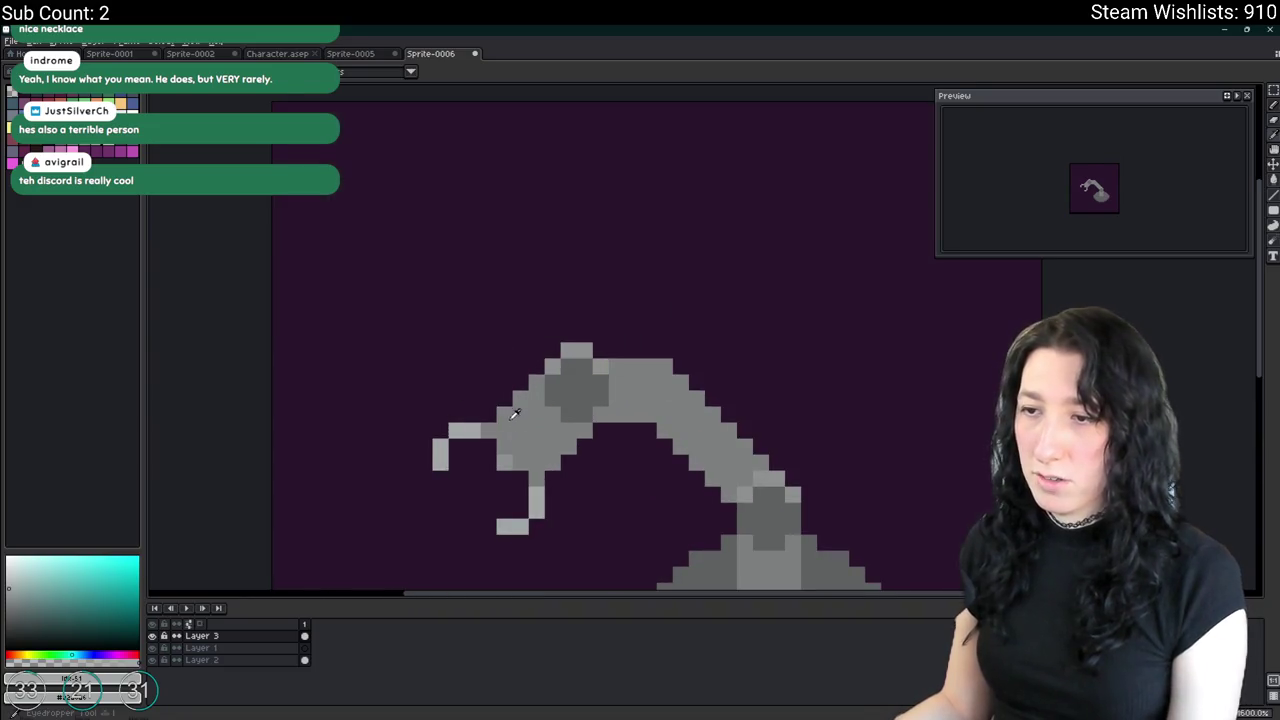
{"action": "scroll", "coordinate": [534, 460], "scroll_direction": "down", "scroll_amount": 4}
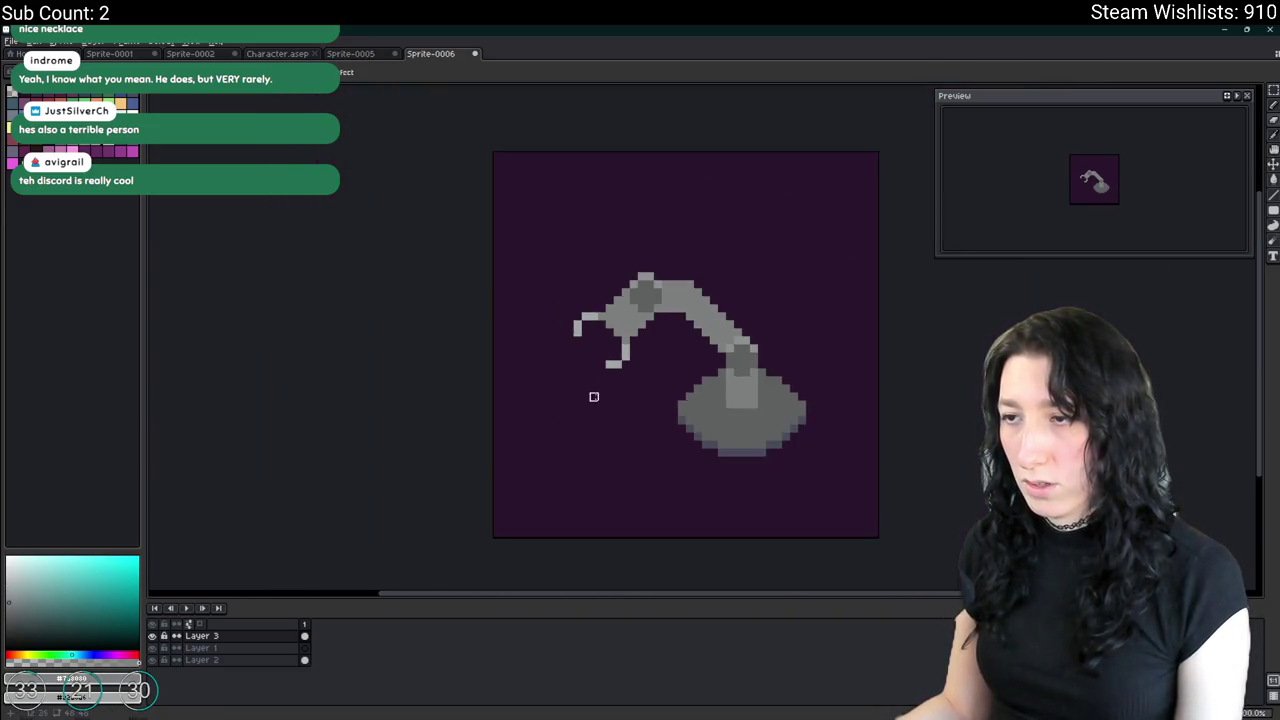
{"action": "scroll", "coordinate": [591, 397], "scroll_direction": "down", "scroll_amount": 3}
{"action": "left_click_drag", "start_coordinate": [655, 412], "coordinate": [716, 341]}
{"action": "scroll", "coordinate": [716, 341], "scroll_direction": "up", "scroll_amount": 3}
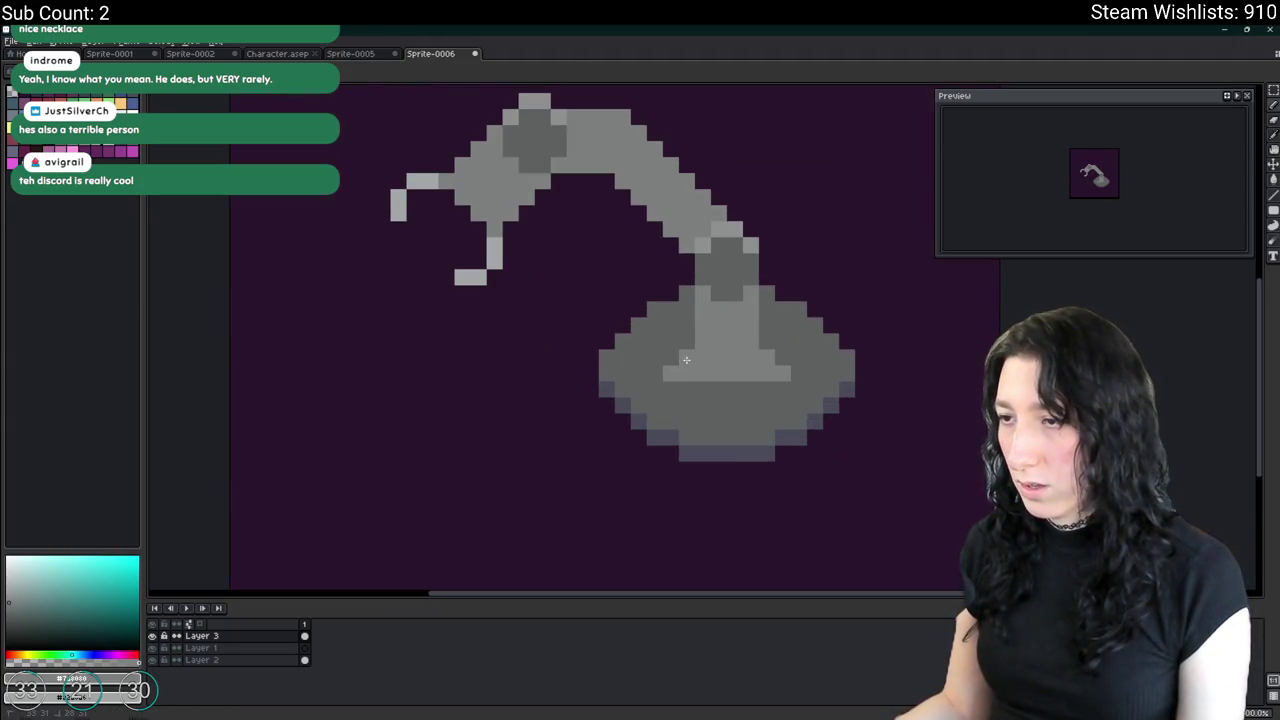
{"action": "scroll", "coordinate": [686, 360], "scroll_direction": "down", "scroll_amount": 1}
{"action": "scroll", "coordinate": [600, 340], "scroll_direction": "down", "scroll_amount": 1}
{"action": "scroll", "coordinate": [608, 384], "scroll_direction": "up", "scroll_amount": 3}
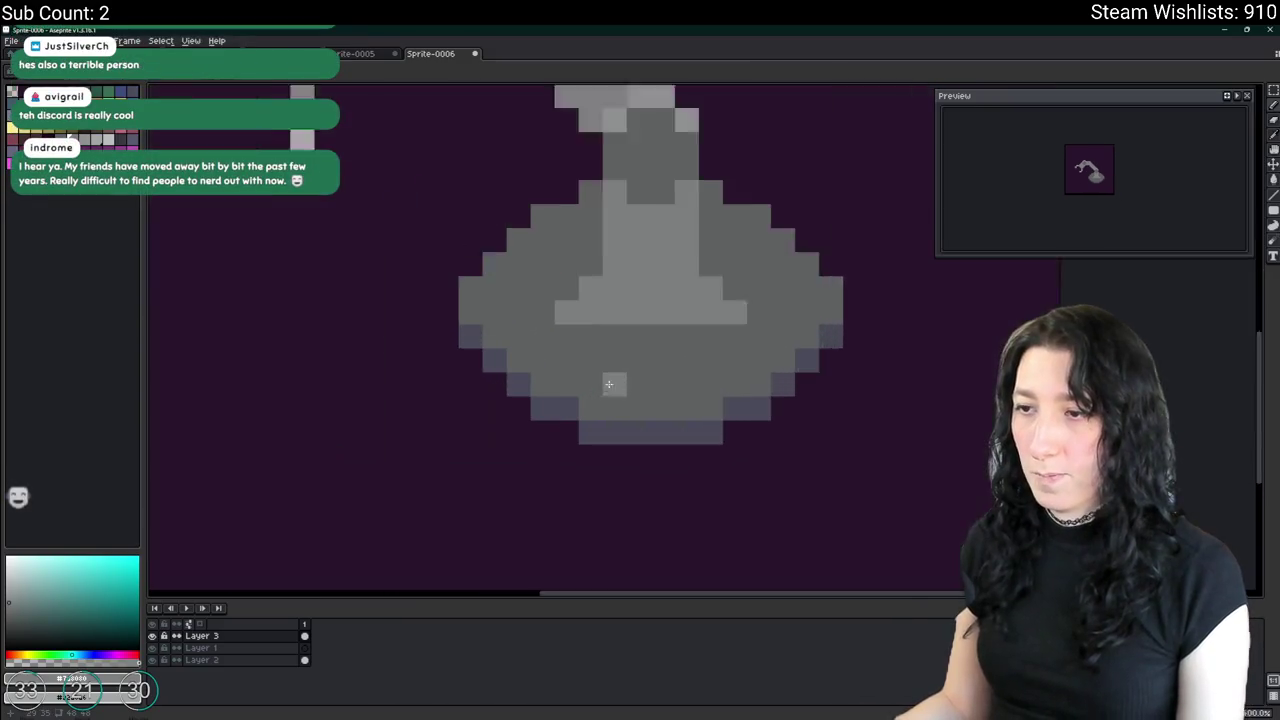
{"action": "scroll", "coordinate": [608, 384], "scroll_direction": "up", "scroll_amount": 1}
{"action": "scroll", "coordinate": [671, 428], "scroll_direction": "down", "scroll_amount": 2}
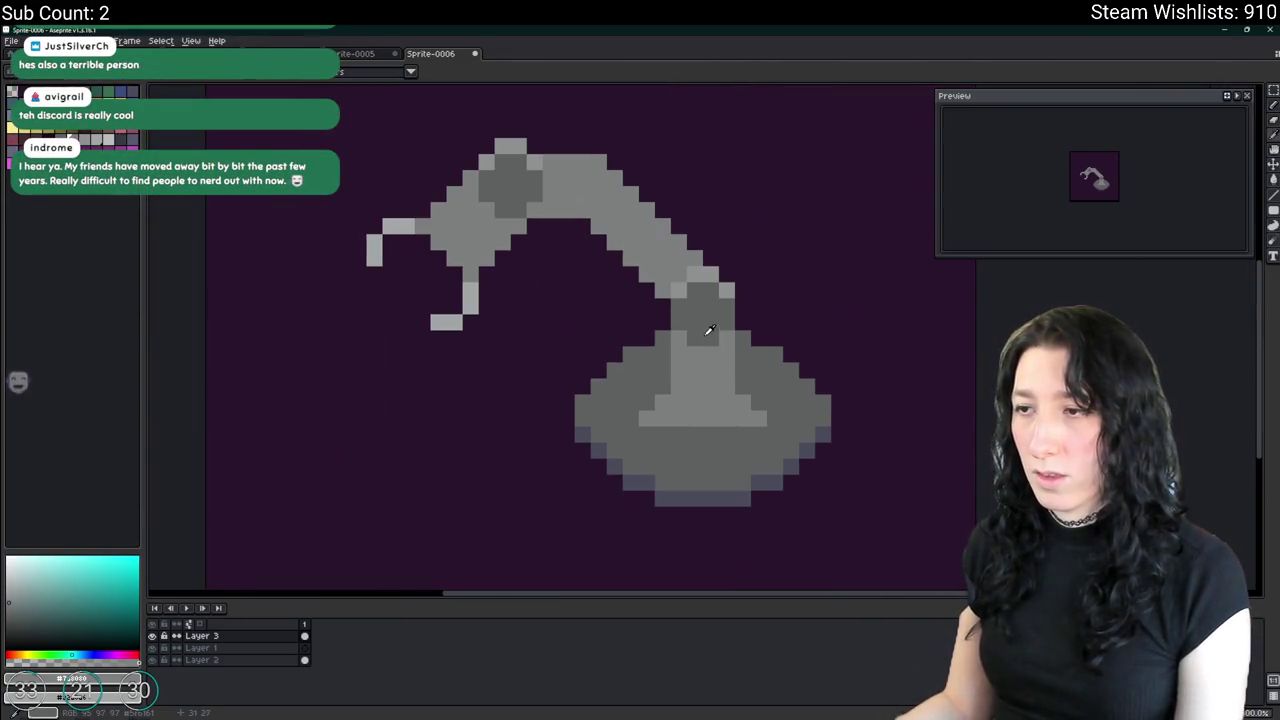
{"action": "left_click", "coordinate": [126, 146]}
Paint Bucket the upper and lower dark grey arm joints purple-blue.
{"action": "left_click", "coordinate": [525, 197]}
{"action": "scroll", "coordinate": [709, 297], "scroll_direction": "down", "scroll_amount": 2}
{"action": "scroll", "coordinate": [712, 305], "scroll_direction": "down", "scroll_amount": 1}
{"action": "scroll", "coordinate": [715, 315], "scroll_direction": "down", "scroll_amount": 1}
{"action": "scroll", "coordinate": [721, 329], "scroll_direction": "up", "scroll_amount": 3}
{"action": "scroll", "coordinate": [666, 311], "scroll_direction": "up", "scroll_amount": 2}
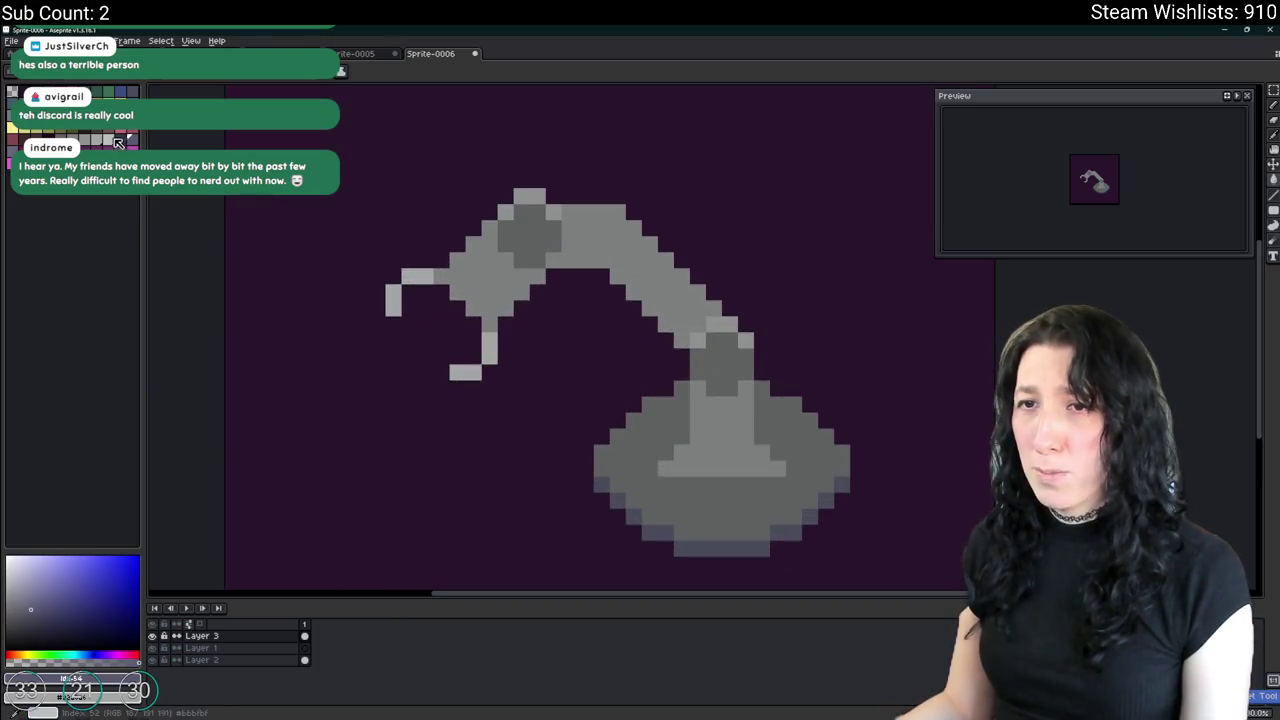
{"action": "left_click", "coordinate": [529, 230]}
{"action": "left_click", "coordinate": [724, 362]}
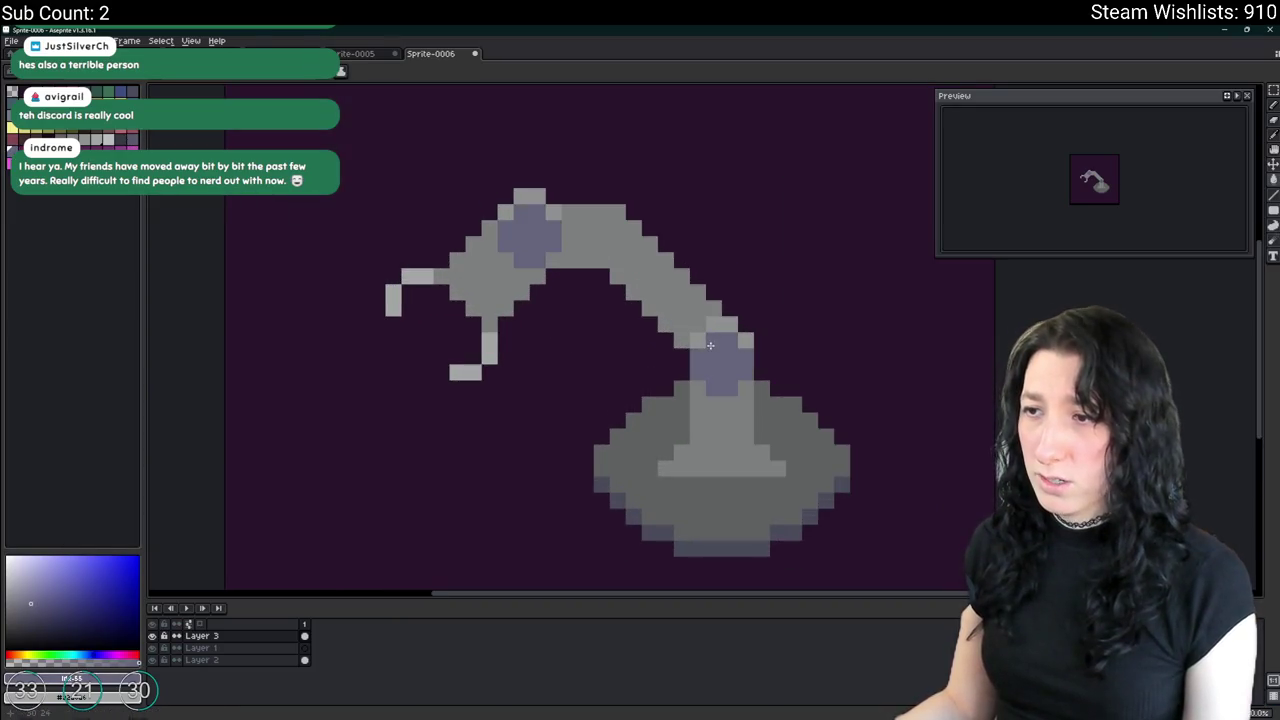
{"action": "scroll", "coordinate": [744, 381], "scroll_direction": "down", "scroll_amount": 5}
{"action": "scroll", "coordinate": [744, 381], "scroll_direction": "down", "scroll_amount": 1}
{"action": "scroll", "coordinate": [744, 381], "scroll_direction": "down", "scroll_amount": 2}
{"action": "scroll", "coordinate": [690, 358], "scroll_direction": "up", "scroll_amount": 5}
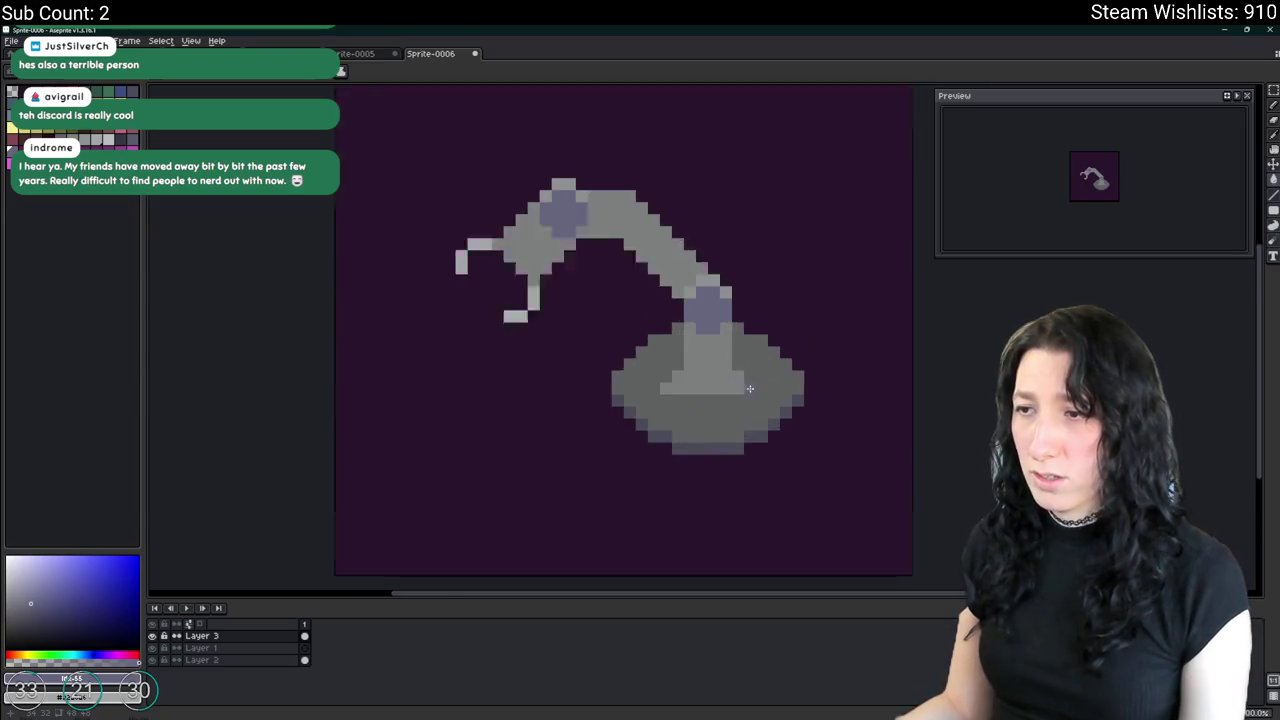
{"action": "left_click_drag", "start_coordinate": [690, 358], "coordinate": [676, 442]}
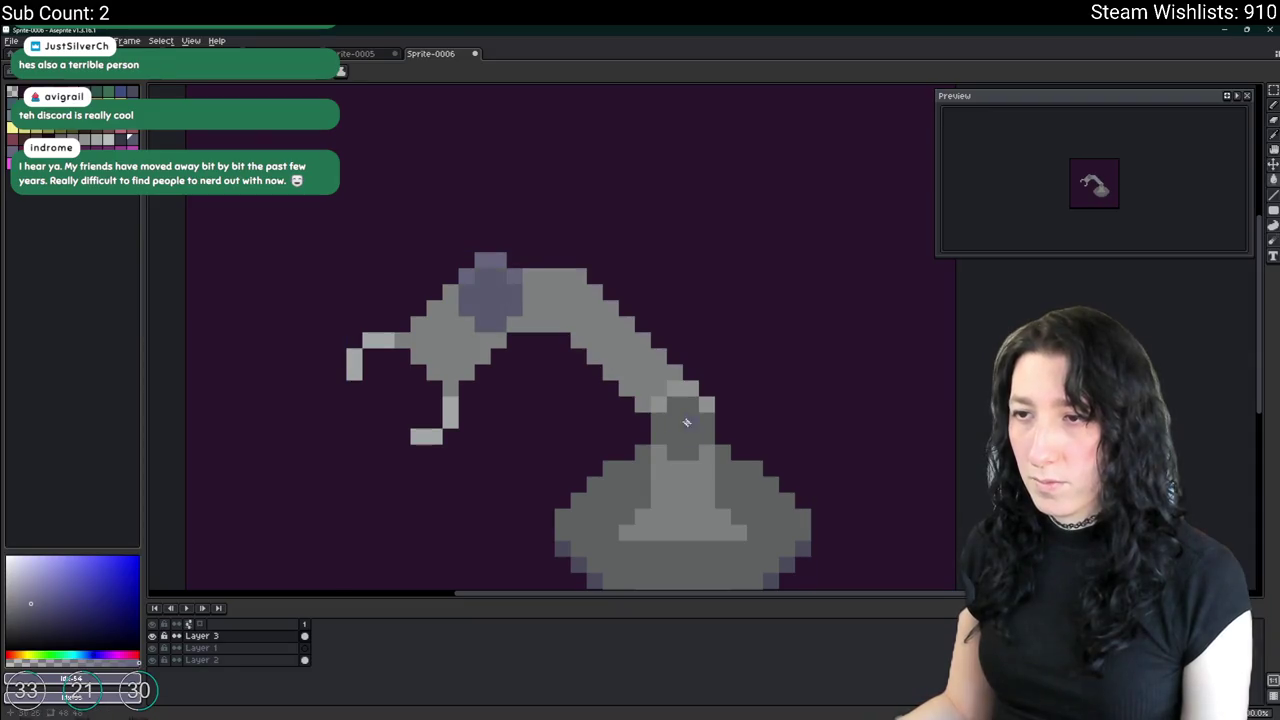
{"action": "scroll", "coordinate": [686, 422], "scroll_direction": "up", "scroll_amount": 3}
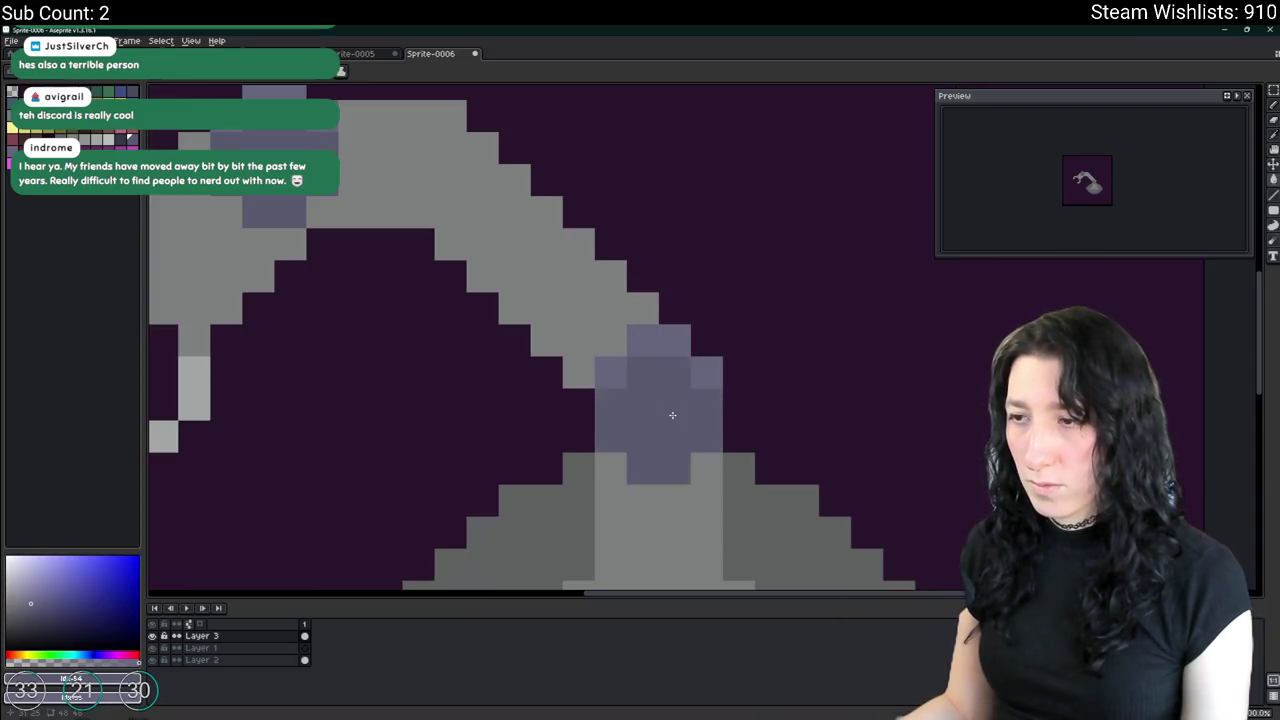
{"action": "scroll", "coordinate": [672, 415], "scroll_direction": "down", "scroll_amount": 3}
{"action": "scroll", "coordinate": [690, 417], "scroll_direction": "down", "scroll_amount": 1}
{"action": "scroll", "coordinate": [710, 418], "scroll_direction": "down", "scroll_amount": 1}
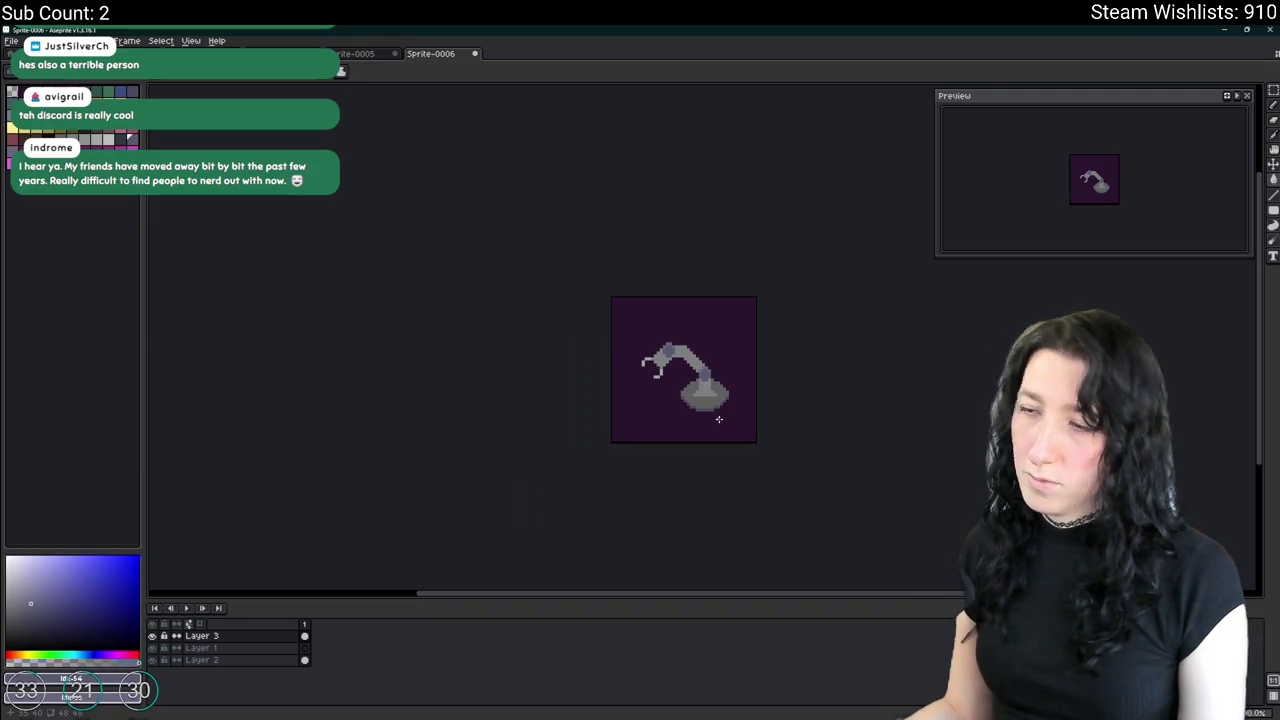
{"action": "scroll", "coordinate": [718, 419], "scroll_direction": "down", "scroll_amount": 1}
{"action": "scroll", "coordinate": [675, 380], "scroll_direction": "up", "scroll_amount": 3}
{"action": "scroll", "coordinate": [666, 369], "scroll_direction": "up", "scroll_amount": 1}
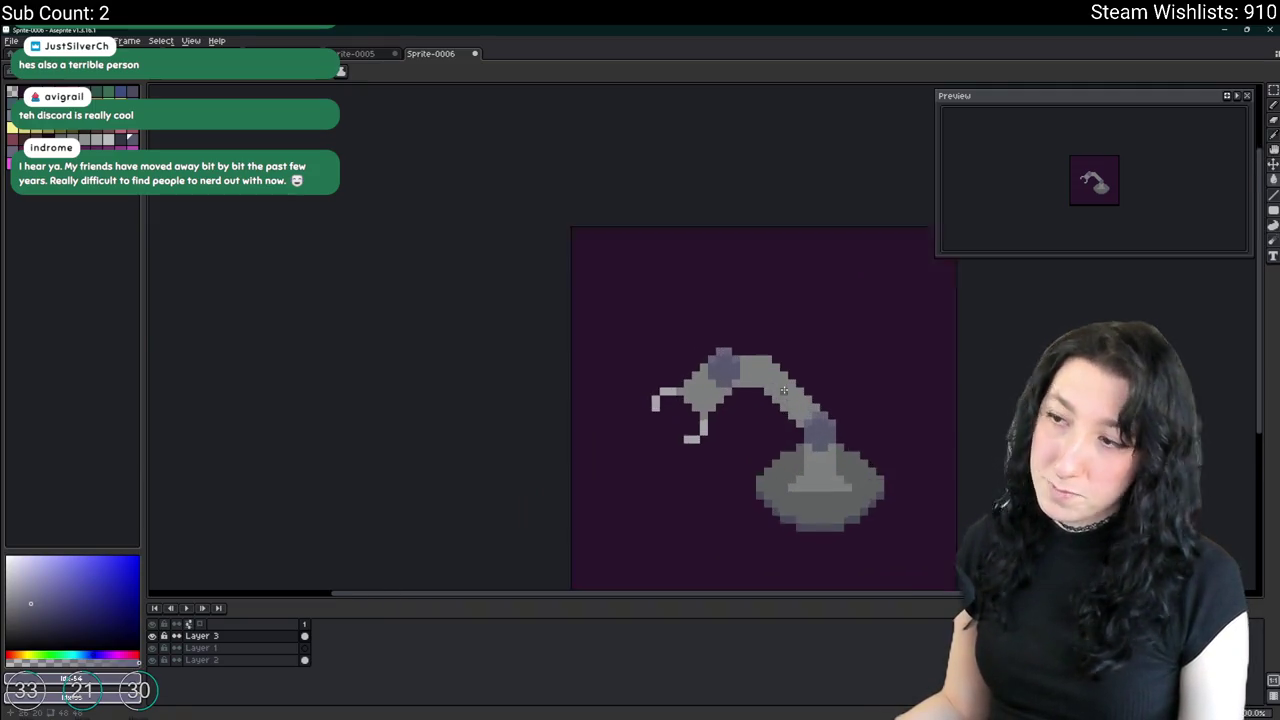
{"action": "scroll", "coordinate": [680, 350], "scroll_direction": "up", "scroll_amount": 2}
Erase stray blue pixels above the upper joint and fix one pixel on the lower joint.
{"action": "key", "text": "e"}
{"action": "left_click", "coordinate": [714, 326]}
{"action": "left_click_drag", "start_coordinate": [682, 294], "coordinate": [651, 294]}
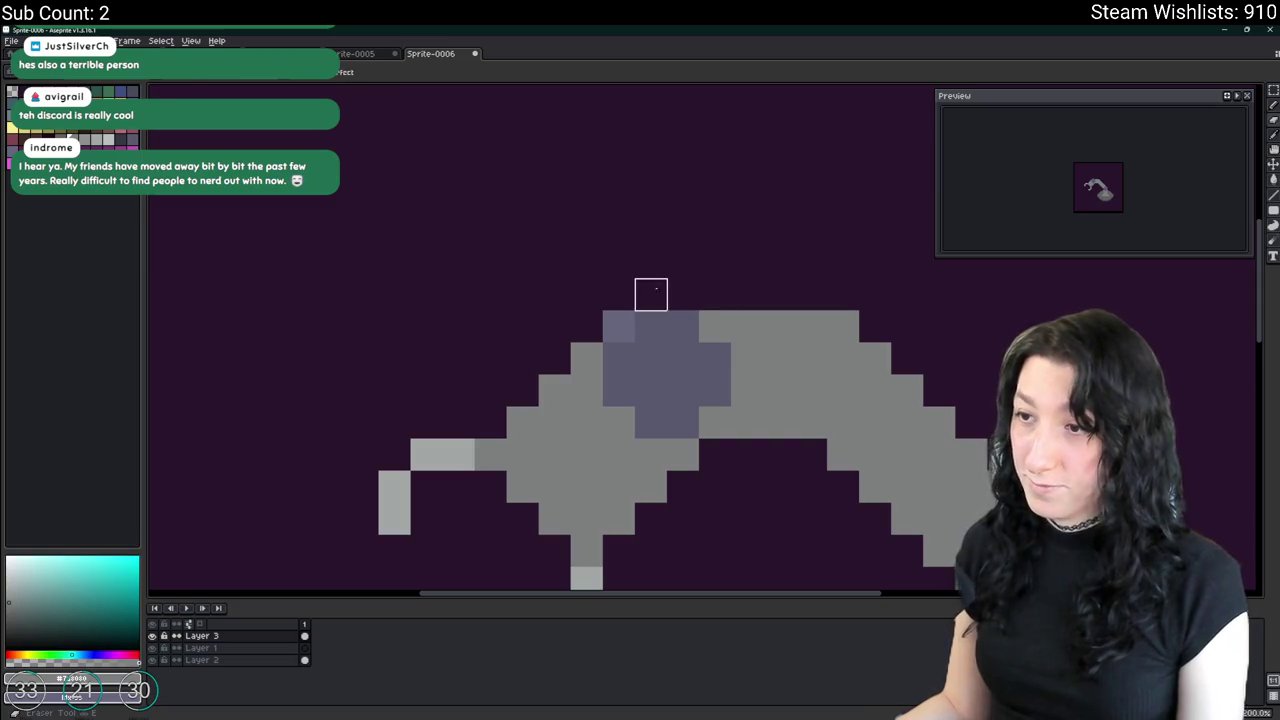
{"action": "left_click", "coordinate": [726, 366]}
{"action": "scroll", "coordinate": [726, 366], "scroll_direction": "down", "scroll_amount": 4}
{"action": "scroll", "coordinate": [700, 370], "scroll_direction": "up", "scroll_amount": 3}
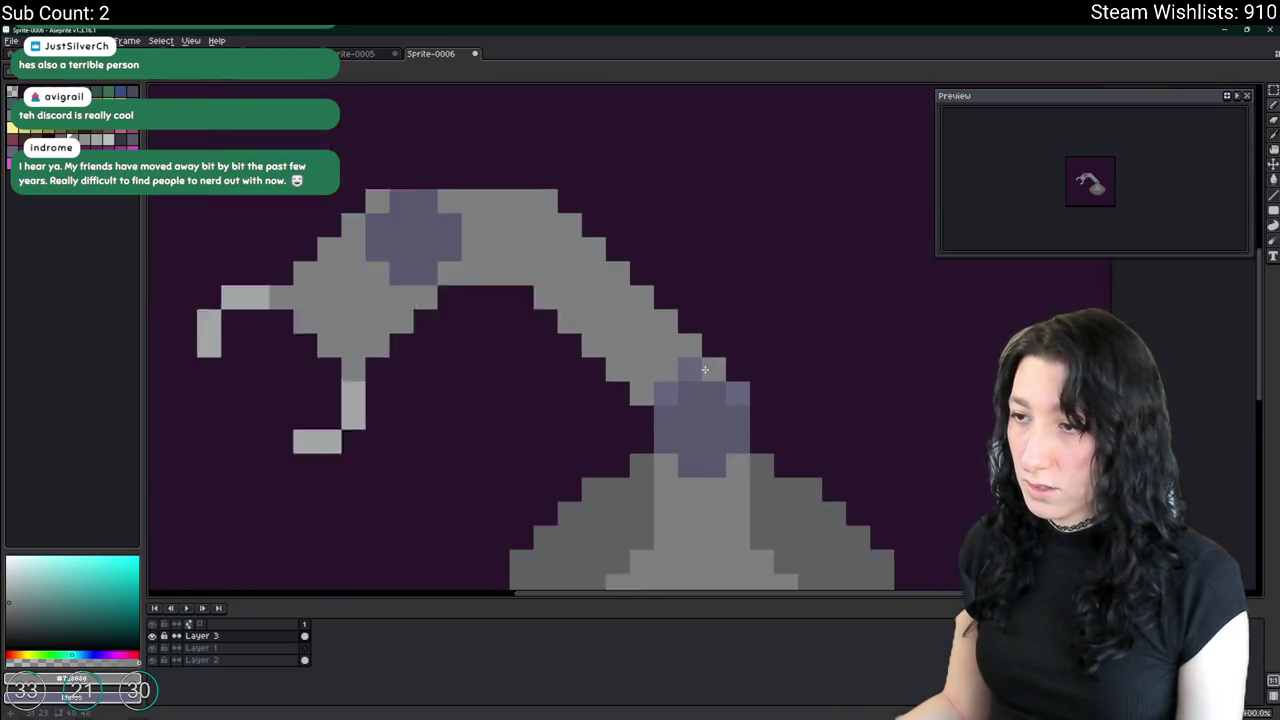